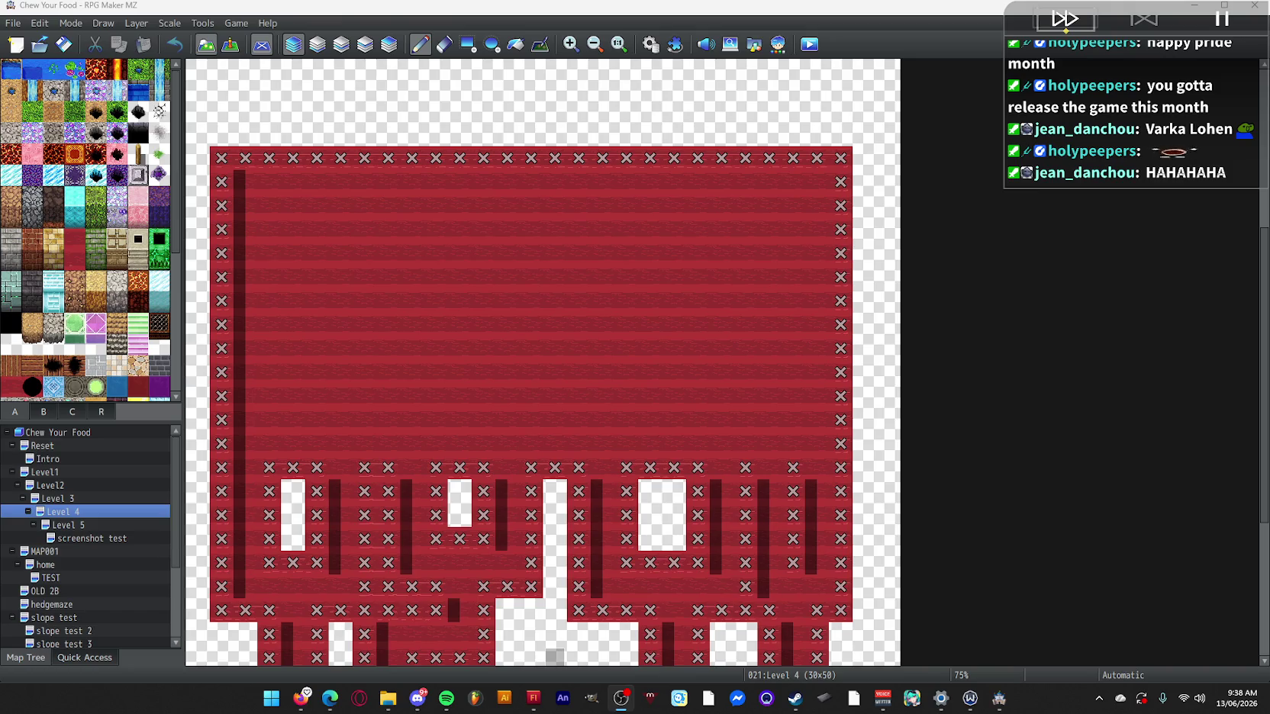
# Read the latest viewer messages in the Stream Chat popup, then drag it aside.
pyautogui.hotkey('alt', 'Tab')
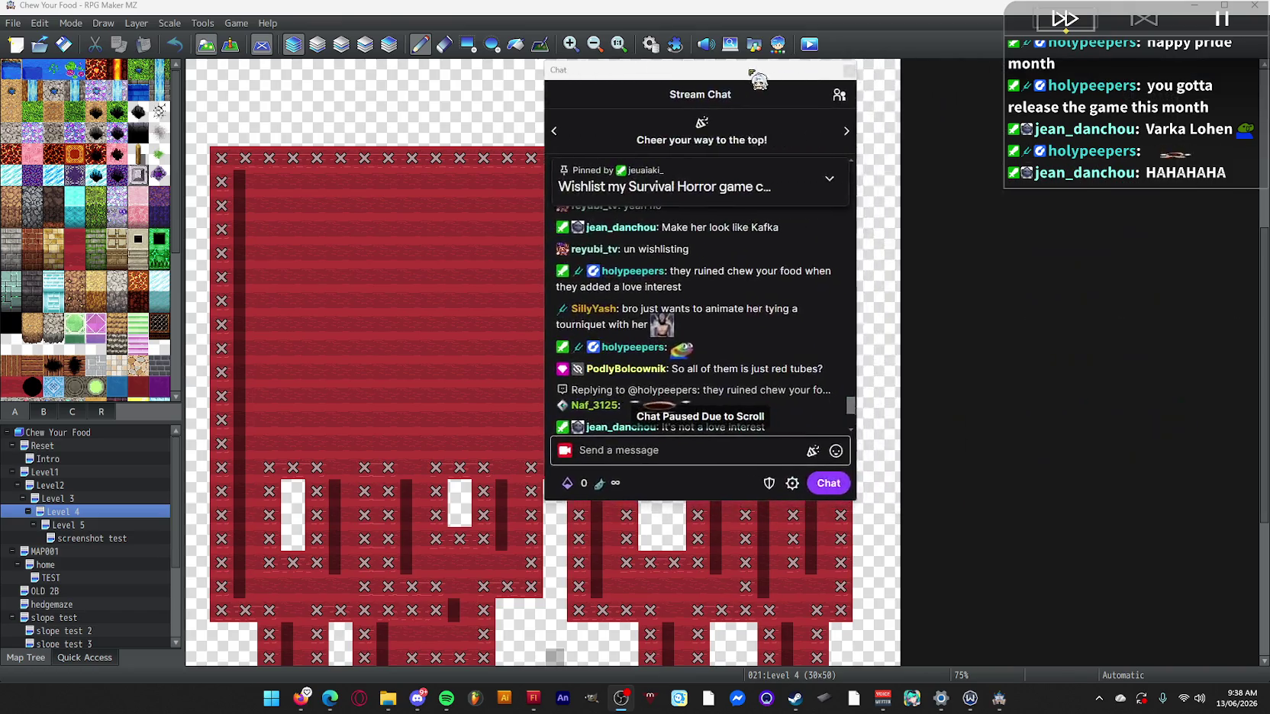
pyautogui.moveTo(664, 330); pyautogui.dragTo(617, 316)
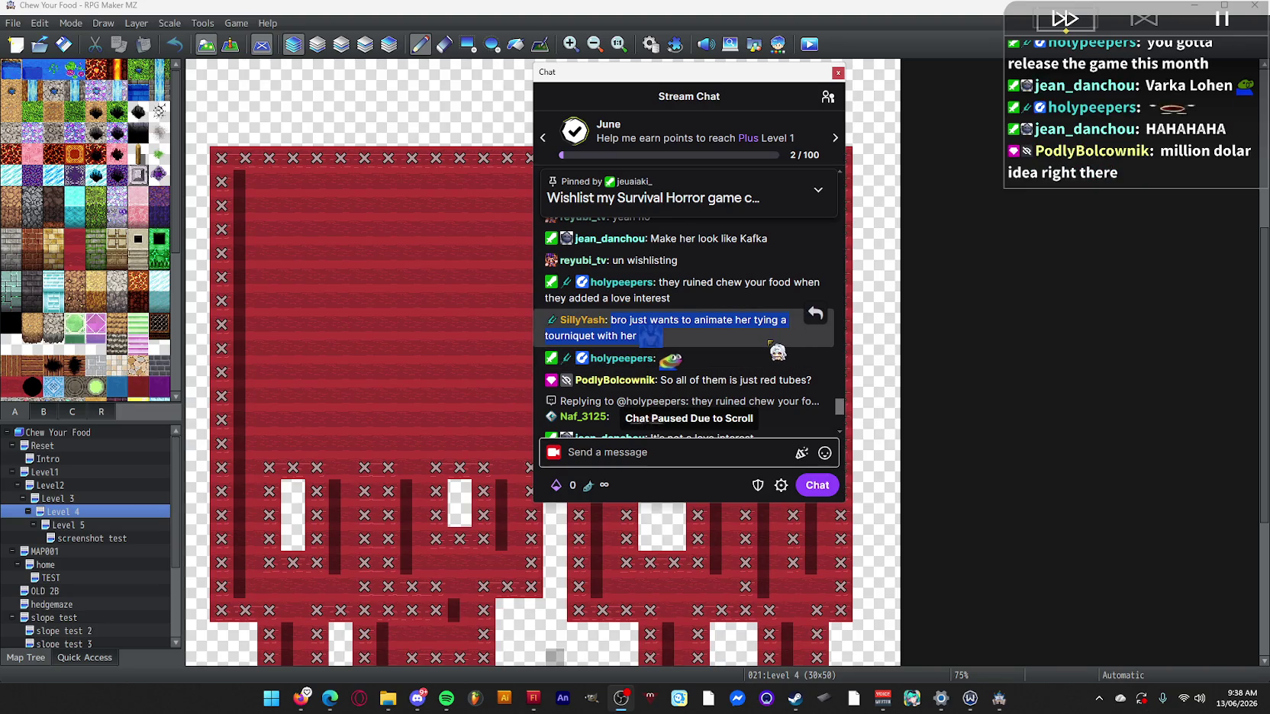
pyautogui.scroll(-1, 751, 356)
pyautogui.scroll(-3, 752, 358)
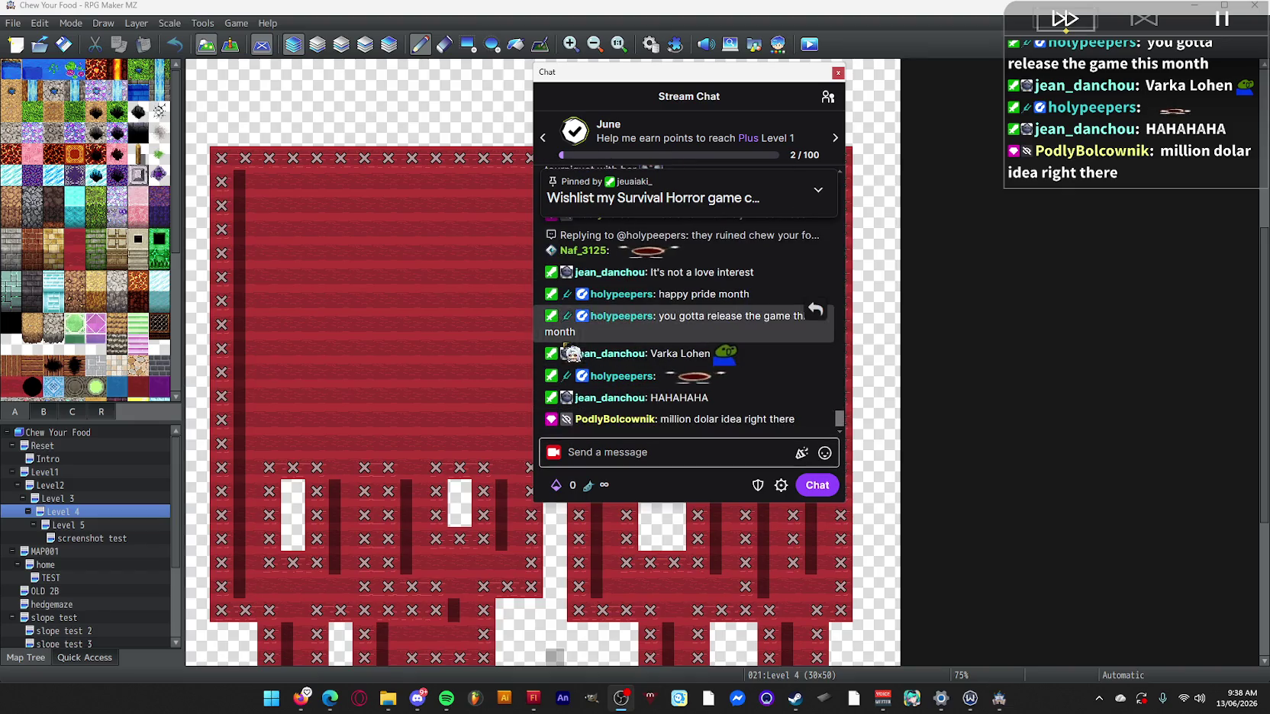
pyautogui.moveTo(710, 380)
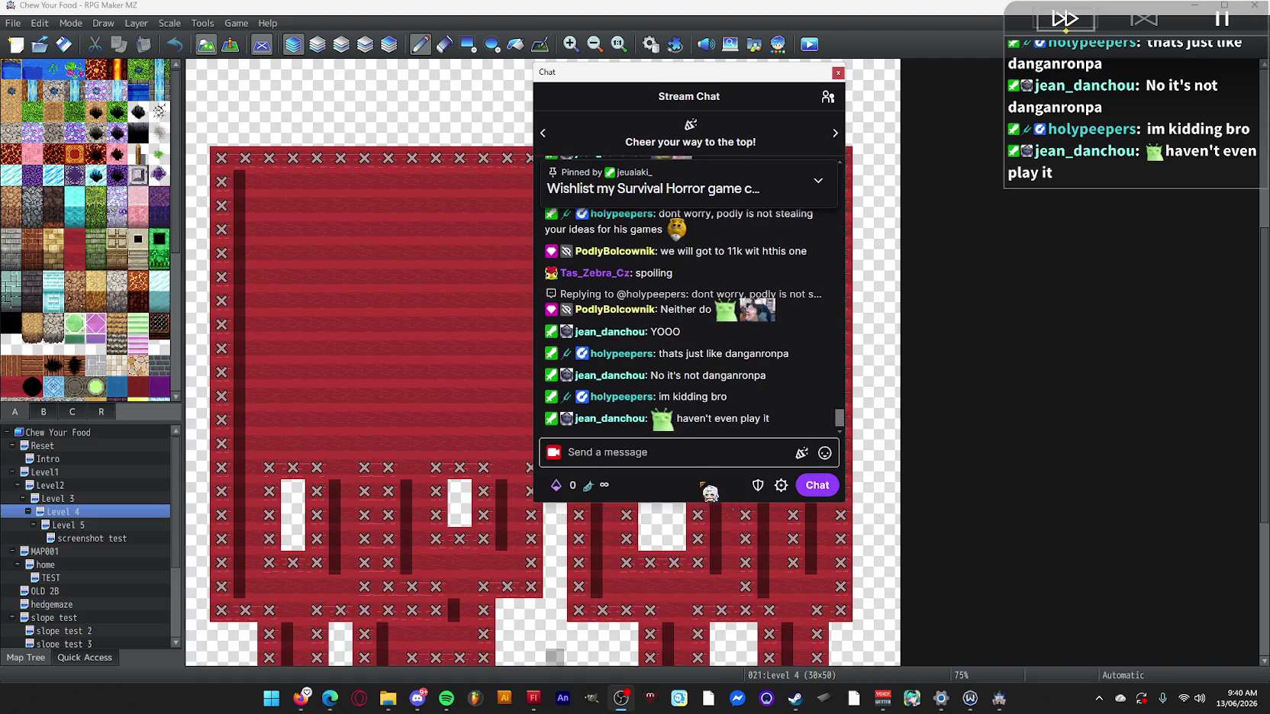
pyautogui.moveTo(665, 428)
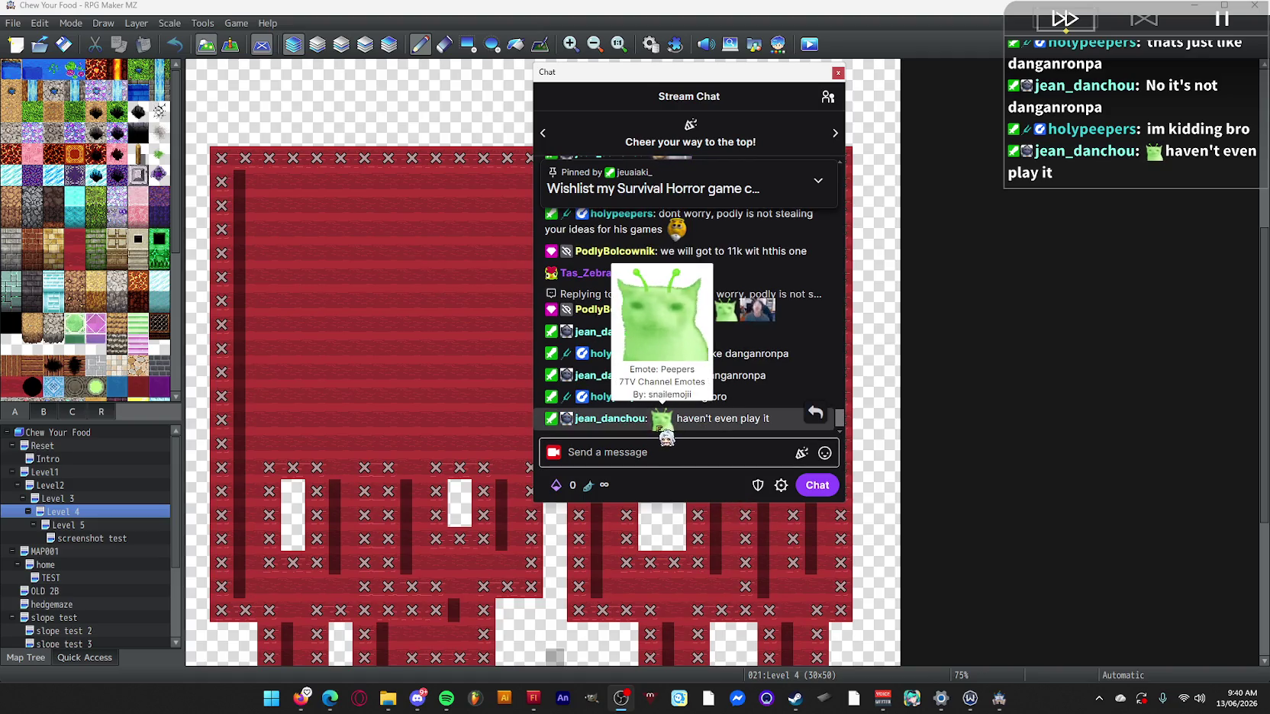
pyautogui.moveTo(672, 69); pyautogui.dragTo(1269, 84)
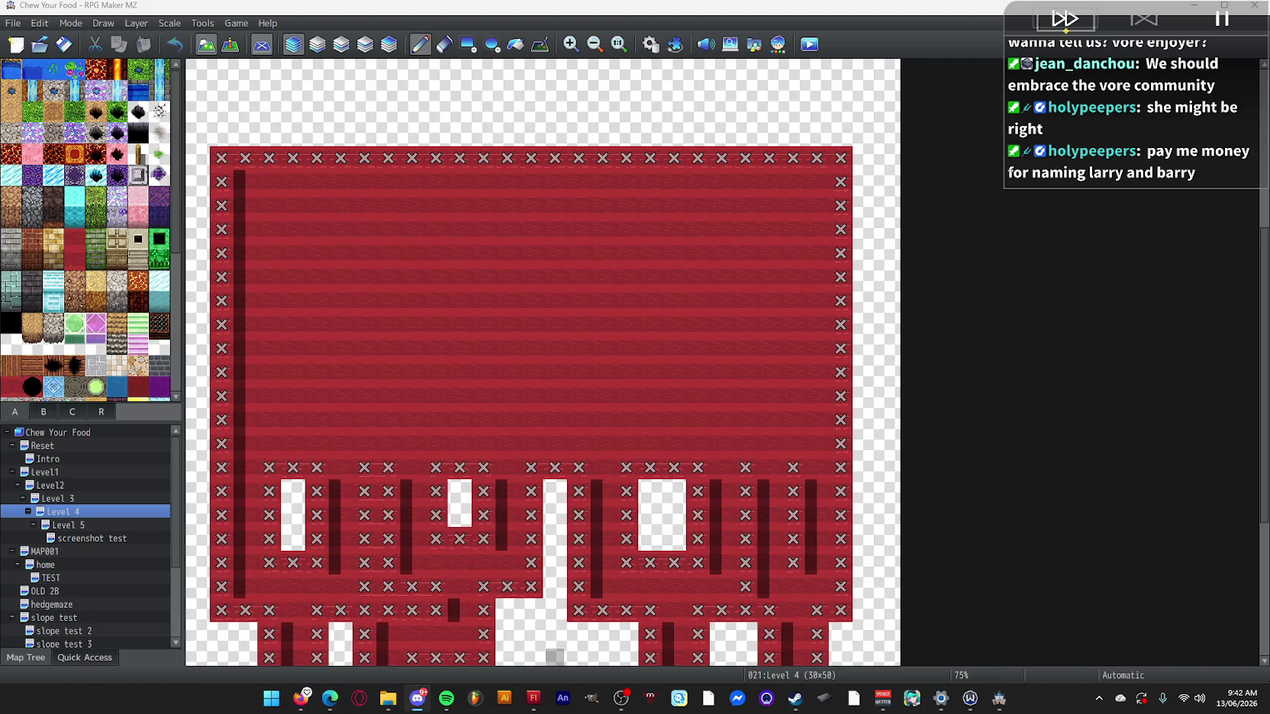
# Drag the Discord direct messages window over the map editor.
pyautogui.moveTo(1269, 114)
pyautogui.mouseDown()
pyautogui.moveTo(1269, 126)
pyautogui.moveTo(638, 122)
pyautogui.mouseUp()
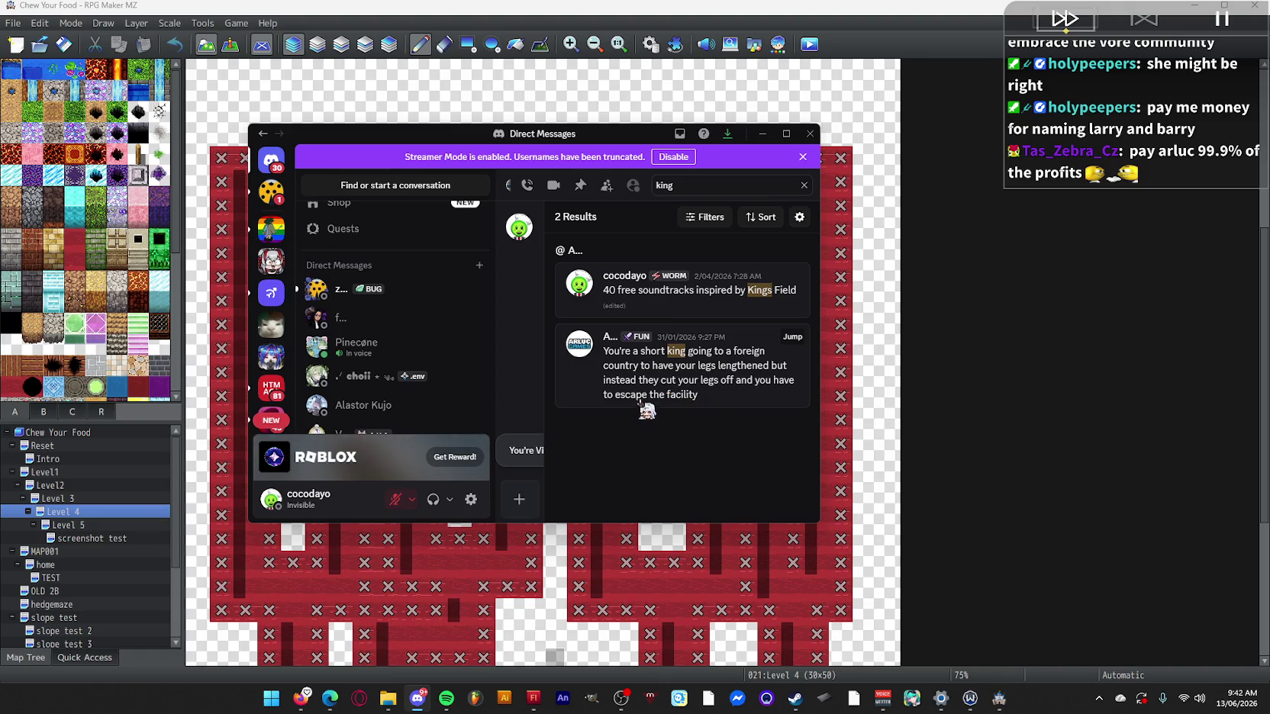
# Search the Discord conversation for 'king' and show the short king message beside the results.
pyautogui.click(792, 337)
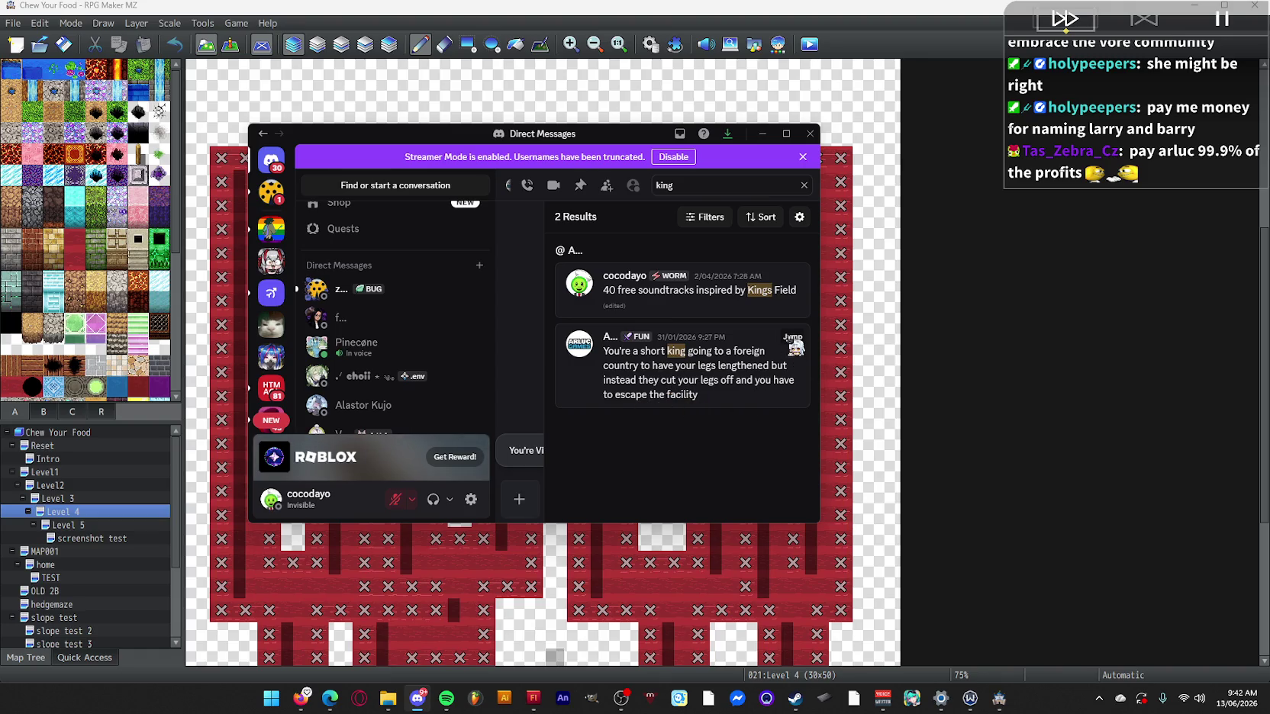
pyautogui.click(804, 185)
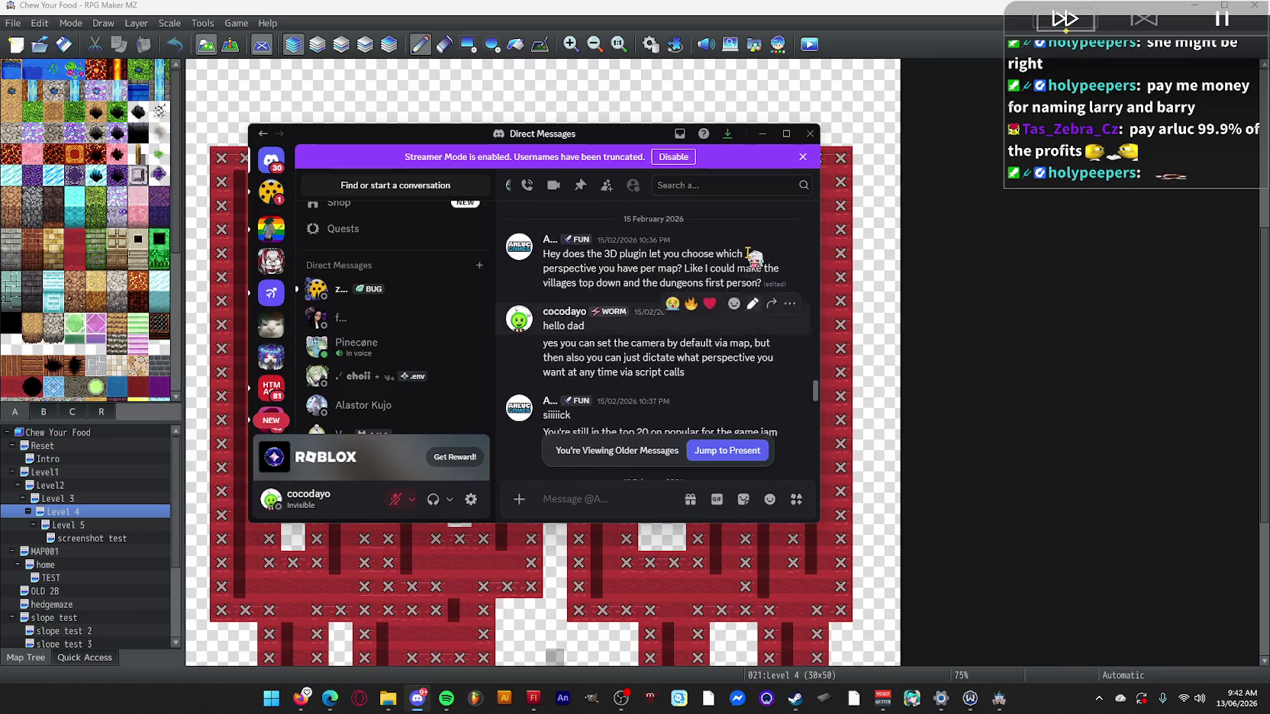
pyautogui.click(722, 185)
pyautogui.write('king')
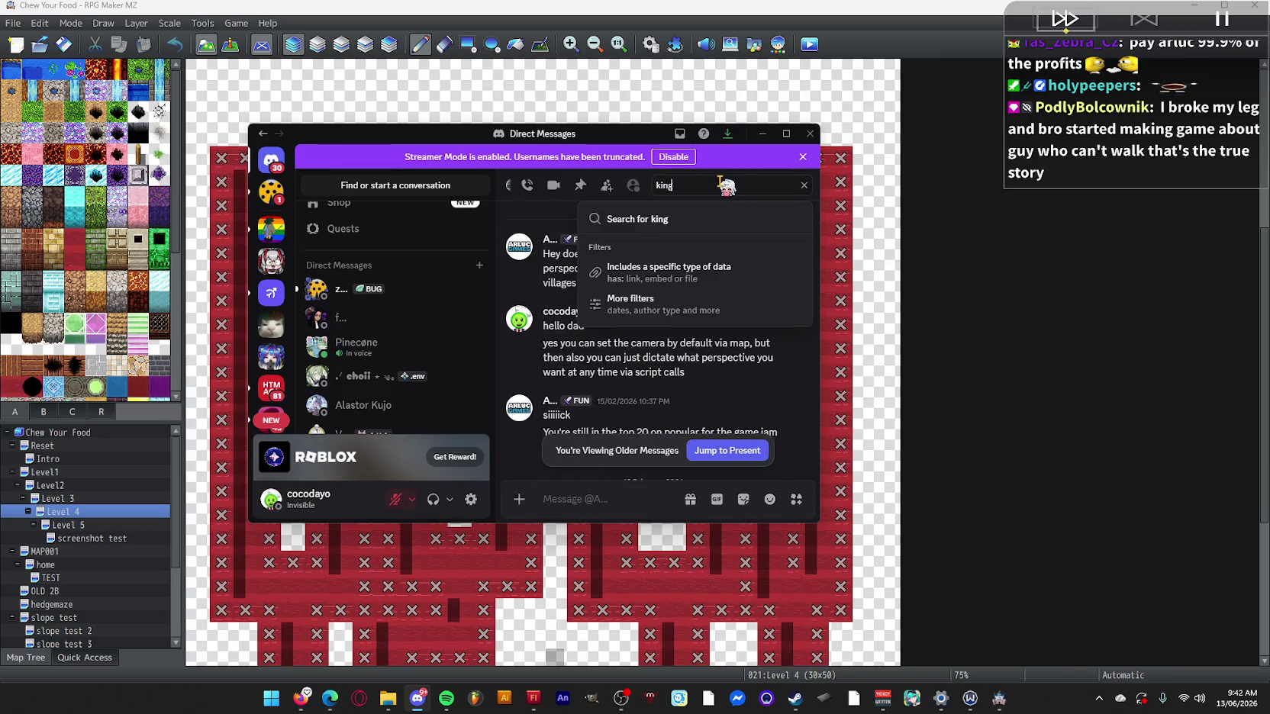
pyautogui.press('Return')
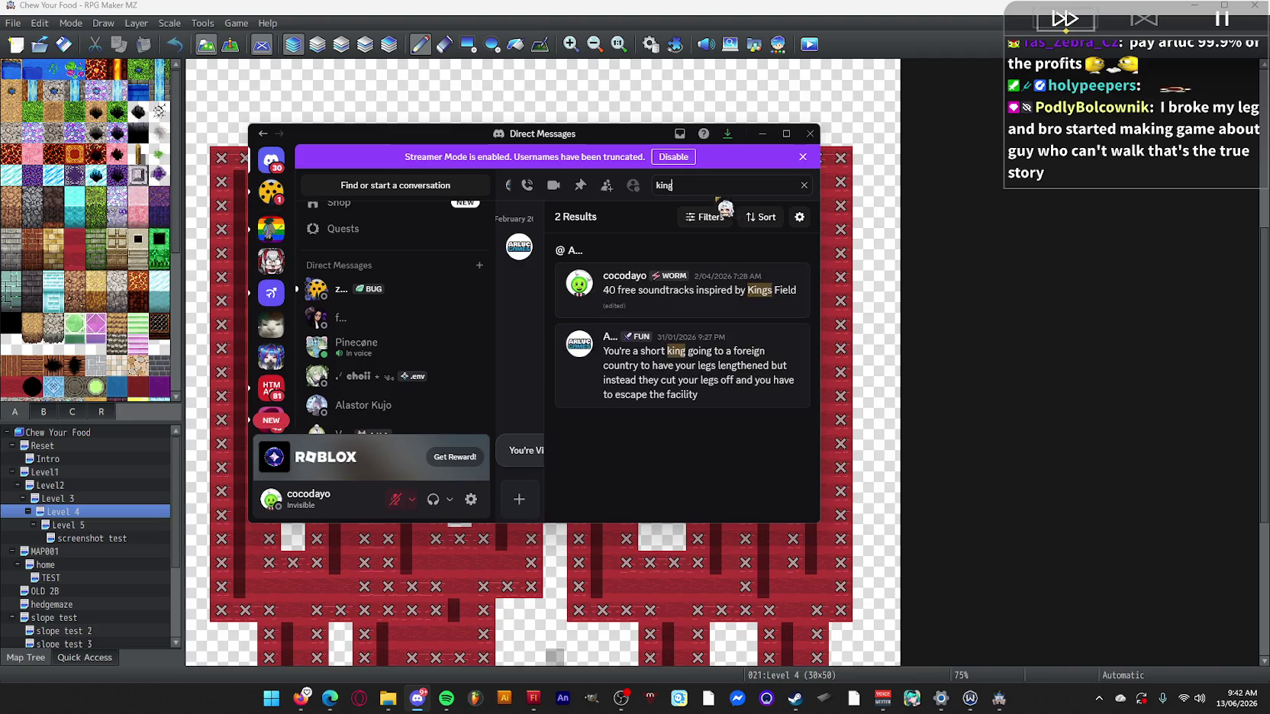
pyautogui.click(803, 185)
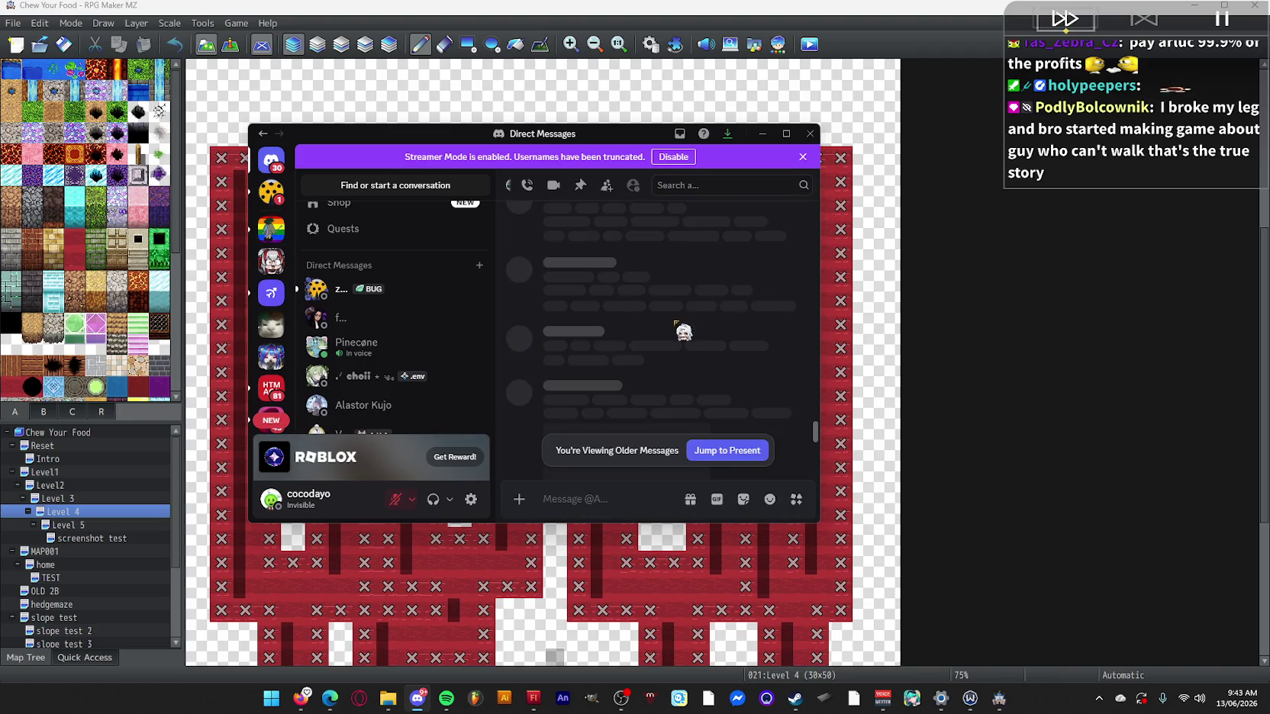
pyautogui.click(778, 187)
pyautogui.write('king')
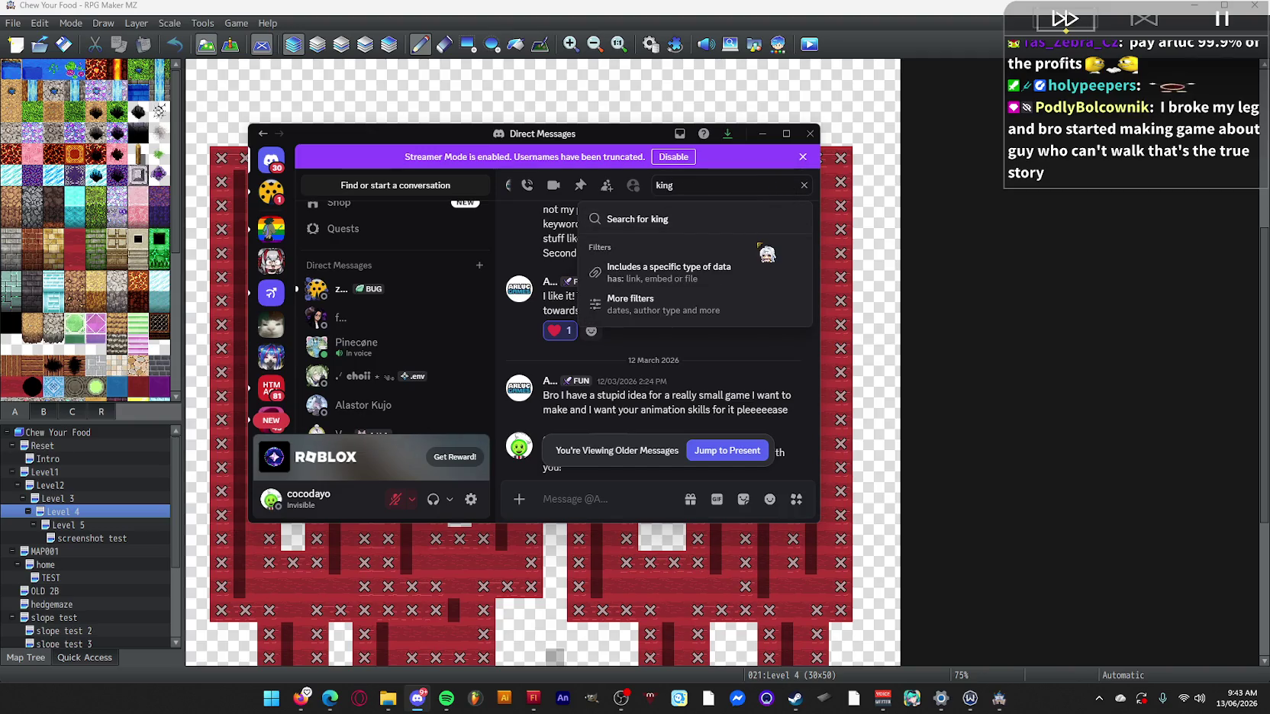
pyautogui.press('Return')
pyautogui.click(792, 337)
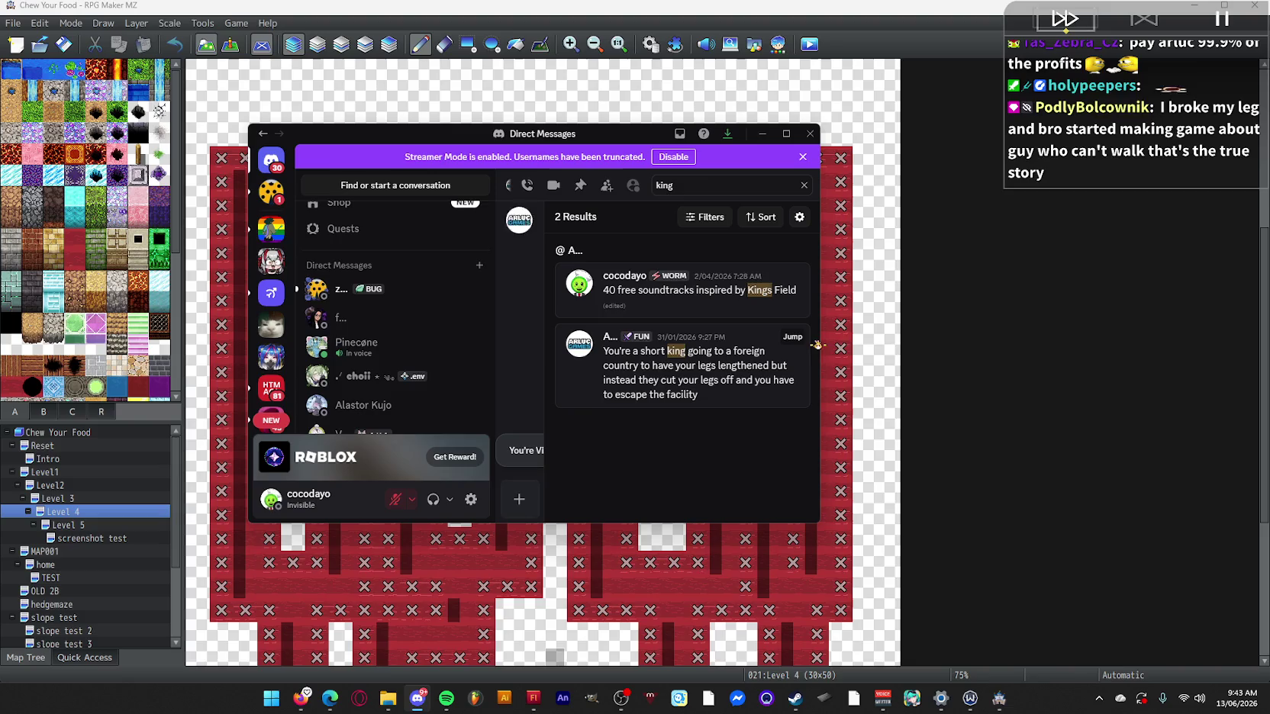
pyautogui.moveTo(820, 351); pyautogui.dragTo(1128, 348)
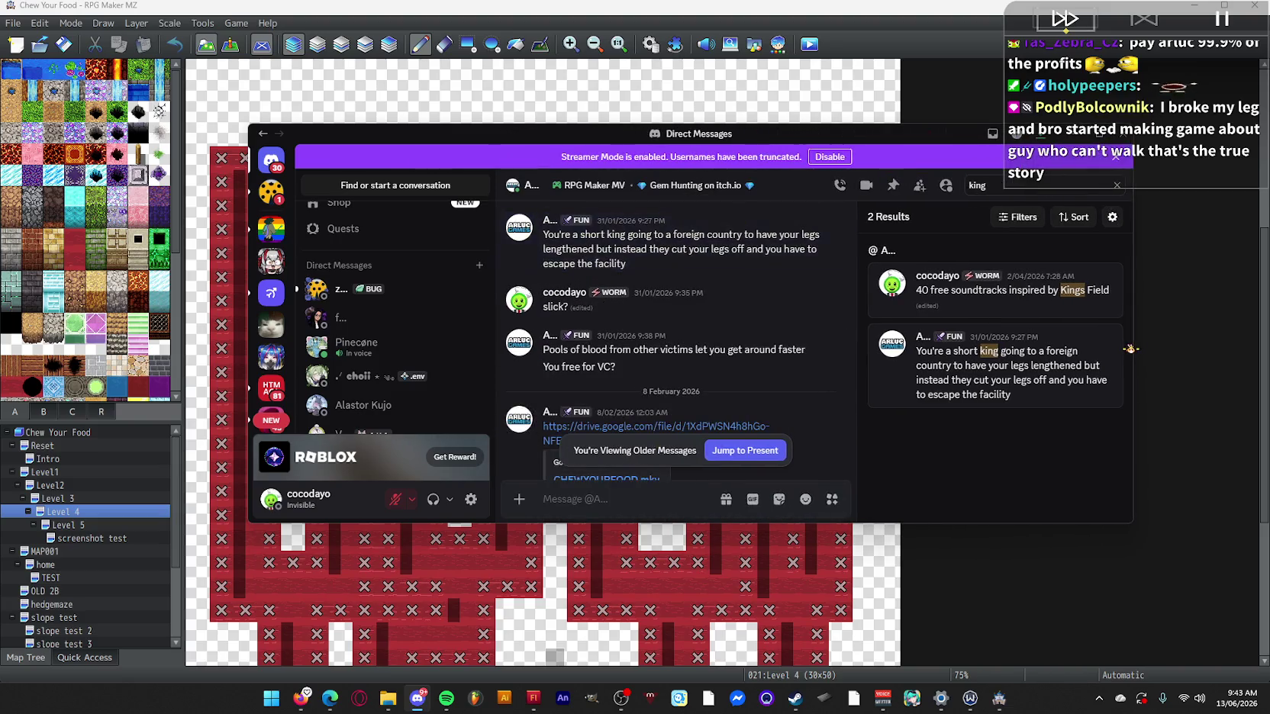
# Read the replies after the short king idea up to the 8 February 2026 link, then minimize Discord.
pyautogui.scroll(5, 664, 359)
pyautogui.scroll(3, 729, 335)
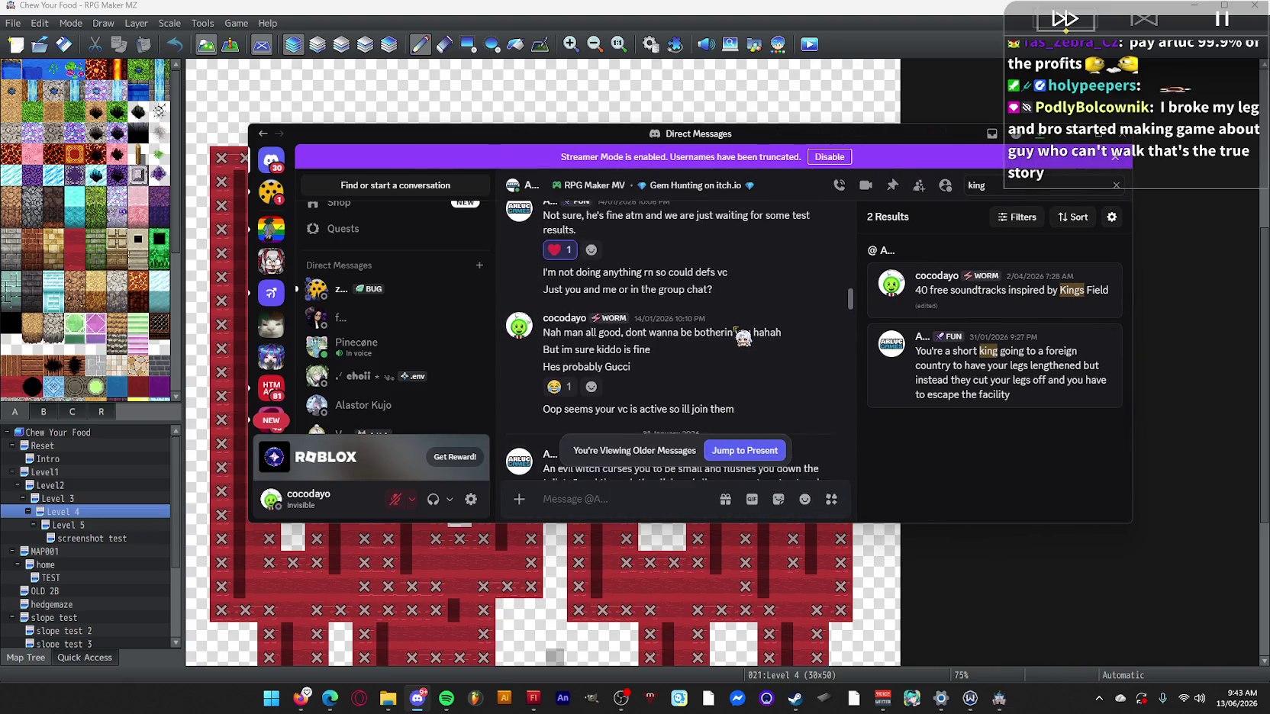
pyautogui.scroll(-5, 801, 311)
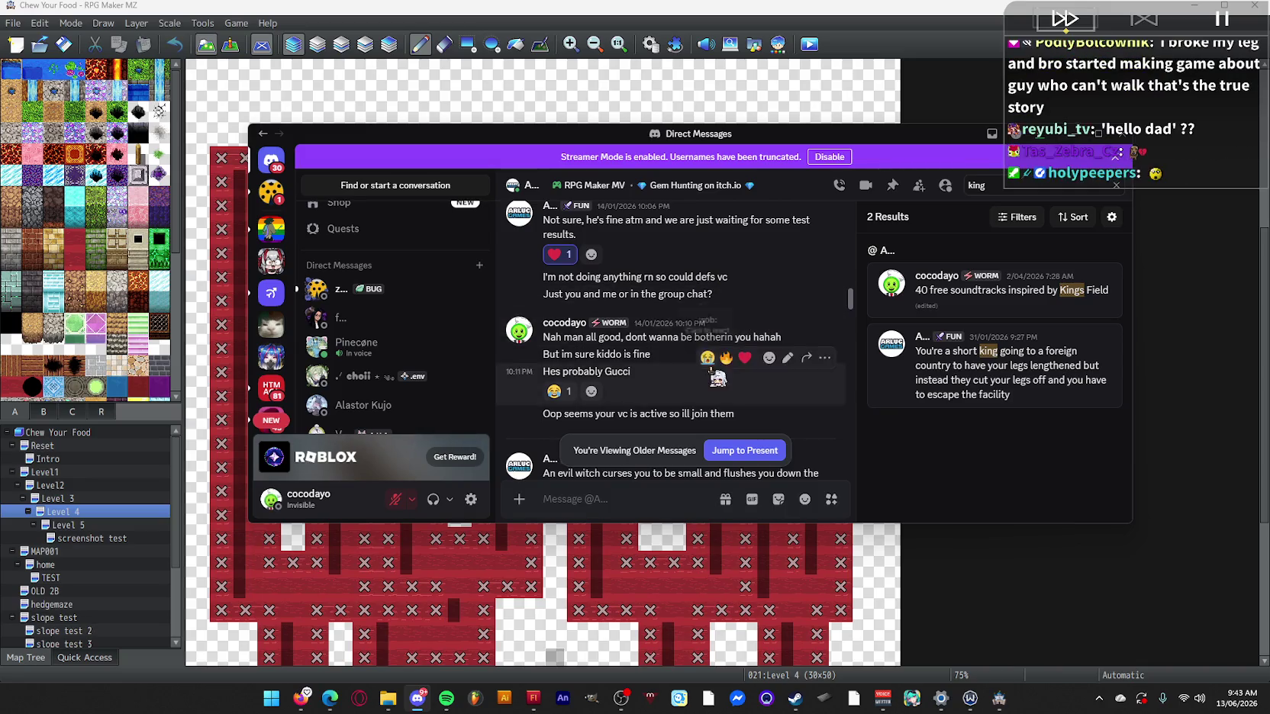
pyautogui.moveTo(550, 285); pyautogui.dragTo(661, 314)
pyautogui.click(663, 314)
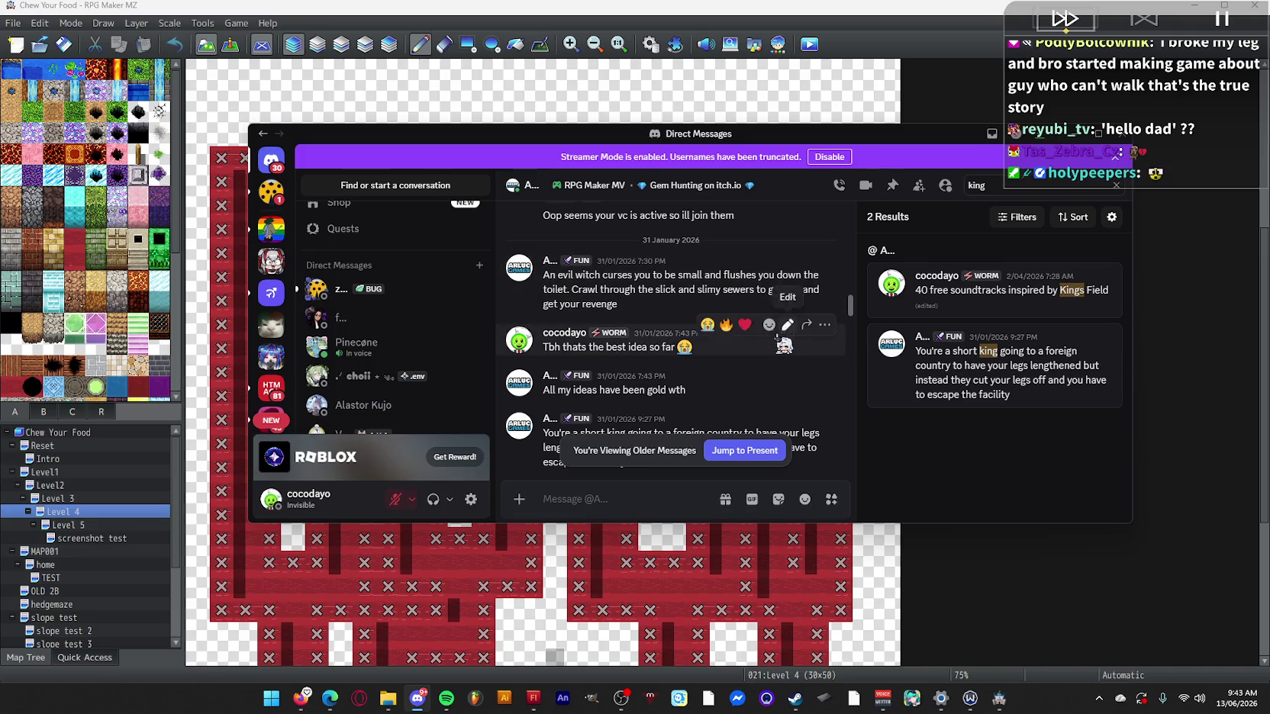
pyautogui.scroll(-1, 729, 380)
pyautogui.scroll(-2, 729, 380)
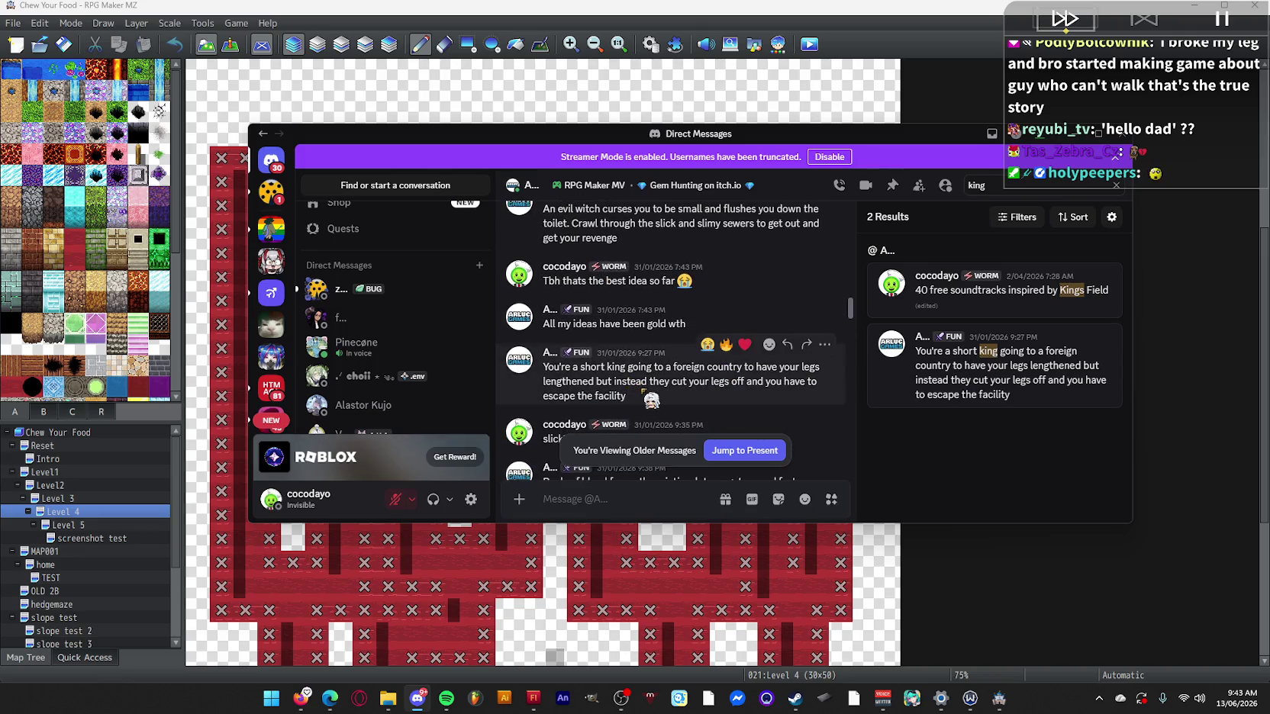
pyautogui.scroll(-2, 694, 378)
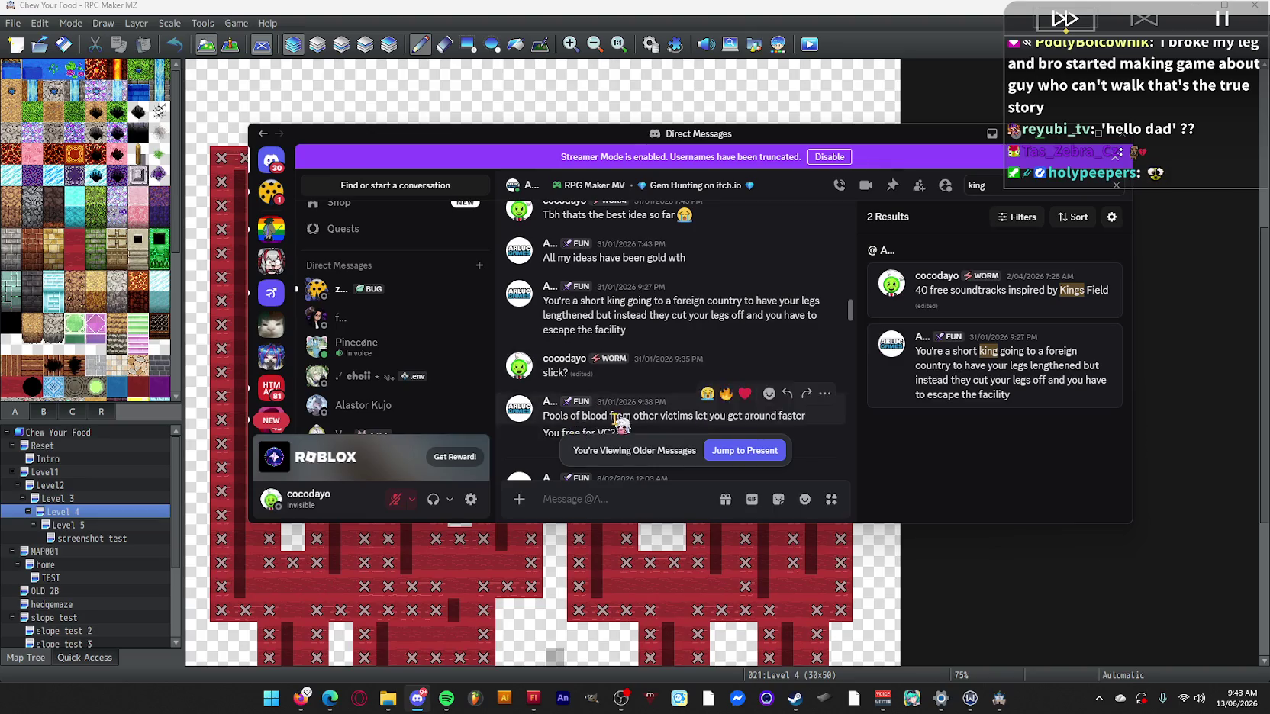
pyautogui.scroll(-2, 701, 385)
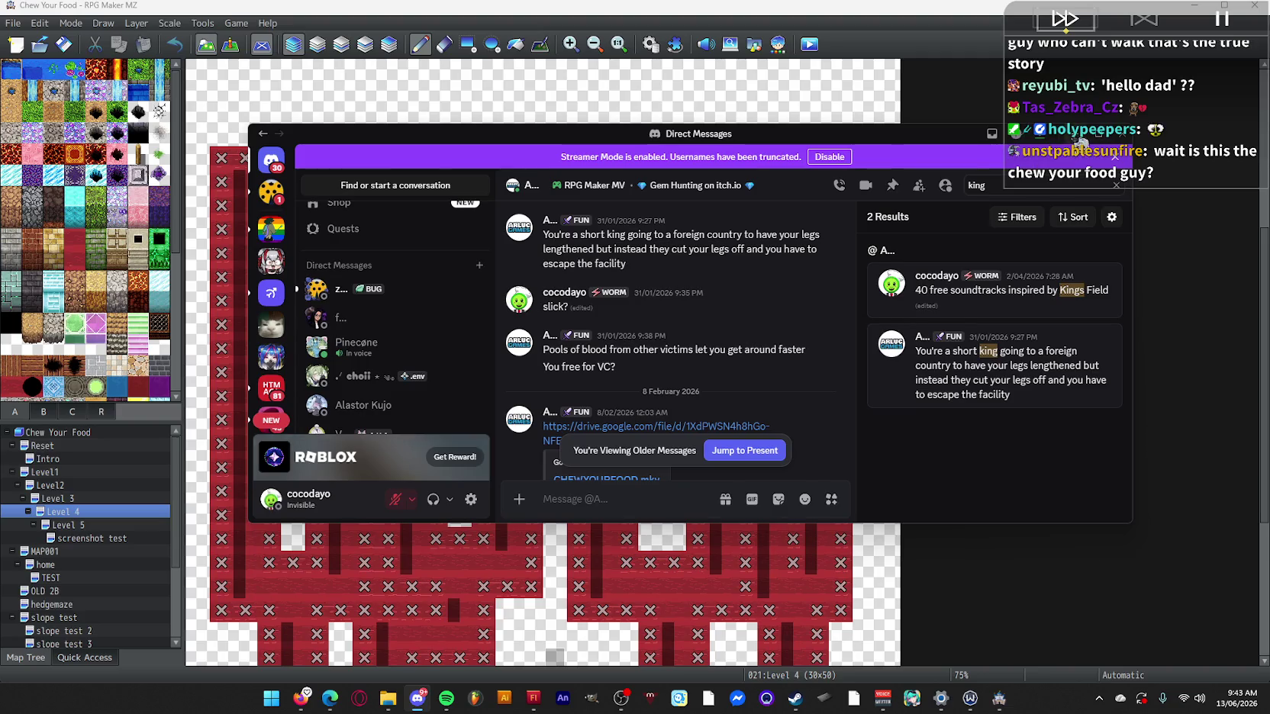
pyautogui.click(1083, 137)
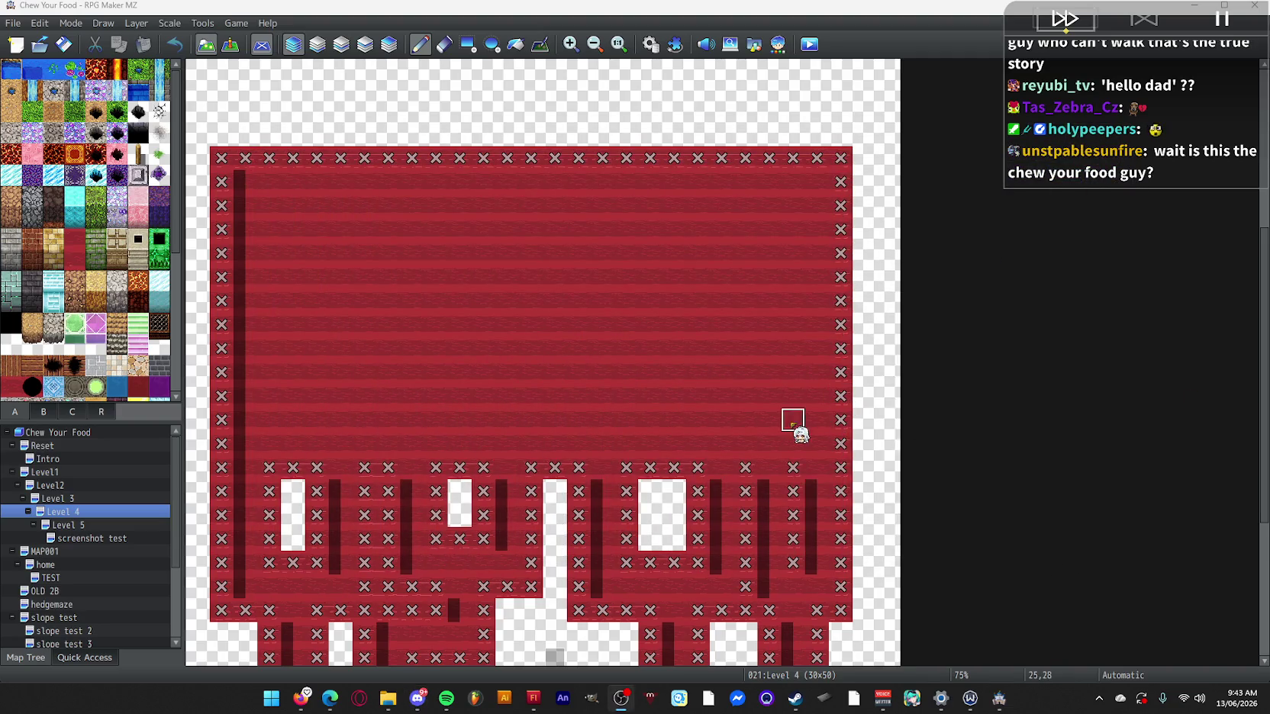
# Scroll to the bottom of the Level 4 map, then switch to the Level2 map.
pyautogui.scroll(-1, 818, 566)
pyautogui.scroll(-5, 817, 535)
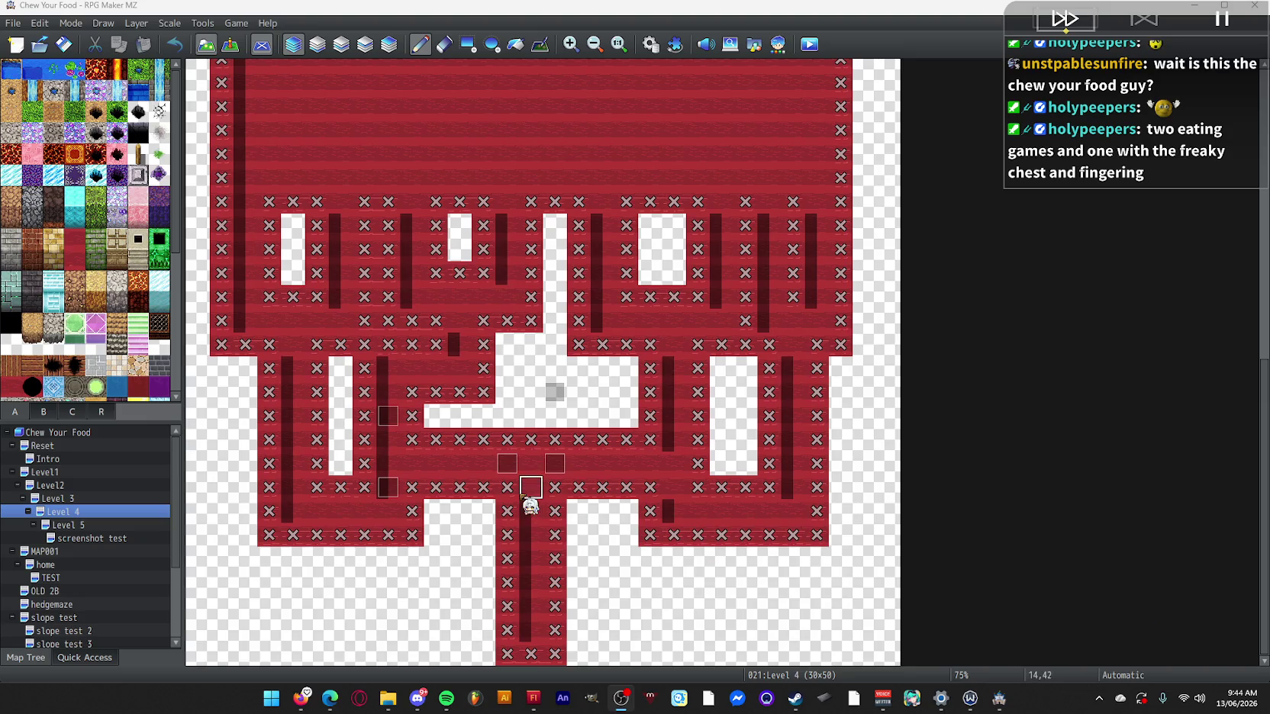
pyautogui.click(64, 485)
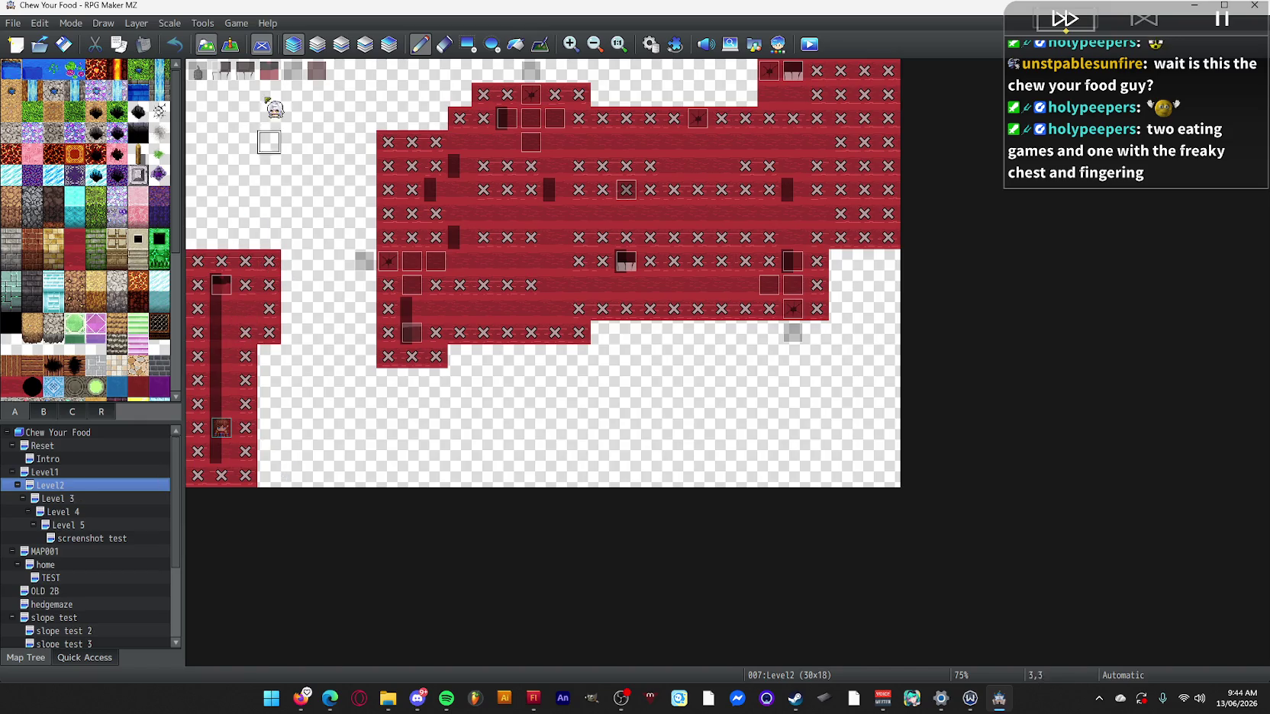
# Open mouth event EV029 in Event mode and change its note rotation to rot(0).
pyautogui.click(230, 45)
pyautogui.click(808, 47)
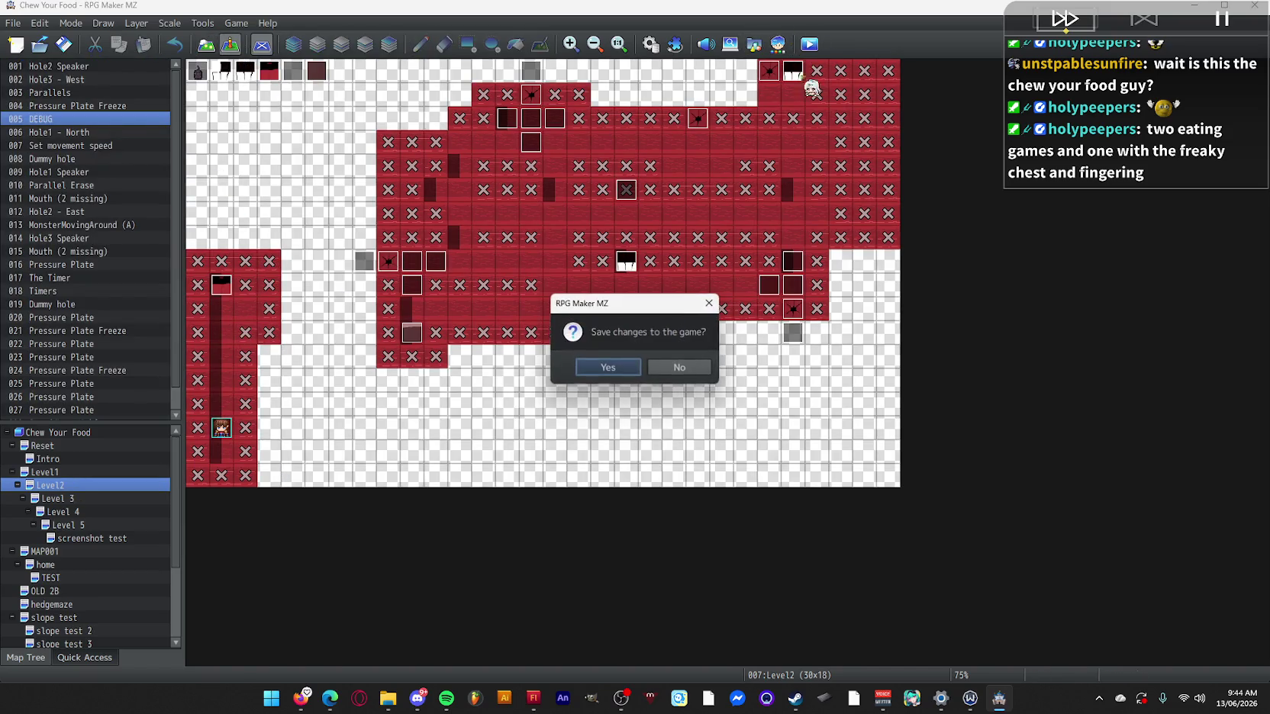
pyautogui.click(710, 303)
pyautogui.doubleClick(251, 301)
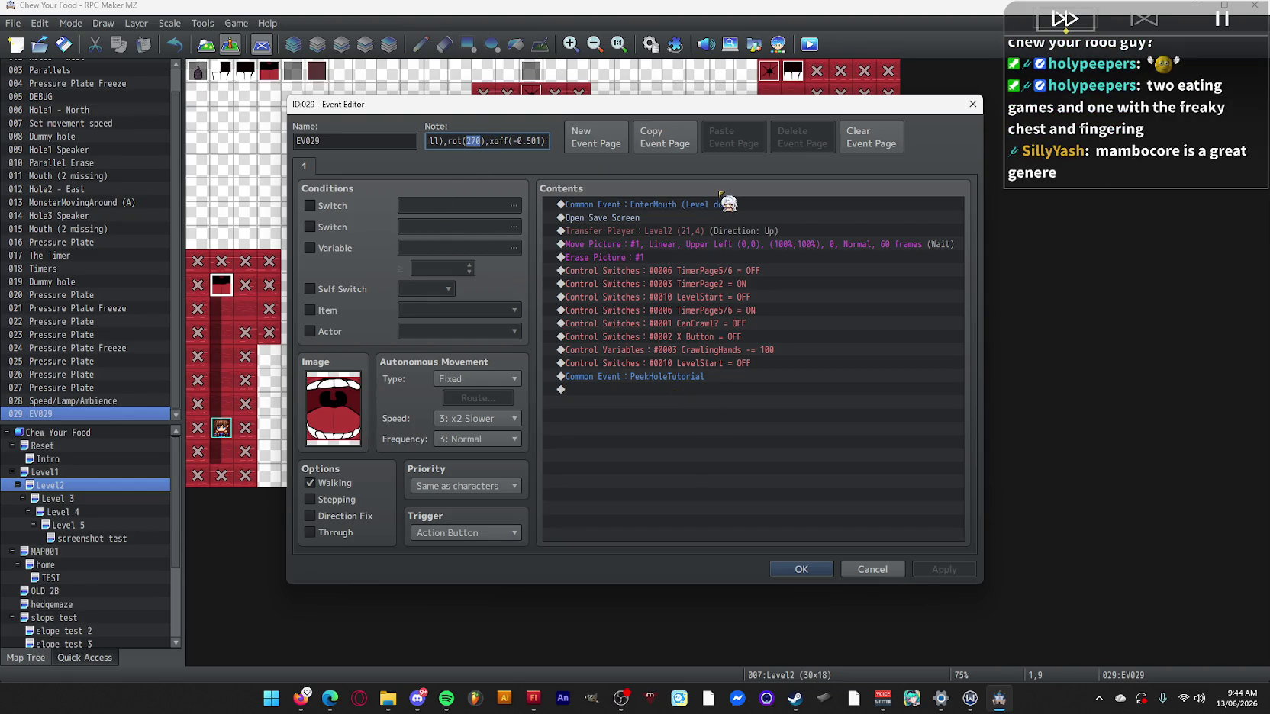
pyautogui.press('BackSpace')
pyautogui.press('BackSpace')
pyautogui.moveTo(503, 141); pyautogui.dragTo(416, 142)
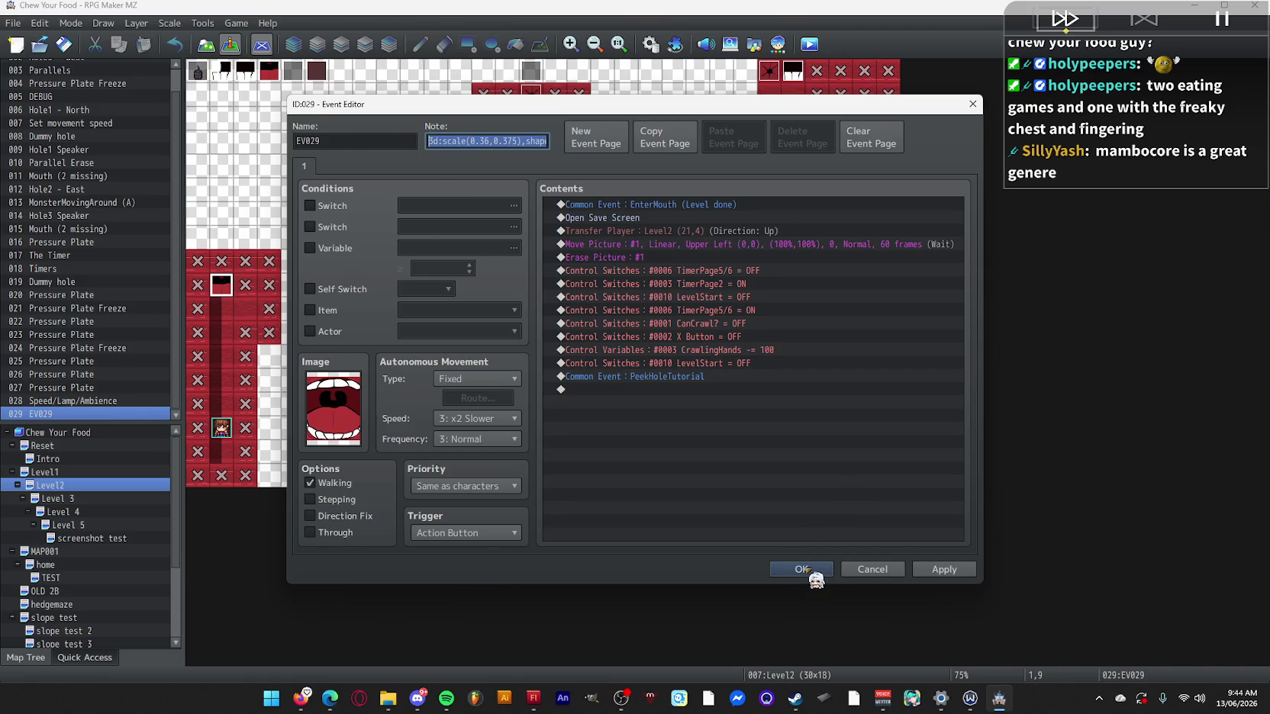
# Change EV029's Transfer Player destination from Level2 (21,4) to Level 3 (4,8).
pyautogui.click(728, 231)
pyautogui.press('Return')
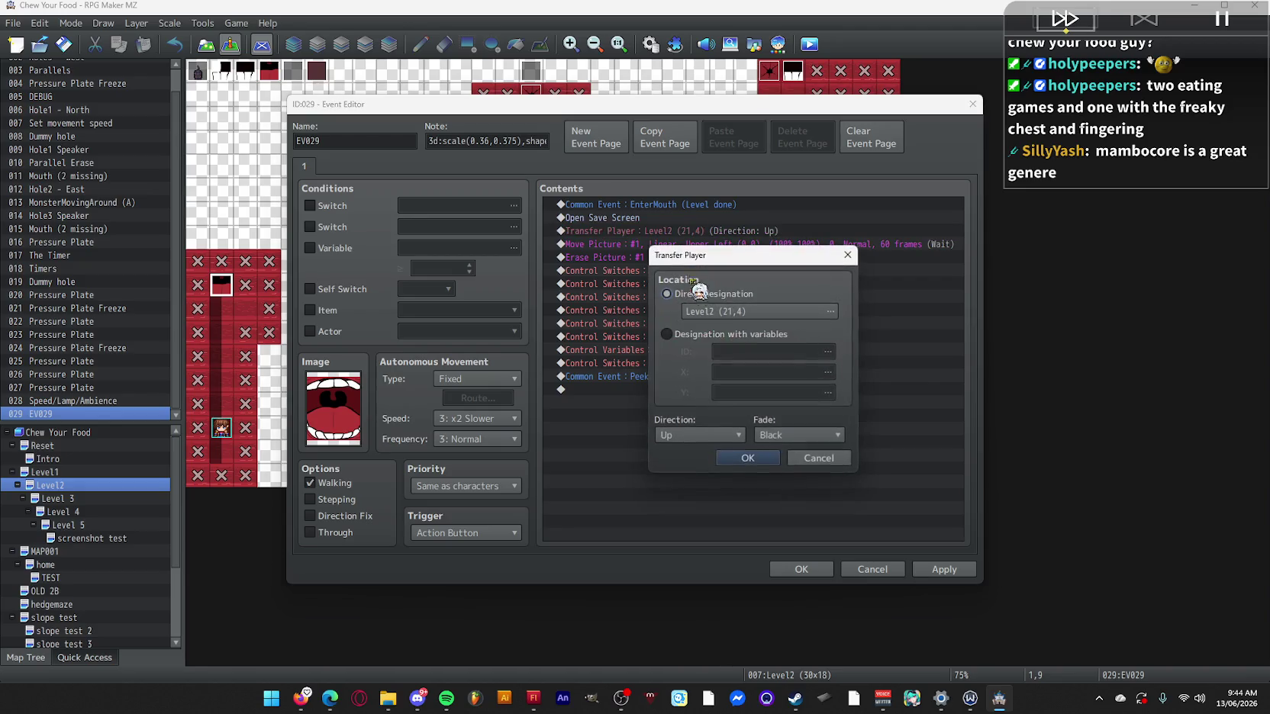
pyautogui.click(733, 315)
pyautogui.click(451, 208)
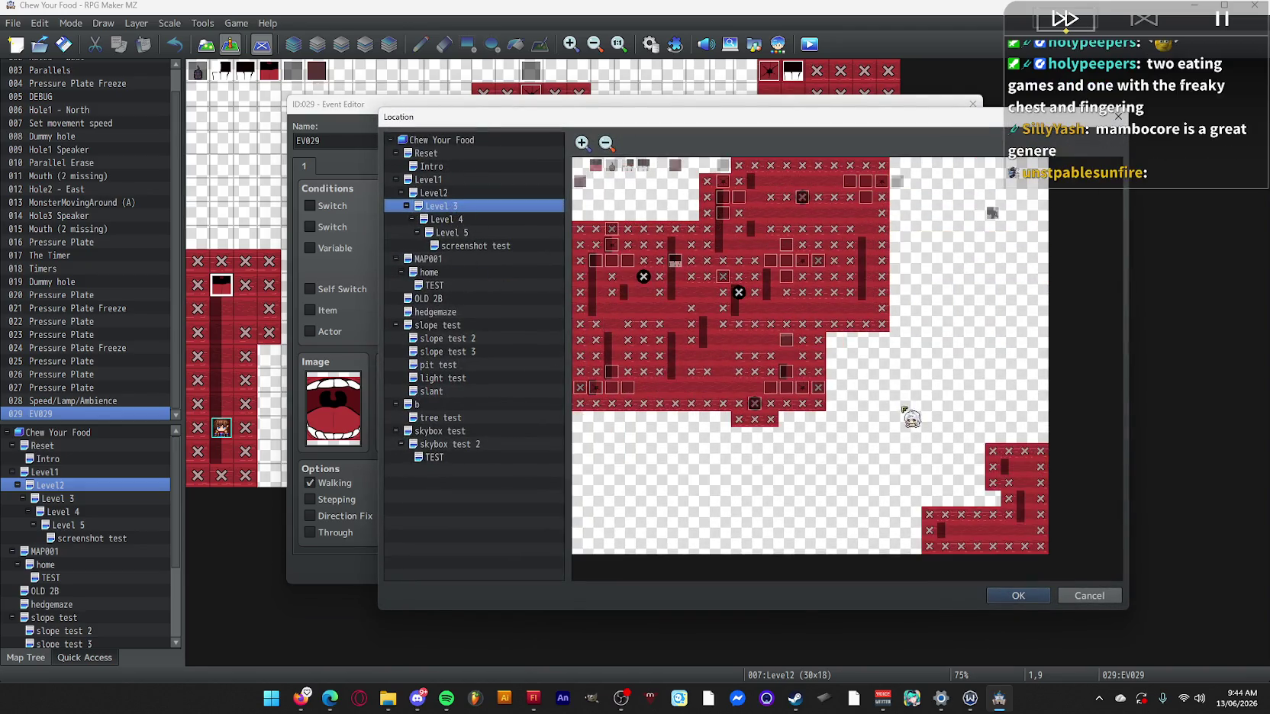
pyautogui.doubleClick(648, 294)
pyautogui.click(770, 450)
# Set the transfer's fade to None.
pyautogui.press('Return')
pyautogui.click(799, 434)
pyautogui.click(794, 448)
pyautogui.click(760, 458)
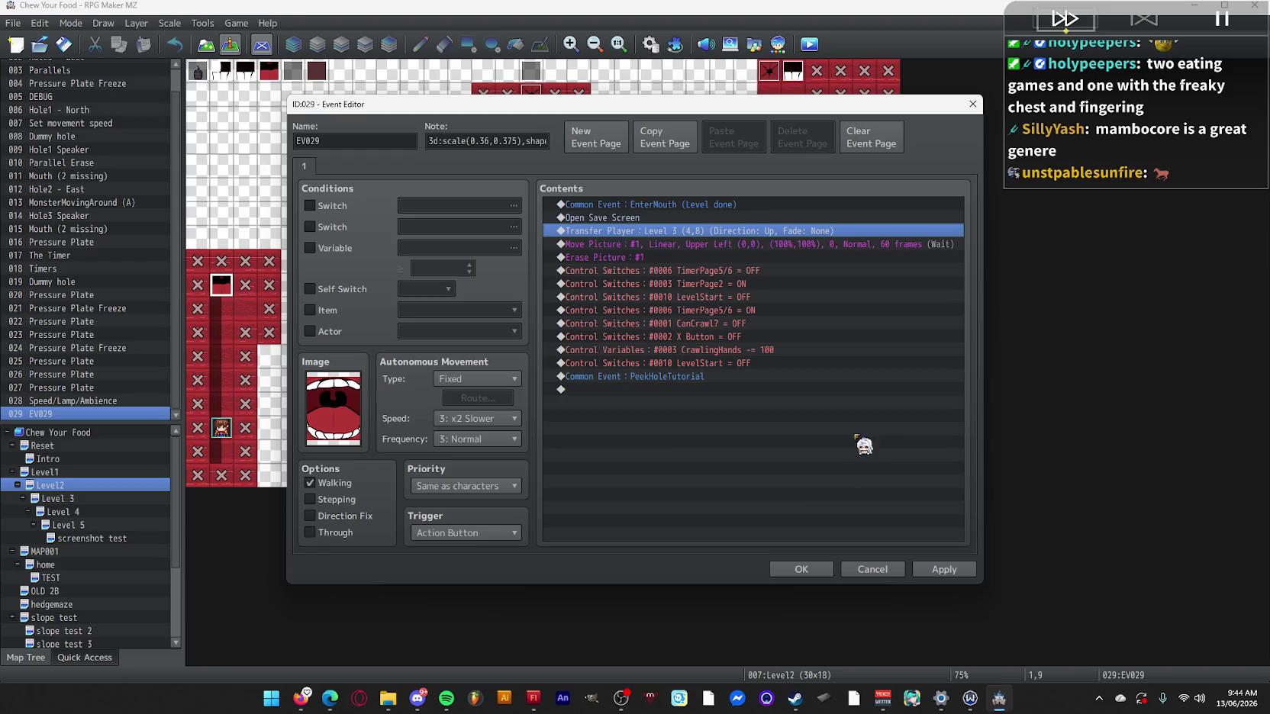
# Remove the PeekHoleTutorial call, put Open Save Screen after Erase Picture #1, and save EV029.
pyautogui.click(739, 377)
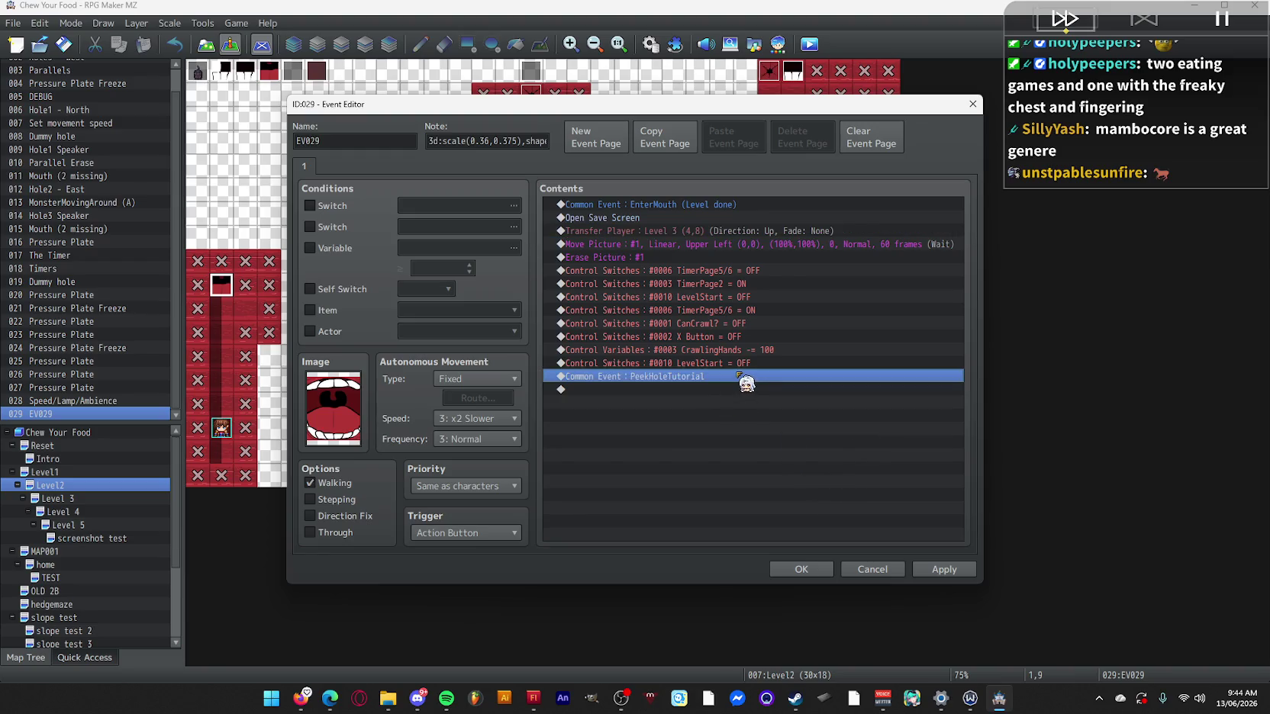
pyautogui.press('Delete')
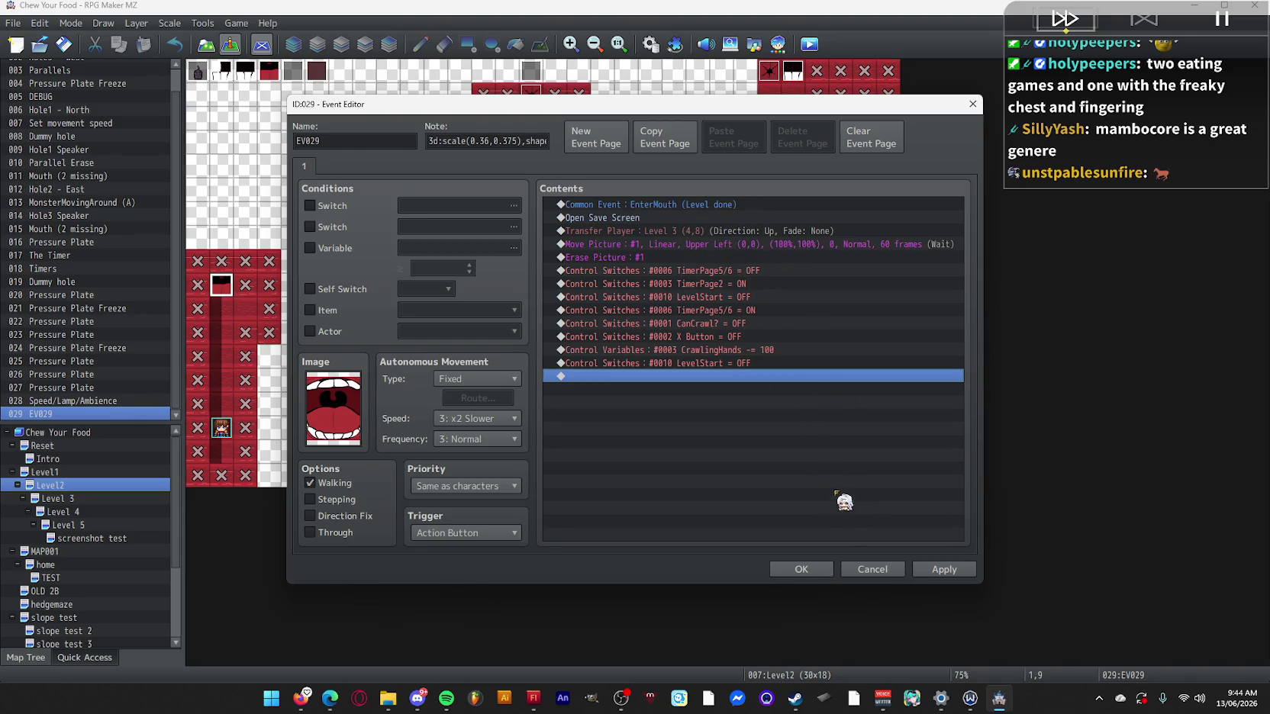
pyautogui.click(596, 219)
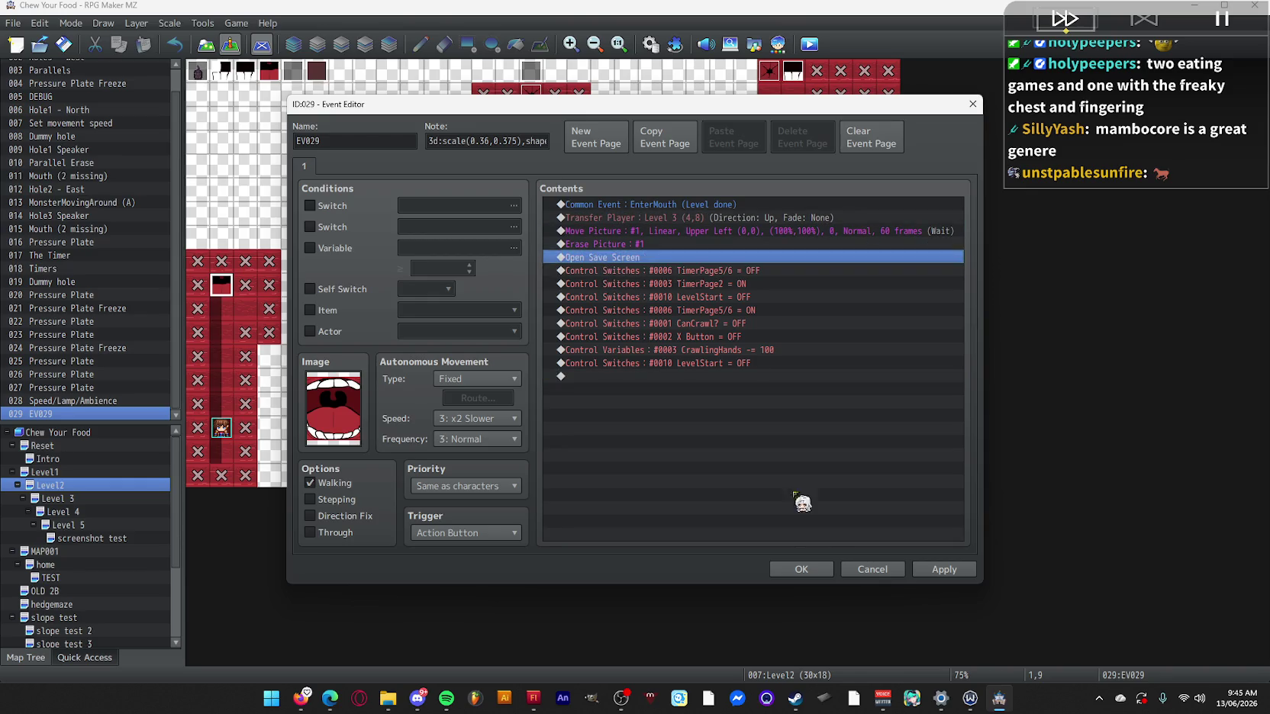
pyautogui.click(806, 570)
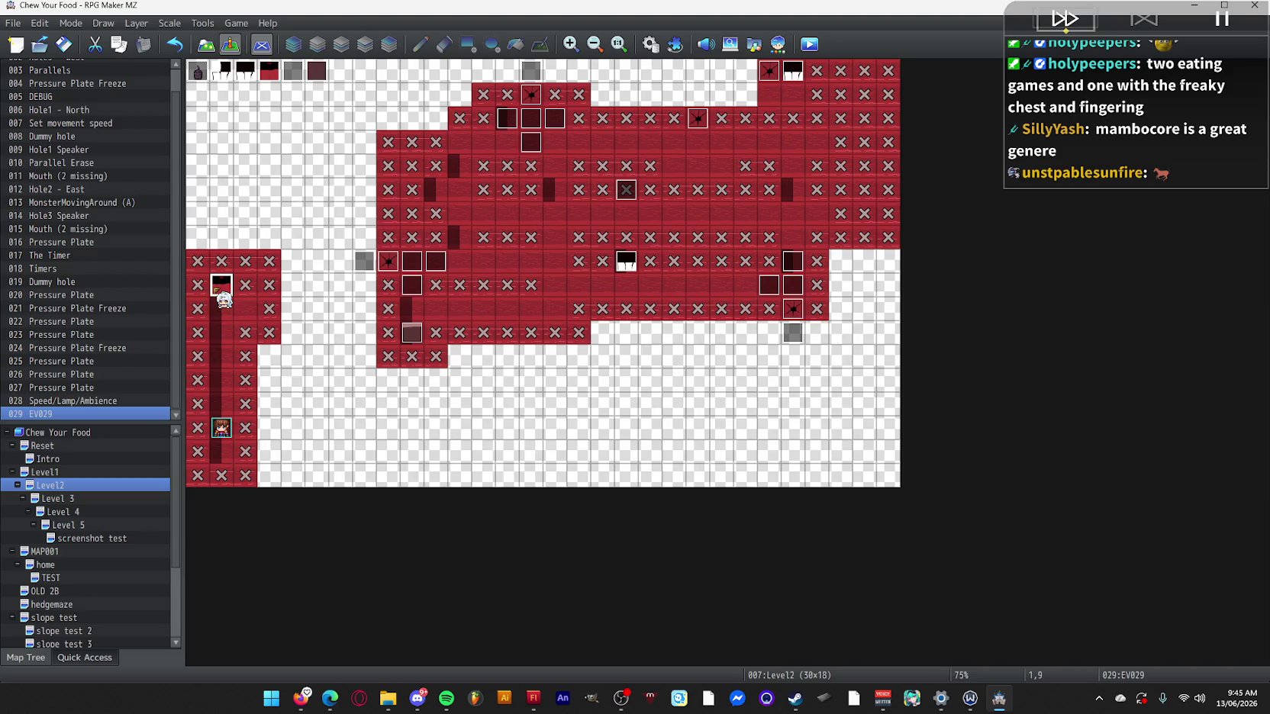
# Insert a Recover All command for Medic before Open Save Screen in EV029 and save it.
pyautogui.doubleClick(227, 293)
pyautogui.click(616, 251)
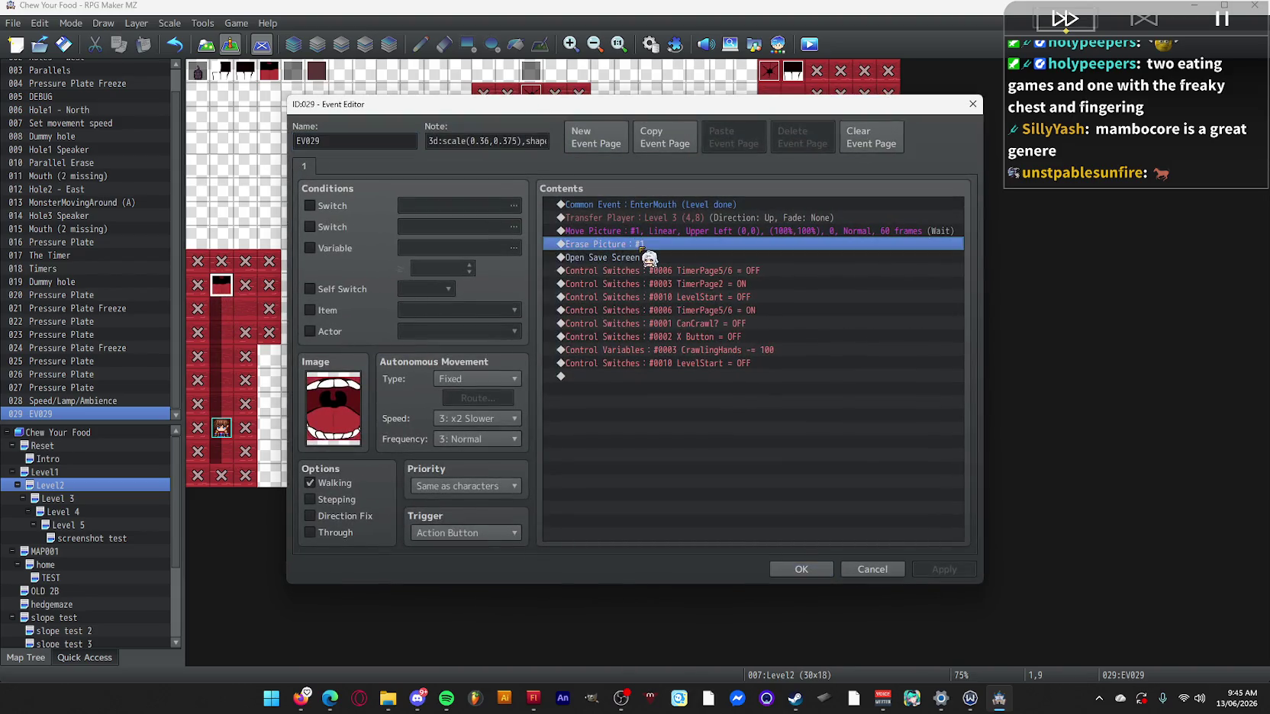
pyautogui.doubleClick(615, 251)
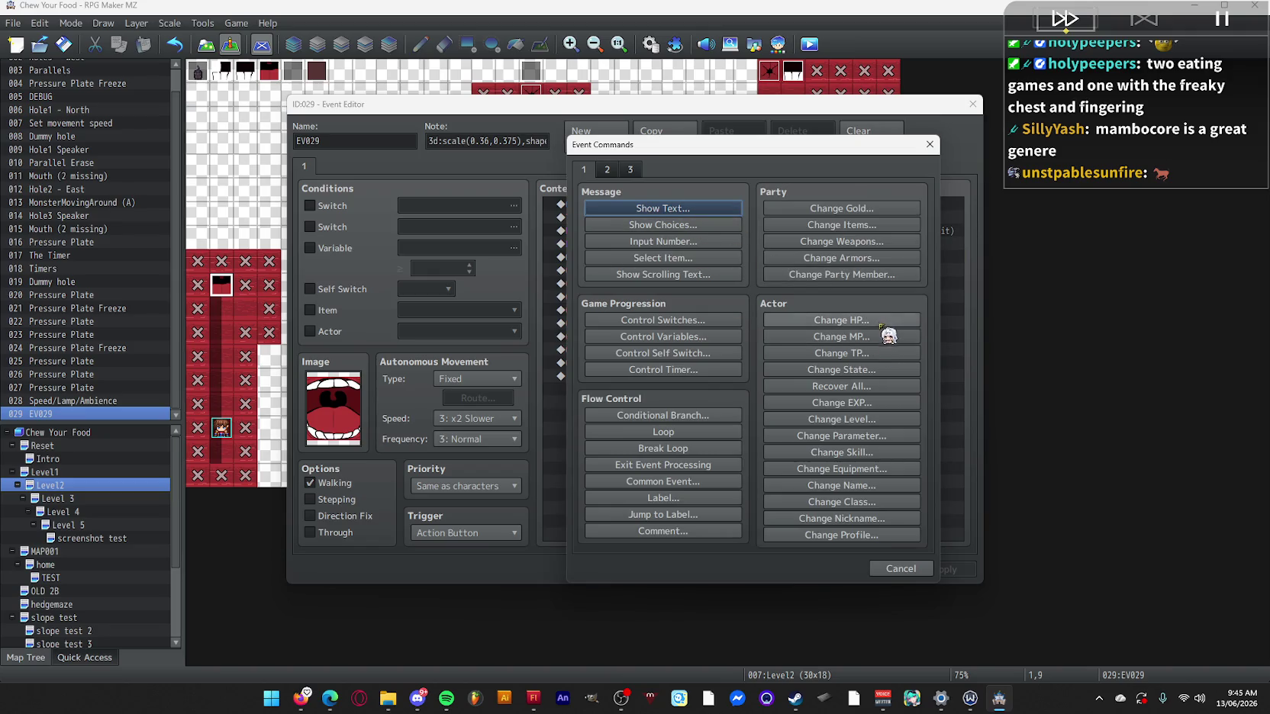
pyautogui.click(801, 321)
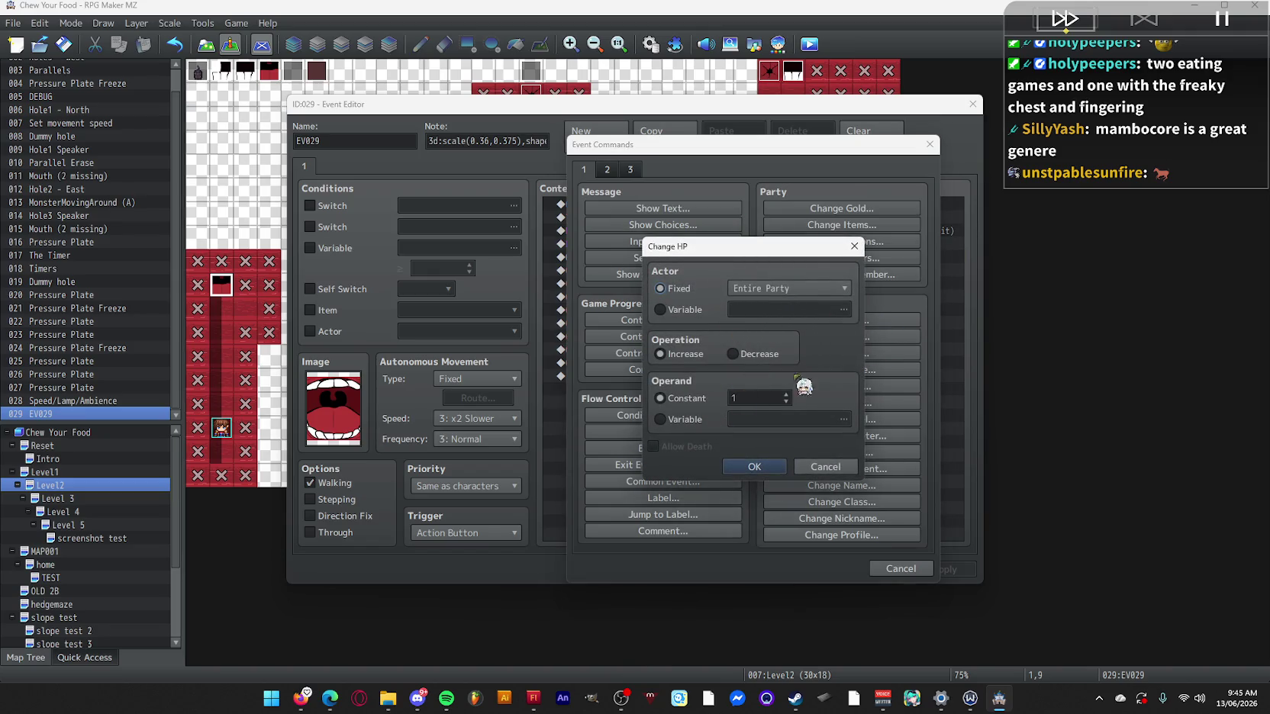
pyautogui.click(854, 245)
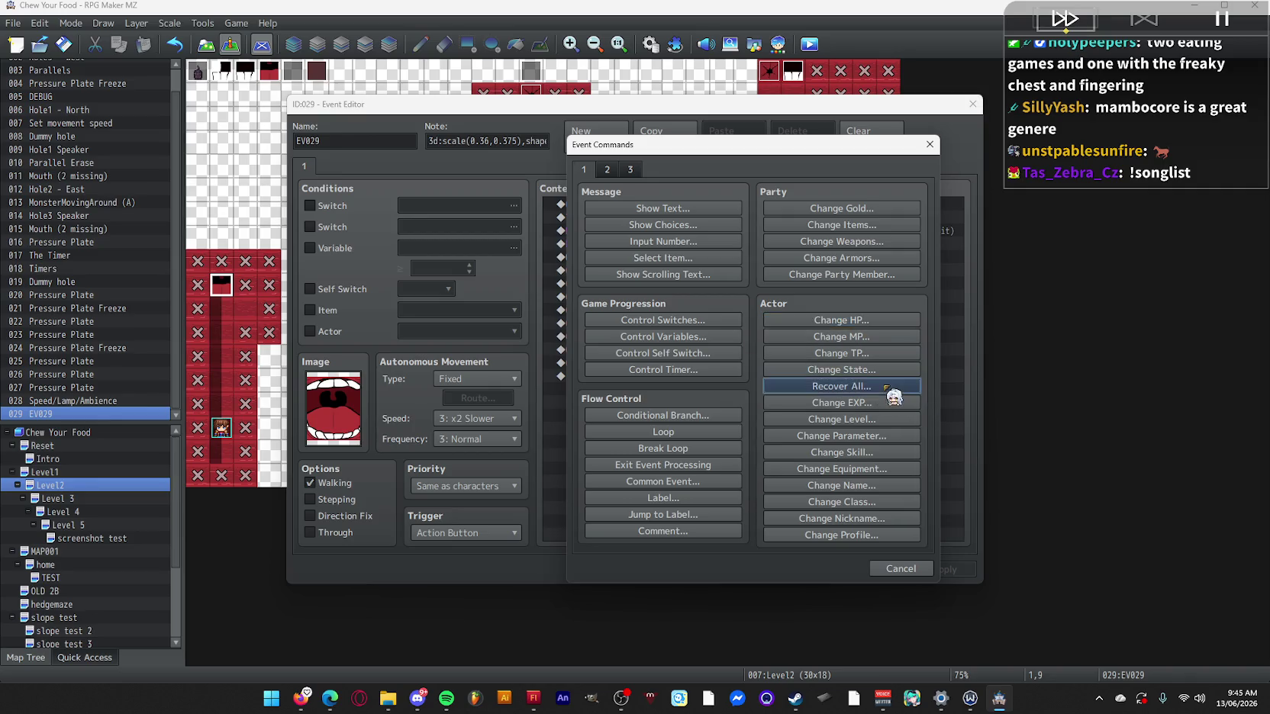
pyautogui.click(894, 386)
pyautogui.click(797, 353)
pyautogui.click(797, 391)
pyautogui.click(754, 402)
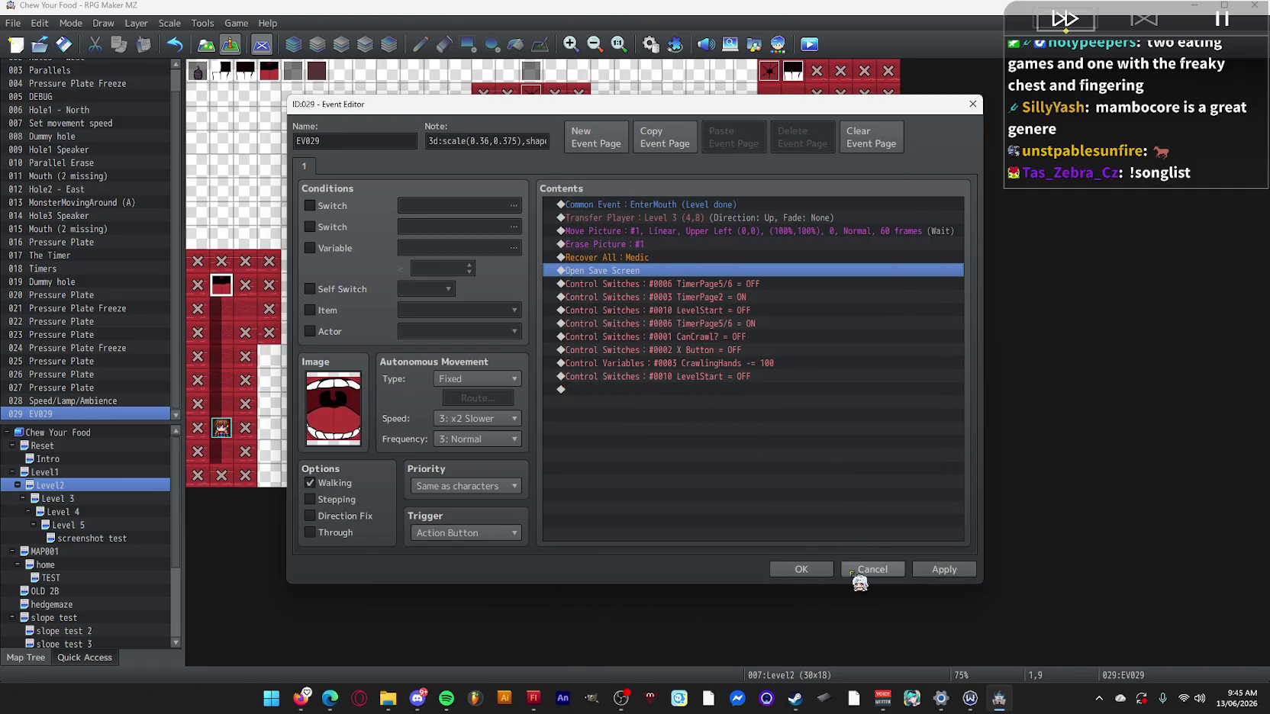
pyautogui.click(820, 568)
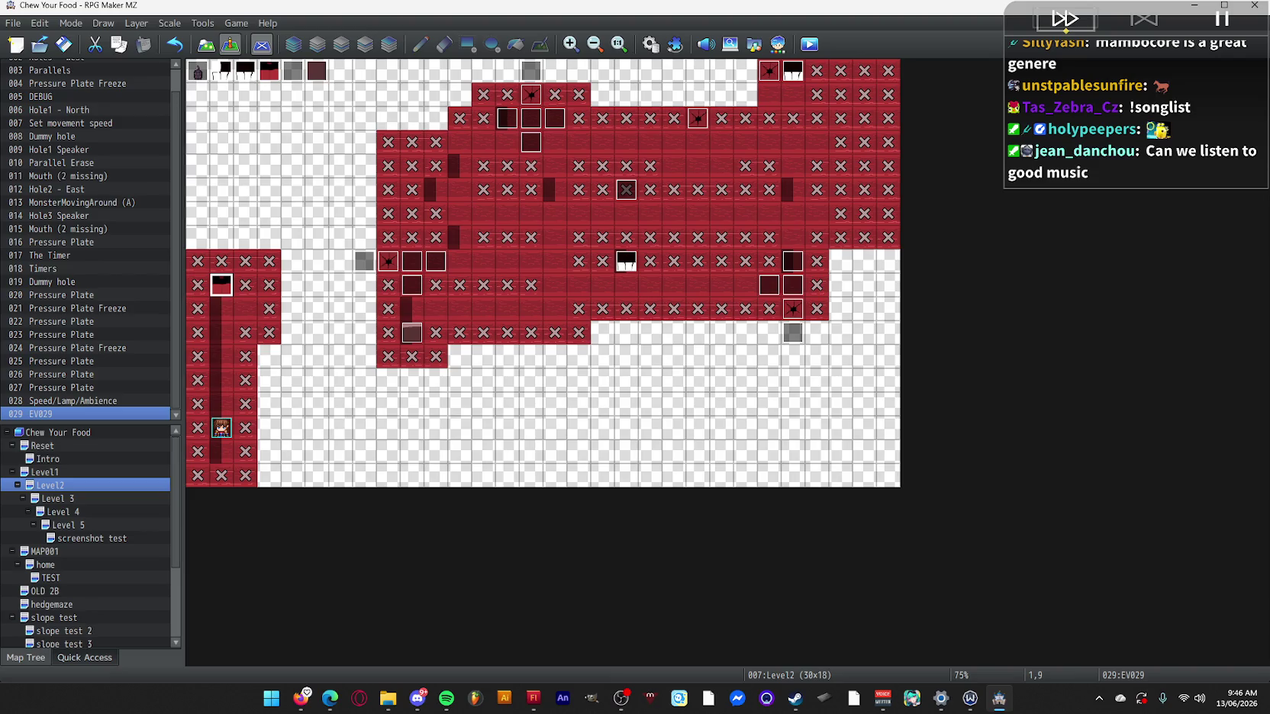
# Skip Memories and the Laufey track in the Nightbot song queue, then minimise Firefox.
pyautogui.hotkey('alt', 'Tab')
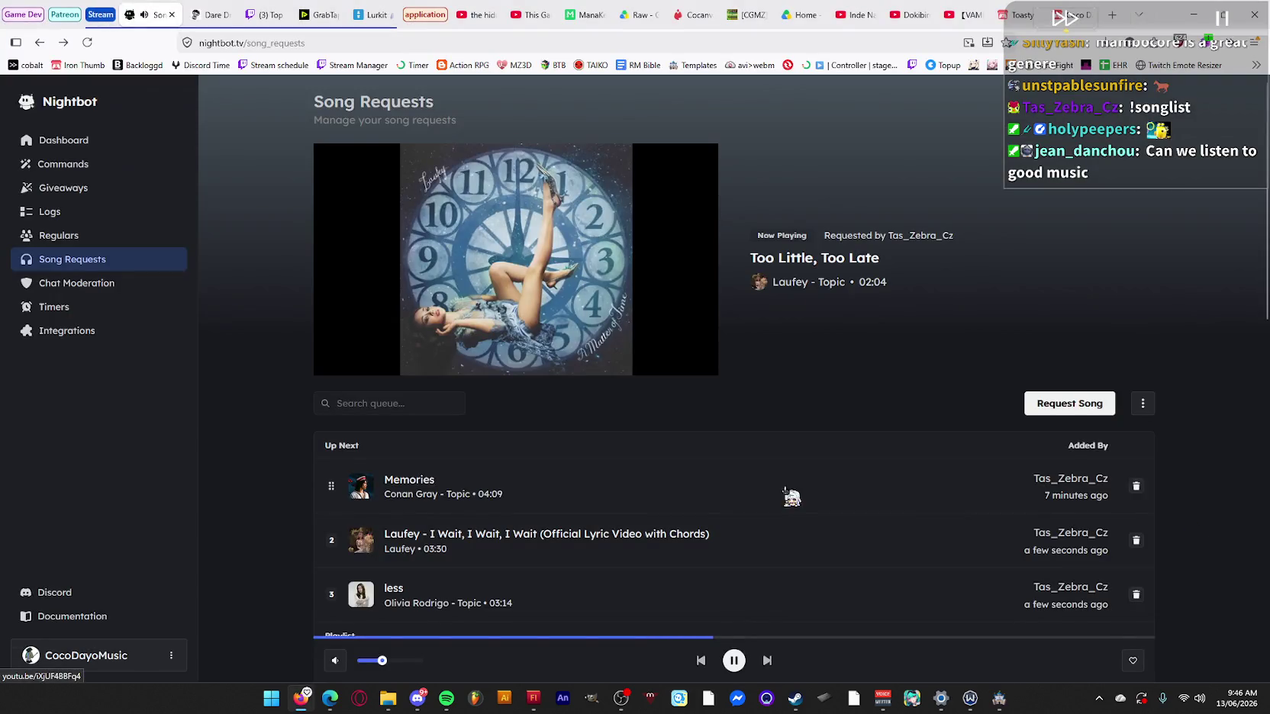
pyautogui.scroll(-2, 1057, 447)
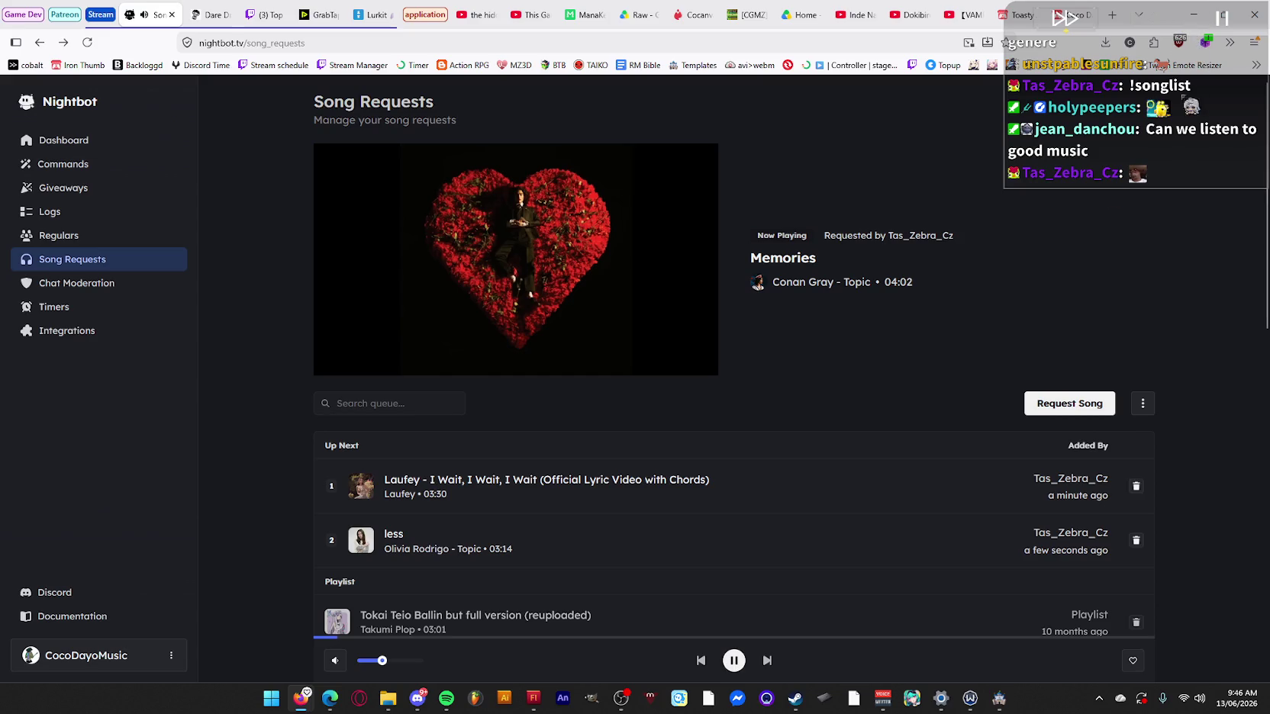
pyautogui.scroll(-4, 995, 380)
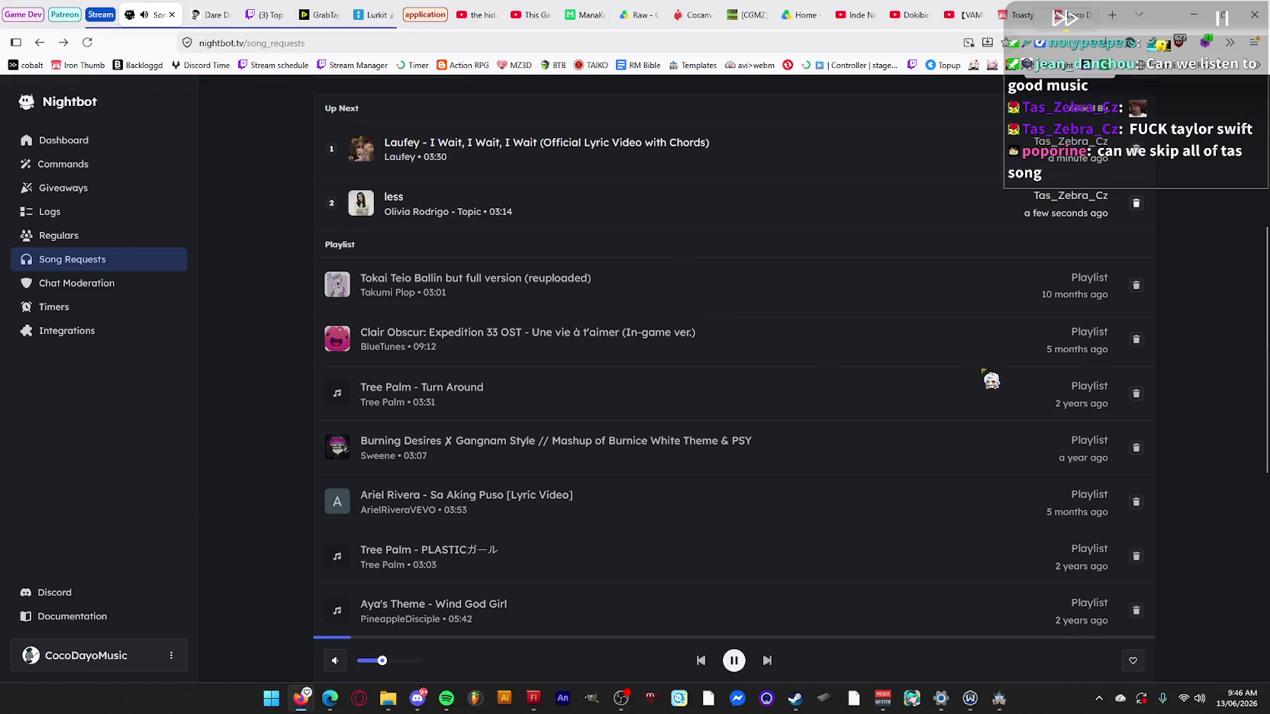
pyautogui.scroll(4, 996, 380)
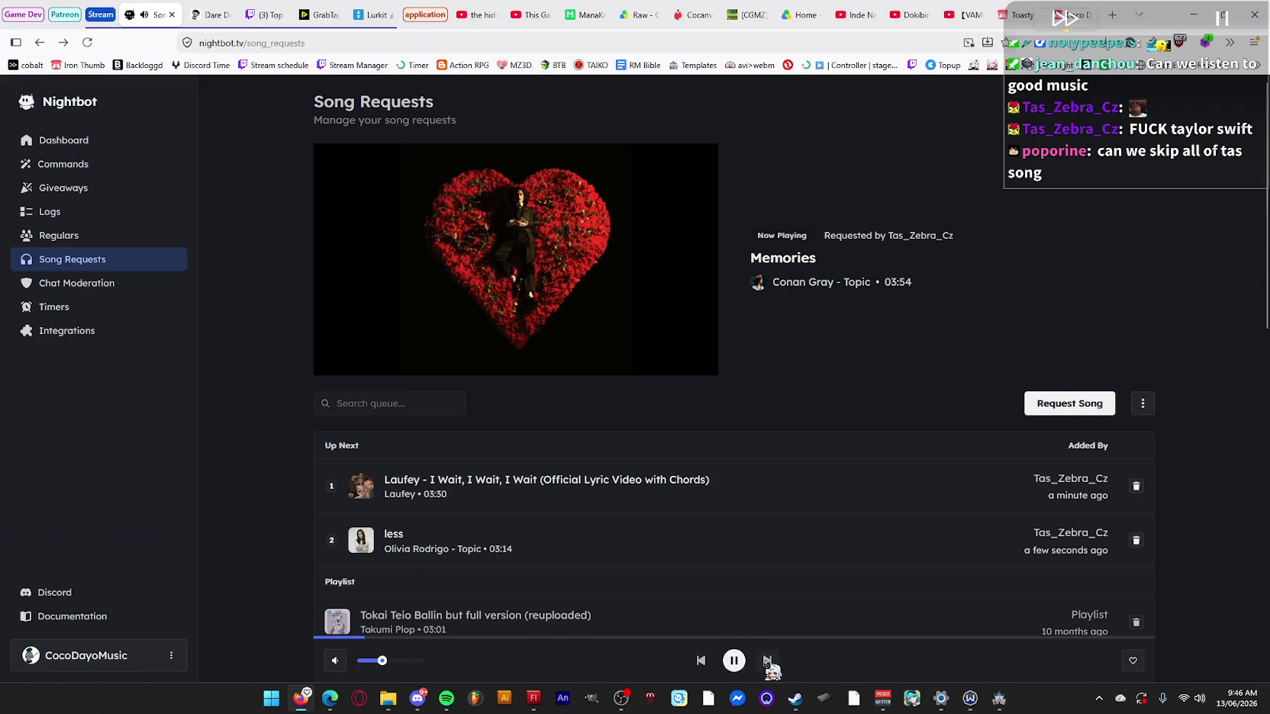
pyautogui.click(767, 661)
pyautogui.click(768, 661)
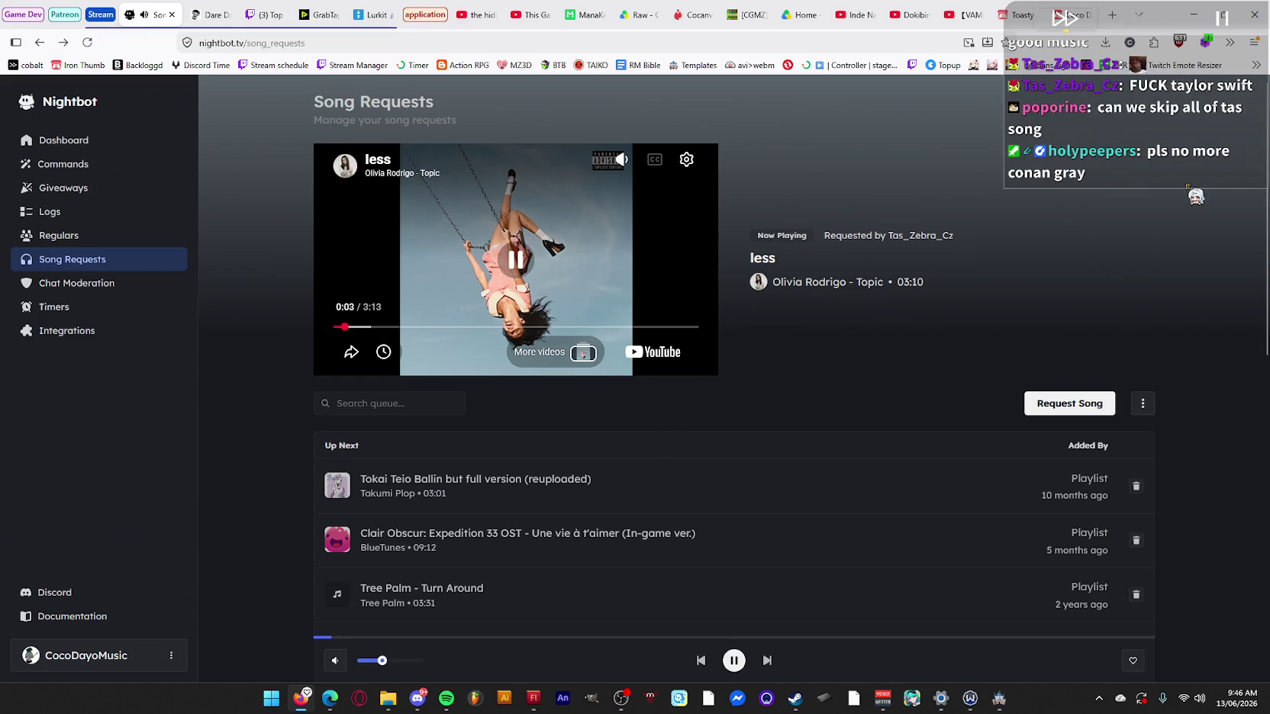
pyautogui.click(1200, 24)
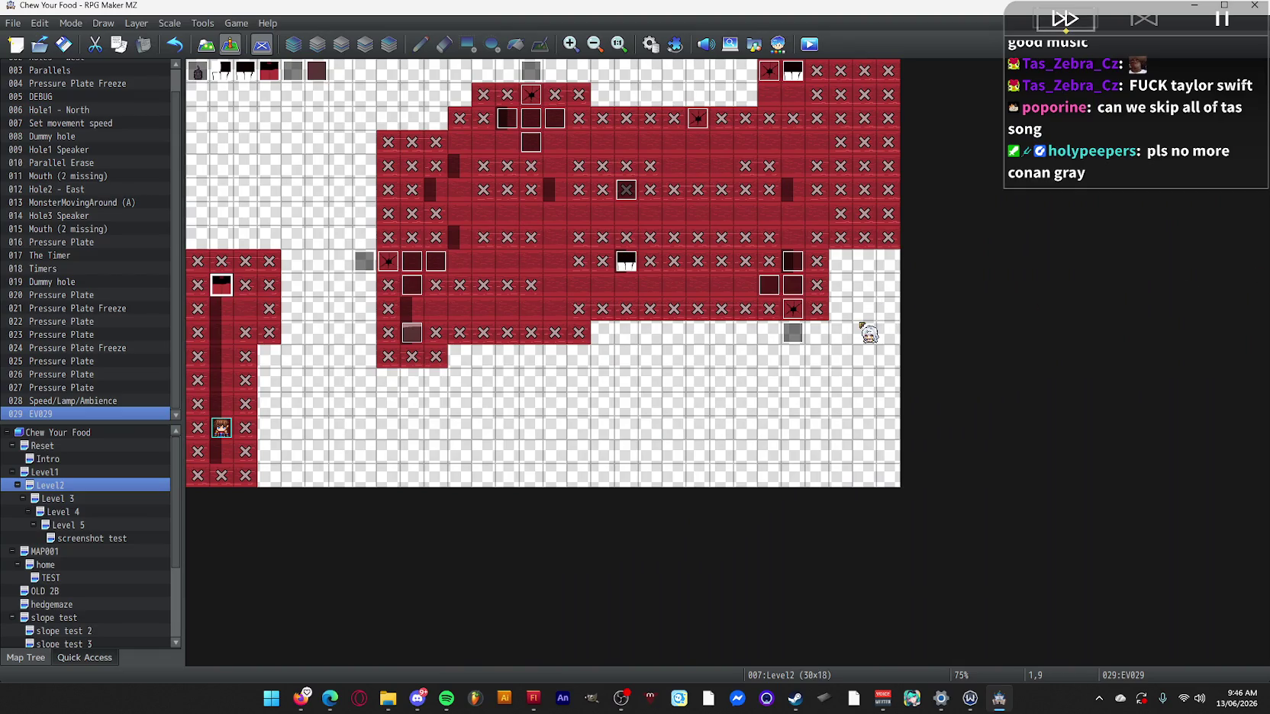
# Move the player start on the Level2 map, accept the prompt and start a playtest.
pyautogui.moveTo(594, 162); pyautogui.dragTo(771, 382)
pyautogui.click(610, 374)
pyautogui.hotkey('ctrl', 'r')
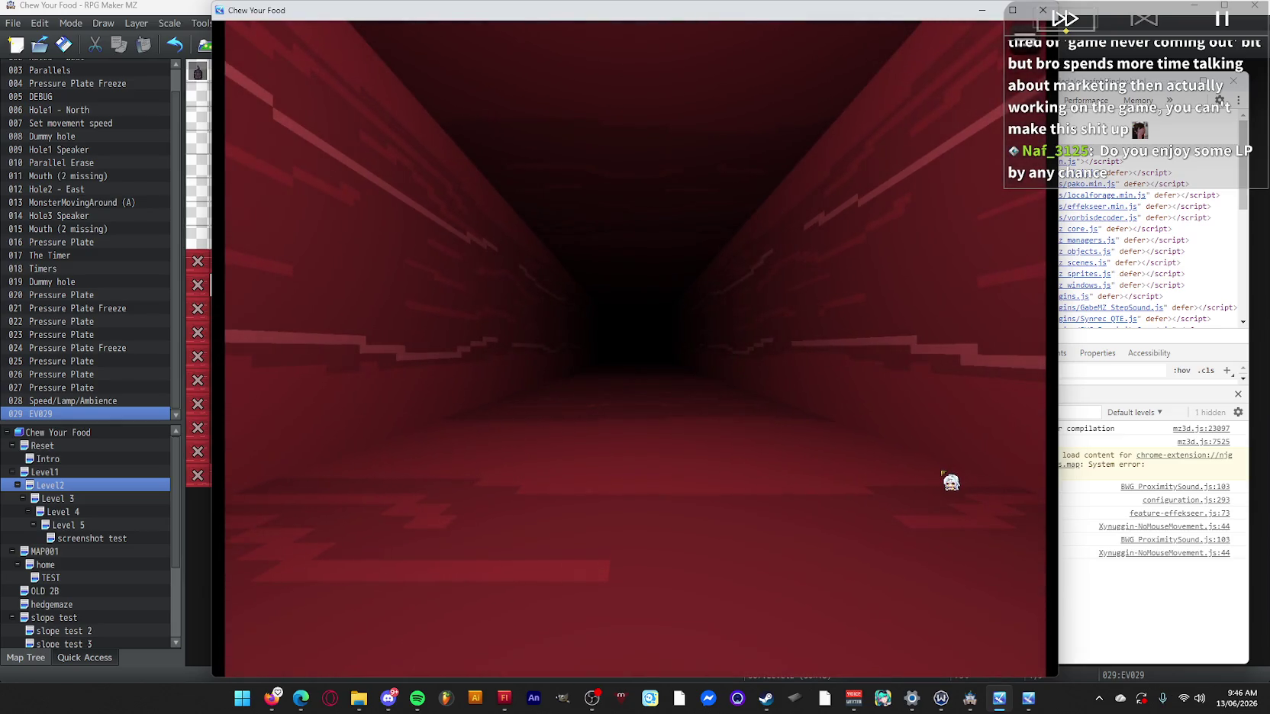
# Turn the LevelStart switch ON from the F9 debug screen and resume play.
pyautogui.press('F9')
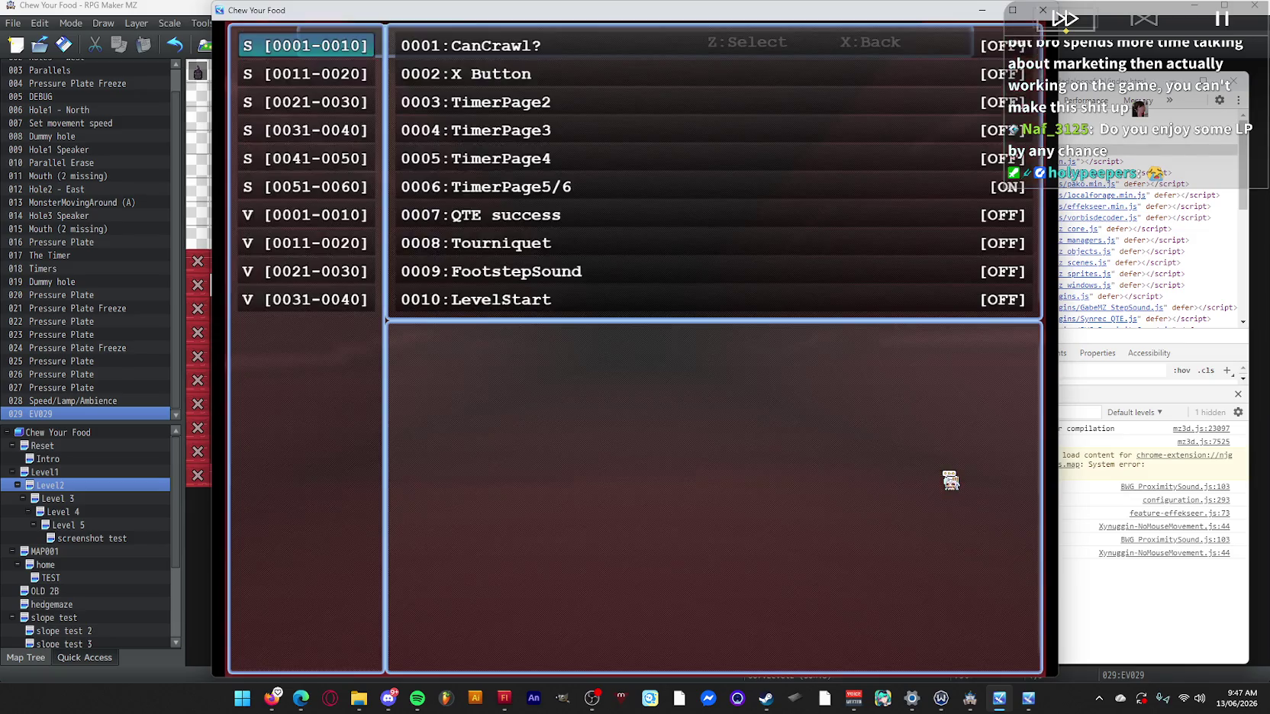
pyautogui.press('Return')
pyautogui.press('Up')
pyautogui.press('Return')
pyautogui.press('Escape')
pyautogui.press('Escape')
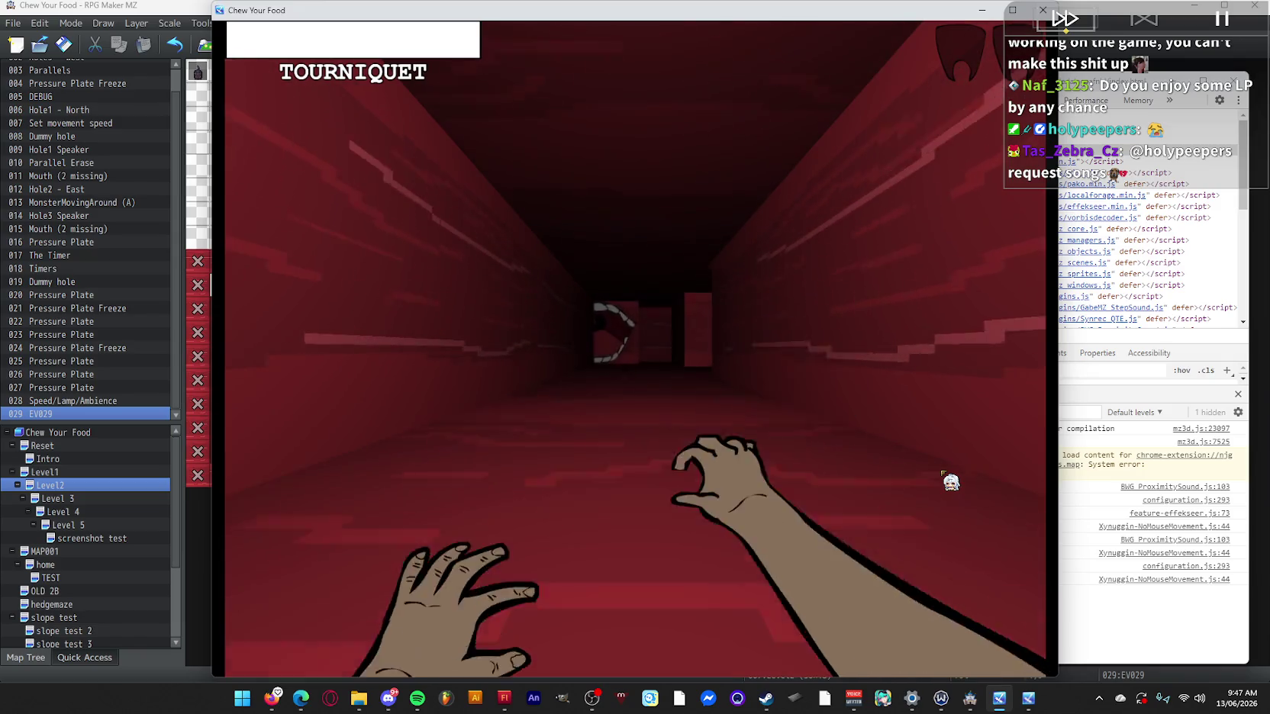
# Walk up the corridor toward the mouth, close the playtest and reopen EV029.
pyautogui.press('Up')
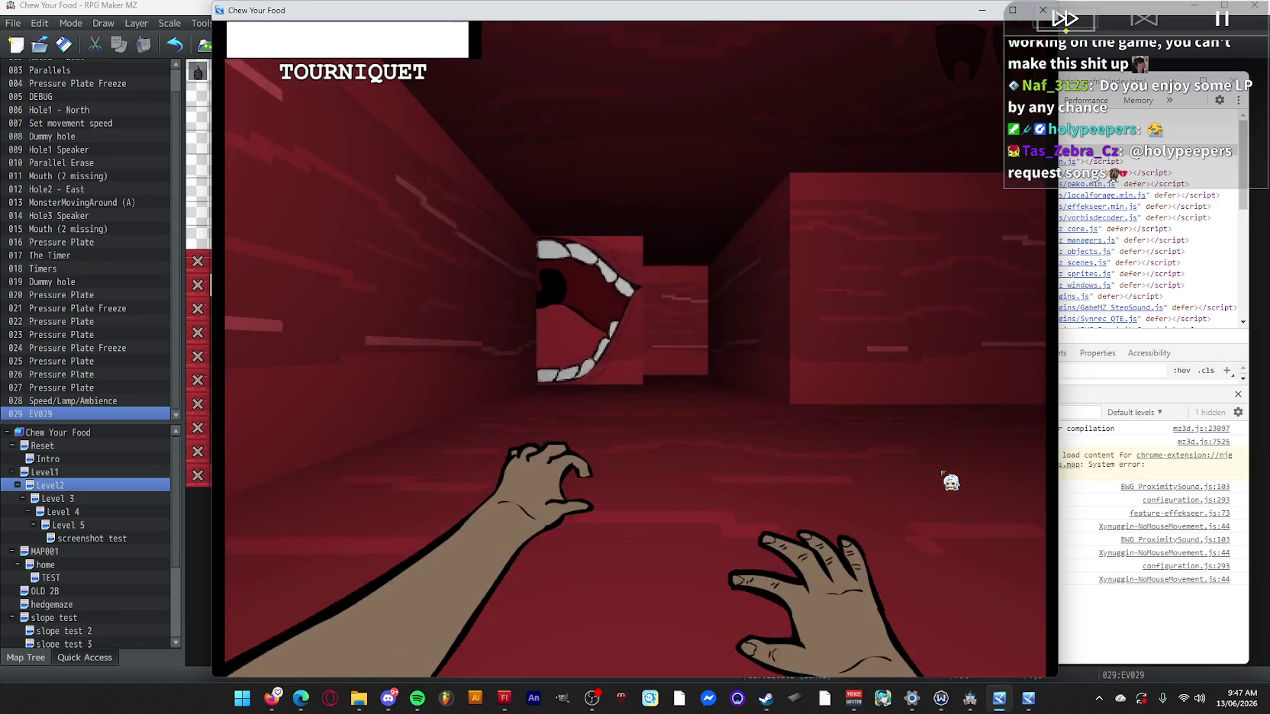
pyautogui.press('Up')
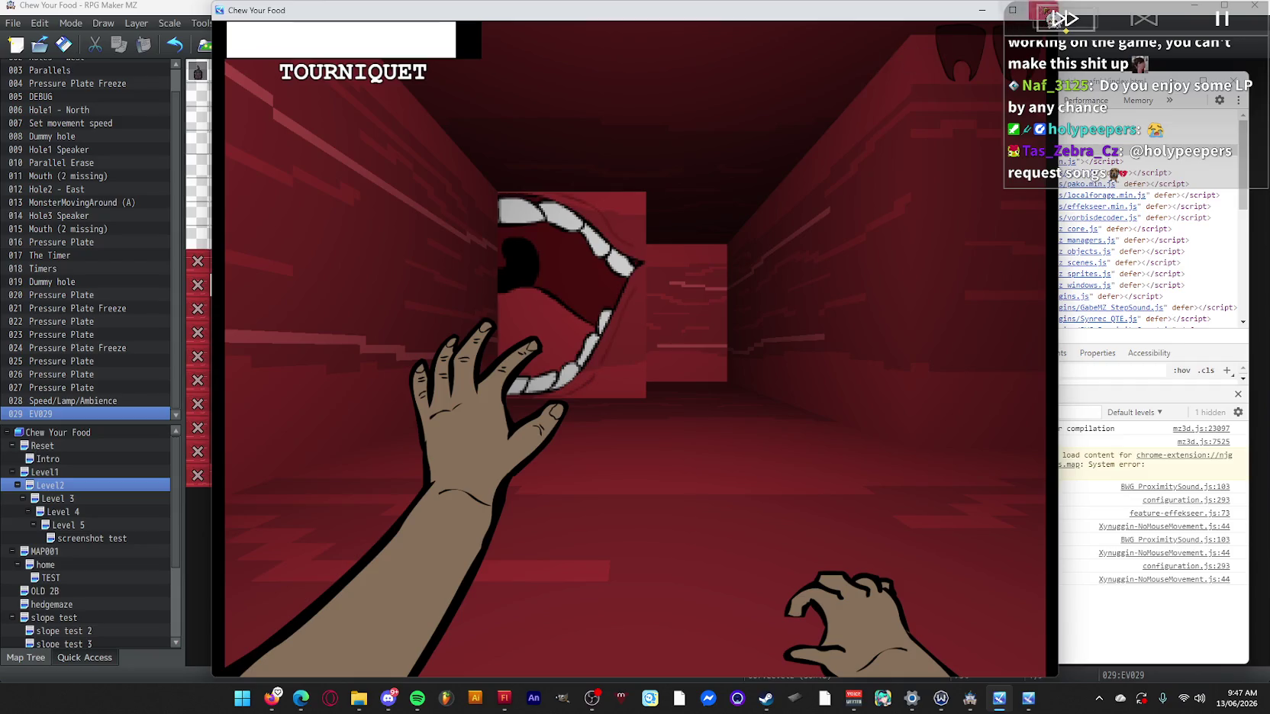
pyautogui.click(1042, 10)
pyautogui.doubleClick(269, 290)
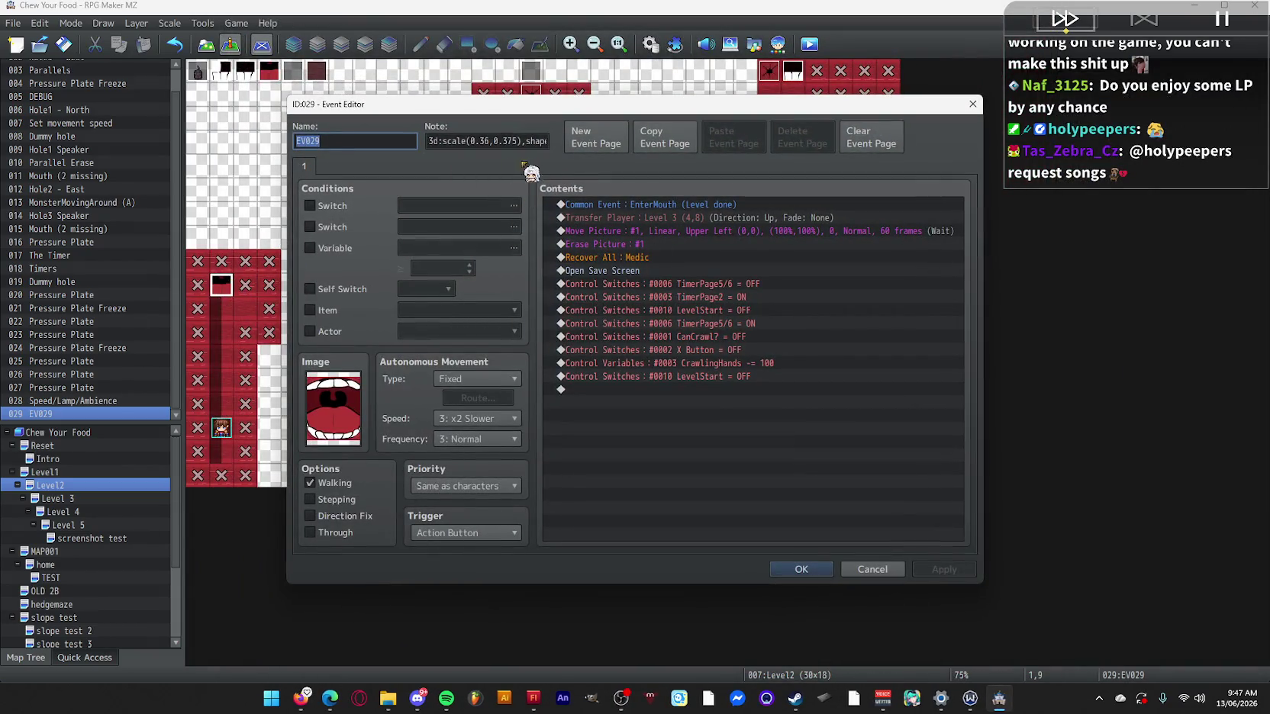
# Change EV029's note offset from xoff to yoff and confirm the event.
pyautogui.click(500, 141)
pyautogui.moveTo(500, 141)
pyautogui.mouseDown()
pyautogui.moveTo(483, 141)
pyautogui.moveTo(549, 143)
pyautogui.moveTo(496, 143)
pyautogui.mouseUp()
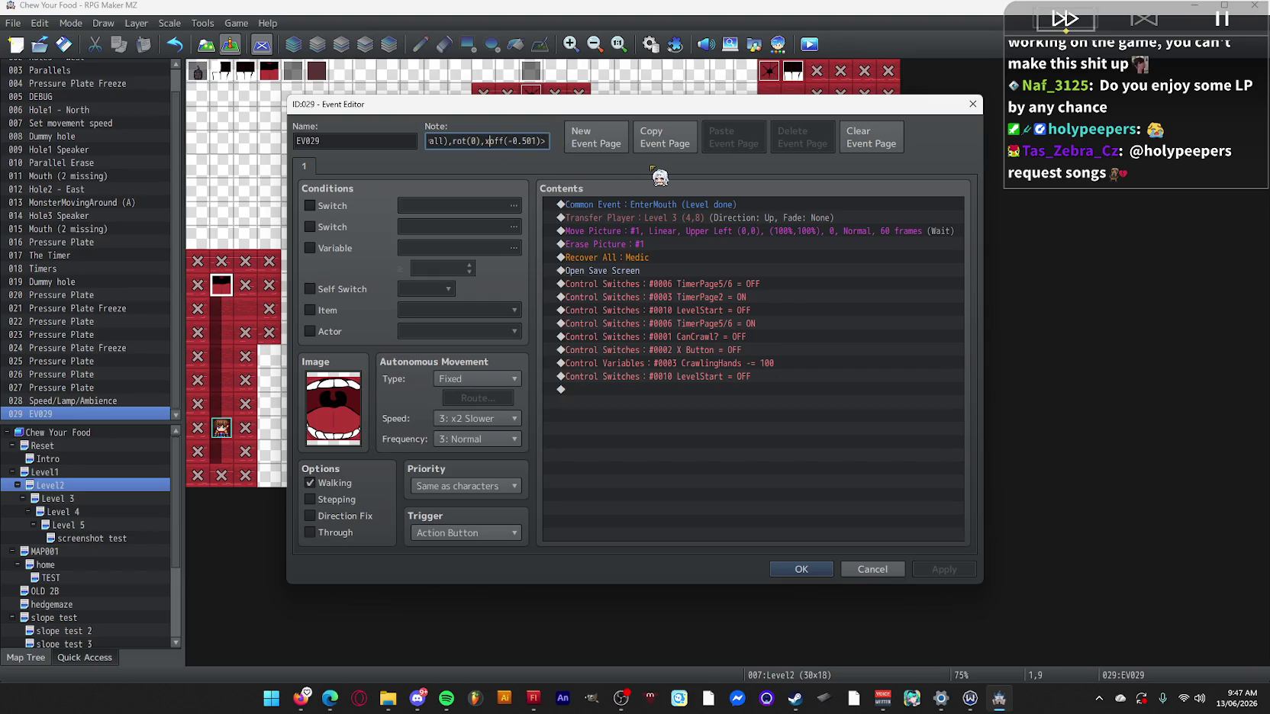
pyautogui.press('BackSpace')
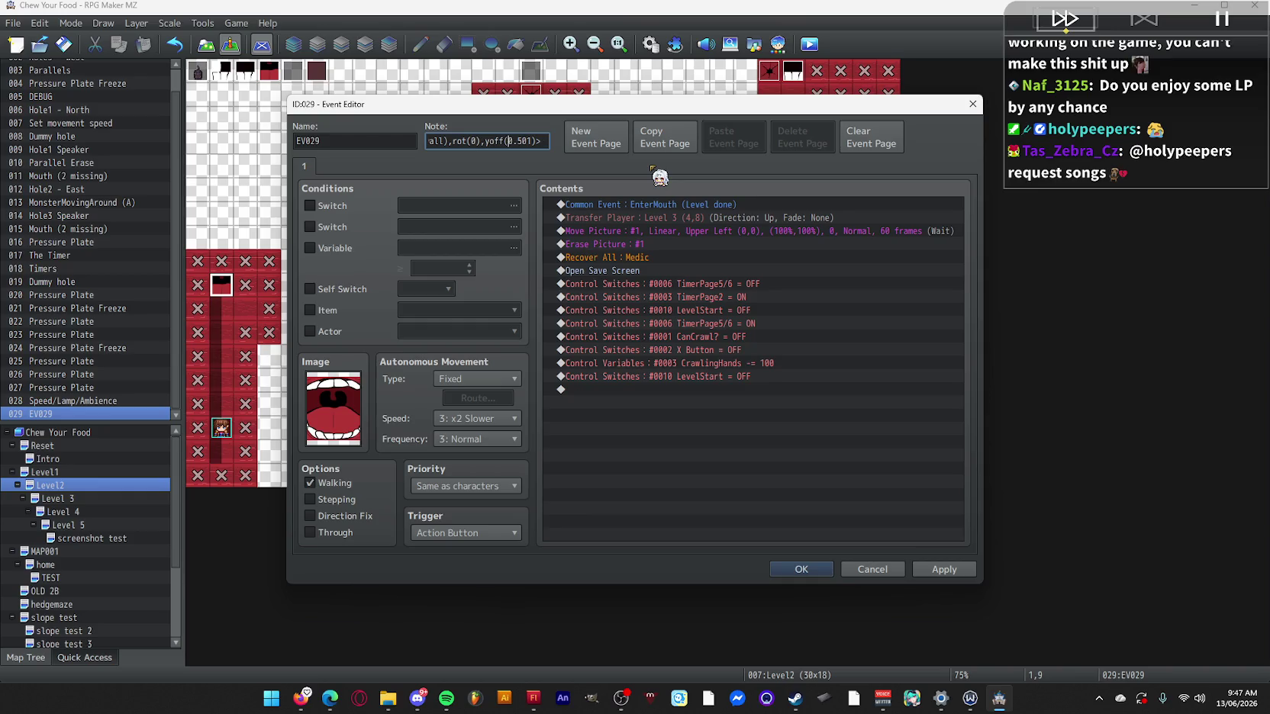
pyautogui.click(809, 569)
# Move the player start further up the corridor, save and playtest, then return to the song request page.
pyautogui.moveTo(222, 434); pyautogui.dragTo(223, 363)
pyautogui.click(809, 44)
pyautogui.click(626, 360)
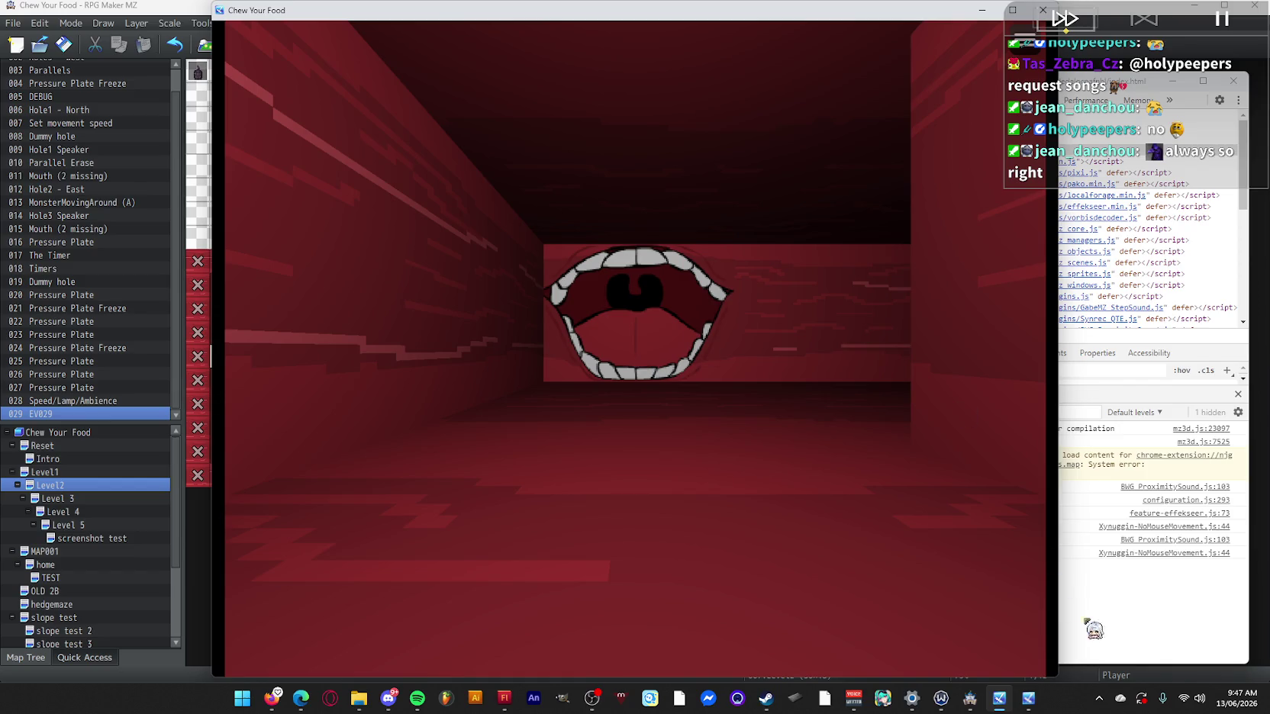
pyautogui.click(447, 697)
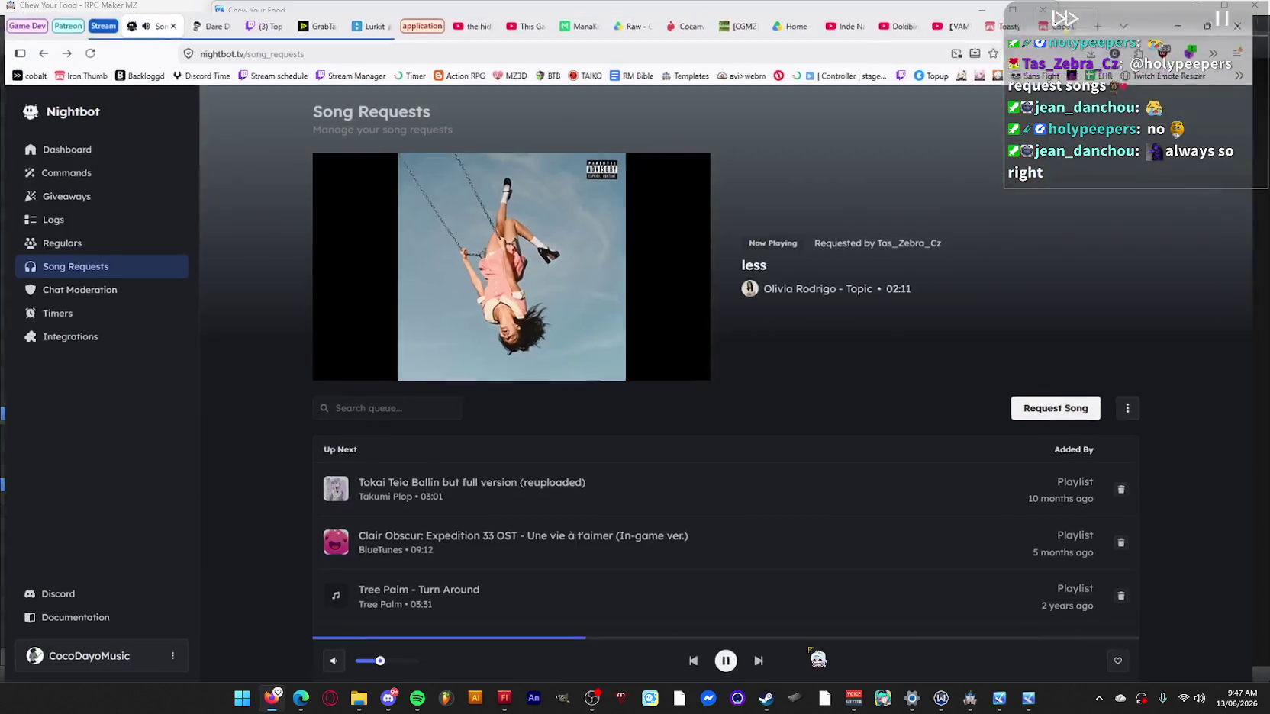
# Turn down the Nightbot player volume, hide the browser and close the playtest window.
pyautogui.moveTo(382, 661); pyautogui.dragTo(362, 661)
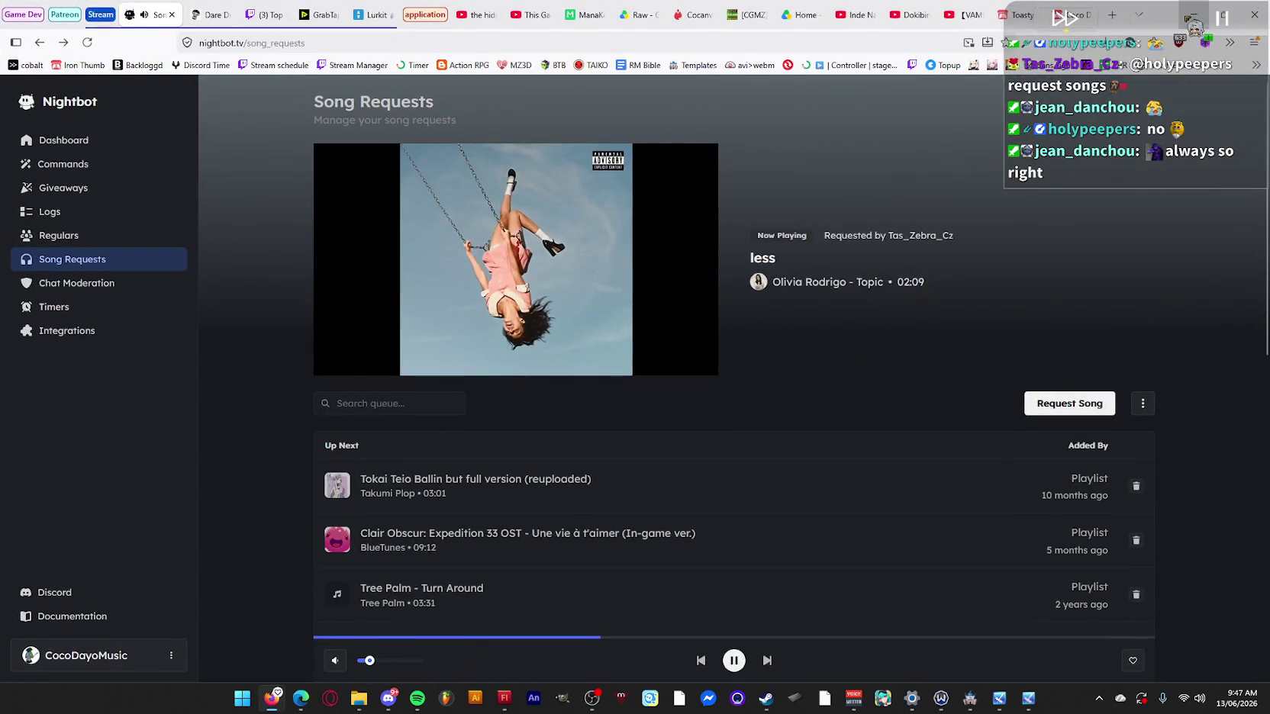
pyautogui.click(1194, 14)
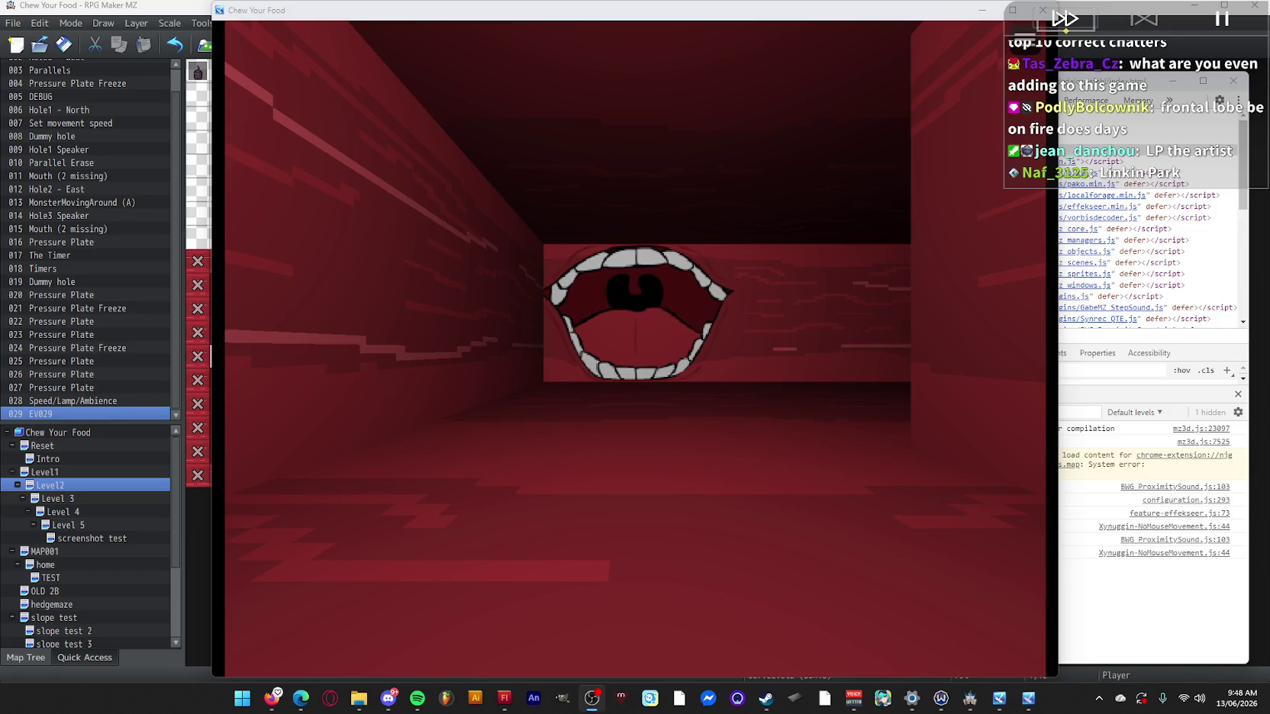
pyautogui.click(1043, 10)
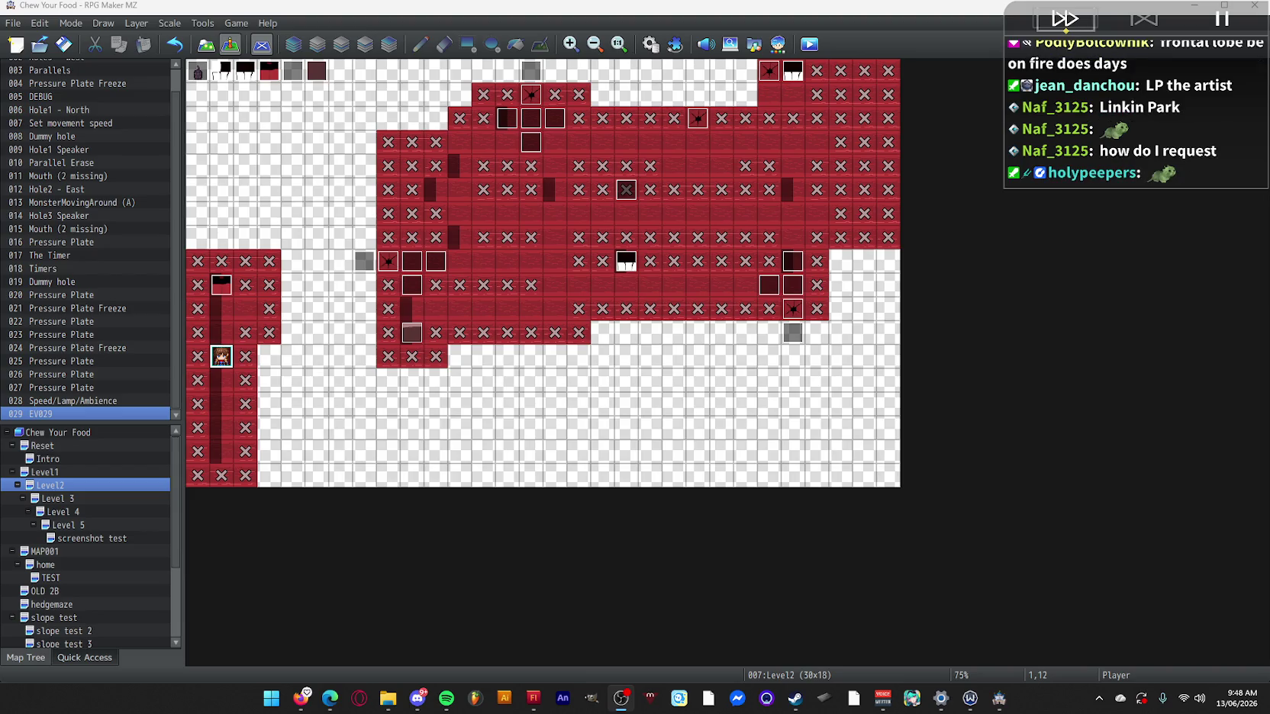
# Switch from RPG Maker MZ back to the Firefox Nightbot page with Alt+Tab.
pyautogui.hotkey('alt', 'Tab')
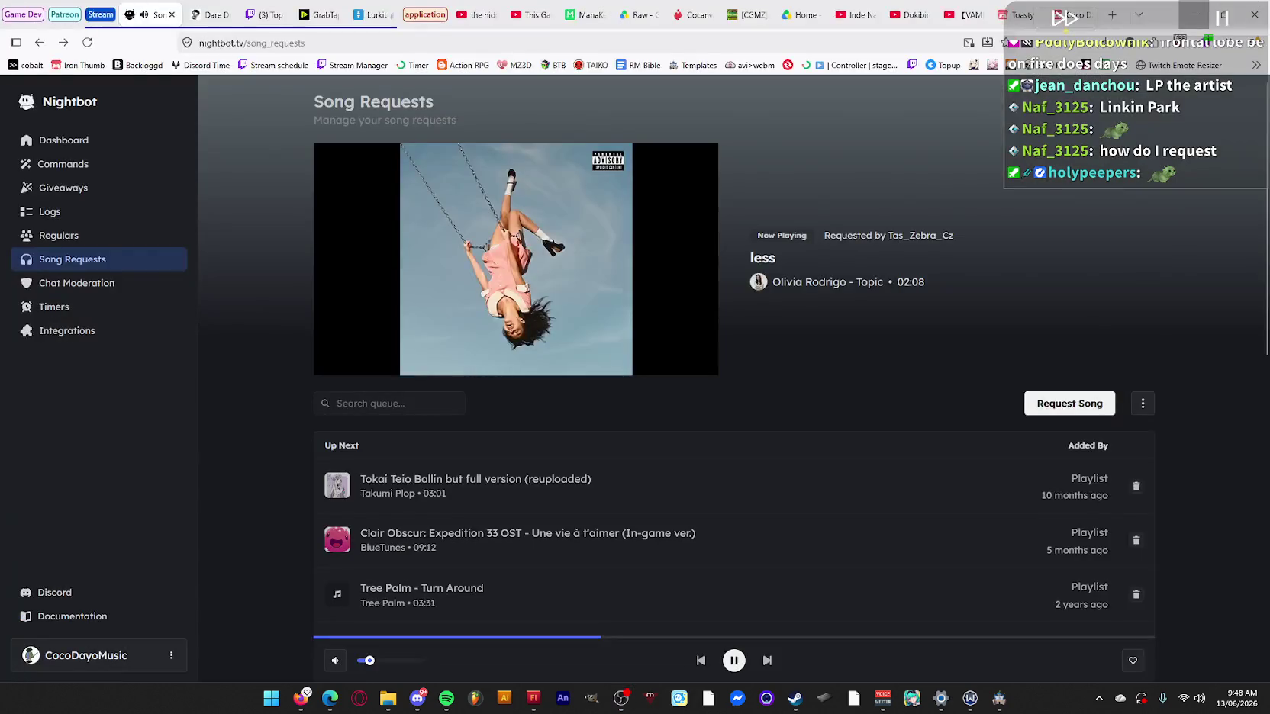
# Load 7tv.app in a new tab and open the CocoDayoMusic channel's Active Emotes page.
pyautogui.click(1113, 16)
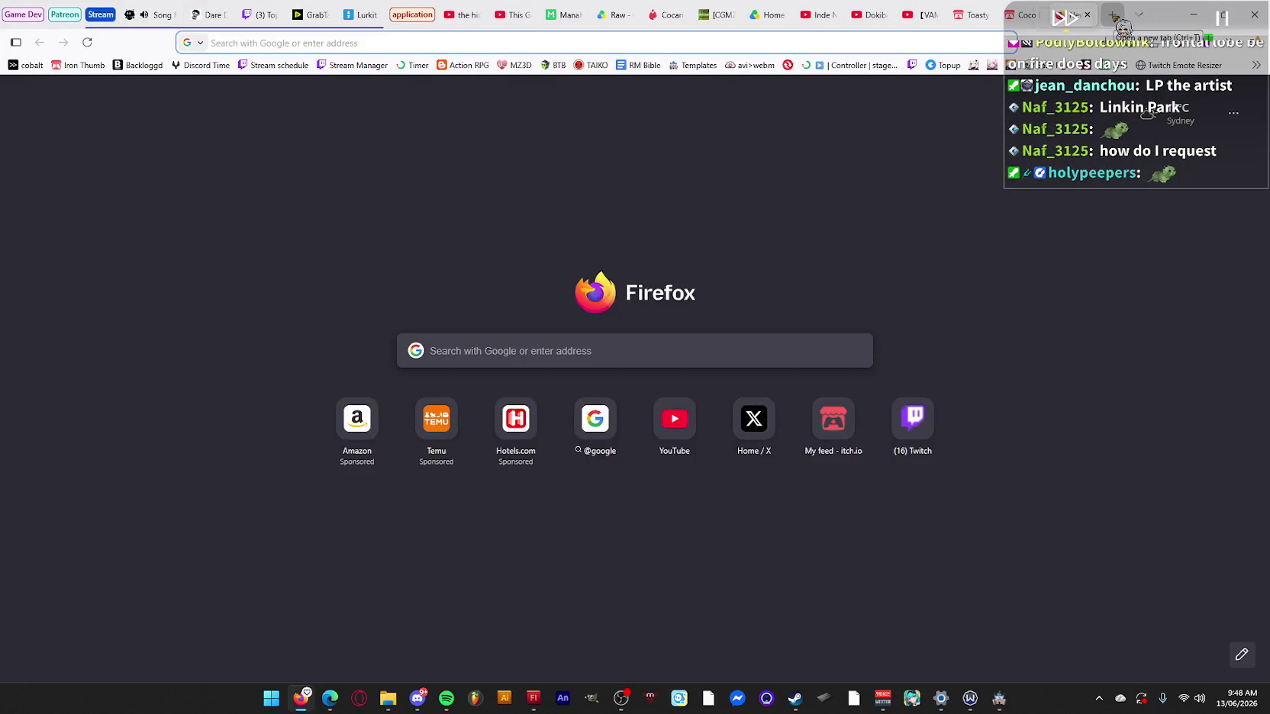
pyautogui.write('7tv.app')
pyautogui.press('Return')
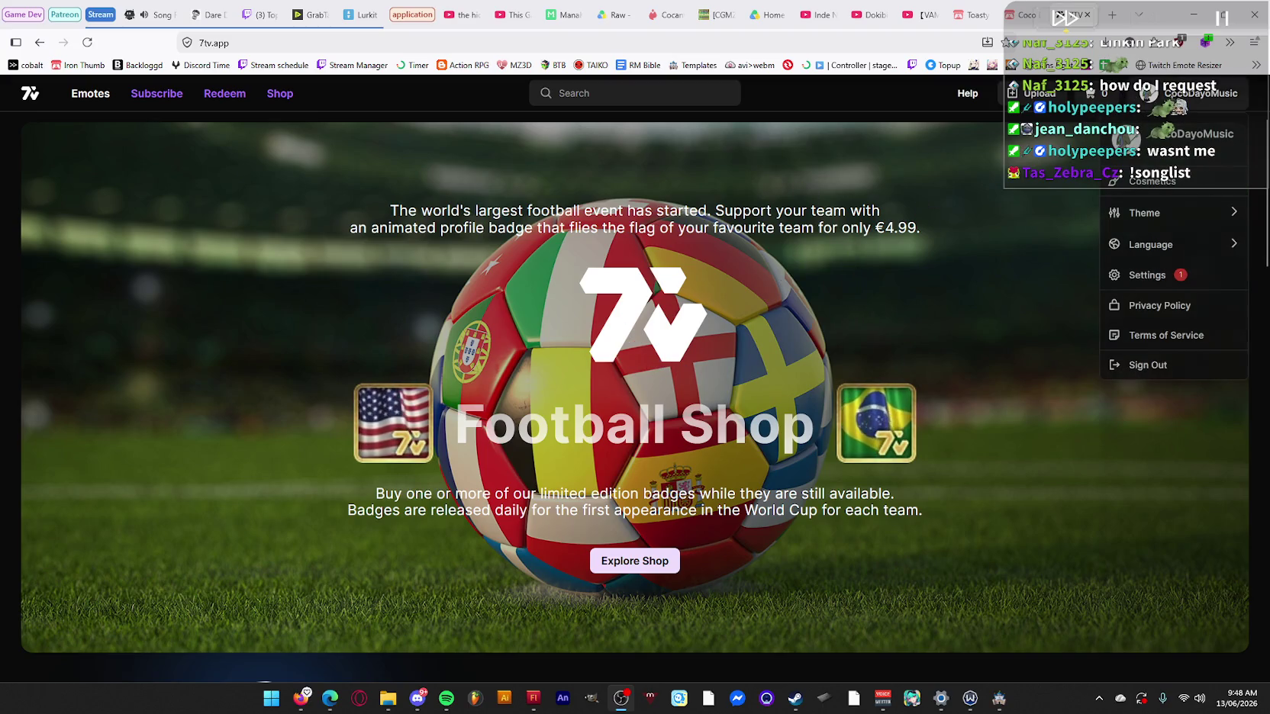
pyautogui.moveTo(1181, 109)
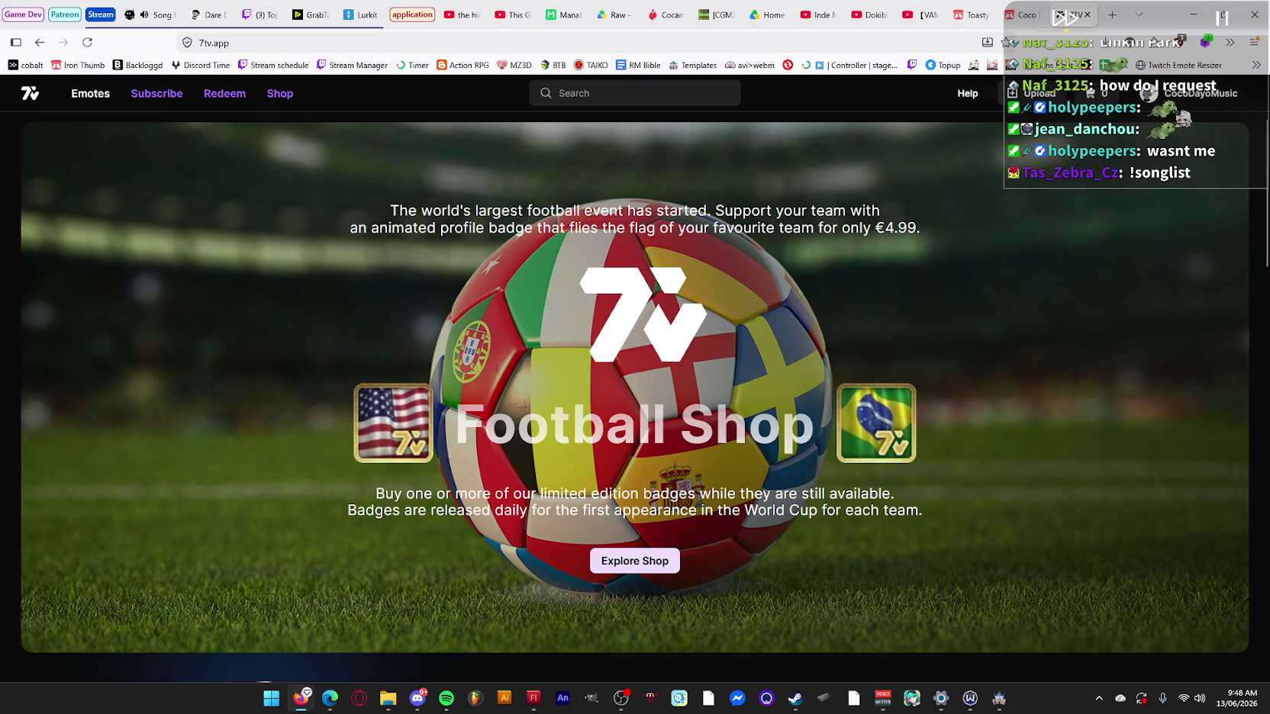
pyautogui.click(1191, 134)
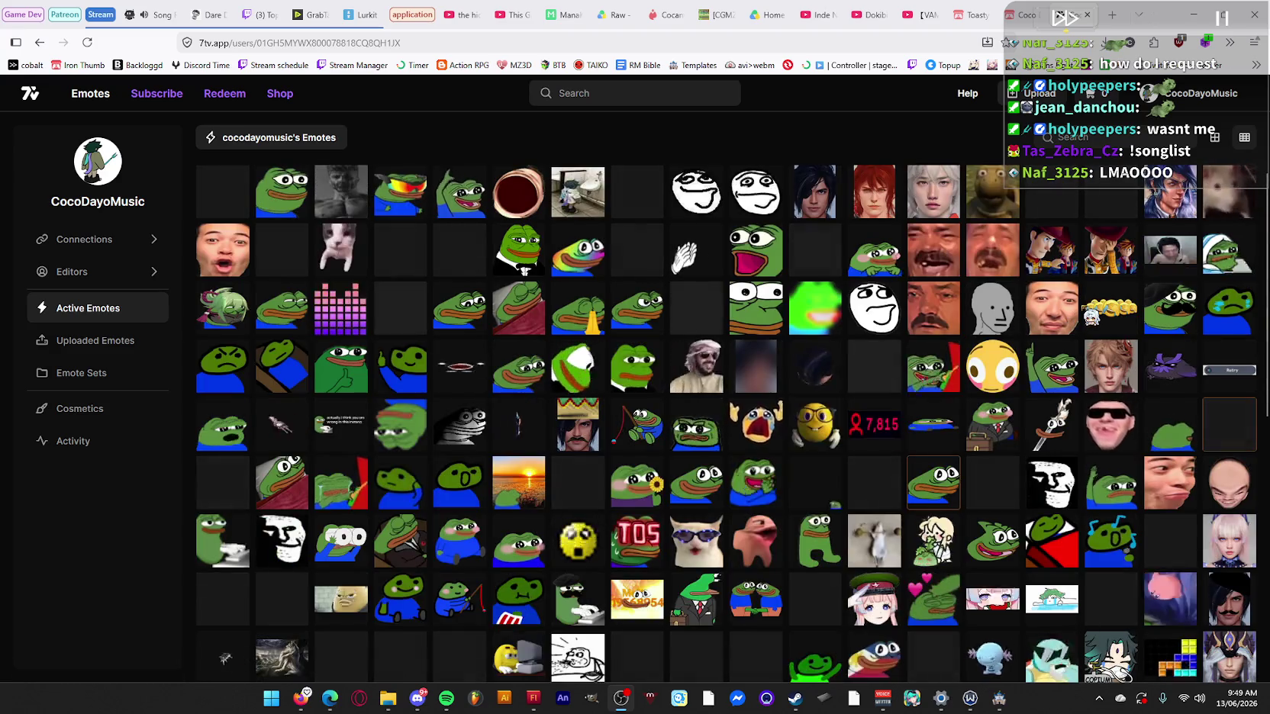
pyautogui.click(1153, 95)
pyautogui.click(811, 142)
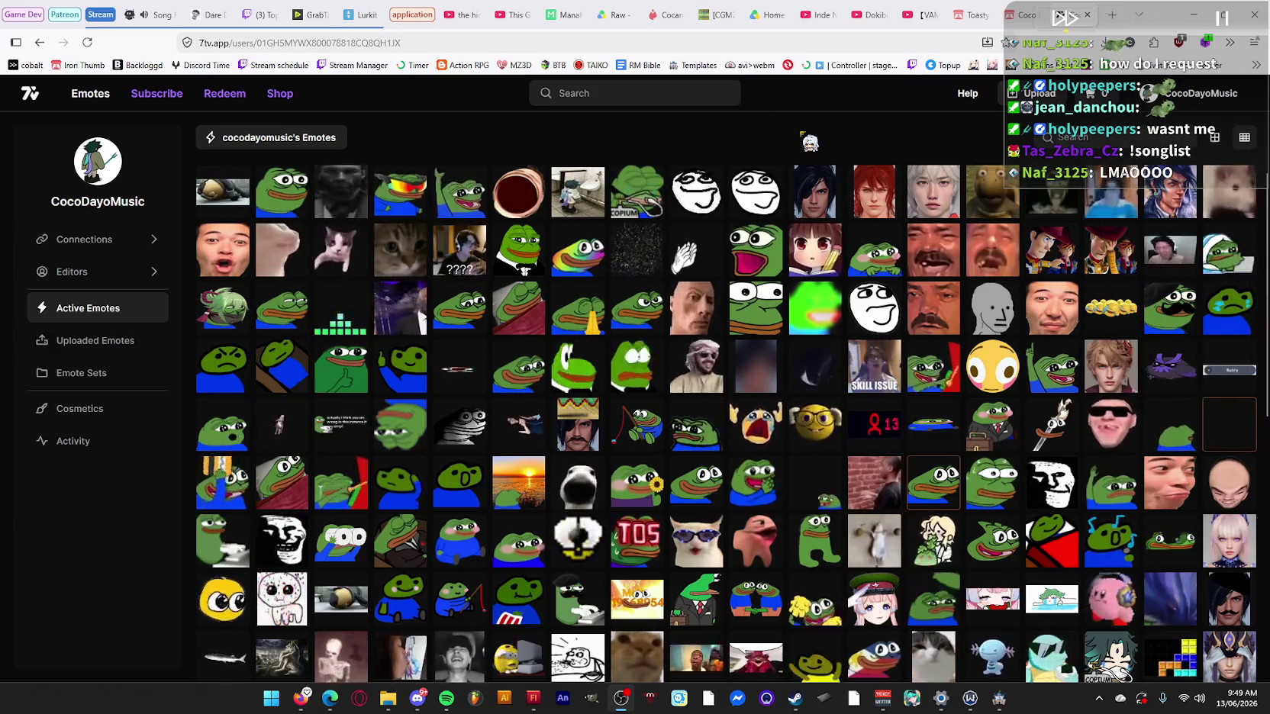
pyautogui.click(917, 45)
# Go to YouTube and settle on the YouTube subscriptions tab.
pyautogui.write('you')
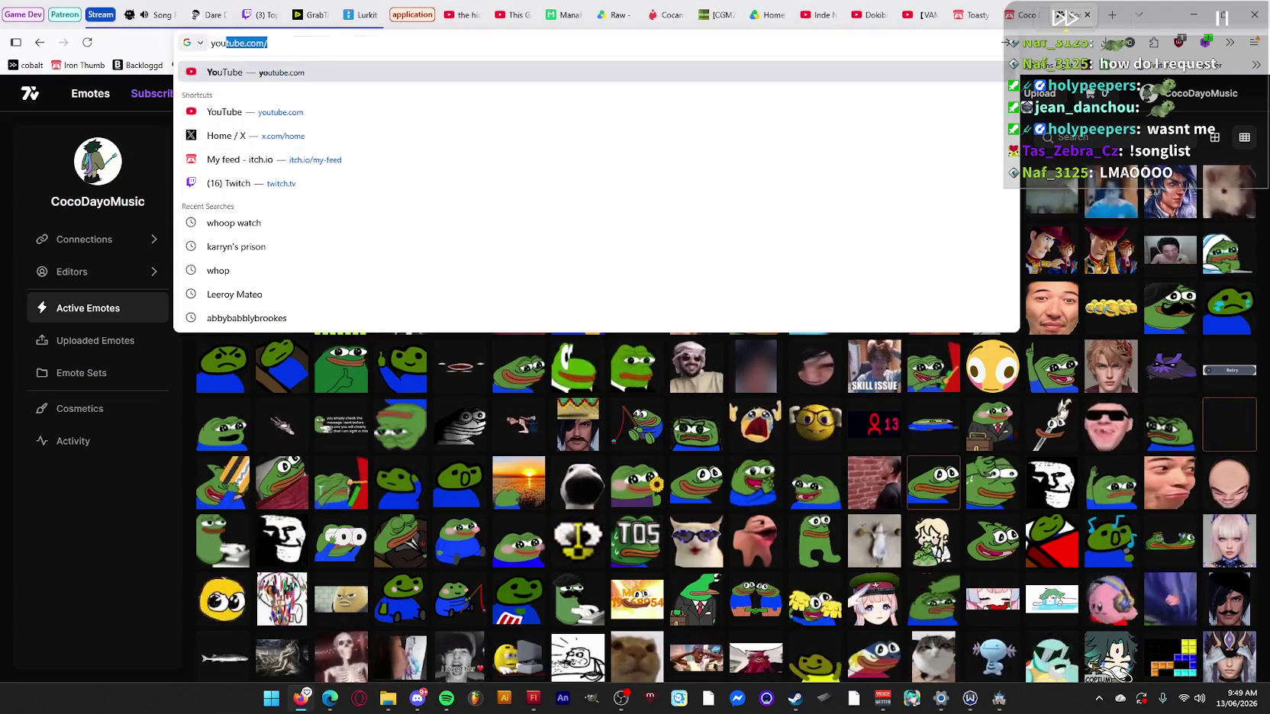
pyautogui.press('Return')
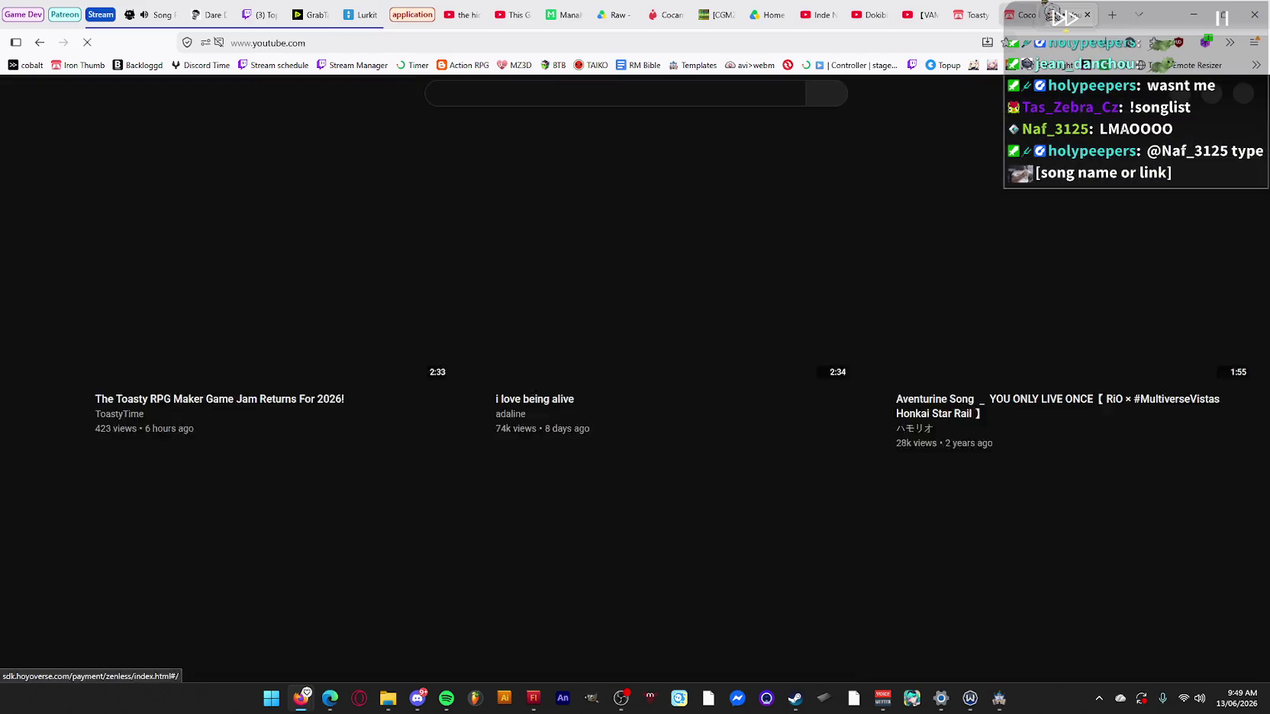
pyautogui.click(1021, 15)
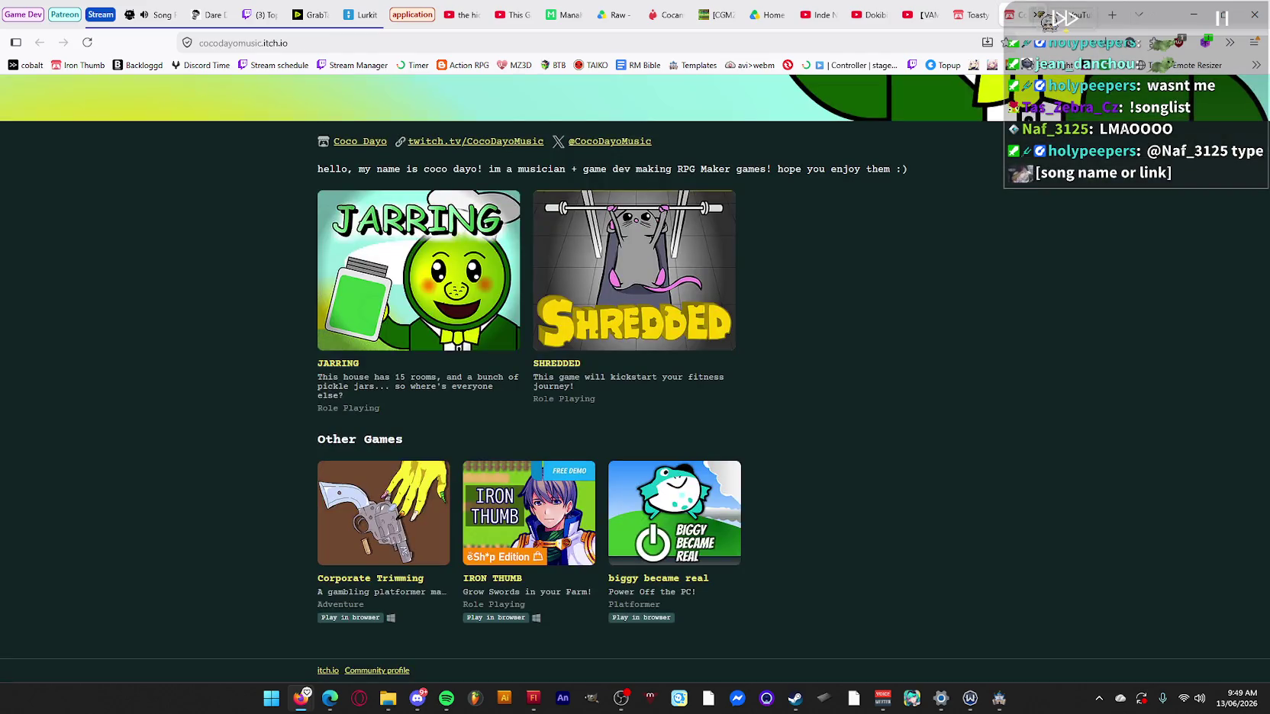
pyautogui.click(1111, 14)
pyautogui.hotkey('ctrl', 'w')
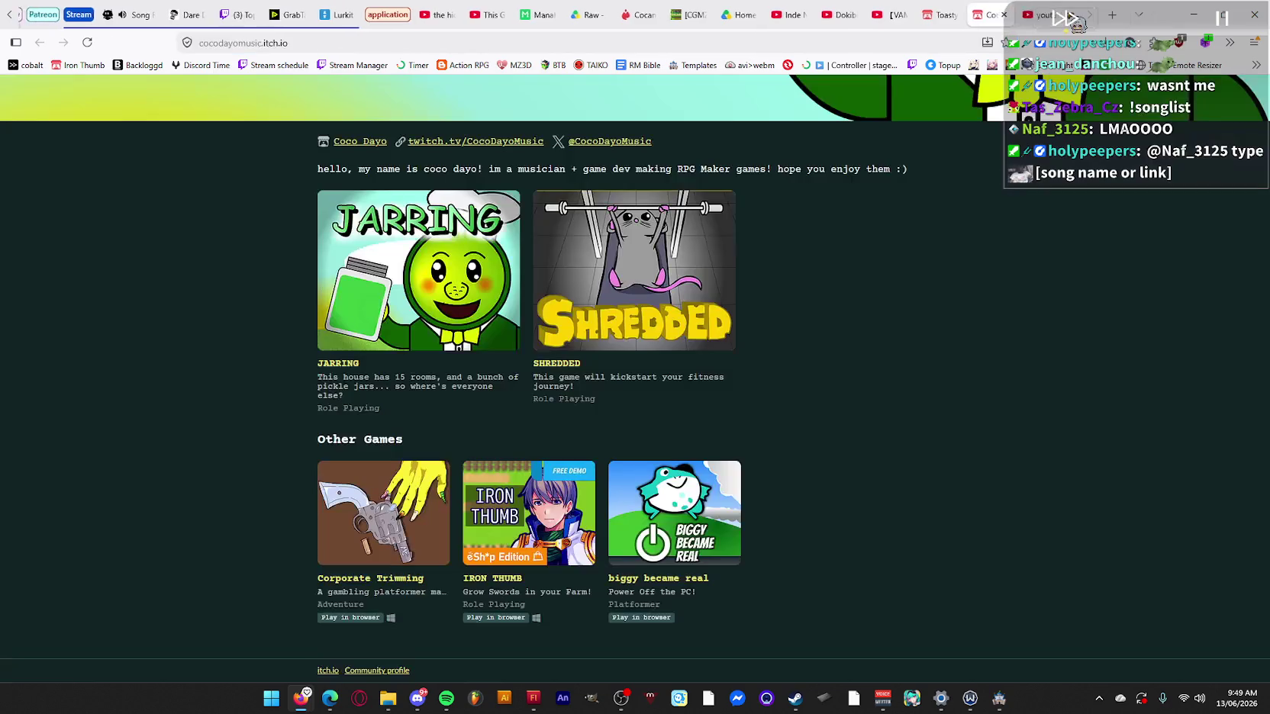
pyautogui.hotkey('ctrl', 'Tab')
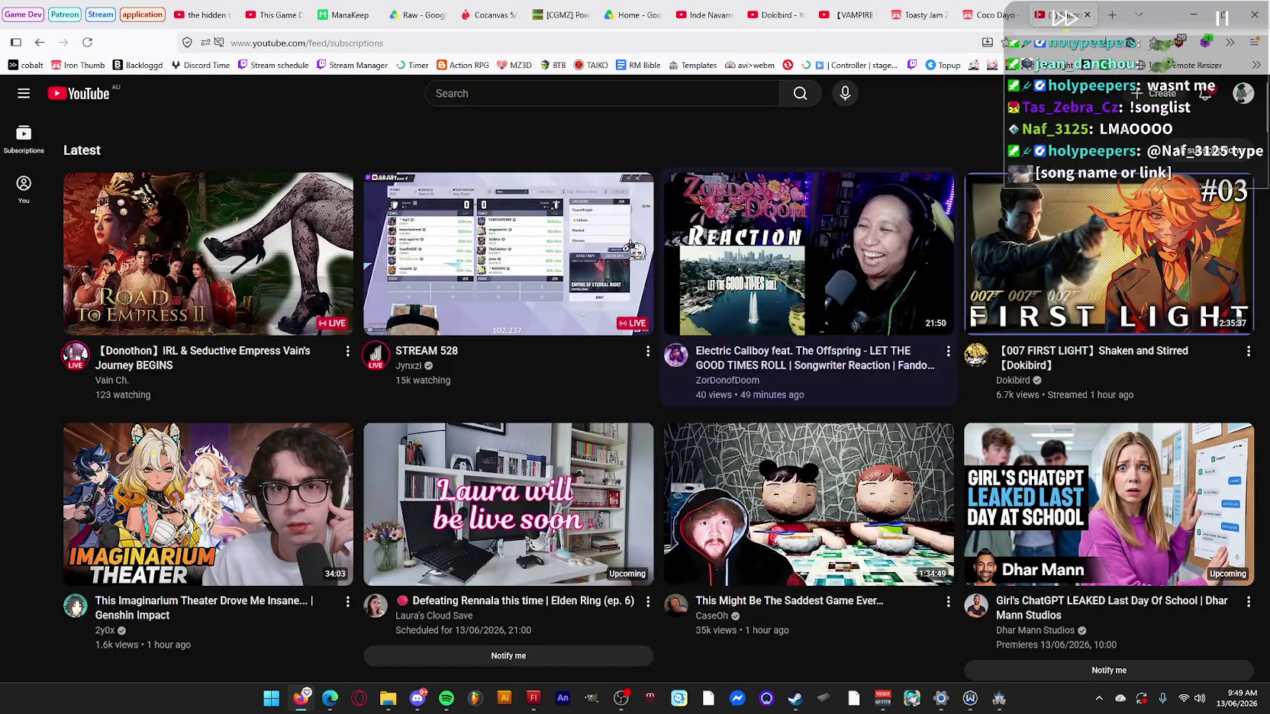
# Search YouTube for 'champions ishowspeed' and bring up the results.
pyautogui.click(607, 93)
pyautogui.write('ch')
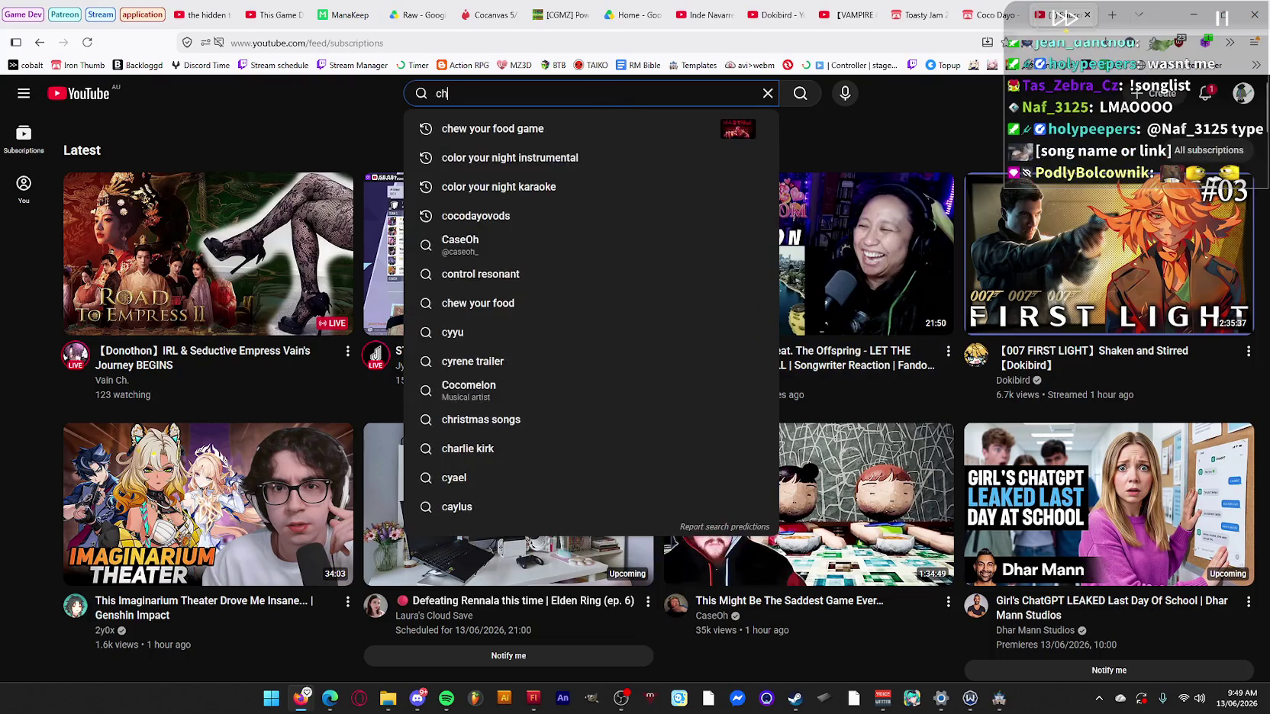
pyautogui.write('ampions')
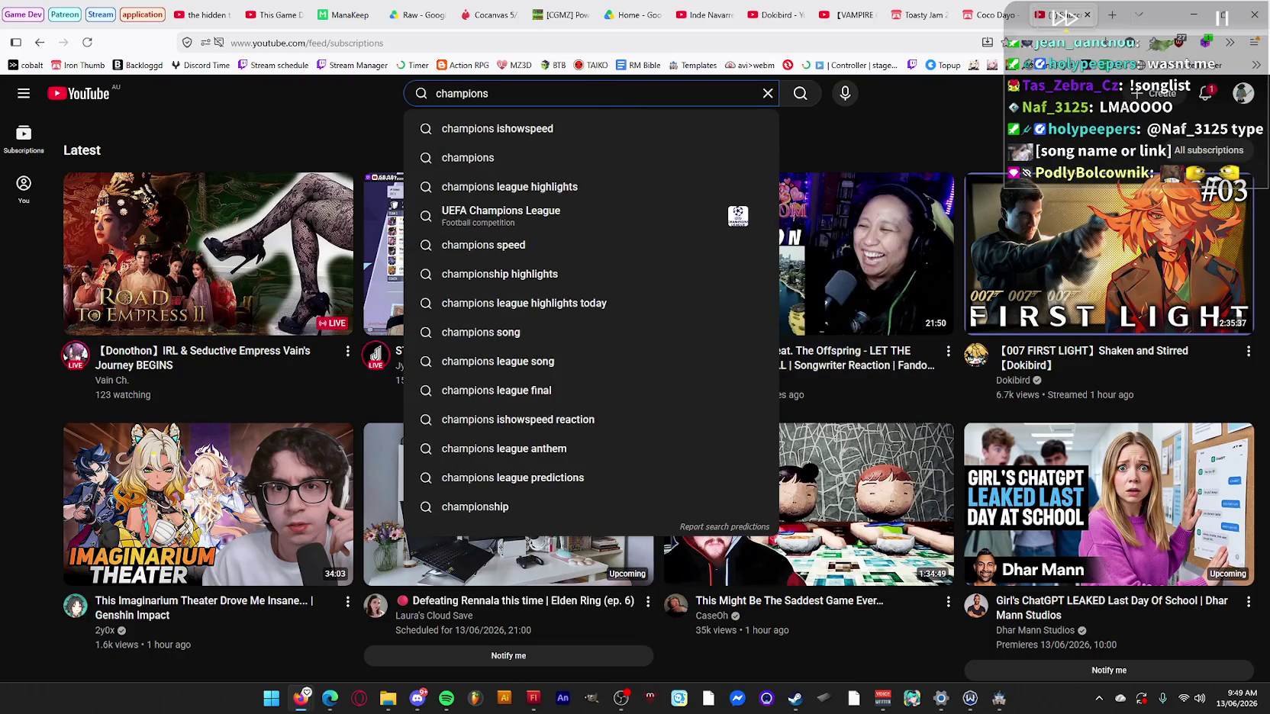
pyautogui.press('Down')
pyautogui.press('Down')
pyautogui.press('Down')
pyautogui.press('Down')
pyautogui.press('Up')
pyautogui.press('Up')
pyautogui.press('Up')
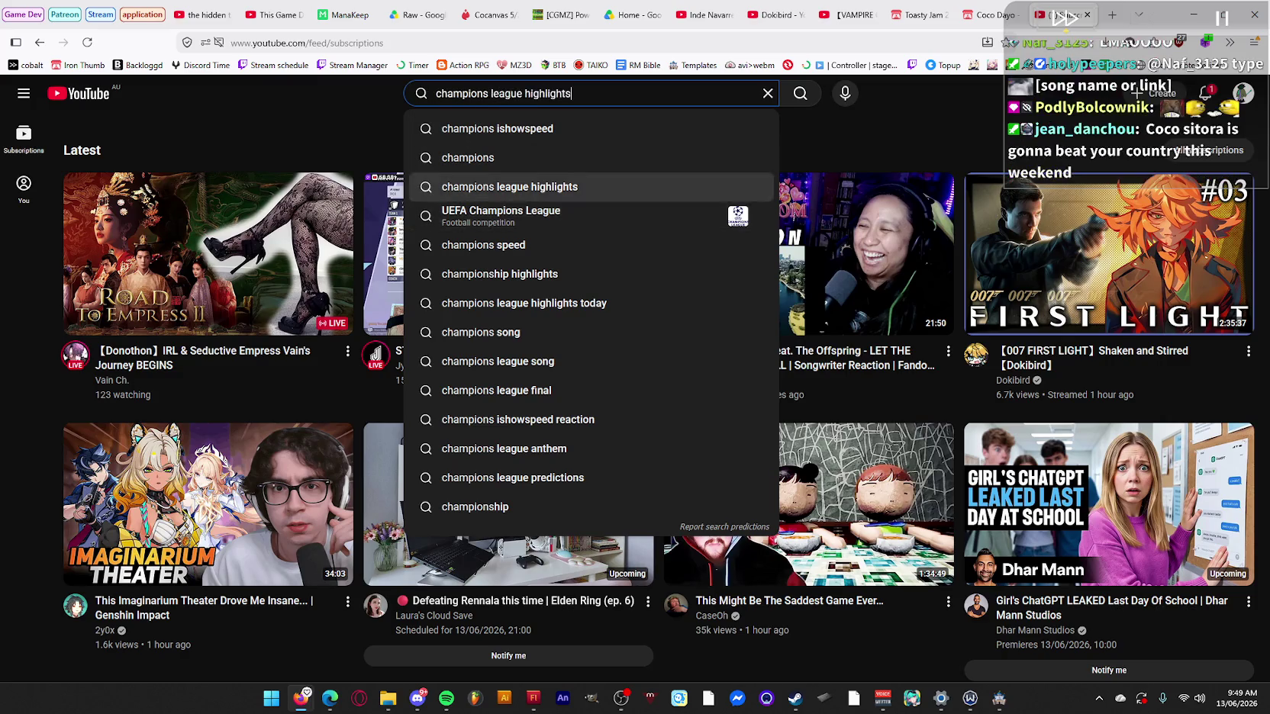
pyautogui.press('Return')
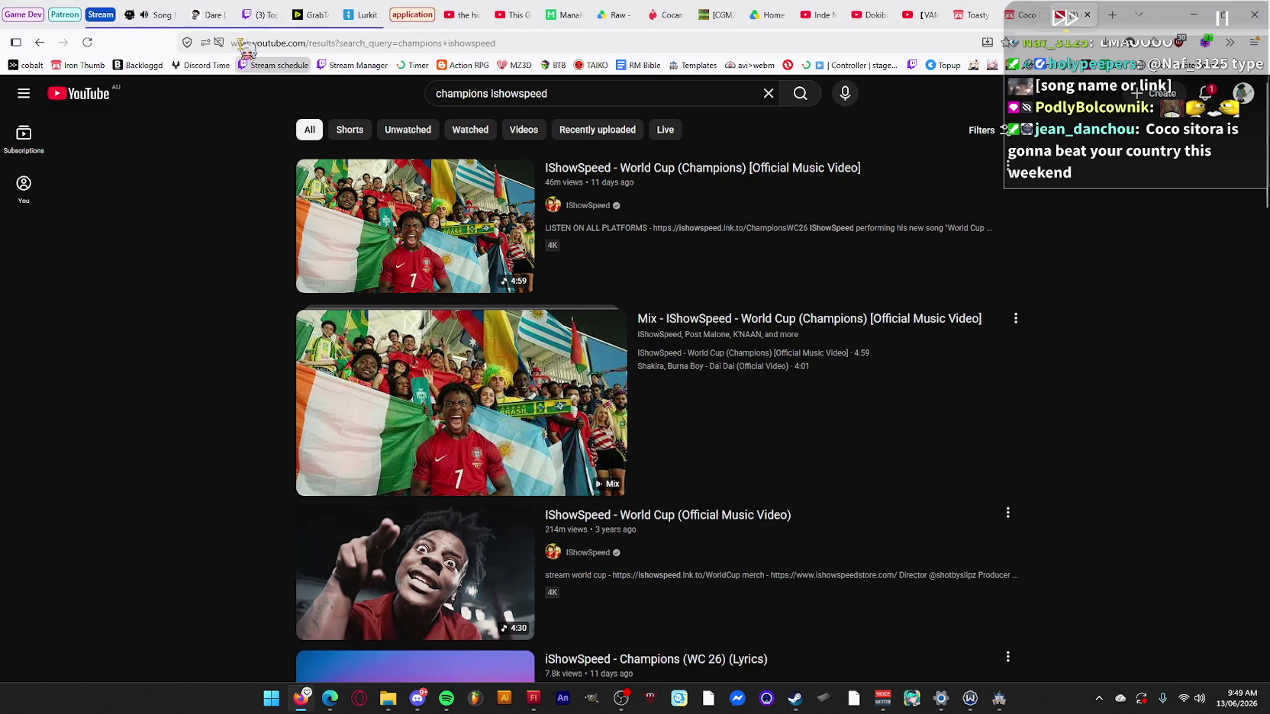
pyautogui.click(153, 43)
pyautogui.click(1053, 11)
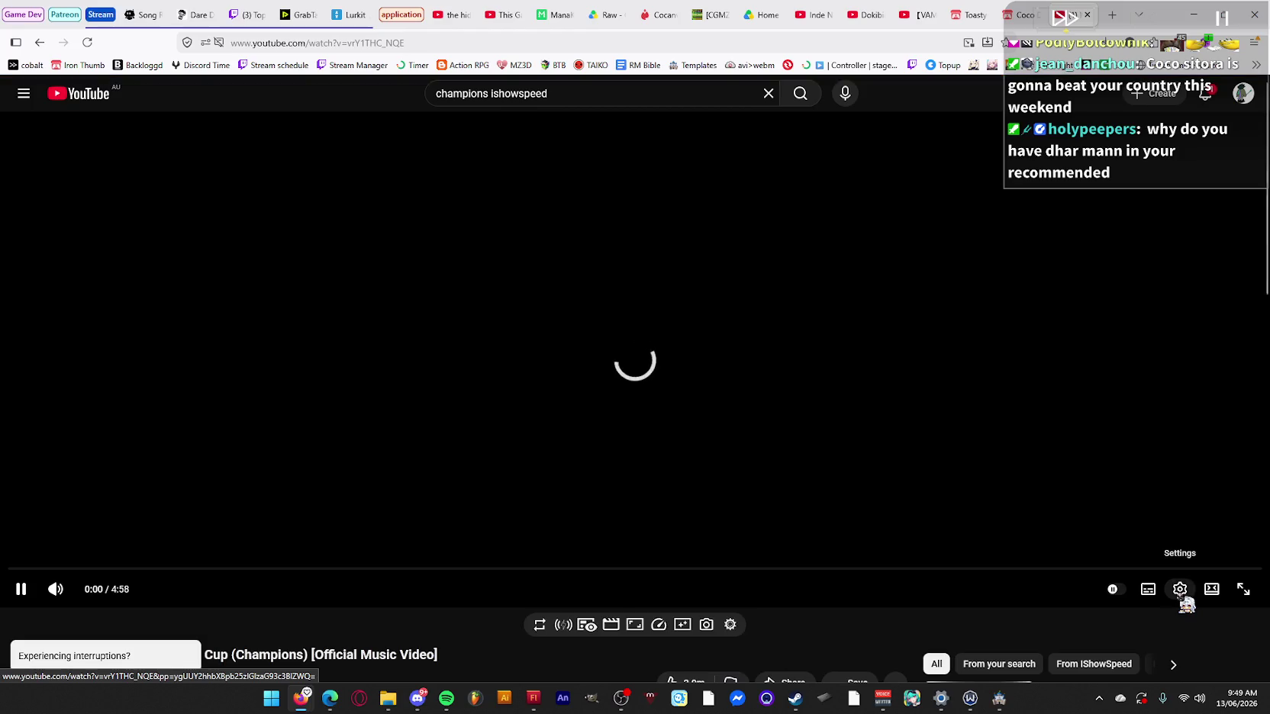
# Set the video's playback quality to 1080p.
pyautogui.click(1182, 598)
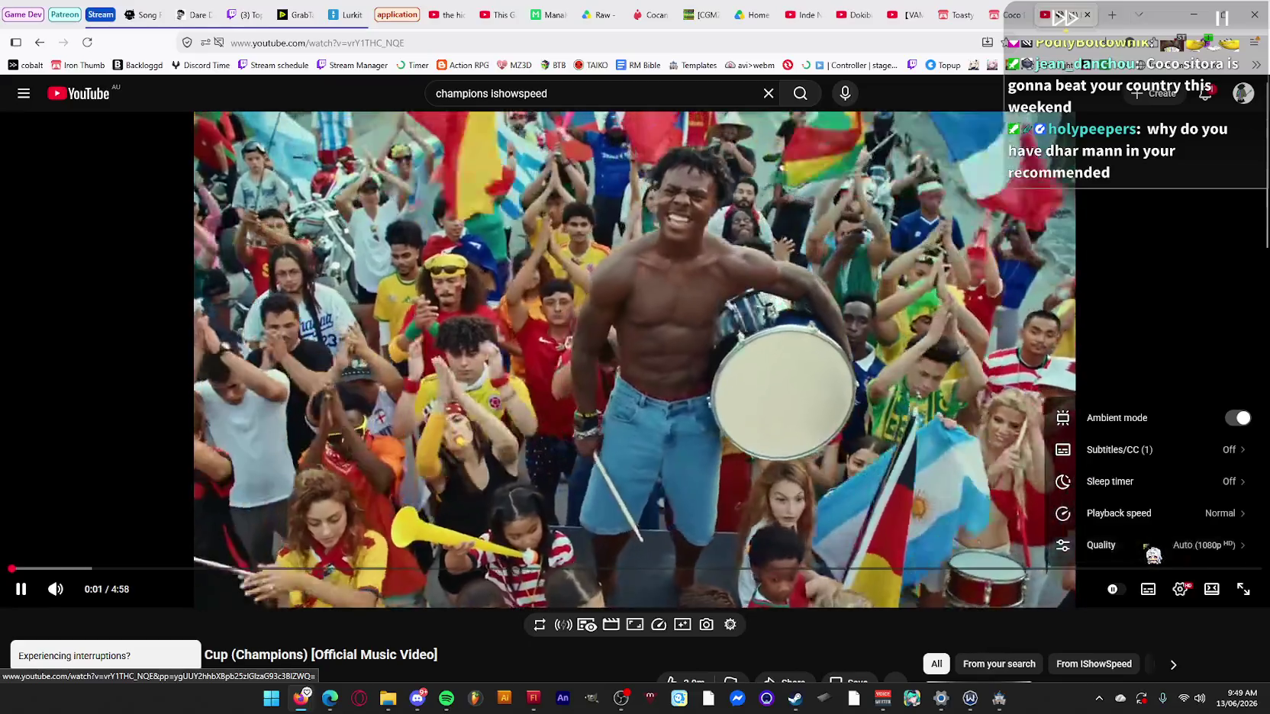
pyautogui.click(1142, 546)
pyautogui.click(1160, 416)
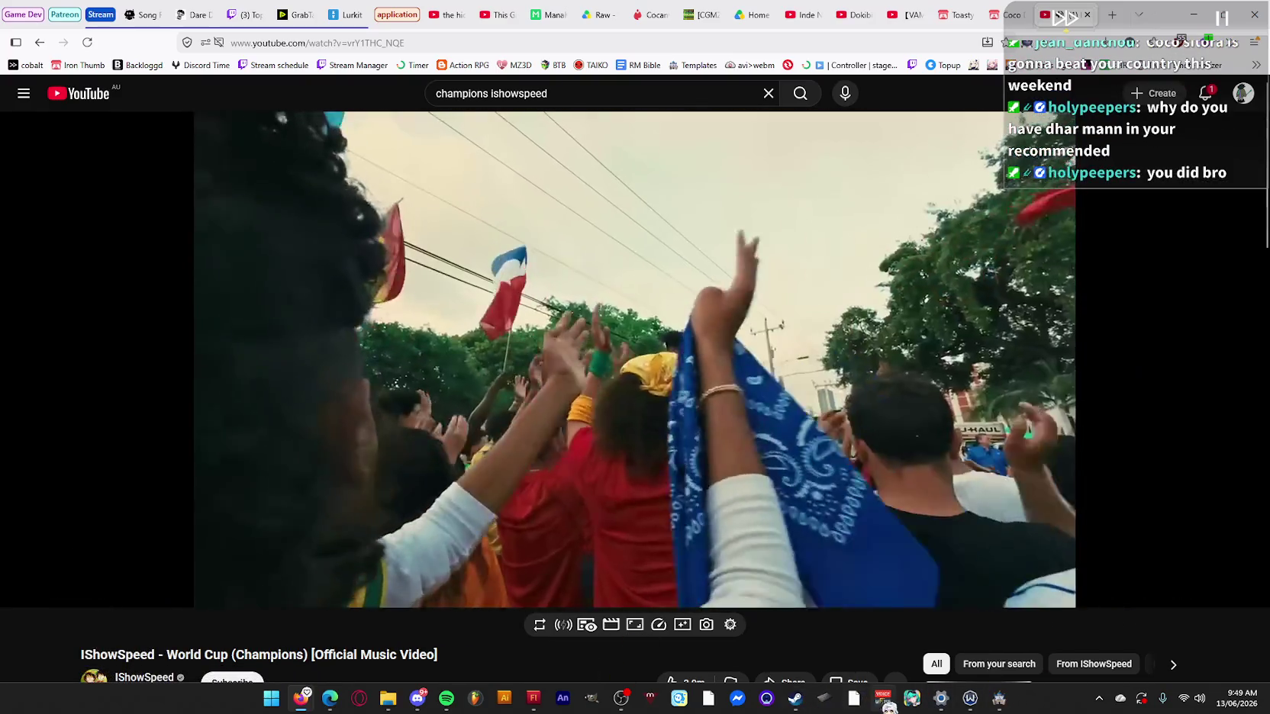
# Adjust the volume in the Voicemeeter Banana mixer and hide it behind the video.
pyautogui.click(883, 698)
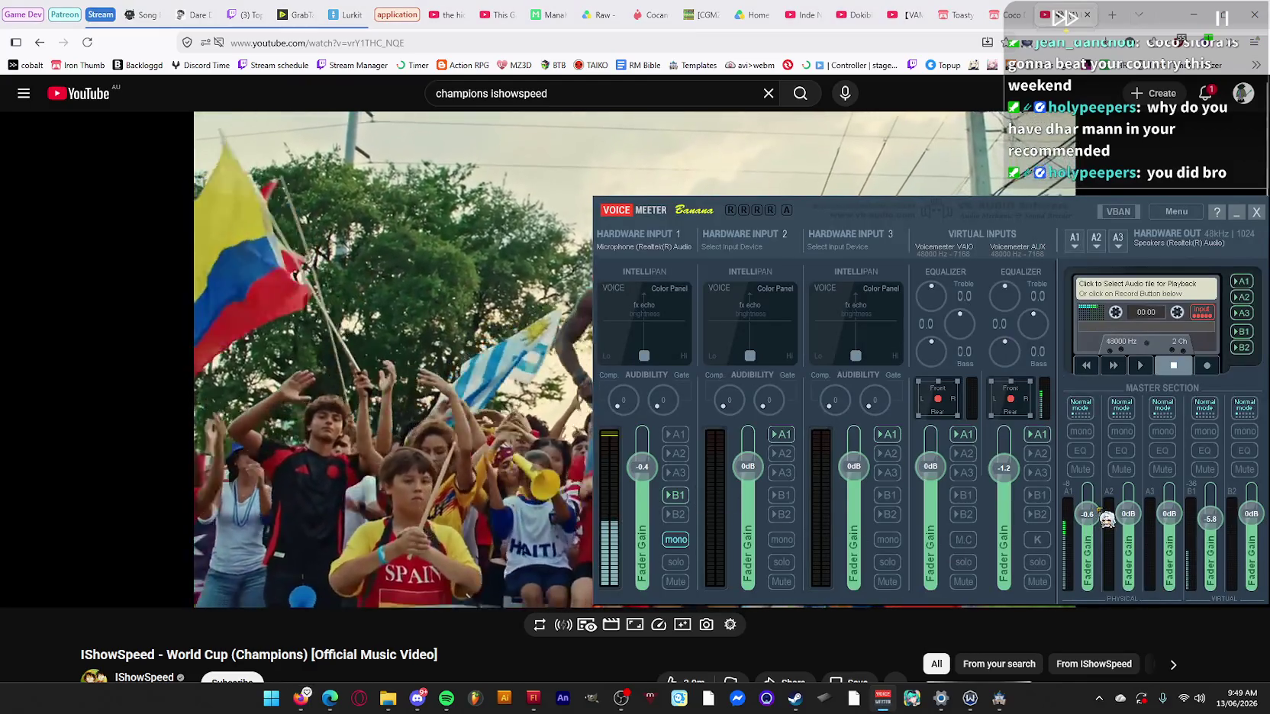
pyautogui.scroll(3, 1099, 519)
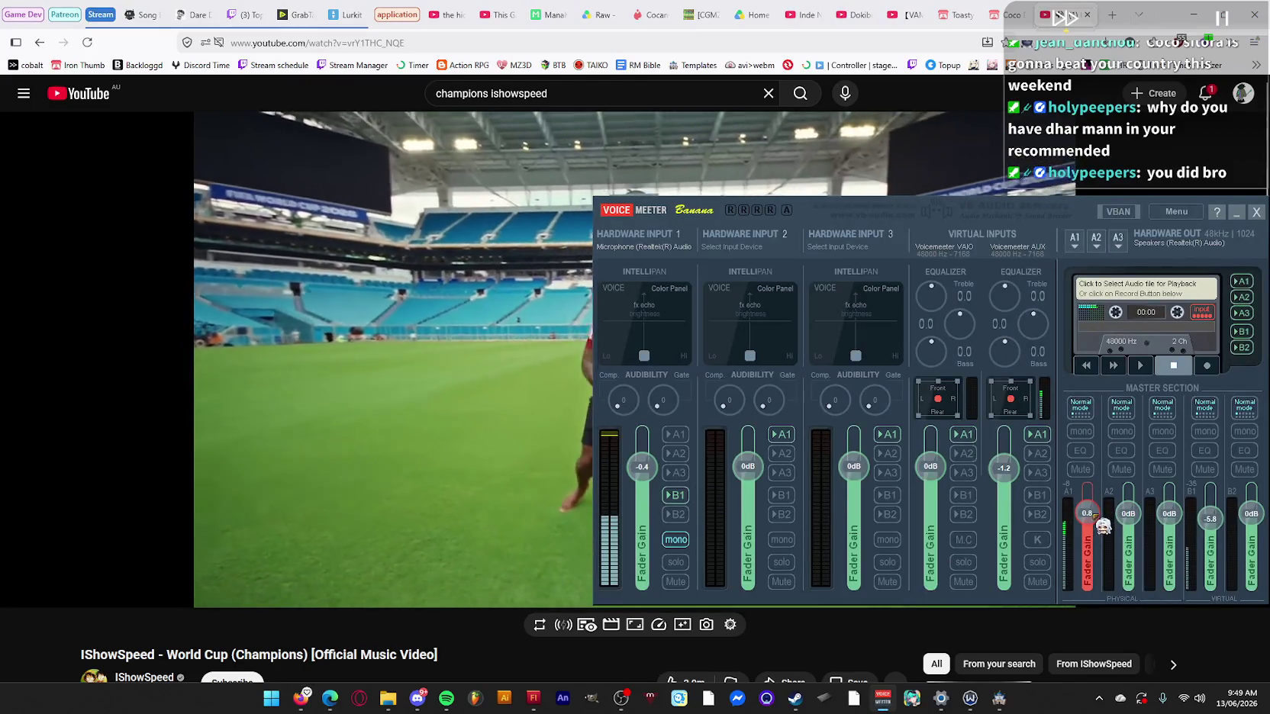
pyautogui.scroll(3, 1099, 519)
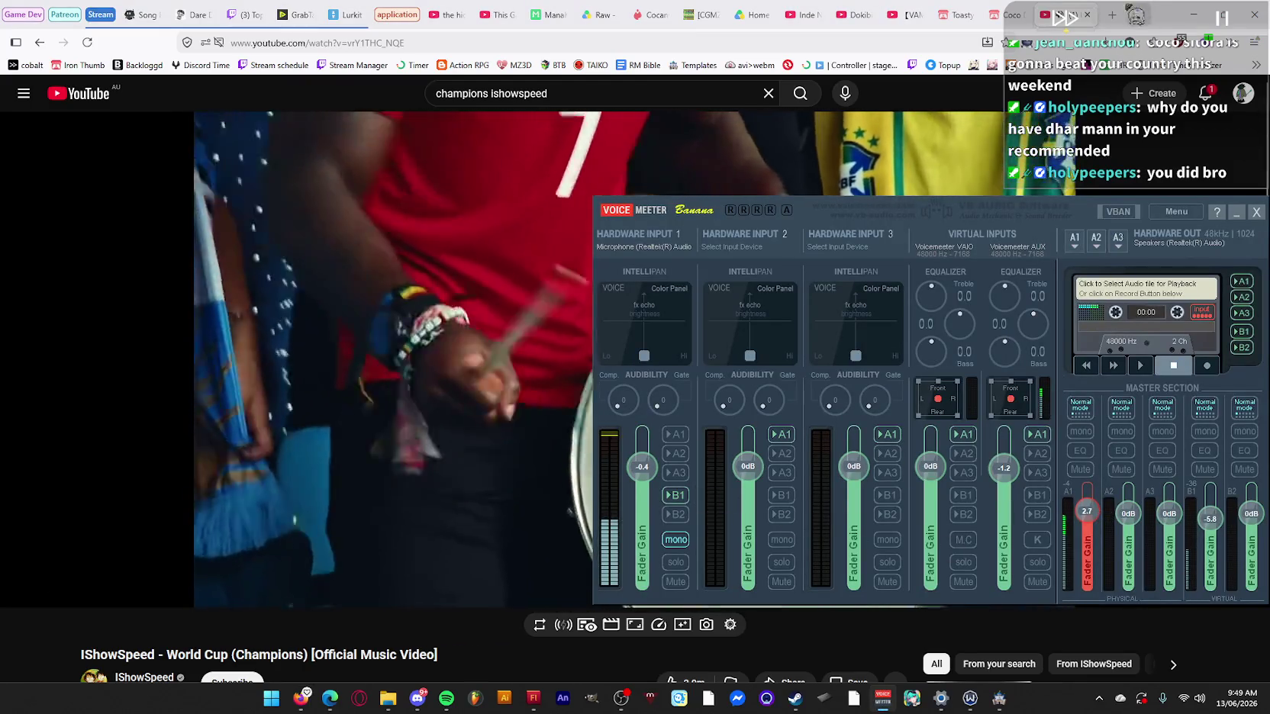
pyautogui.click(1092, 620)
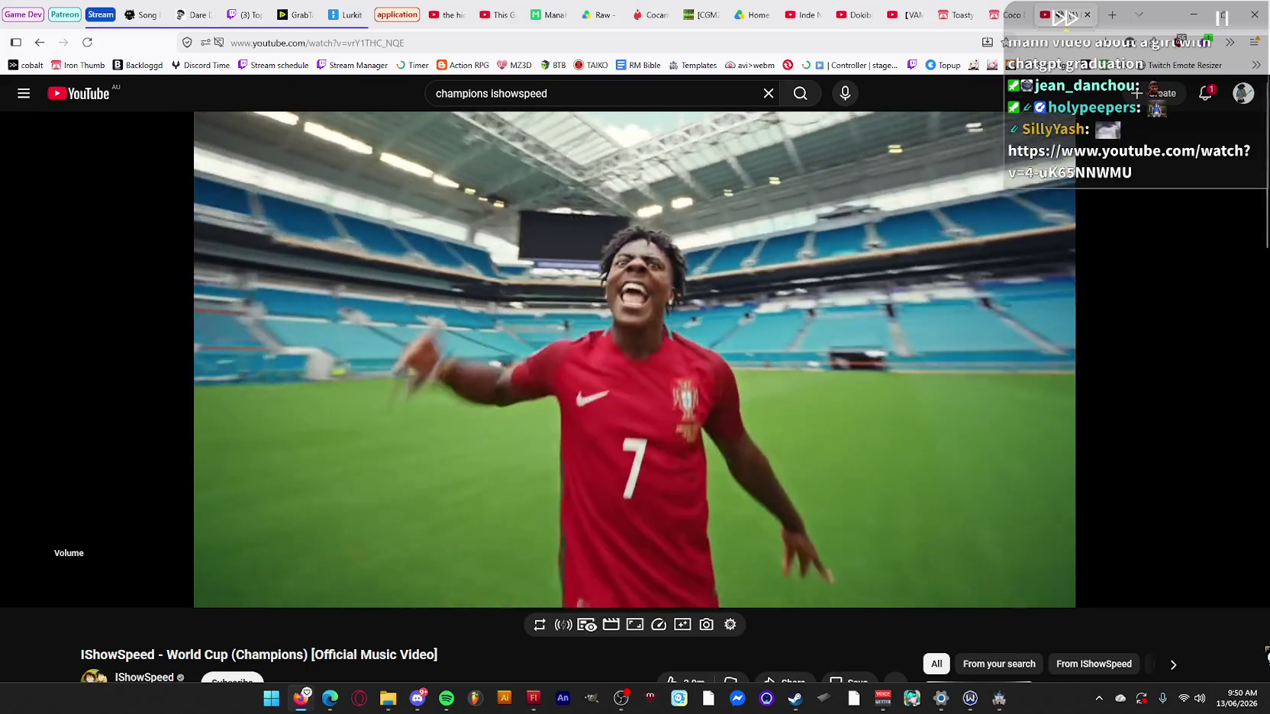
pyautogui.click(883, 698)
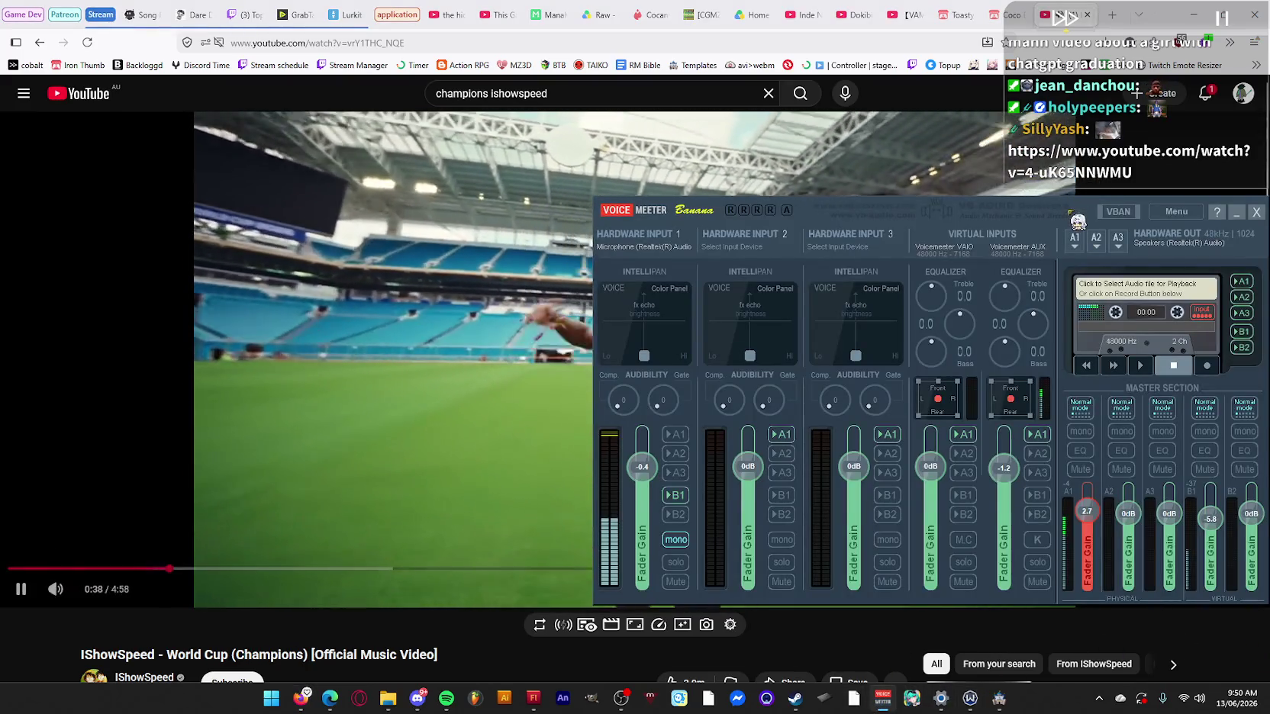
pyautogui.click(382, 382)
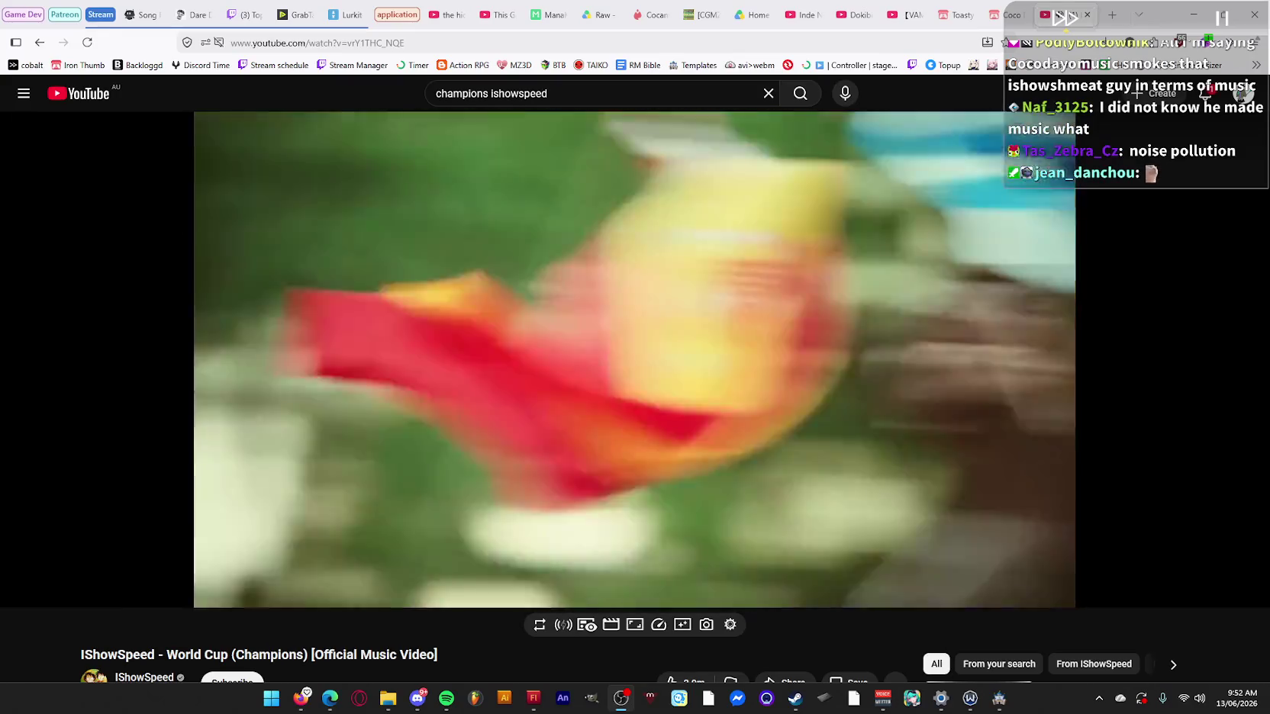
pyautogui.moveTo(61, 561)
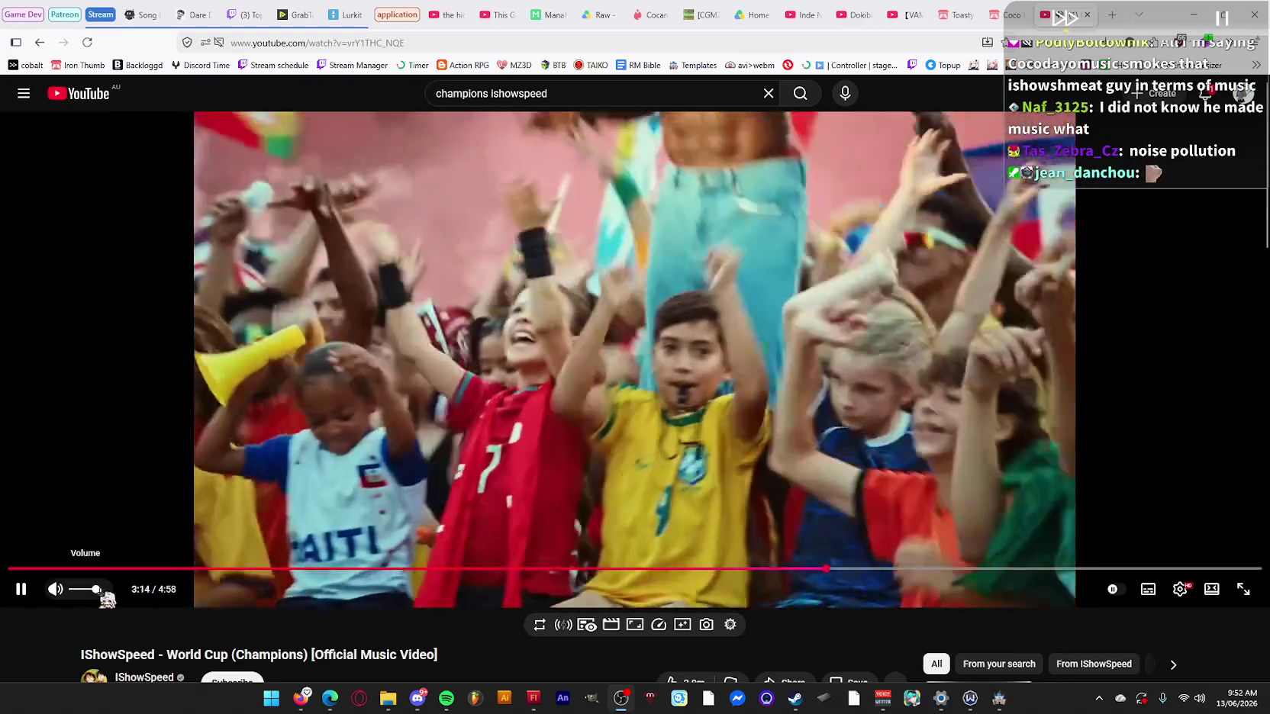
# Browse the video page, check notifications, switch to theater mode, then close the YouTube tab.
pyautogui.scroll(-2, 471, 589)
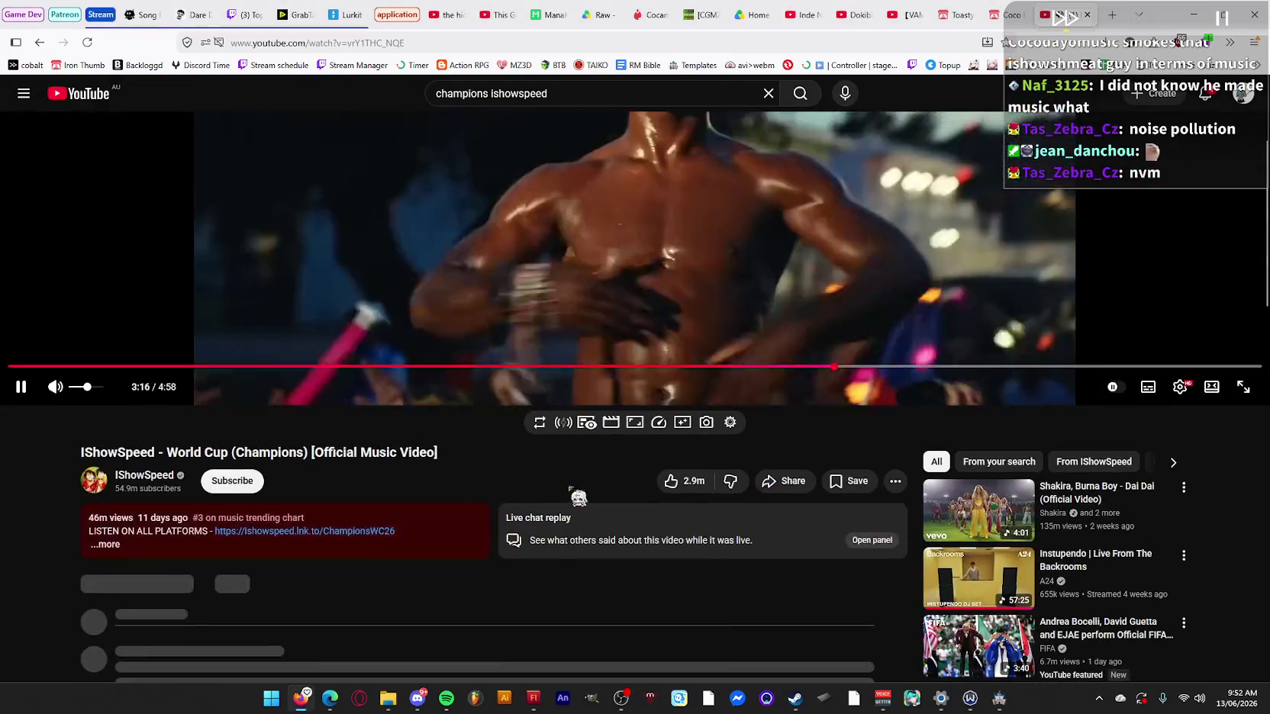
pyautogui.scroll(2, 494, 523)
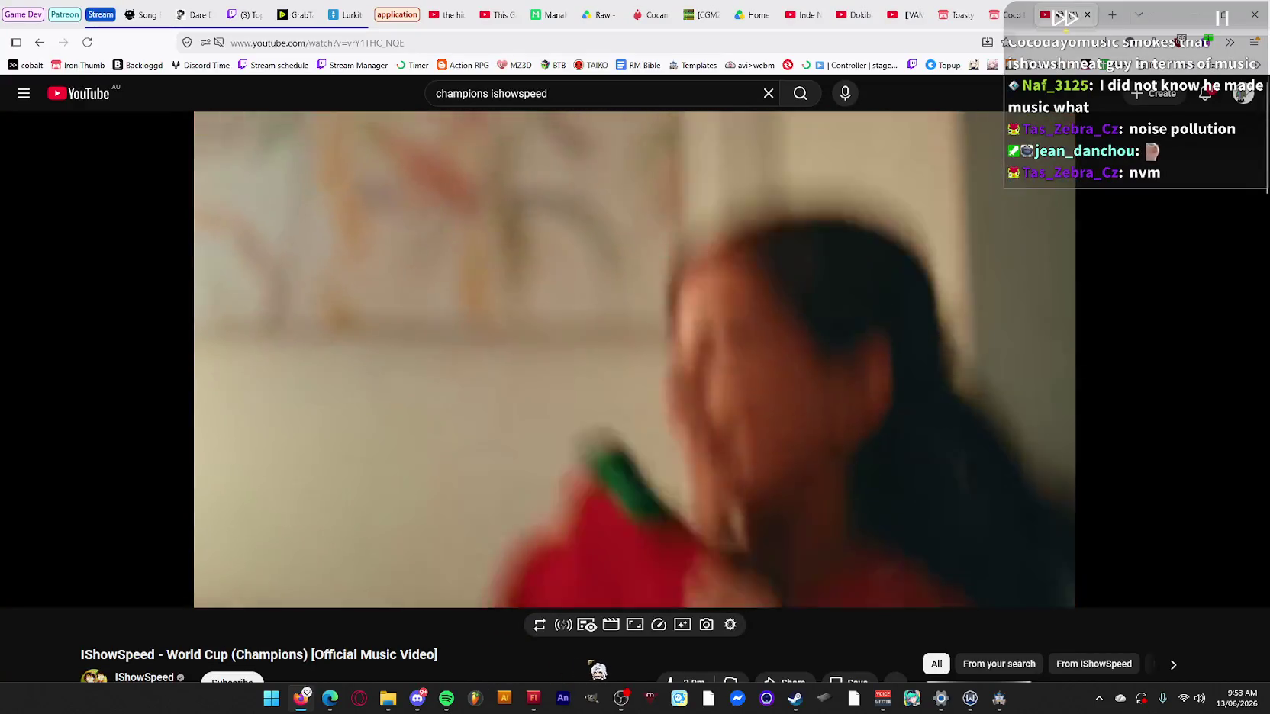
pyautogui.scroll(-5, 579, 664)
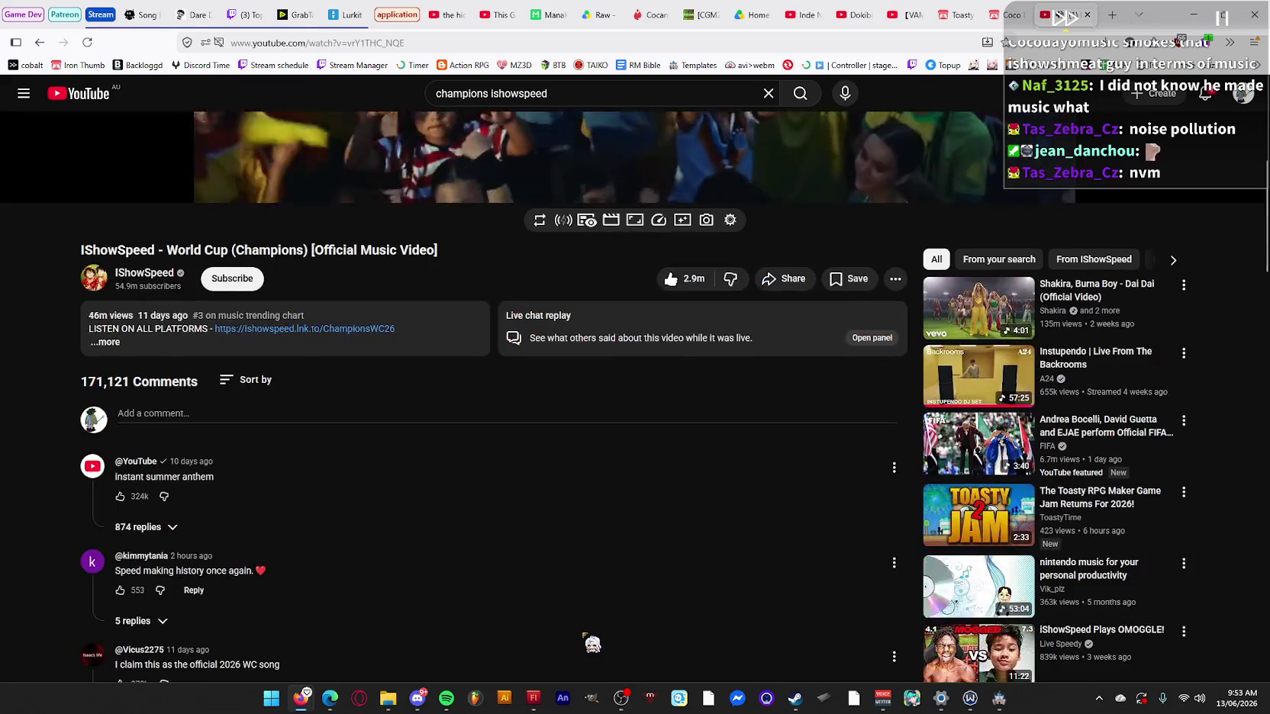
pyautogui.scroll(-3, 440, 501)
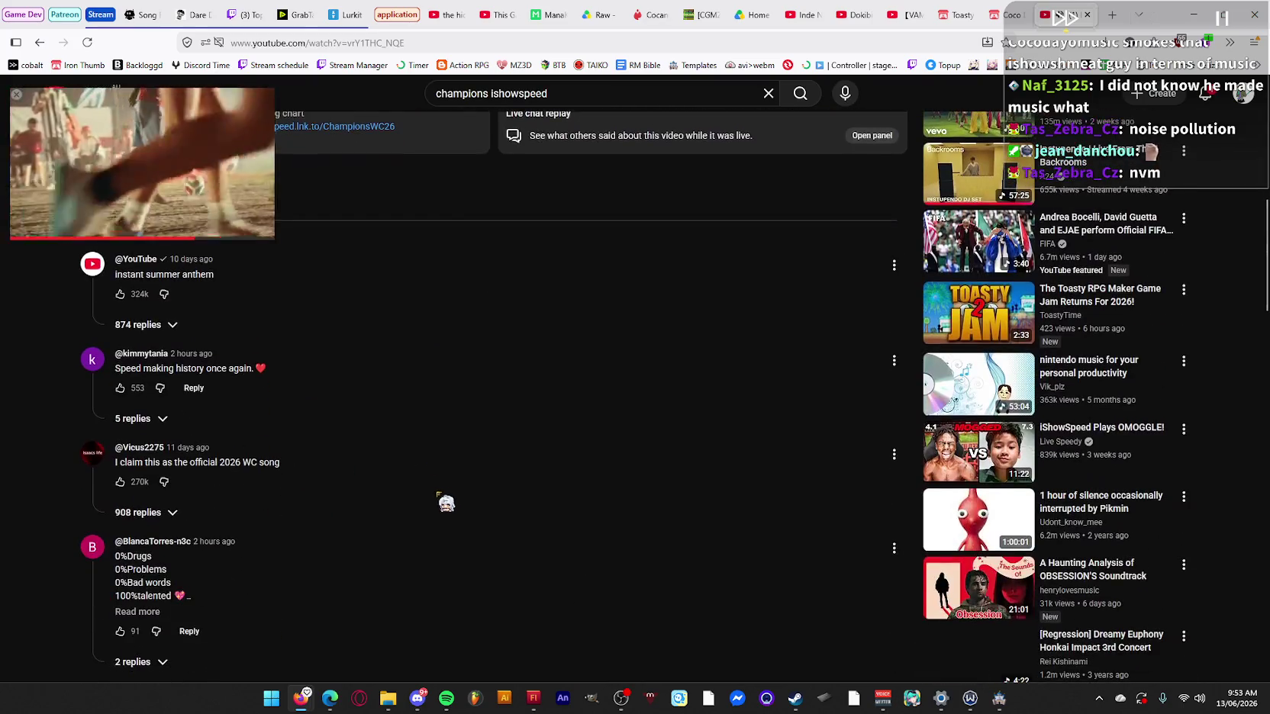
pyautogui.scroll(4, 453, 506)
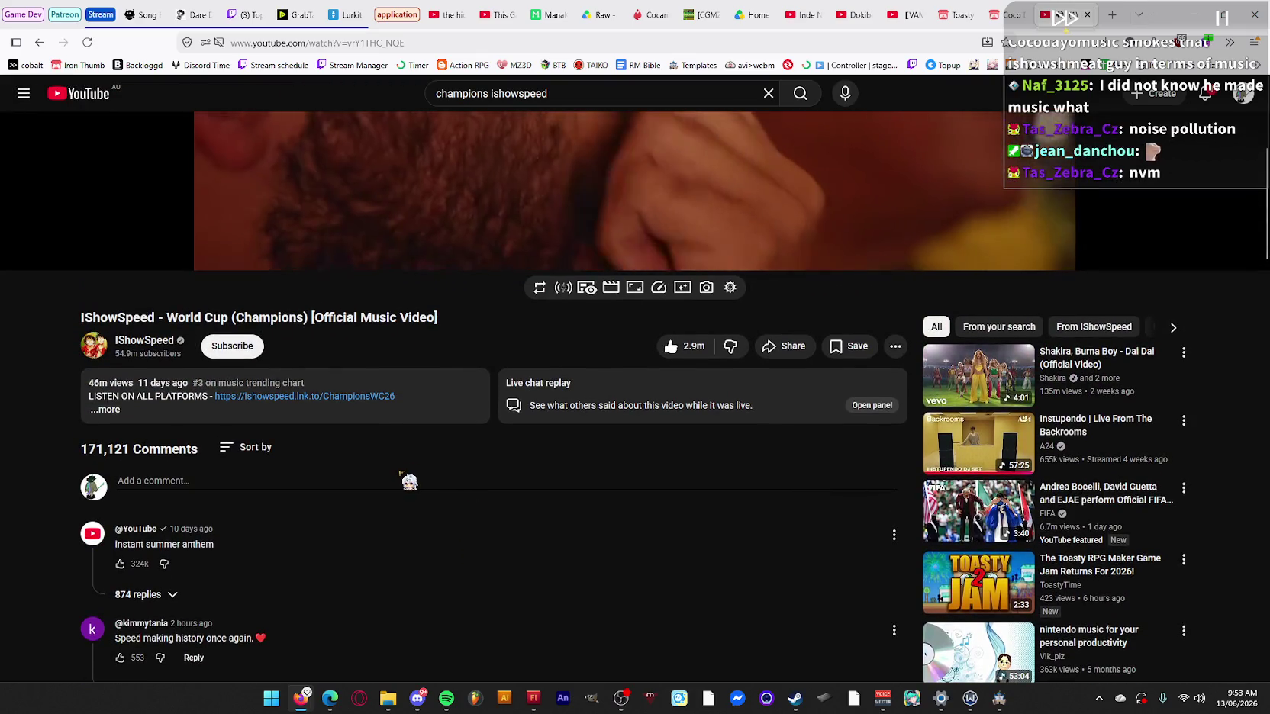
pyautogui.click(1204, 95)
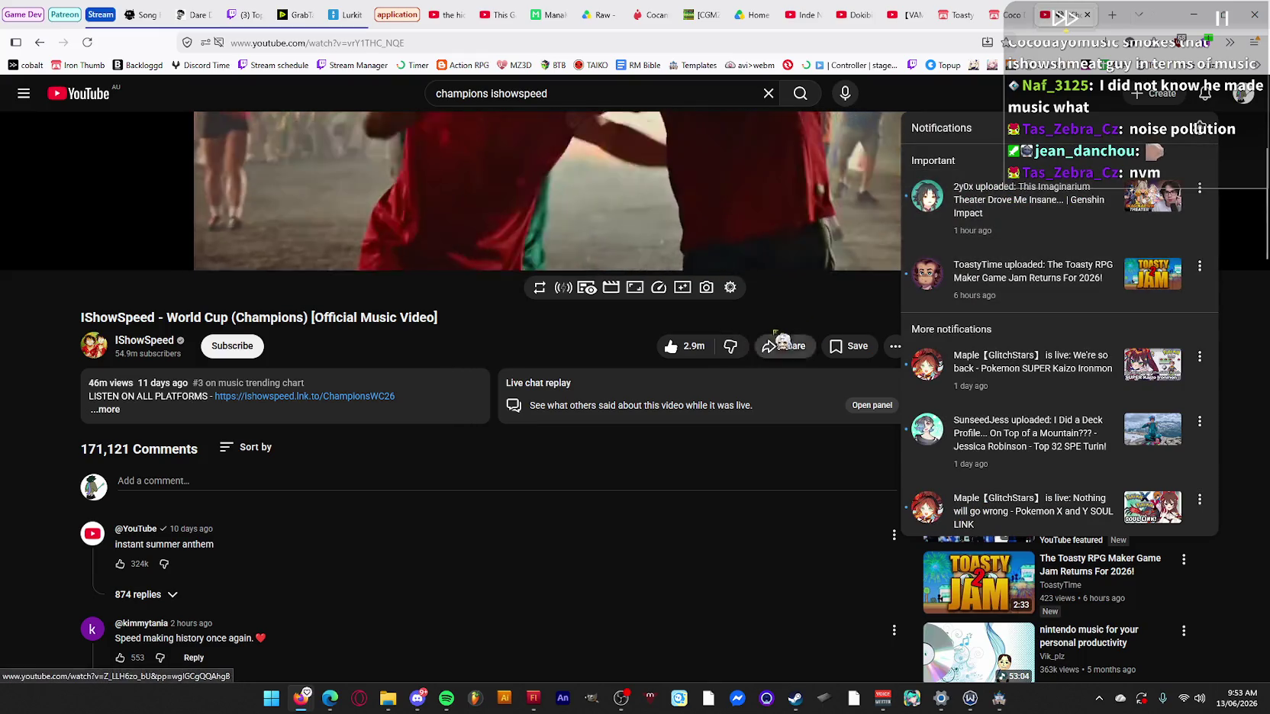
pyautogui.press('Escape')
pyautogui.press('t')
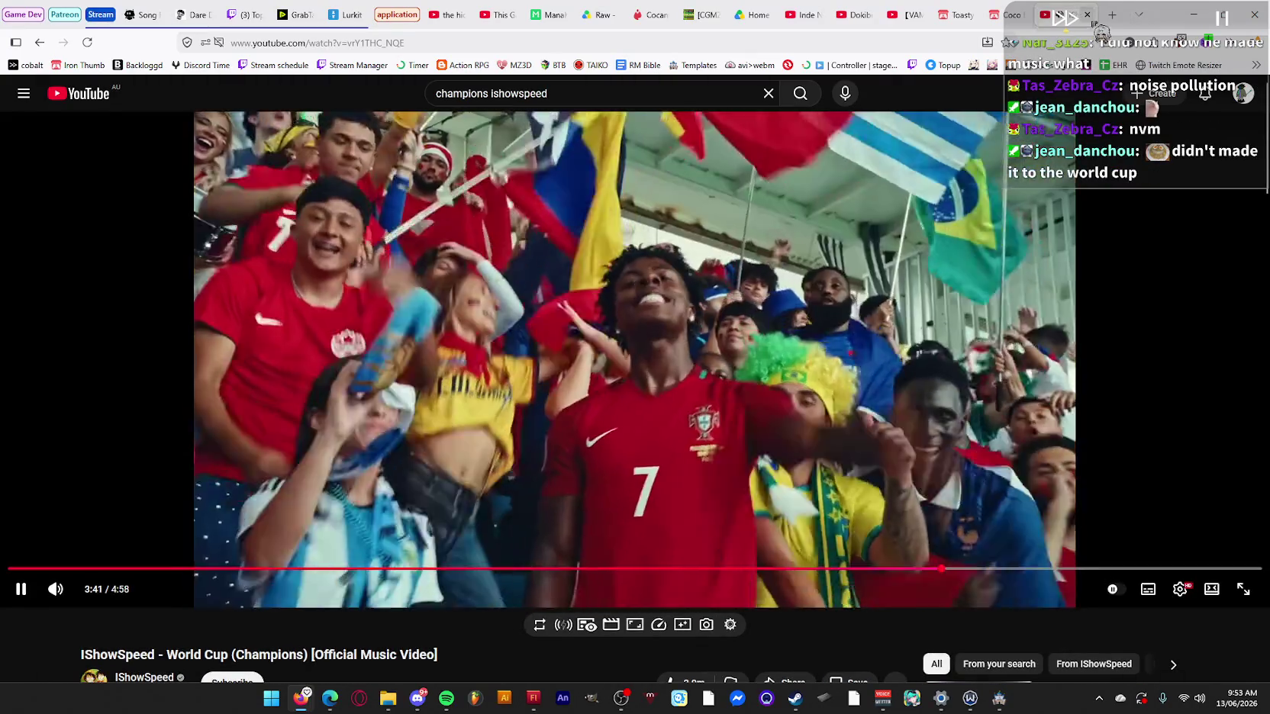
pyautogui.click(1087, 14)
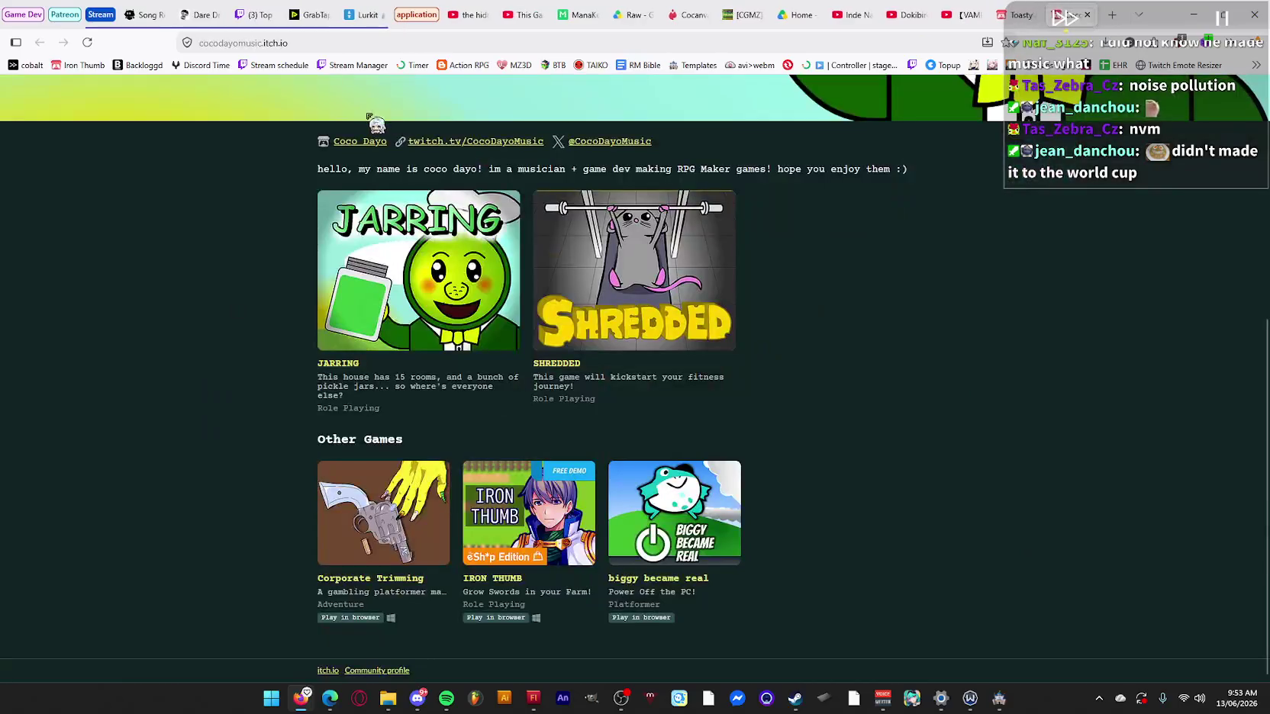
# Start the Nightbot song request queue, skip 'less' and raise the volume slightly.
pyautogui.click(141, 15)
pyautogui.click(606, 294)
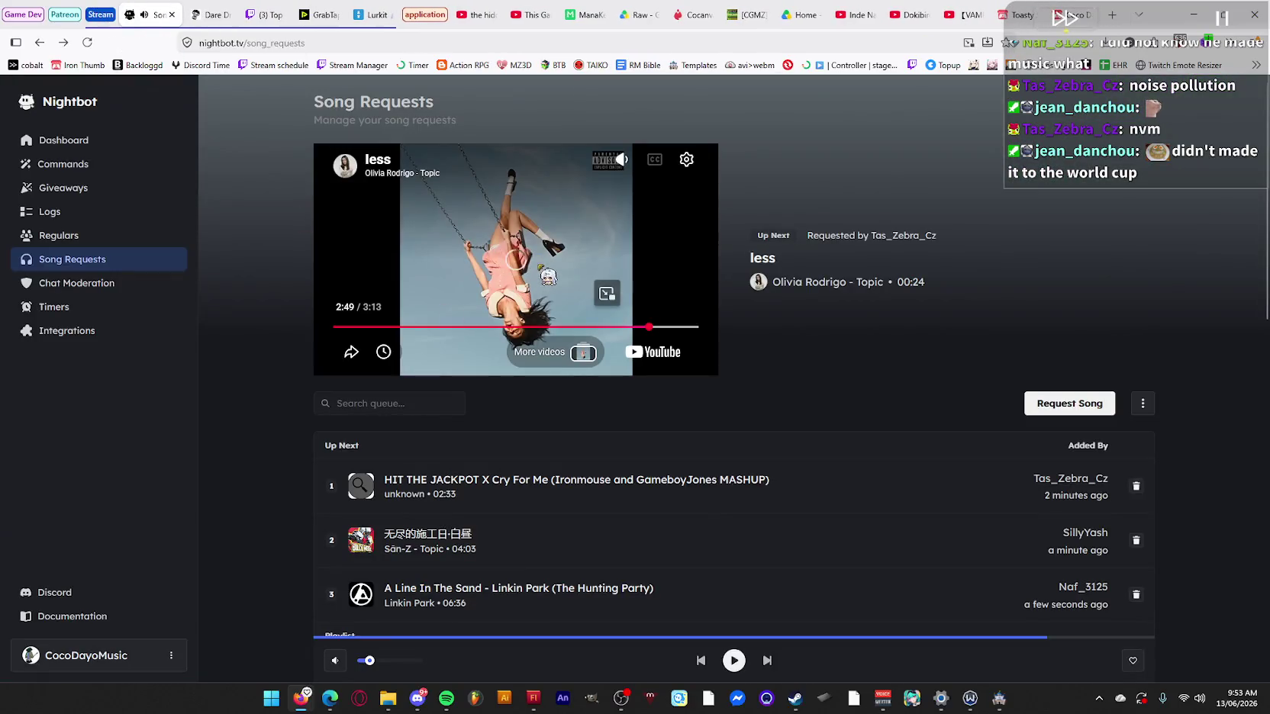
pyautogui.click(767, 660)
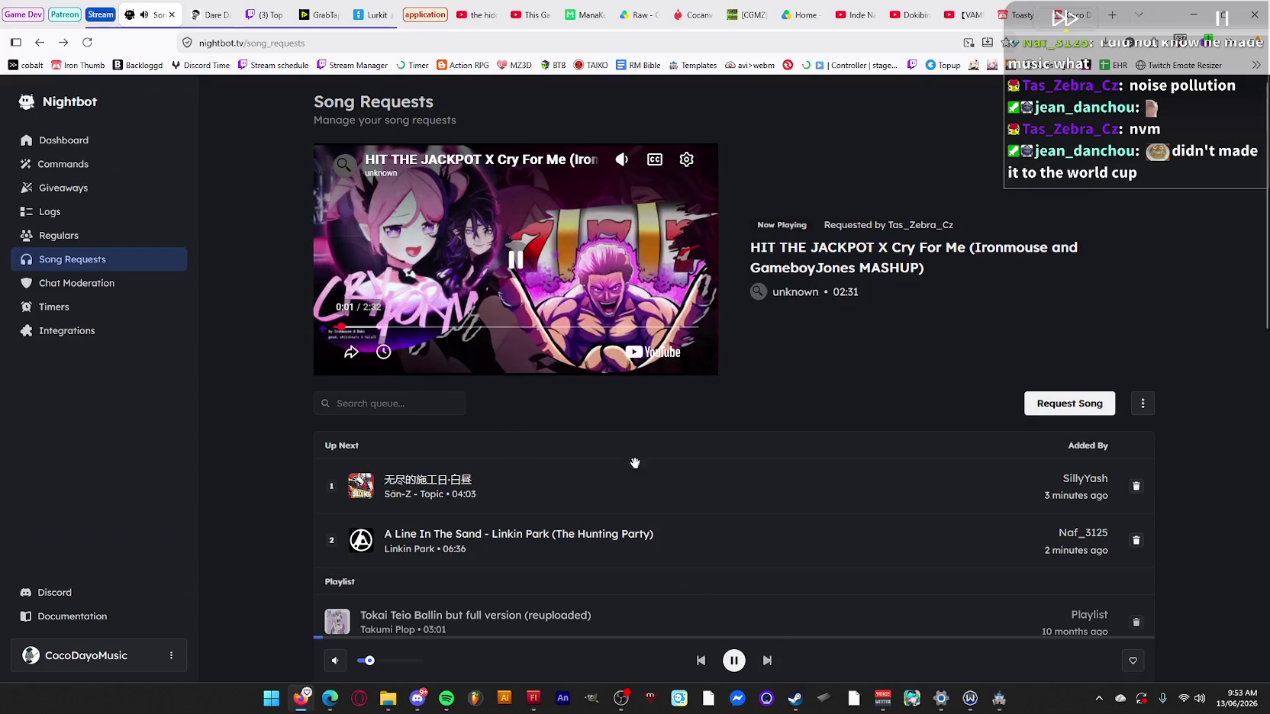
pyautogui.click(379, 661)
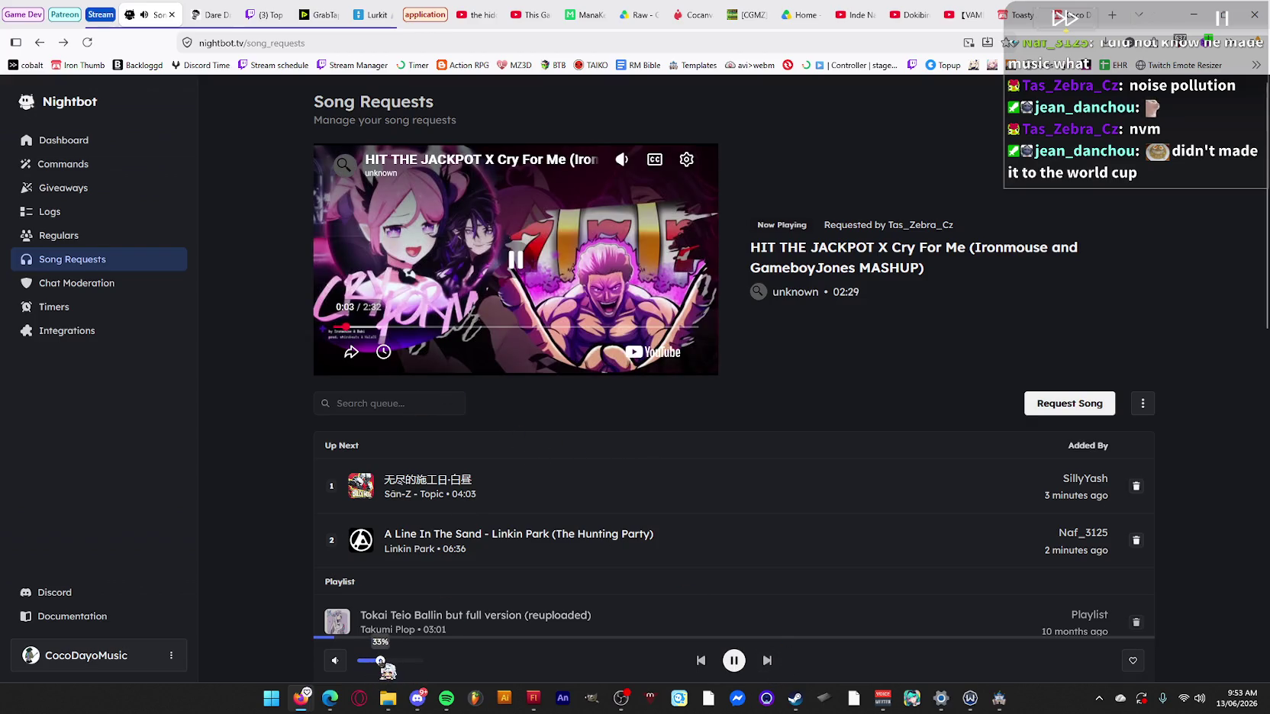
pyautogui.click(372, 661)
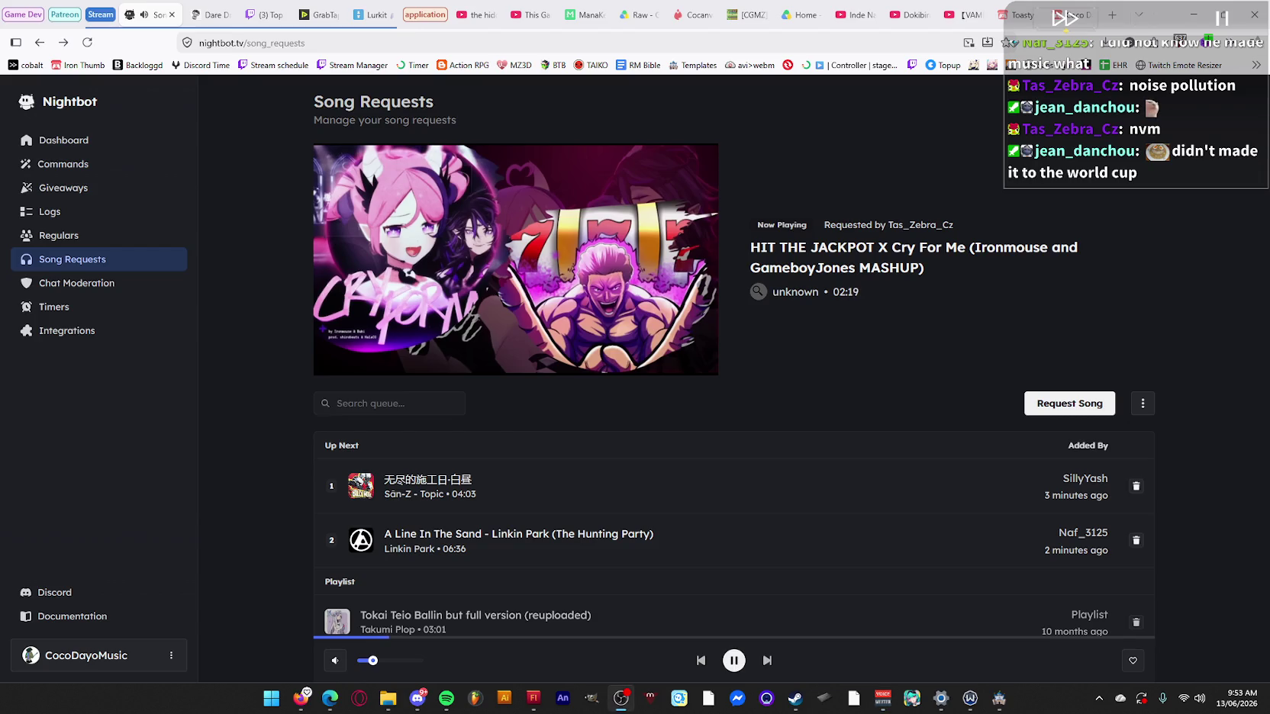
# Skip ahead to 无尽的施工日·白昼, nudge the volume up and minimize the browser.
pyautogui.click(767, 660)
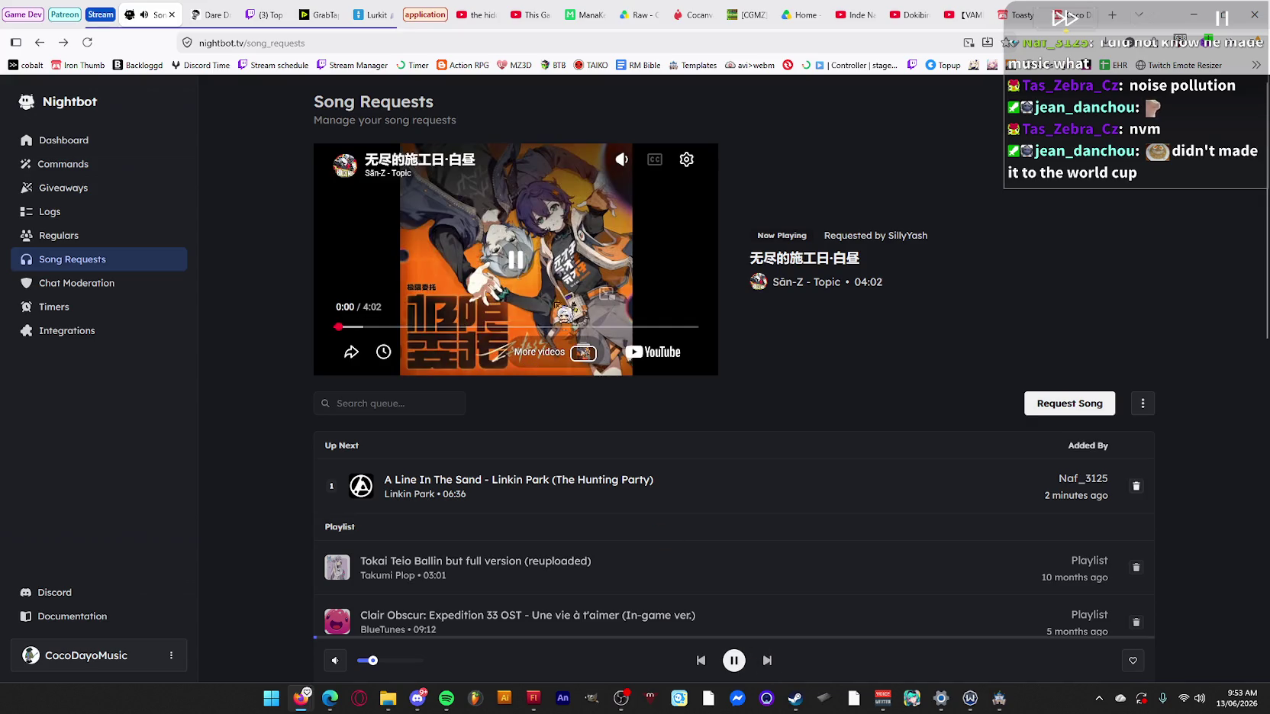
pyautogui.moveTo(372, 661); pyautogui.dragTo(377, 661)
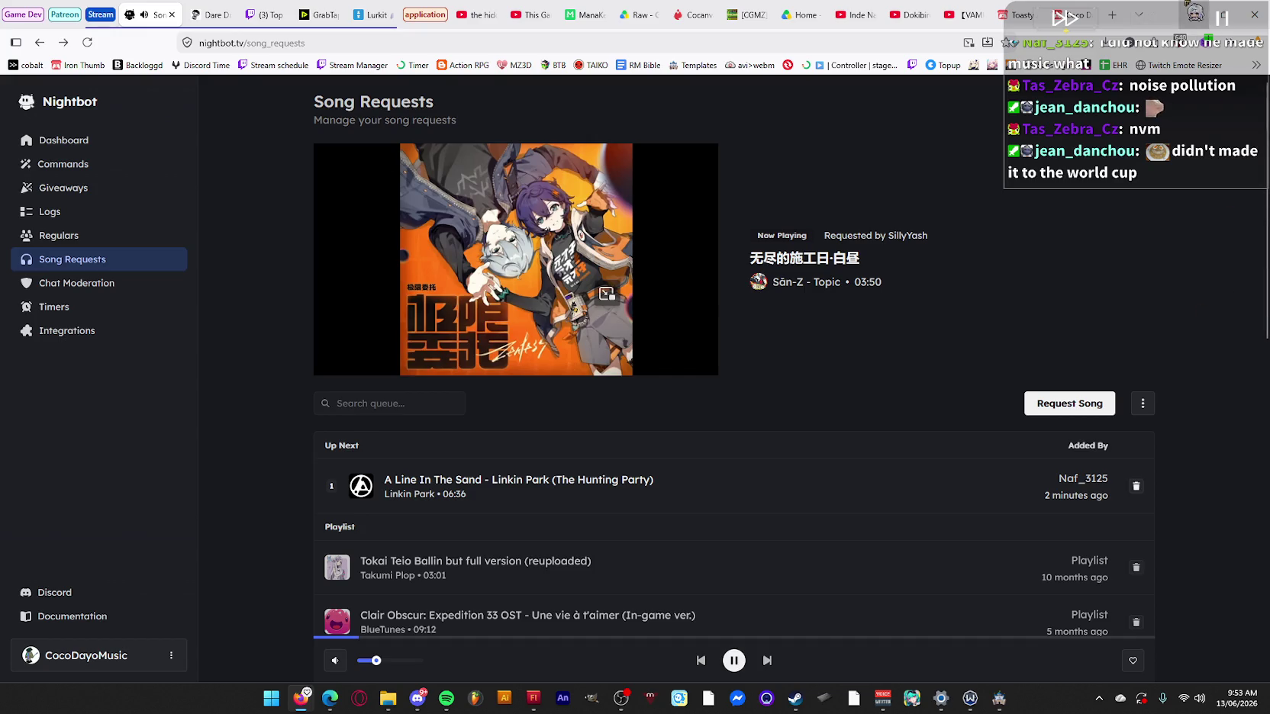
pyautogui.click(1190, 14)
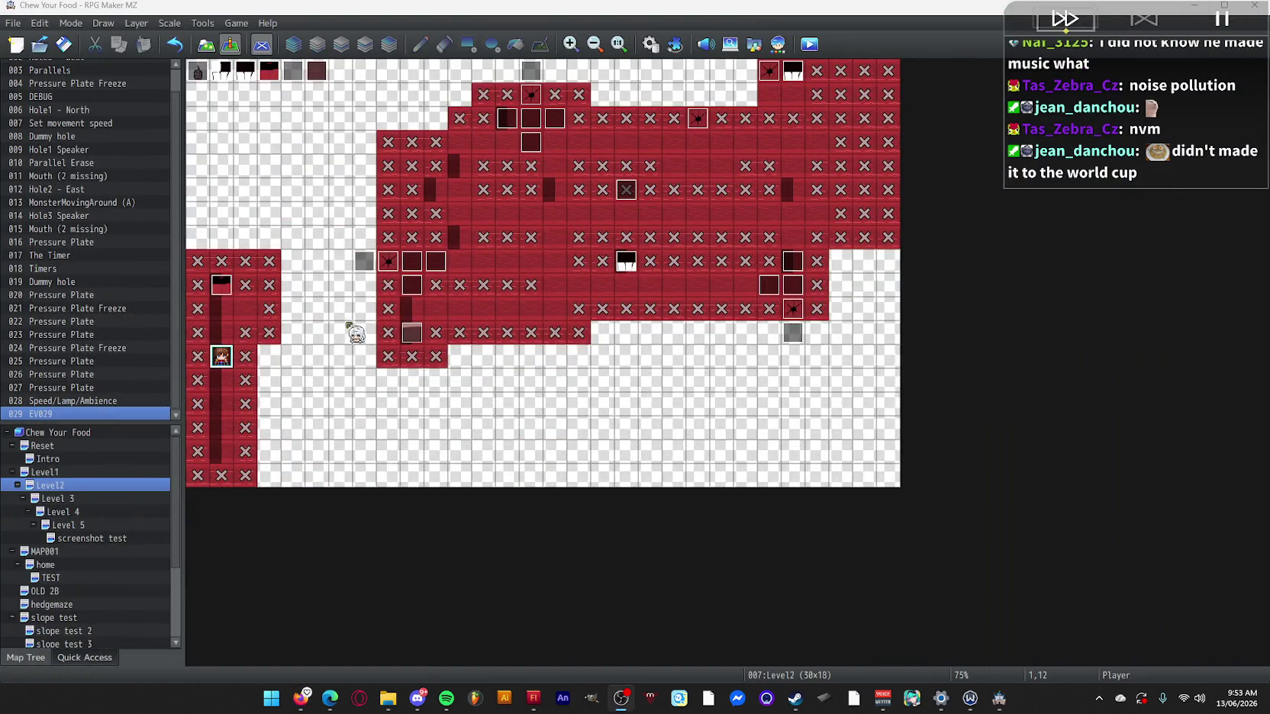
pyautogui.doubleClick(632, 264)
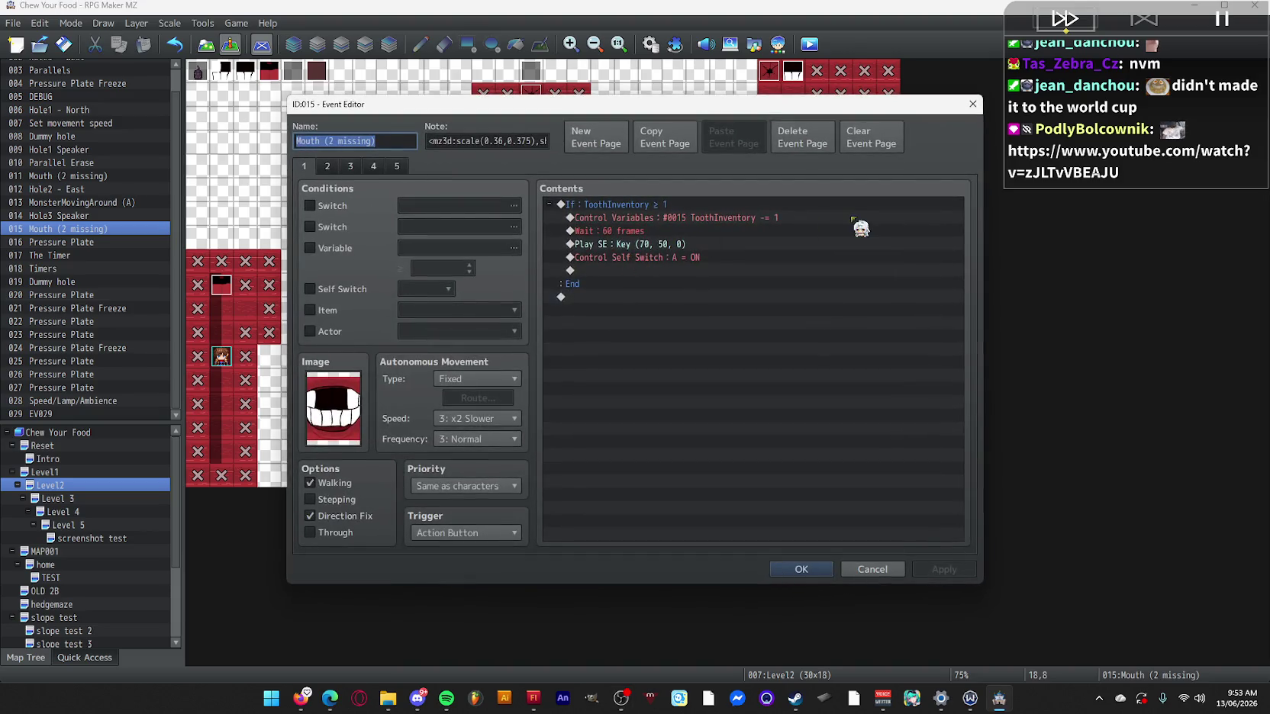
pyautogui.click(349, 167)
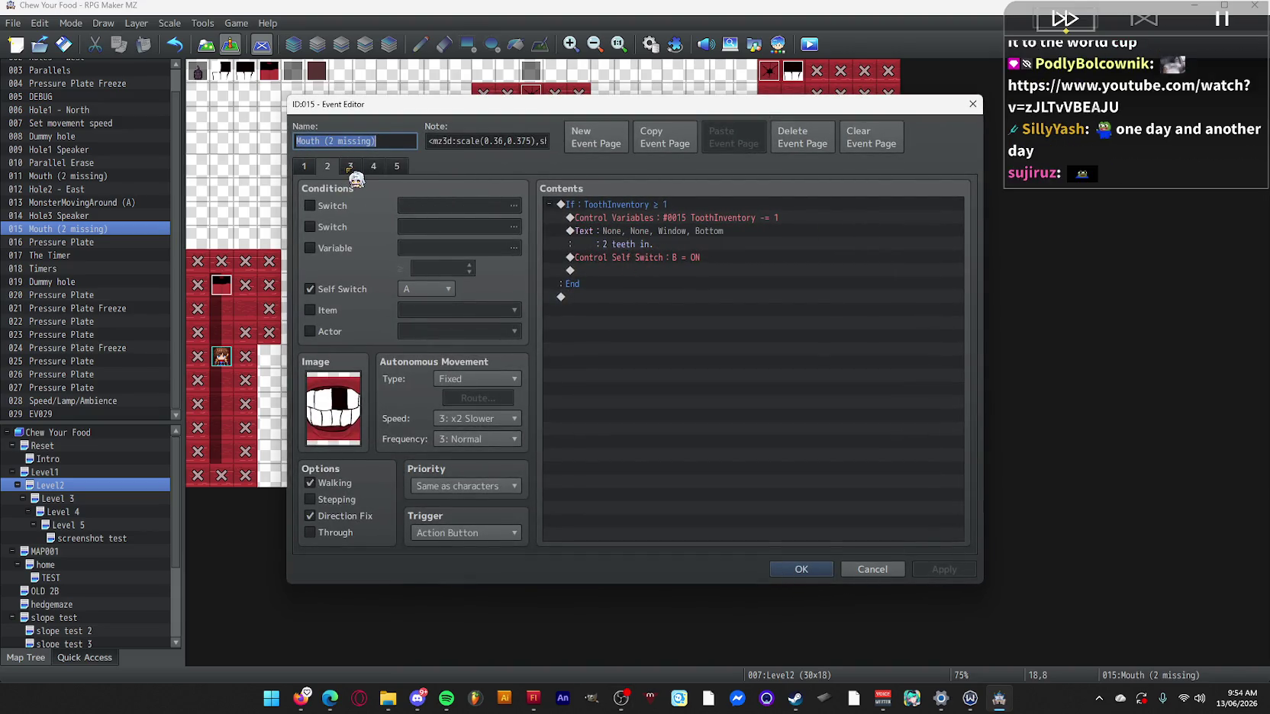
pyautogui.click(327, 167)
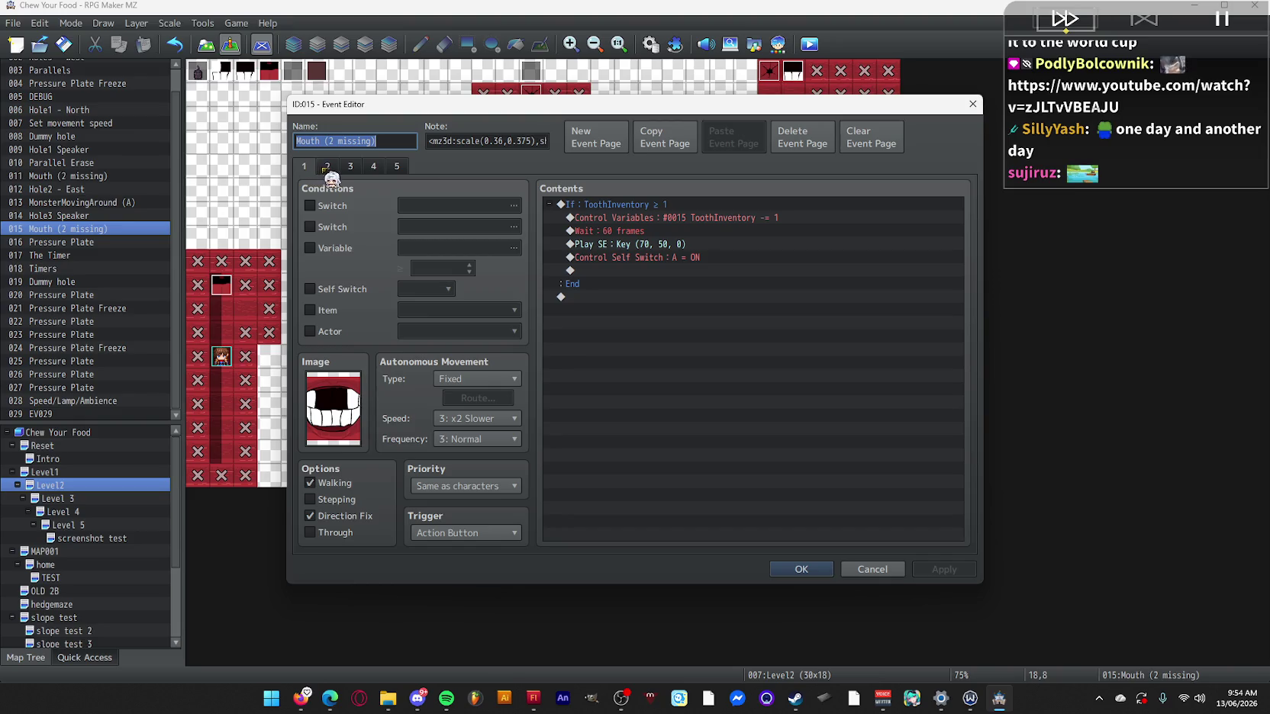
pyautogui.click(350, 167)
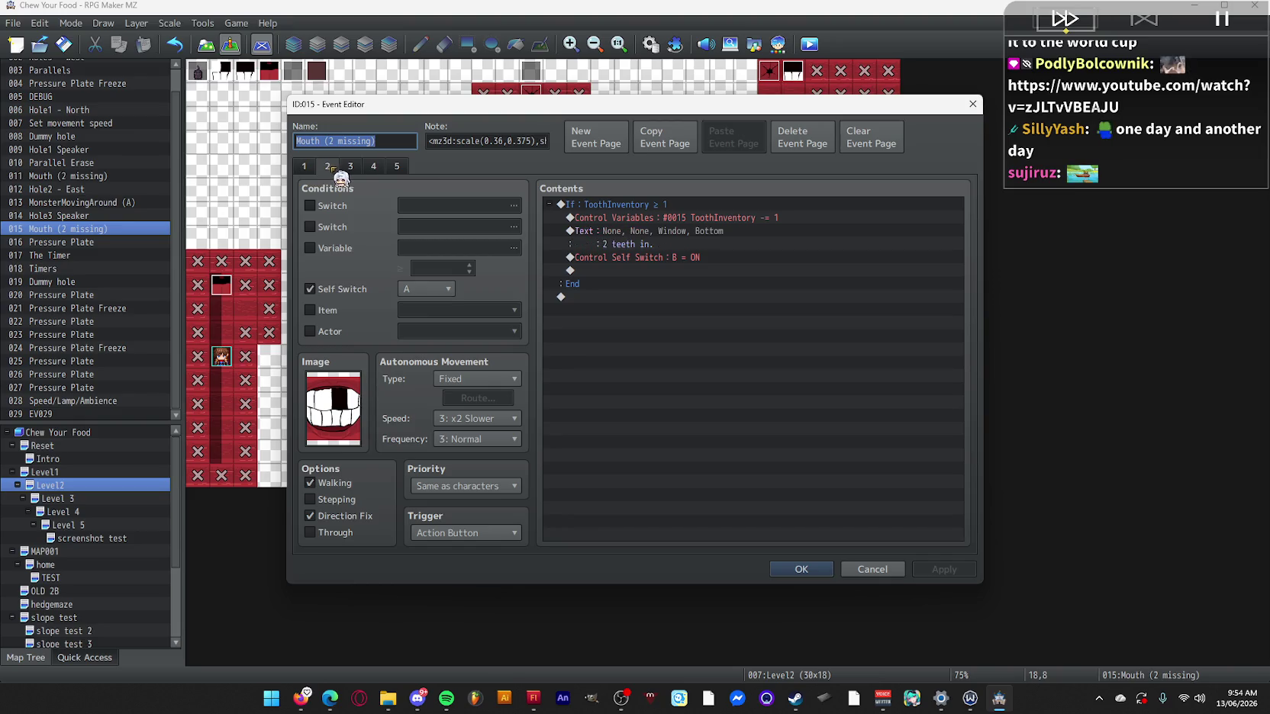
pyautogui.click(373, 167)
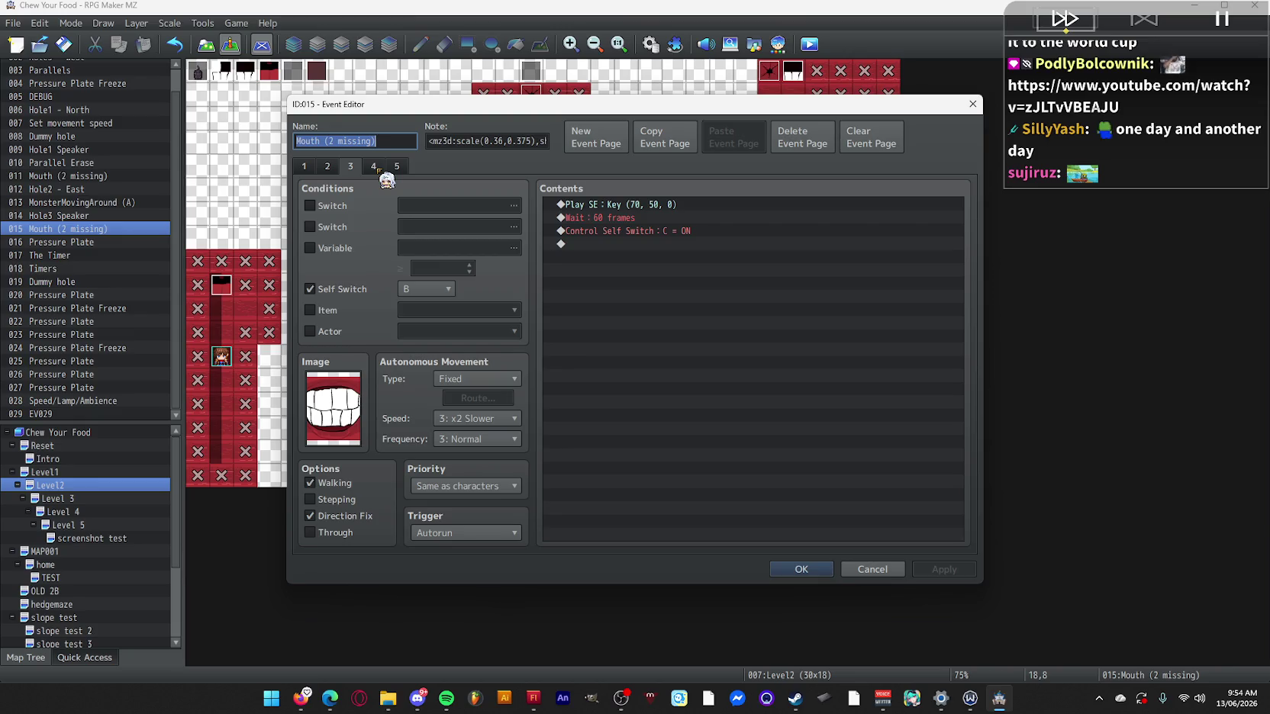
pyautogui.click(395, 167)
pyautogui.click(373, 167)
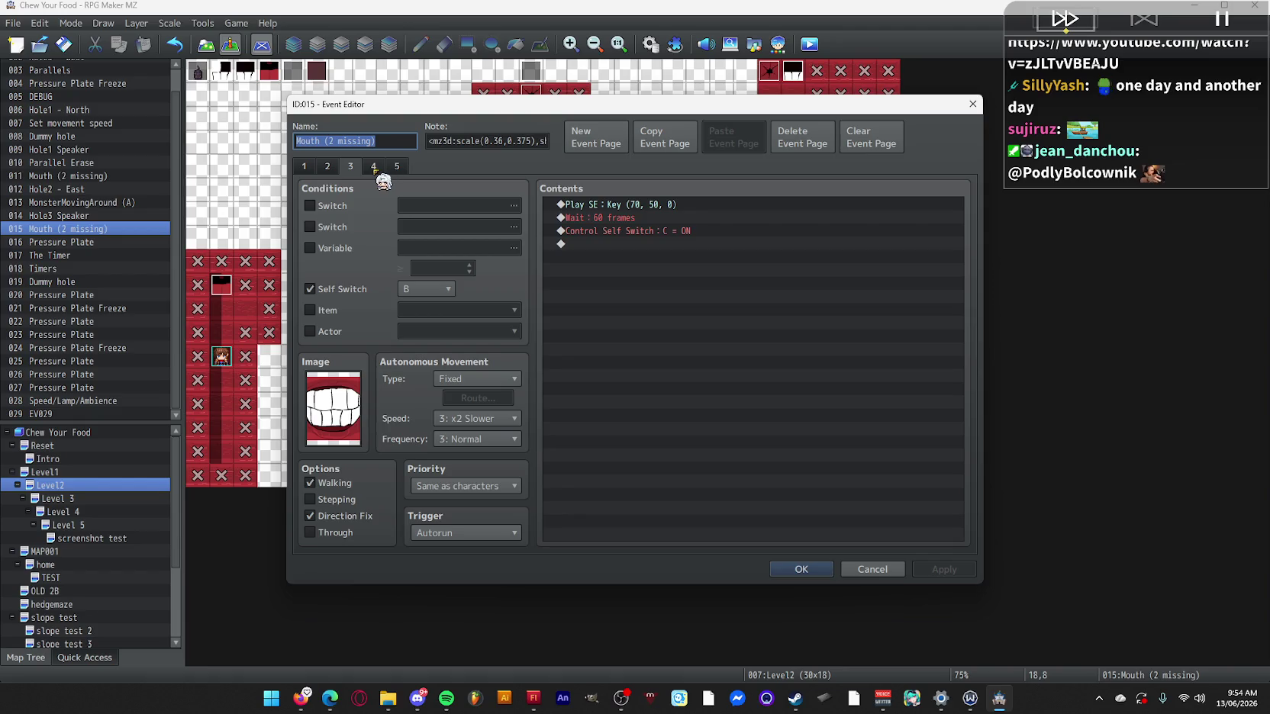
pyautogui.click(397, 167)
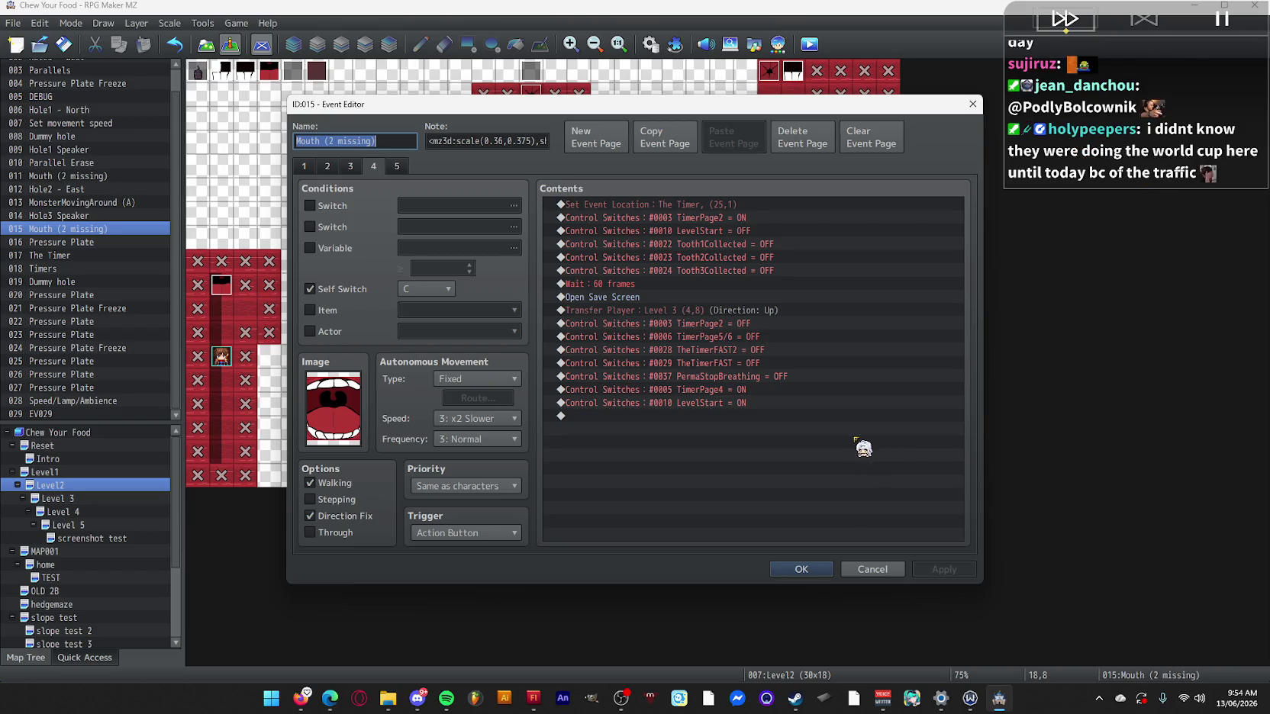
pyautogui.click(807, 572)
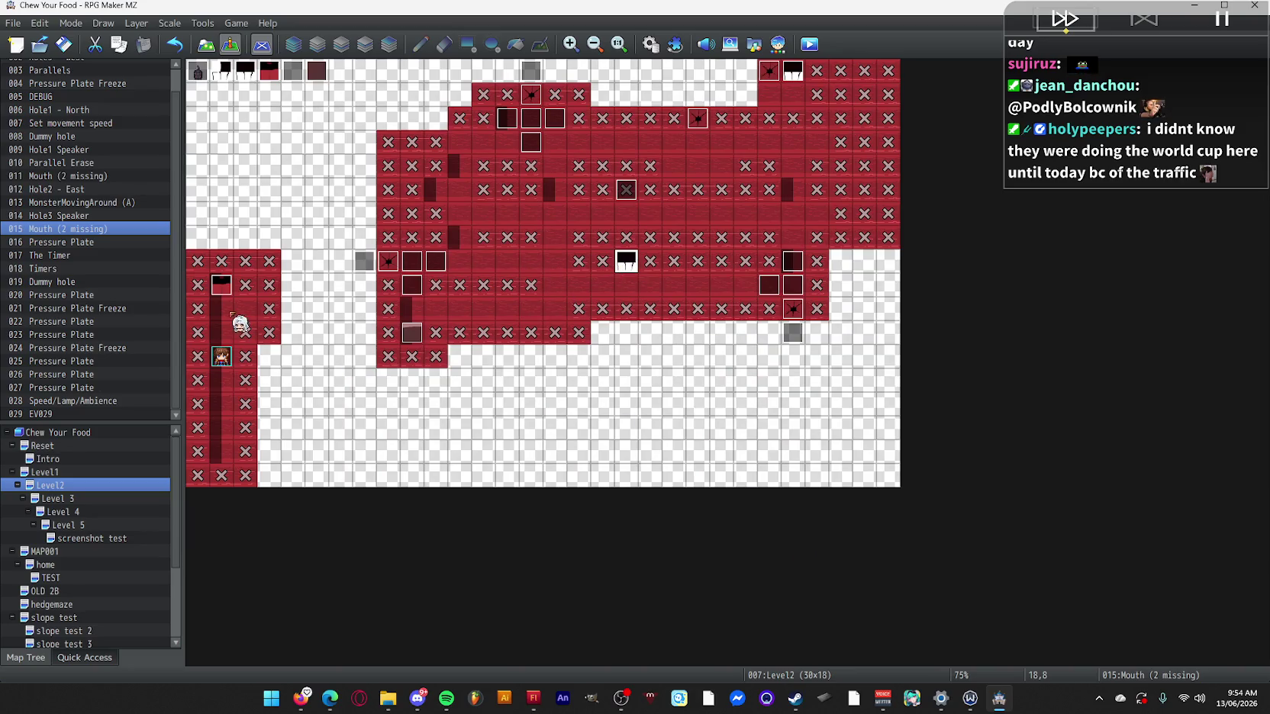
# Open Level2's EV029 to review its EnterMouth (Level done) common event call, then close it.
pyautogui.doubleClick(221, 285)
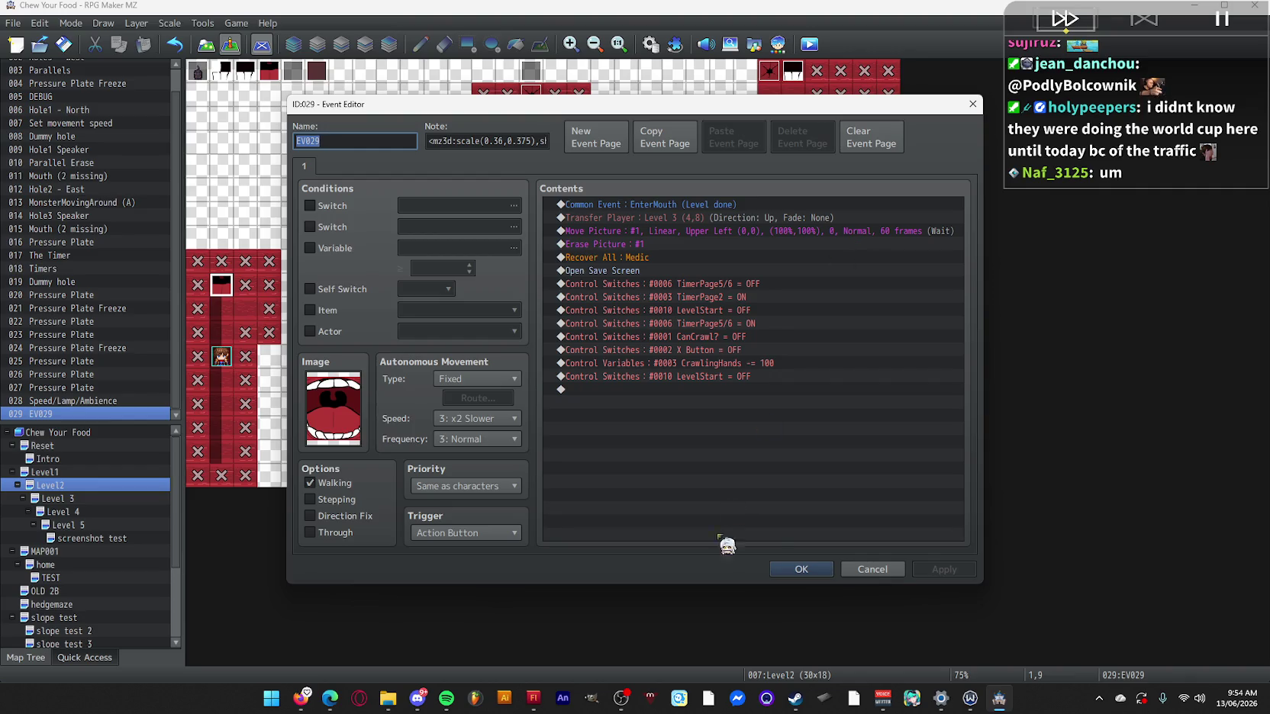
pyautogui.click(803, 570)
# Open Level1's exit event EV018 for comparison, then close it.
pyautogui.click(91, 472)
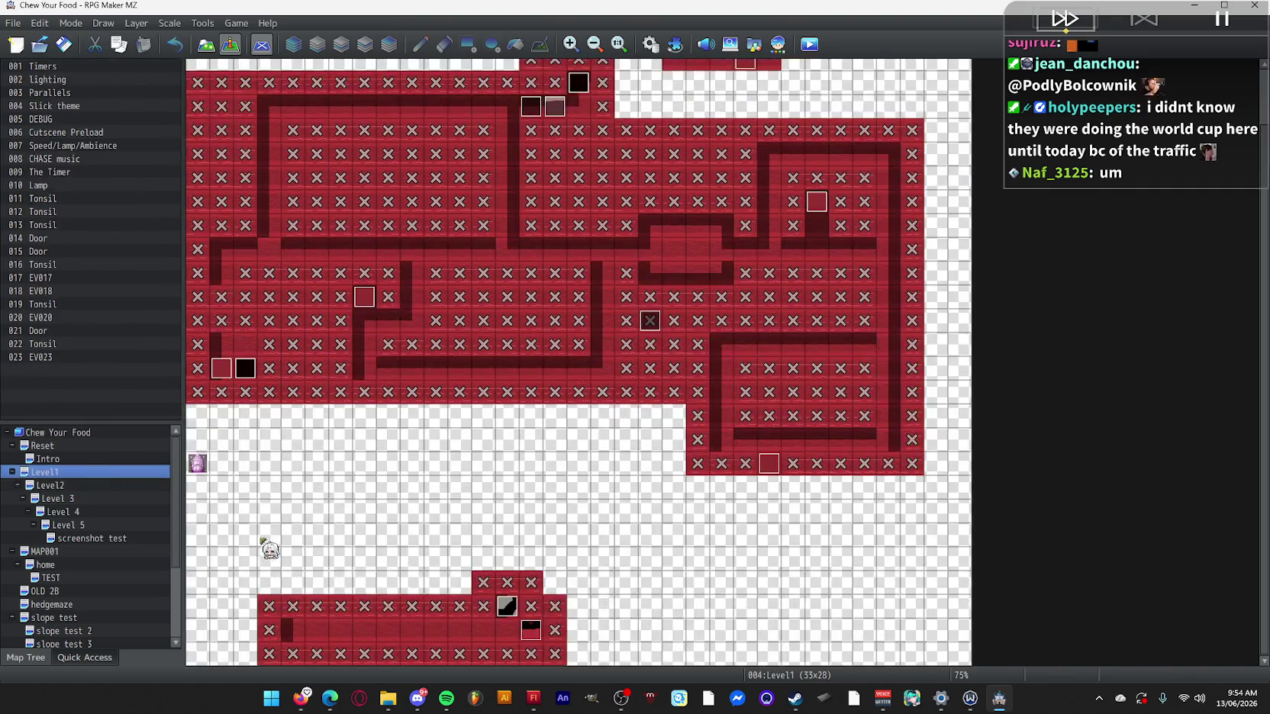
pyautogui.doubleClick(528, 625)
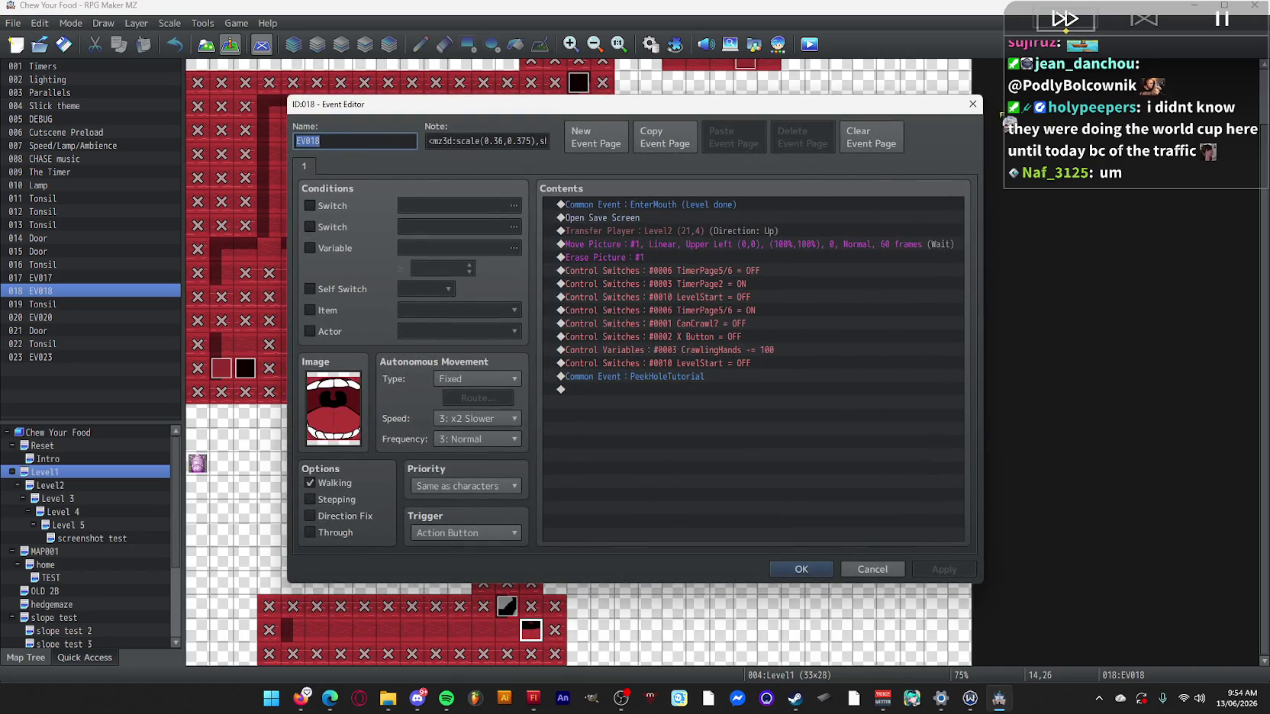
pyautogui.click(973, 105)
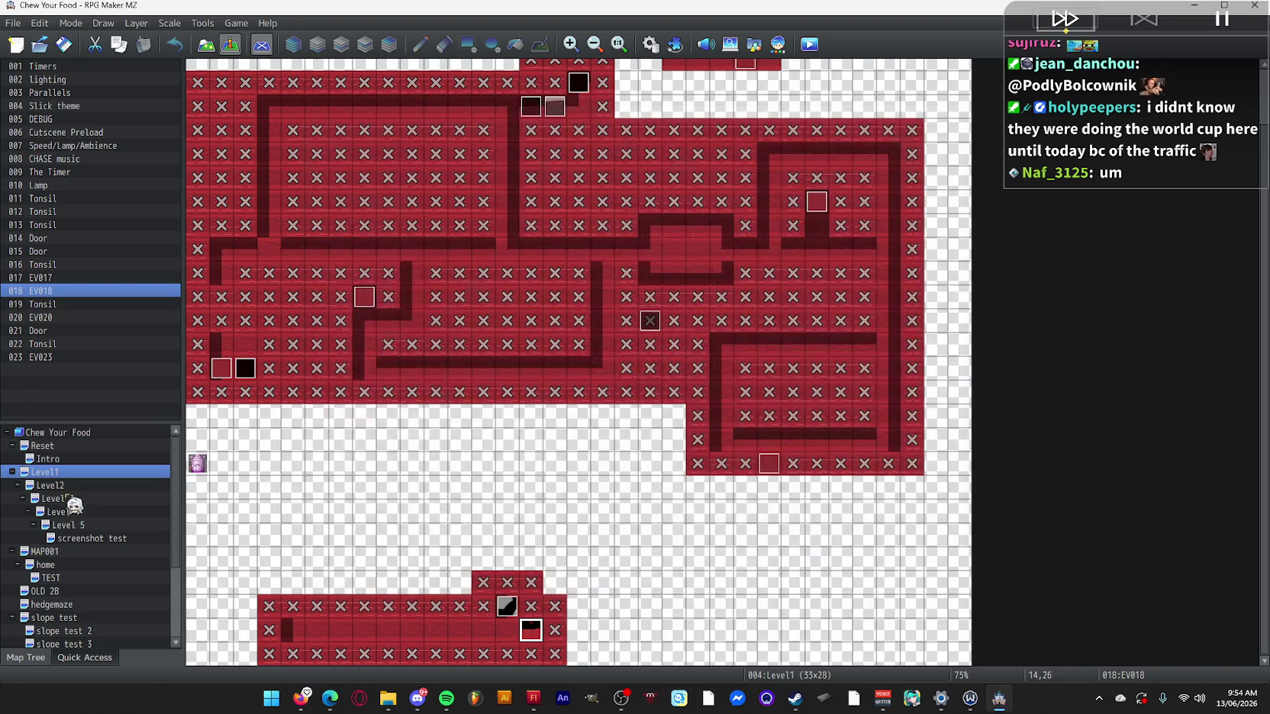
# Reopen Level2's EV029, then switch back to the Nightbot song requests page in Firefox.
pyautogui.click(68, 485)
pyautogui.doubleClick(223, 288)
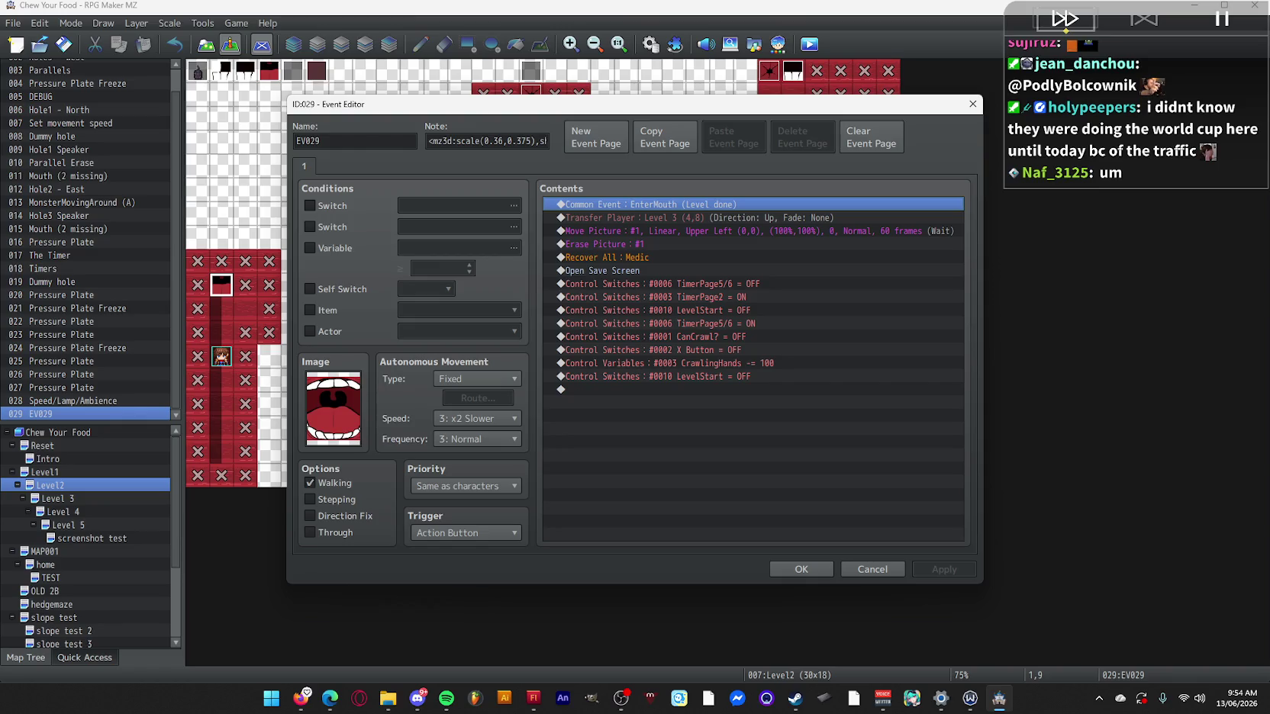
pyautogui.hotkey('alt', 'Tab')
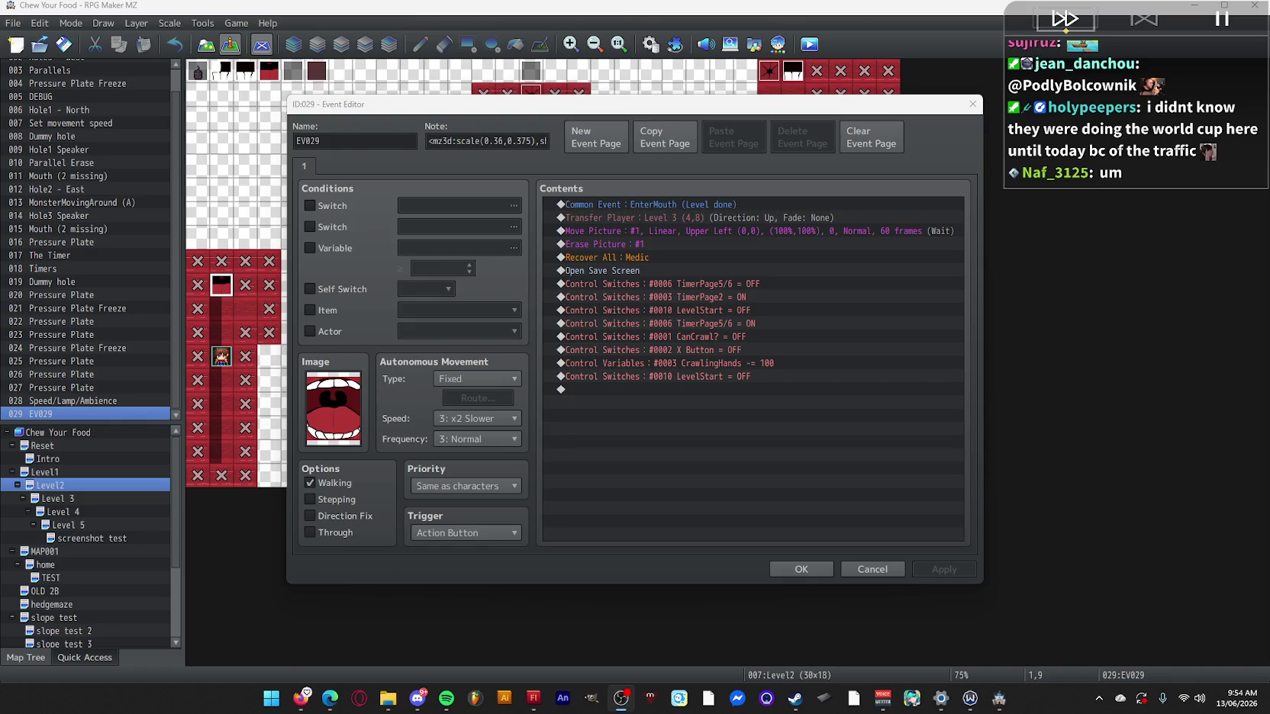
pyautogui.hotkey('alt', 'Tab')
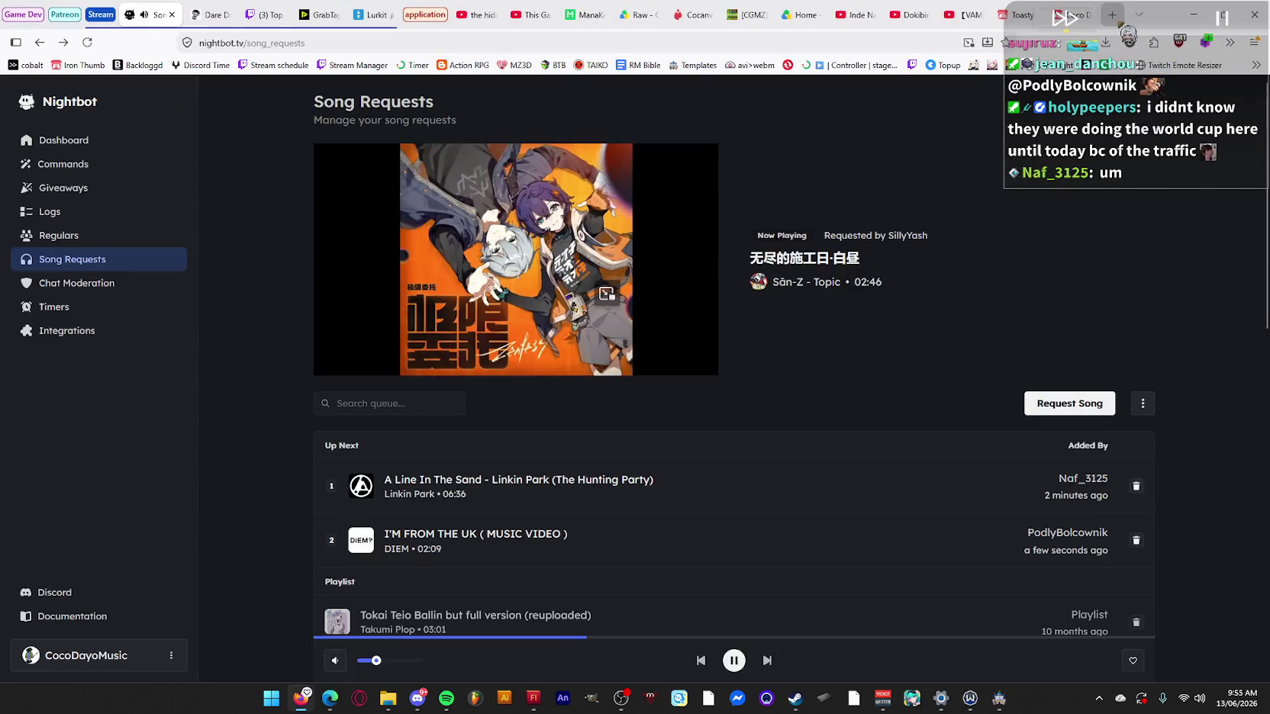
# In a new tab, search Google for 'where is world cup 2026' and view the image results.
pyautogui.click(1114, 15)
pyautogui.write('wher')
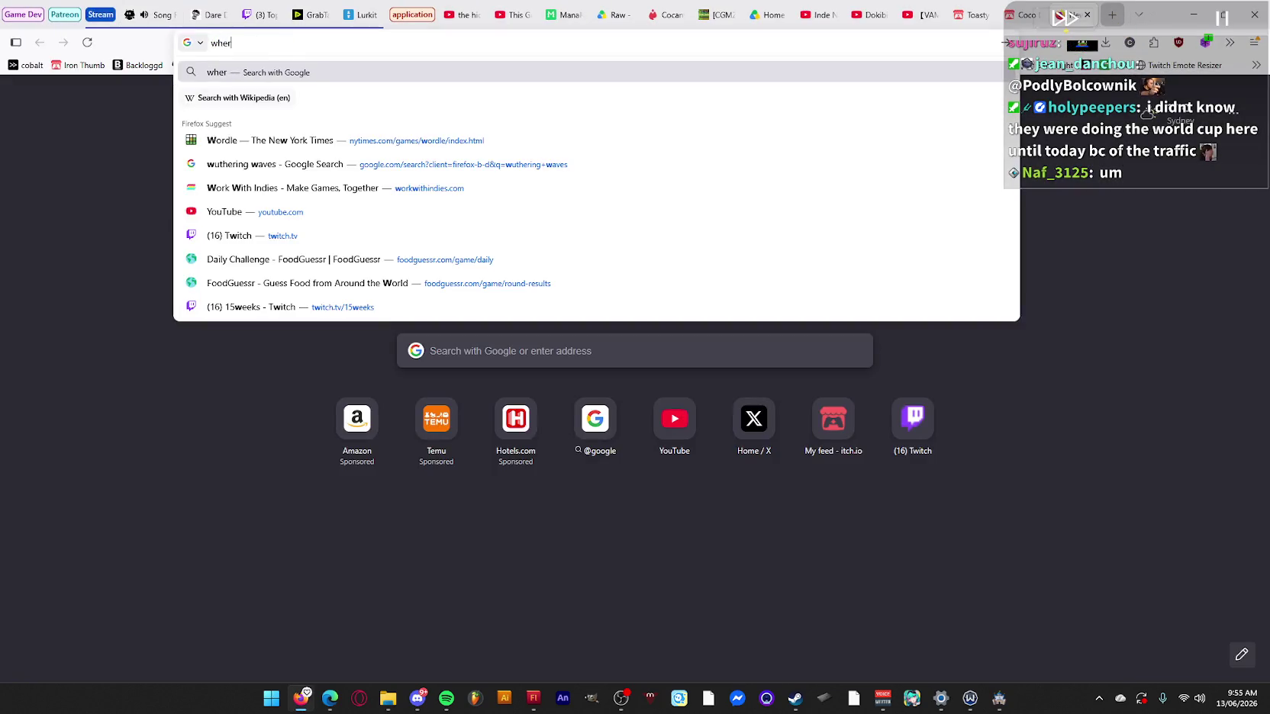
pyautogui.write('e is world cup 2026')
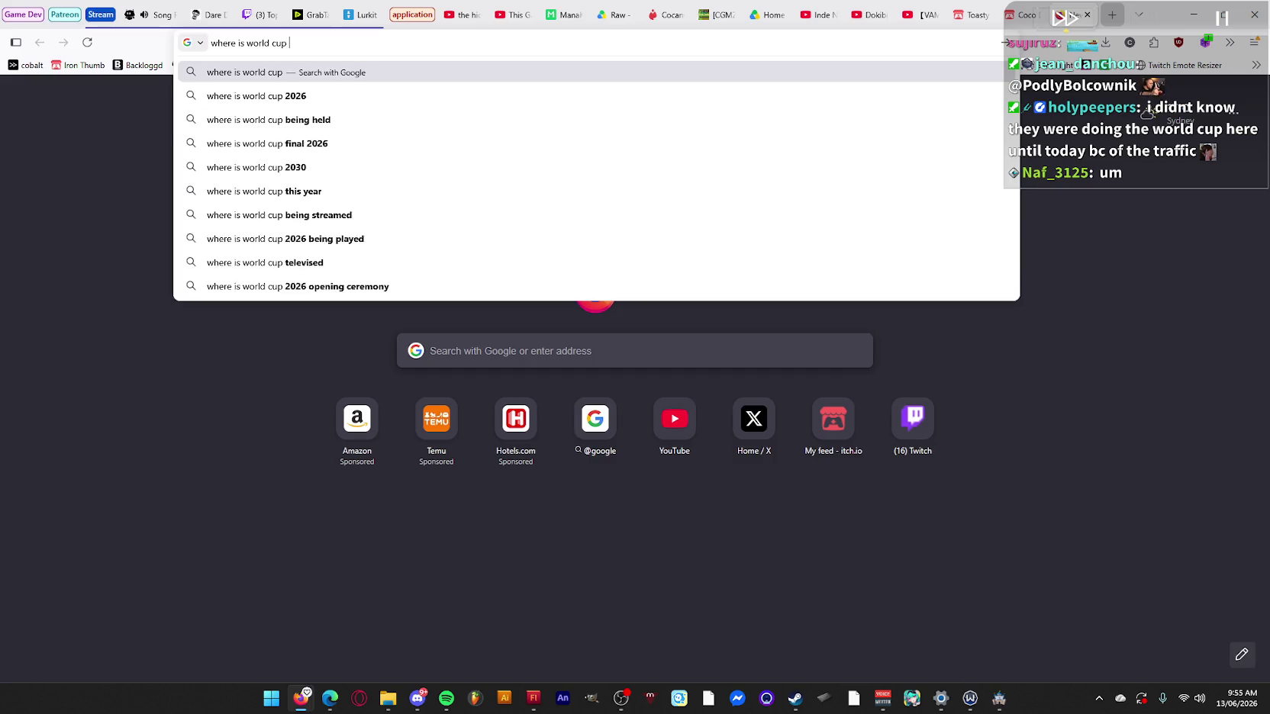
pyautogui.press('Return')
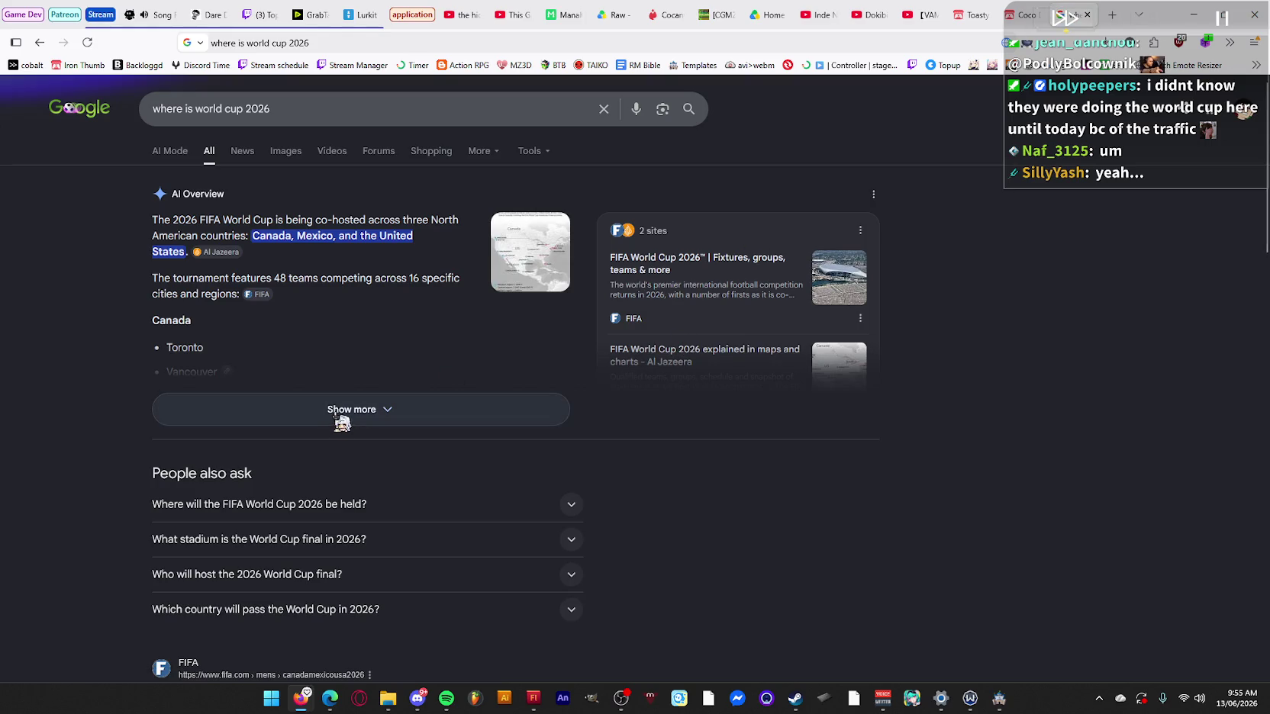
pyautogui.click(286, 159)
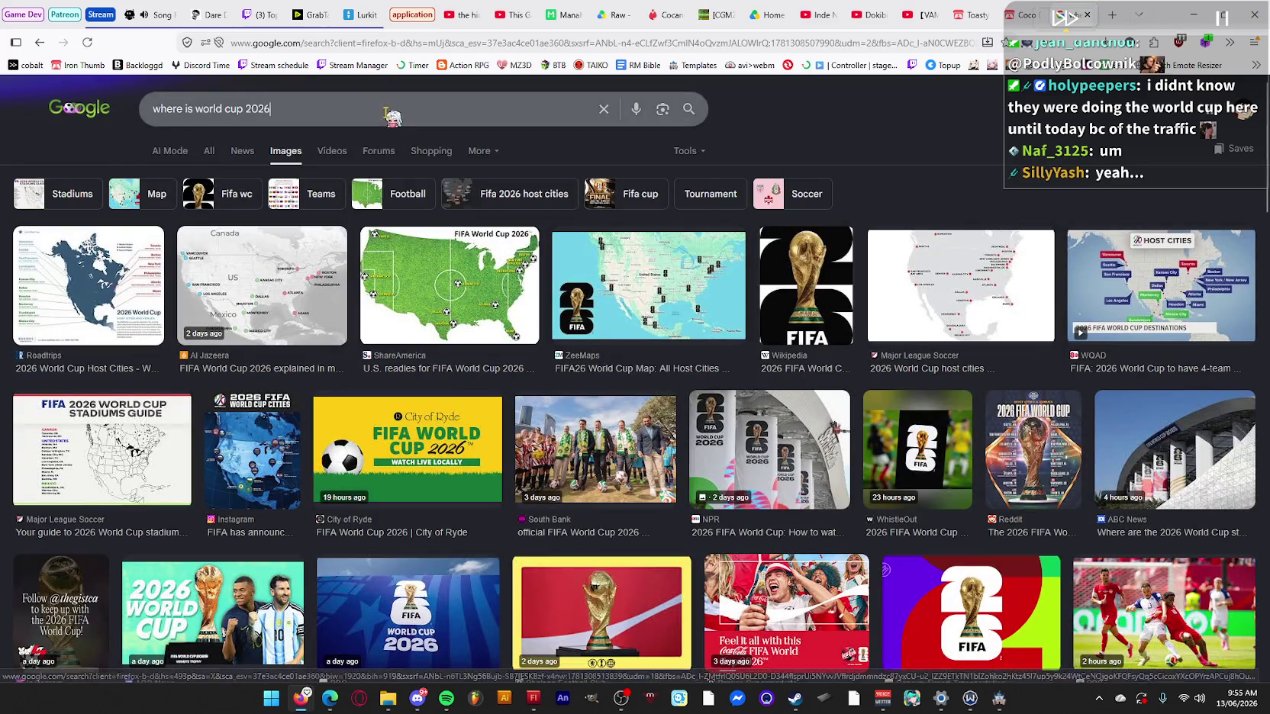
# Under All results, search 'world cup 2026 united states stadiums' and expand the AI Overview's stadium list.
pyautogui.tripleClick(386, 113)
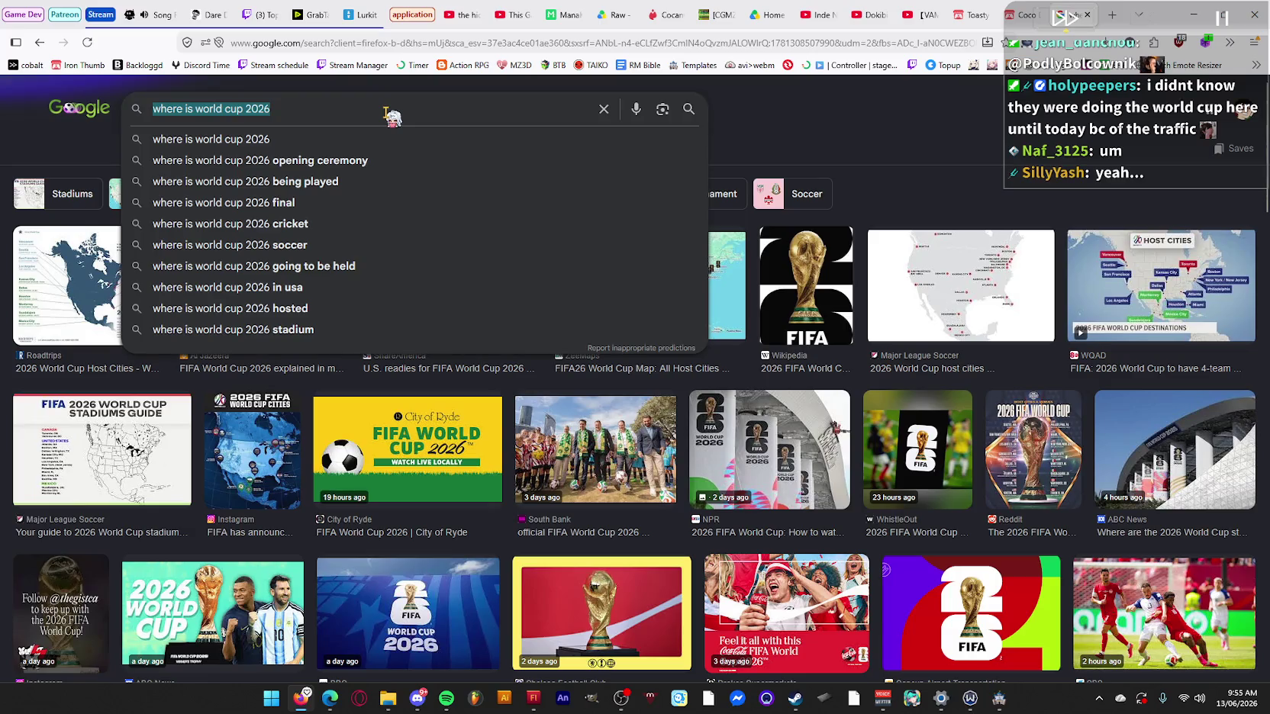
pyautogui.press('BackSpace')
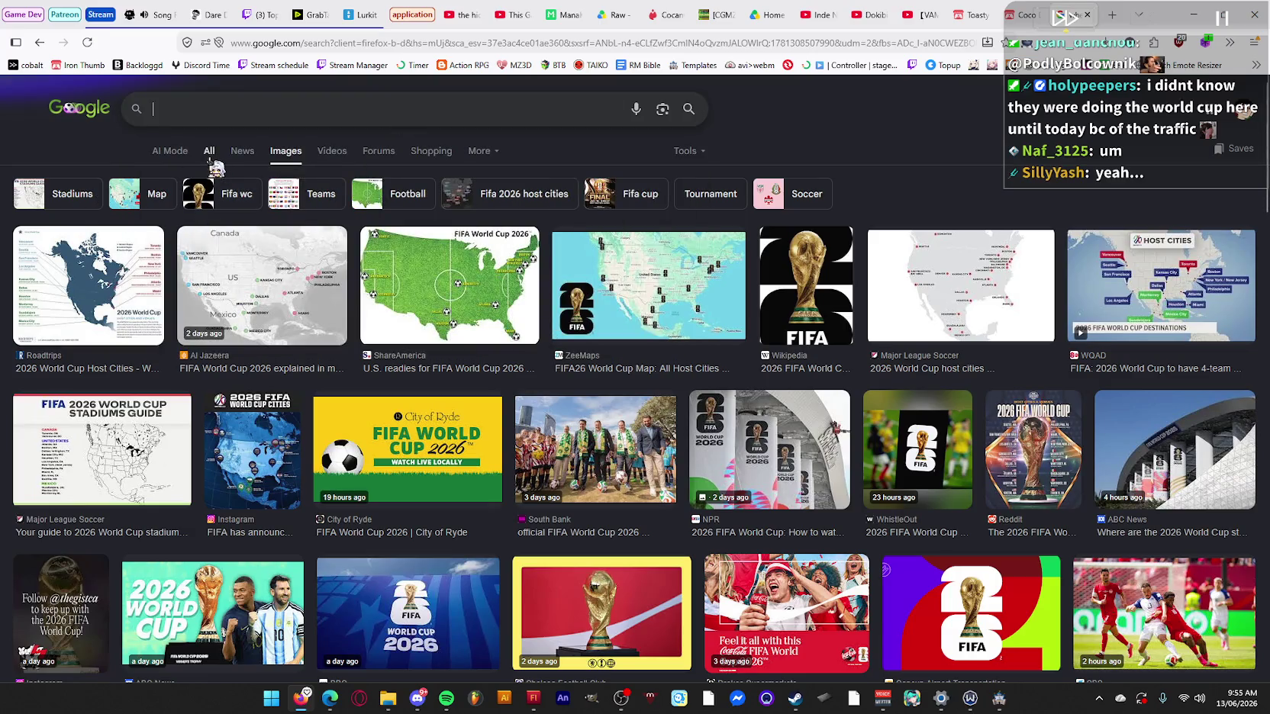
pyautogui.click(209, 152)
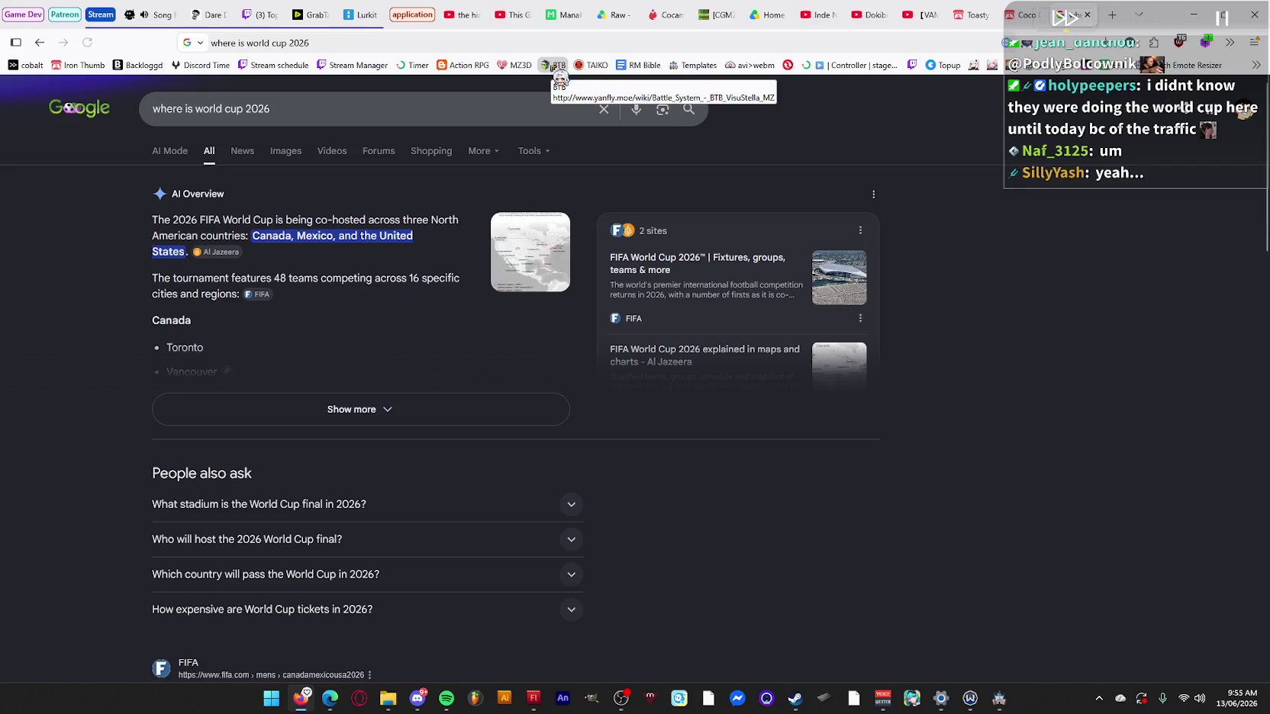
pyautogui.tripleClick(433, 121)
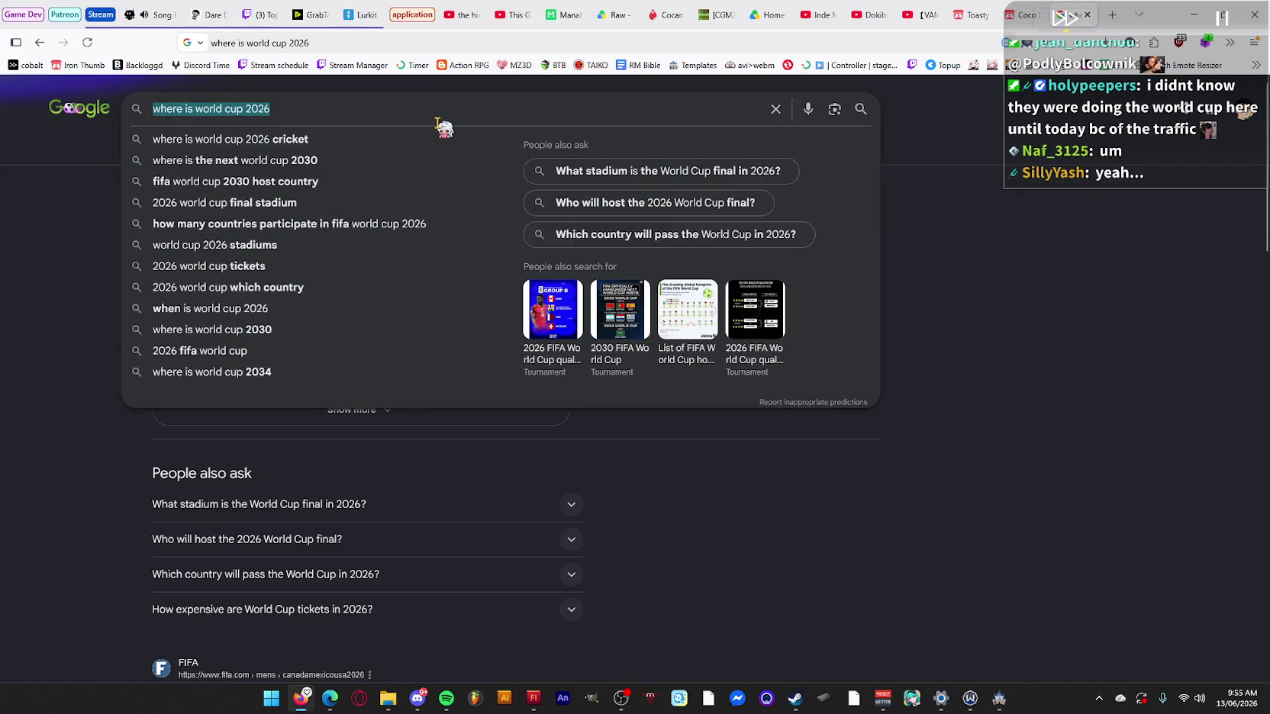
pyautogui.write('world cup 2026 ')
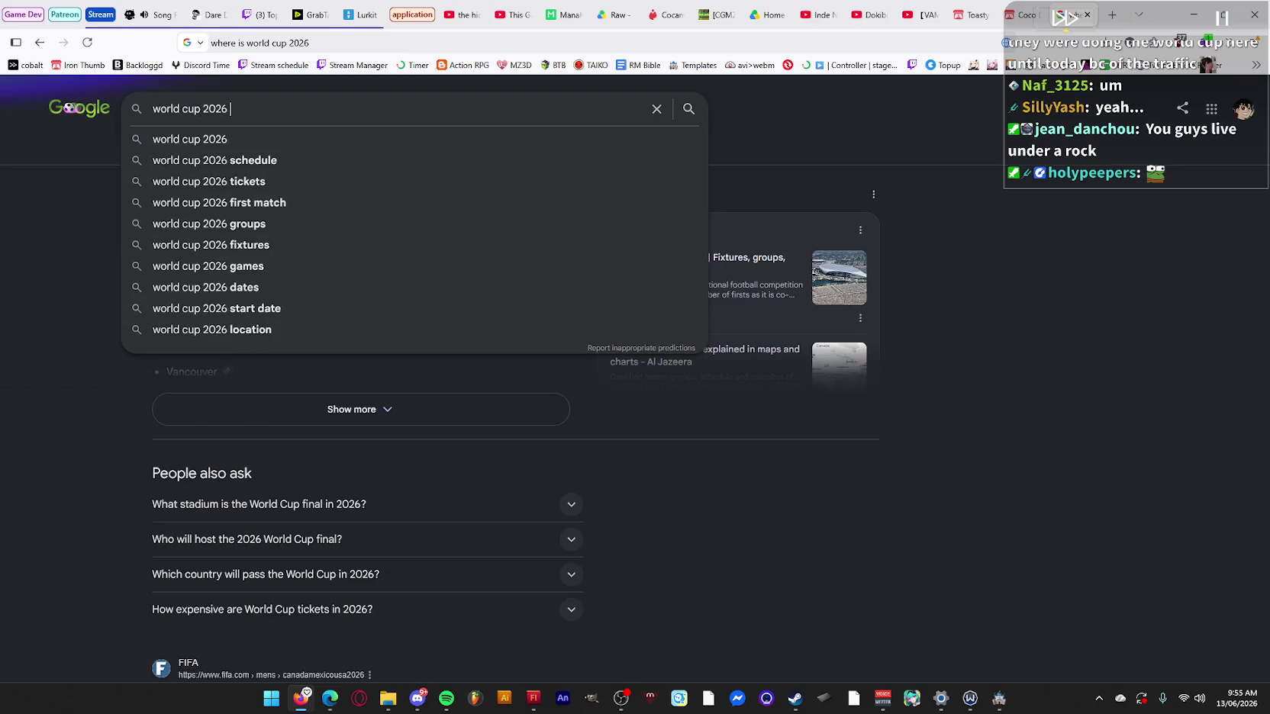
pyautogui.write('united s')
pyautogui.press('Down')
pyautogui.press('Down')
pyautogui.press('Down')
pyautogui.press('Return')
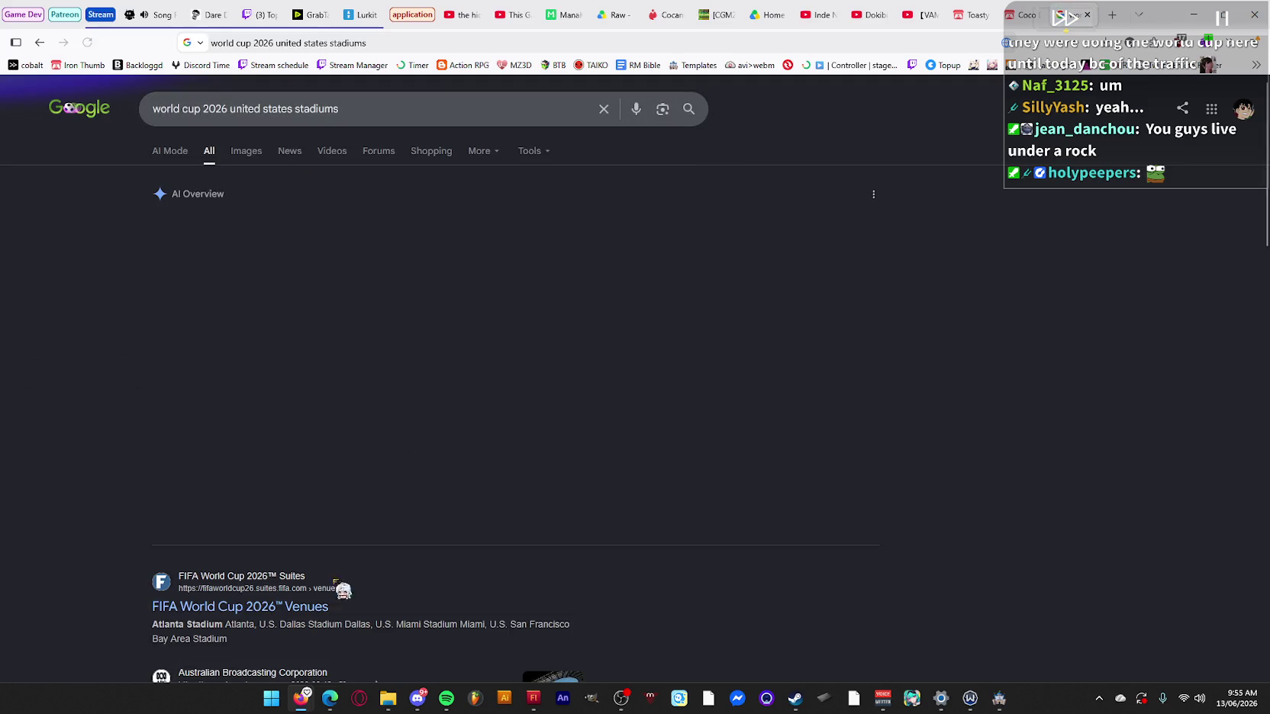
pyautogui.click(368, 513)
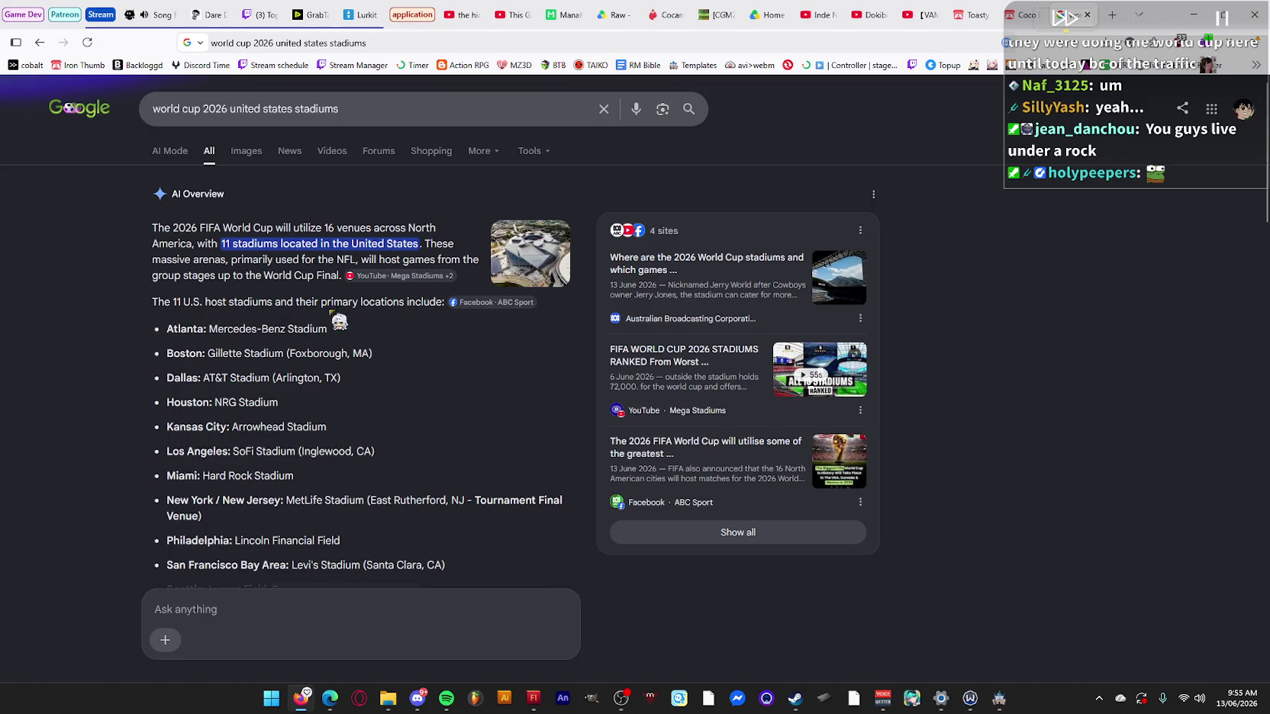
# Scroll the stadium list, briefly highlight SoFi Stadium (Inglewood, CA), and clear the address bar.
pyautogui.scroll(-1, 405, 344)
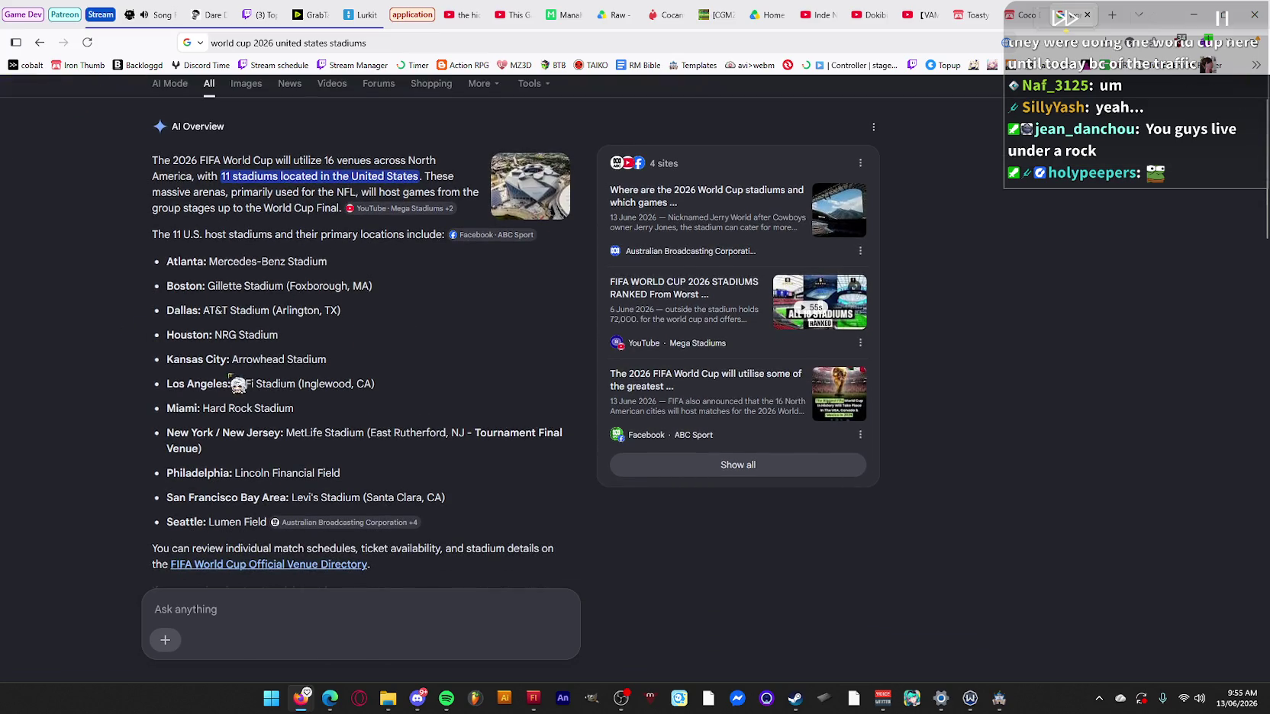
pyautogui.moveTo(382, 385); pyautogui.dragTo(234, 384)
pyautogui.click(294, 397)
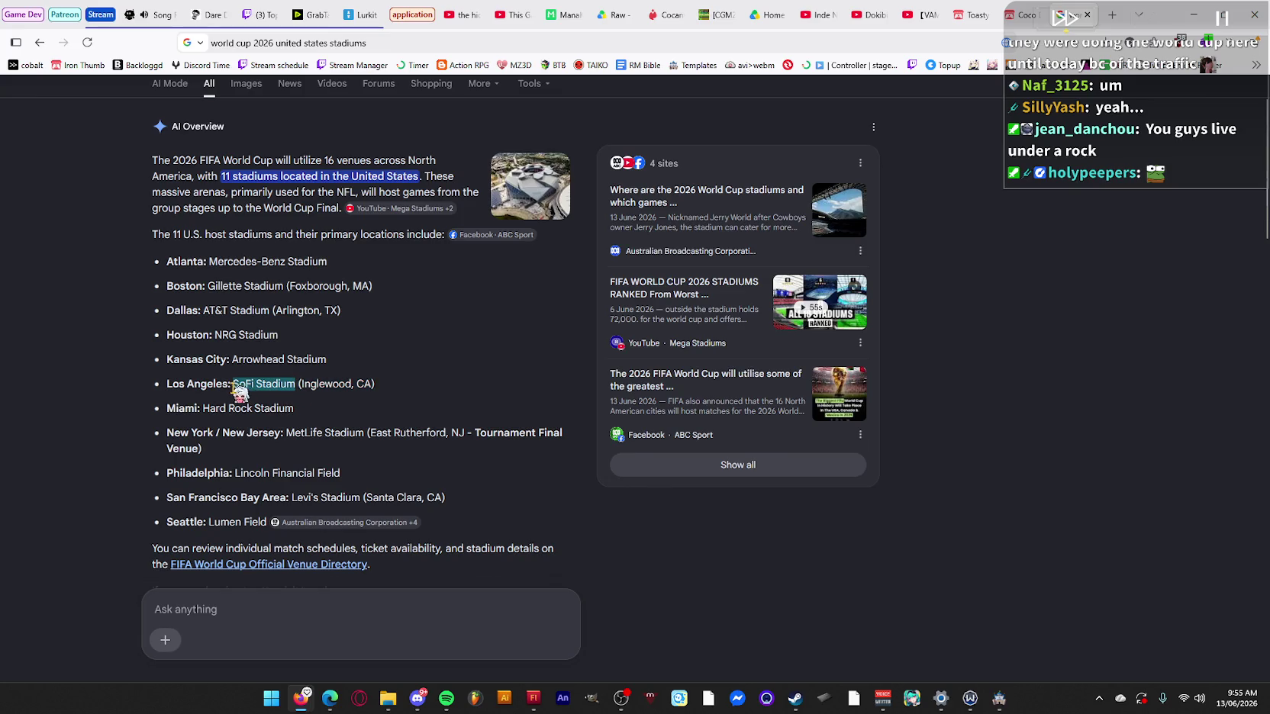
pyautogui.click(357, 43)
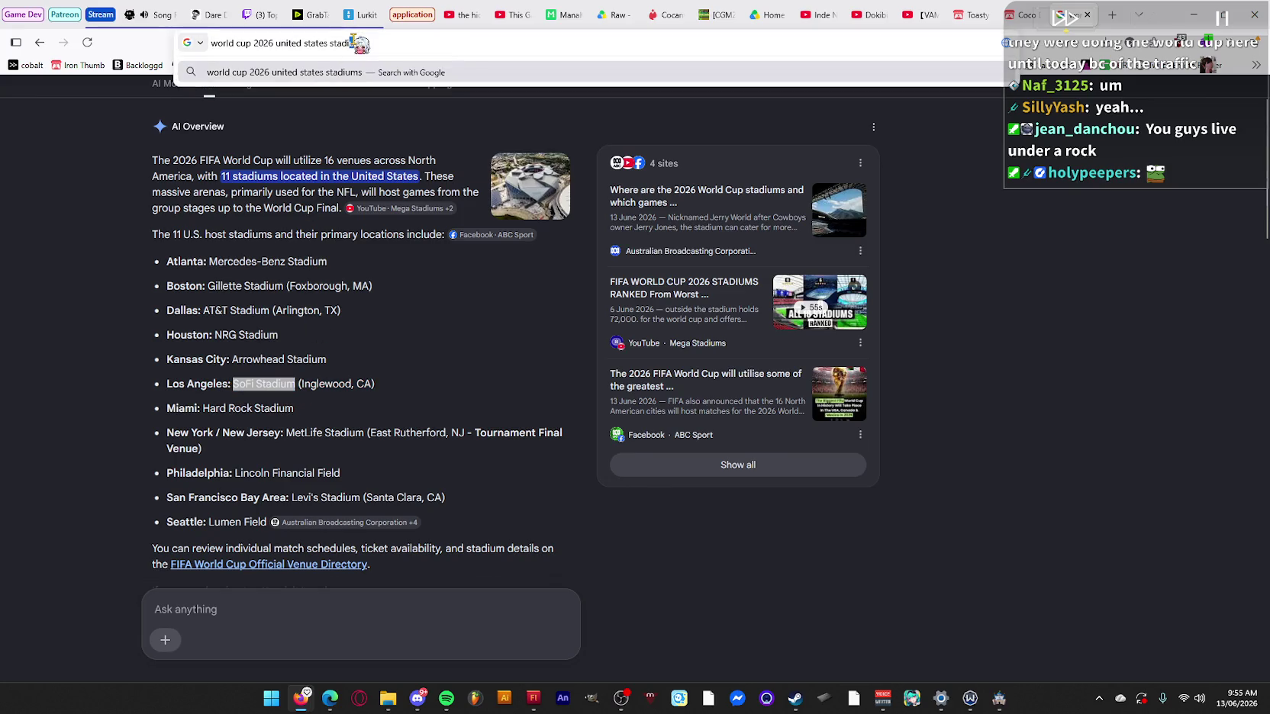
pyautogui.write('go')
pyautogui.press('BackSpace')
# Go to maps.google.com and search the map for SoFi Stadium.
pyautogui.write('goog')
pyautogui.hotkey('ctrl', 'a')
pyautogui.write('maps')
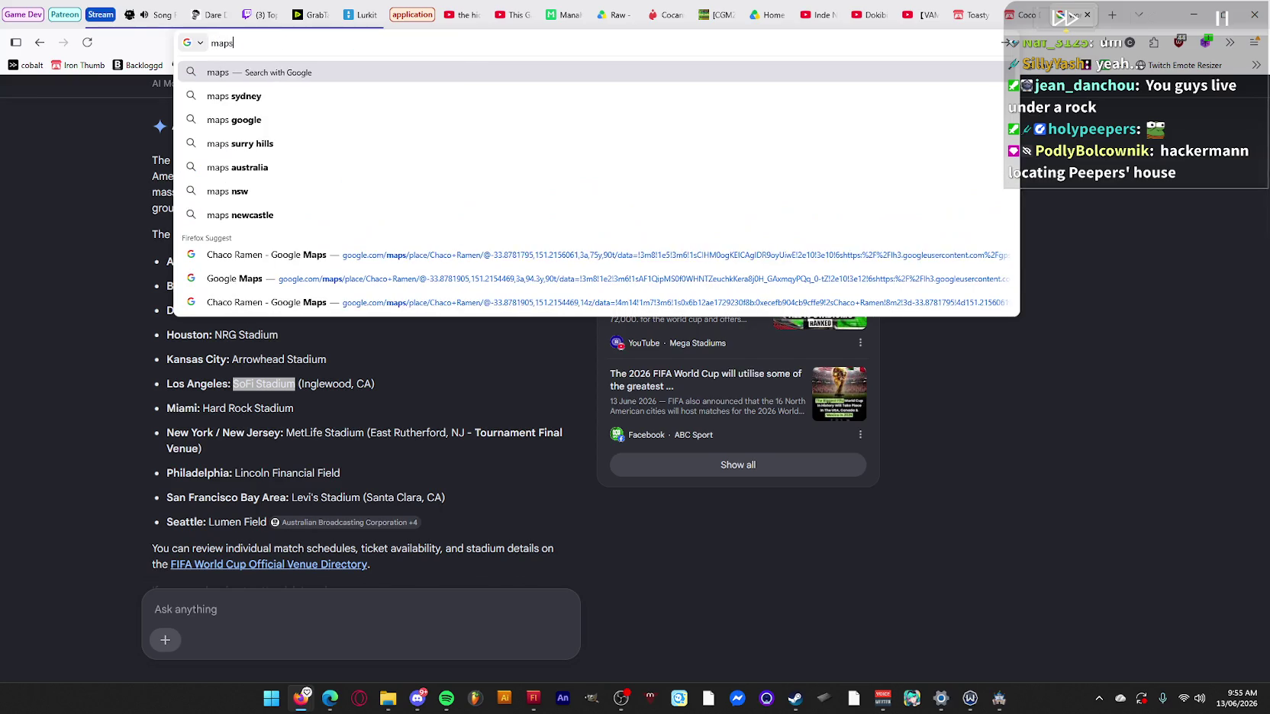
pyautogui.write('.google.com')
pyautogui.press('Return')
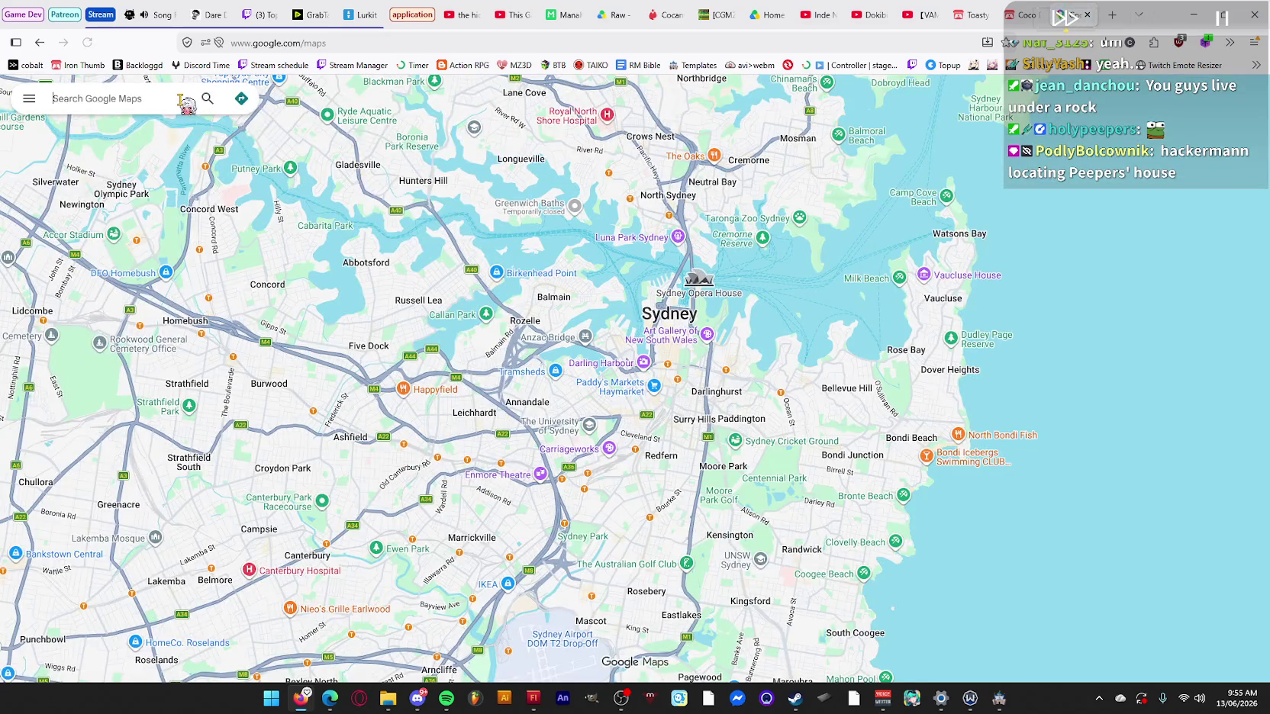
pyautogui.write('SoFi Stadium')
pyautogui.press('Return')
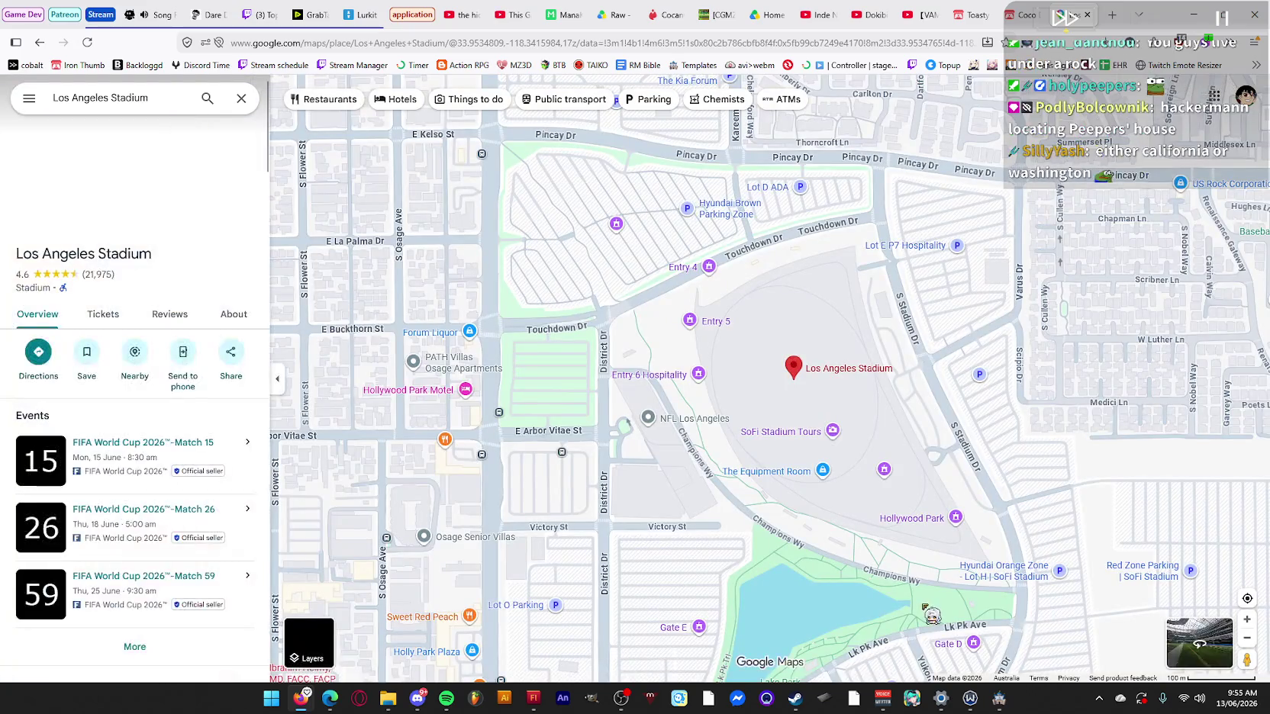
# Zoom out around the stadium pin and pan across Los Angeles to the LA–Long Beach coast.
pyautogui.scroll(-5, 840, 546)
pyautogui.scroll(-5, 761, 445)
pyautogui.moveTo(871, 381); pyautogui.dragTo(819, 416)
pyautogui.scroll(-1, 806, 402)
pyautogui.moveTo(913, 457)
pyautogui.mouseDown()
pyautogui.moveTo(908, 418)
pyautogui.moveTo(645, 306)
pyautogui.moveTo(797, 447)
pyautogui.moveTo(570, 286)
pyautogui.moveTo(721, 263)
pyautogui.mouseUp()
pyautogui.scroll(5, 741, 467)
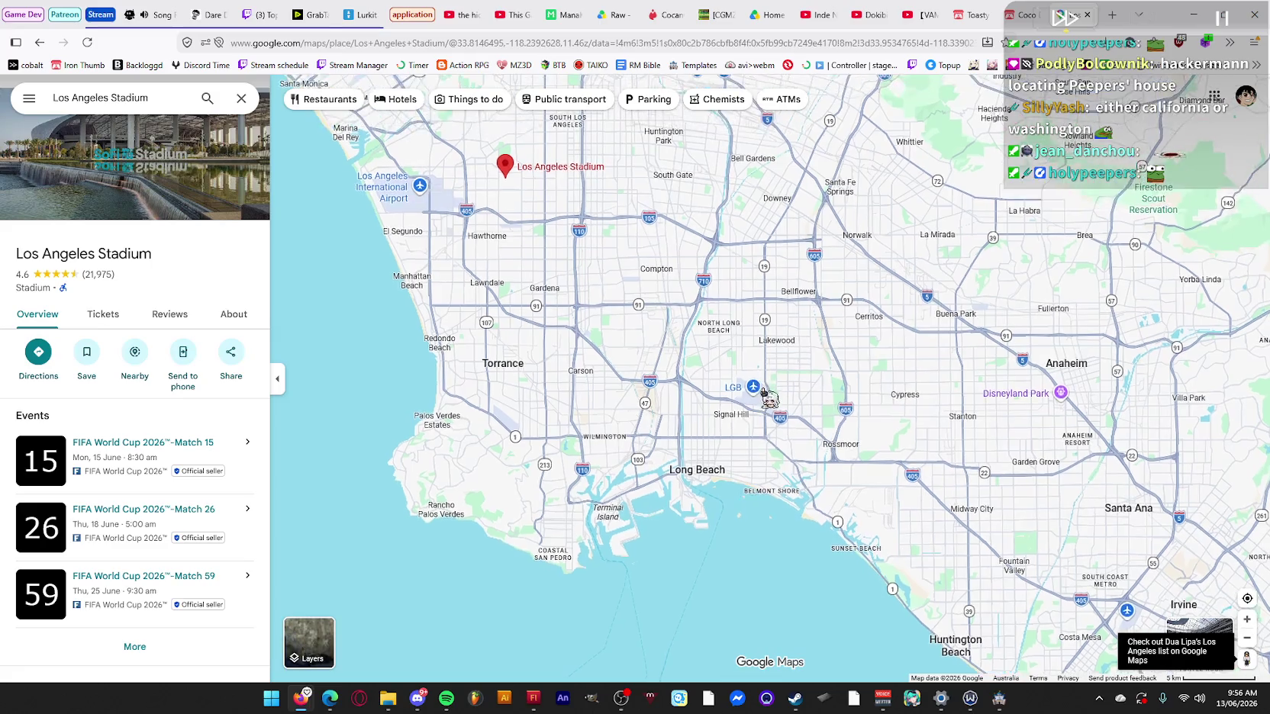
pyautogui.scroll(-5, 856, 328)
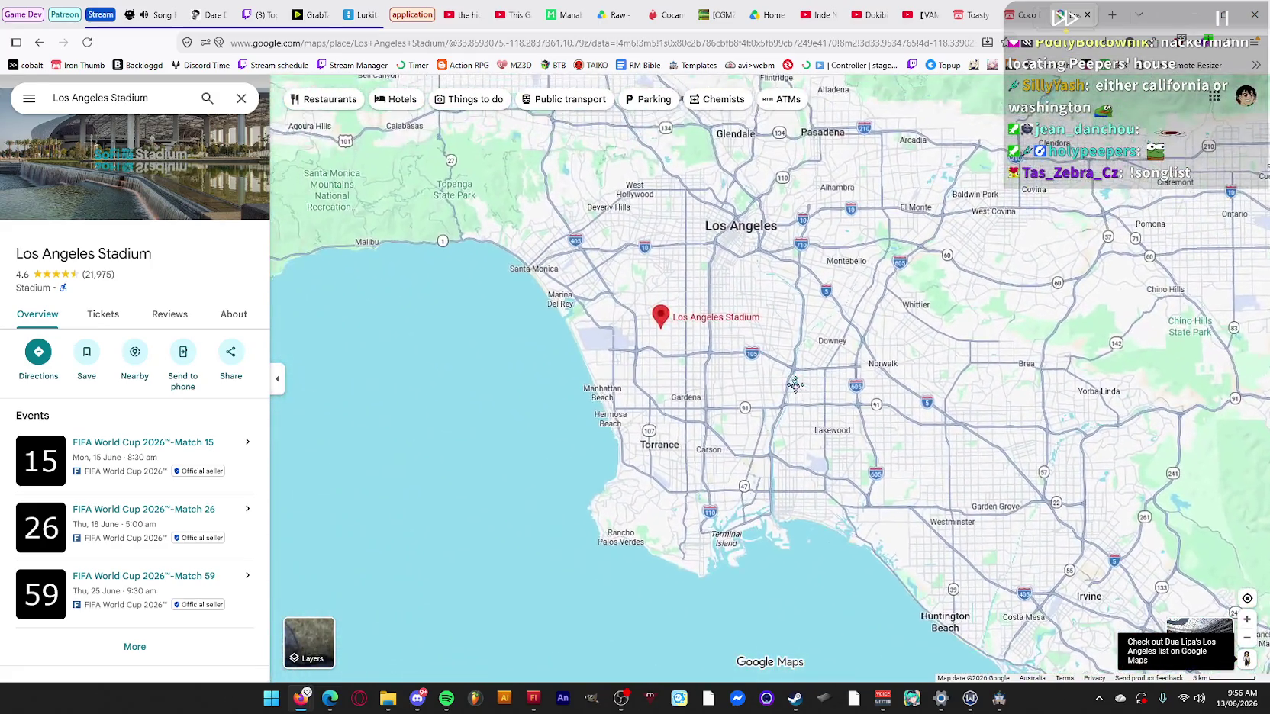
pyautogui.moveTo(795, 385)
pyautogui.mouseDown()
pyautogui.moveTo(863, 500)
pyautogui.moveTo(588, 296)
pyautogui.mouseUp()
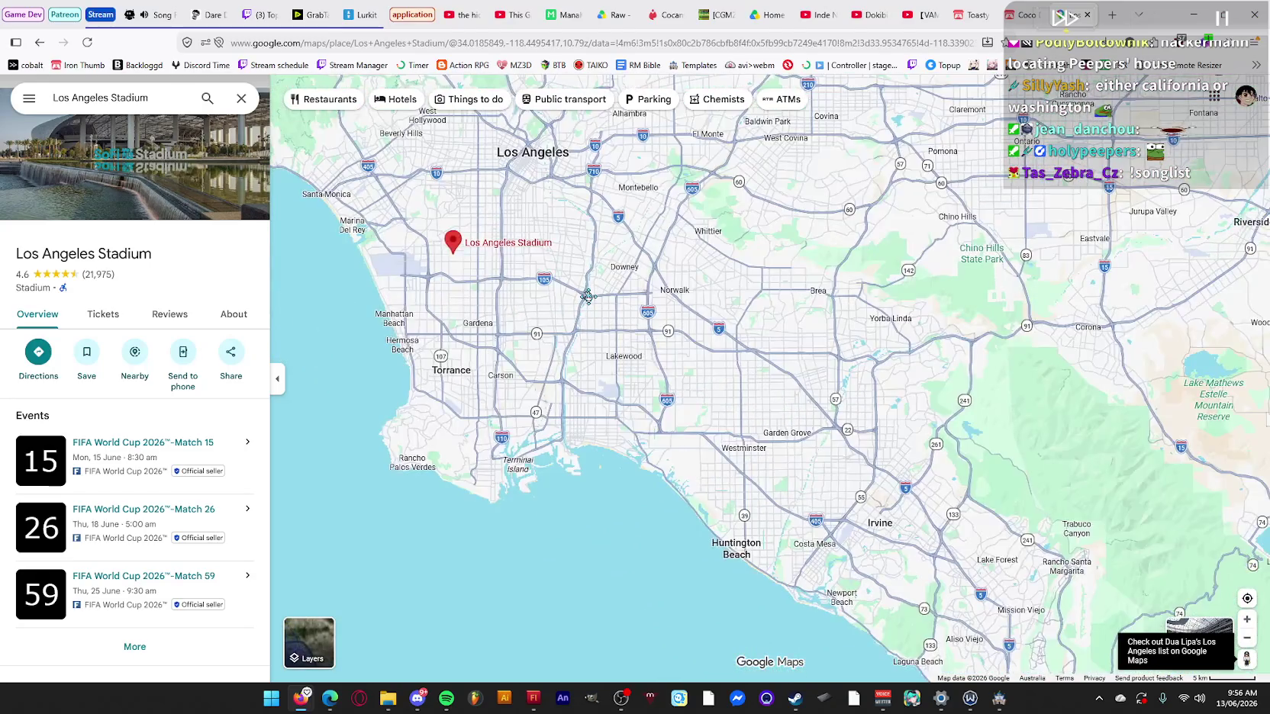
pyautogui.moveTo(629, 338); pyautogui.dragTo(628, 394)
pyautogui.scroll(-5, 876, 451)
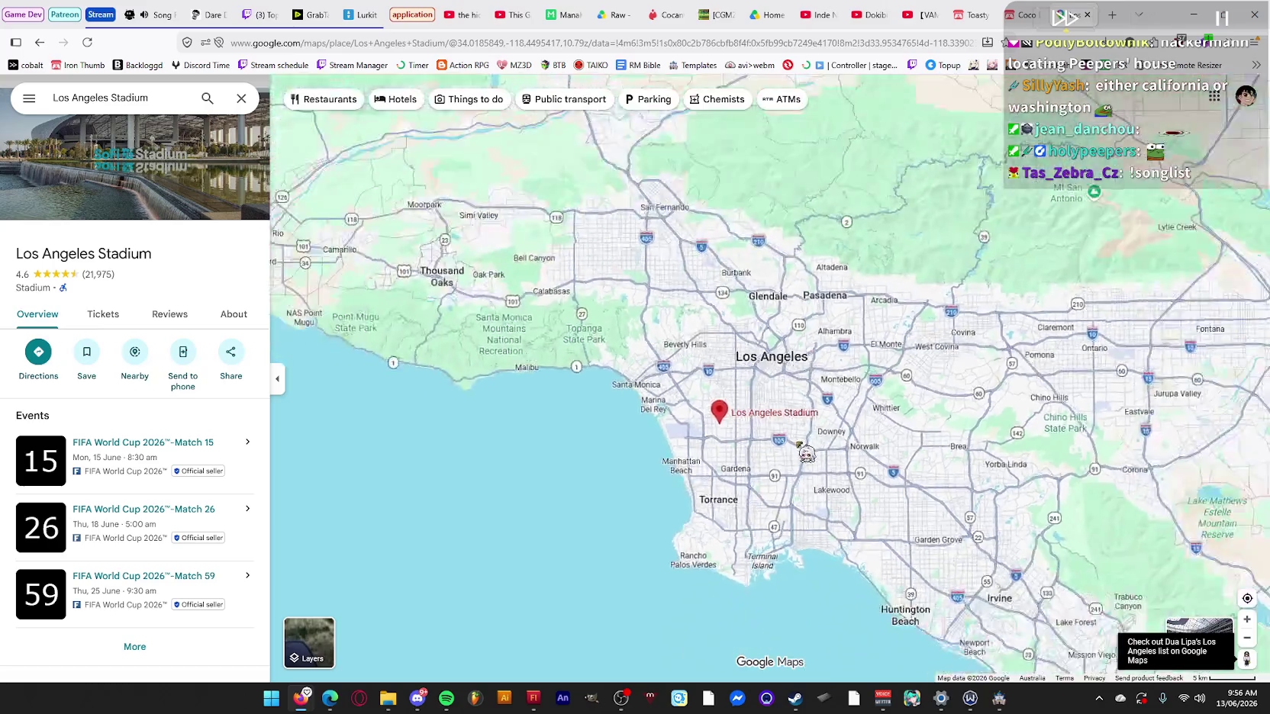
pyautogui.moveTo(883, 461)
pyautogui.mouseDown()
pyautogui.moveTo(908, 457)
pyautogui.moveTo(793, 358)
pyautogui.mouseUp()
pyautogui.scroll(-2, 767, 372)
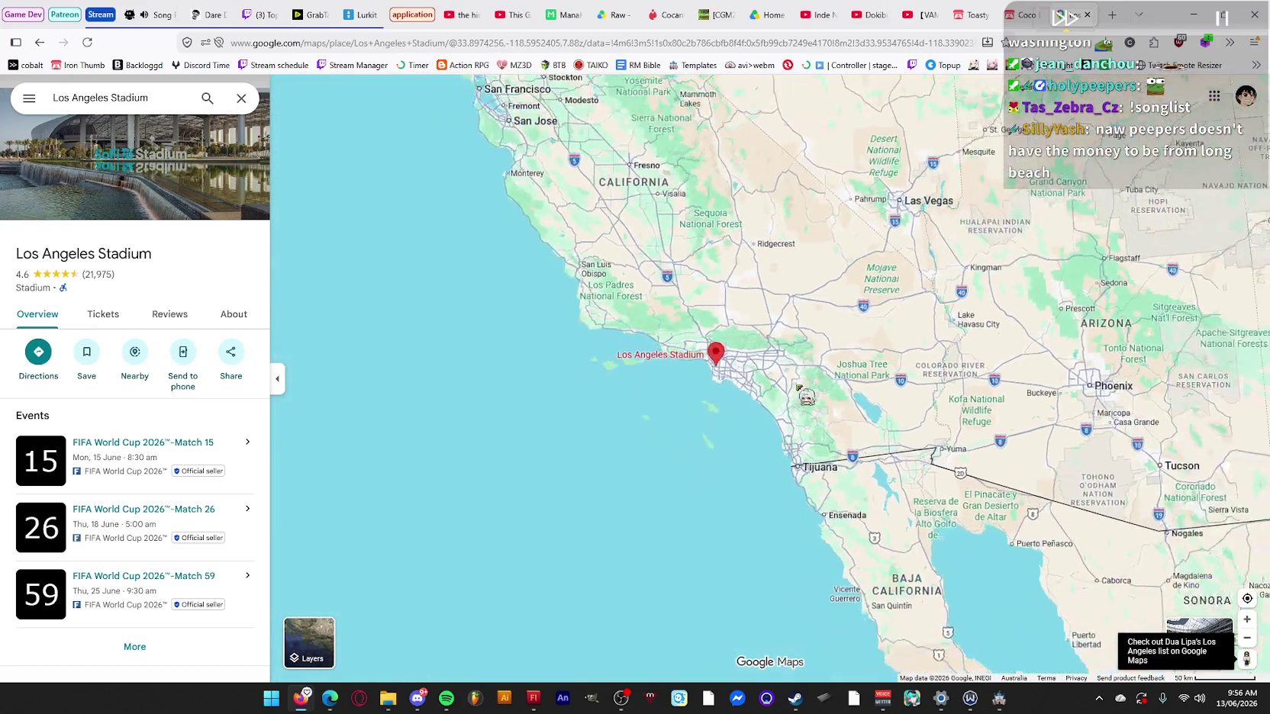
pyautogui.scroll(3, 715, 406)
pyautogui.moveTo(837, 256); pyautogui.dragTo(689, 441)
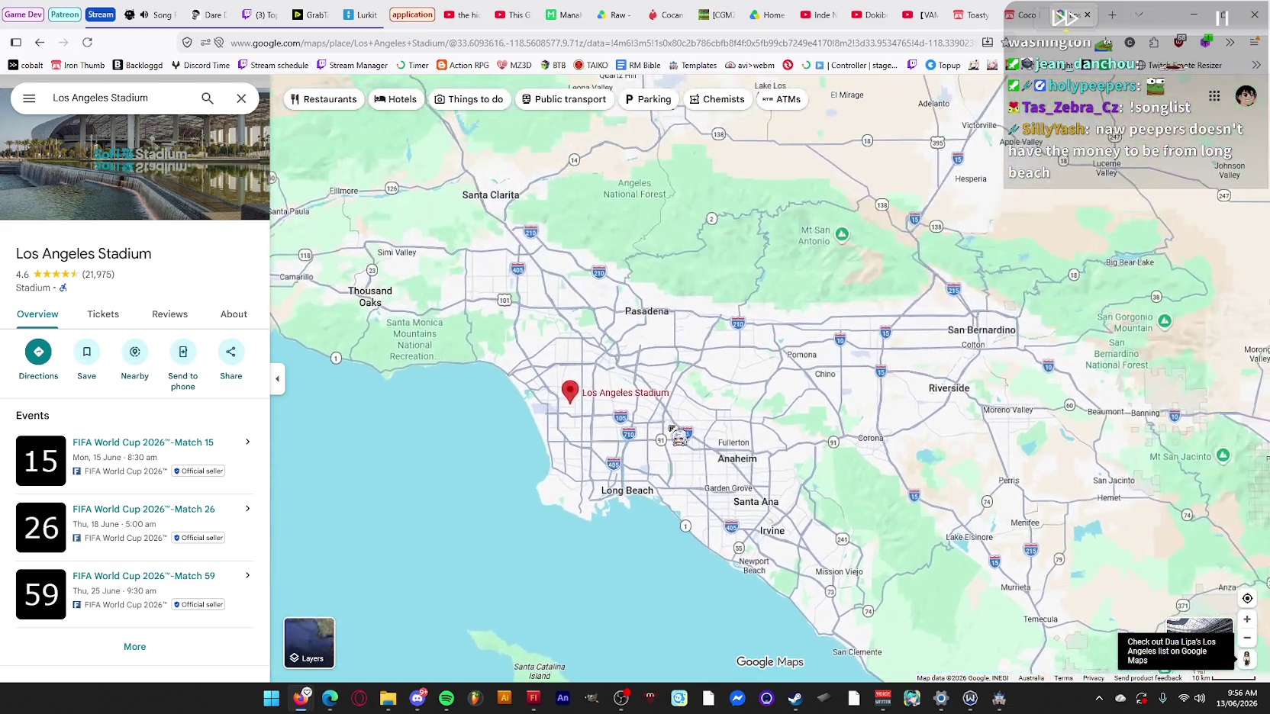
# Pan toward Pomona and Mt Baldy, adjust zoom, then recentre the map on Los Angeles.
pyautogui.scroll(2, 752, 385)
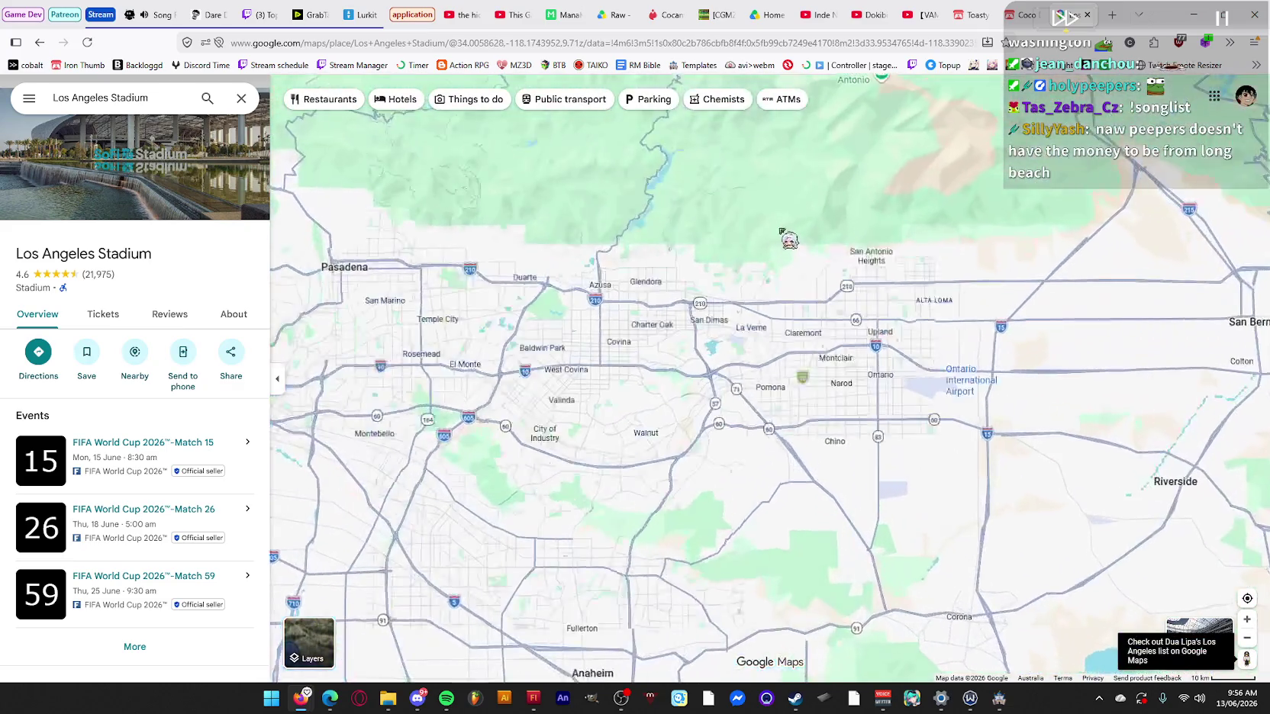
pyautogui.moveTo(788, 244); pyautogui.dragTo(797, 419)
pyautogui.scroll(-4, 767, 430)
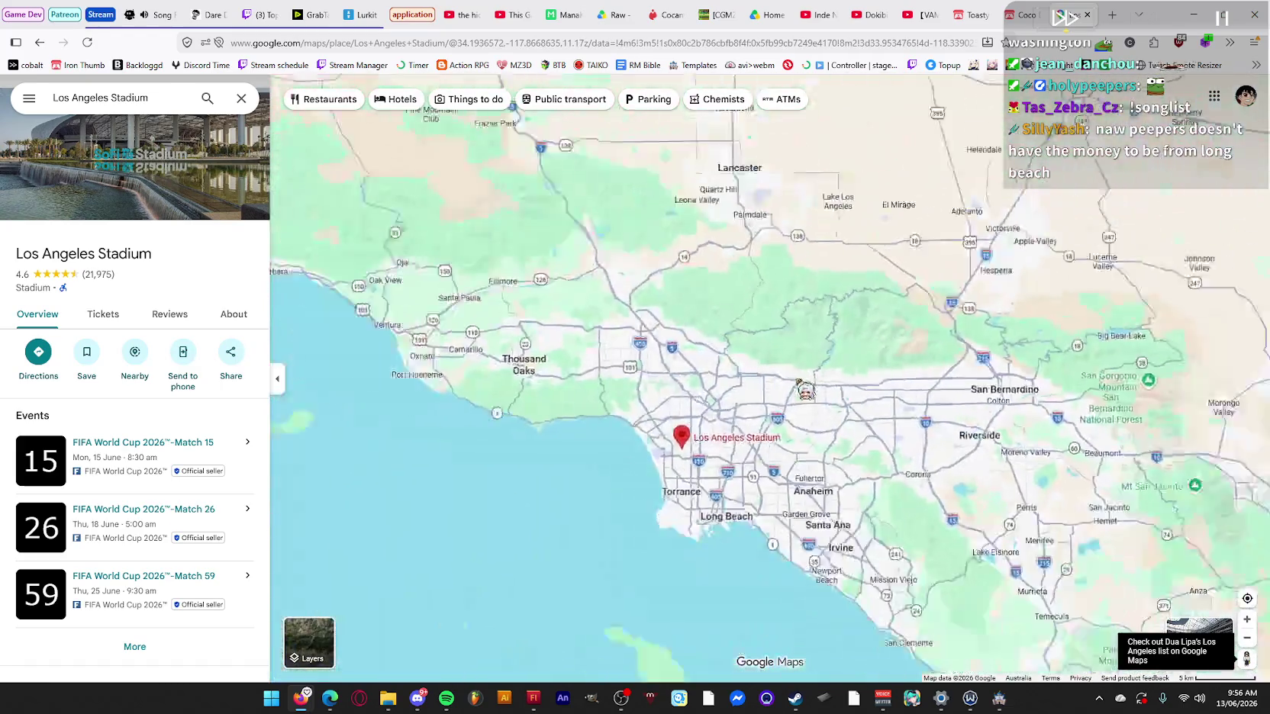
pyautogui.scroll(-3, 671, 381)
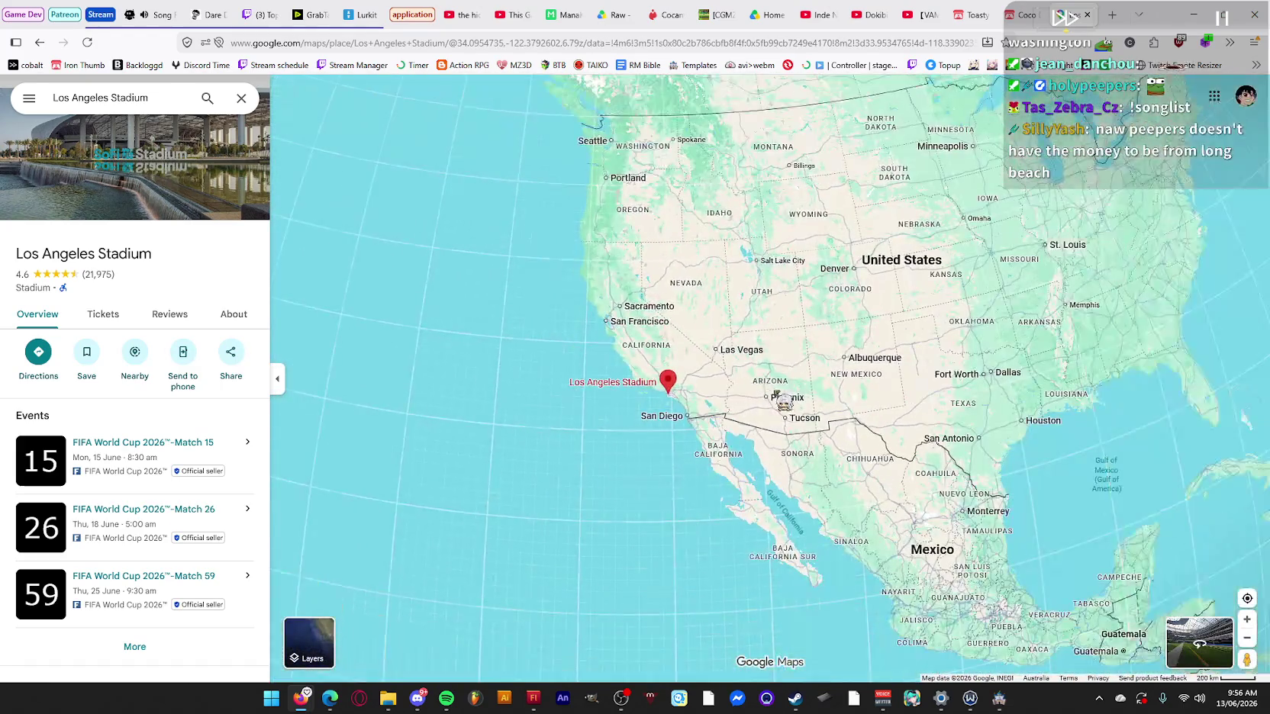
pyautogui.scroll(7, 684, 377)
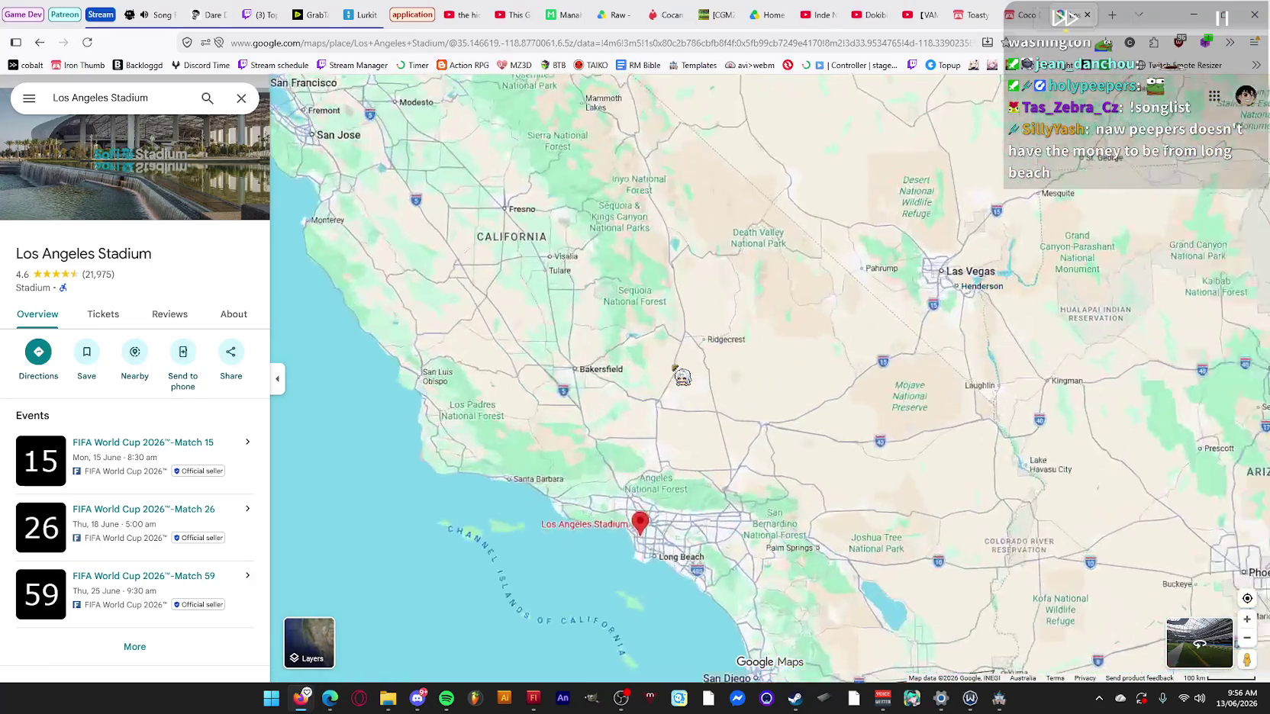
pyautogui.scroll(8, 850, 479)
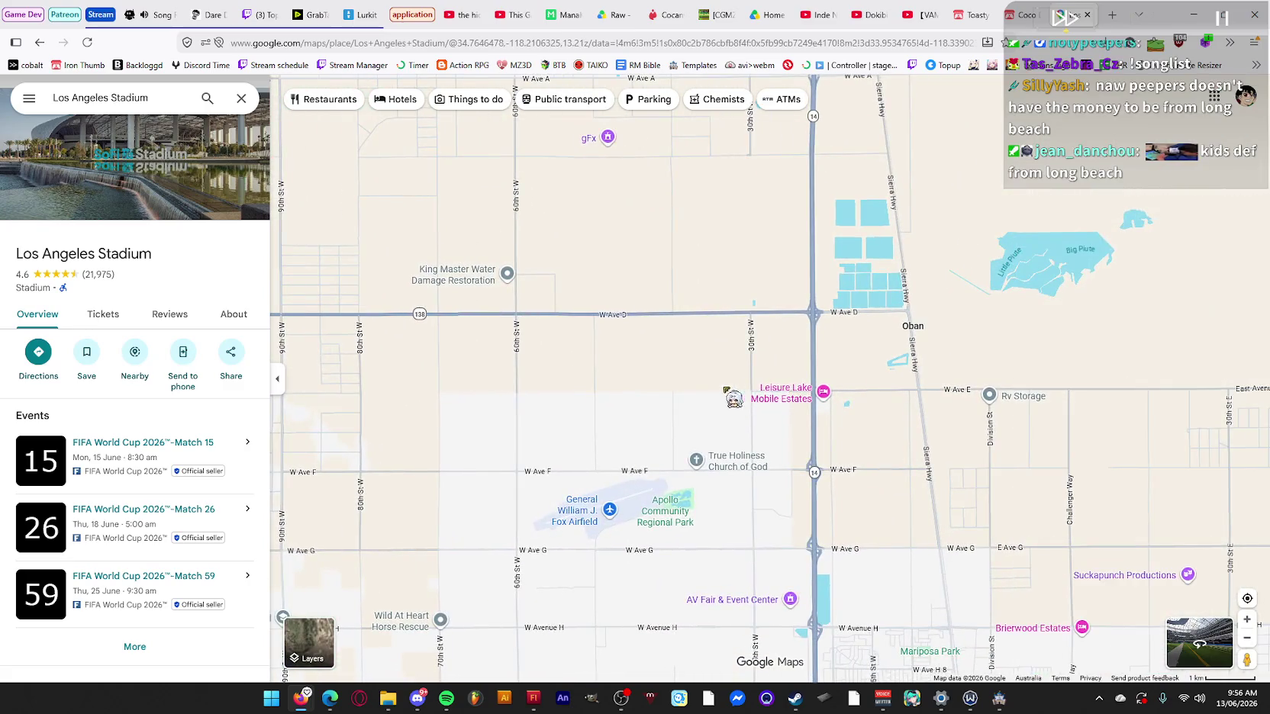
pyautogui.scroll(-6, 687, 385)
pyautogui.scroll(5, 563, 330)
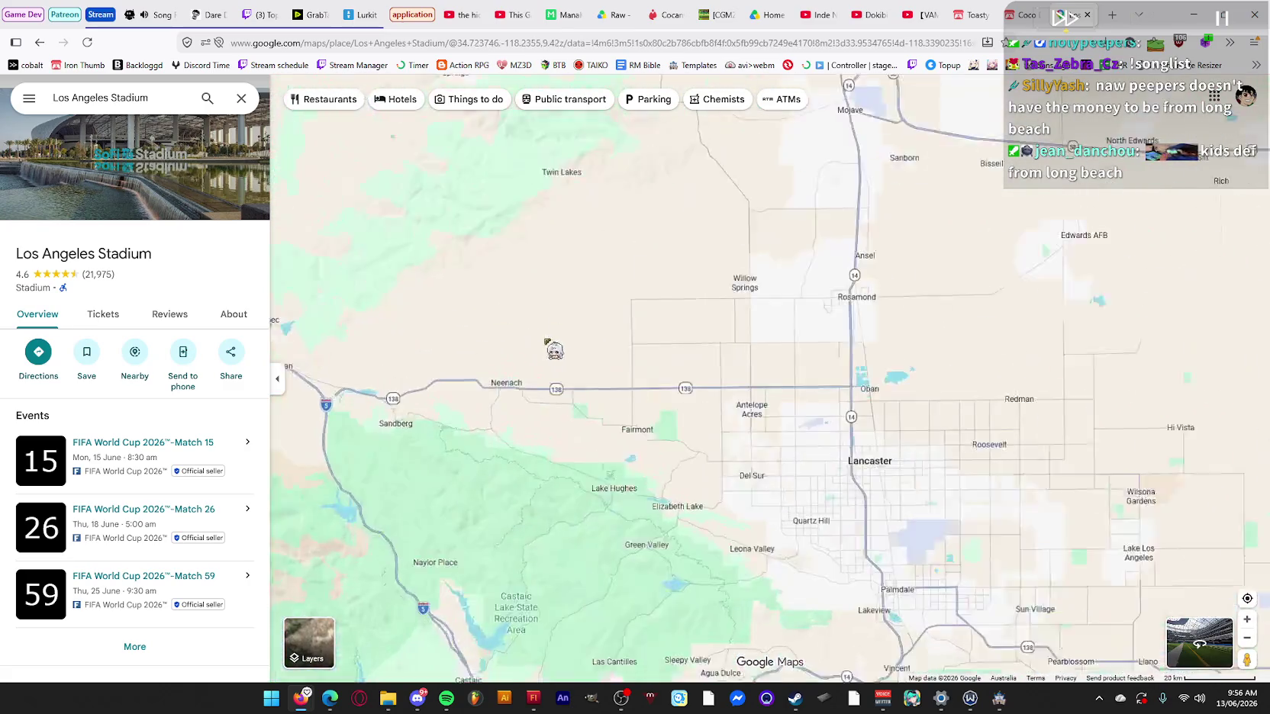
pyautogui.scroll(-5, 582, 343)
pyautogui.scroll(-2, 584, 347)
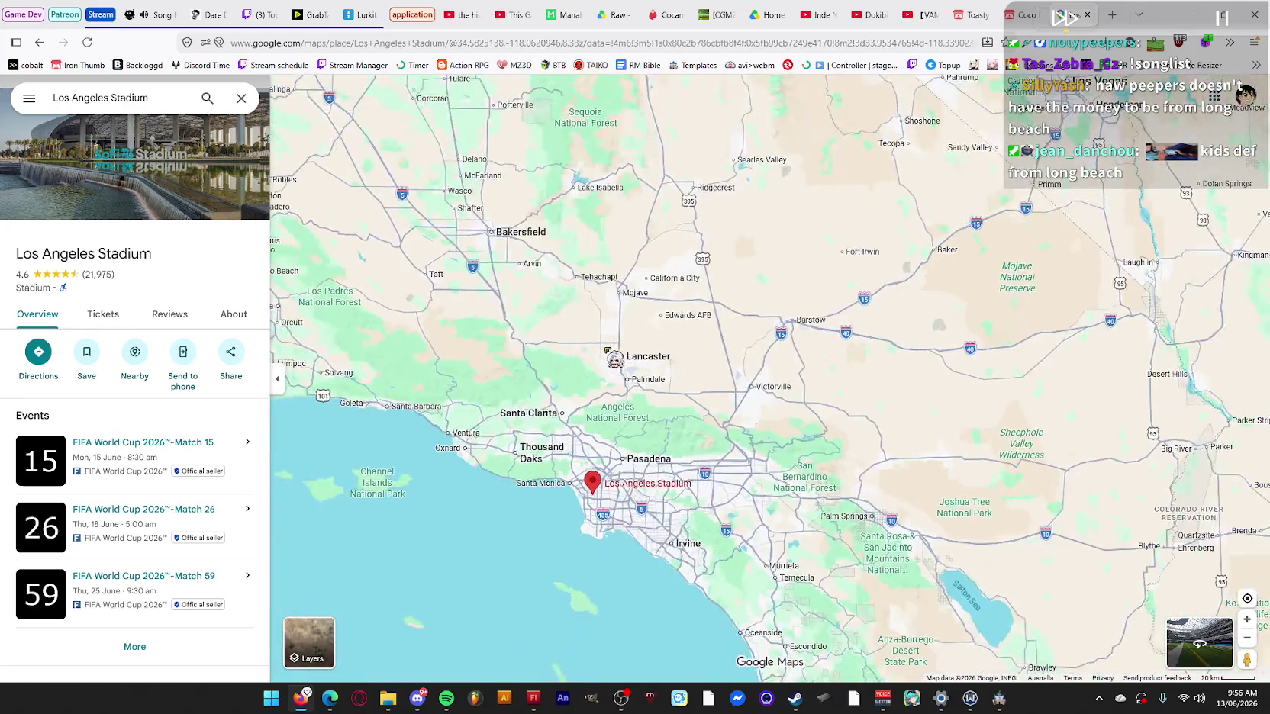
pyautogui.scroll(2, 610, 343)
pyautogui.moveTo(828, 380)
pyautogui.mouseDown()
pyautogui.moveTo(712, 317)
pyautogui.moveTo(655, 327)
pyautogui.mouseUp()
pyautogui.moveTo(733, 309)
pyautogui.mouseDown()
pyautogui.moveTo(656, 281)
pyautogui.moveTo(722, 408)
pyautogui.mouseUp()
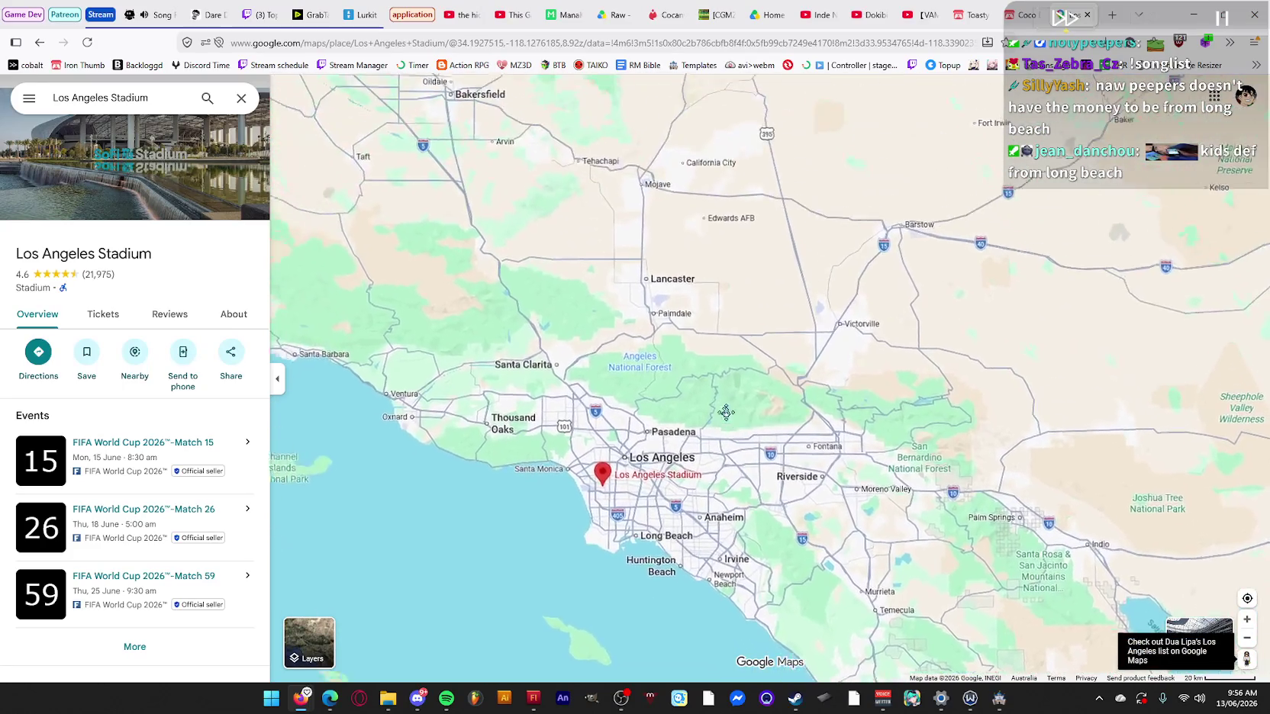
pyautogui.scroll(4, 722, 408)
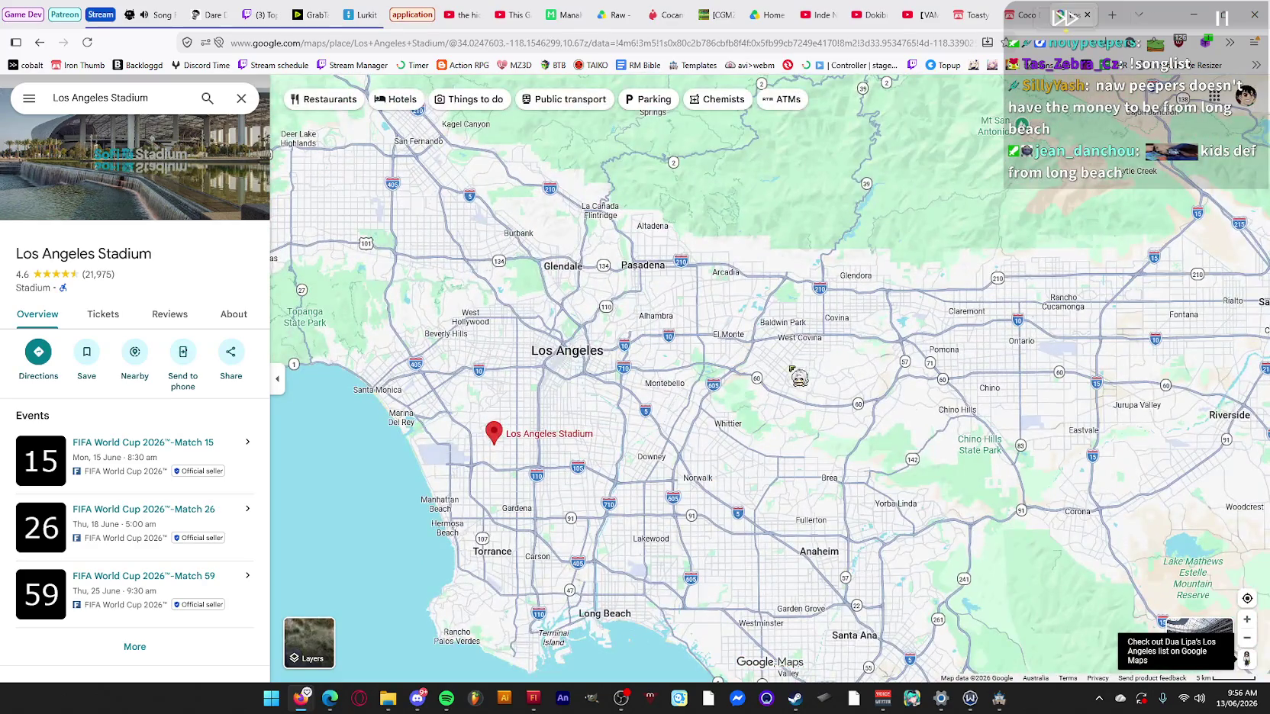
pyautogui.moveTo(649, 440)
pyautogui.mouseDown()
pyautogui.moveTo(675, 372)
pyautogui.moveTo(680, 271)
pyautogui.moveTo(669, 244)
pyautogui.moveTo(625, 214)
pyautogui.mouseUp()
# In a new tab, search Google for where Chinese people primarily live in LA, then close it.
pyautogui.click(1113, 14)
pyautogui.write('where do chinese')
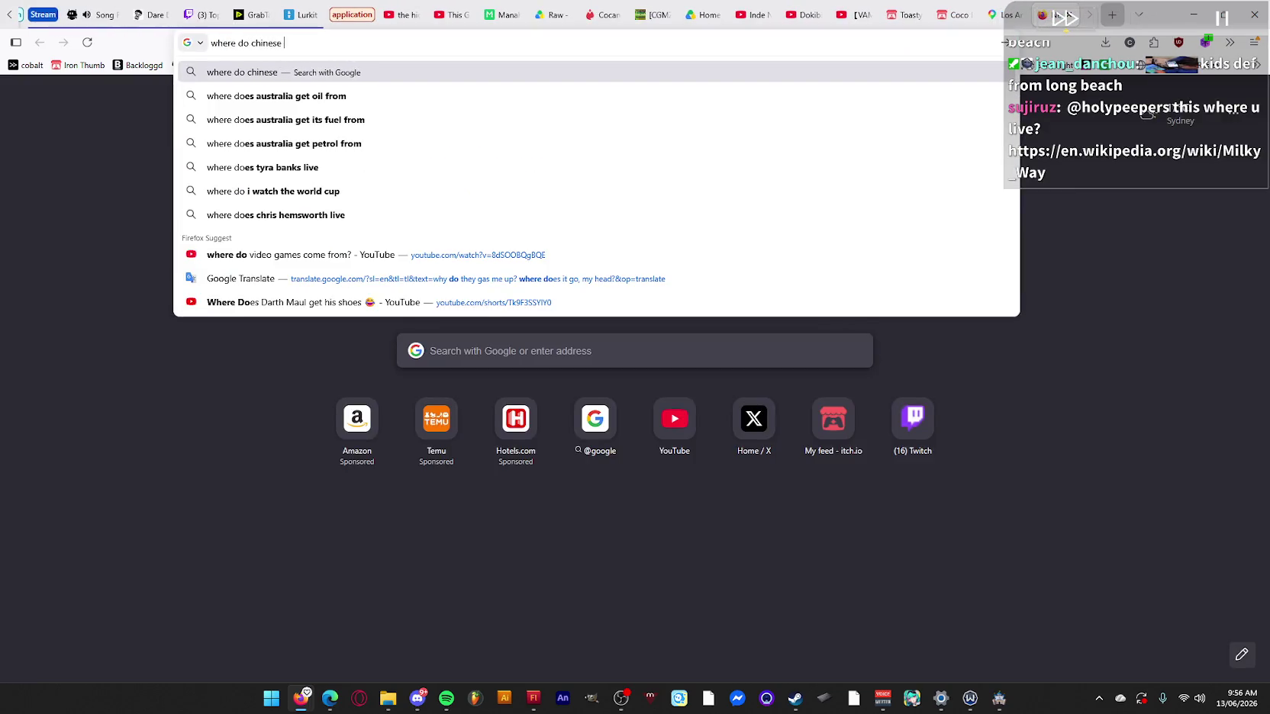
pyautogui.write(' people primar')
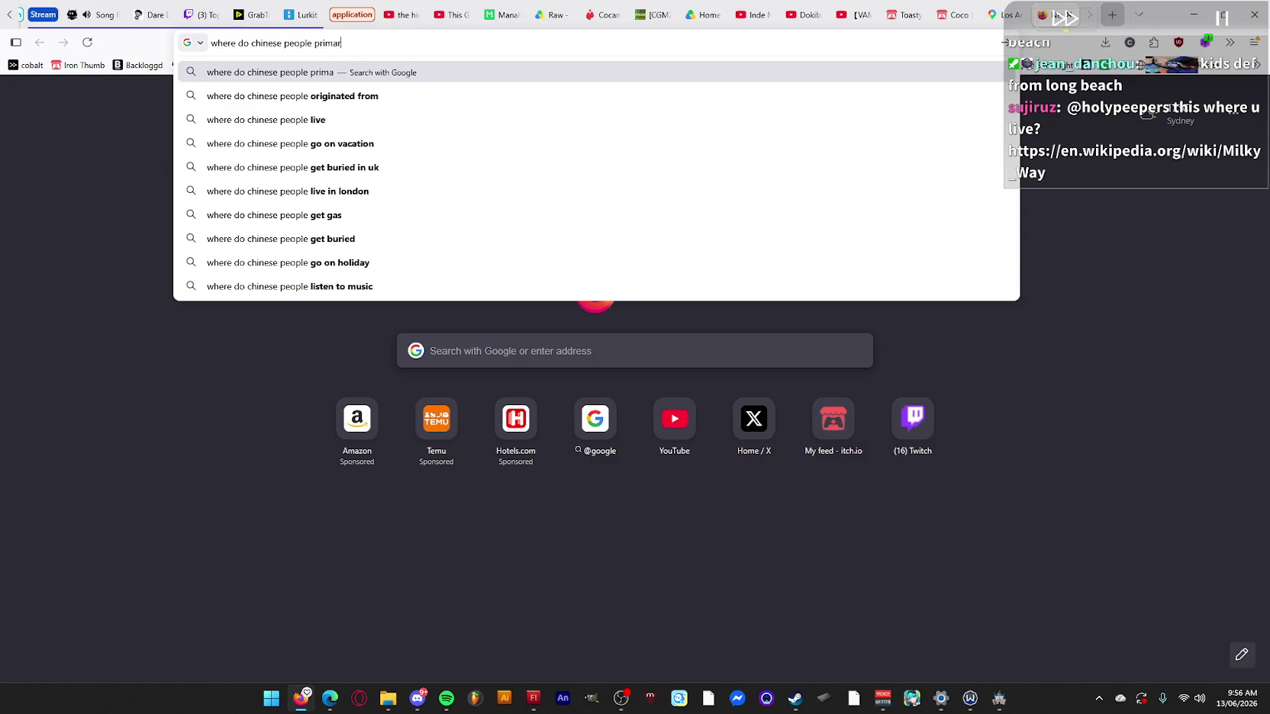
pyautogui.write('LA')
pyautogui.press('Return')
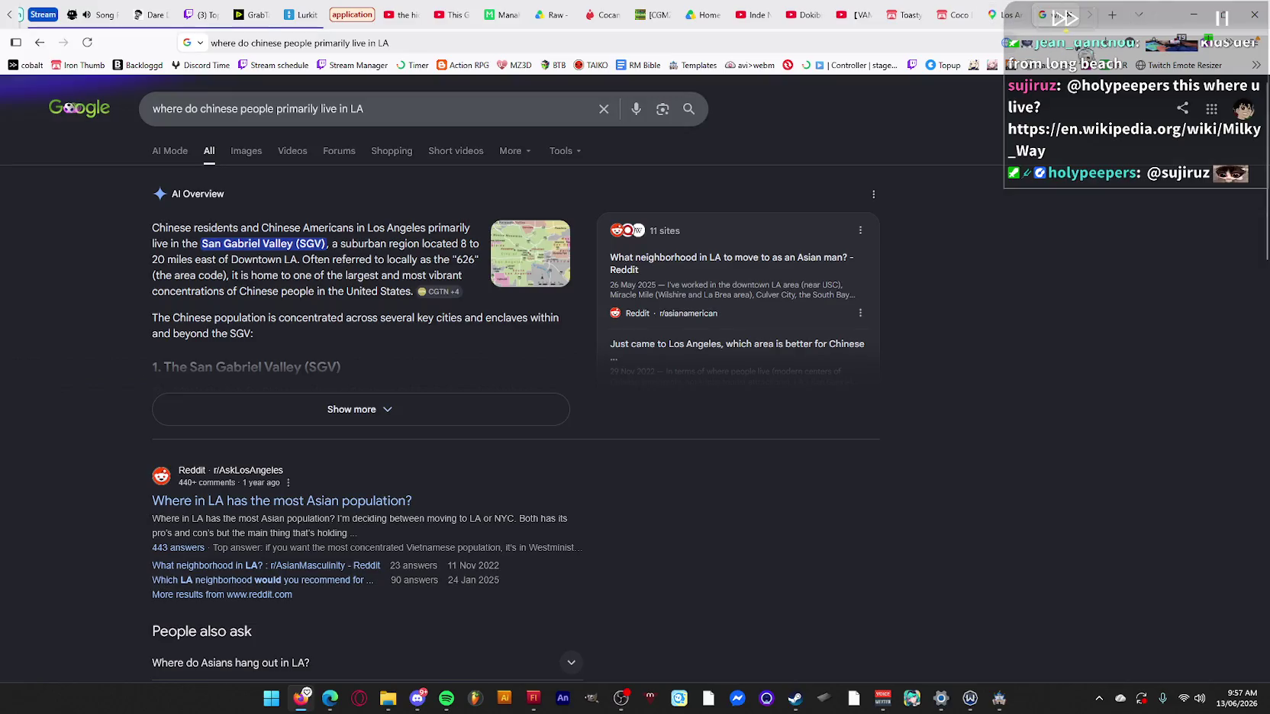
pyautogui.hotkey('ctrl', 'w')
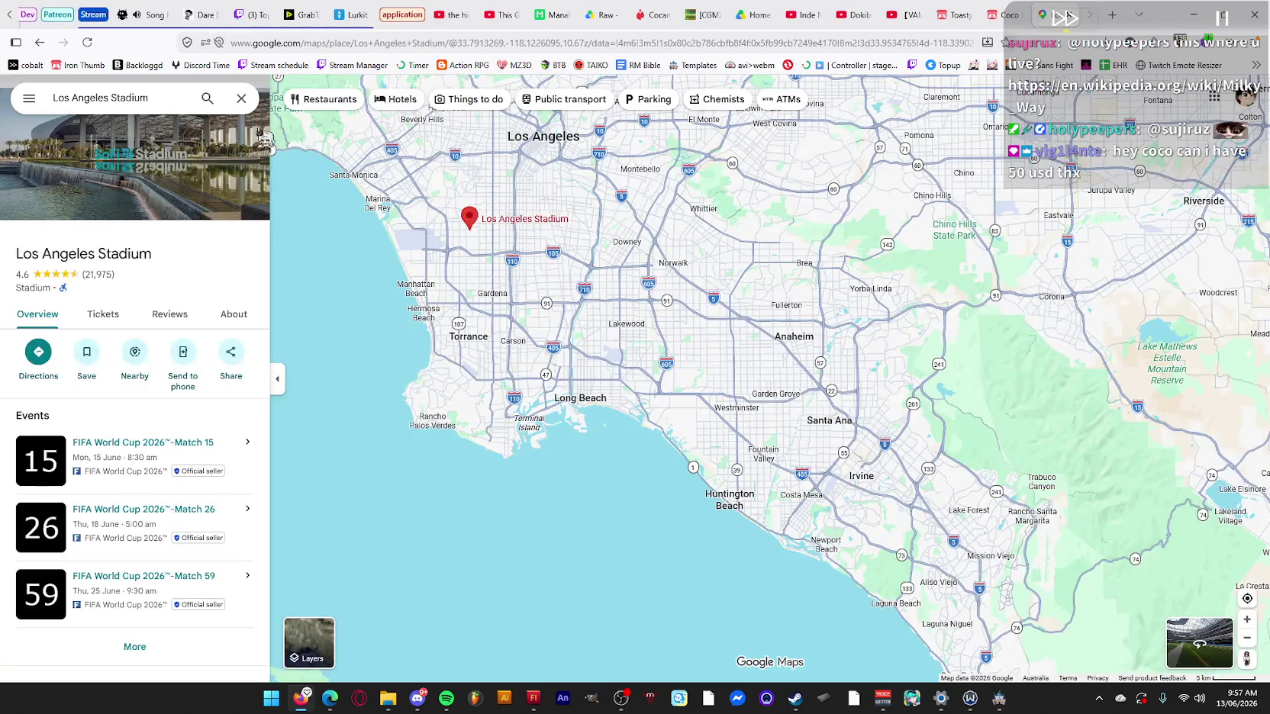
# Search Maps for 'san gabriel valley' and open the place.
pyautogui.click(174, 99)
pyautogui.write('san')
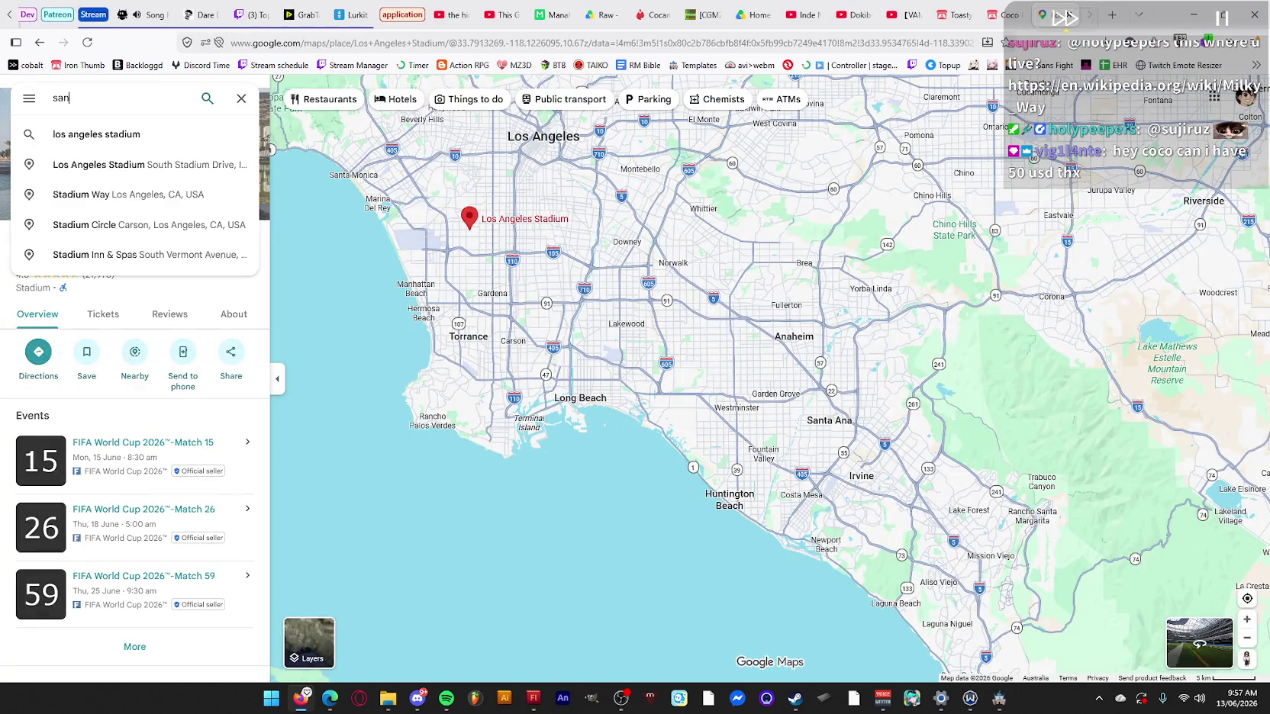
pyautogui.write(' gabriel valley')
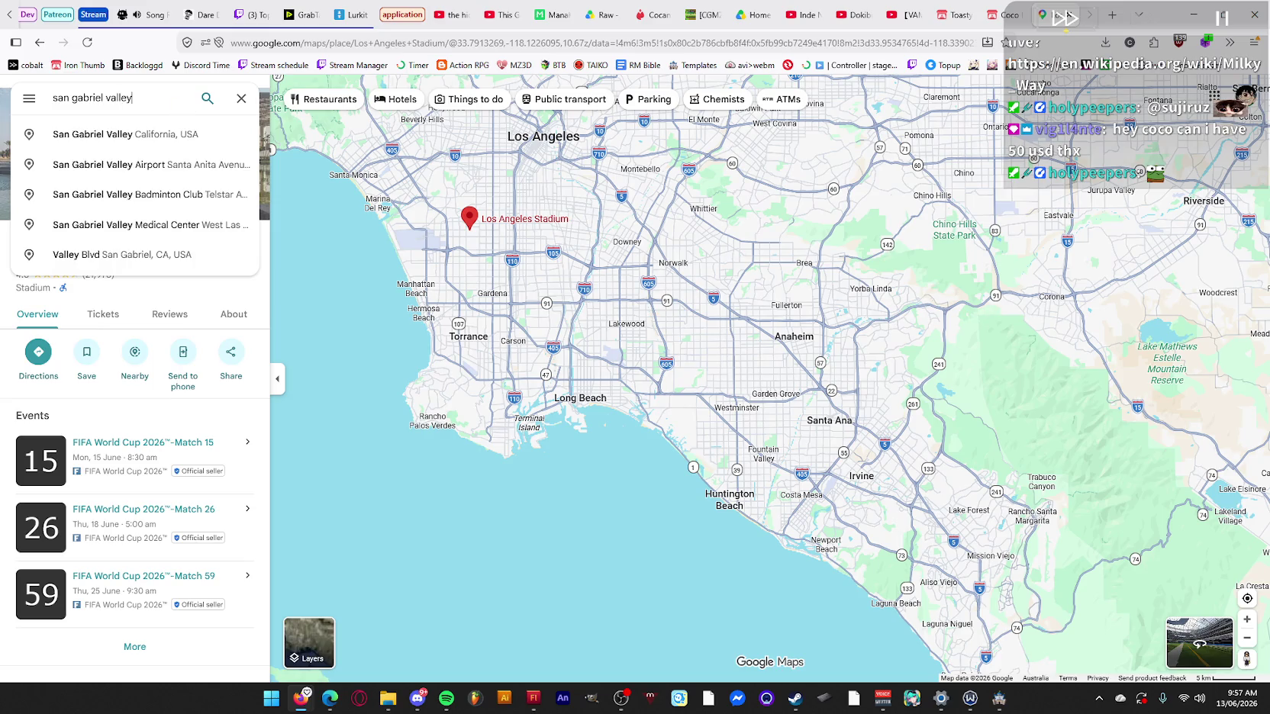
pyautogui.click(157, 136)
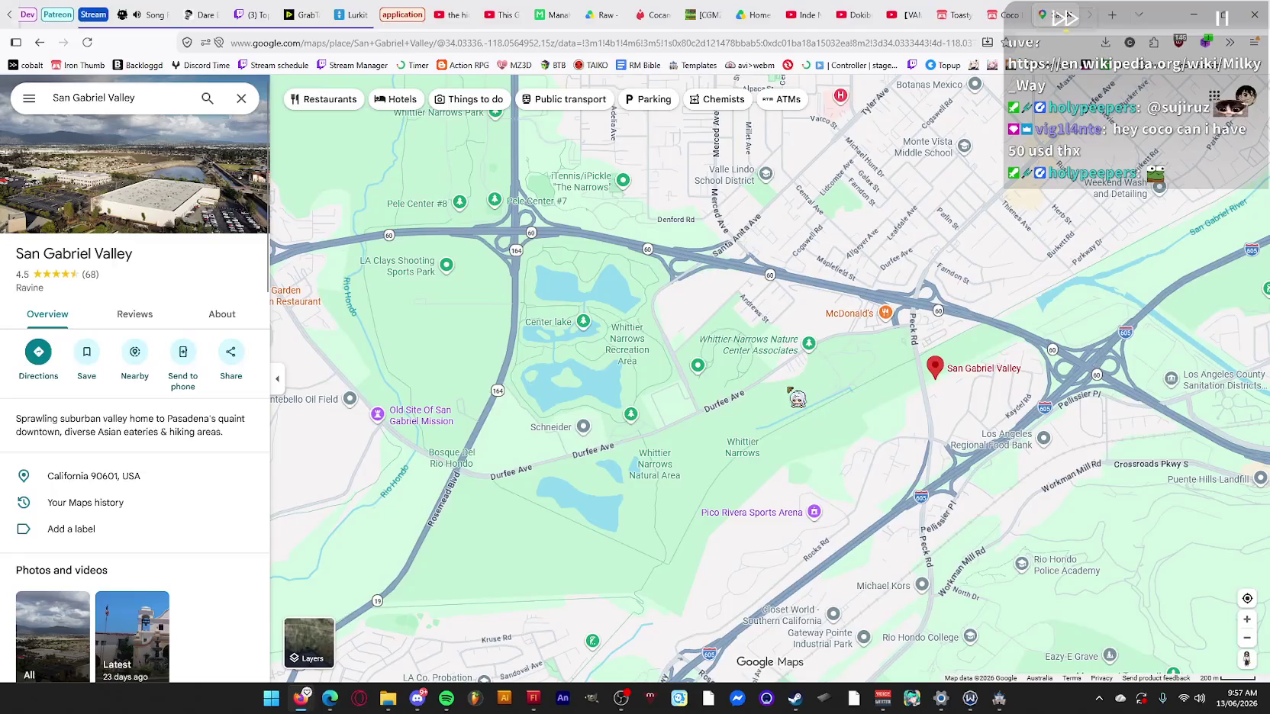
# Pan east of the San Gabriel Valley pin and open the McDonald's details.
pyautogui.moveTo(901, 358); pyautogui.dragTo(770, 365)
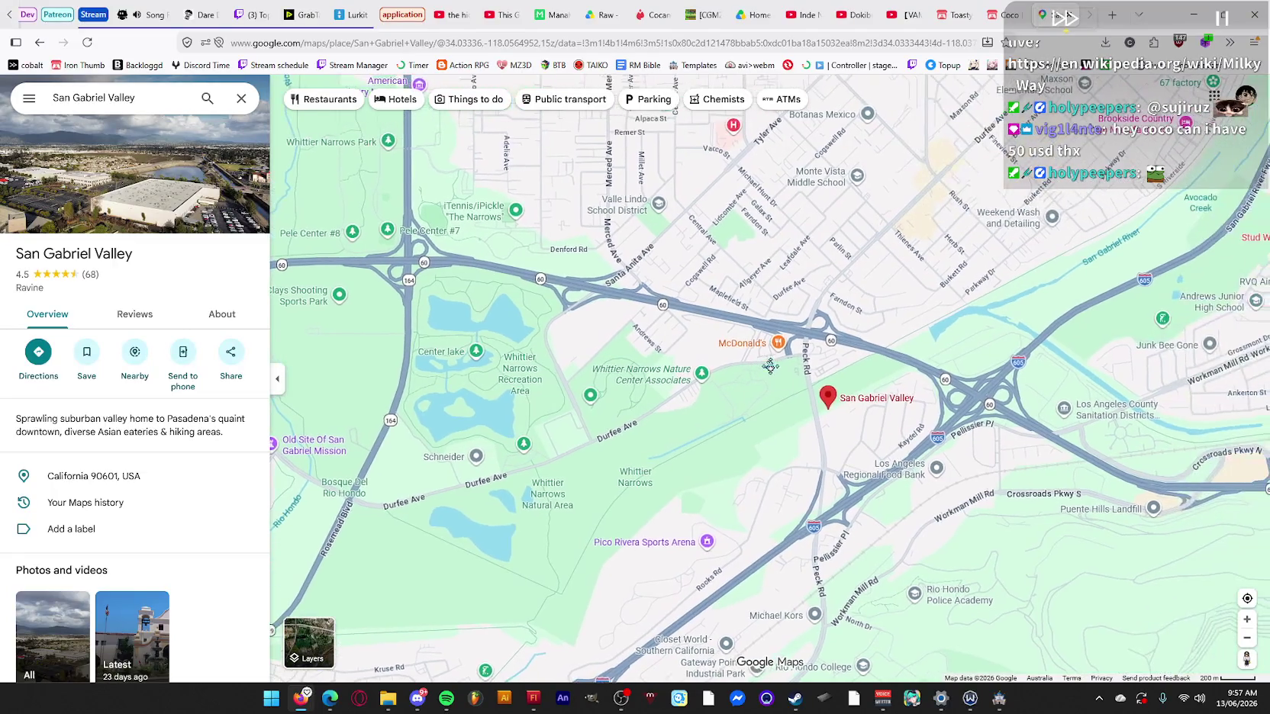
pyautogui.moveTo(877, 354); pyautogui.dragTo(808, 320)
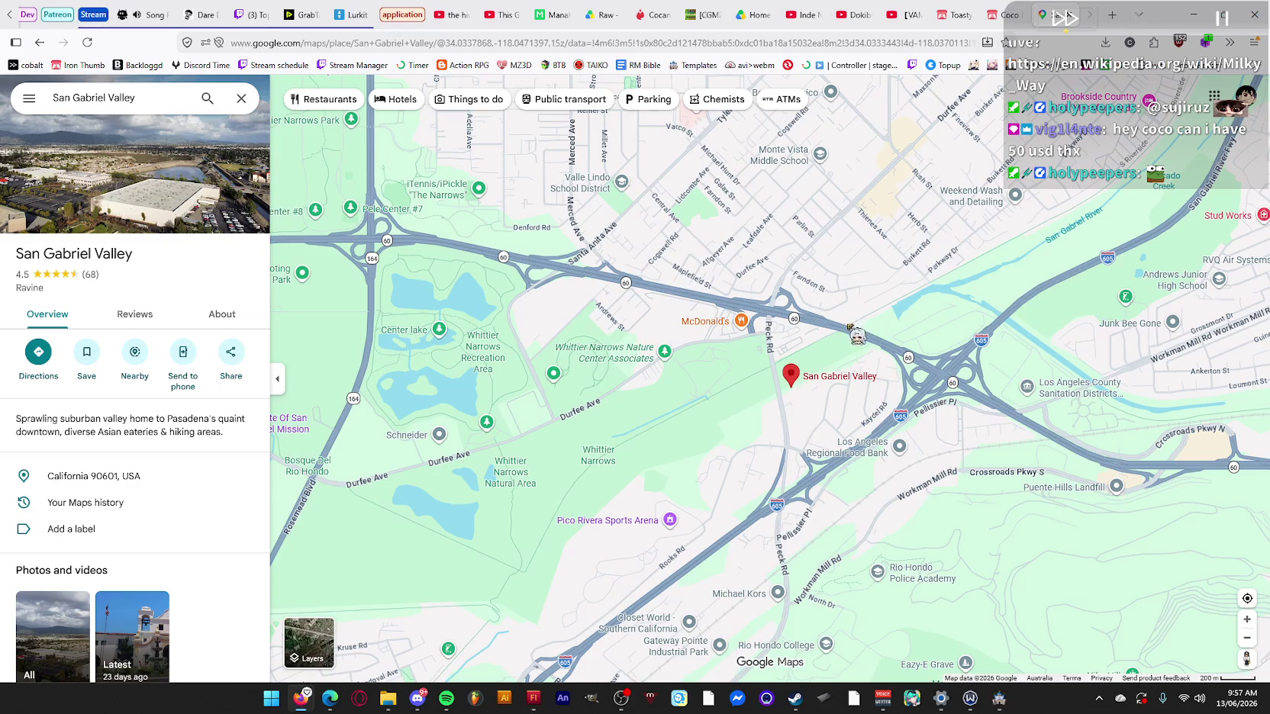
pyautogui.moveTo(889, 348); pyautogui.dragTo(839, 321)
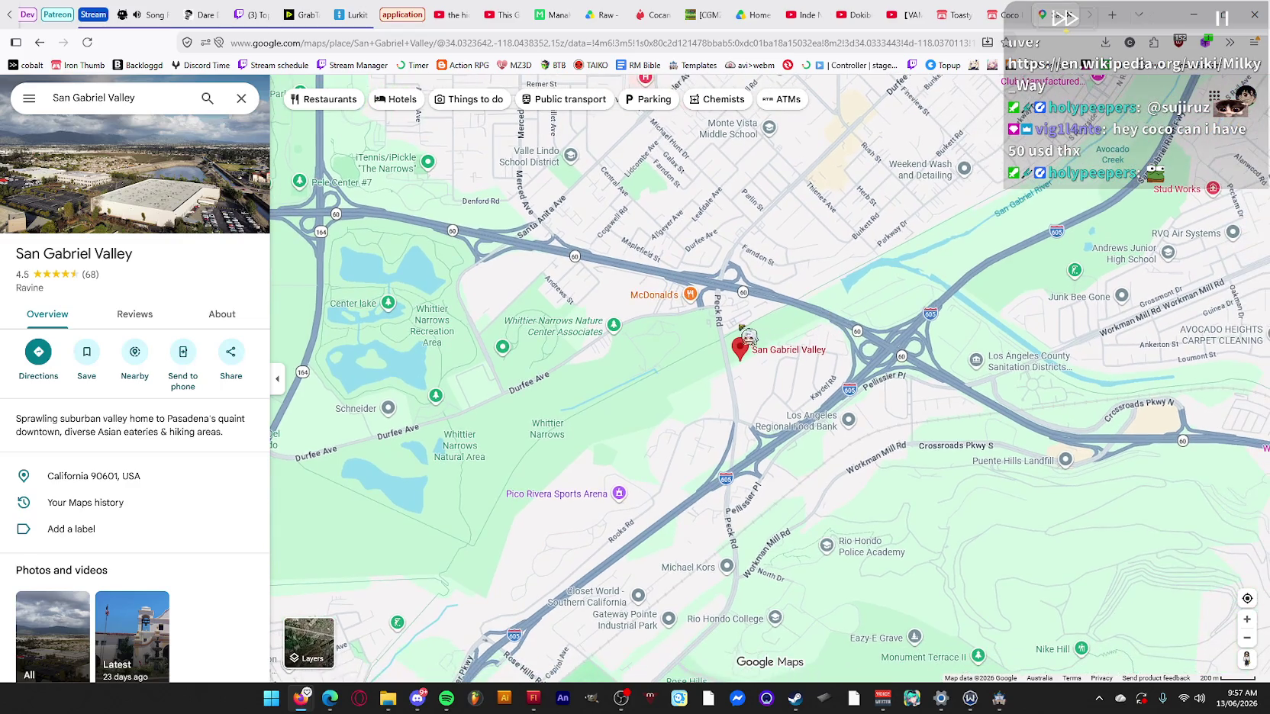
pyautogui.scroll(1, 748, 324)
pyautogui.click(679, 290)
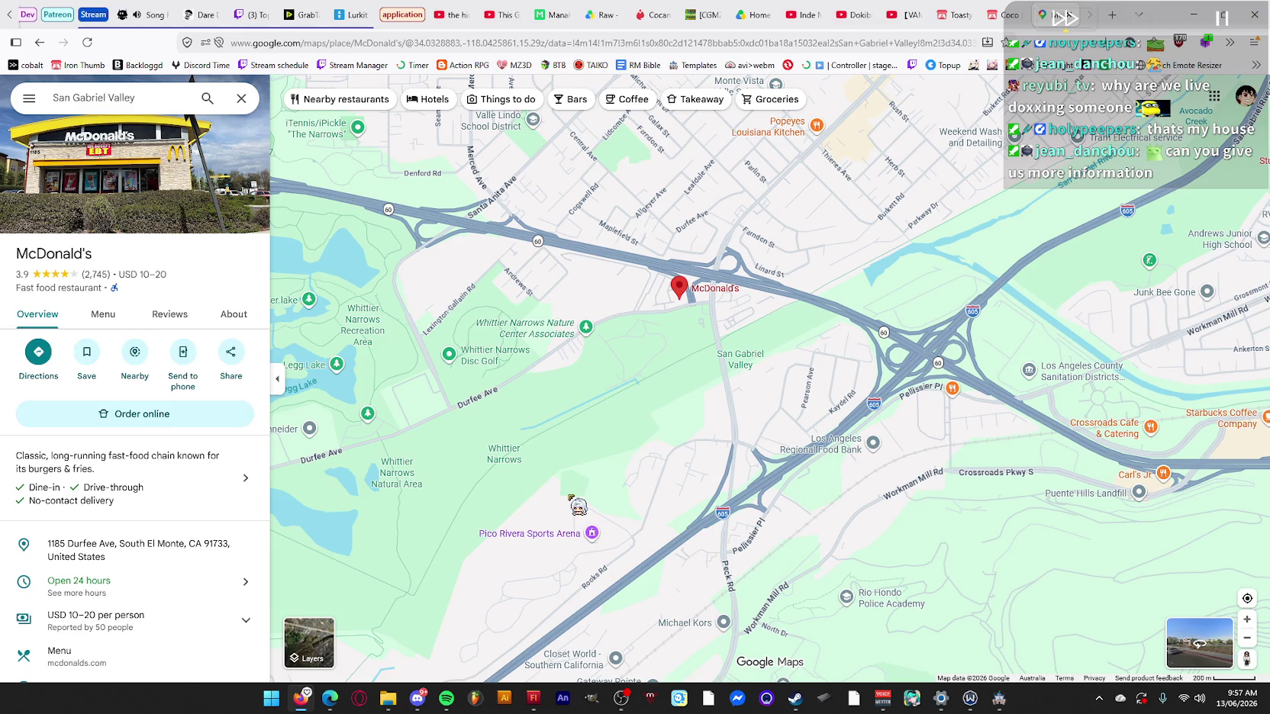
# Zoom out and shift the view north-east of the McDonald's pin.
pyautogui.scroll(-5, 828, 349)
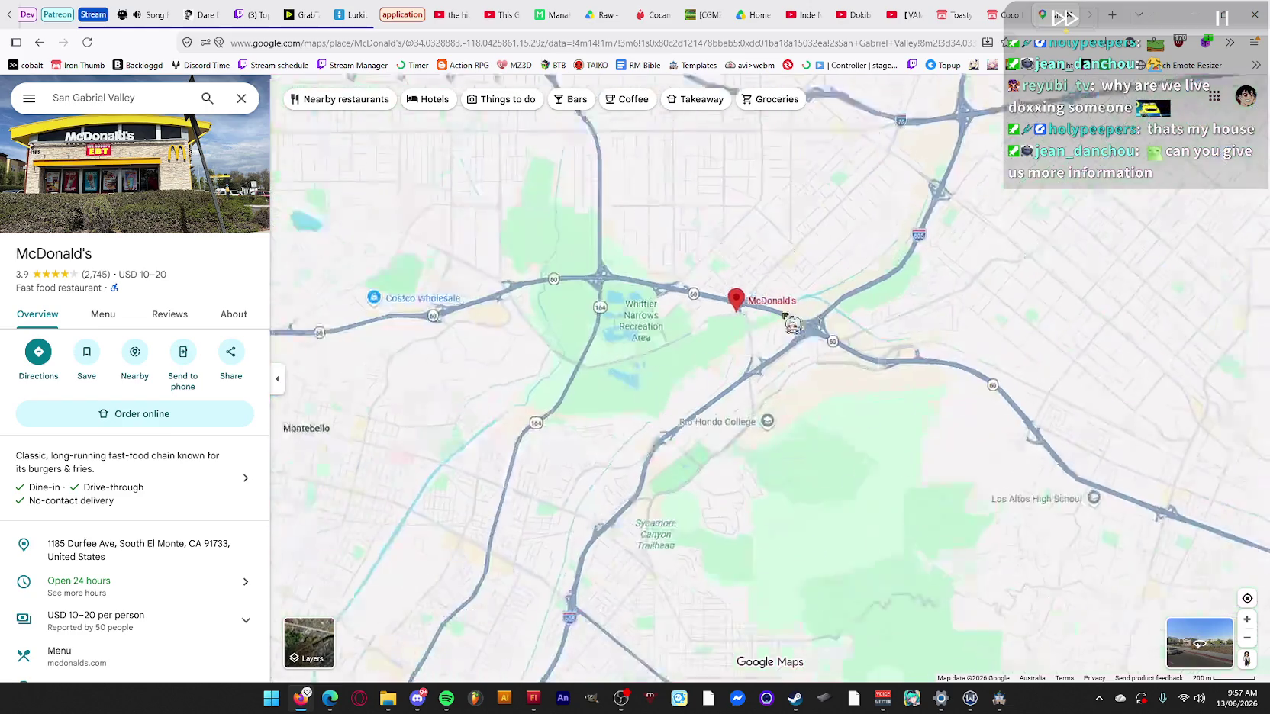
pyautogui.scroll(5, 828, 349)
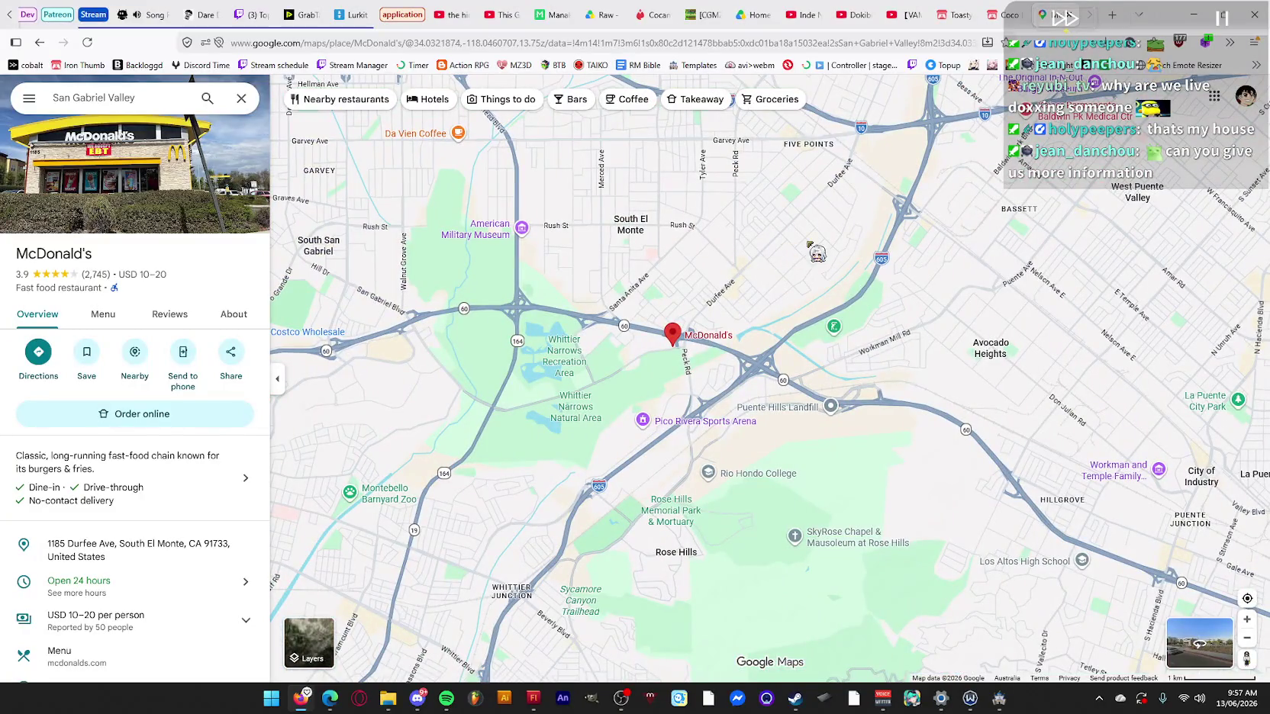
pyautogui.moveTo(809, 244); pyautogui.dragTo(804, 283)
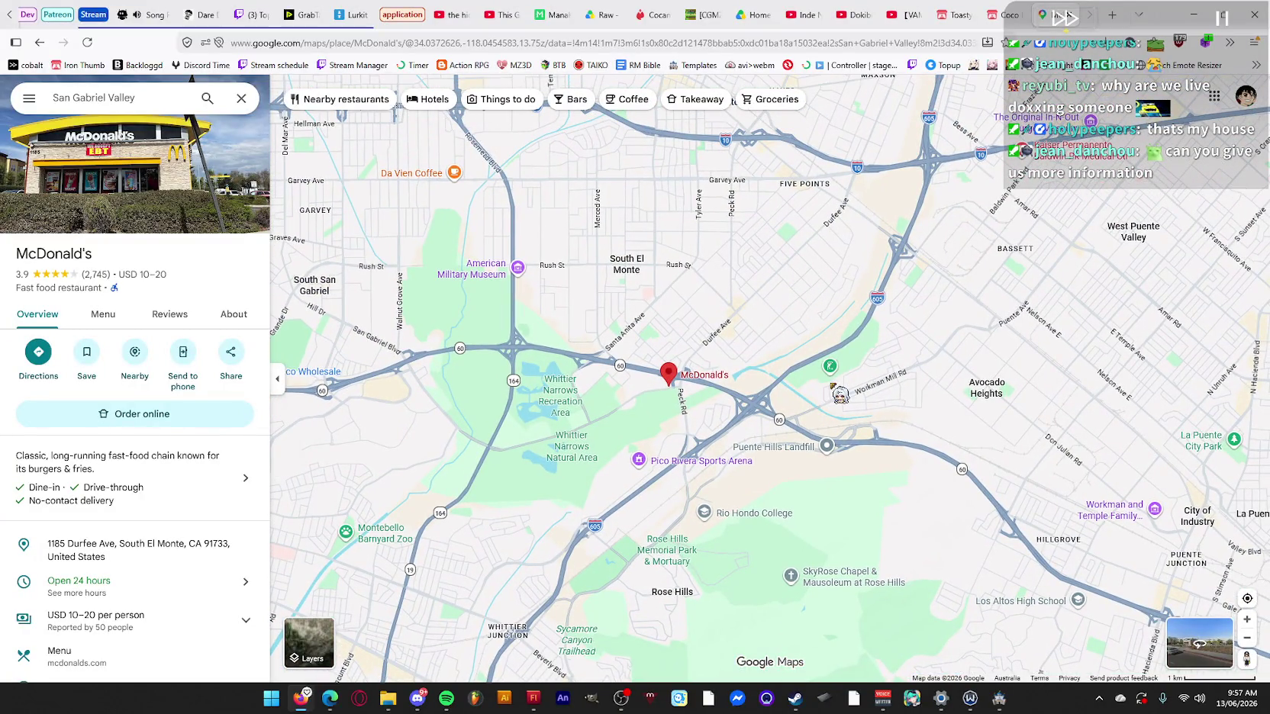
pyautogui.scroll(-3, 840, 395)
pyautogui.scroll(-1, 996, 345)
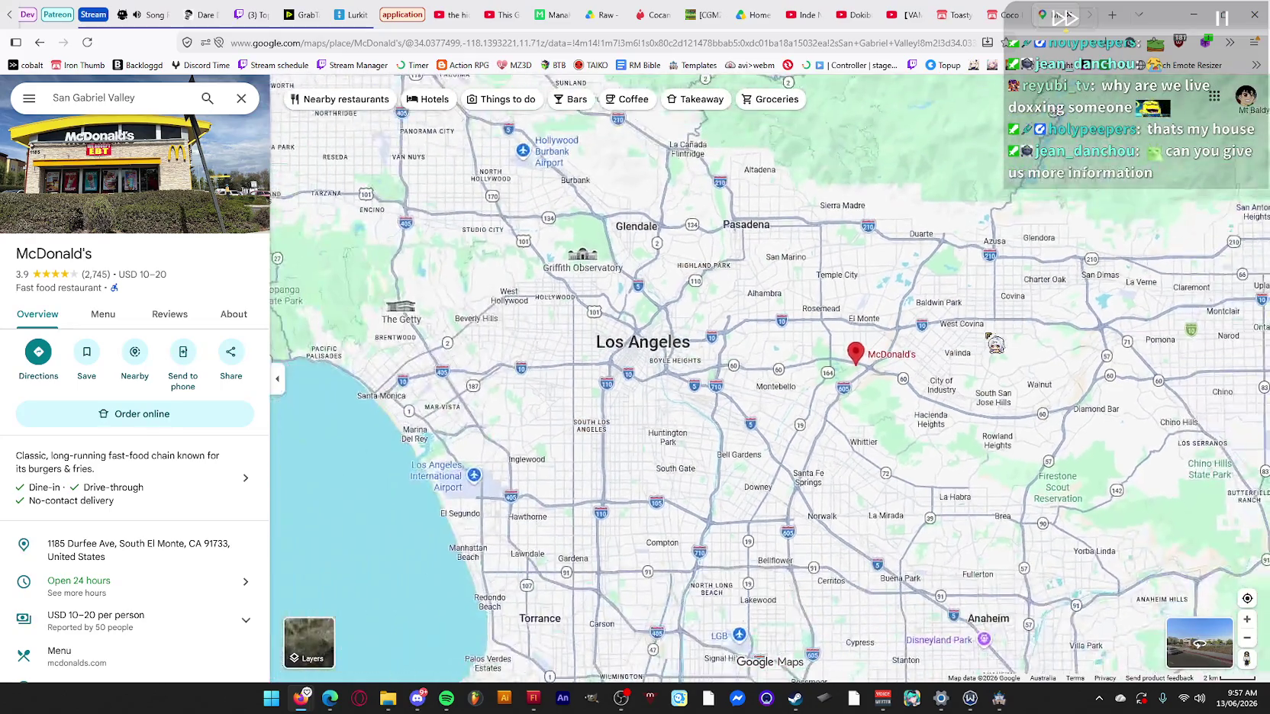
pyautogui.scroll(-2, 980, 342)
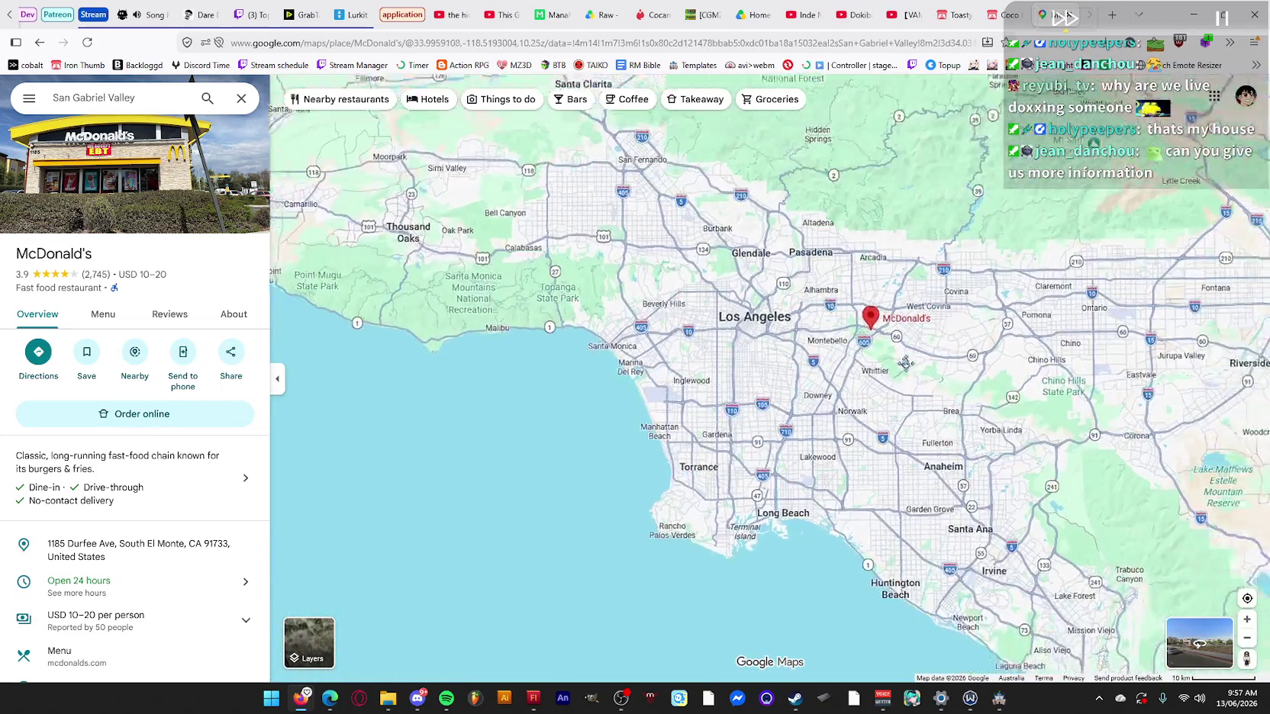
pyautogui.moveTo(877, 345); pyautogui.dragTo(746, 376)
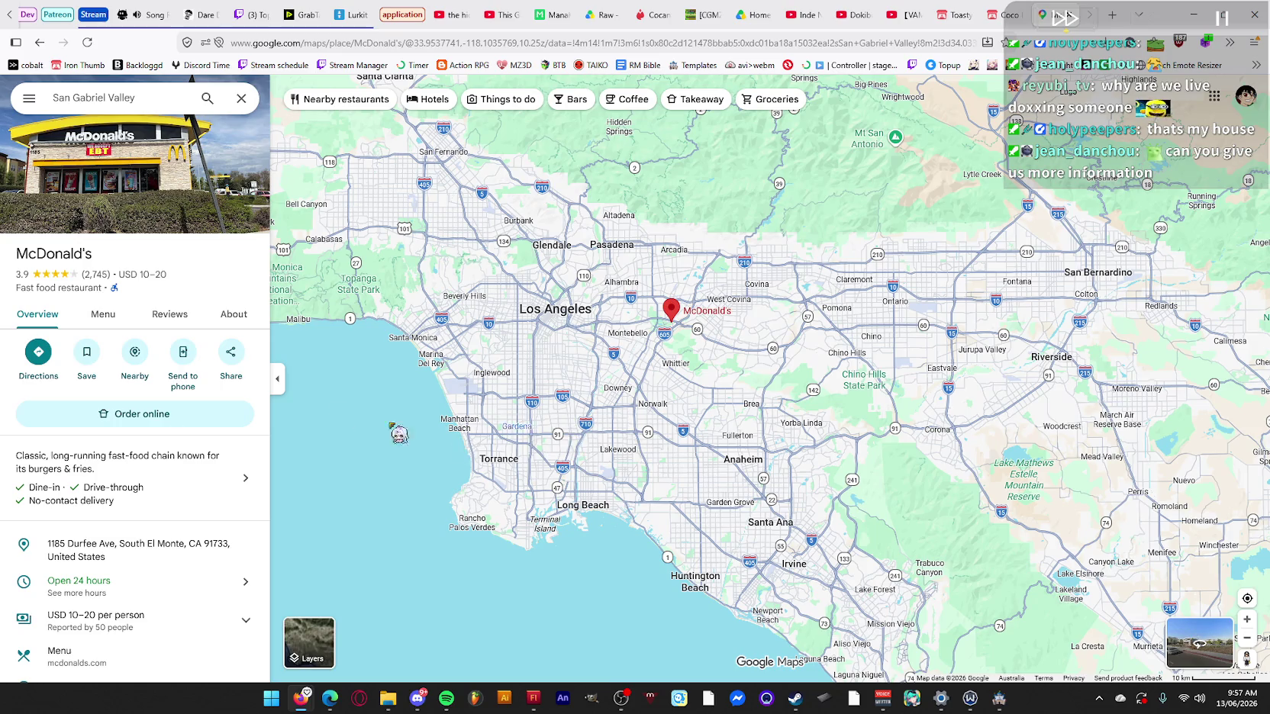
# Zoom back in and settle on Avocado Heights with its place details showing.
pyautogui.scroll(4, 811, 324)
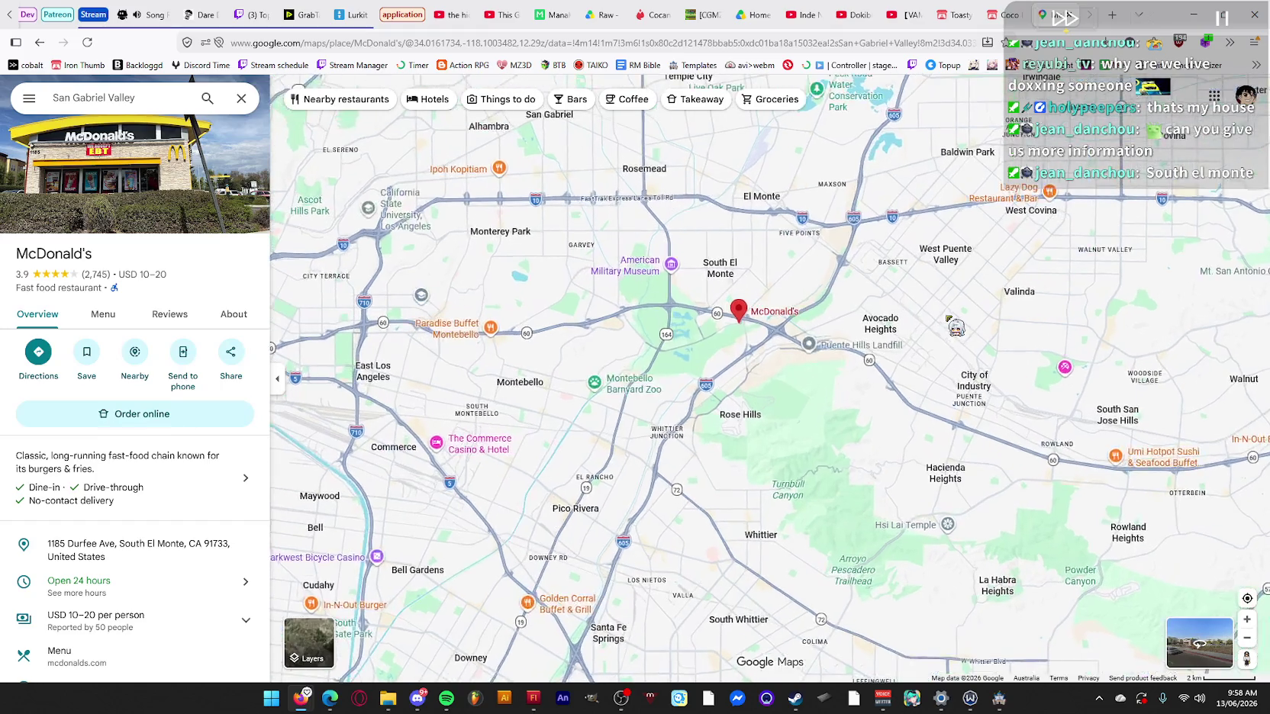
pyautogui.scroll(1, 799, 329)
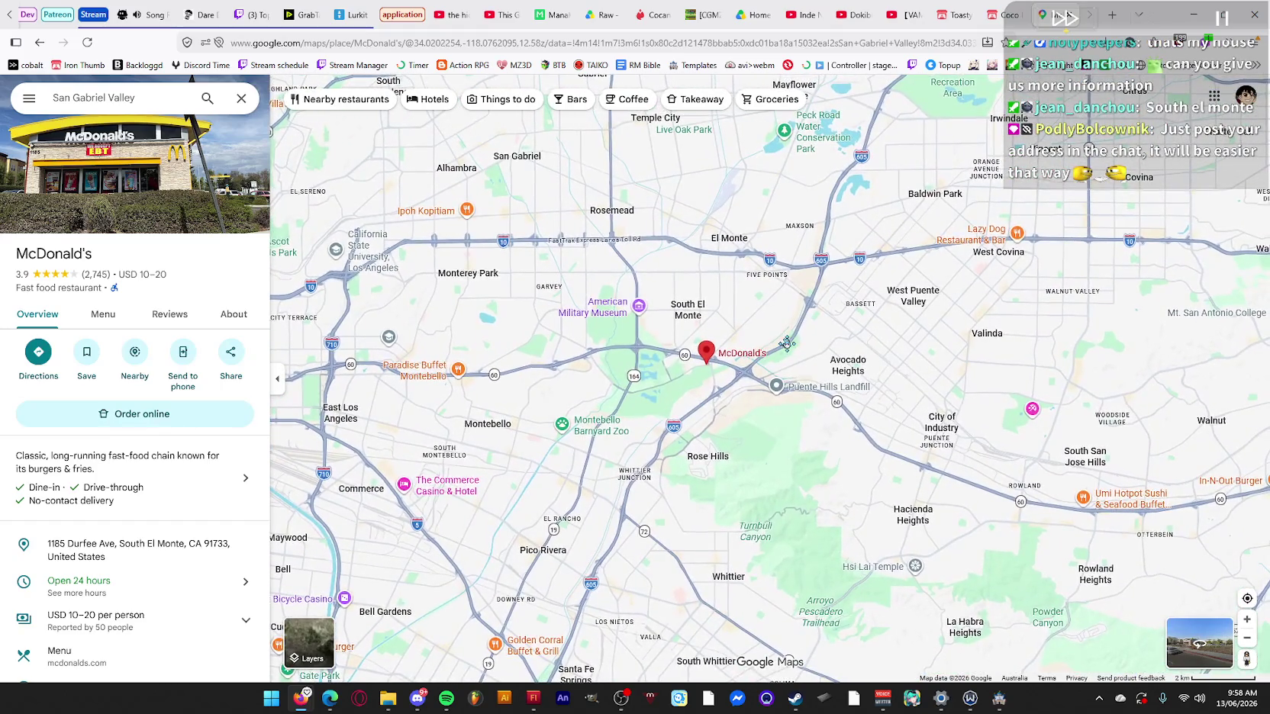
pyautogui.moveTo(786, 344); pyautogui.dragTo(785, 361)
pyautogui.scroll(1, 845, 370)
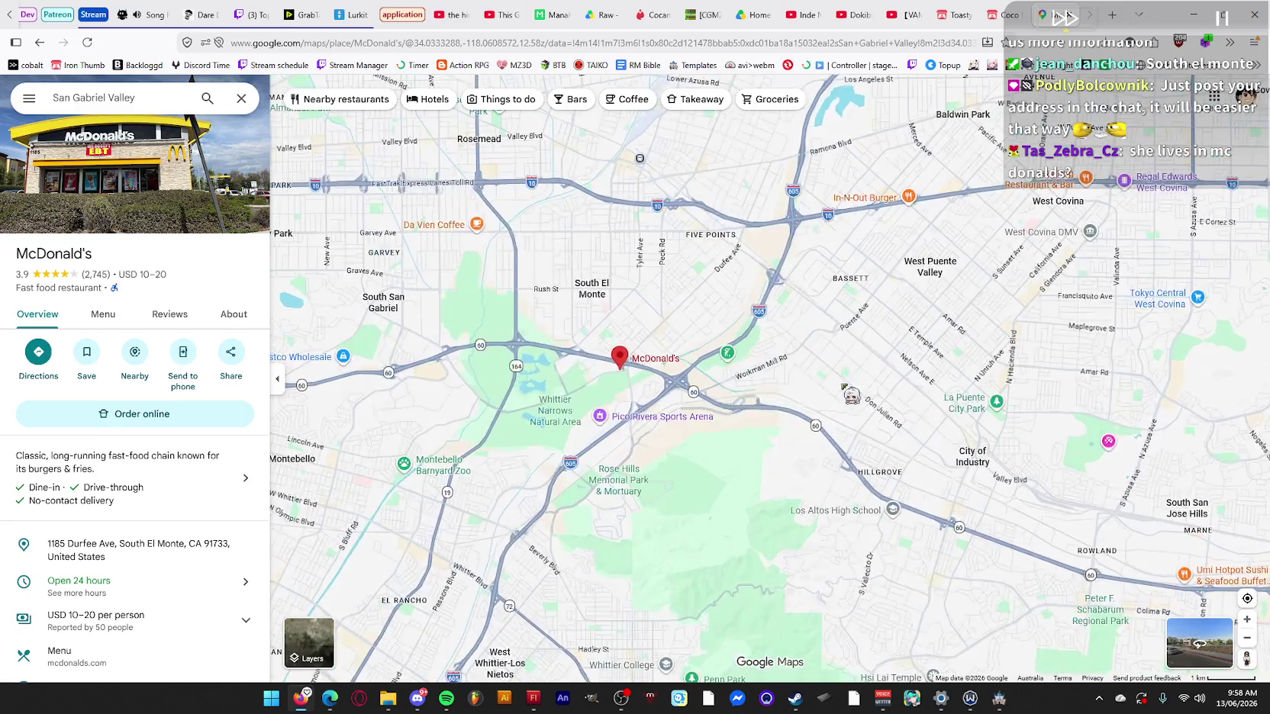
pyautogui.scroll(-1, 899, 383)
pyautogui.scroll(-2, 775, 377)
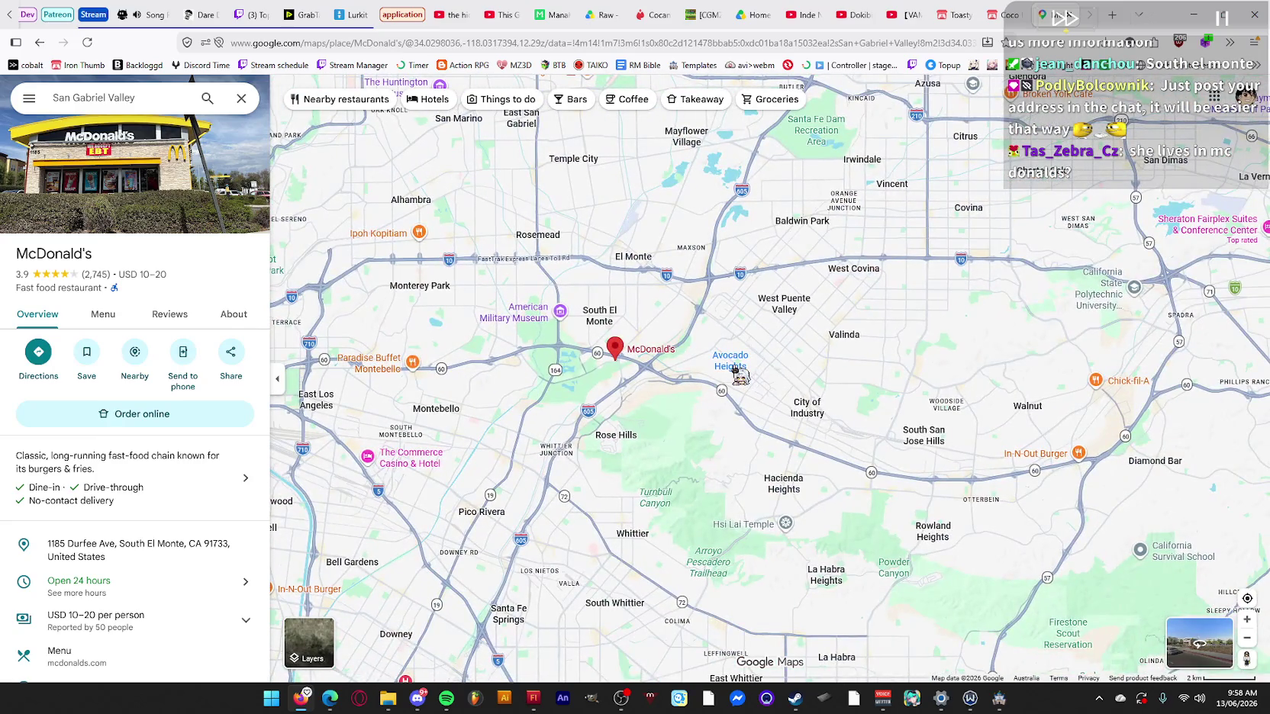
pyautogui.scroll(5, 802, 397)
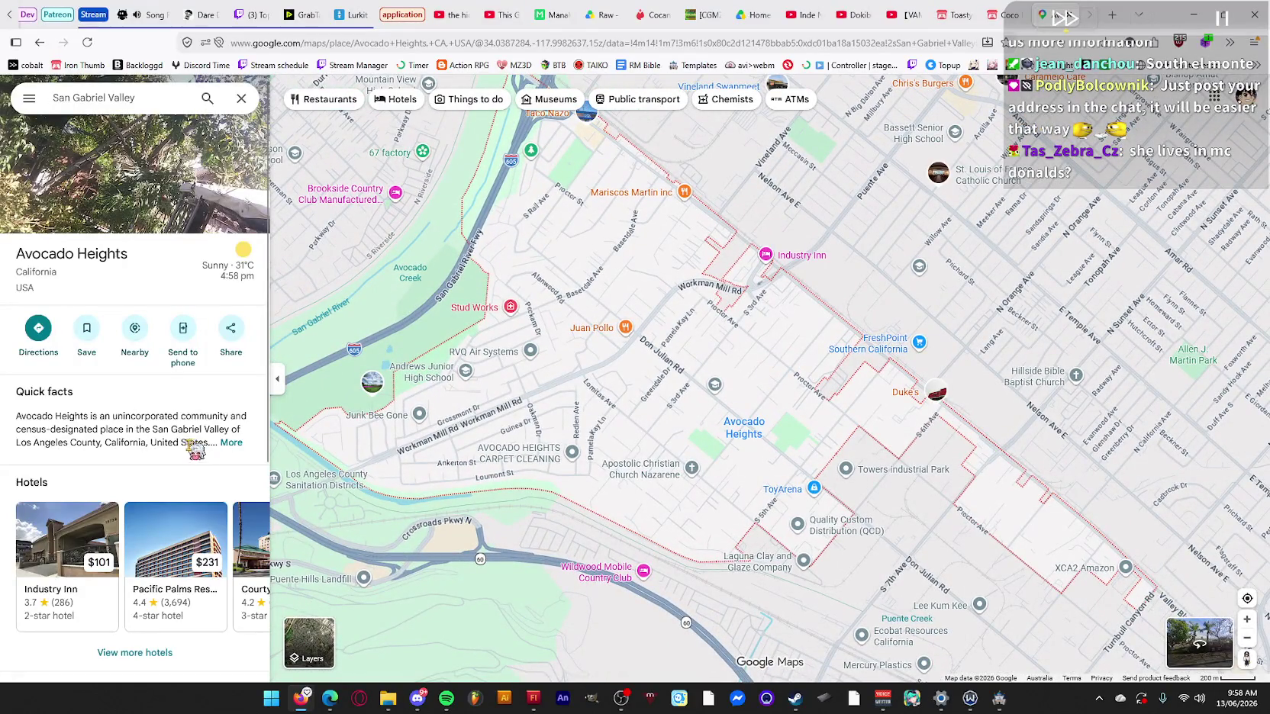
# Zoom out from Avocado Heights and drag the map to reveal Huntington Beach and Catalina Island.
pyautogui.moveTo(875, 478); pyautogui.dragTo(821, 424)
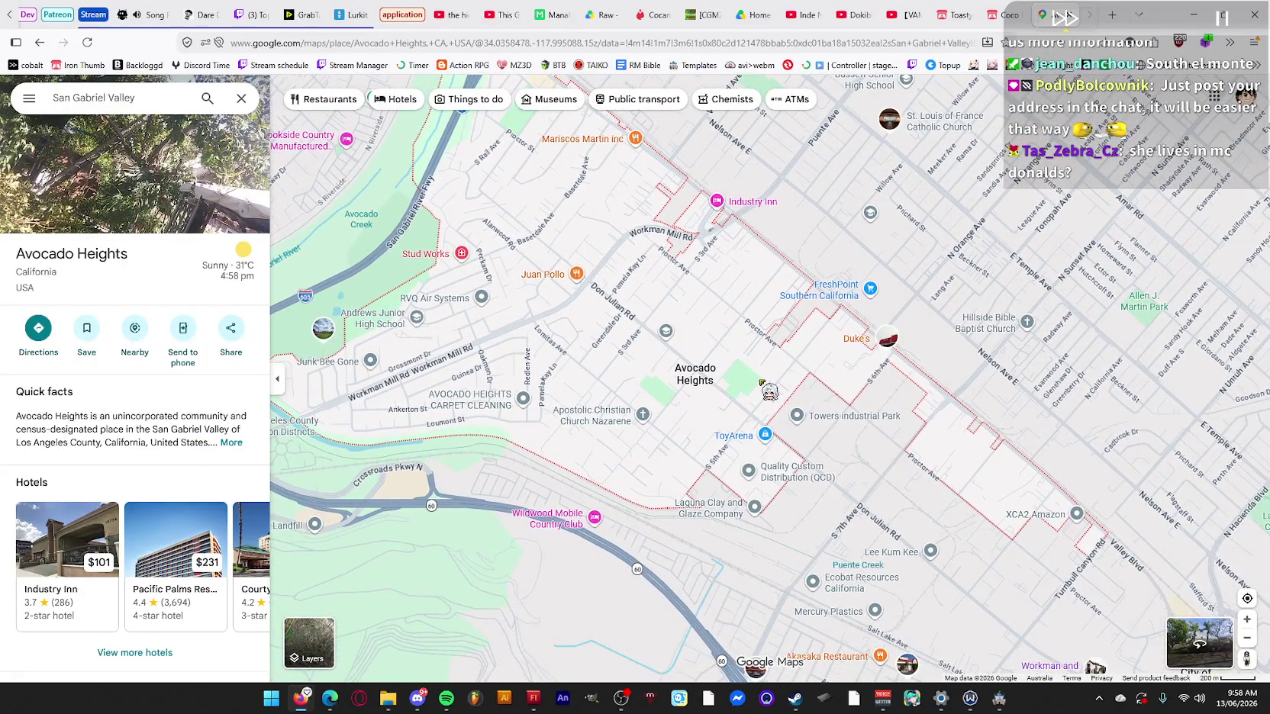
pyautogui.scroll(2, 769, 392)
pyautogui.scroll(-5, 763, 393)
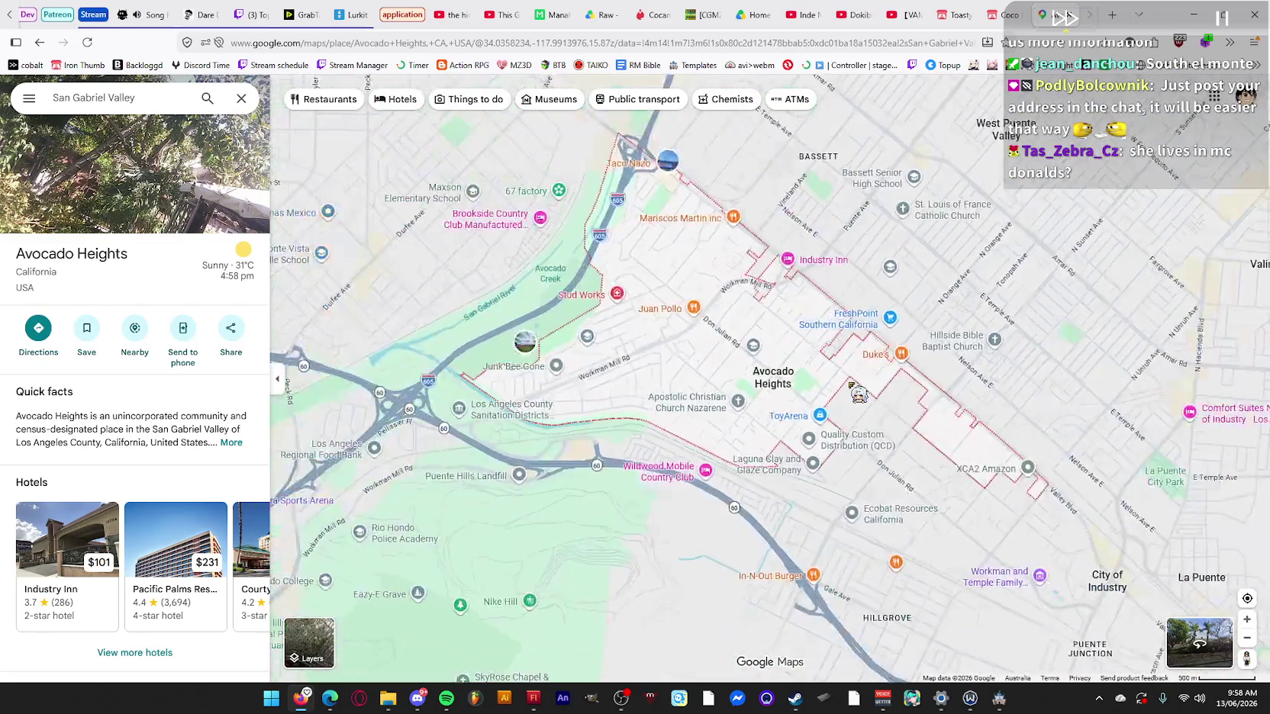
pyautogui.scroll(-6, 850, 386)
pyautogui.scroll(-3, 832, 381)
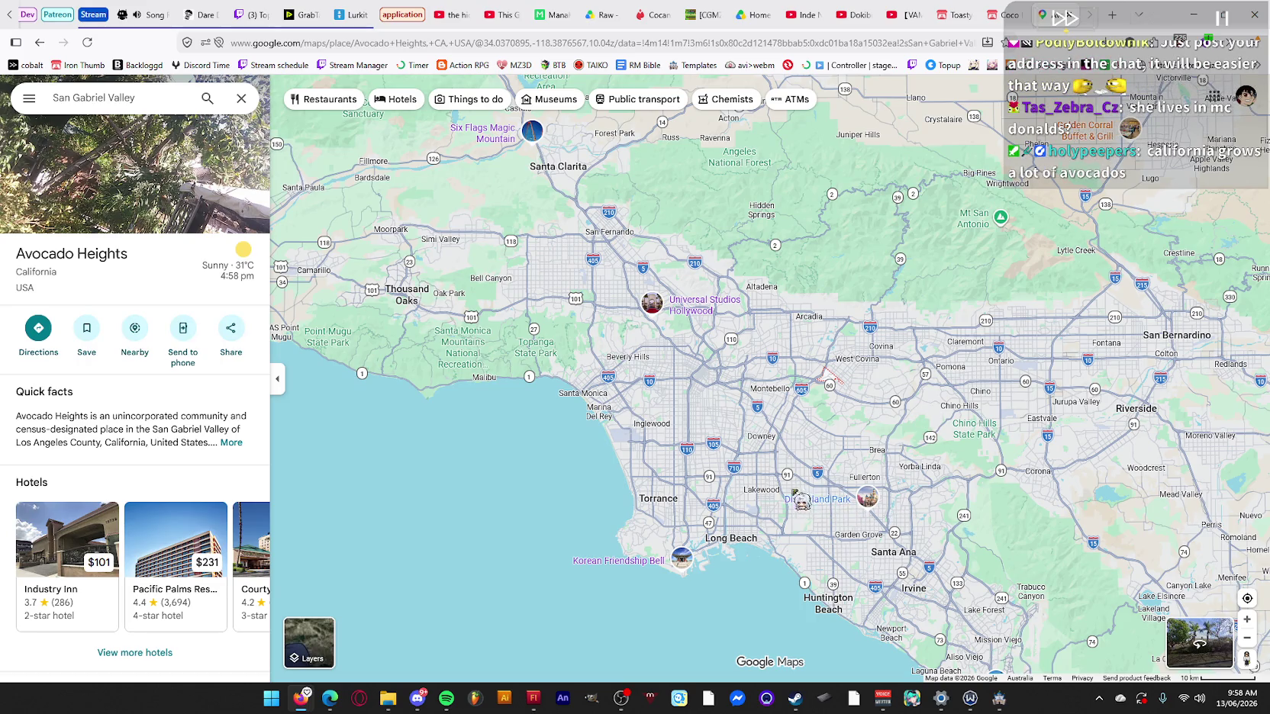
pyautogui.moveTo(800, 484); pyautogui.dragTo(772, 347)
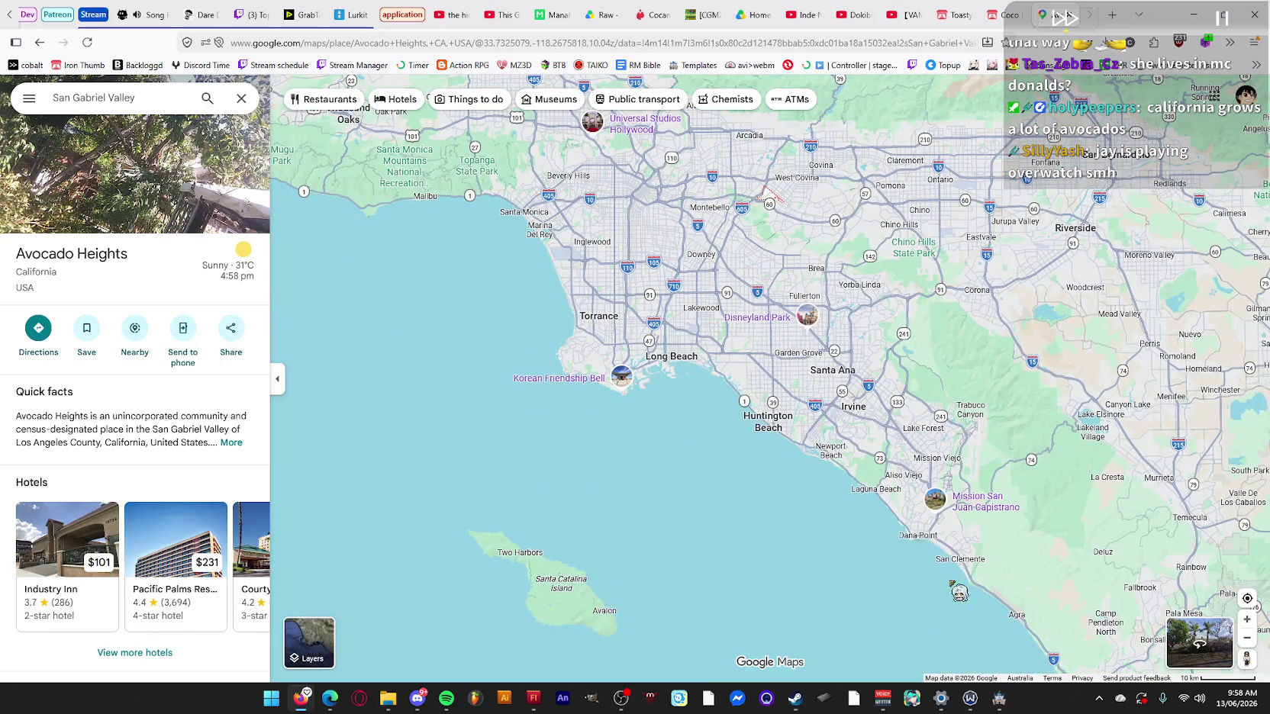
# Close the Google Maps tab, return to RPG Maker MZ, and close the open event editor.
pyautogui.click(1088, 15)
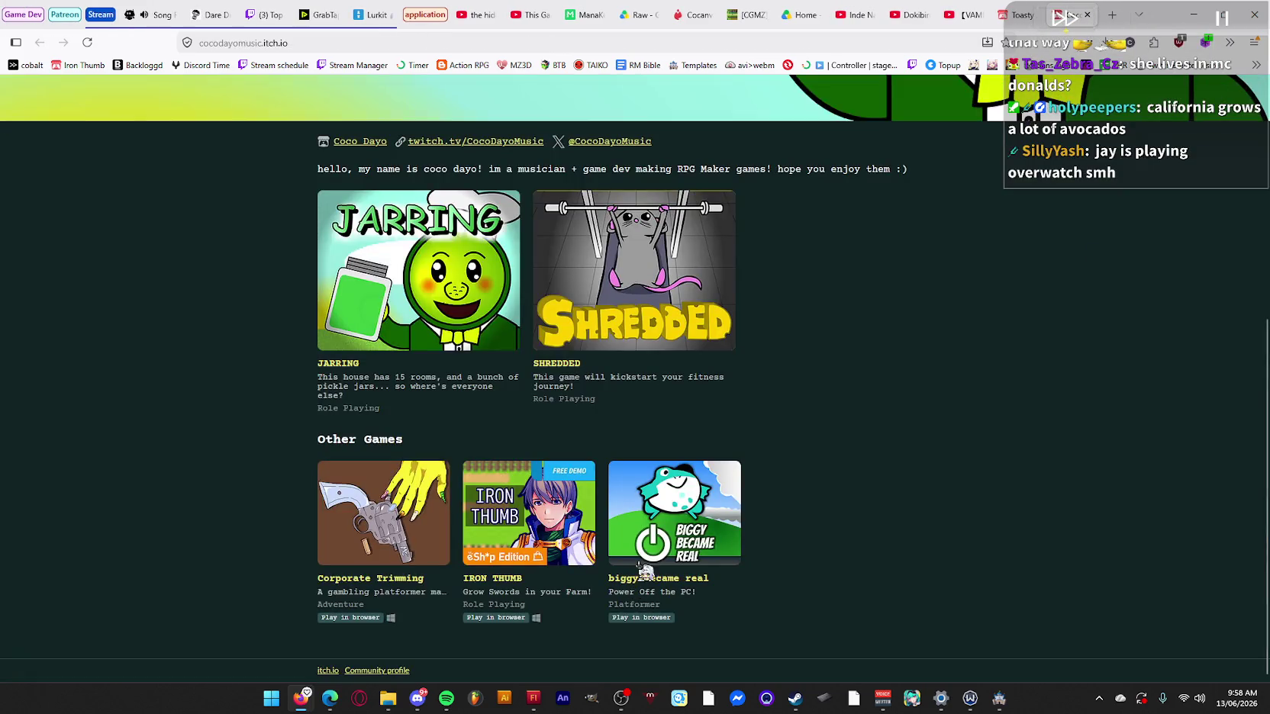
pyautogui.click(796, 697)
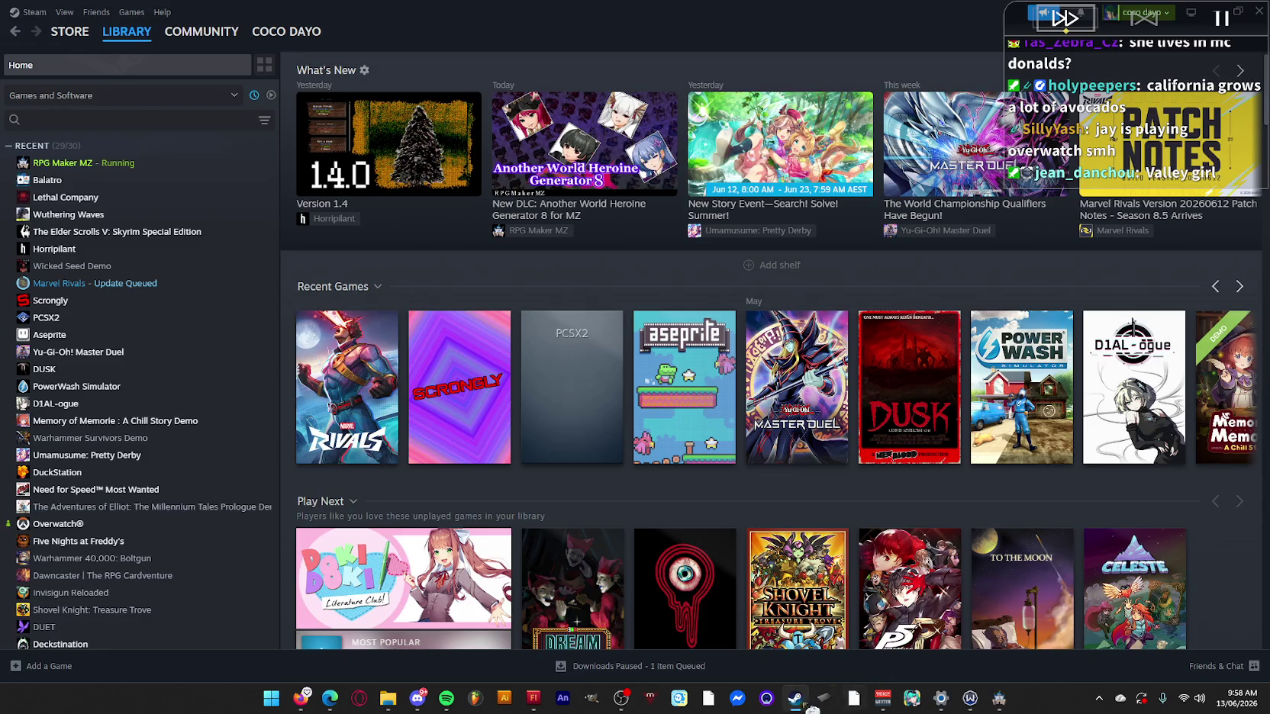
pyautogui.click(548, 701)
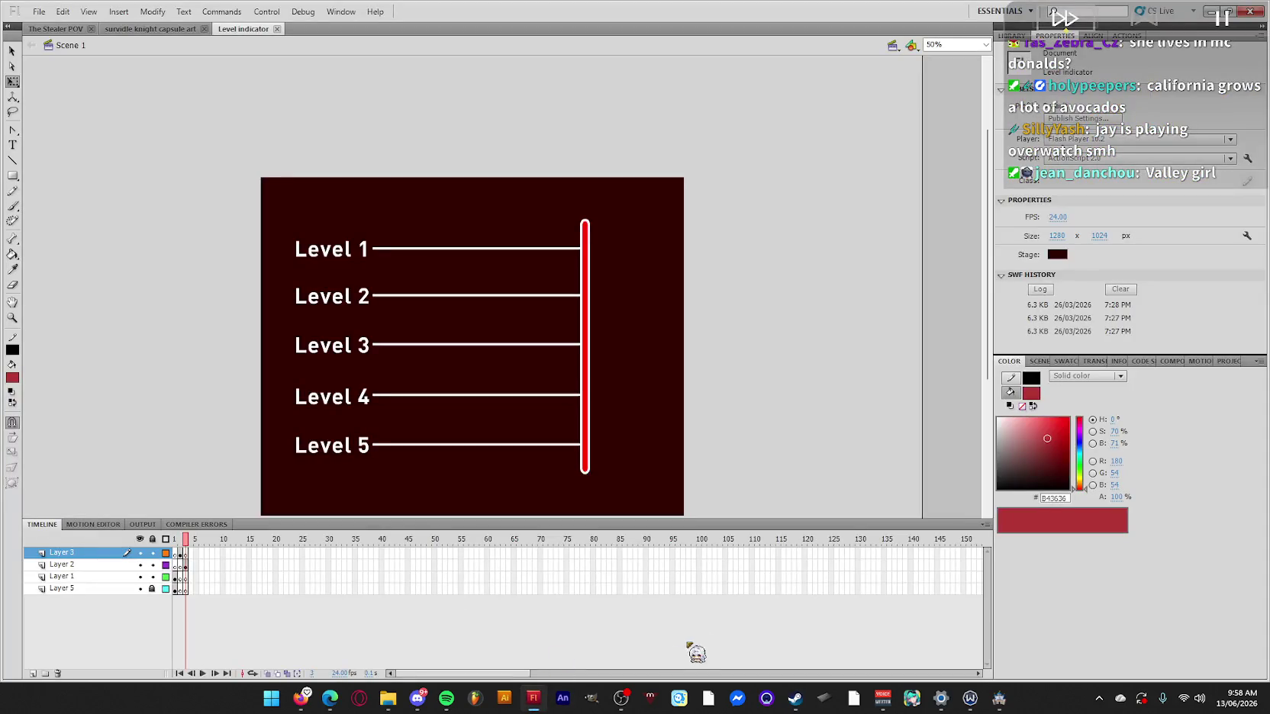
pyautogui.click(1001, 706)
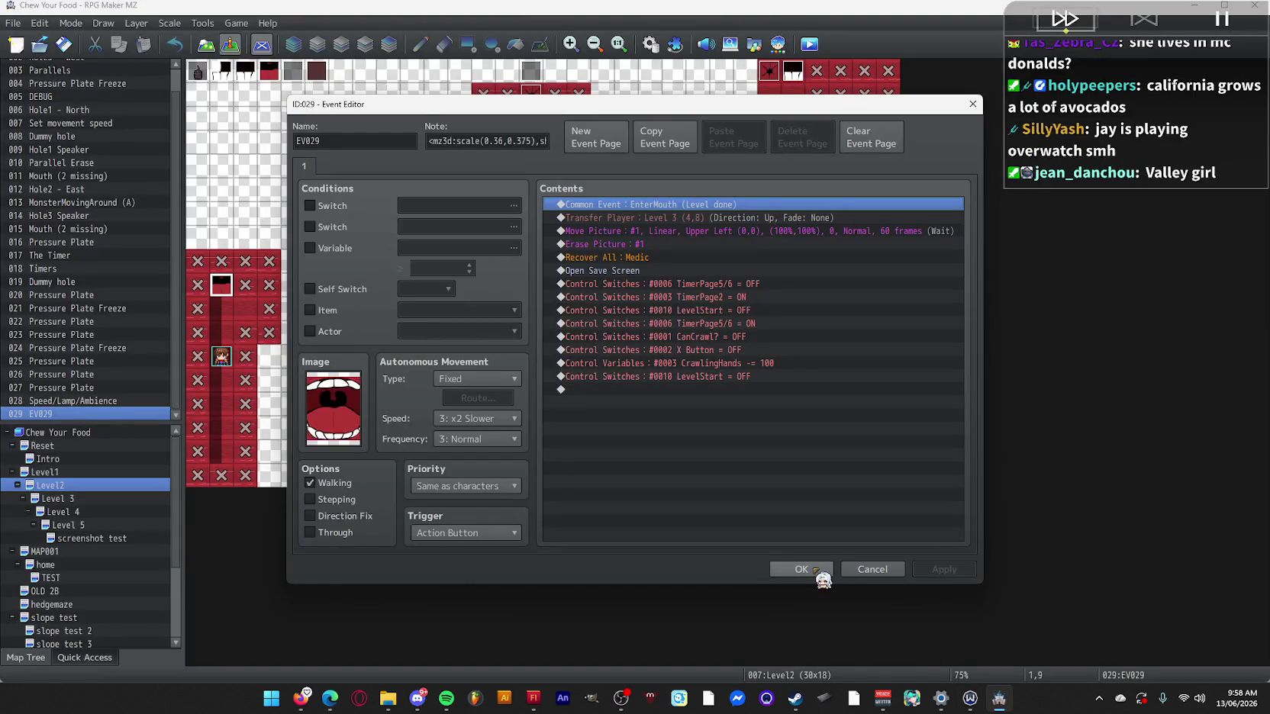
pyautogui.click(815, 570)
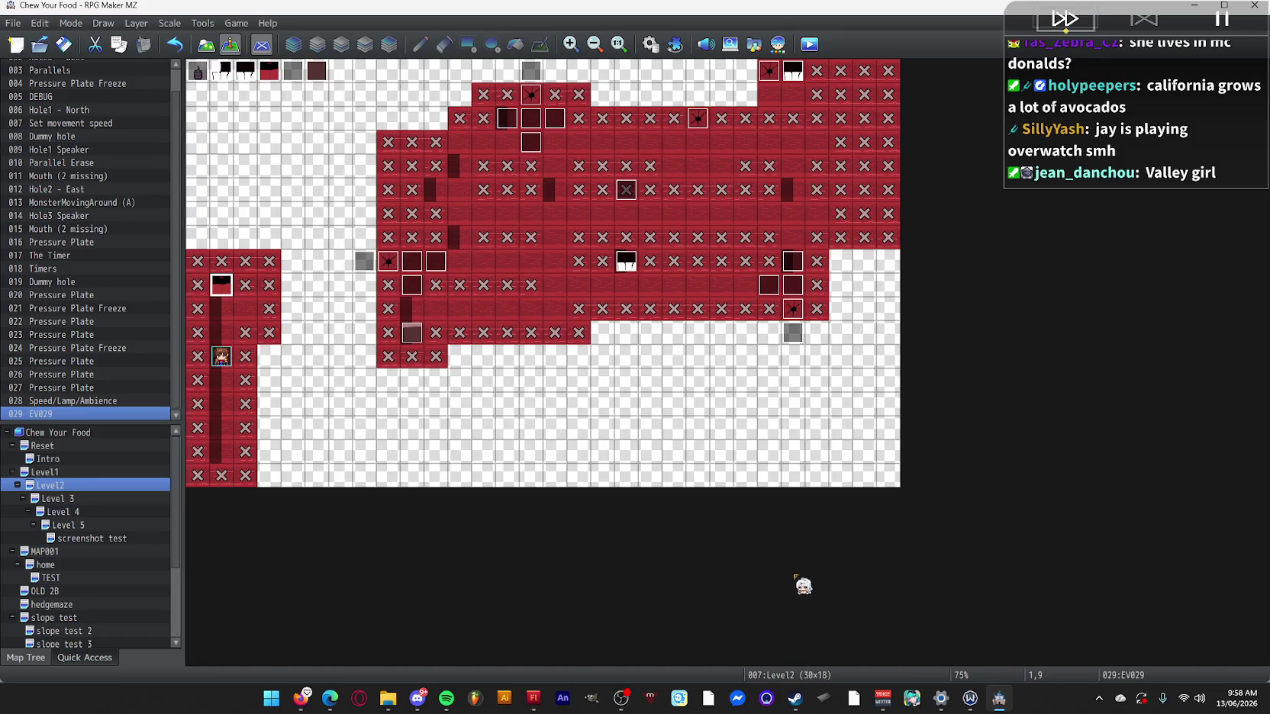
# Glance at EV029's event command list without changes, then save the game and start a playtest.
pyautogui.doubleClick(223, 294)
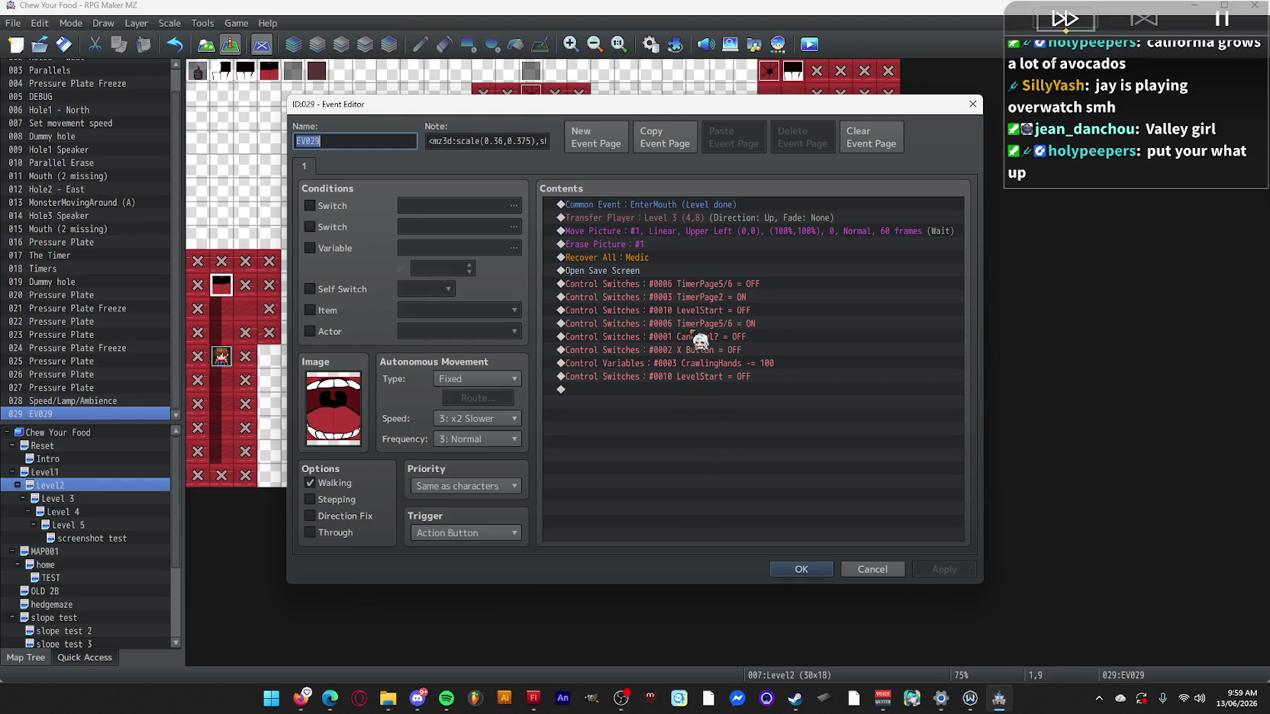
pyautogui.doubleClick(706, 220)
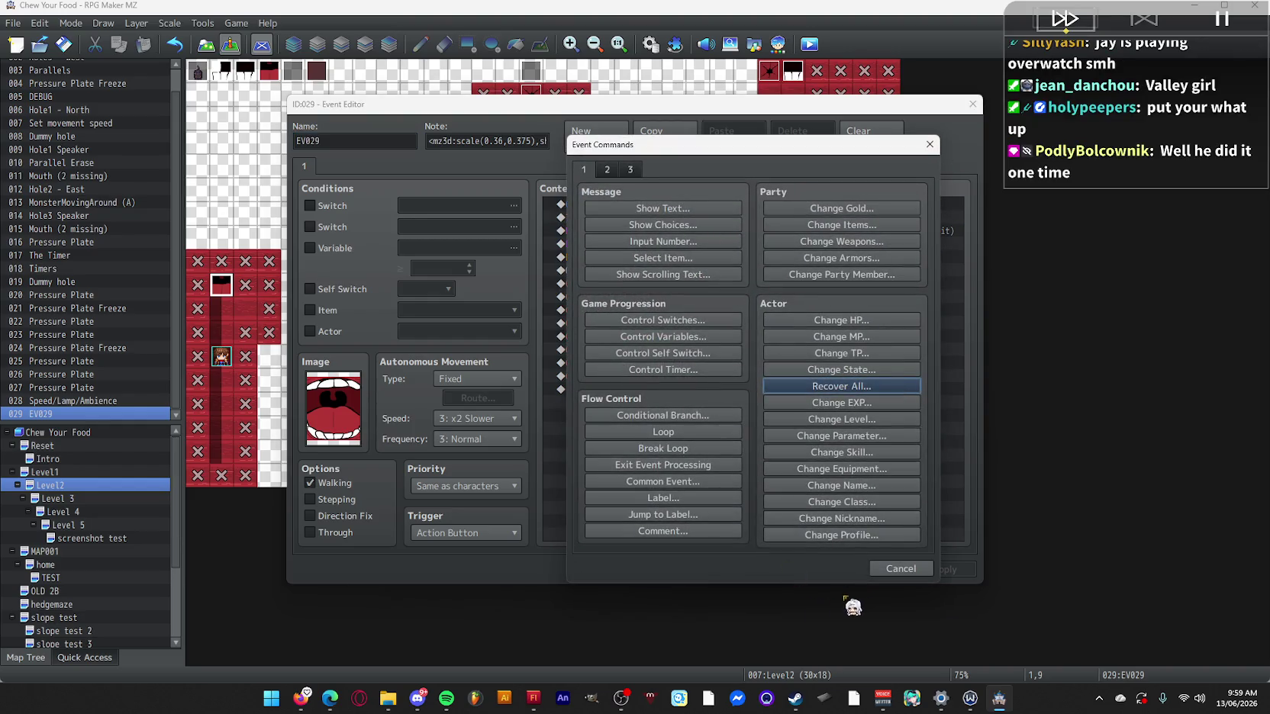
pyautogui.click(887, 562)
pyautogui.click(874, 573)
pyautogui.click(809, 45)
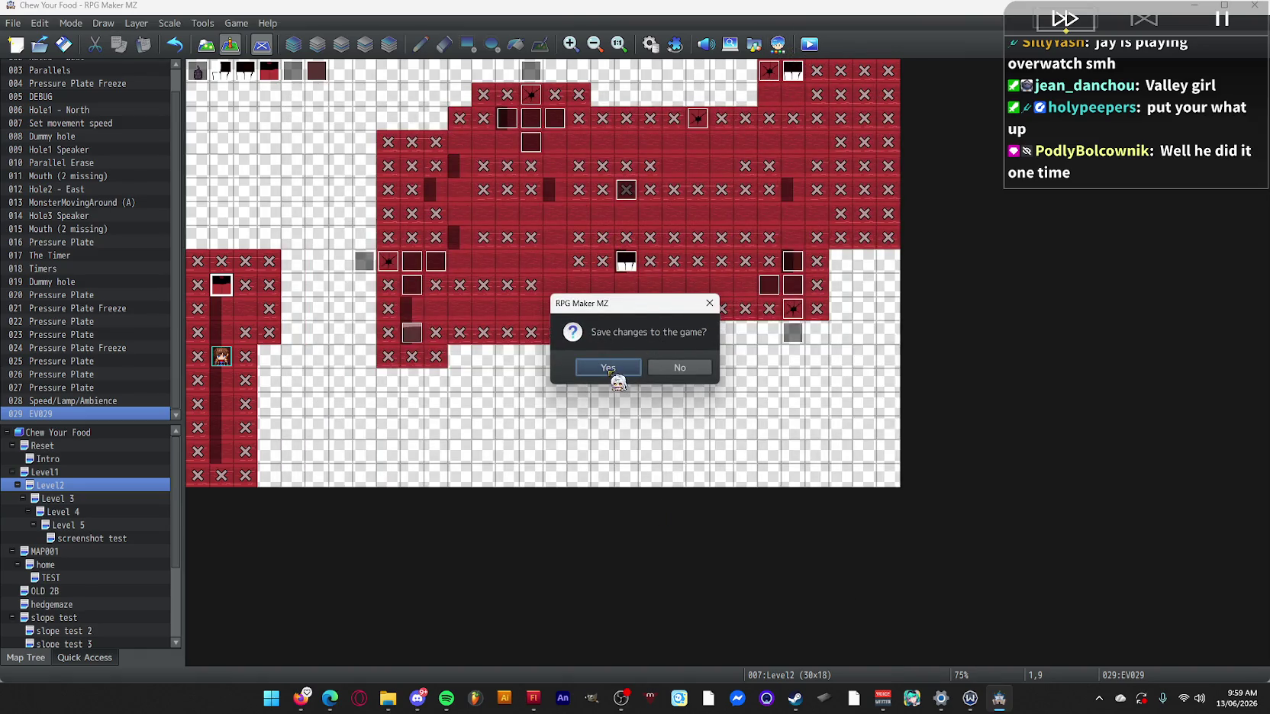
pyautogui.click(614, 370)
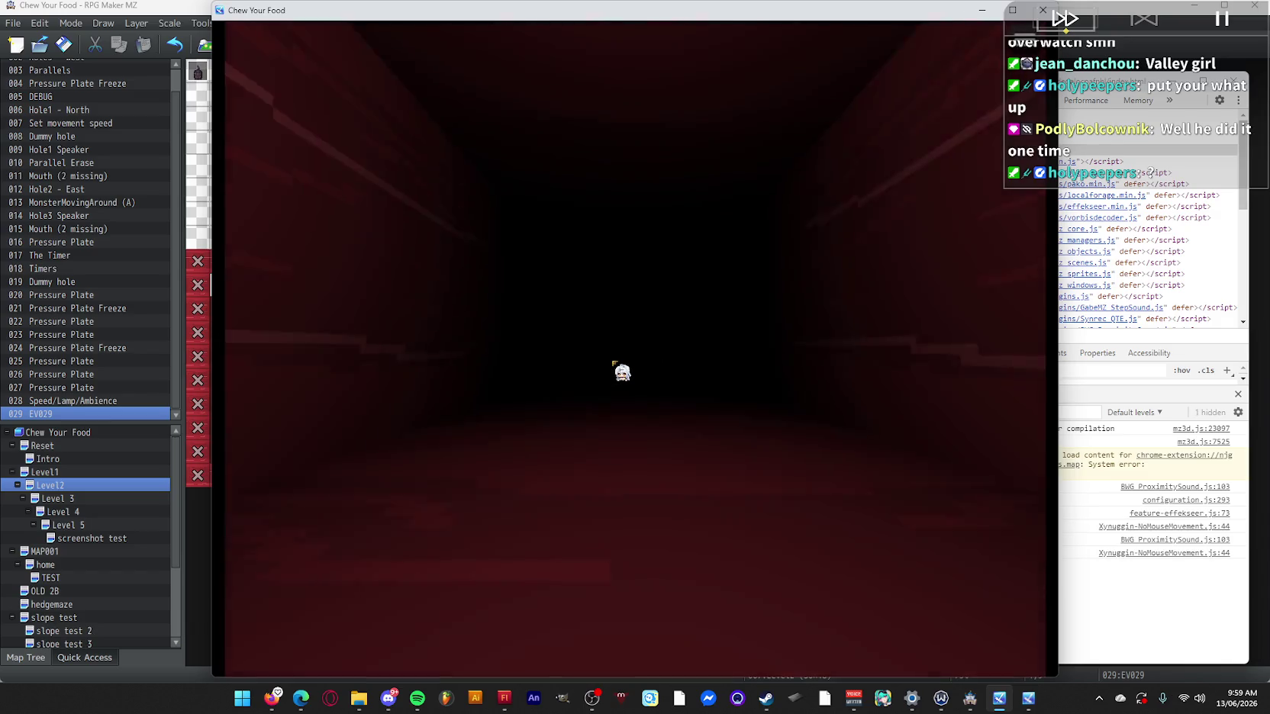
# Walk up the red corridor, leave the save screen, continue into the long corridor, then close the test game.
pyautogui.press('Up')
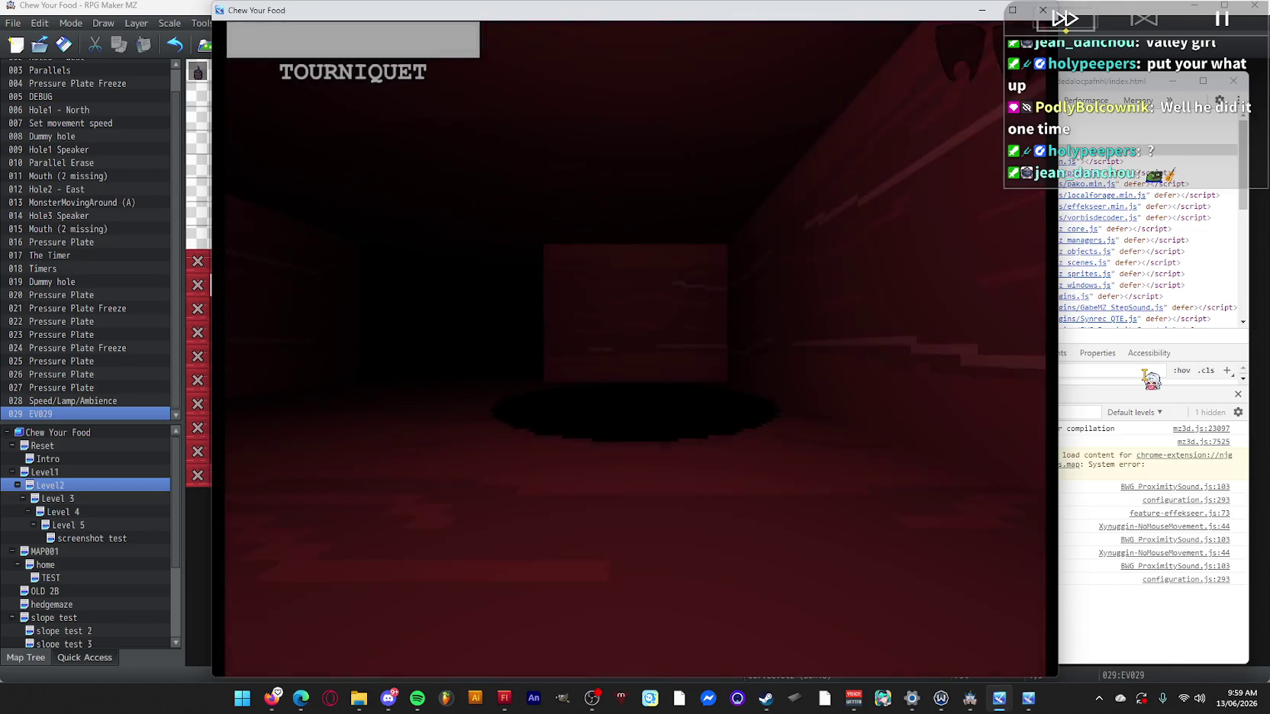
pyautogui.press('Up')
pyautogui.press('z')
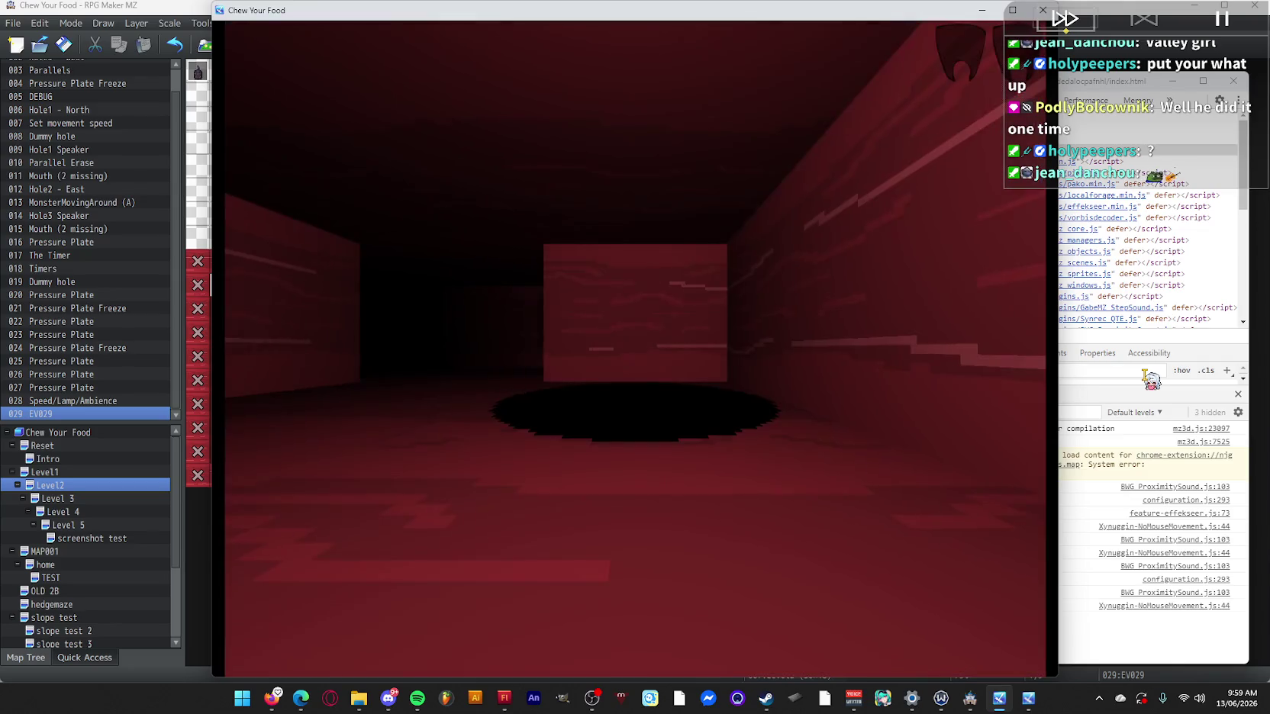
pyautogui.press('Right')
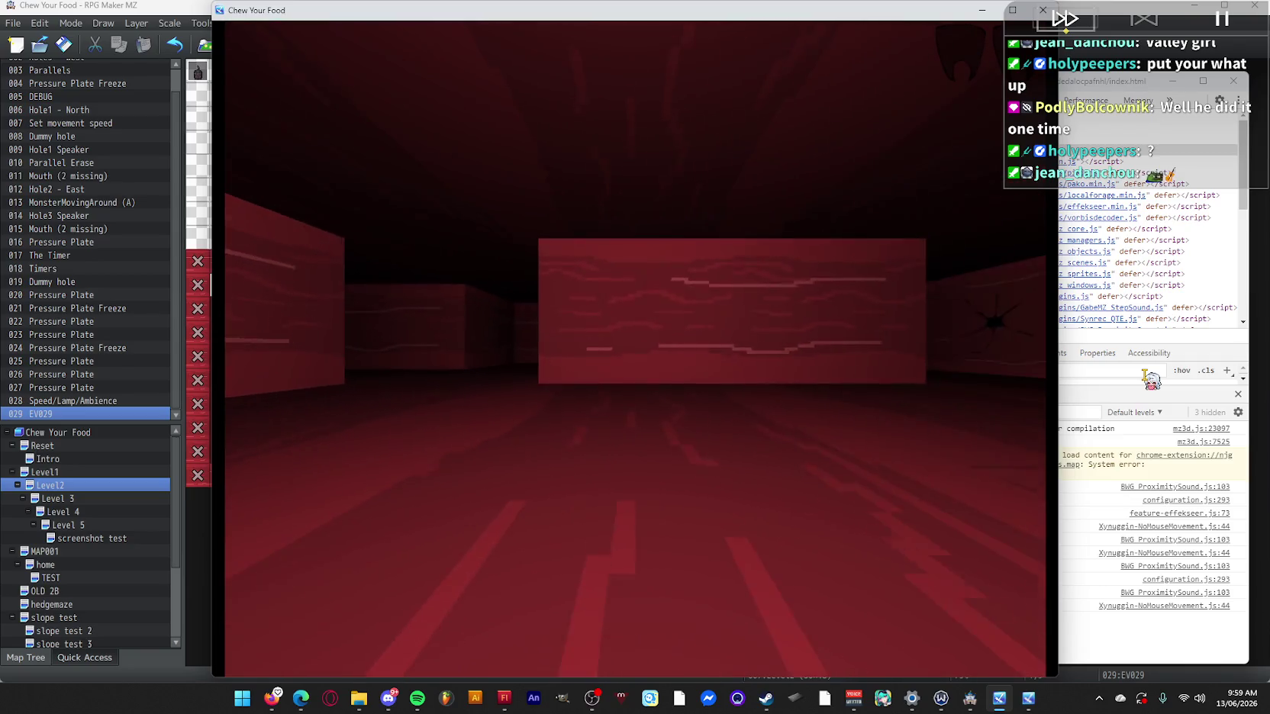
pyautogui.press('Up')
pyautogui.press('Right')
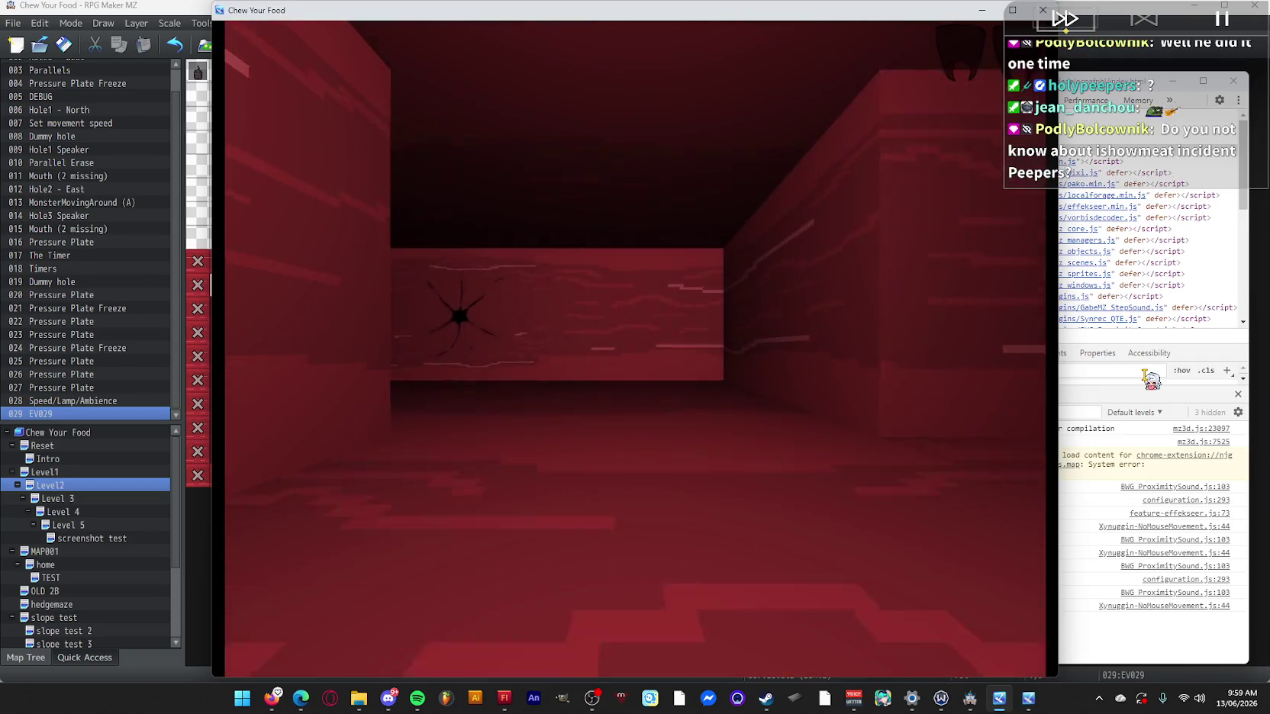
pyautogui.press('Up')
pyautogui.press('Left')
pyautogui.press('Up')
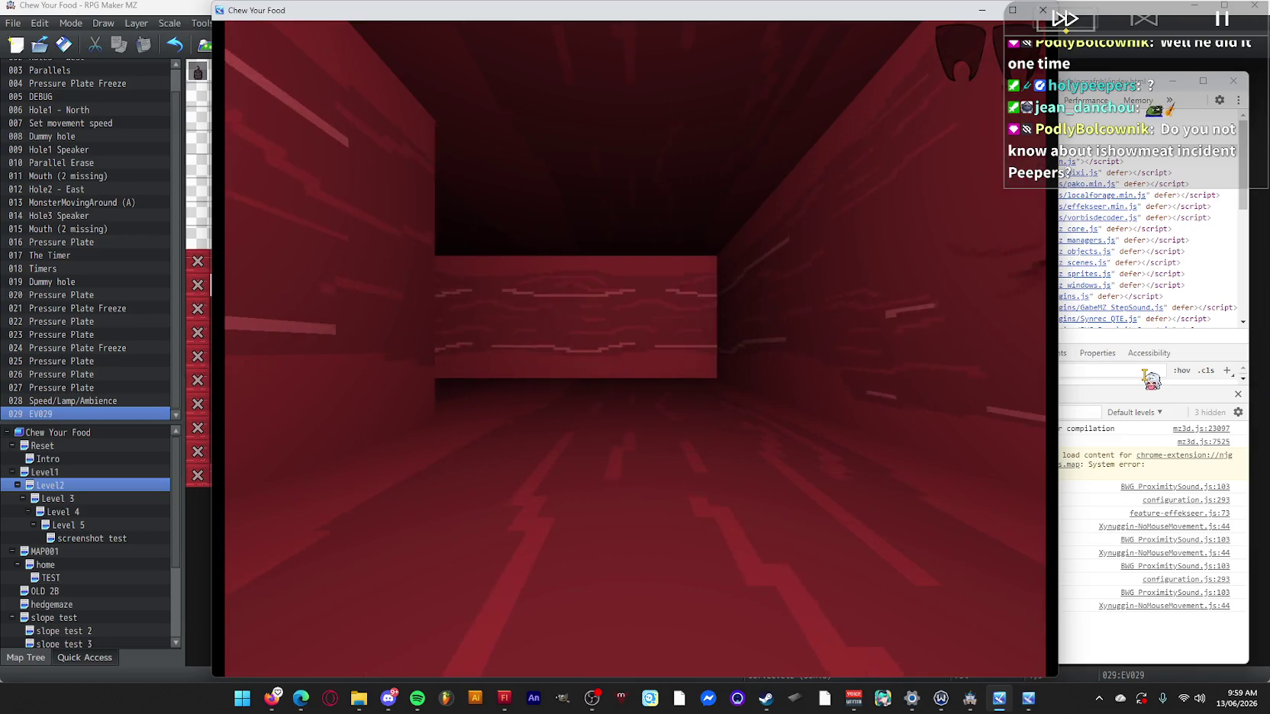
pyautogui.click(1043, 10)
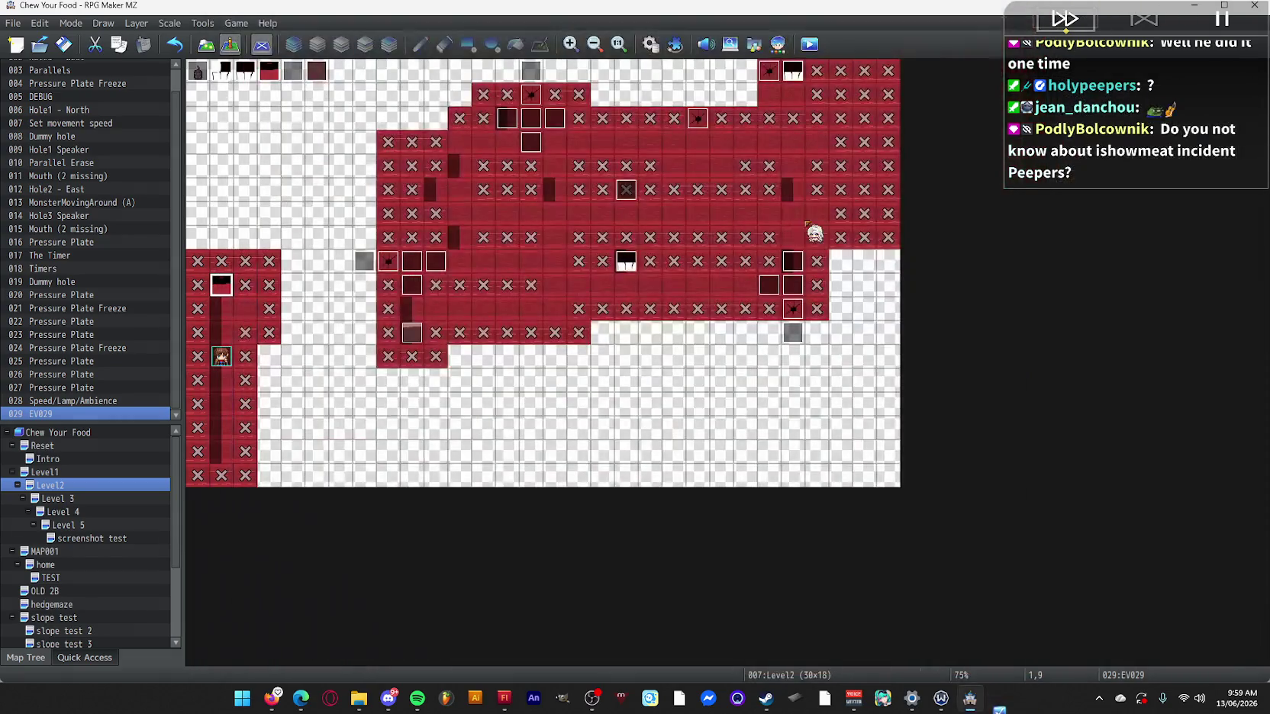
# Add a Common Event call to 0016 ReturnControl in EV029, then save and start a playtest.
pyautogui.doubleClick(222, 285)
pyautogui.click(685, 284)
pyautogui.doubleClick(686, 284)
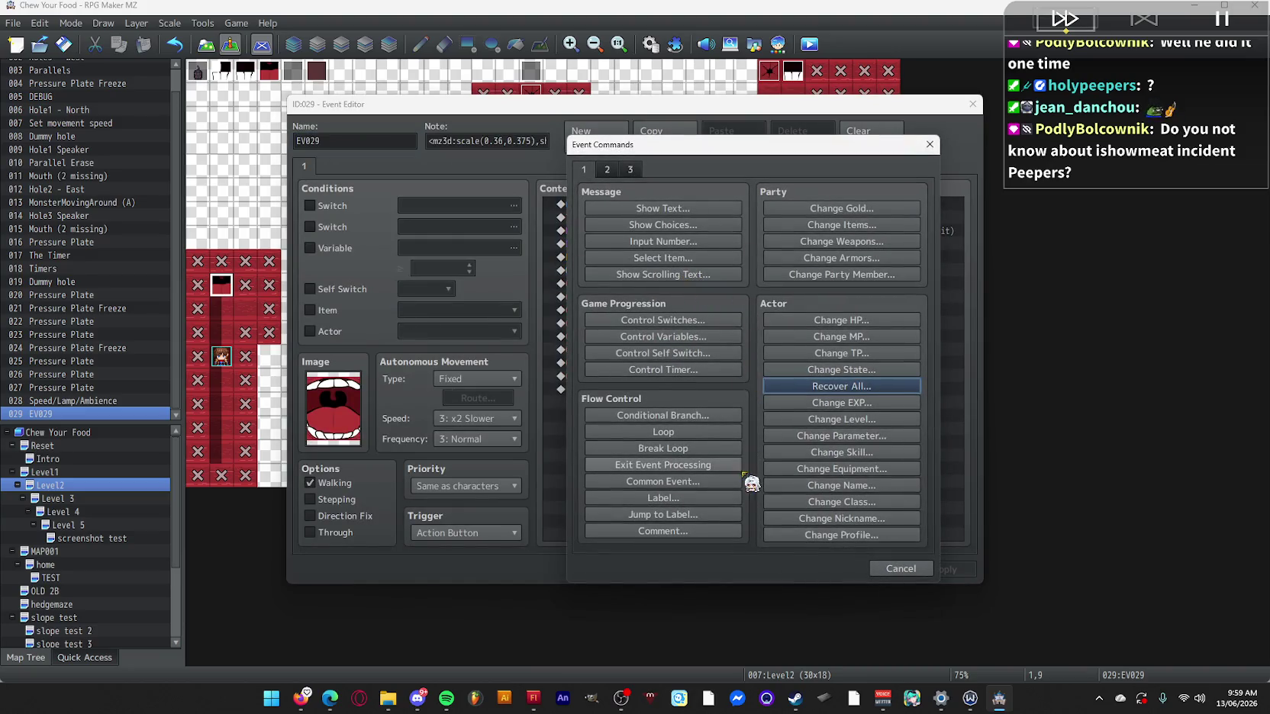
pyautogui.click(708, 482)
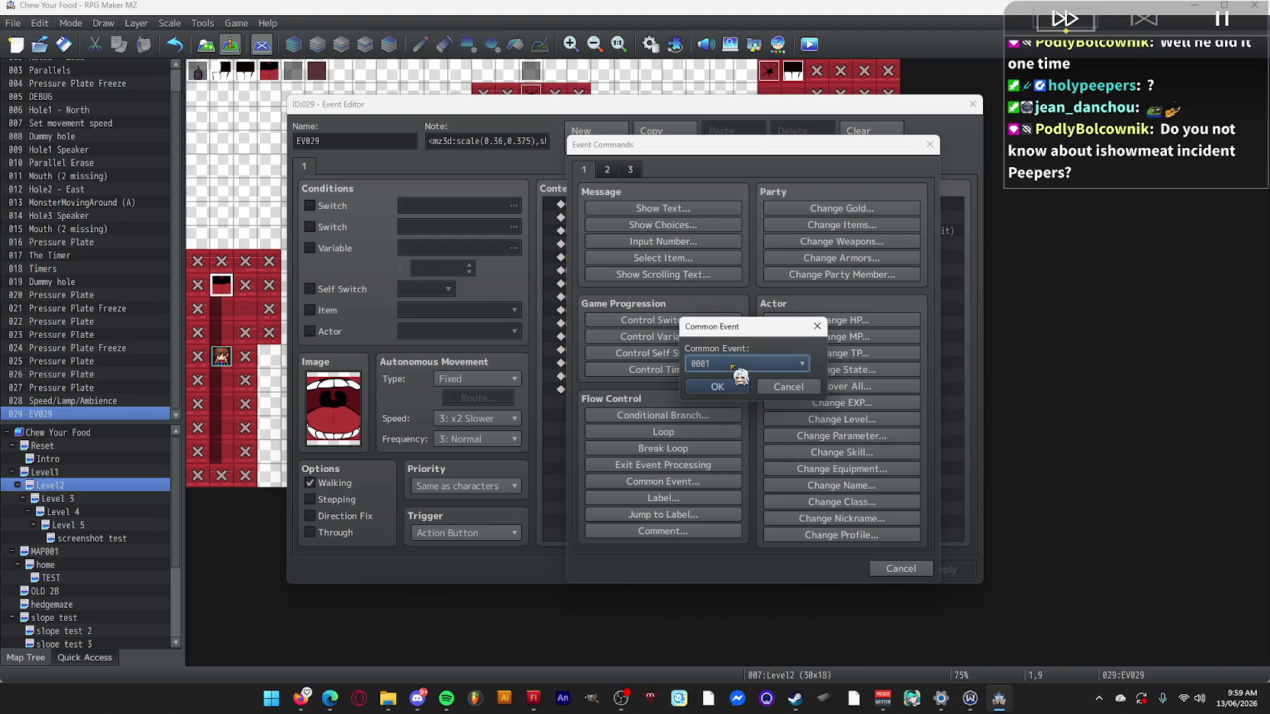
pyautogui.click(752, 341)
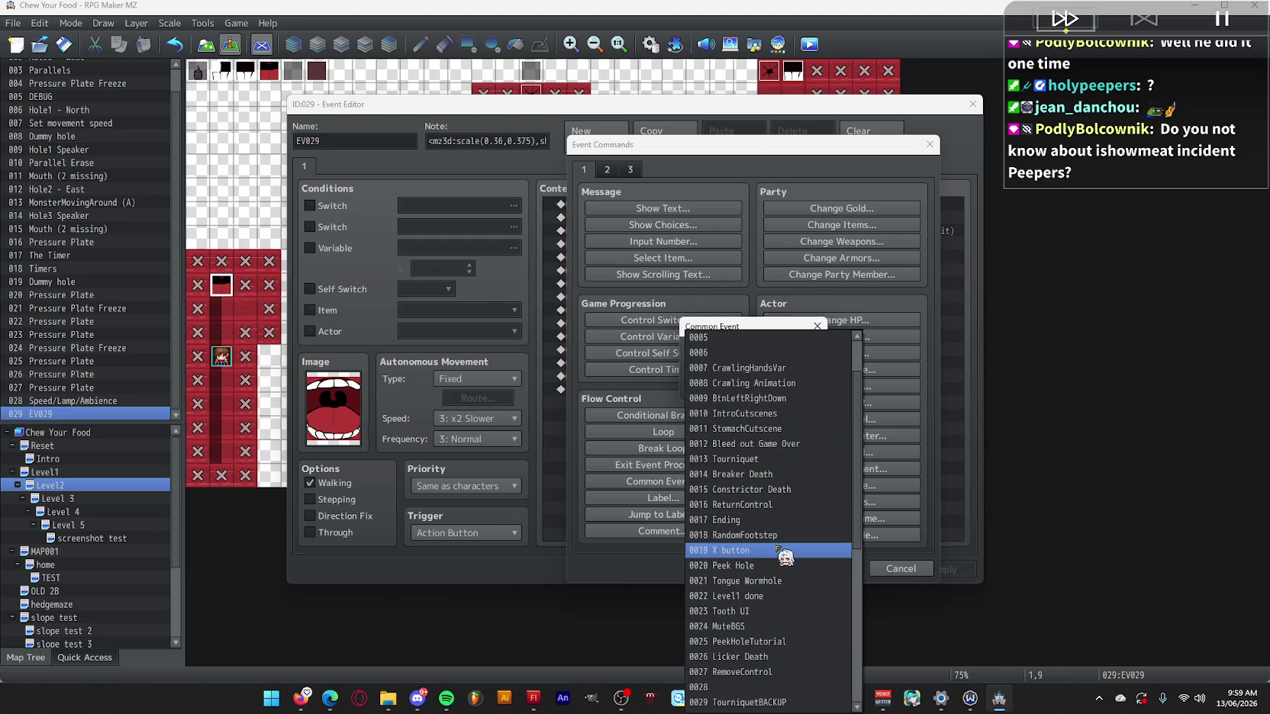
pyautogui.click(779, 504)
pyautogui.click(726, 381)
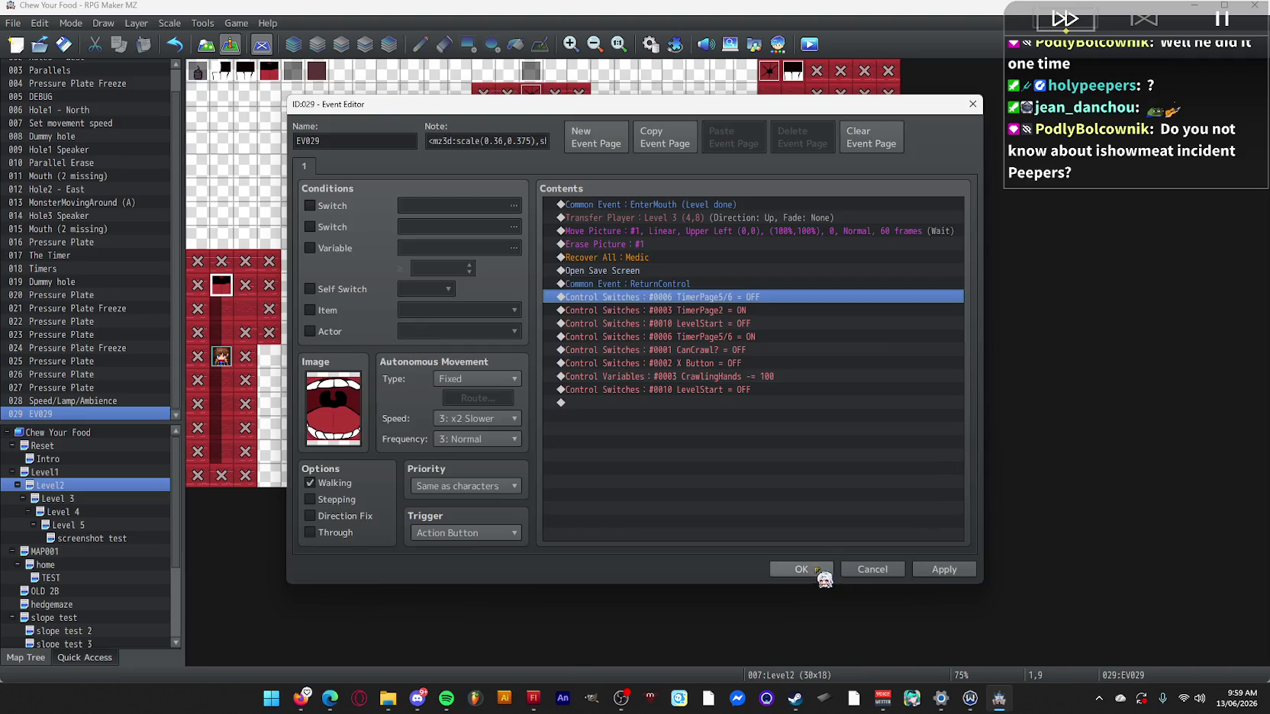
pyautogui.click(822, 577)
pyautogui.hotkey('ctrl', 'r')
pyautogui.click(616, 367)
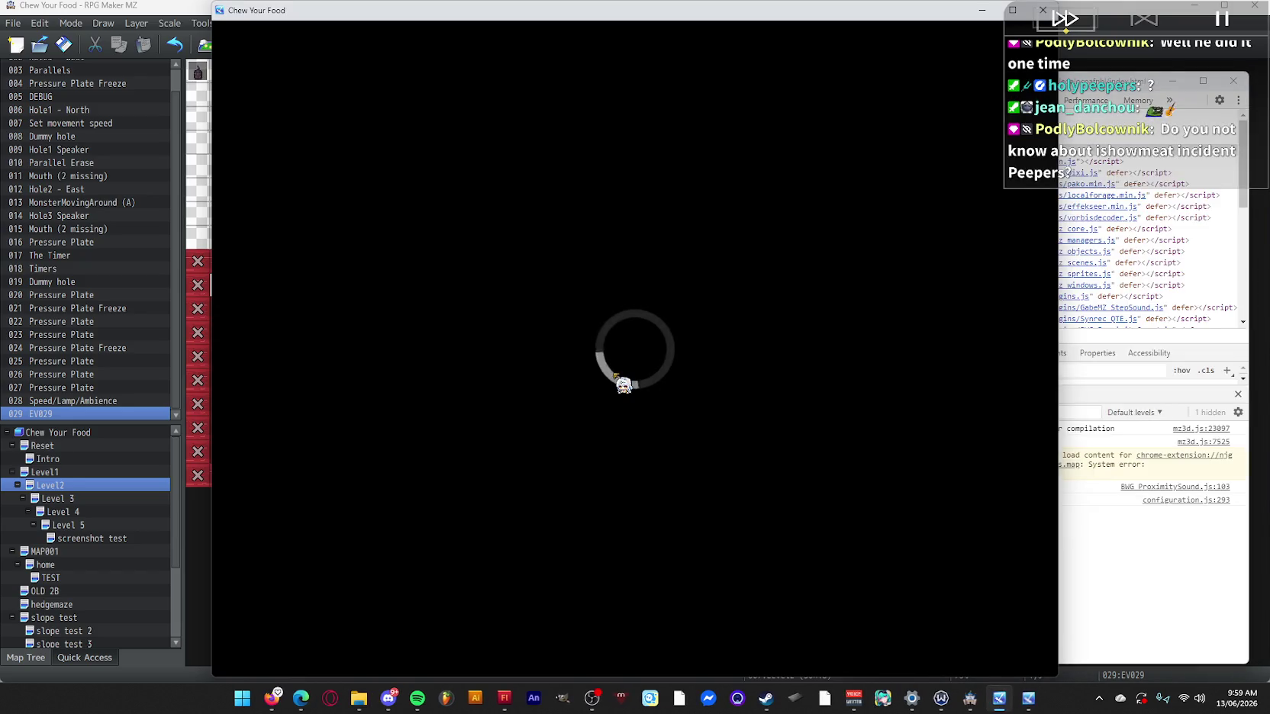
# Playtest in fullscreen, leave the save screen, walk toward the cracked wall, then exit fullscreen and close the game.
pyautogui.press('F4')
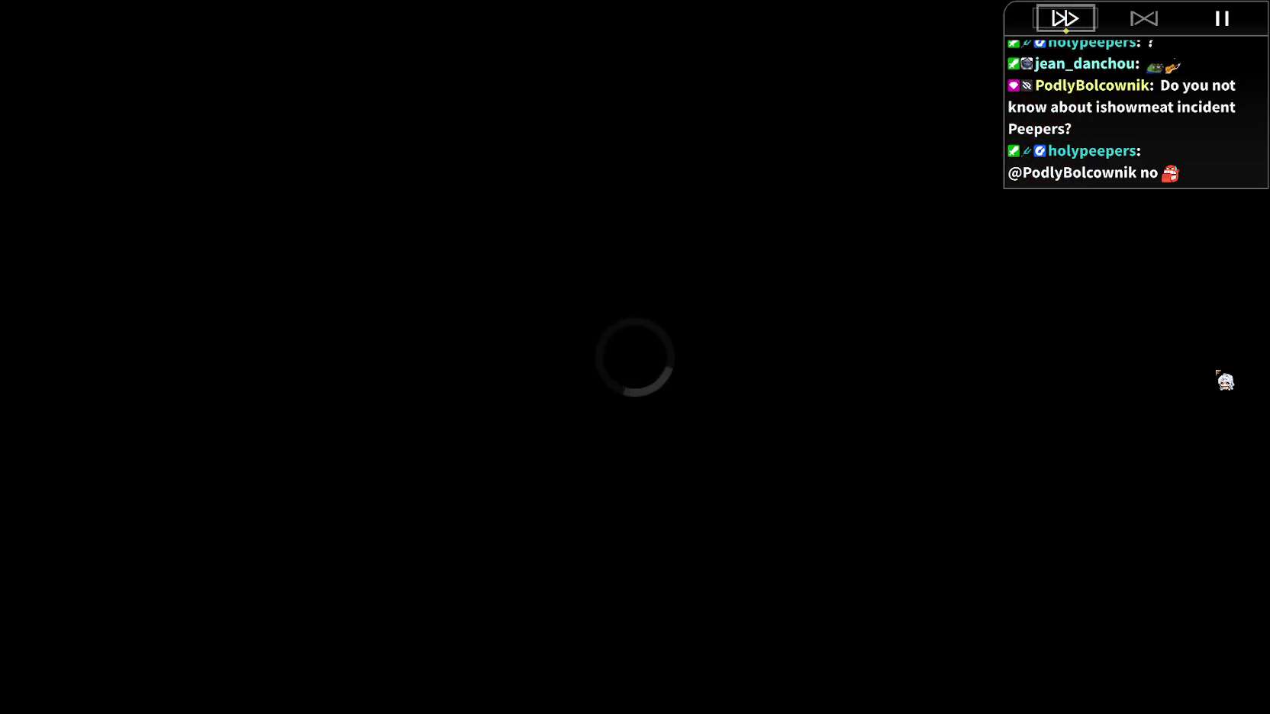
pyautogui.press('Up')
pyautogui.press('z')
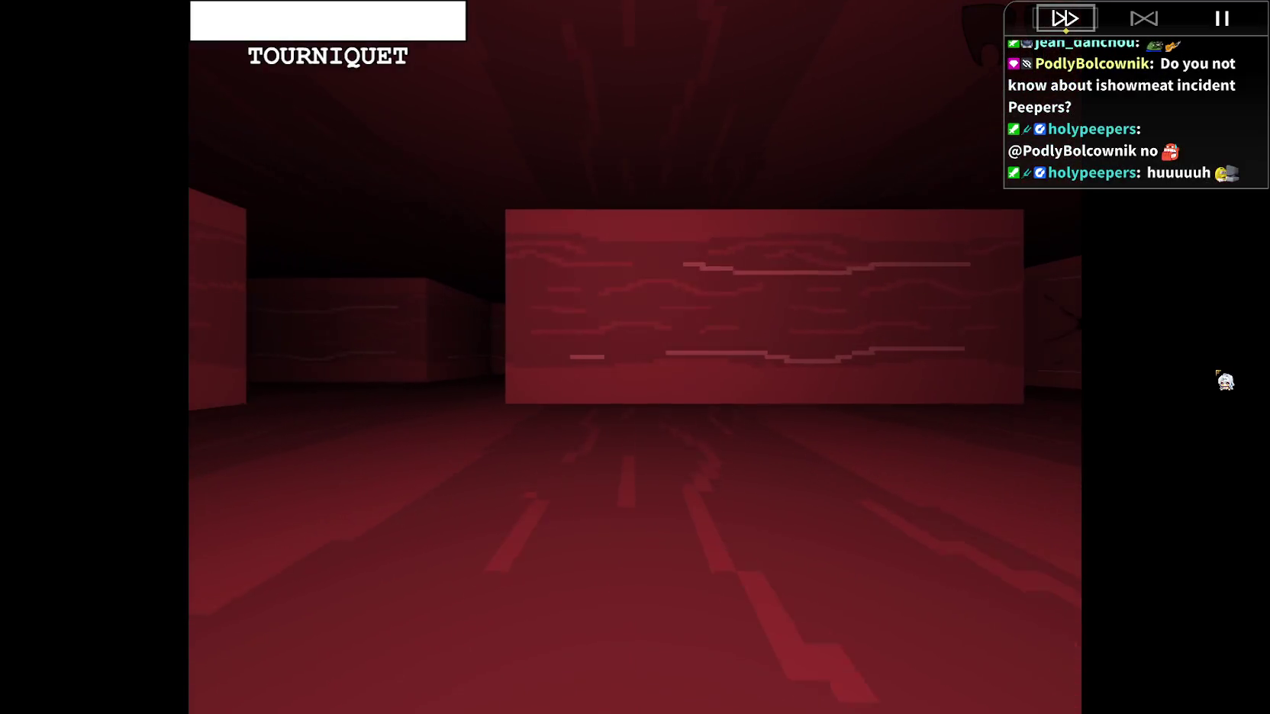
pyautogui.press('Left')
pyautogui.press('Up')
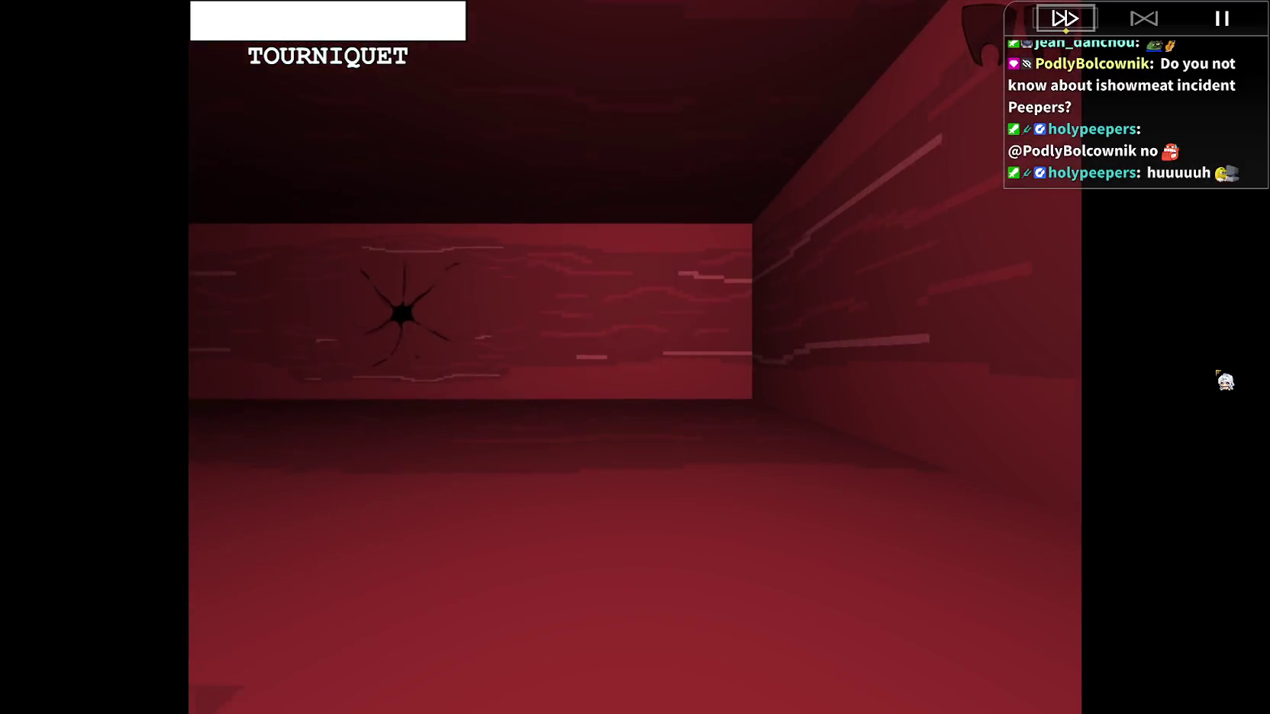
pyautogui.press('Left')
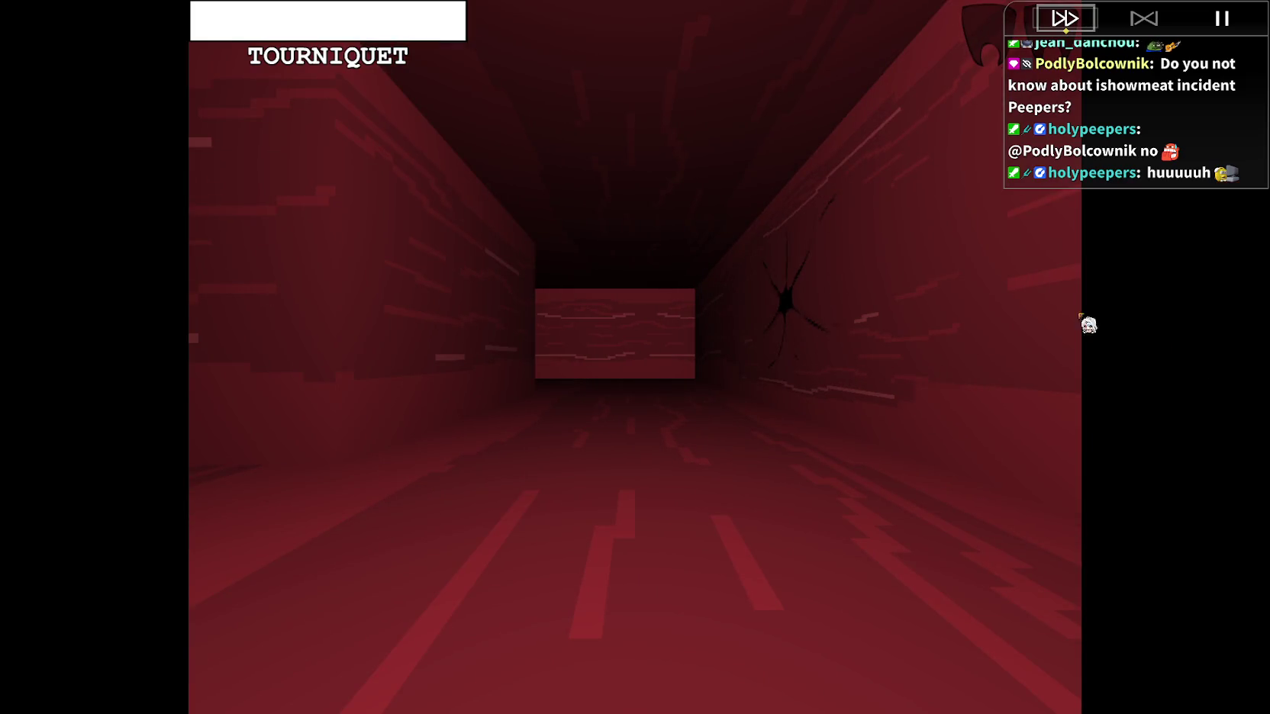
pyautogui.press('F4')
pyautogui.hotkey('alt', 'F4')
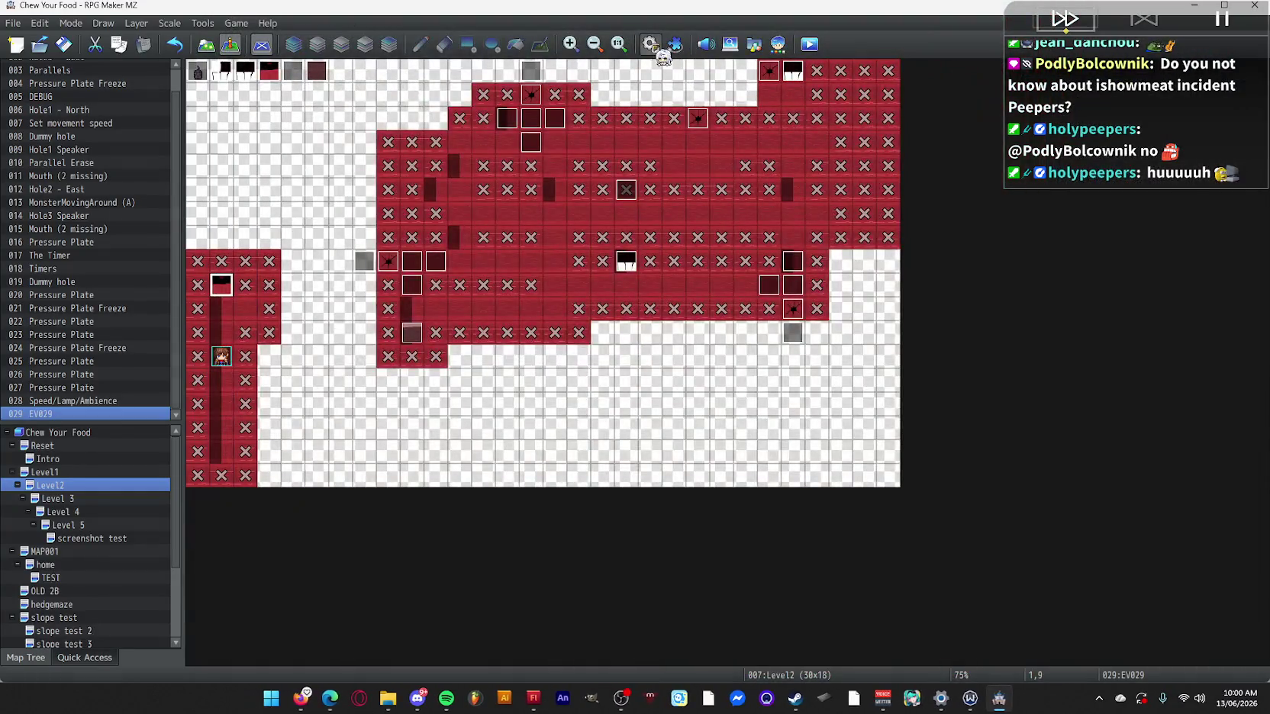
# Check the ReturnControl common event's commands in the Database, then close it.
pyautogui.click(661, 55)
pyautogui.click(313, 365)
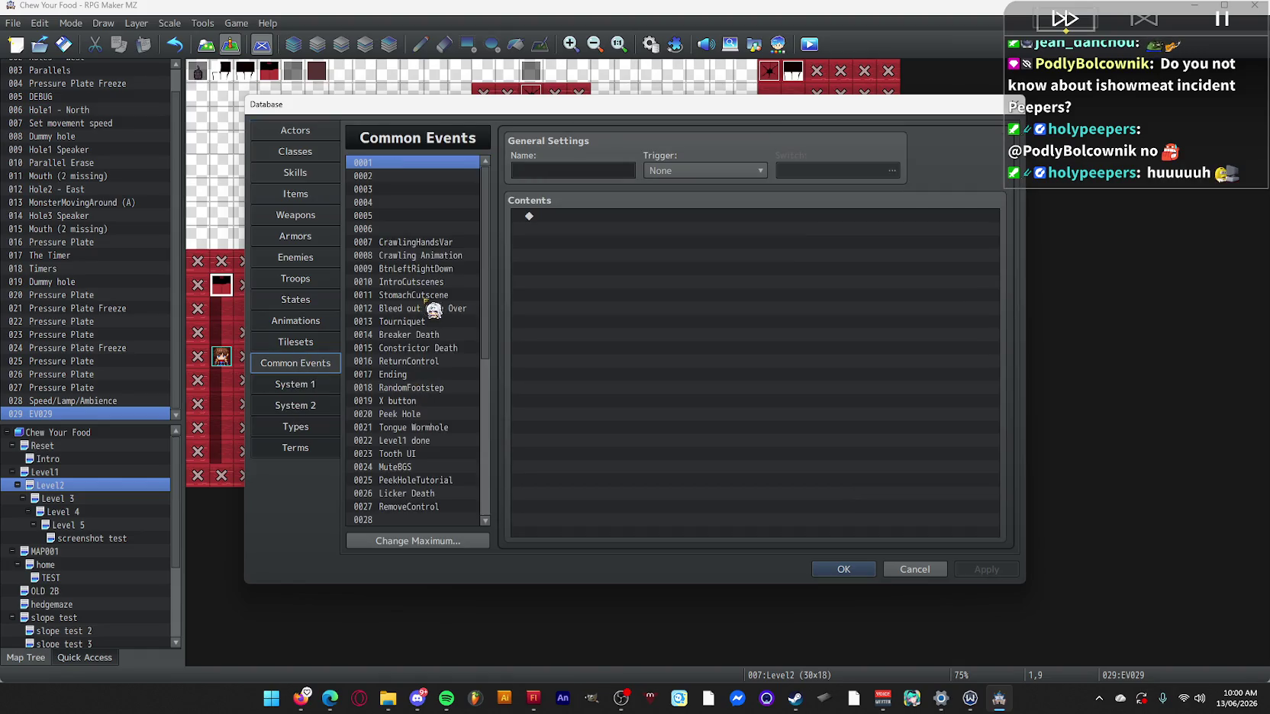
pyautogui.click(427, 362)
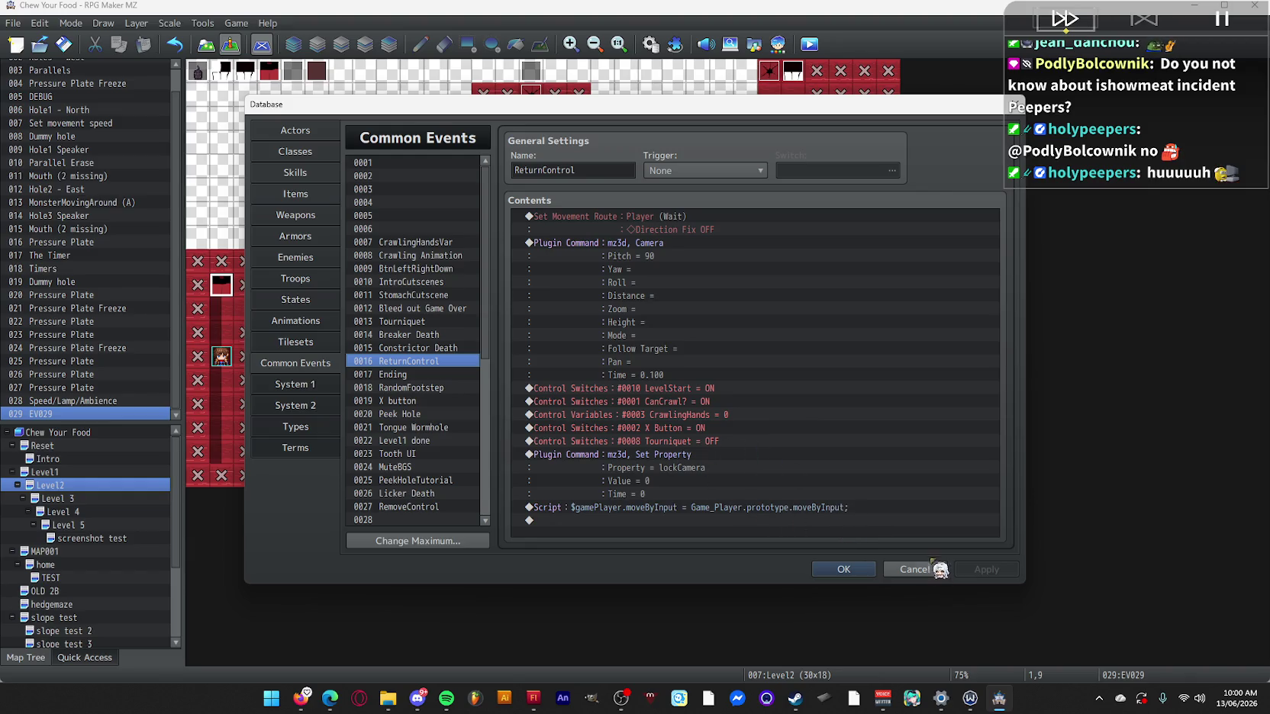
pyautogui.click(856, 570)
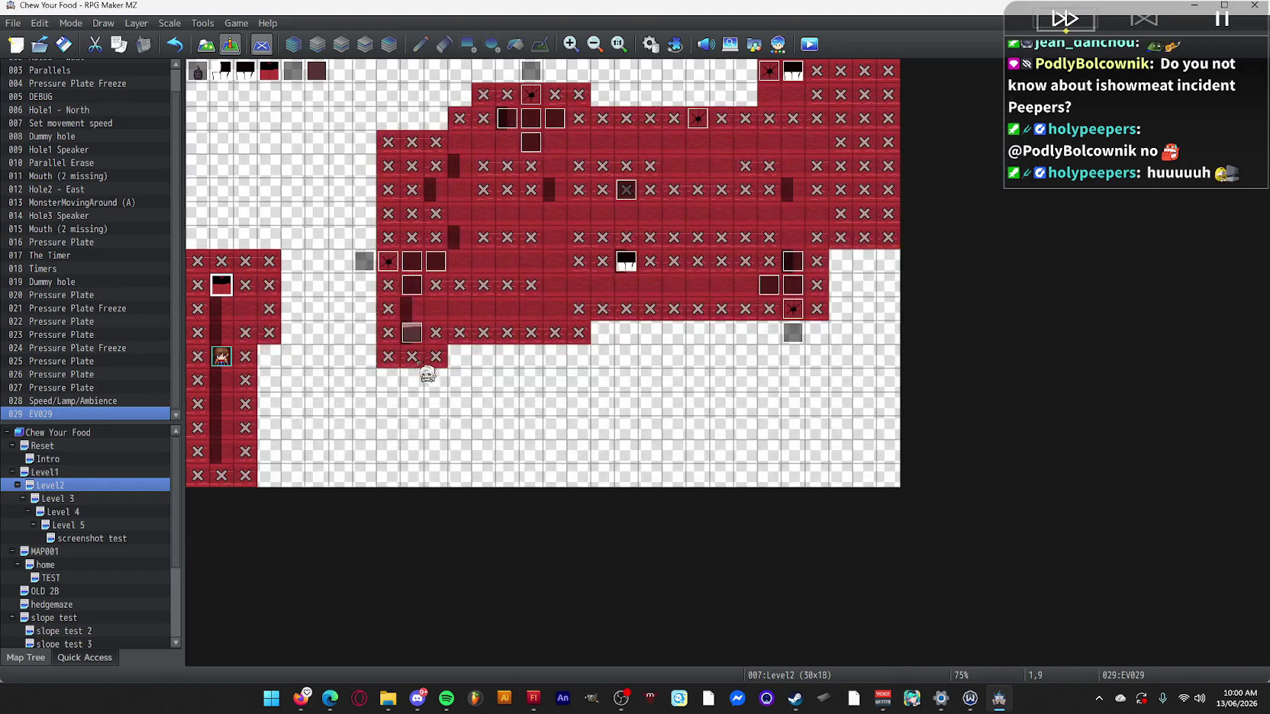
# In mouth exit event EV029, move the ReturnControl call to the end of the command list.
pyautogui.doubleClick(246, 309)
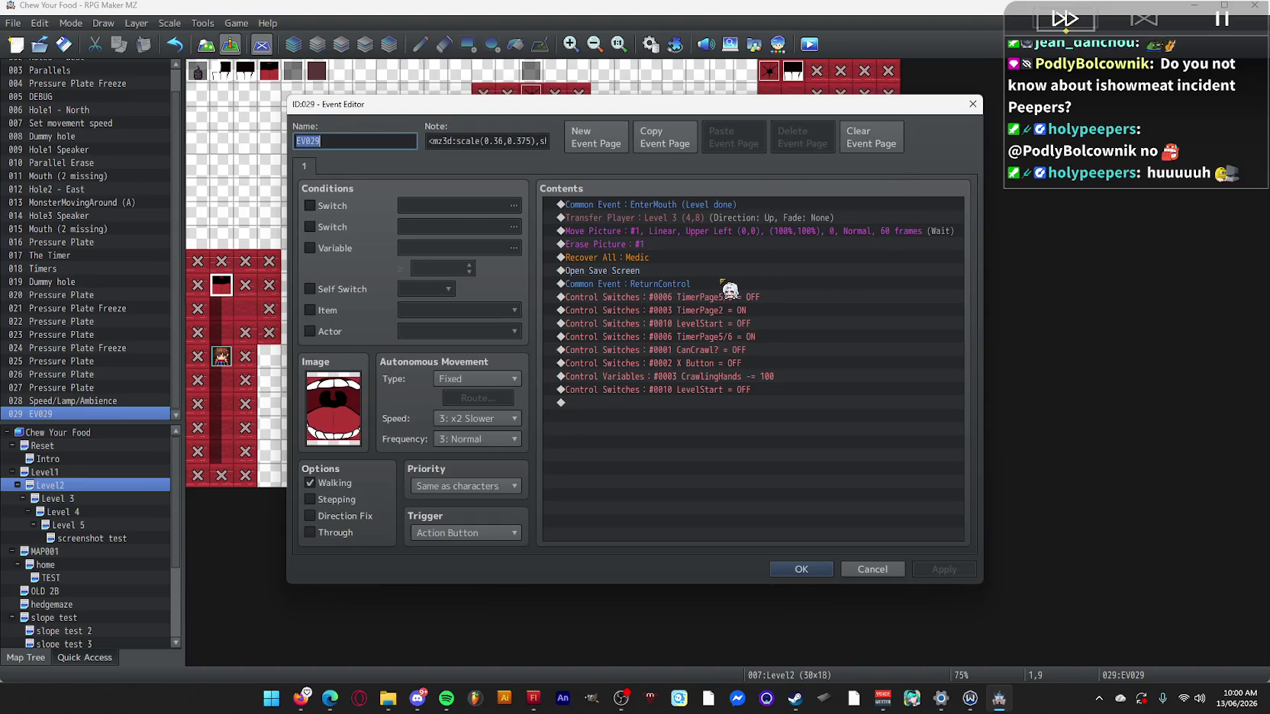
pyautogui.click(729, 284)
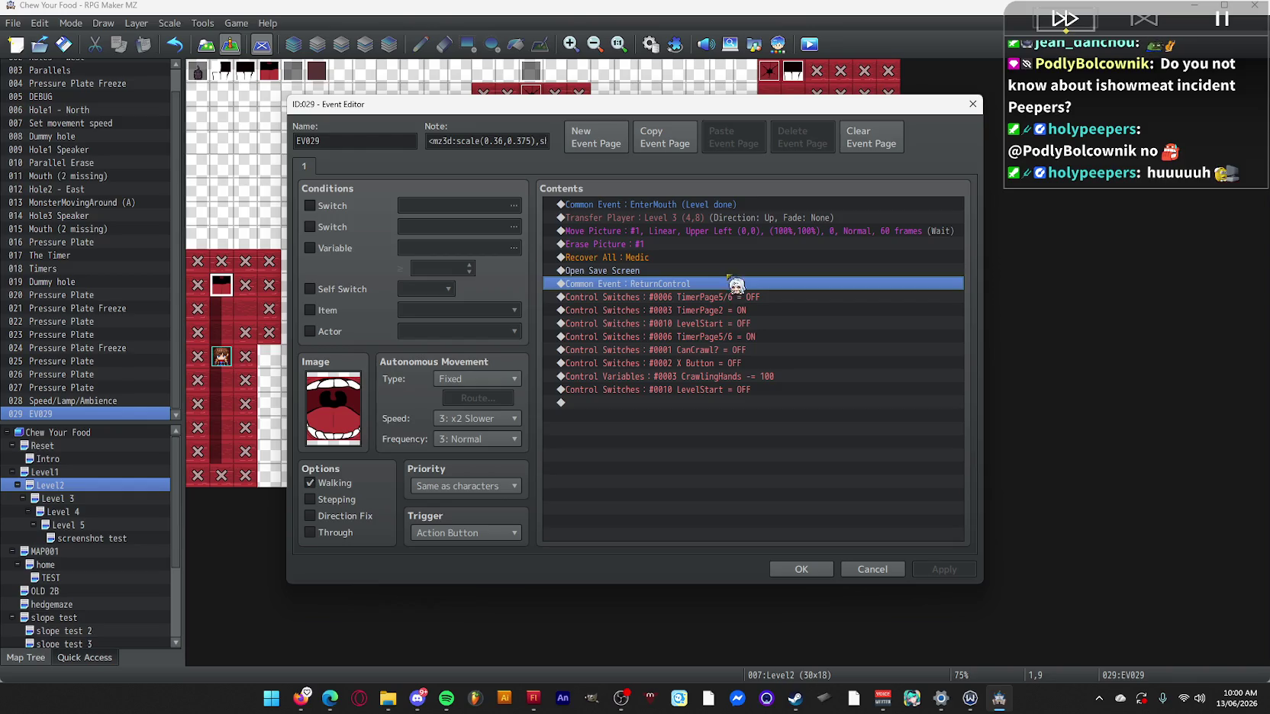
pyautogui.moveTo(729, 284); pyautogui.dragTo(730, 271)
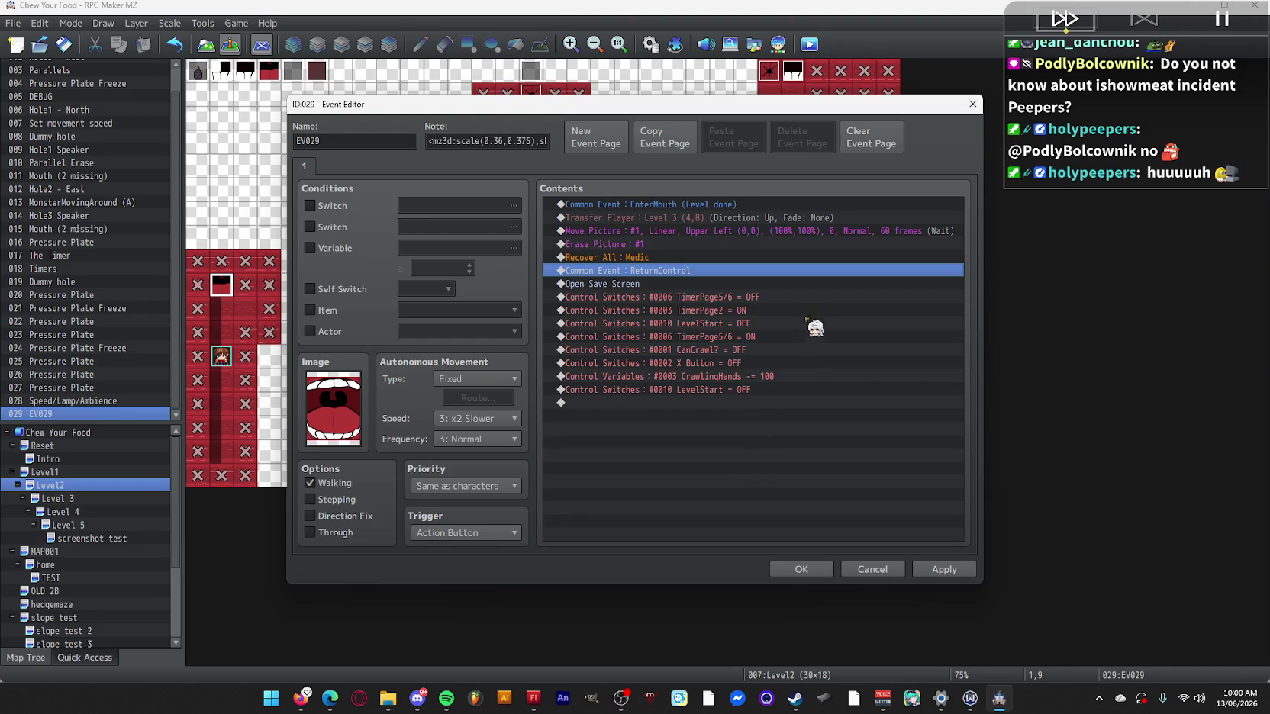
pyautogui.click(778, 368)
pyautogui.click(811, 297)
pyautogui.click(728, 271)
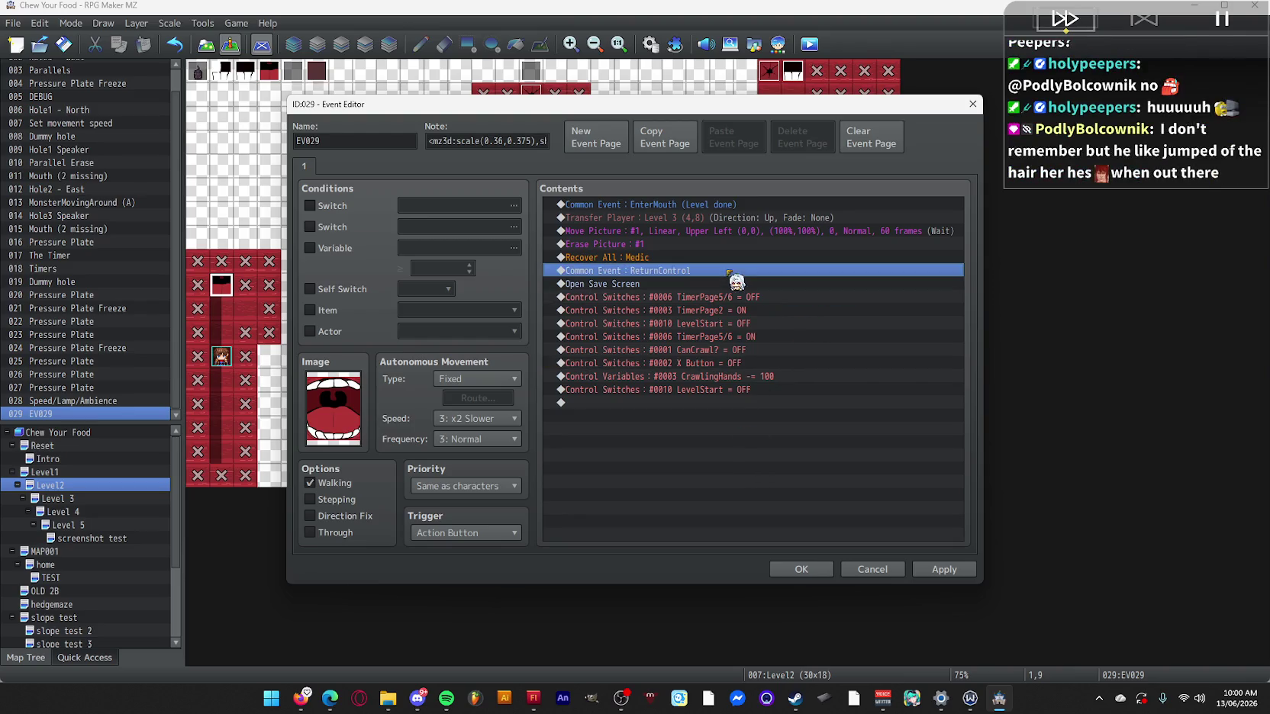
pyautogui.click(753, 297)
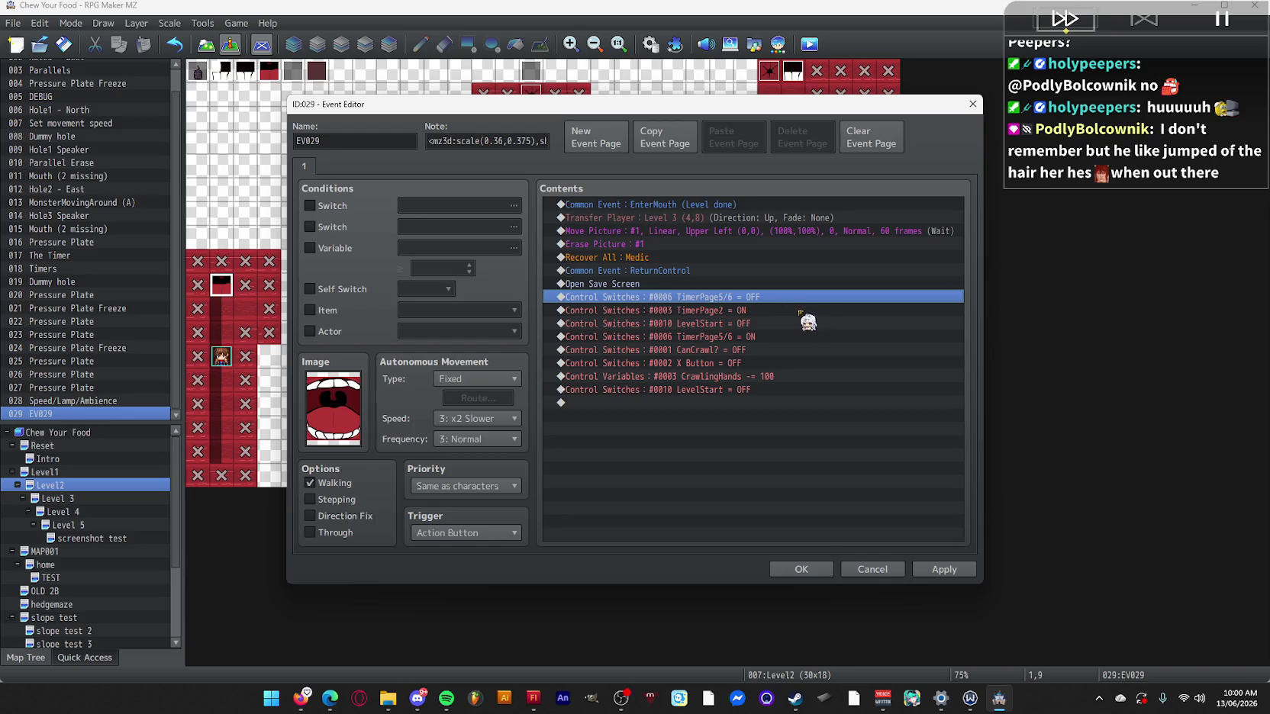
pyautogui.moveTo(664, 269); pyautogui.dragTo(664, 406)
# Delete the CanCrawl, X Button, CrawlingHands and LevelStart rows, then keep the edits and save the project.
pyautogui.click(768, 299)
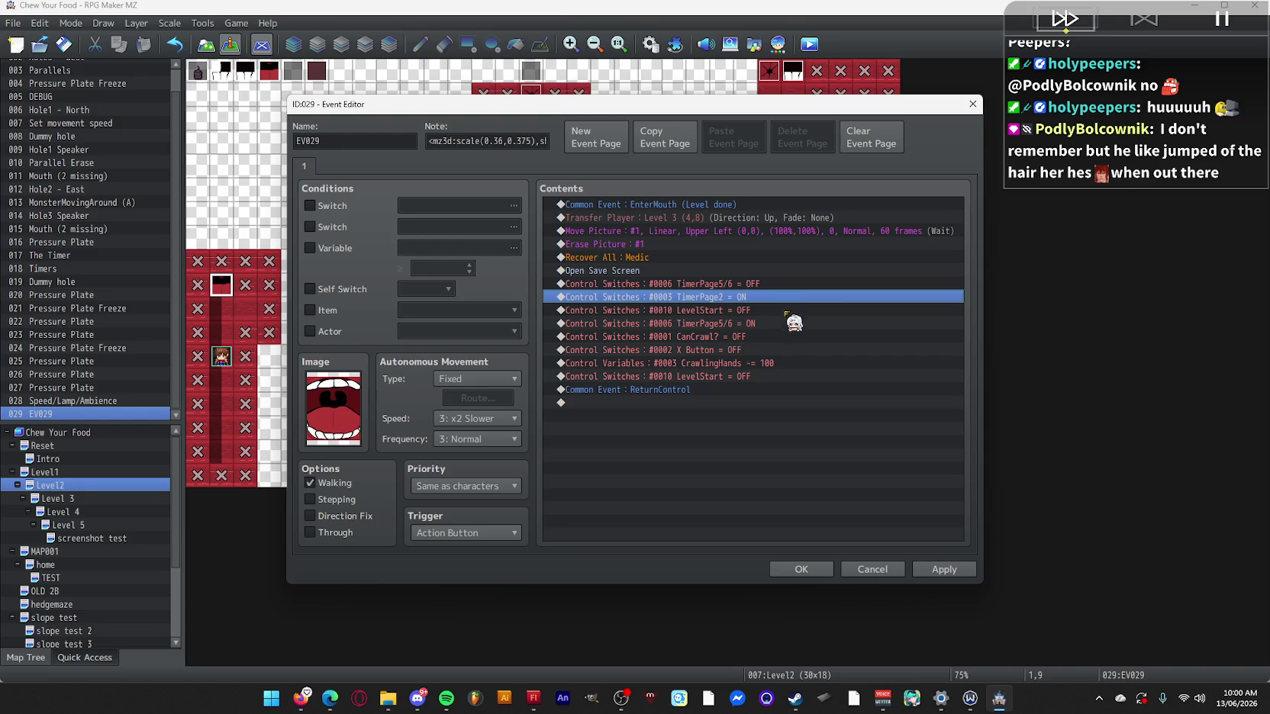
pyautogui.click(785, 350)
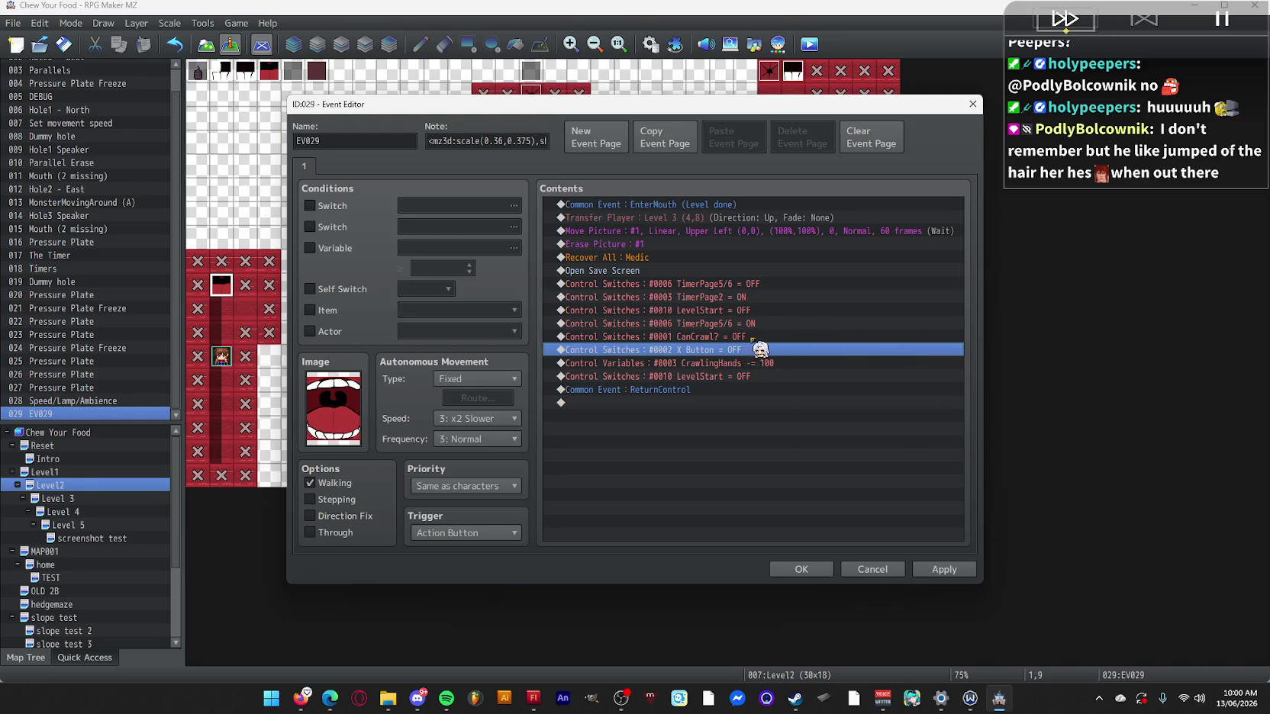
pyautogui.click(752, 340)
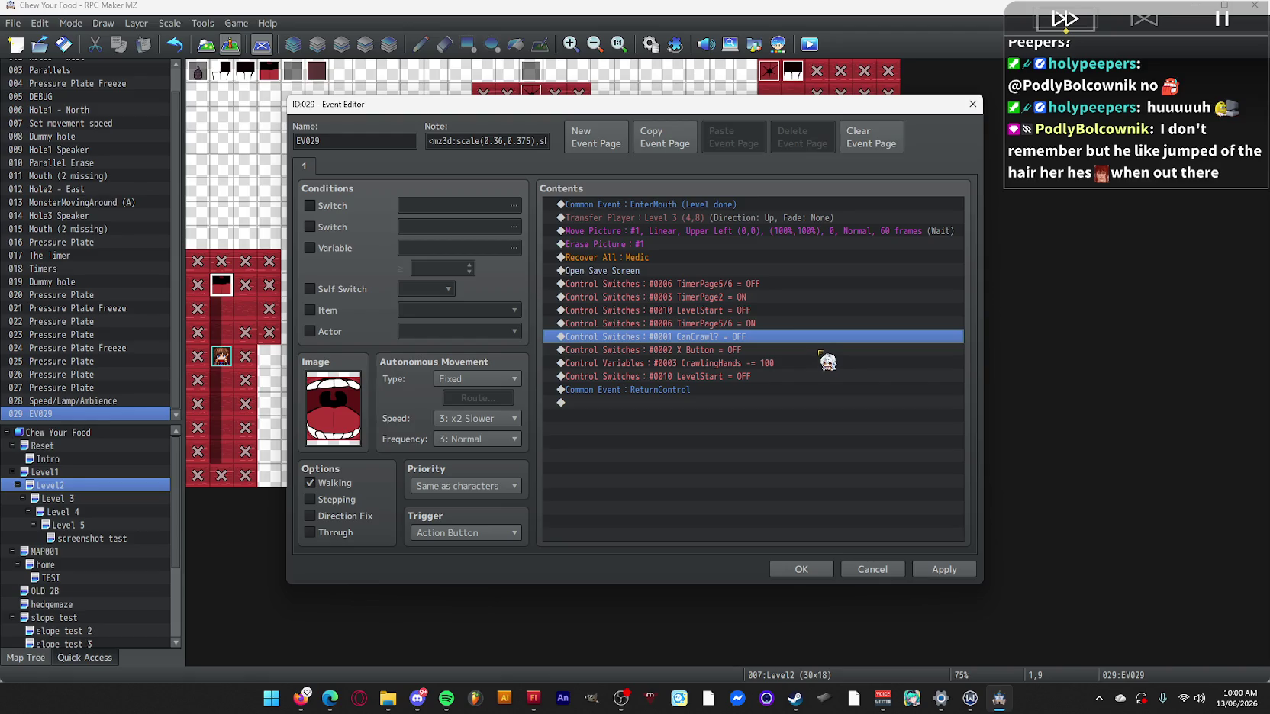
pyautogui.press('Delete')
pyautogui.press('Delete')
pyautogui.press('Delete')
pyautogui.click(809, 574)
pyautogui.click(809, 44)
pyautogui.click(618, 374)
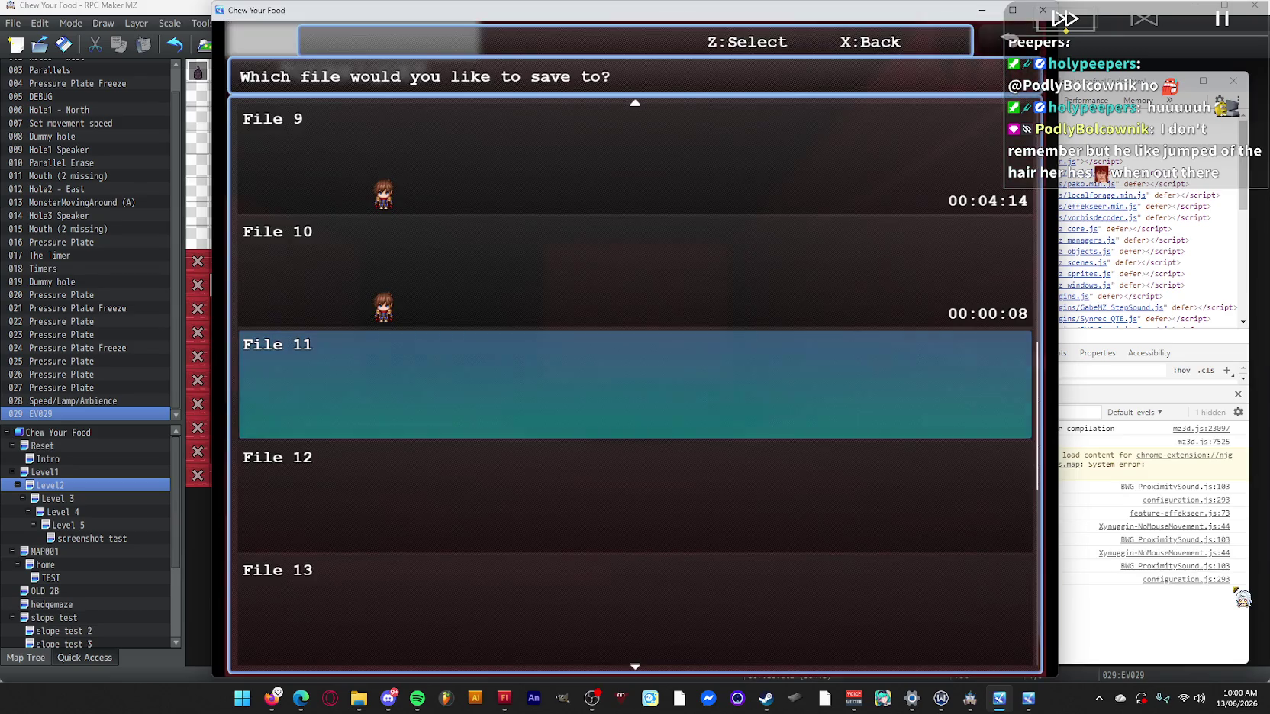
# Back out of the save screen, walk up to the cracked wall, and end the playtest.
pyautogui.press('Escape')
pyautogui.press('Left')
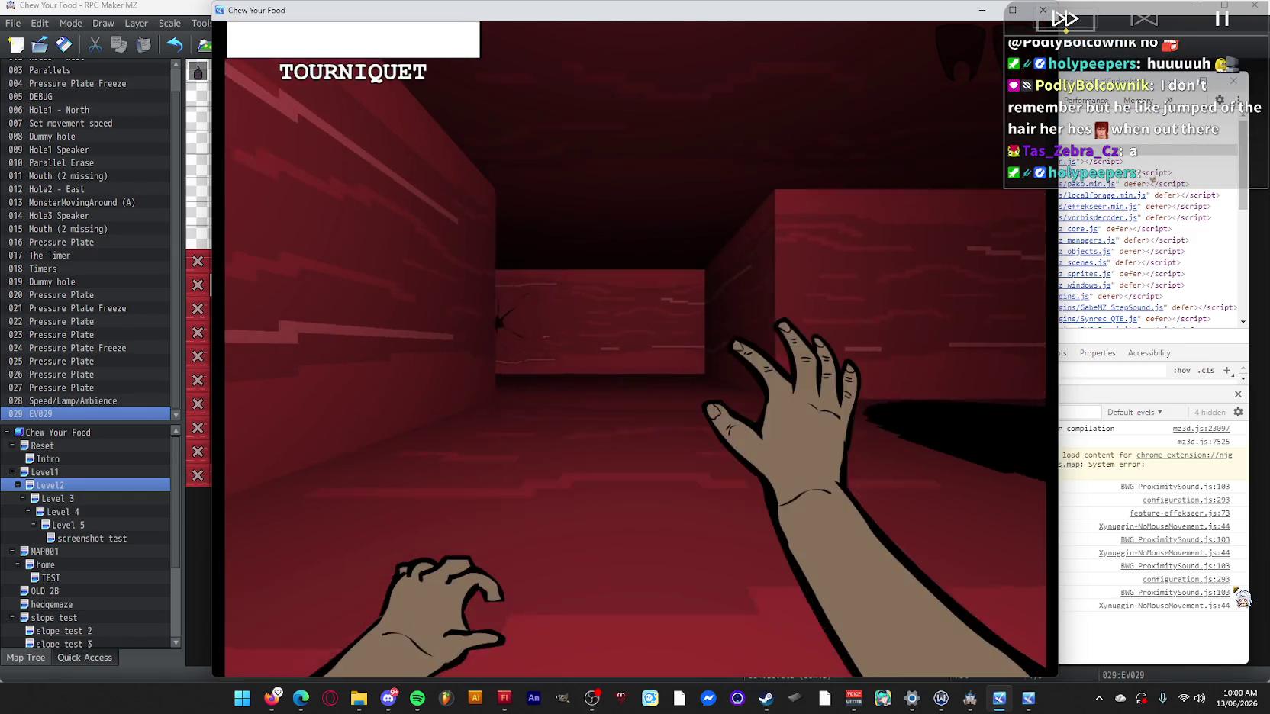
pyautogui.press('Left')
pyautogui.press('Left')
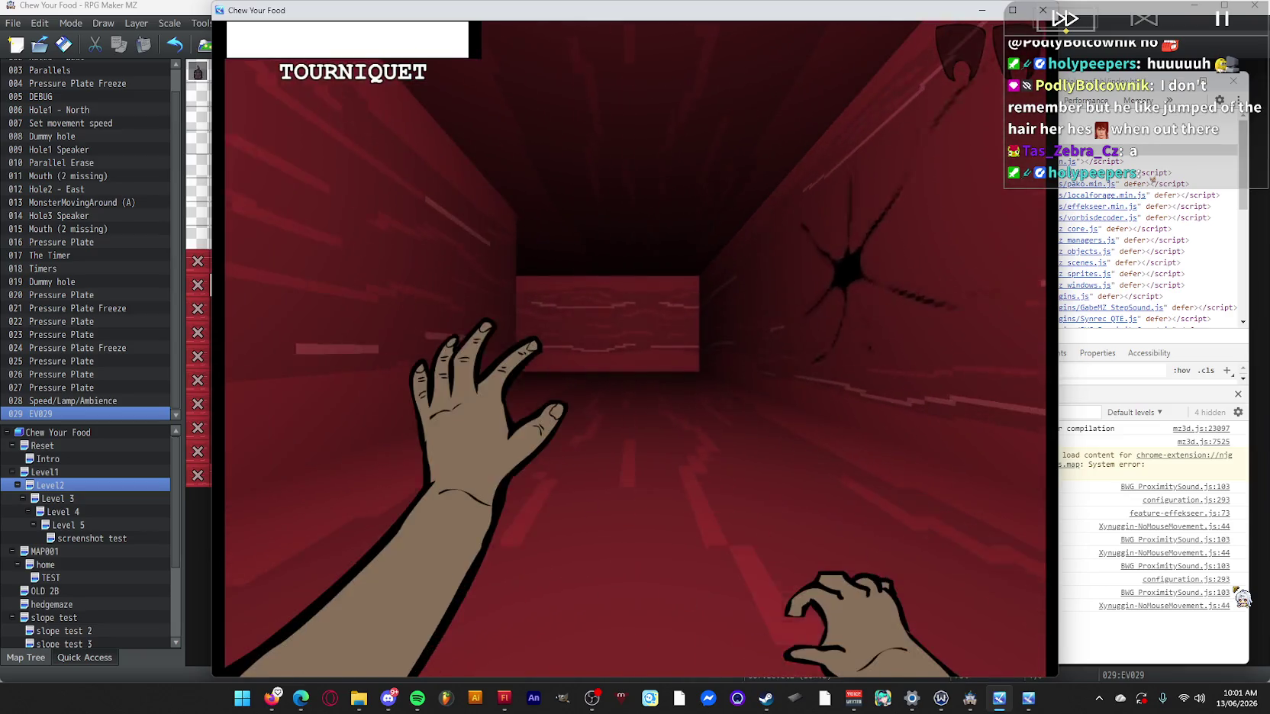
pyautogui.press('Right')
pyautogui.press('Up')
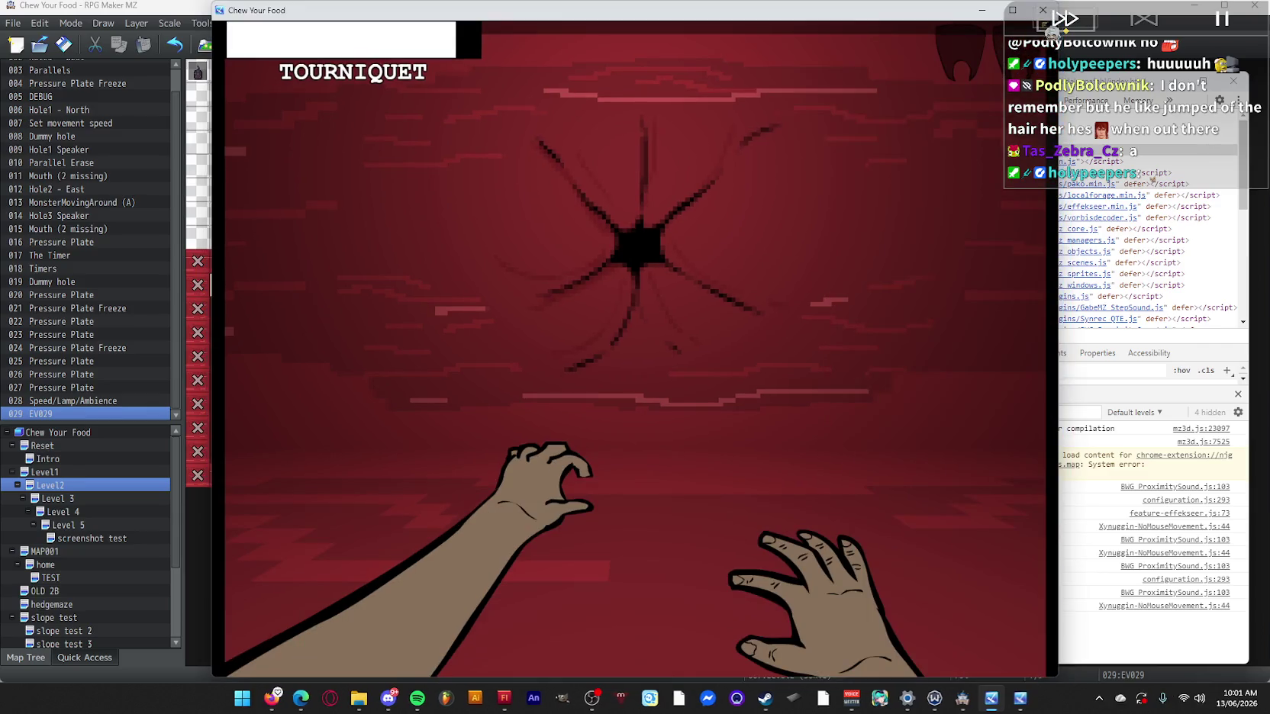
pyautogui.click(1042, 10)
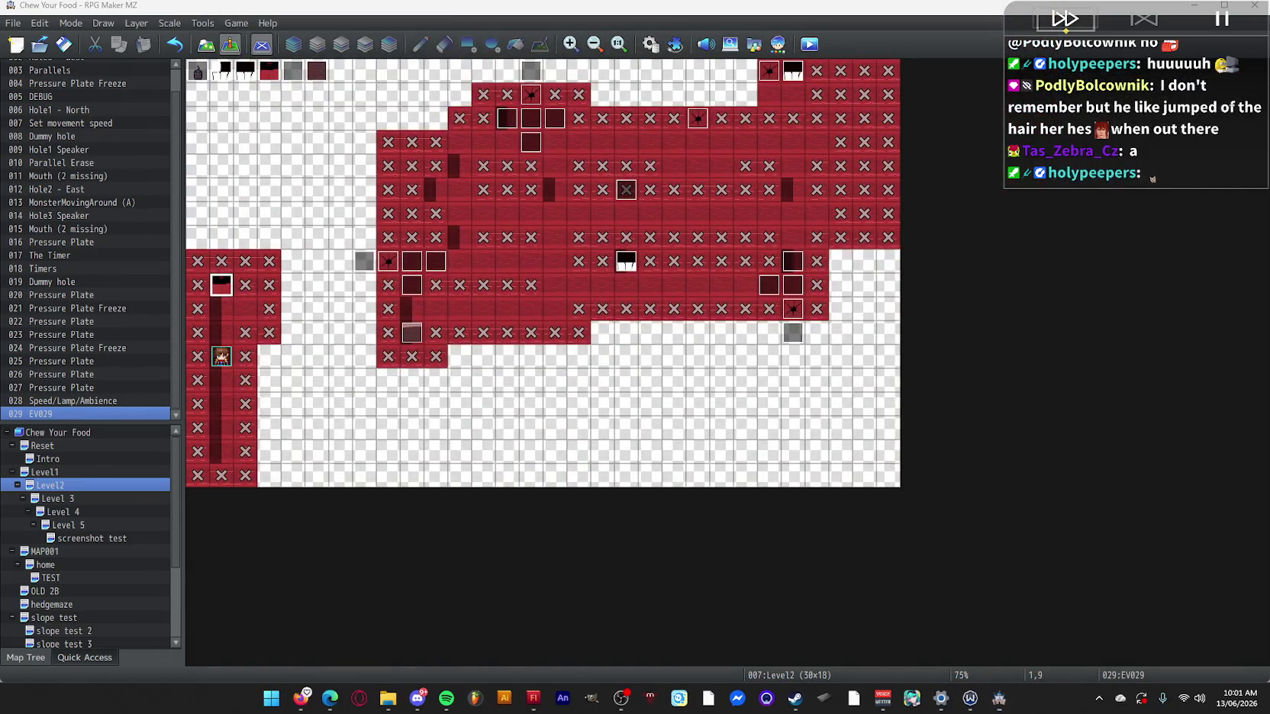
# Open YouTube in a new Firefox tab and search for 'ishowspeed pants fall off'.
pyautogui.hotkey('alt', 'Tab')
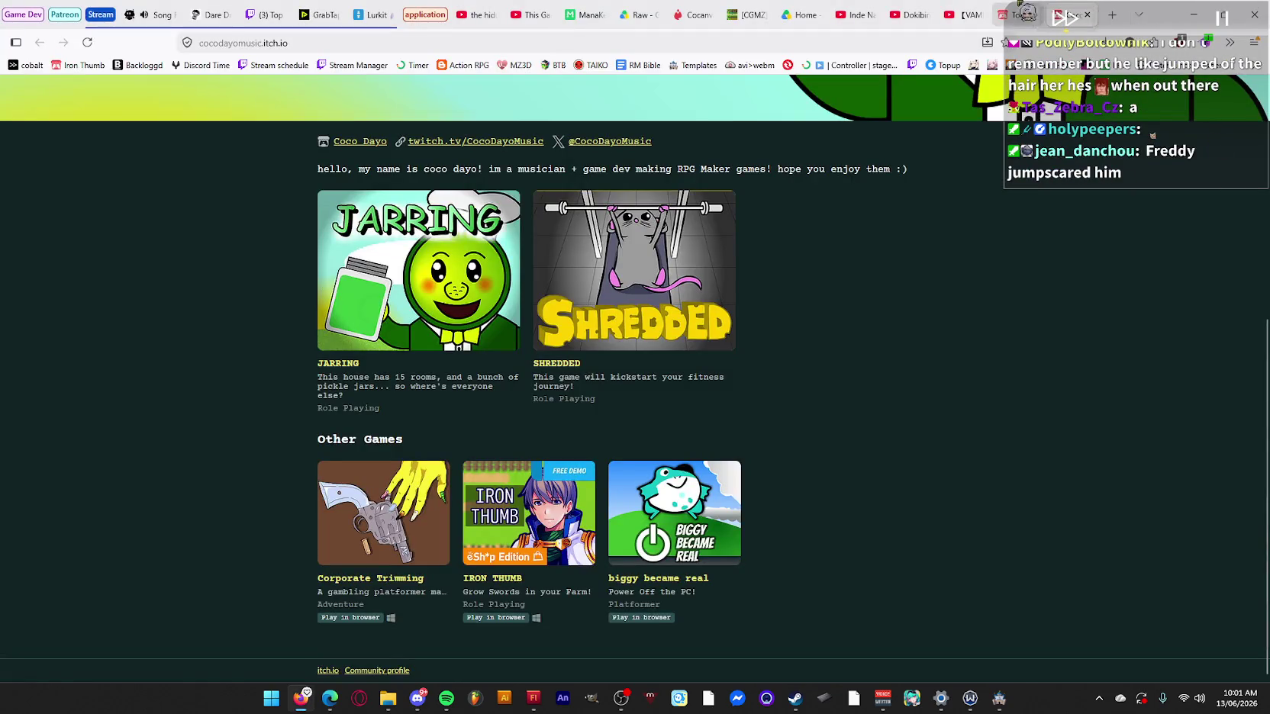
pyautogui.click(1112, 14)
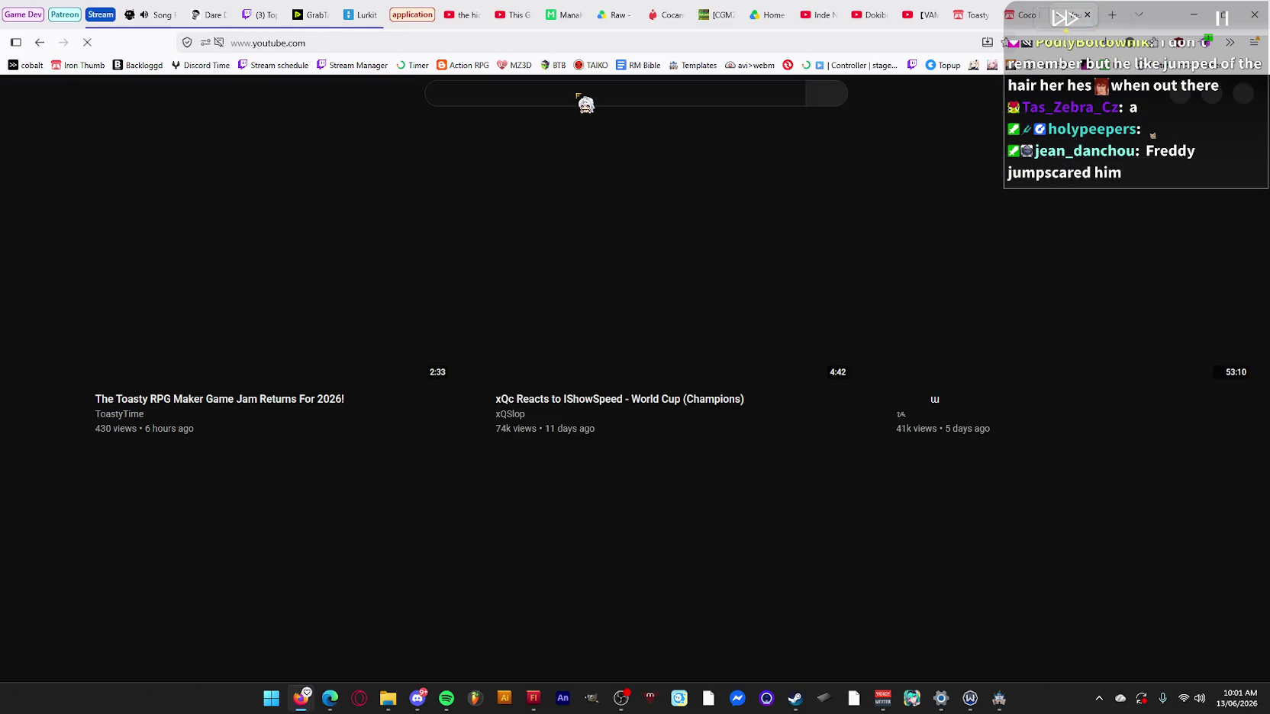
pyautogui.click(576, 93)
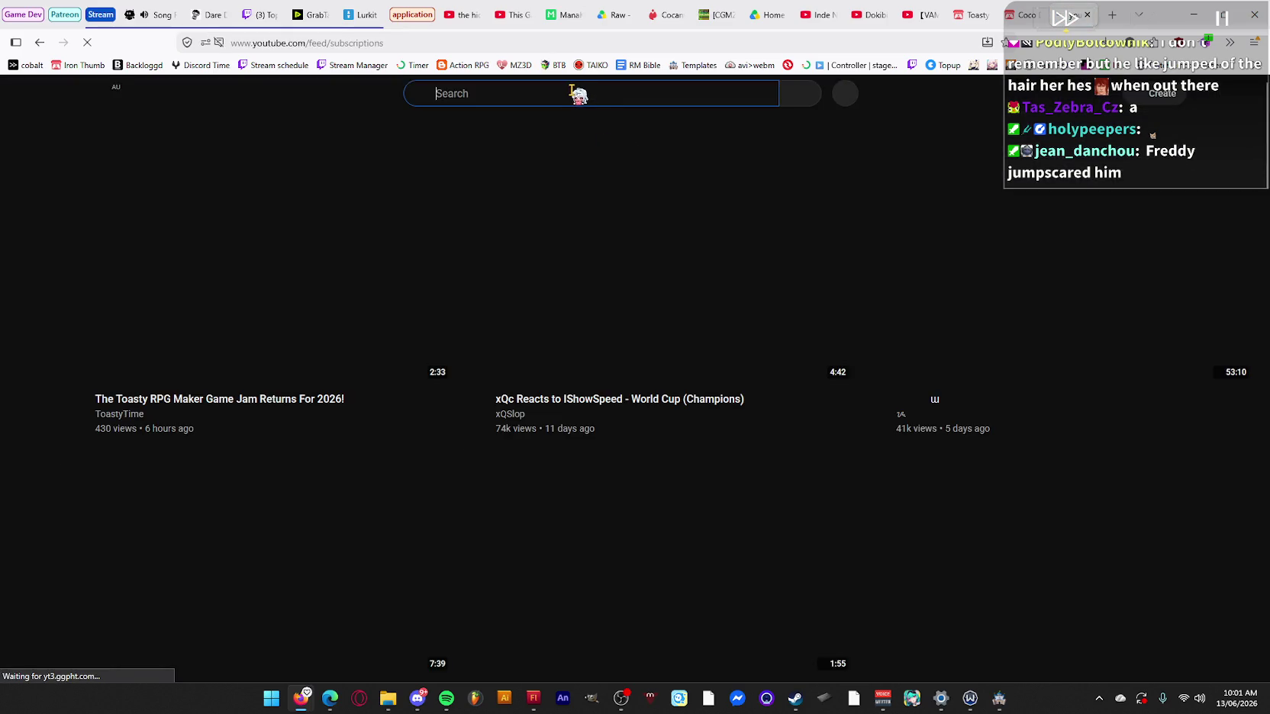
pyautogui.click(567, 93)
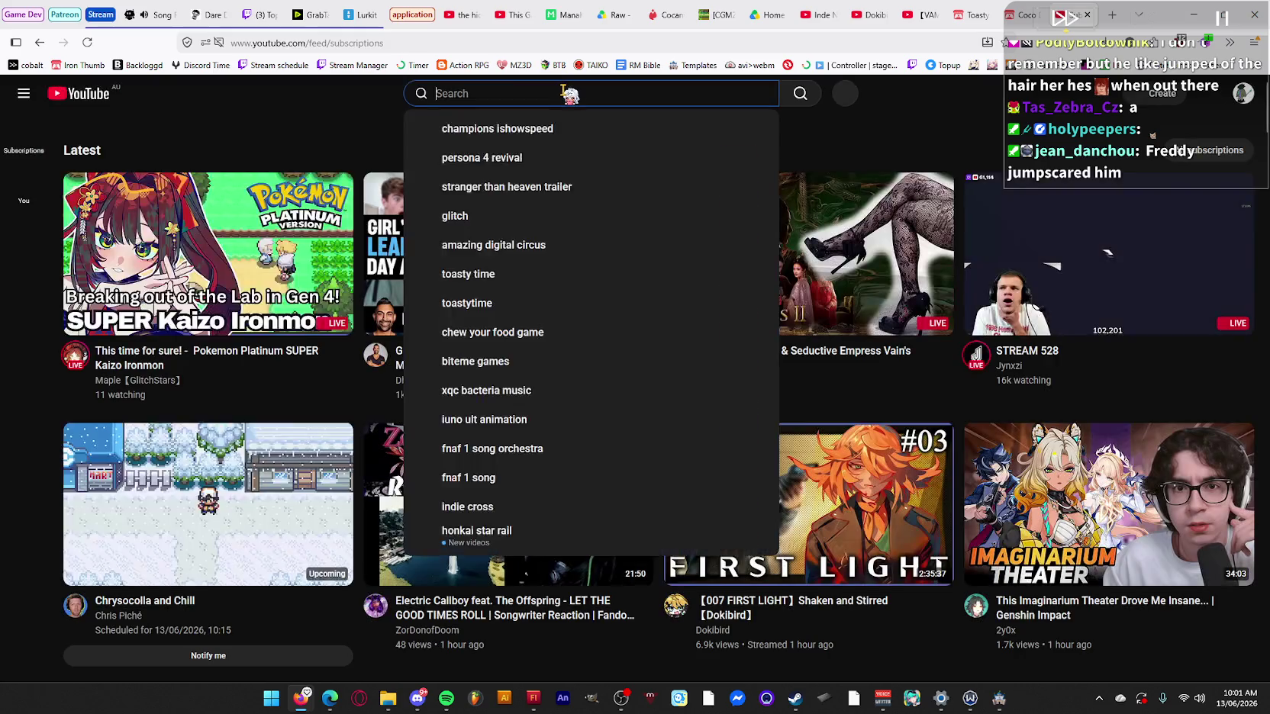
pyautogui.write('ishowspeed ')
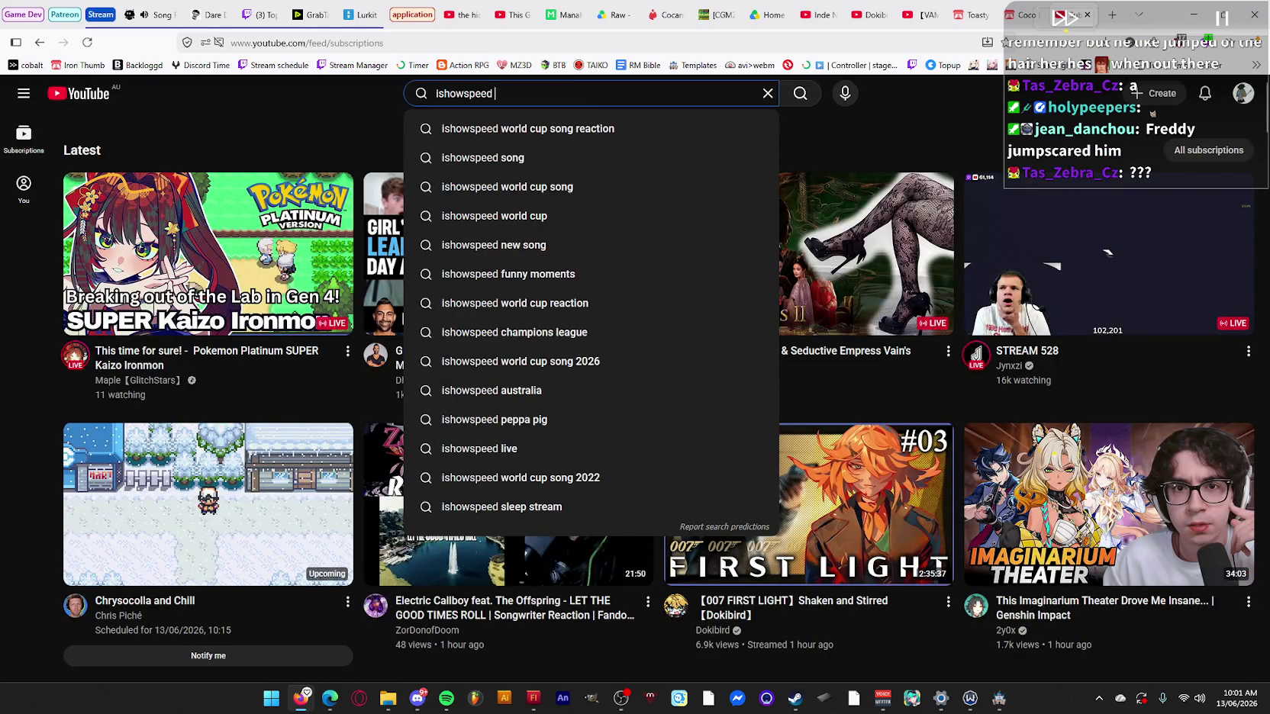
pyautogui.write('chair')
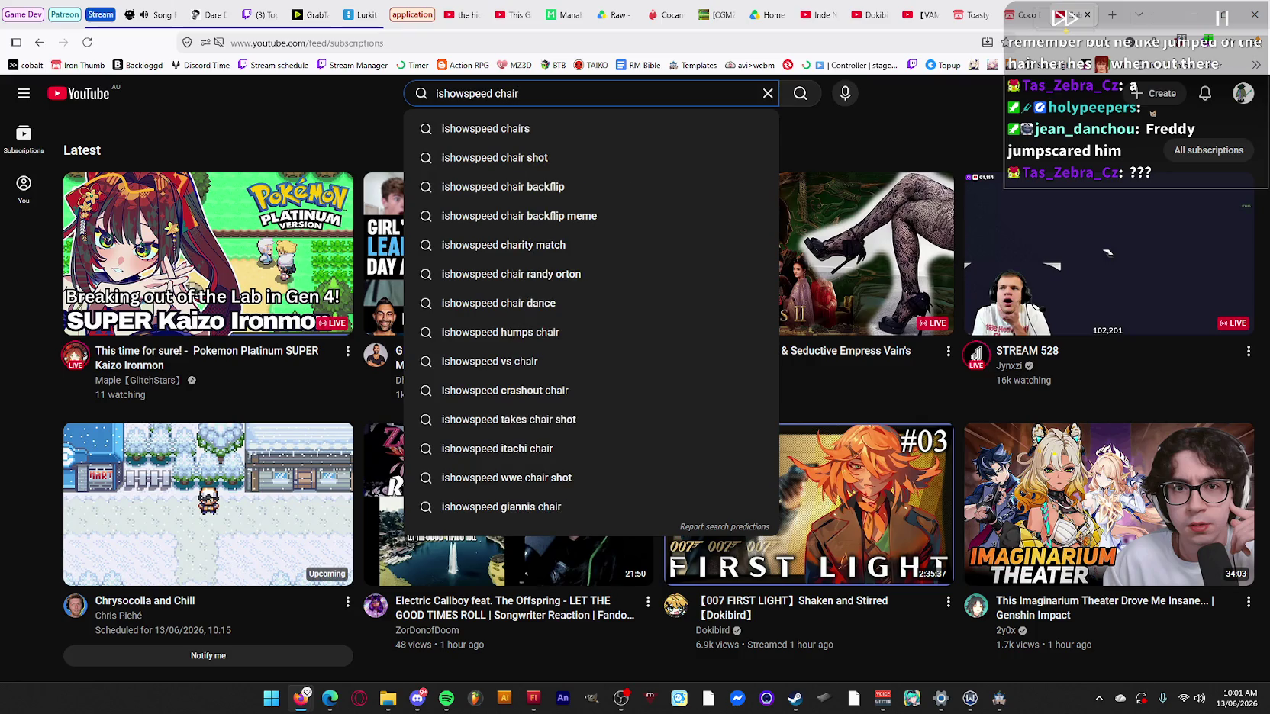
pyautogui.press('BackSpace')
pyautogui.press('BackSpace')
pyautogui.press('BackSpace')
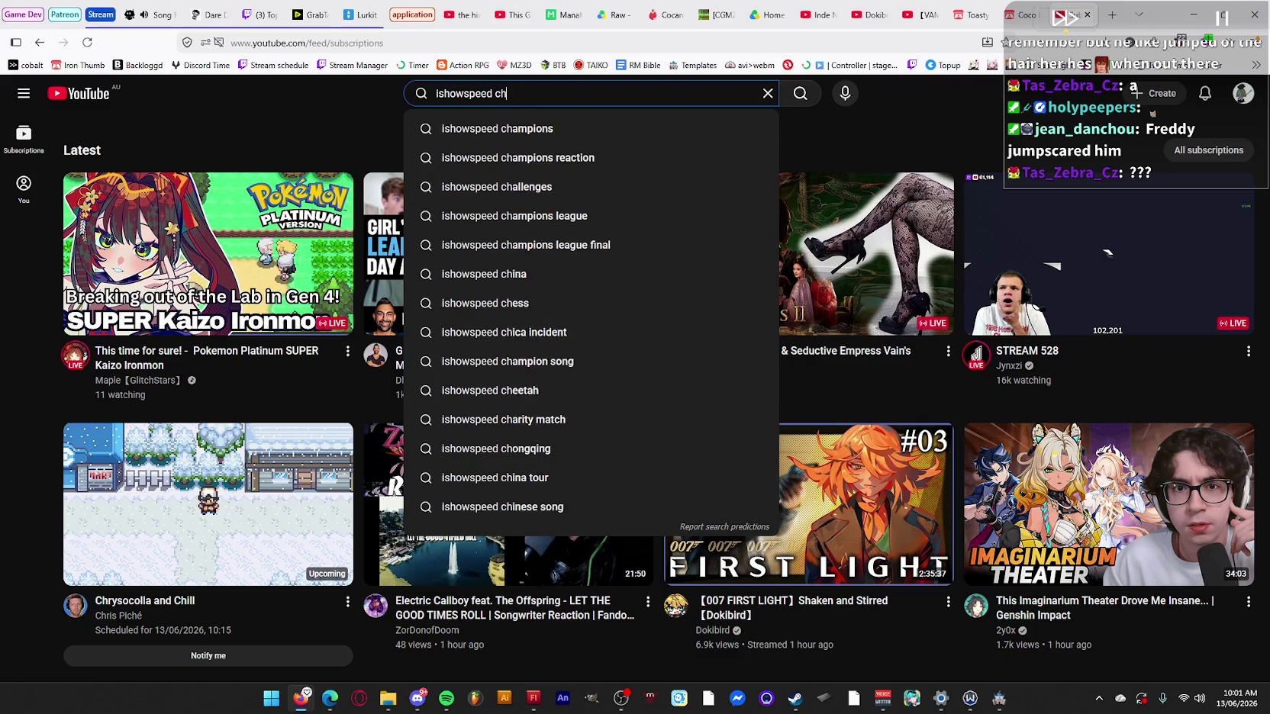
pyautogui.write('pants')
pyautogui.press('Down')
pyautogui.press('Return')
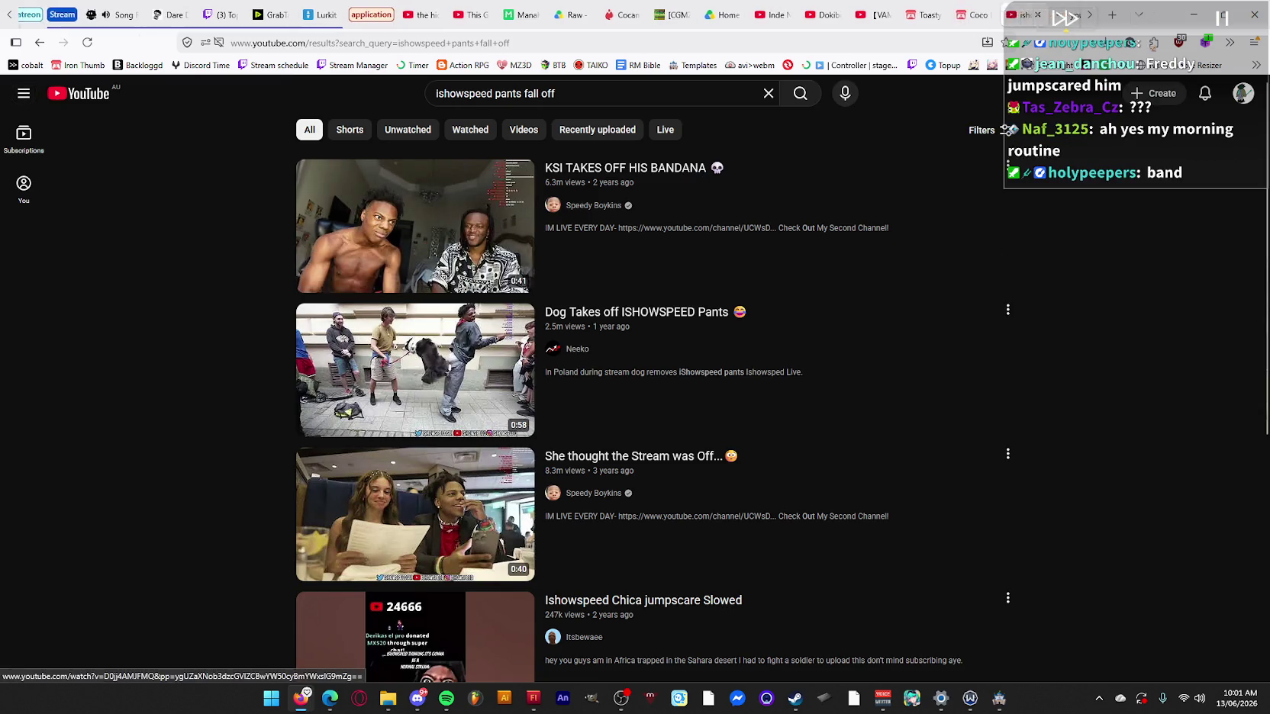
# Glance at the Nightbot song request queue, then return to the KSI bandana video.
pyautogui.click(160, 14)
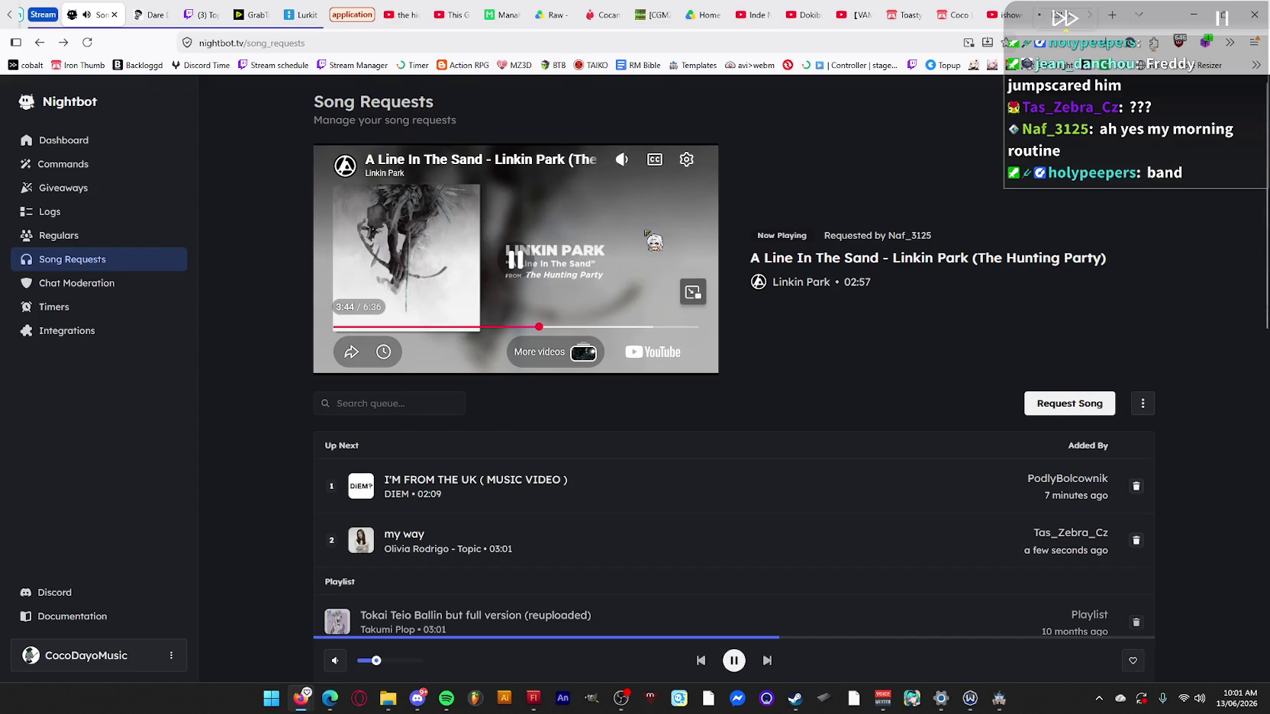
pyautogui.click(1072, 14)
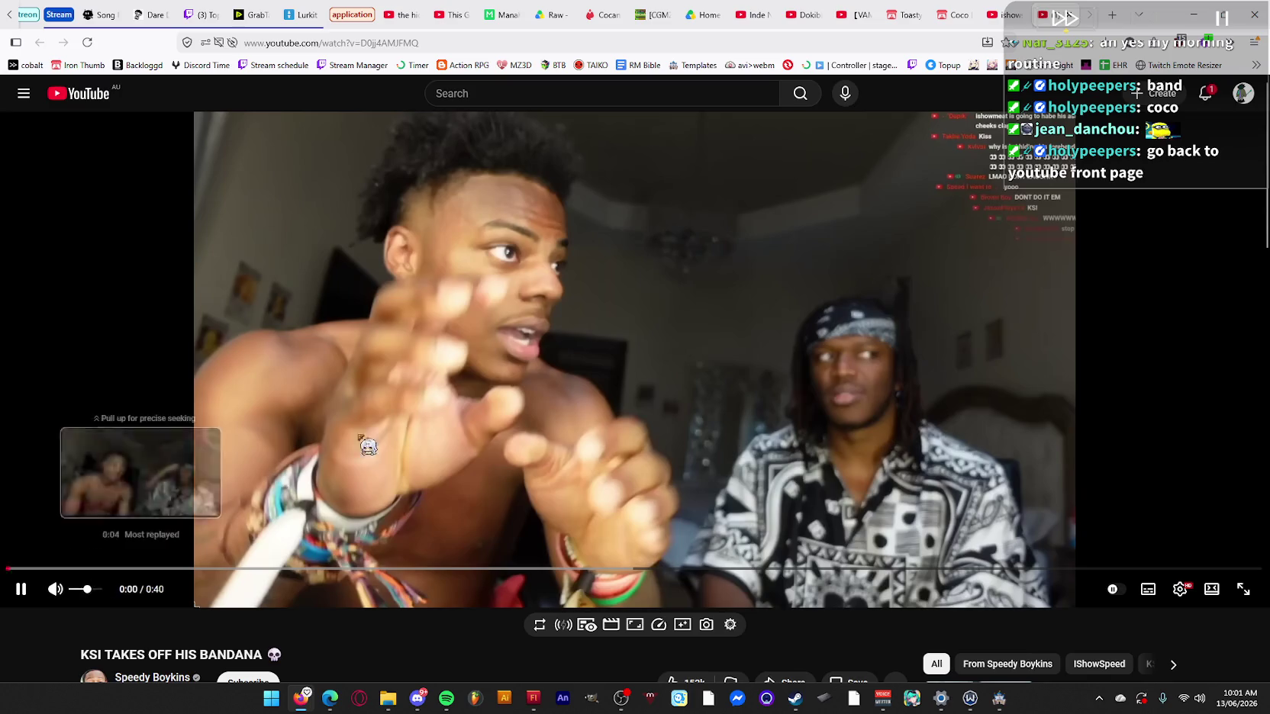
# Play the KSI bandana clip through, check notifications, then go back to the search results.
pyautogui.click(21, 589)
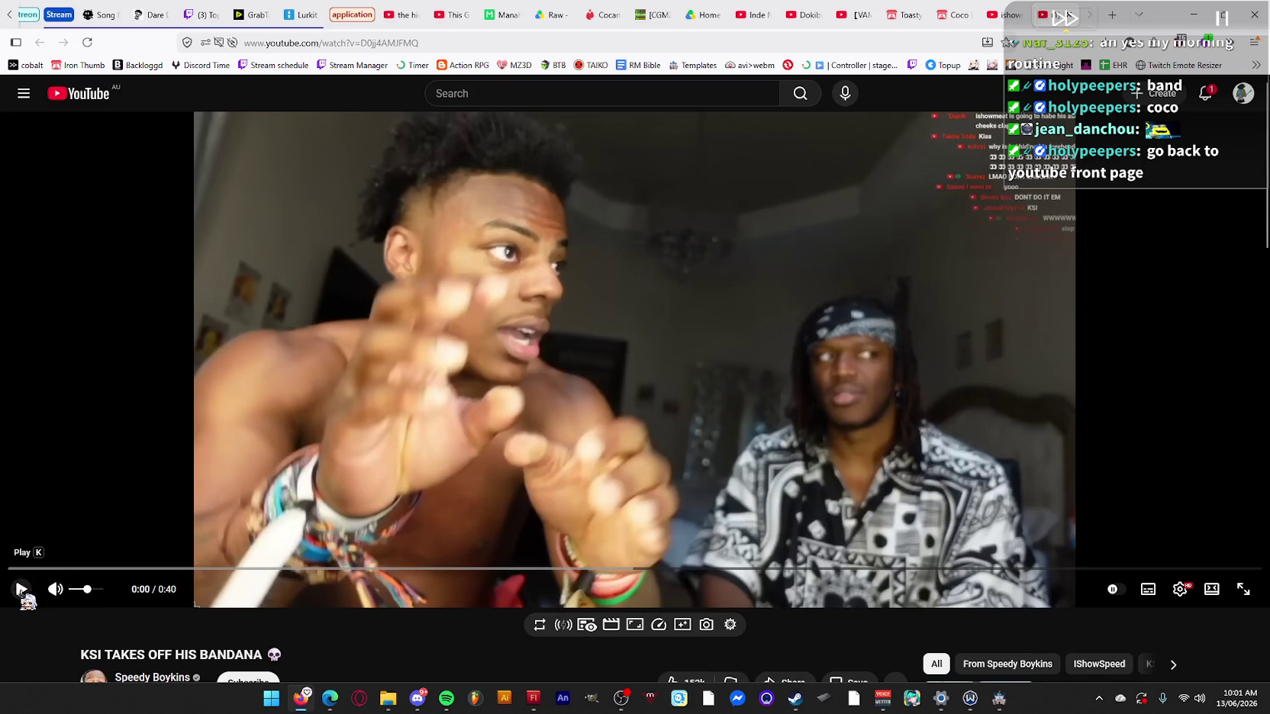
pyautogui.click(20, 589)
pyautogui.click(950, 394)
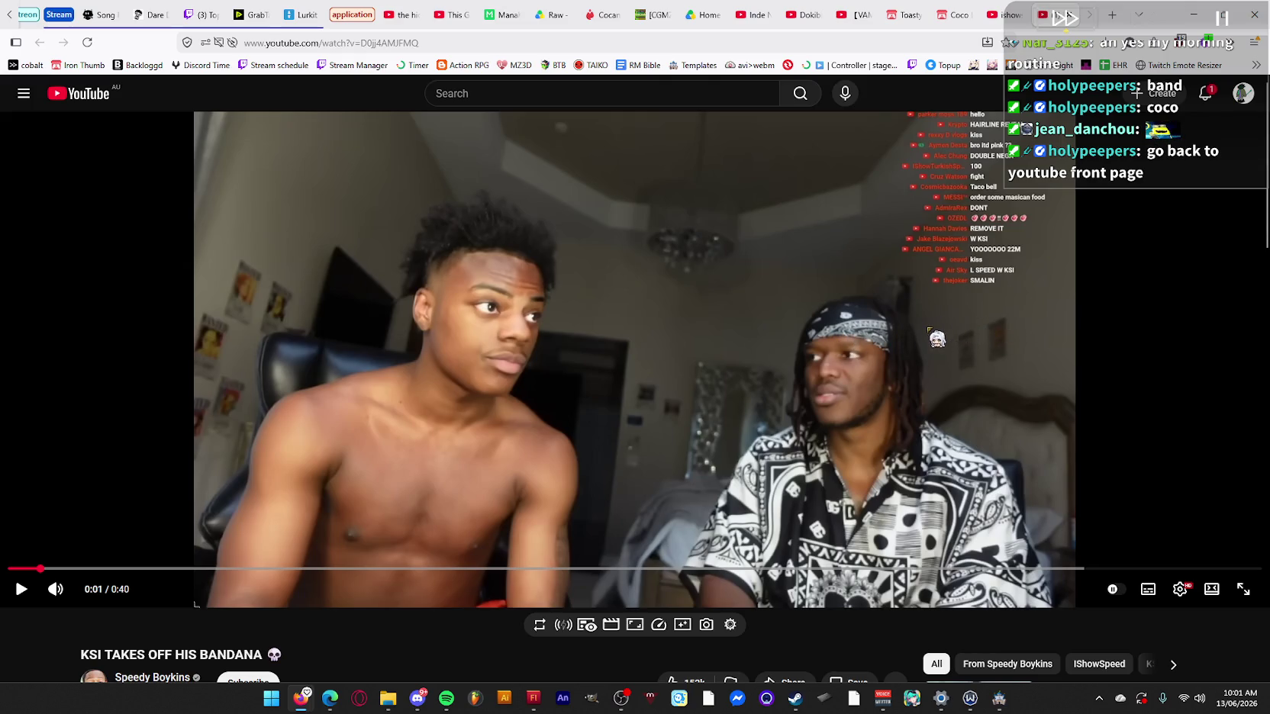
pyautogui.click(934, 355)
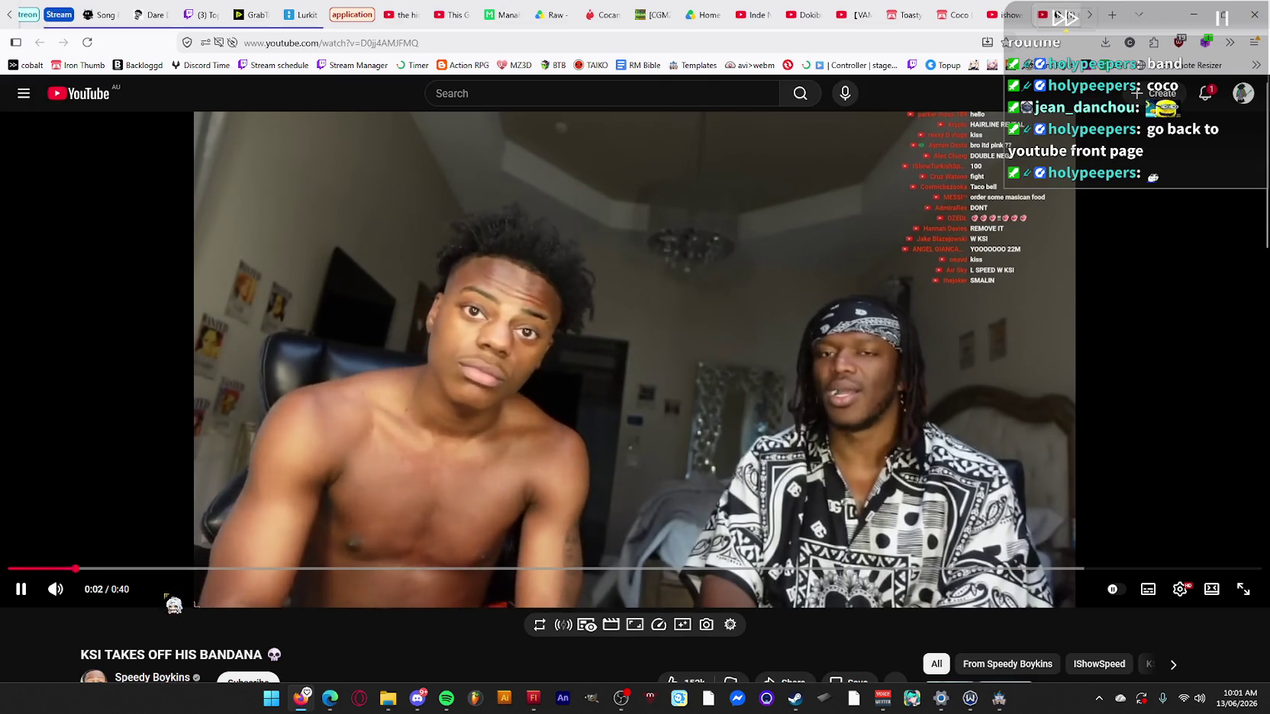
pyautogui.moveTo(92, 592)
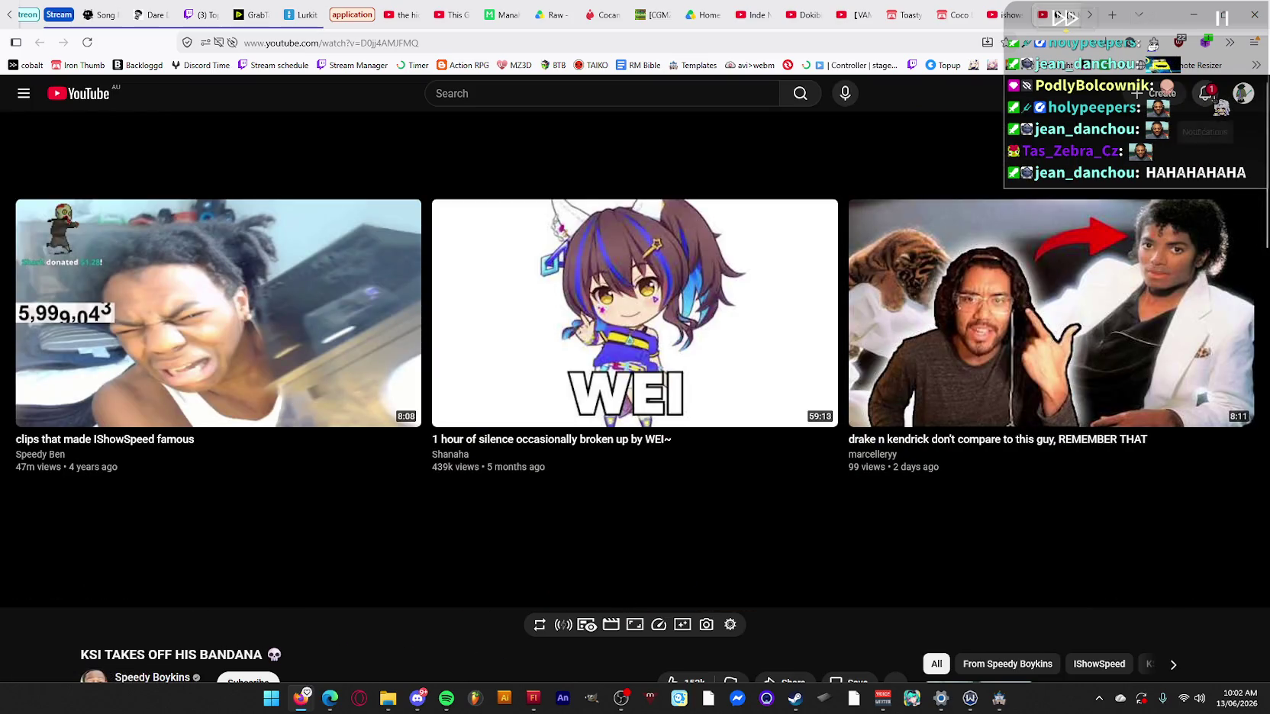
pyautogui.click(1206, 96)
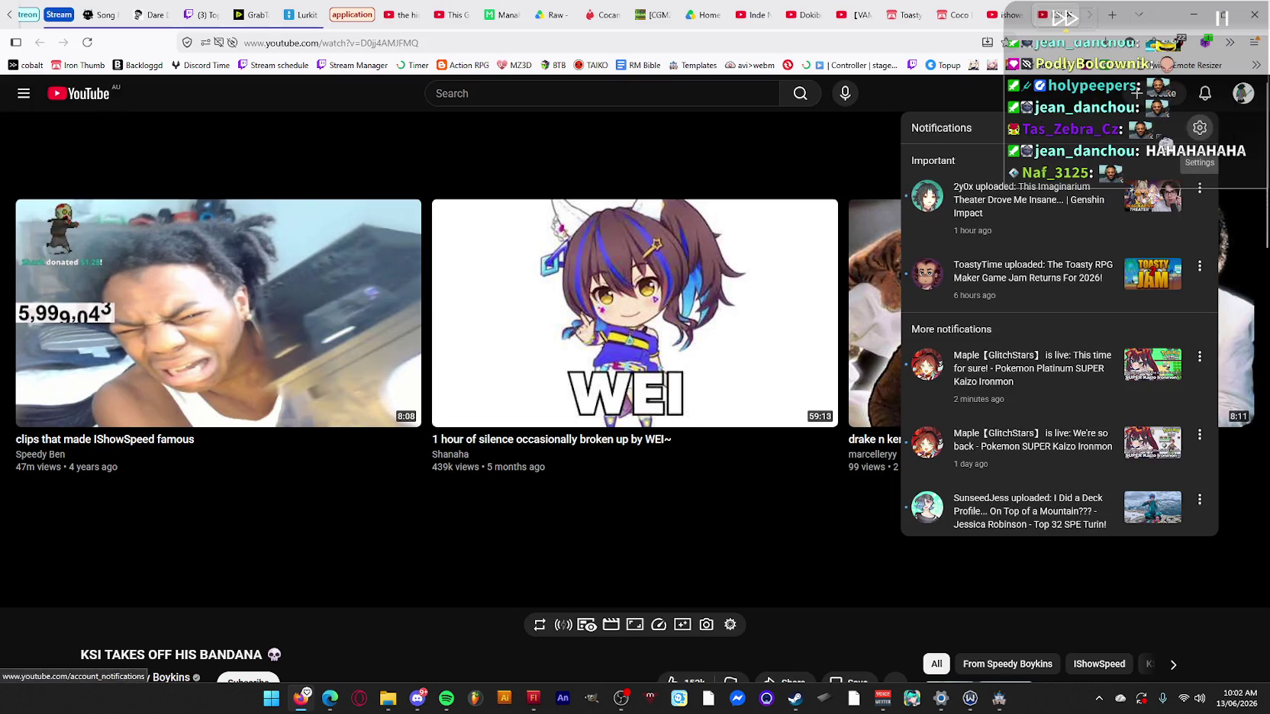
pyautogui.hotkey('alt', 'Left')
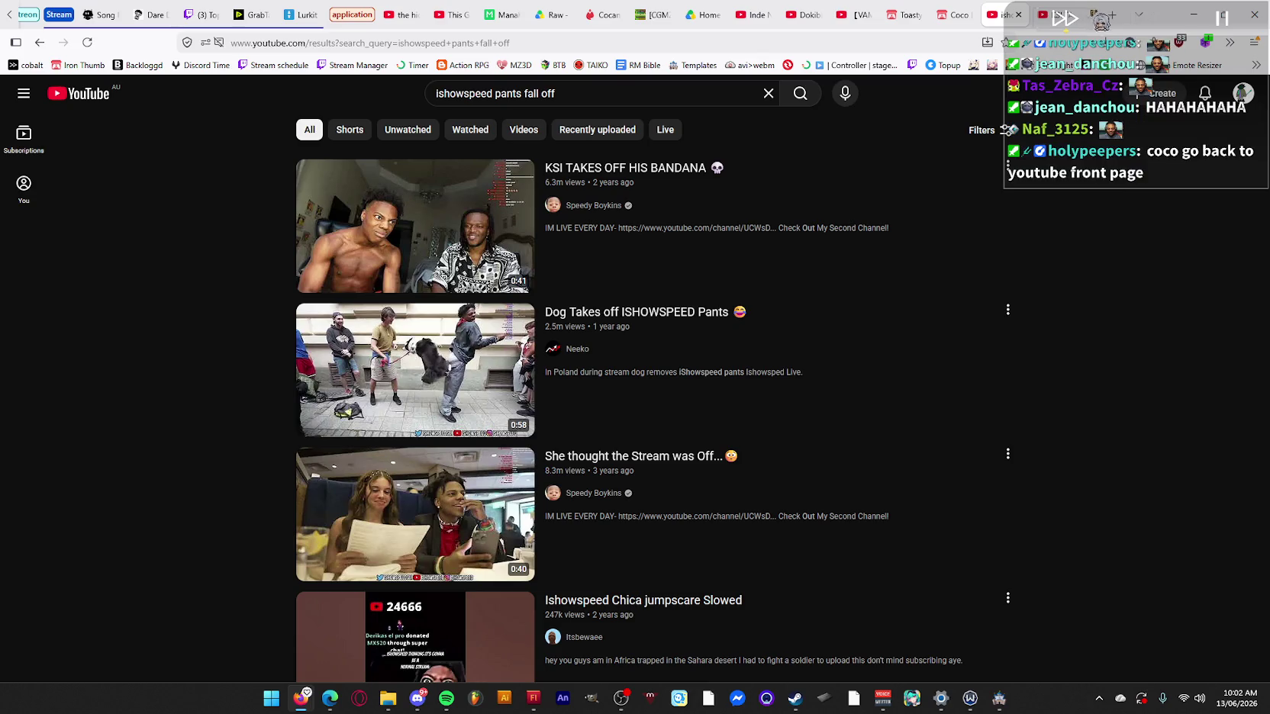
# Open the Dog Takes off ISHOWSPEED Pants video and replay it from 0:15.
pyautogui.click(1090, 15)
pyautogui.click(1068, 17)
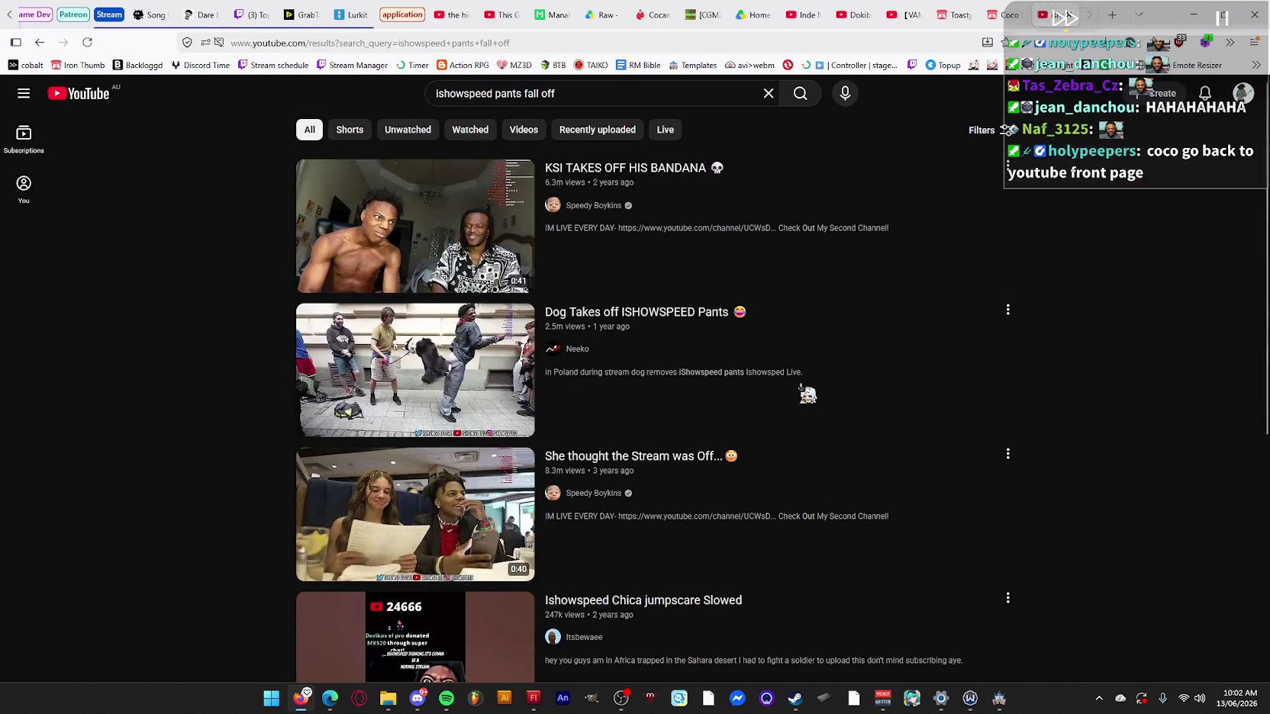
pyautogui.moveTo(681, 345)
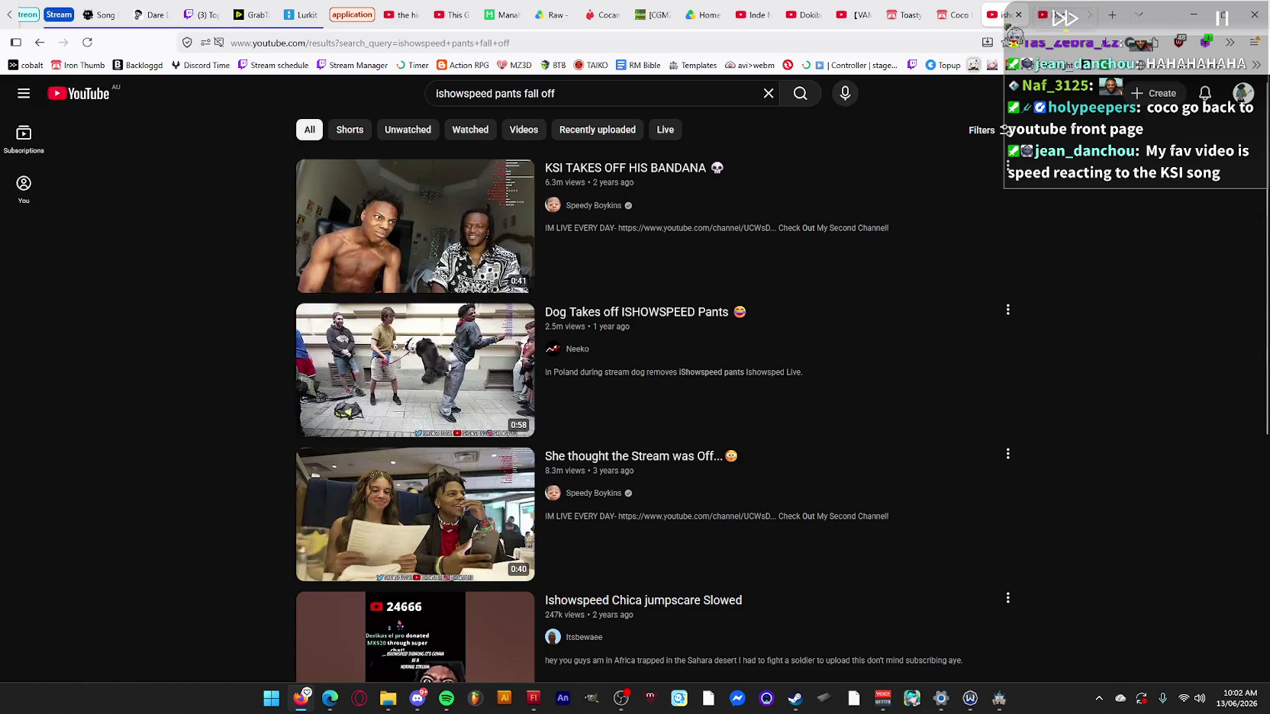
pyautogui.click(657, 405)
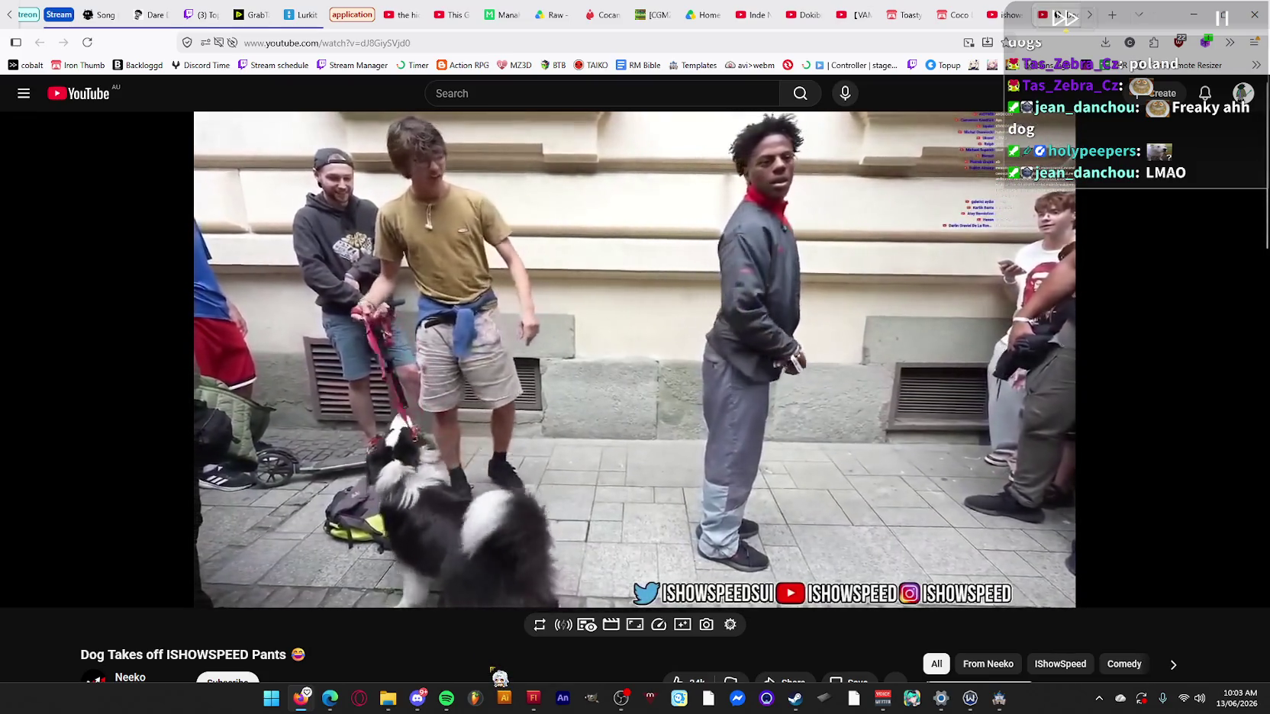
pyautogui.press('space')
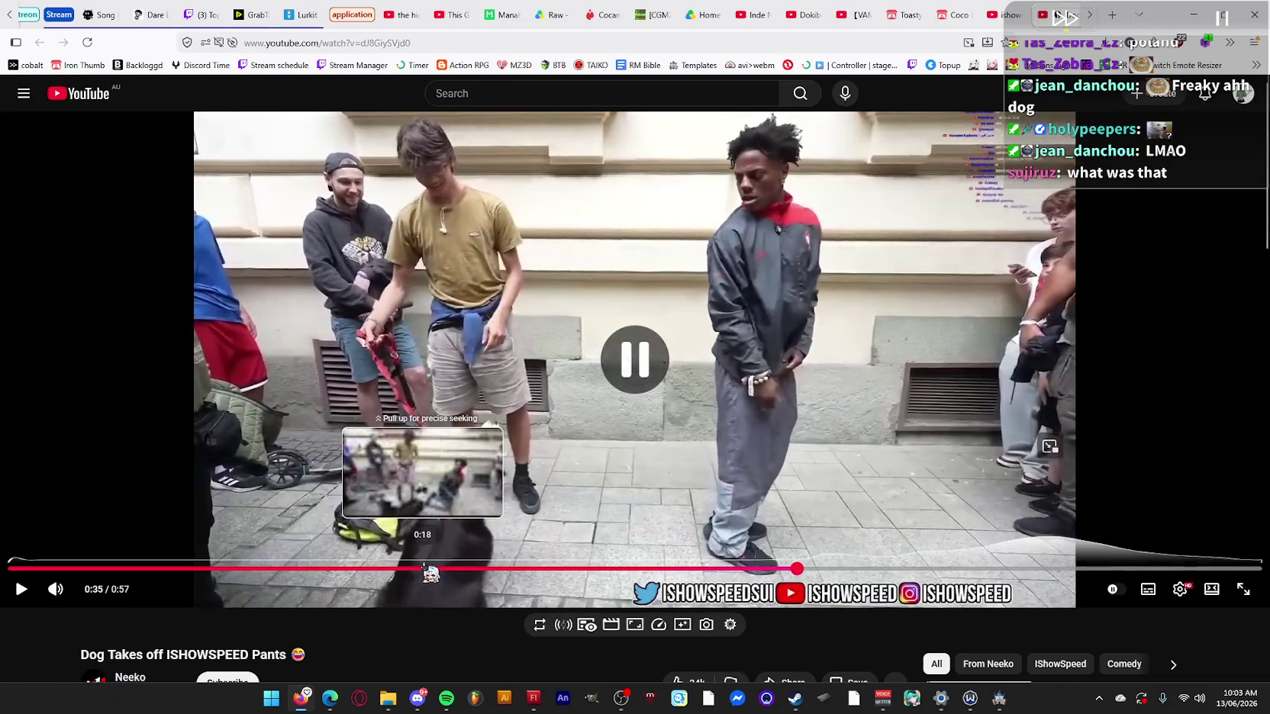
pyautogui.click(344, 568)
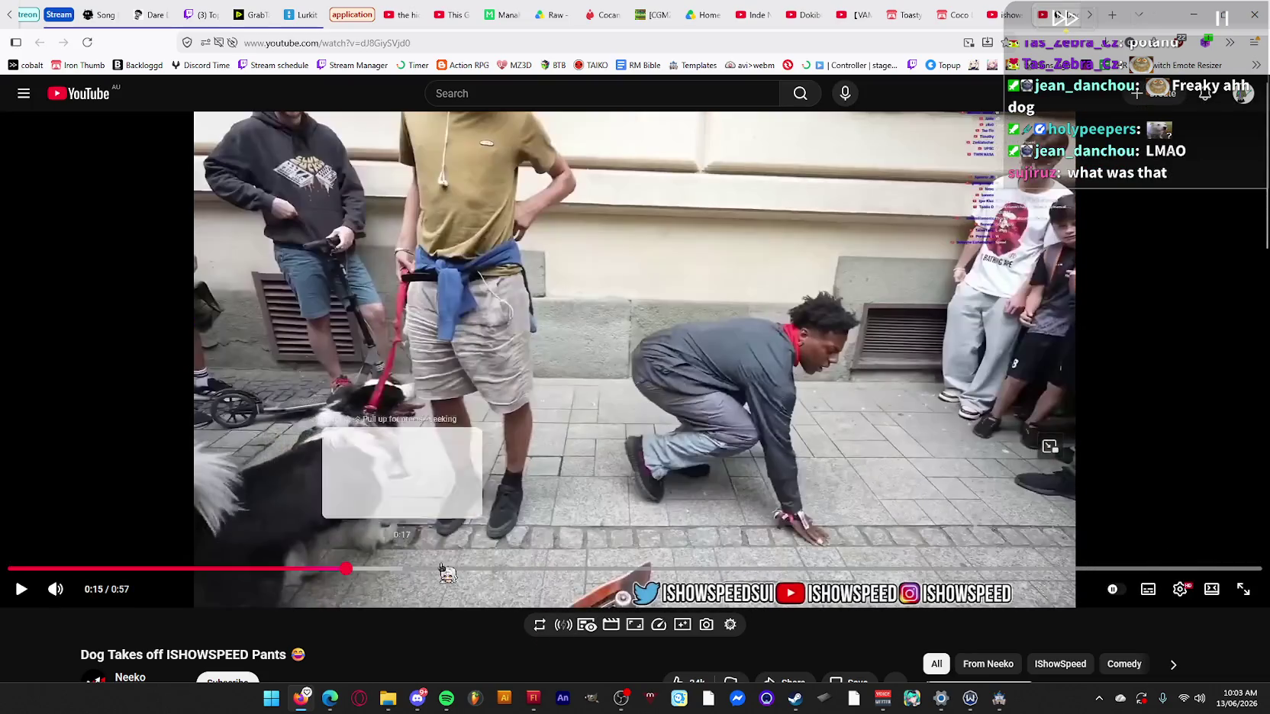
pyautogui.click(23, 591)
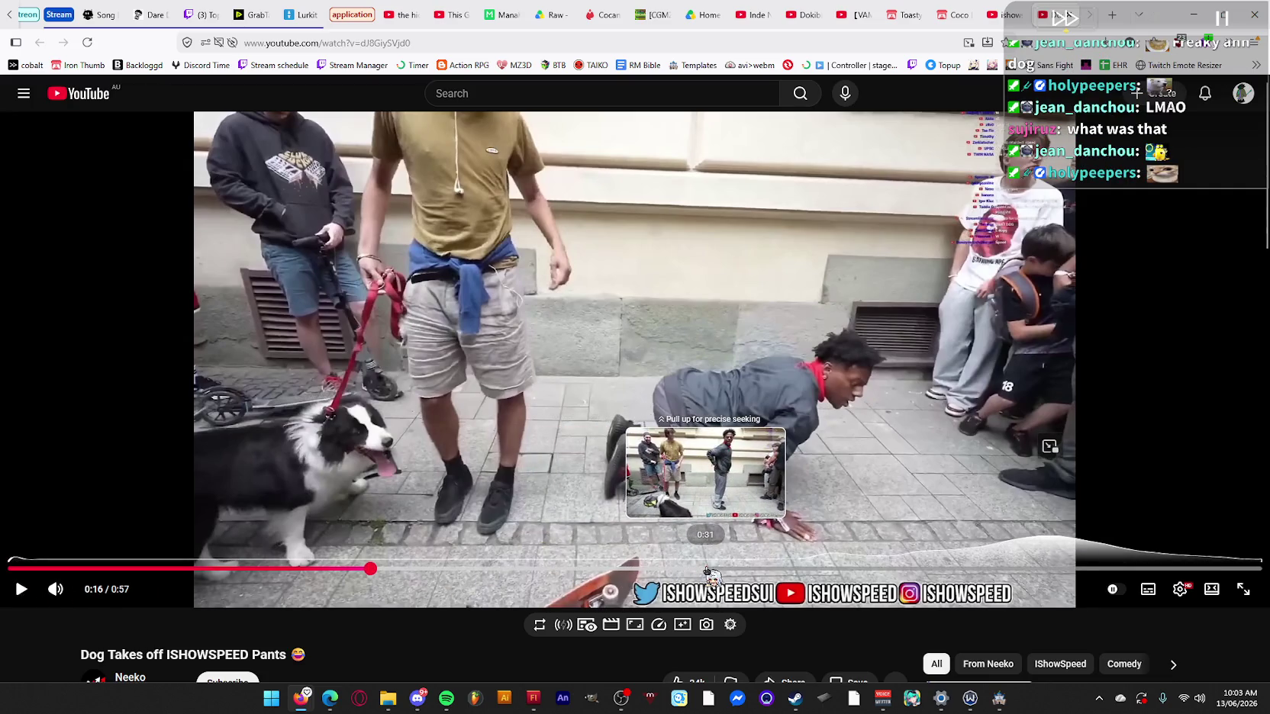
# Skip the dog video ahead to 0:31, toggle subtitles and dismiss the MrBeast overlay.
pyautogui.moveTo(706, 571); pyautogui.dragTo(706, 571)
pyautogui.press('space')
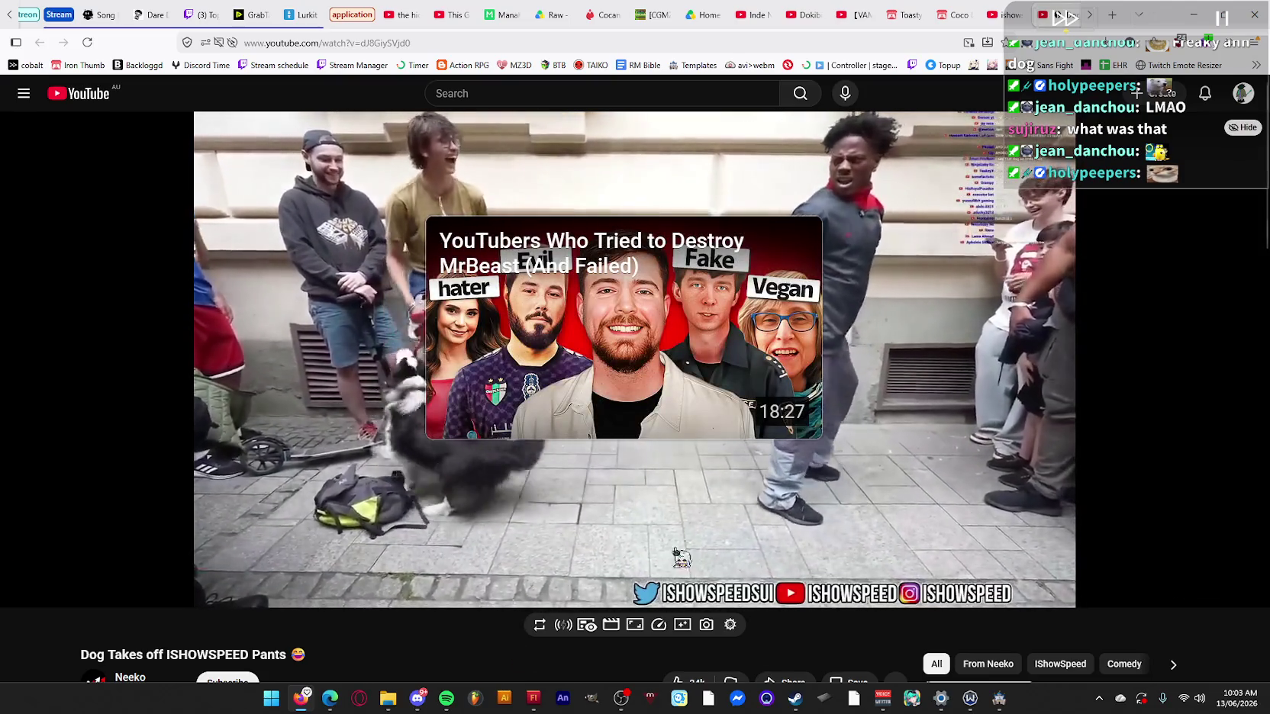
pyautogui.press('space')
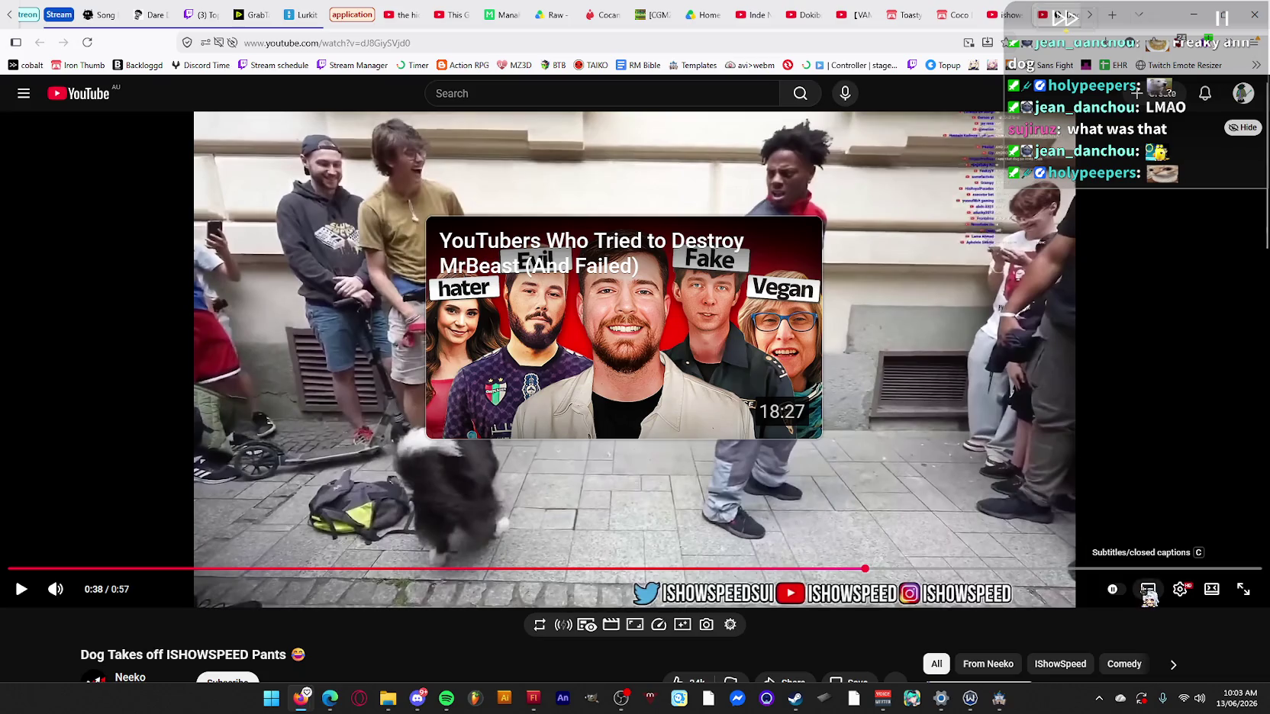
pyautogui.click(1148, 589)
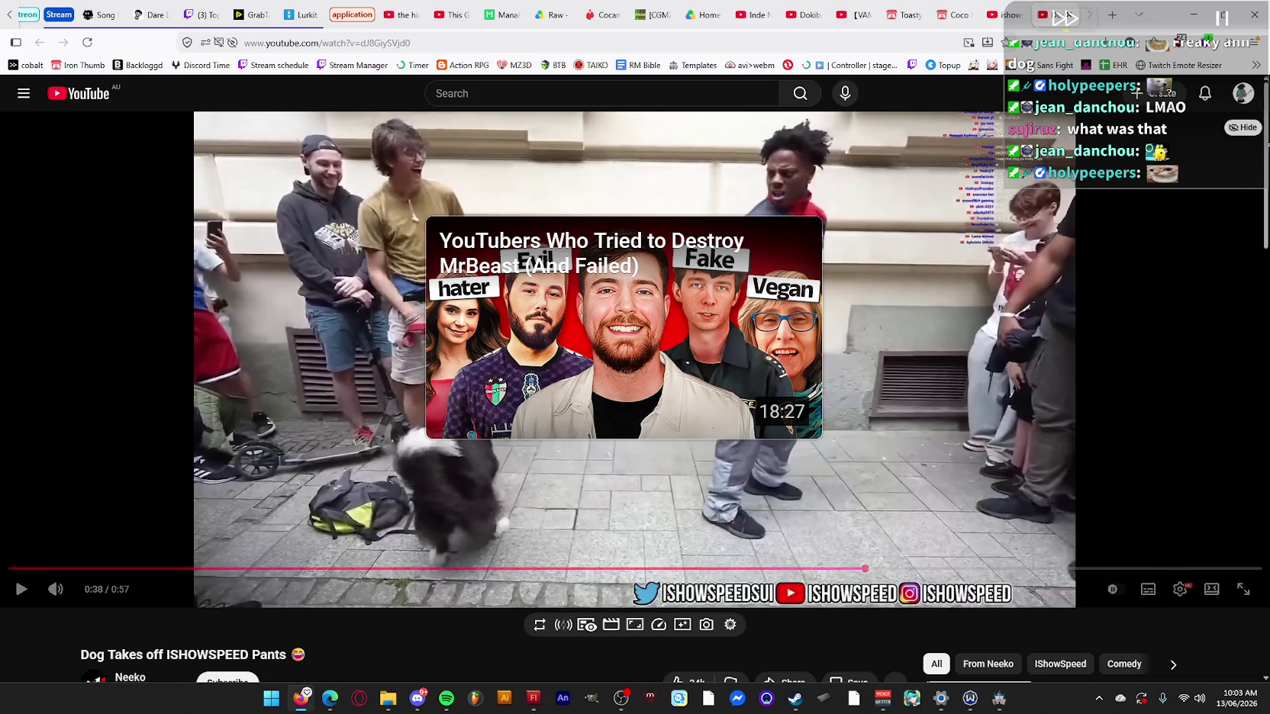
pyautogui.click(1243, 128)
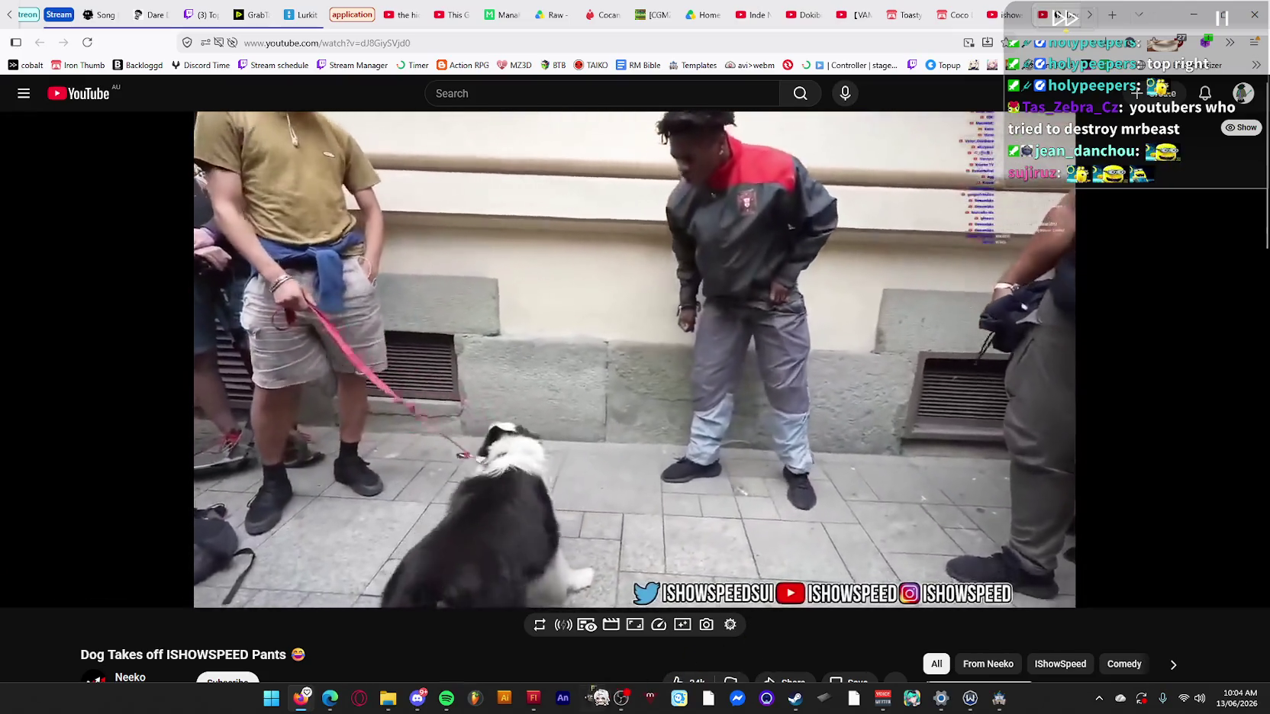
# Move the desktop pet aside, scroll the page, then close the finished video.
pyautogui.moveTo(597, 689); pyautogui.dragTo(516, 666)
pyautogui.moveTo(553, 602)
pyautogui.mouseDown()
pyautogui.moveTo(496, 627)
pyautogui.moveTo(864, 341)
pyautogui.moveTo(823, 321)
pyautogui.mouseUp()
pyautogui.scroll(-6, 538, 614)
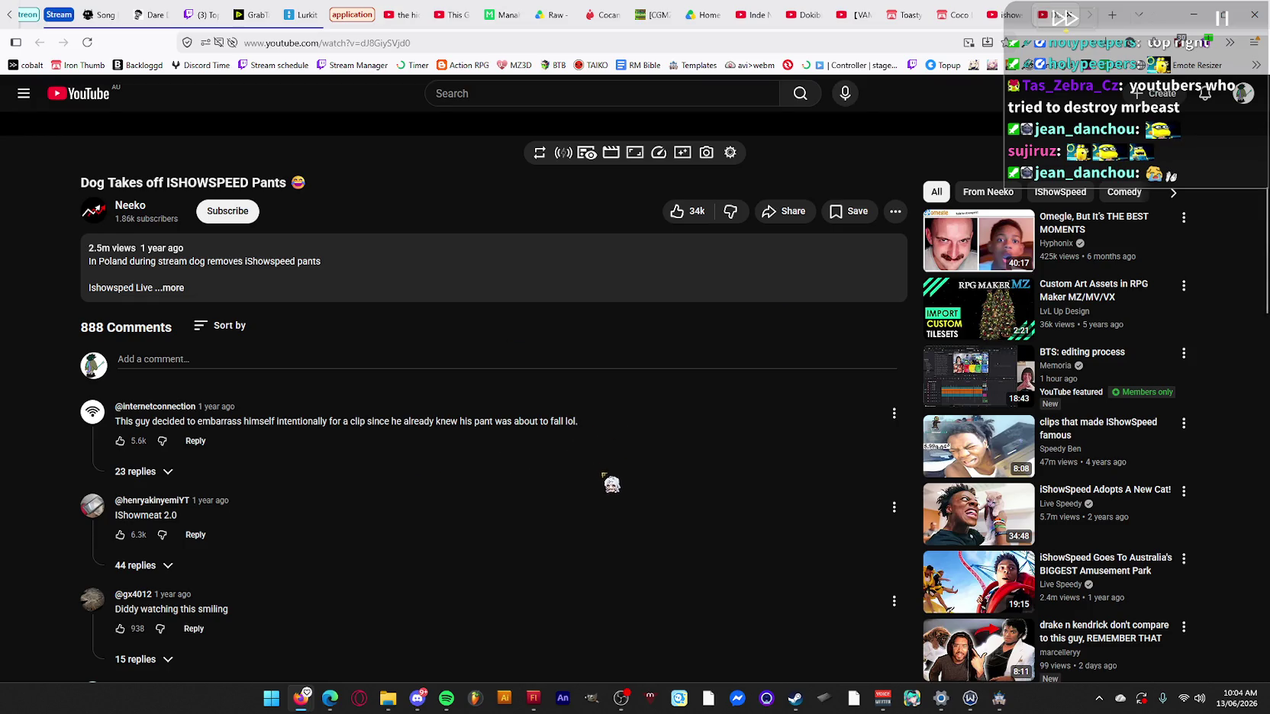
pyautogui.scroll(6, 609, 481)
pyautogui.click(1075, 23)
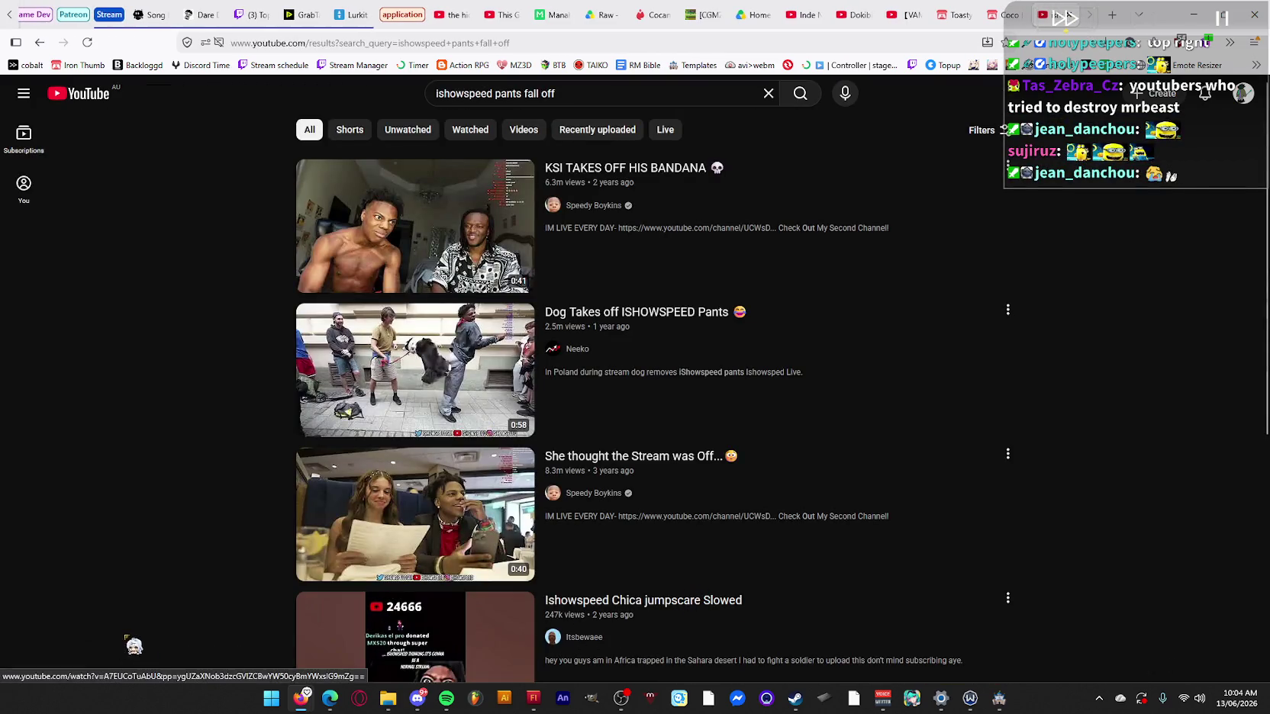
# Scroll down the results and open and play the 0:22 GlobalClipNetwork iShowSpeed clip.
pyautogui.scroll(-3, 183, 611)
pyautogui.moveTo(427, 397)
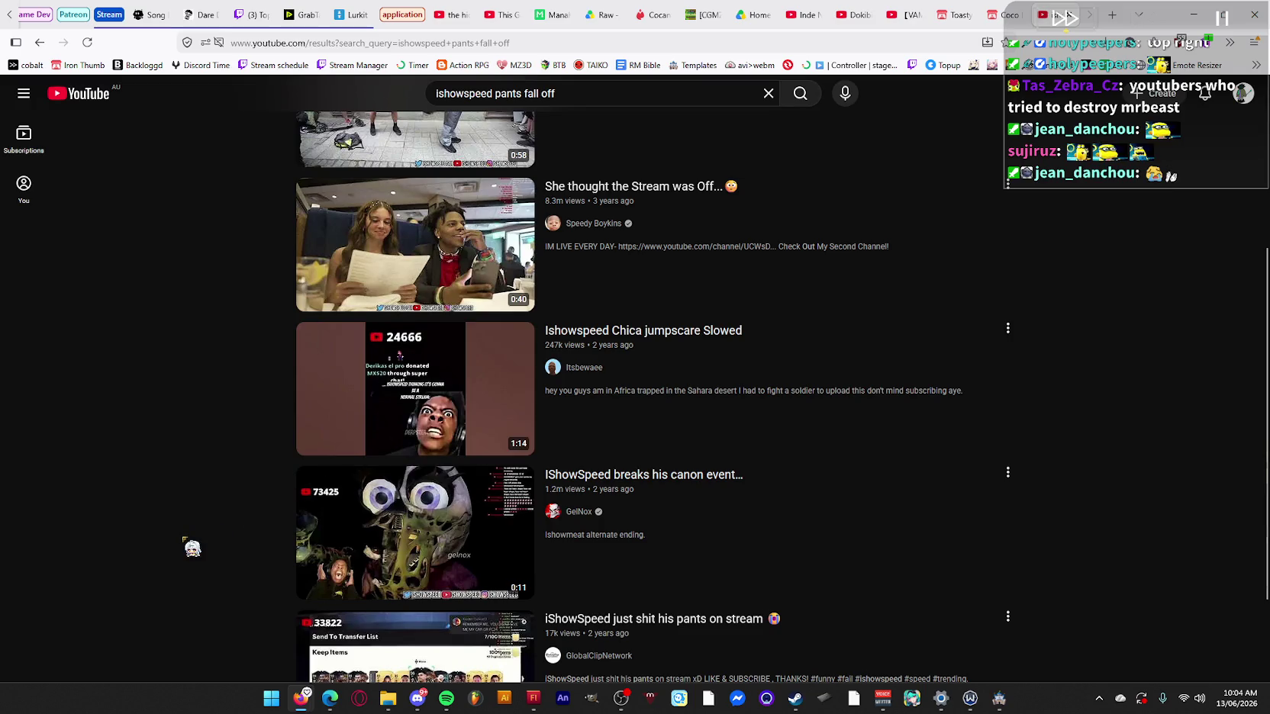
pyautogui.scroll(-2, 192, 548)
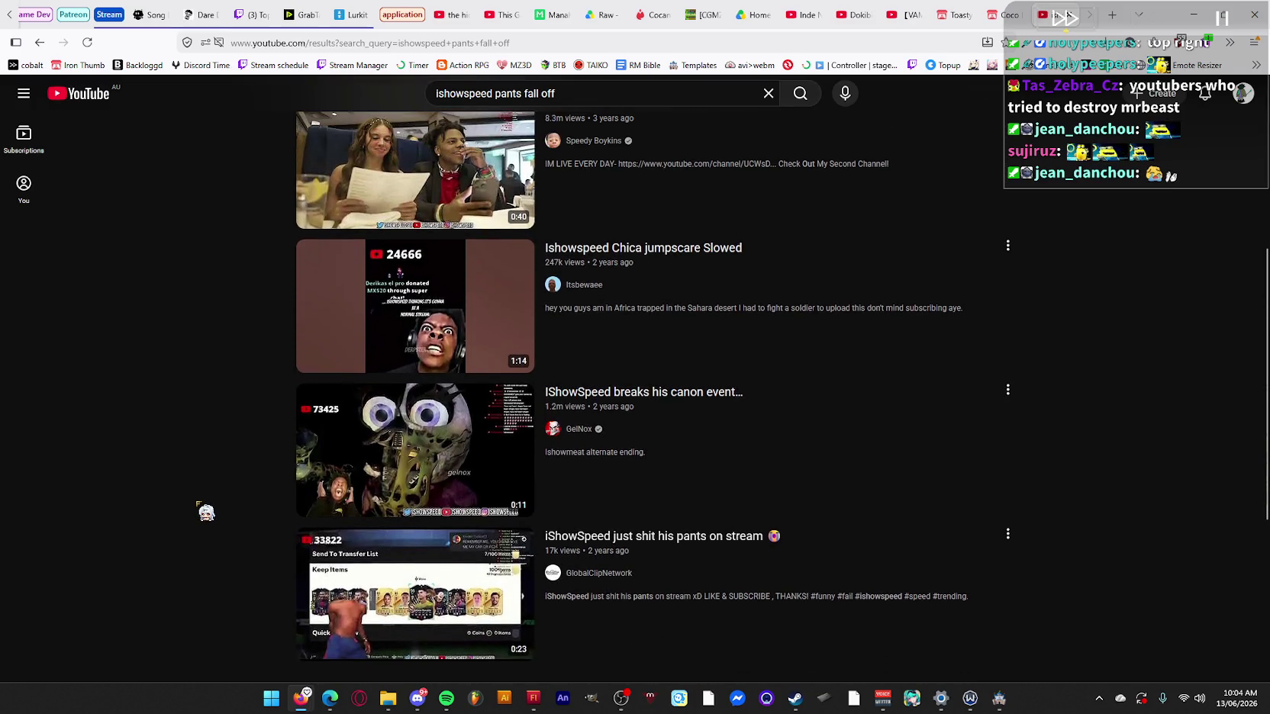
pyautogui.scroll(-3, 206, 513)
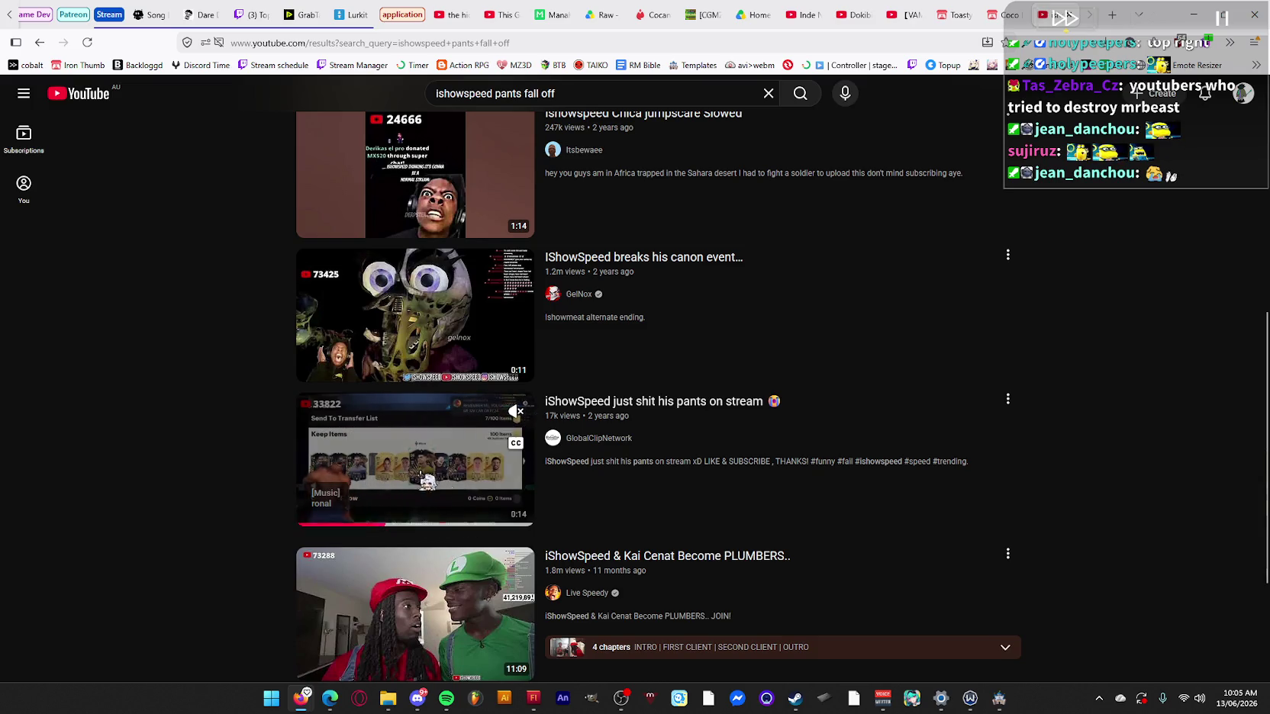
pyautogui.scroll(-2, 458, 496)
pyautogui.scroll(-3, 822, 402)
pyautogui.click(416, 152)
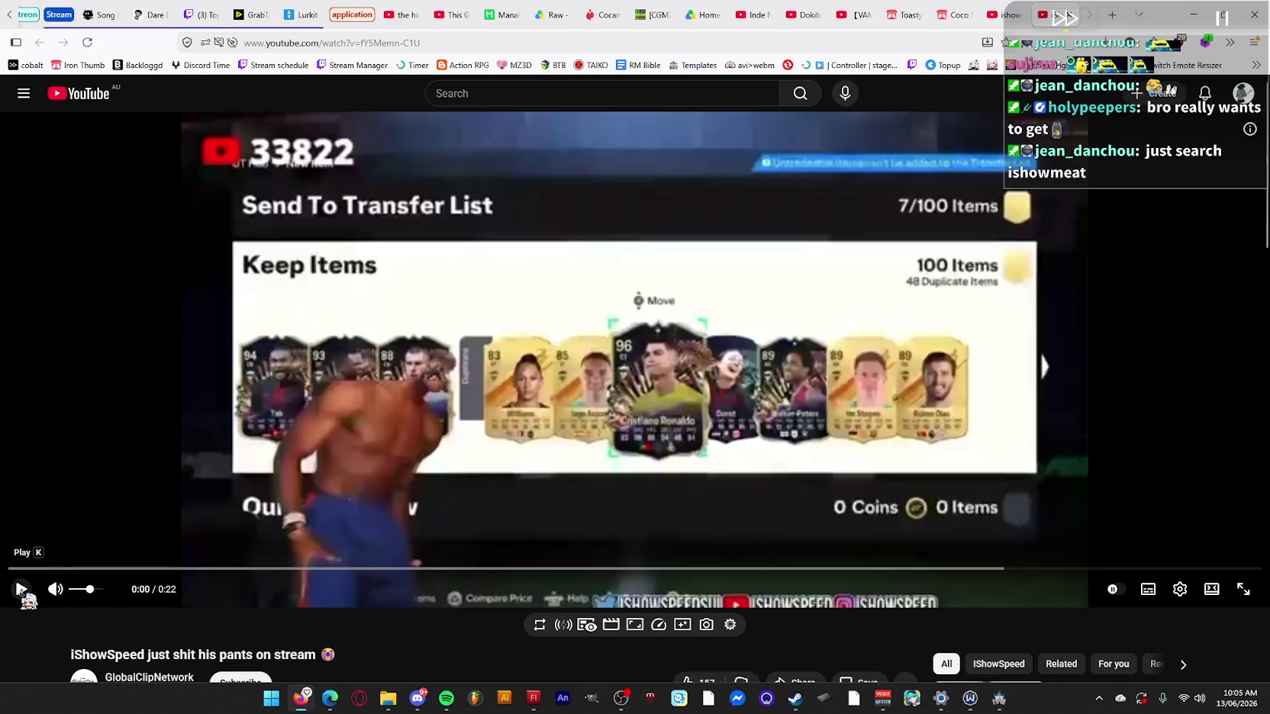
pyautogui.click(20, 589)
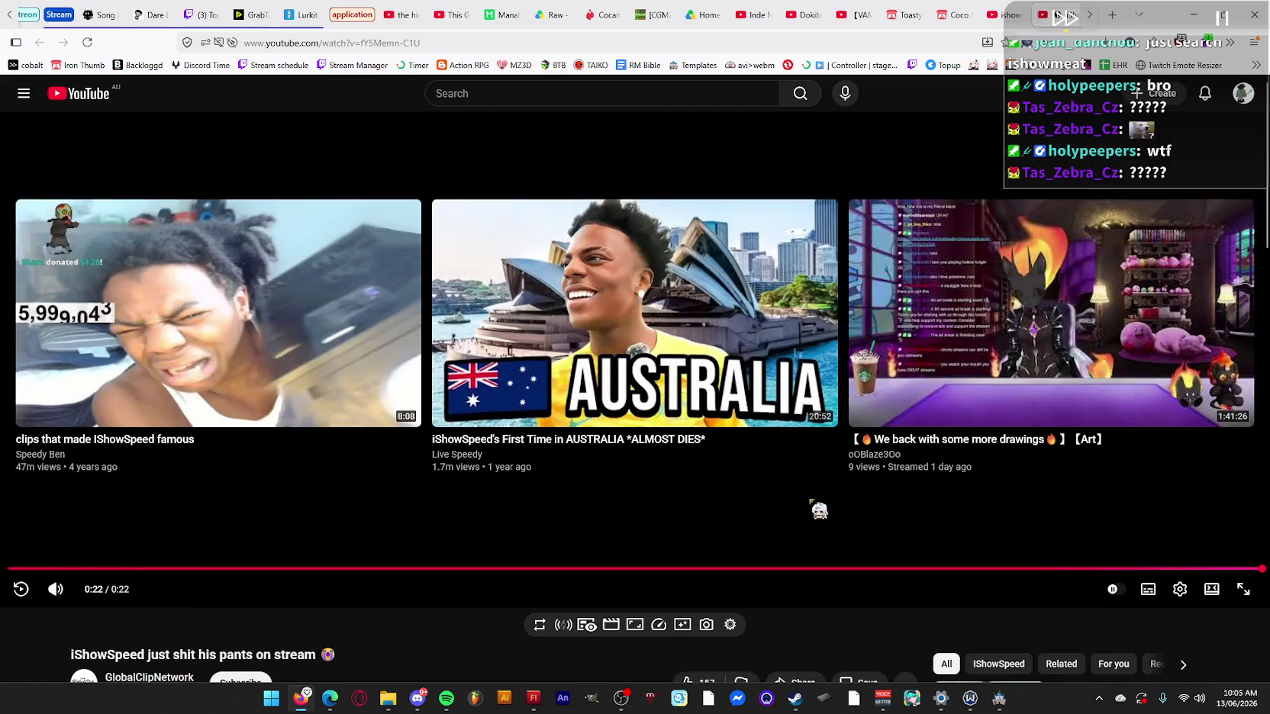
# Scroll below the finished 0:22 clip to its 18 comments.
pyautogui.scroll(-2, 814, 507)
pyautogui.scroll(-3, 813, 504)
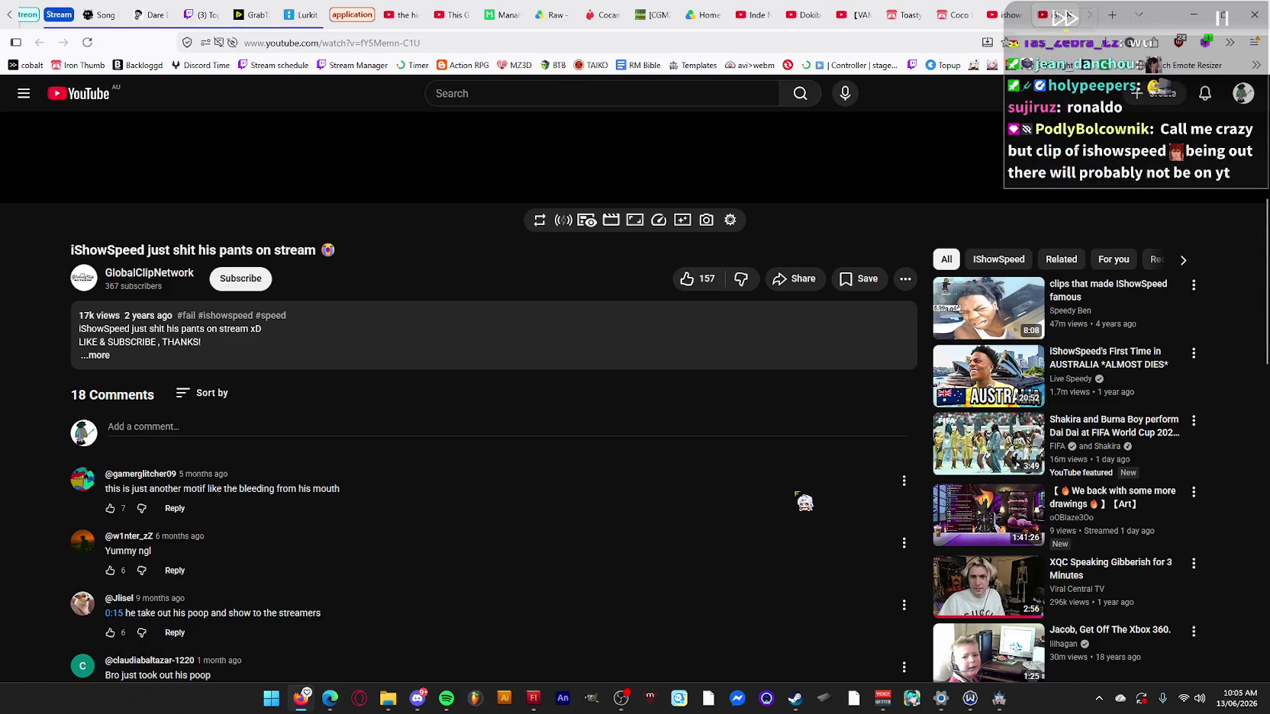
pyautogui.scroll(-3, 807, 498)
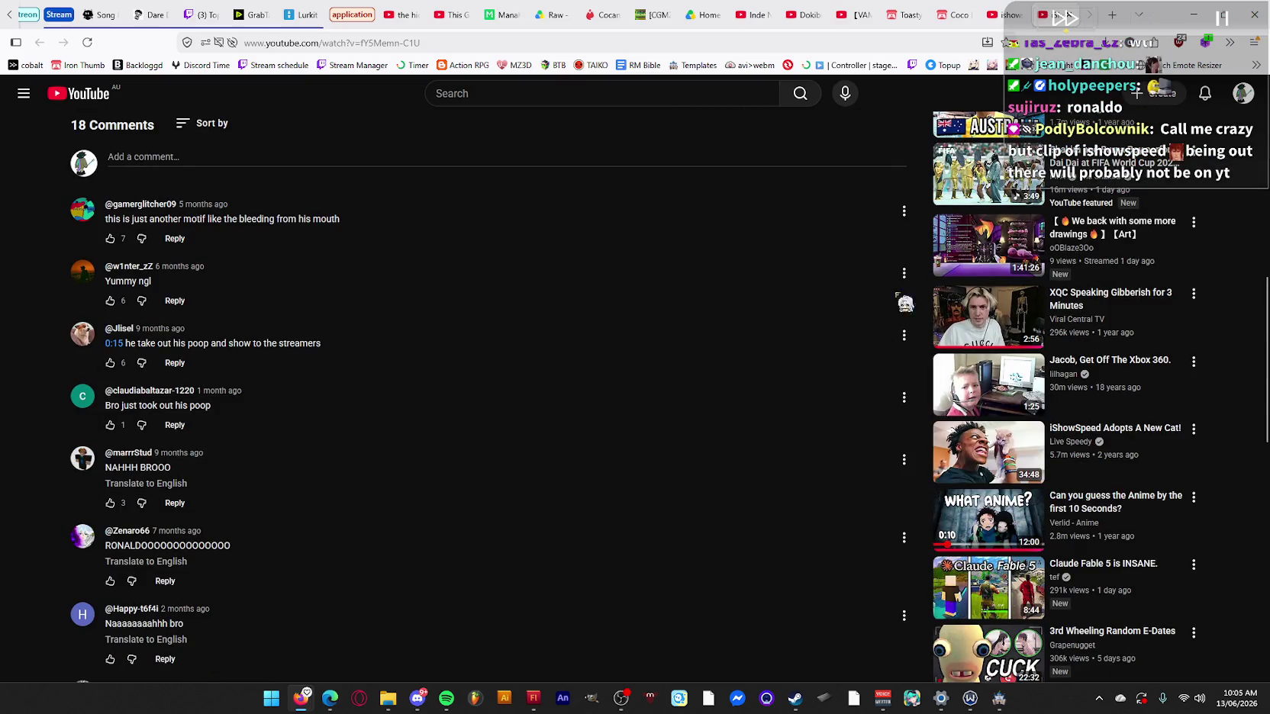
# Go back to the 'ishowspeed pants fall off' results and scroll through them.
pyautogui.hotkey('alt', 'Left')
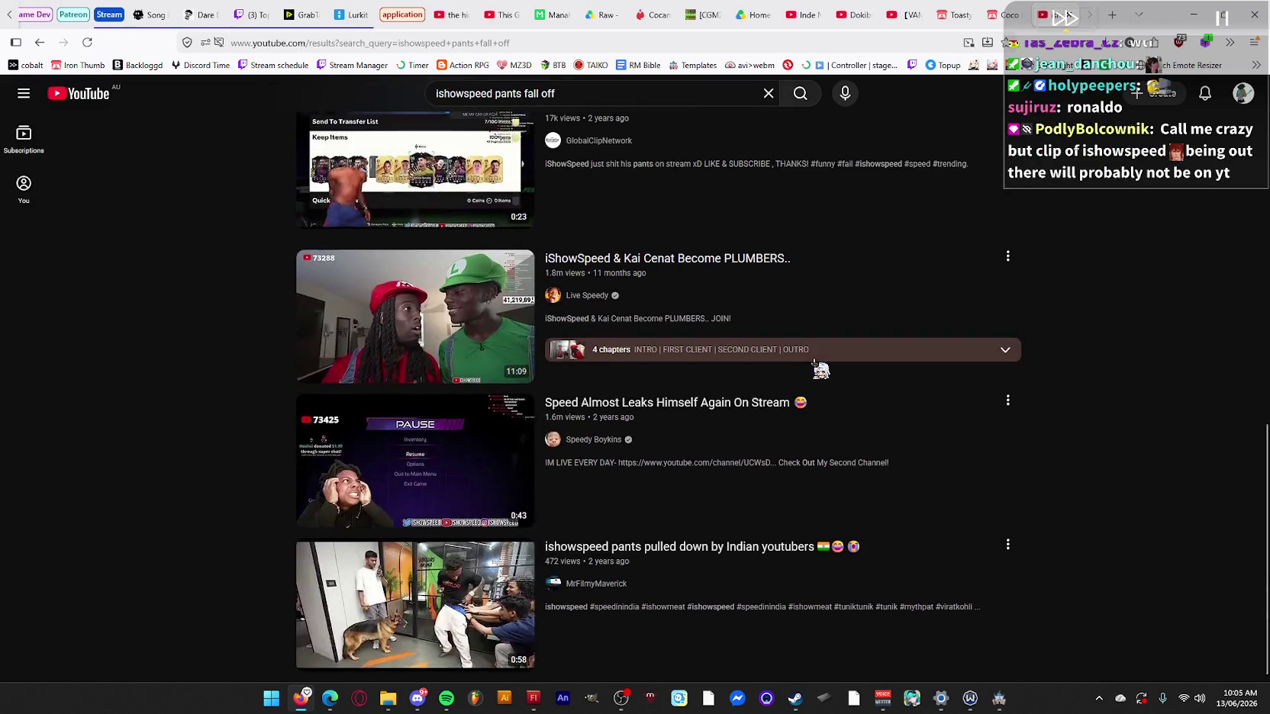
pyautogui.scroll(-1, 828, 374)
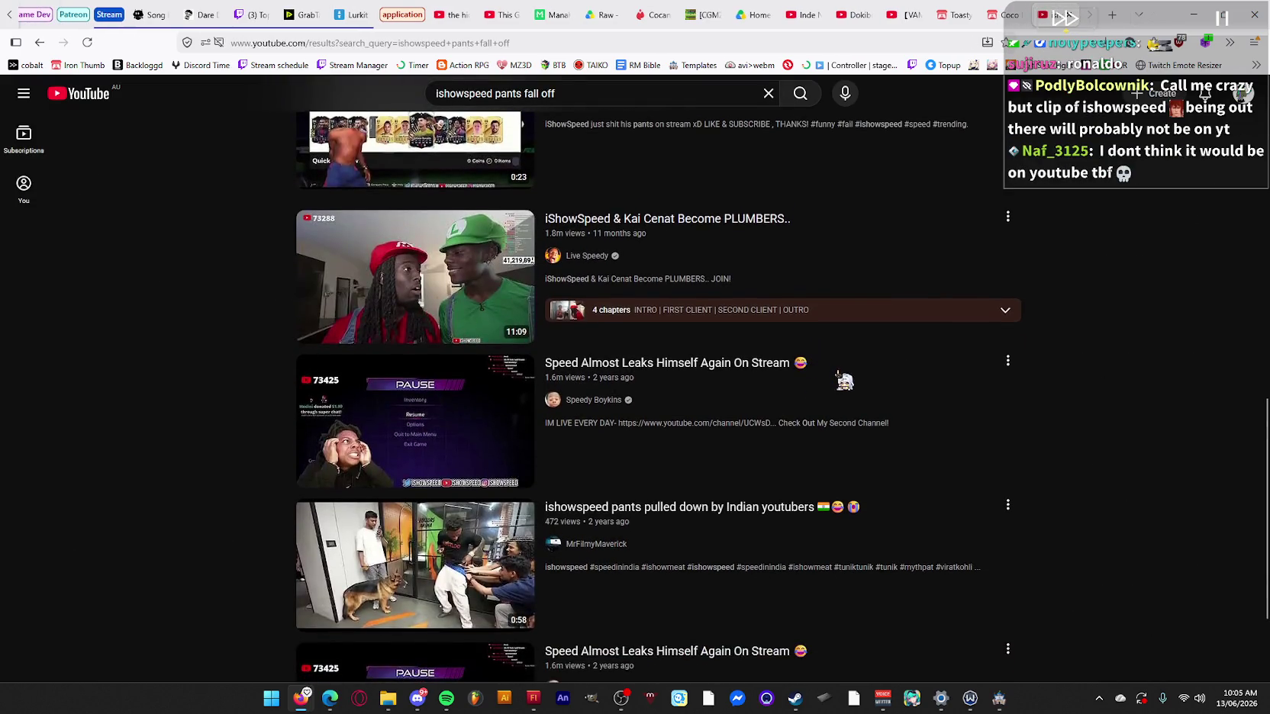
pyautogui.moveTo(768, 520)
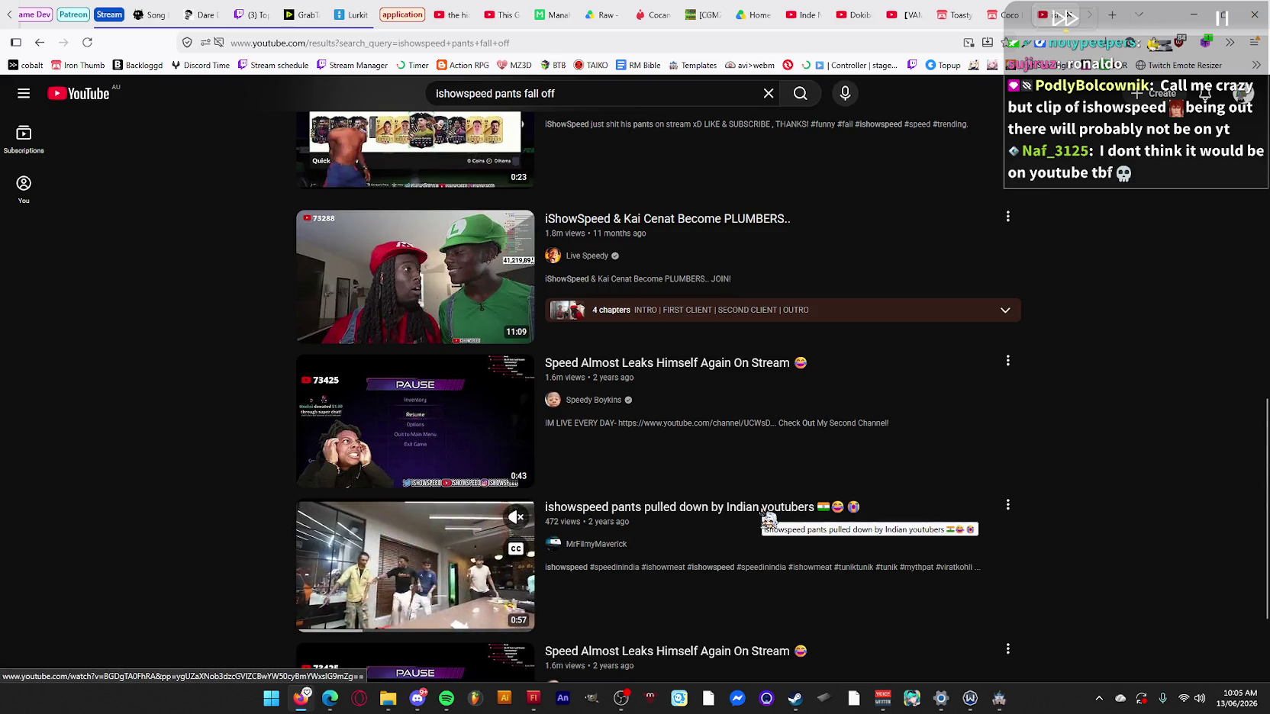
pyautogui.scroll(-3, 767, 522)
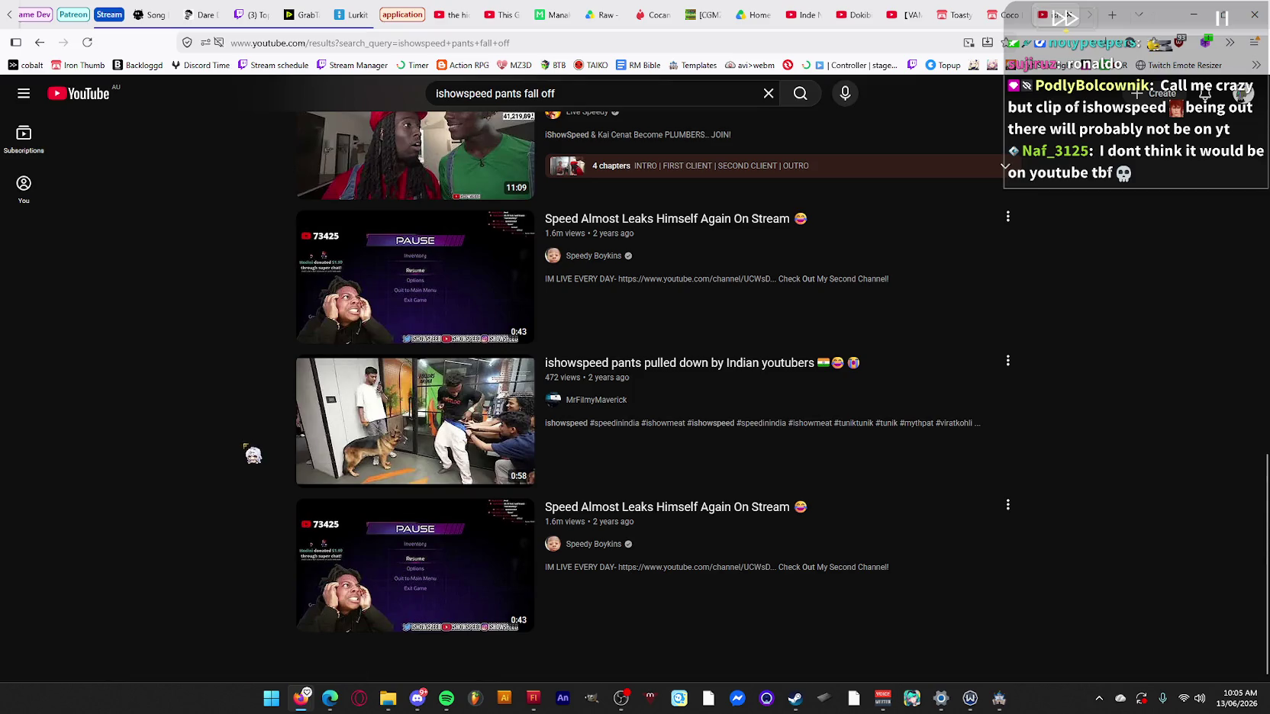
pyautogui.scroll(15, 272, 400)
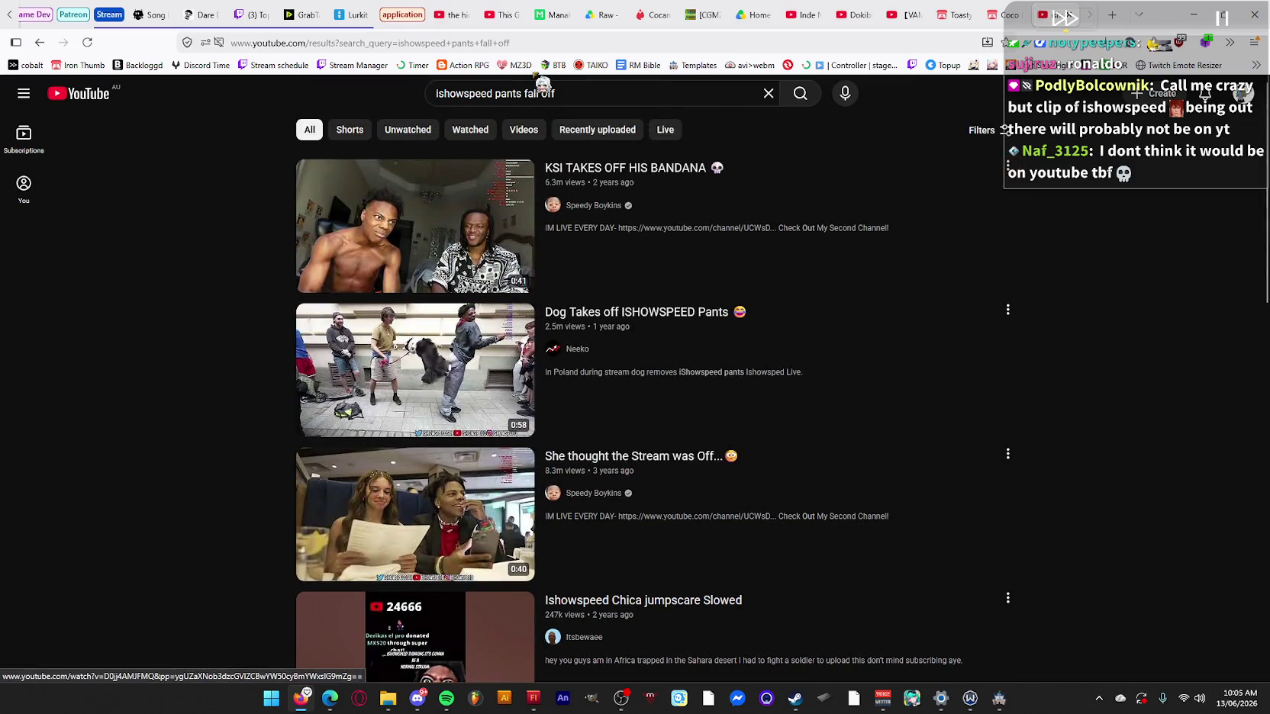
# Change the search to 'ishowspeed meat' and open the IShowSpeed Meat video.
pyautogui.moveTo(496, 98); pyautogui.dragTo(744, 105)
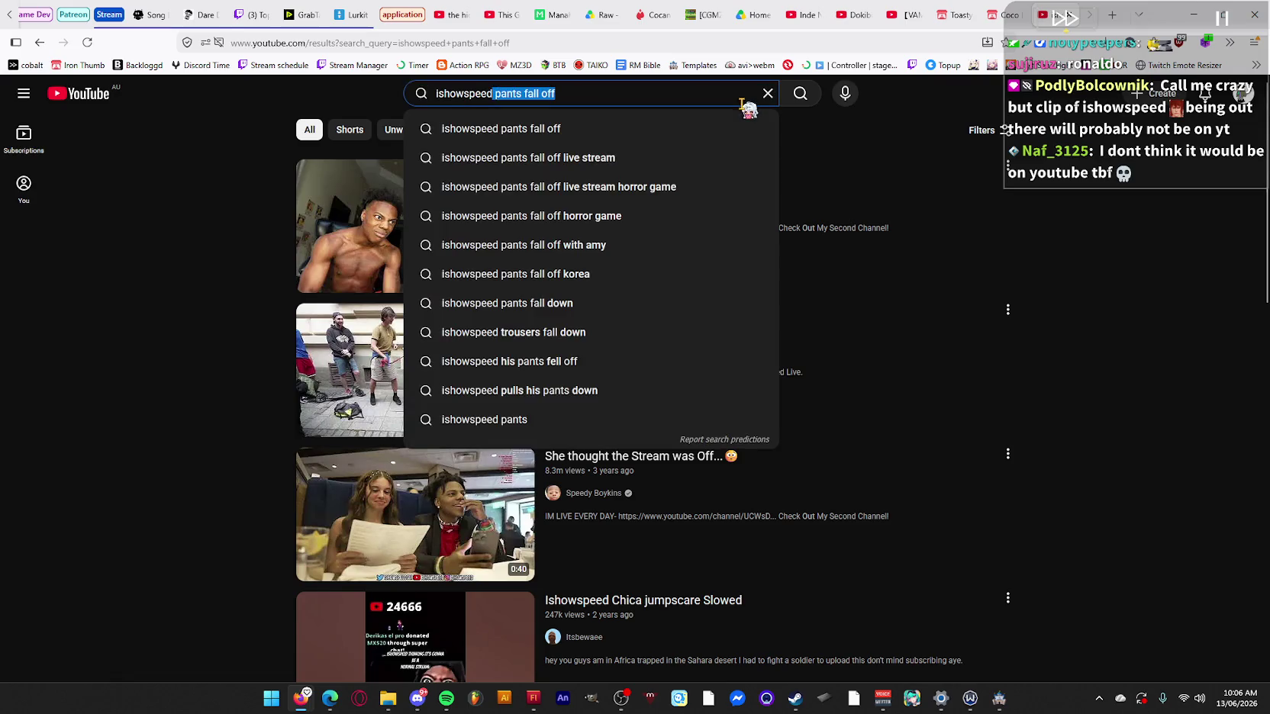
pyautogui.press('BackSpace')
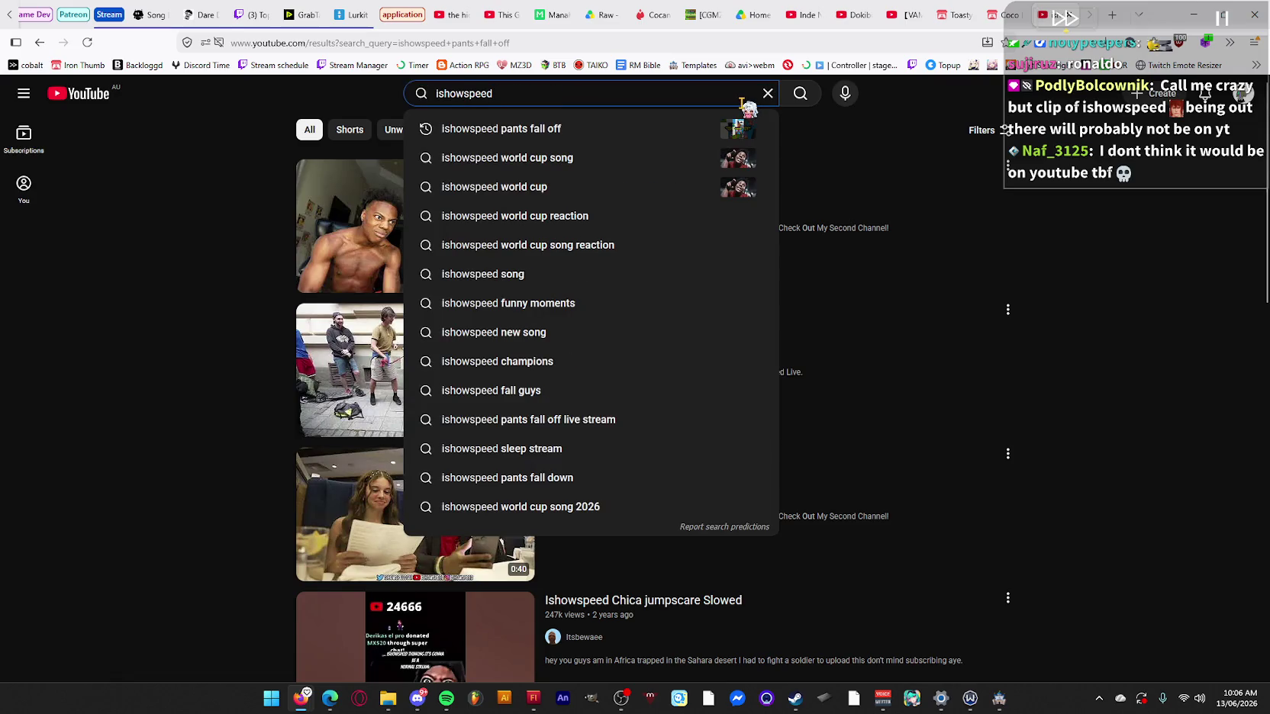
pyautogui.write('dck')
pyautogui.press('BackSpace')
pyautogui.hotkey('ctrl', 'z')
pyautogui.press('BackSpace')
pyautogui.press('BackSpace')
pyautogui.press('BackSpace')
pyautogui.write('meat')
pyautogui.press('Return')
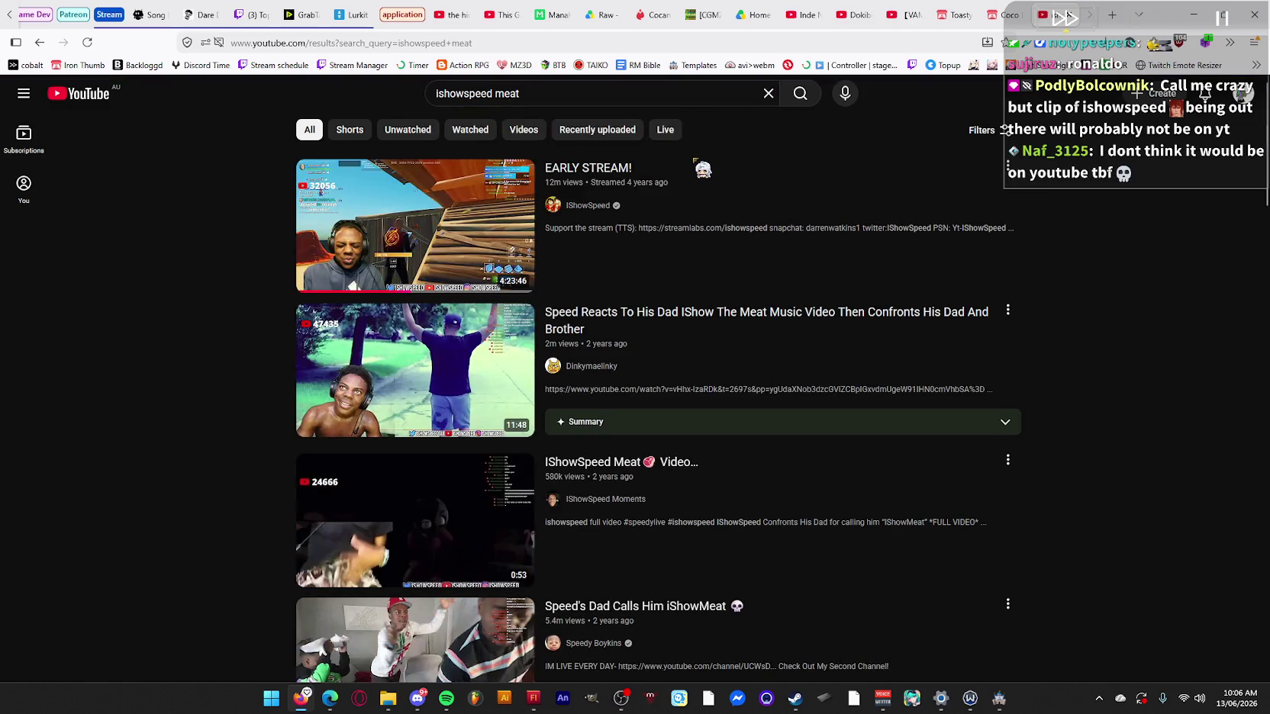
pyautogui.click(475, 521)
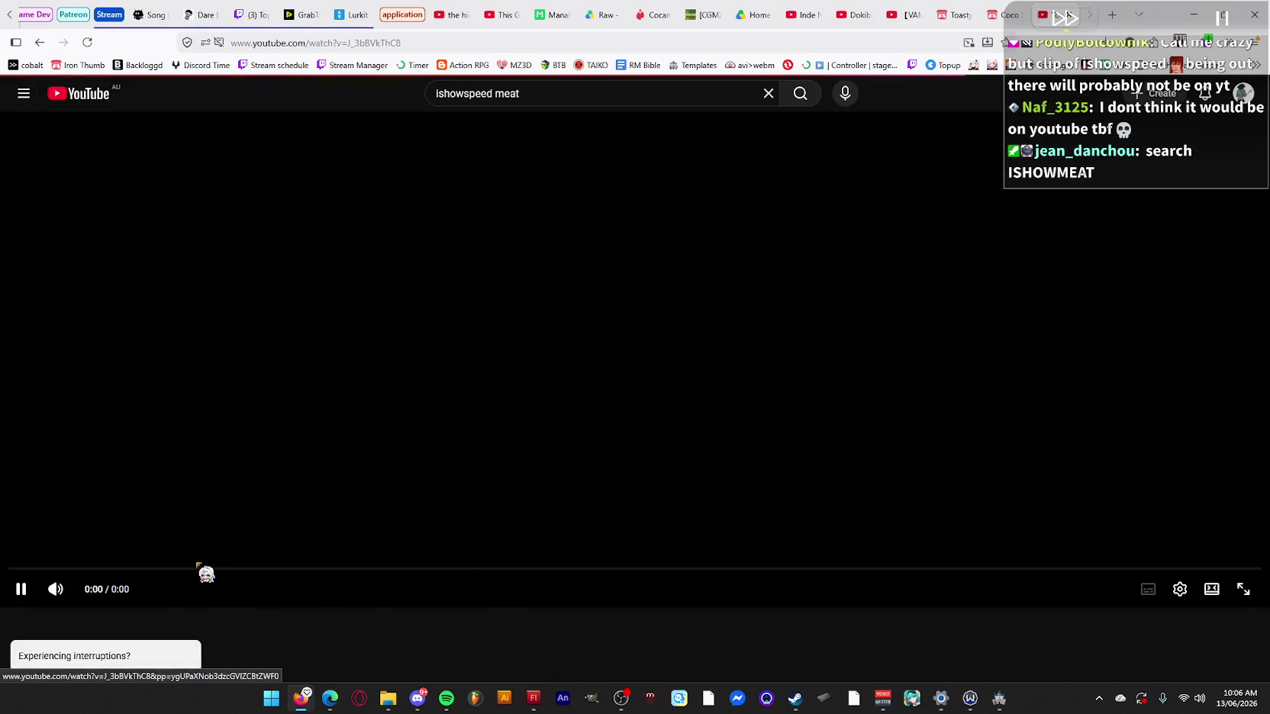
# Watch the IShowSpeed Meat video, pausing at 0:27 and resuming.
pyautogui.moveTo(417, 699)
pyautogui.click(436, 671)
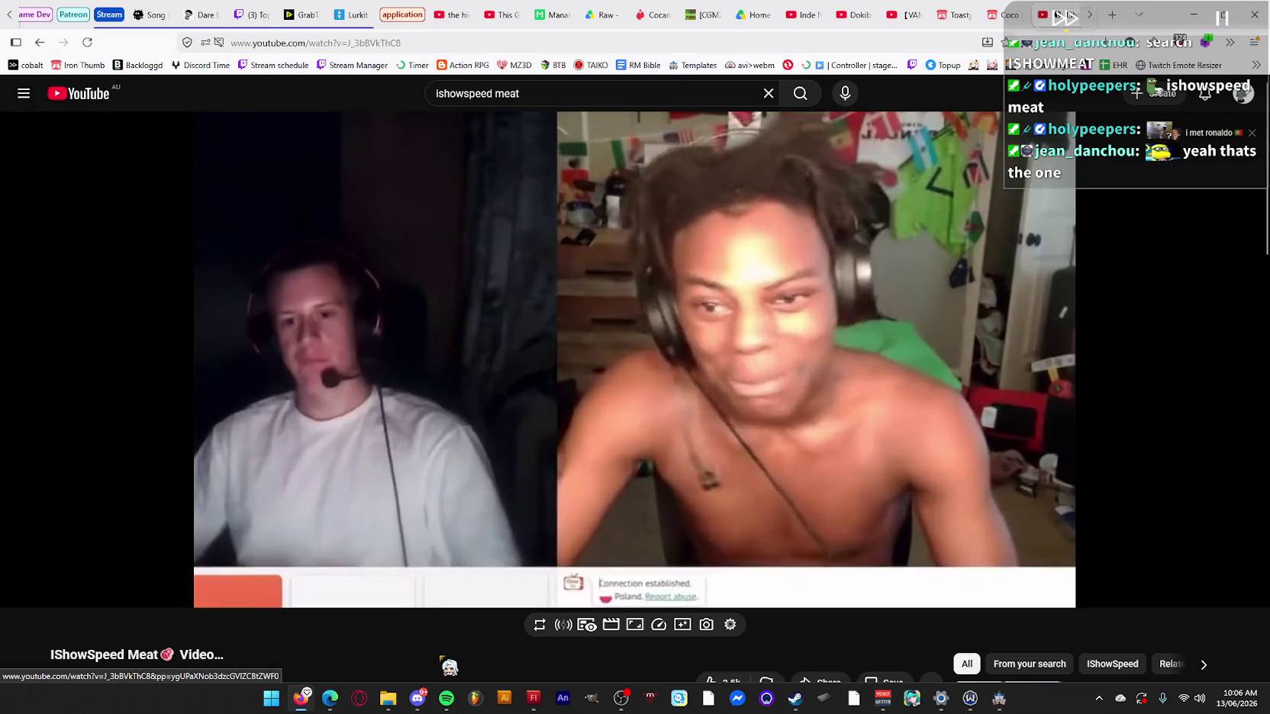
pyautogui.click(631, 607)
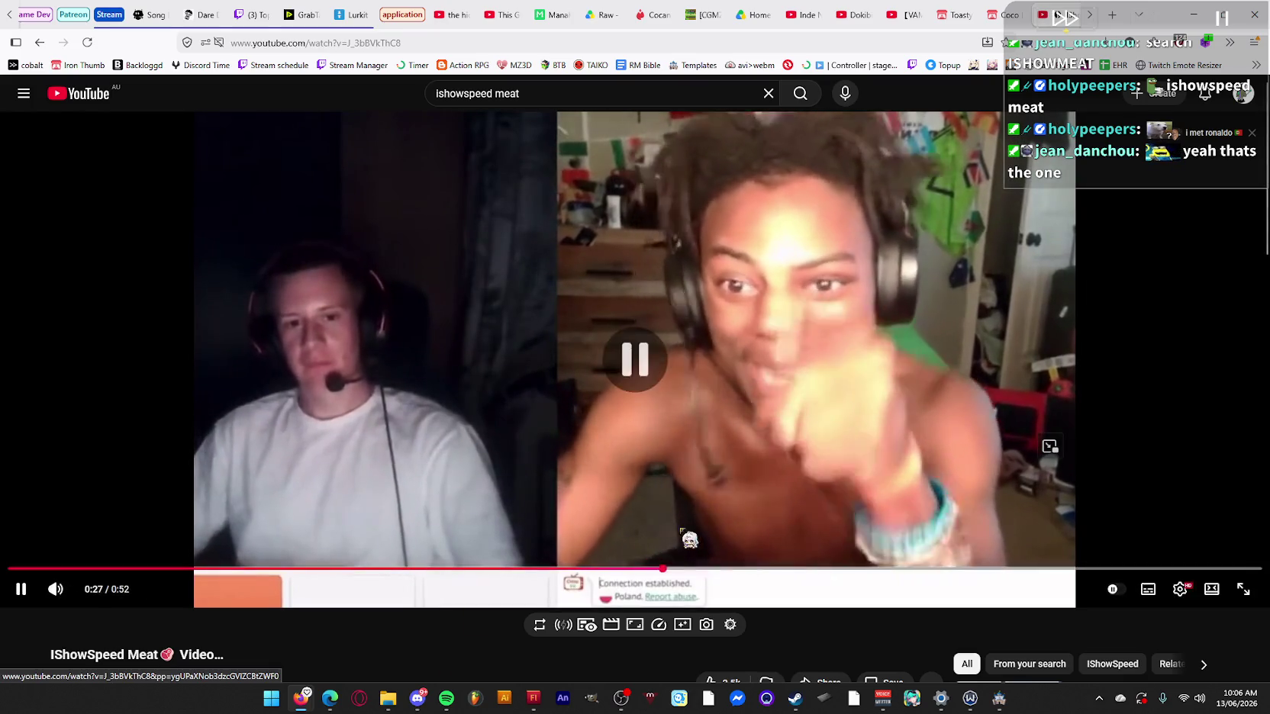
pyautogui.click(746, 452)
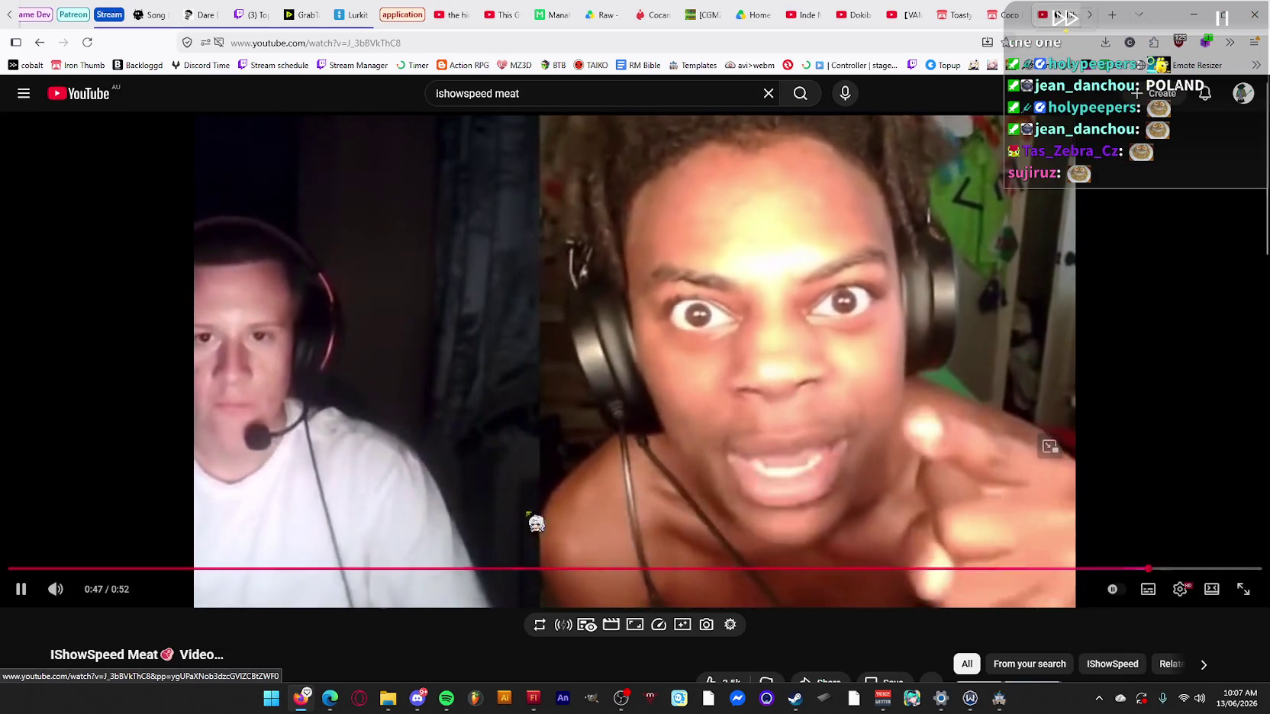
# Scroll to the video's 188 comments, highlight the first one, then return to the search results.
pyautogui.scroll(-3, 260, 557)
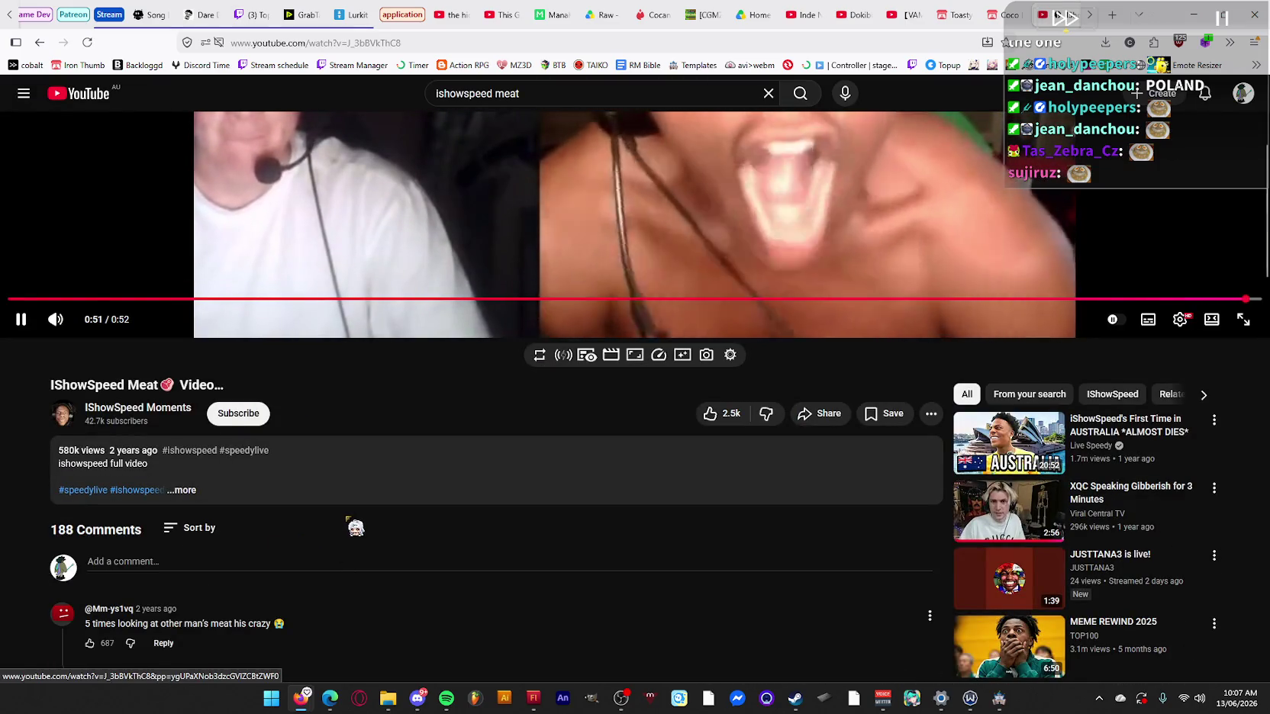
pyautogui.scroll(-4, 356, 529)
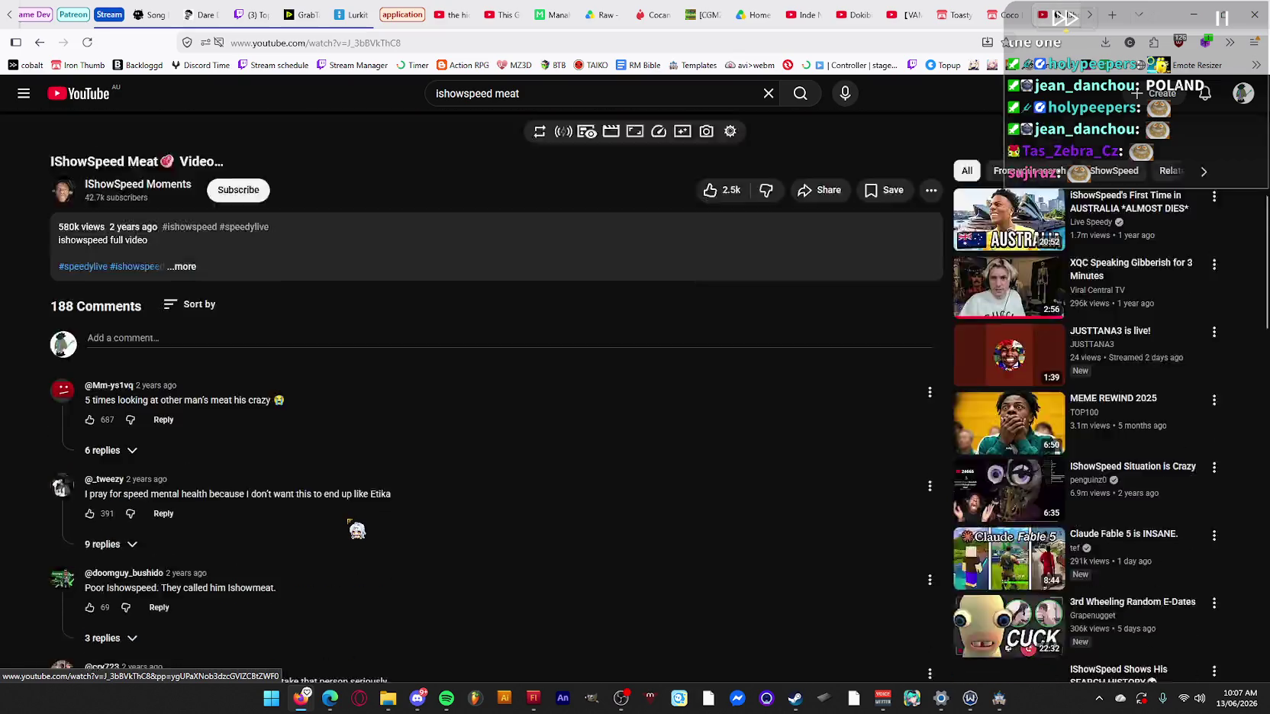
pyautogui.moveTo(149, 286); pyautogui.dragTo(176, 287)
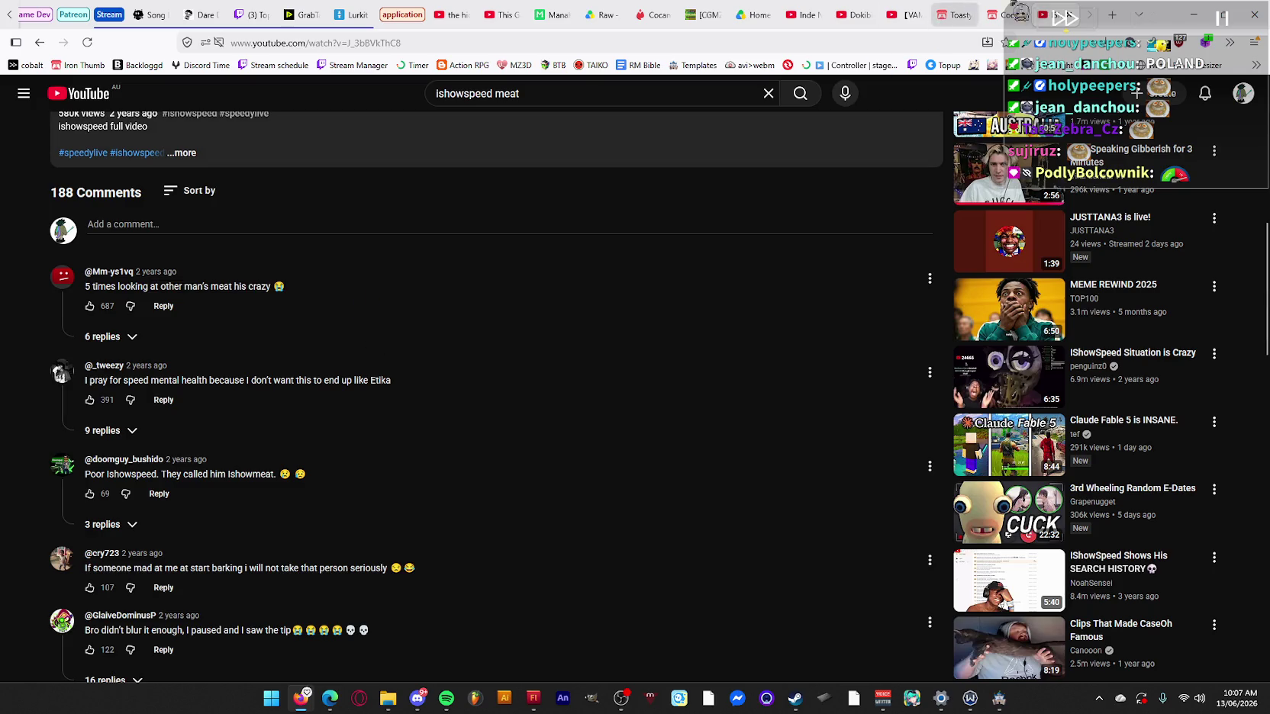
pyautogui.click(49, 51)
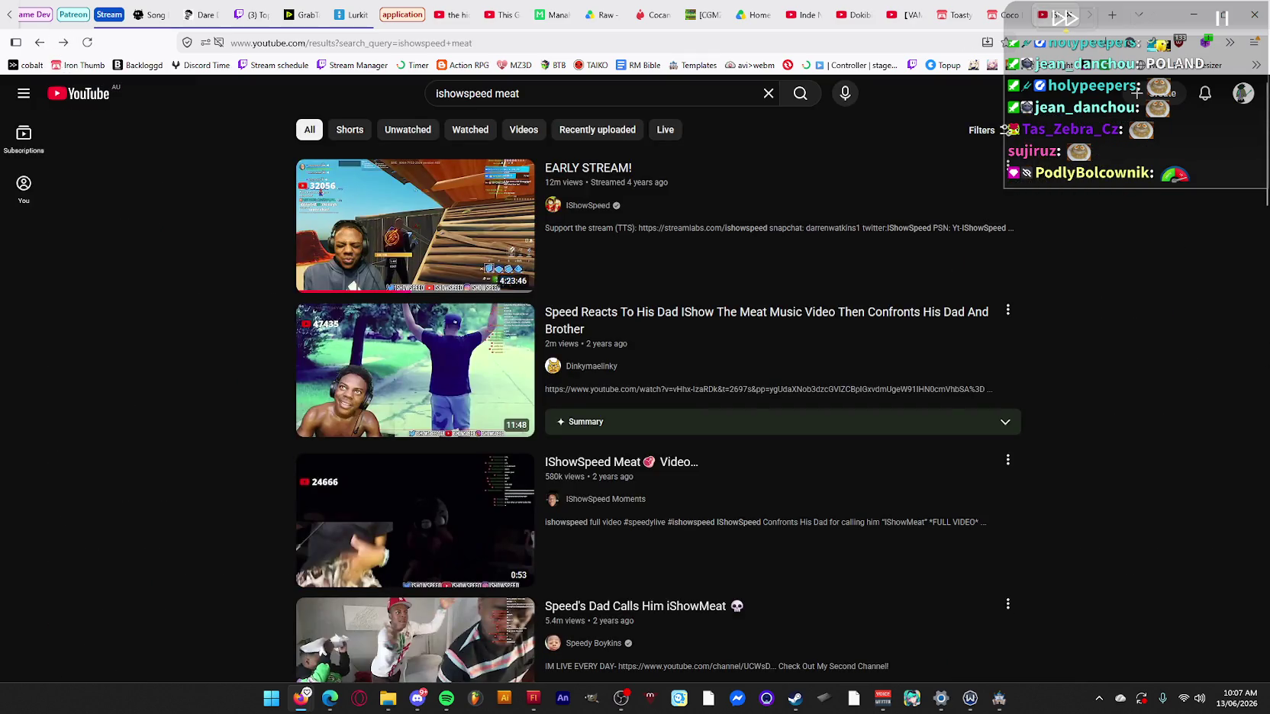
# From the meat search results, play the 1:32 'iShowSpeed Meets Freddy Fazbear! *GONE WRONG*' clip from 0:26.
pyautogui.scroll(-5, 634, 377)
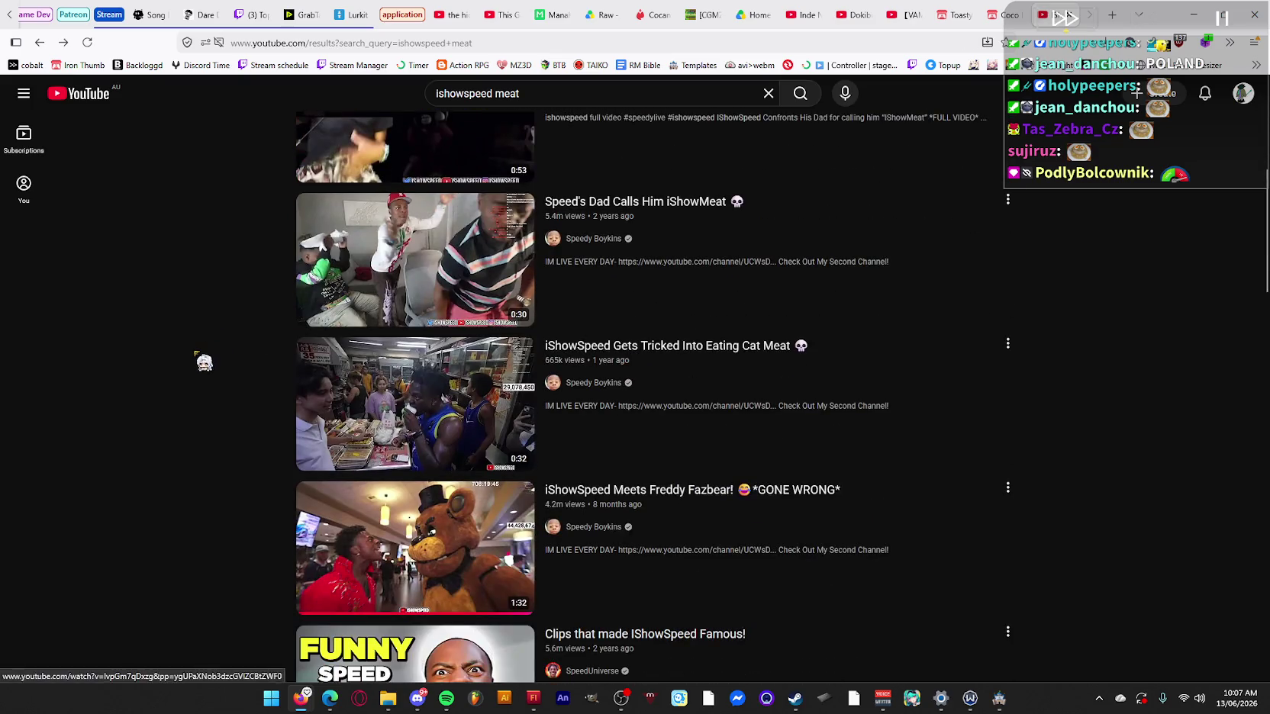
pyautogui.click(424, 613)
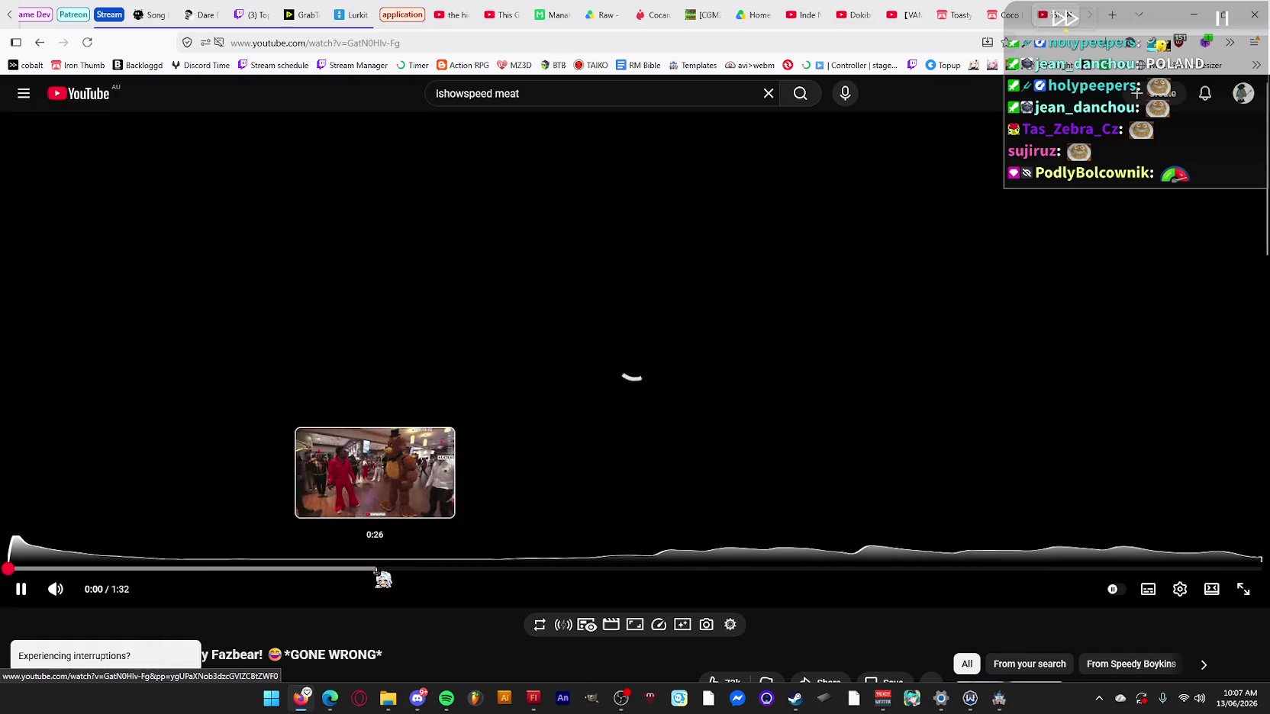
pyautogui.click(375, 571)
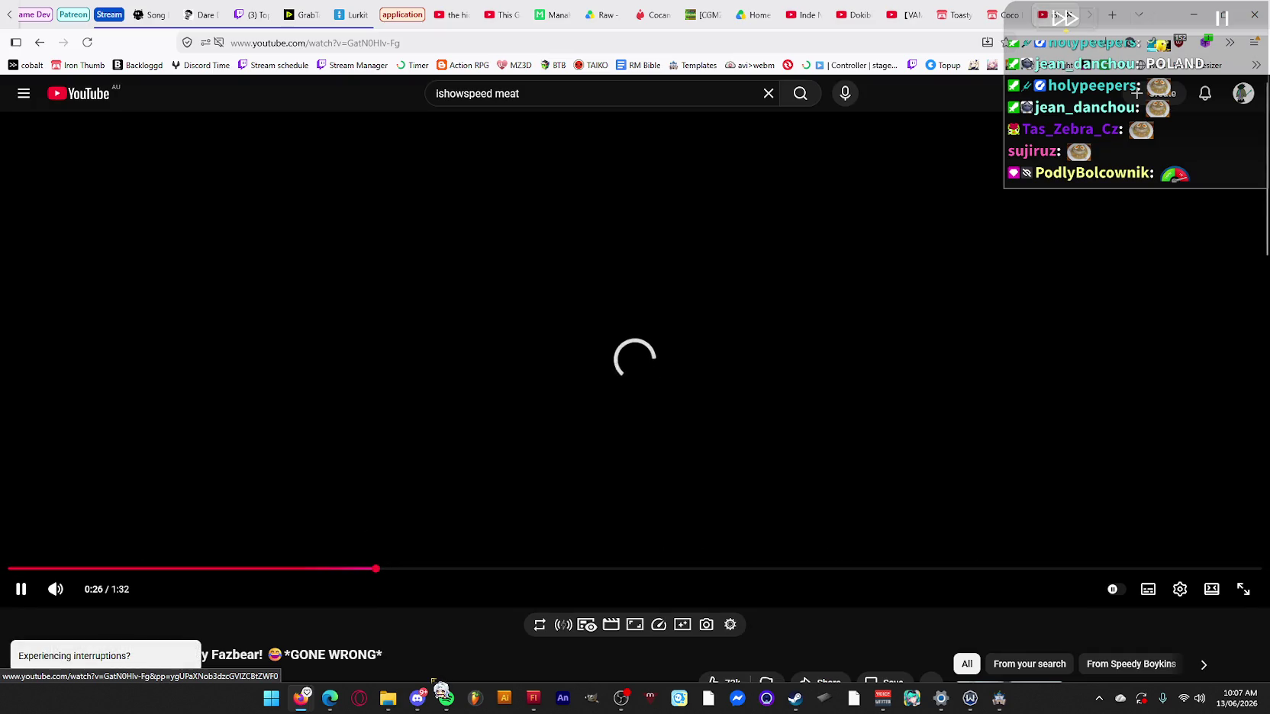
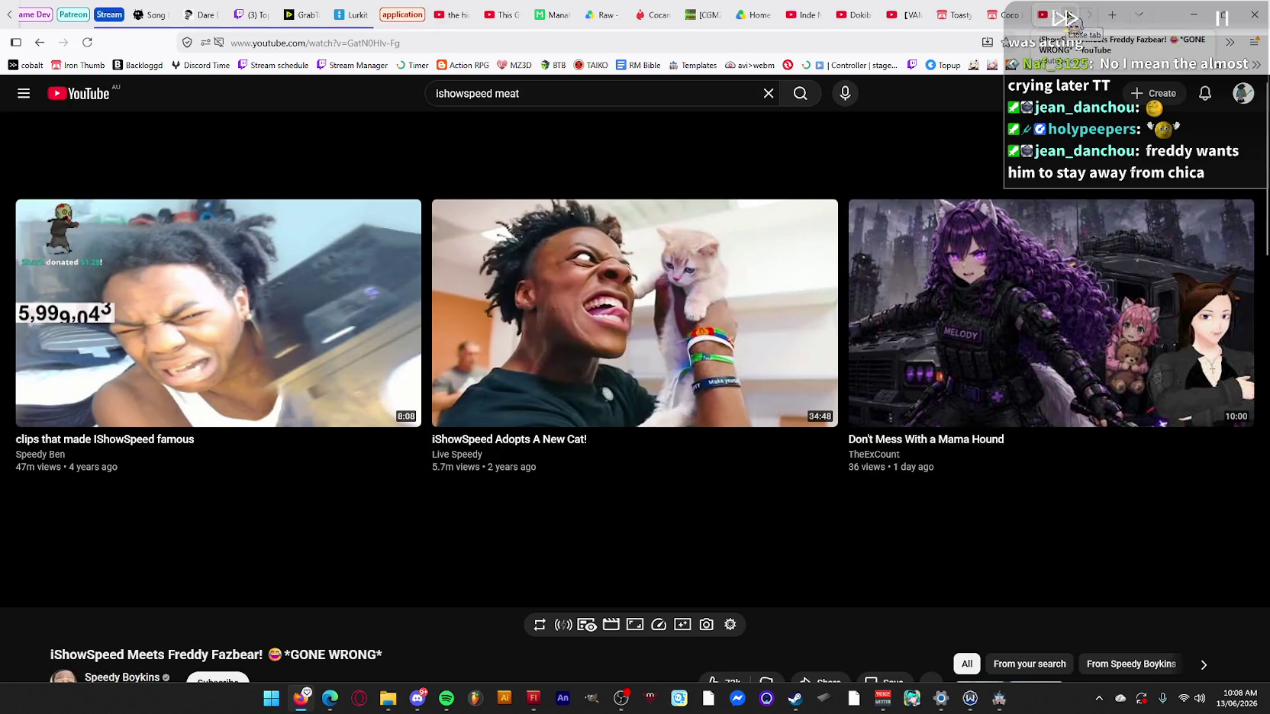
# Close the YouTube tab and start the queued Linkin Park song request on Nightbot.
pyautogui.click(1069, 17)
pyautogui.click(144, 14)
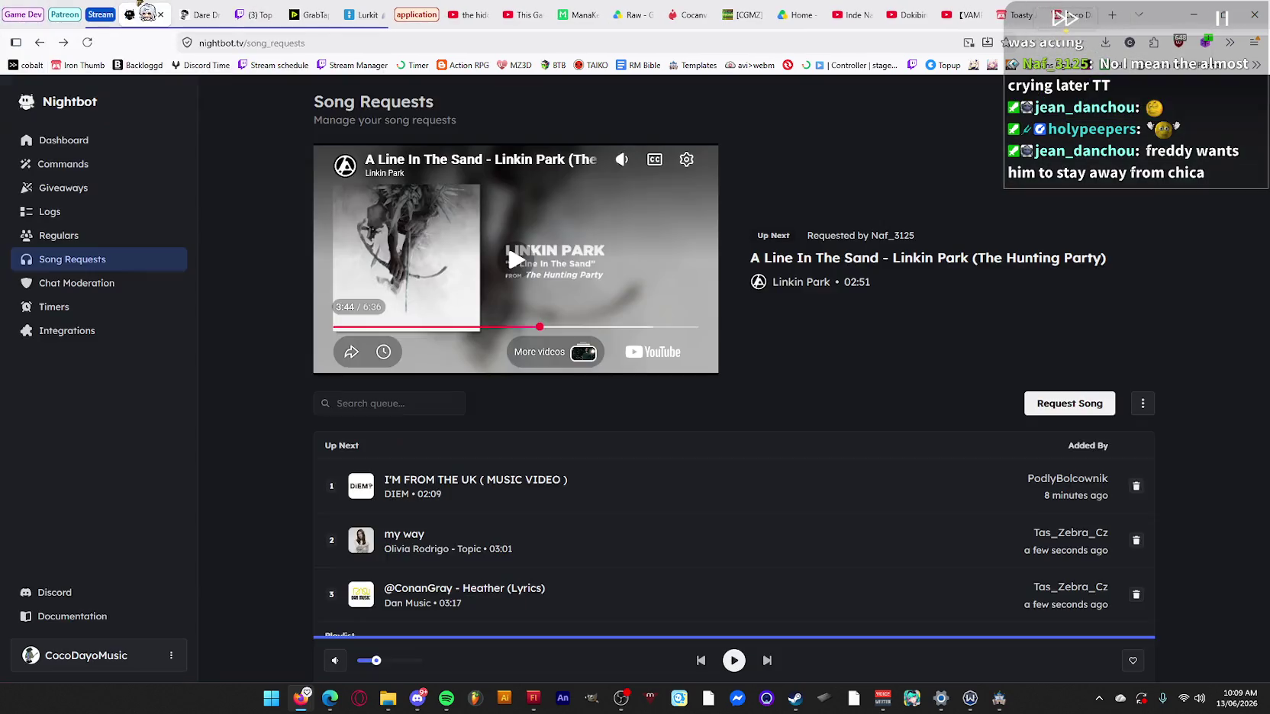
pyautogui.click(693, 293)
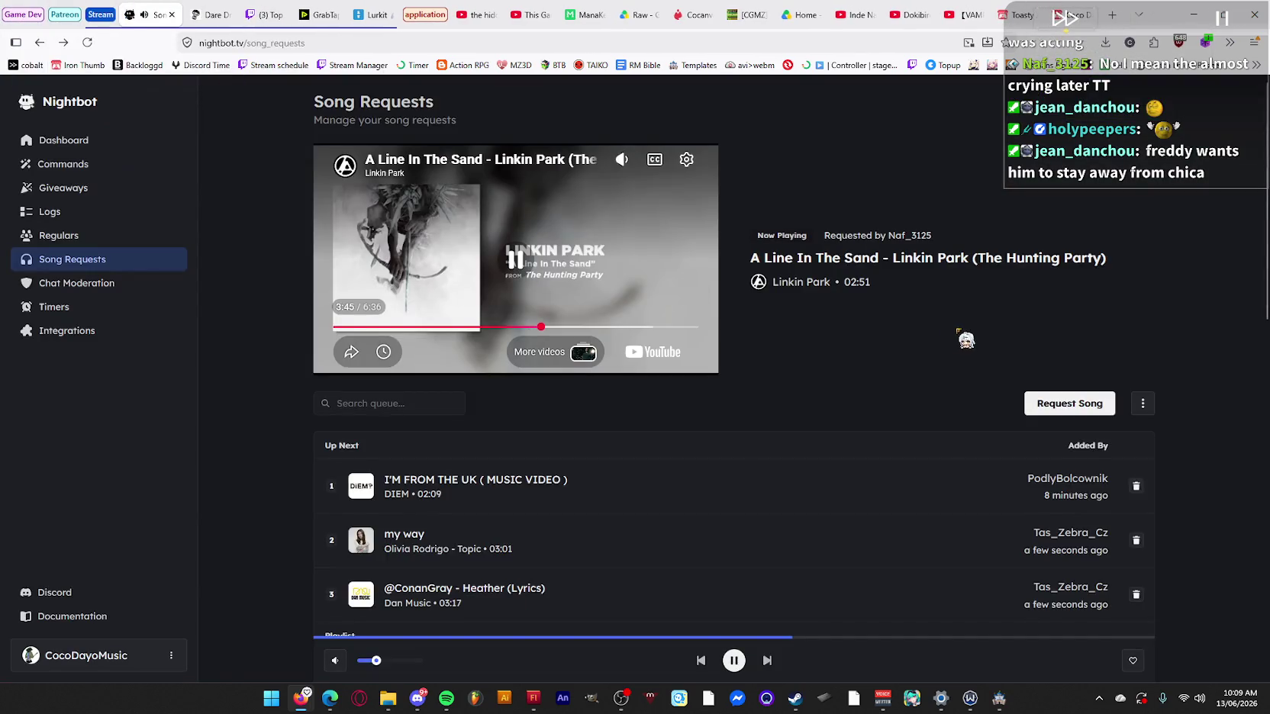
pyautogui.scroll(-4, 964, 339)
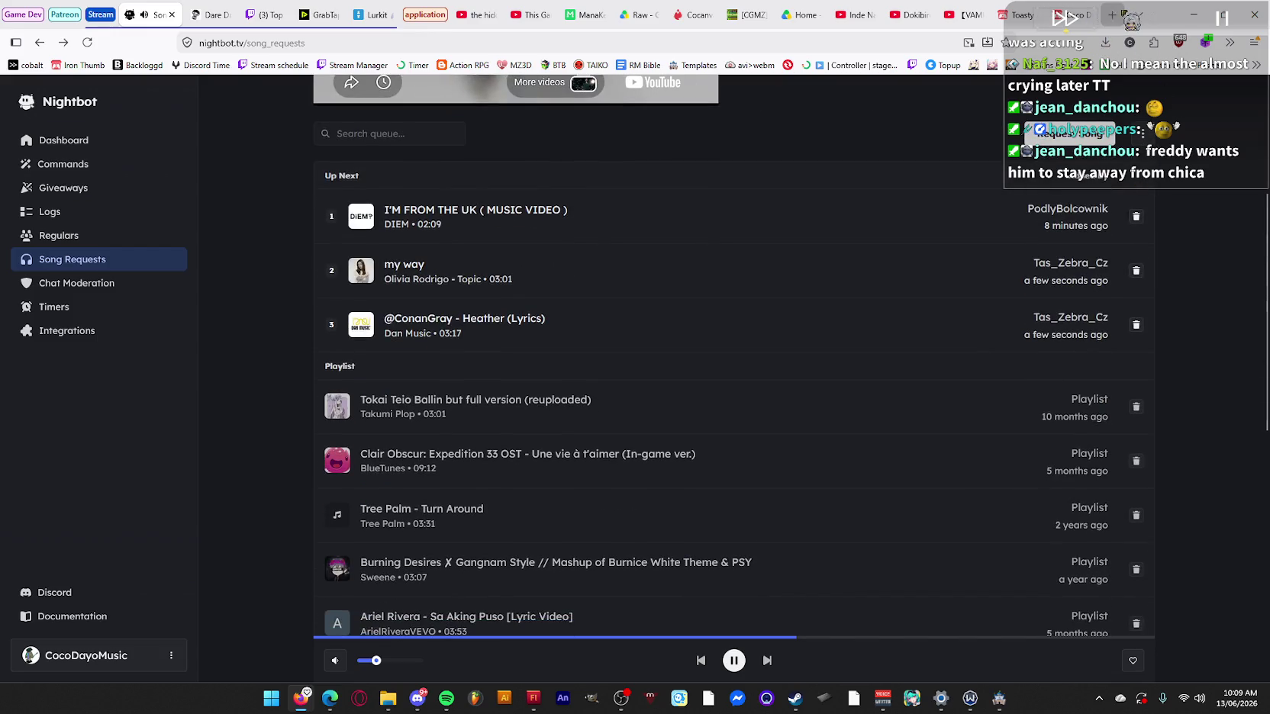
# Search Google for 'roxi fnaf' in a new tab, then close it and leave the browser.
pyautogui.hotkey('ctrl', 't')
pyautogui.write('rox')
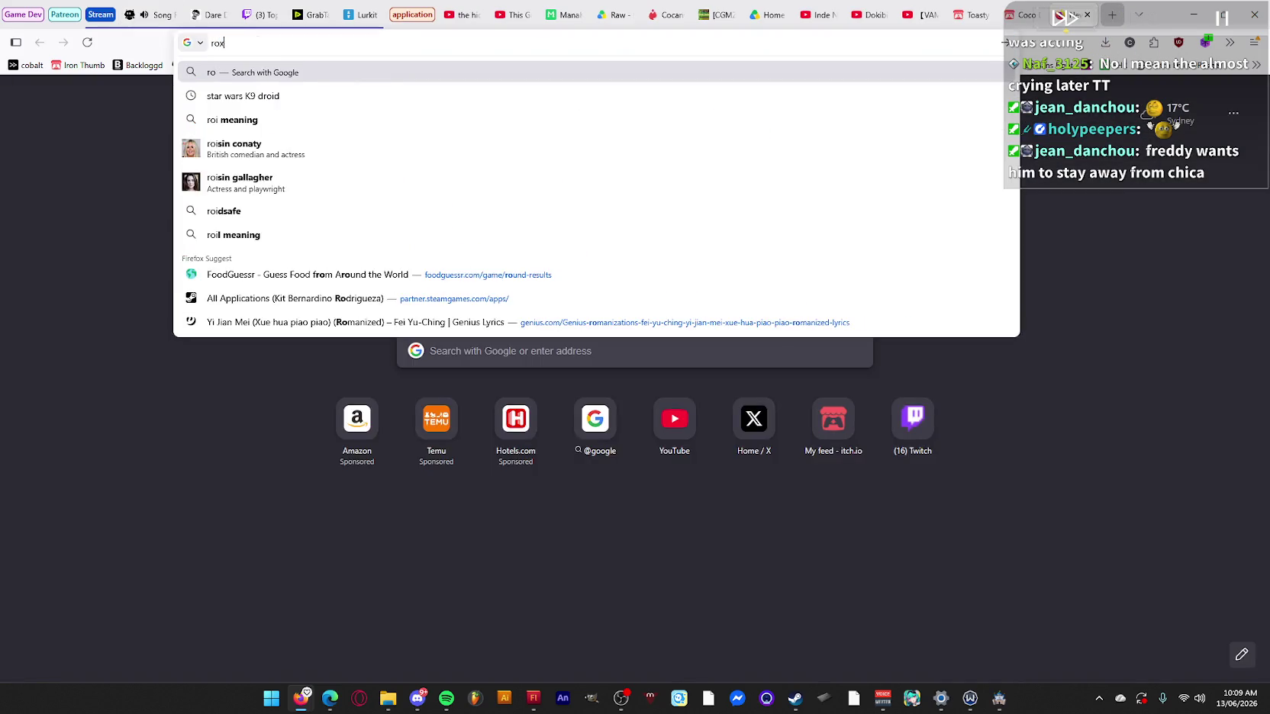
pyautogui.write('i fnaf')
pyautogui.press('Return')
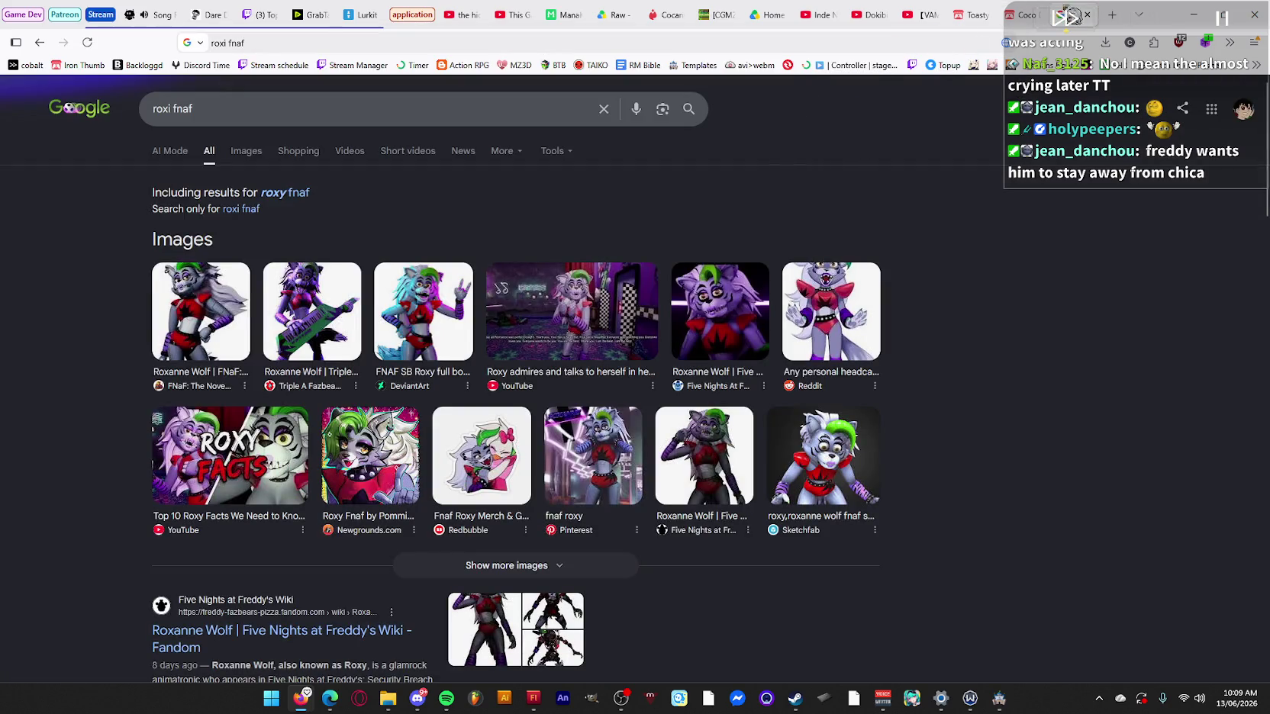
pyautogui.click(1087, 15)
pyautogui.click(1193, 14)
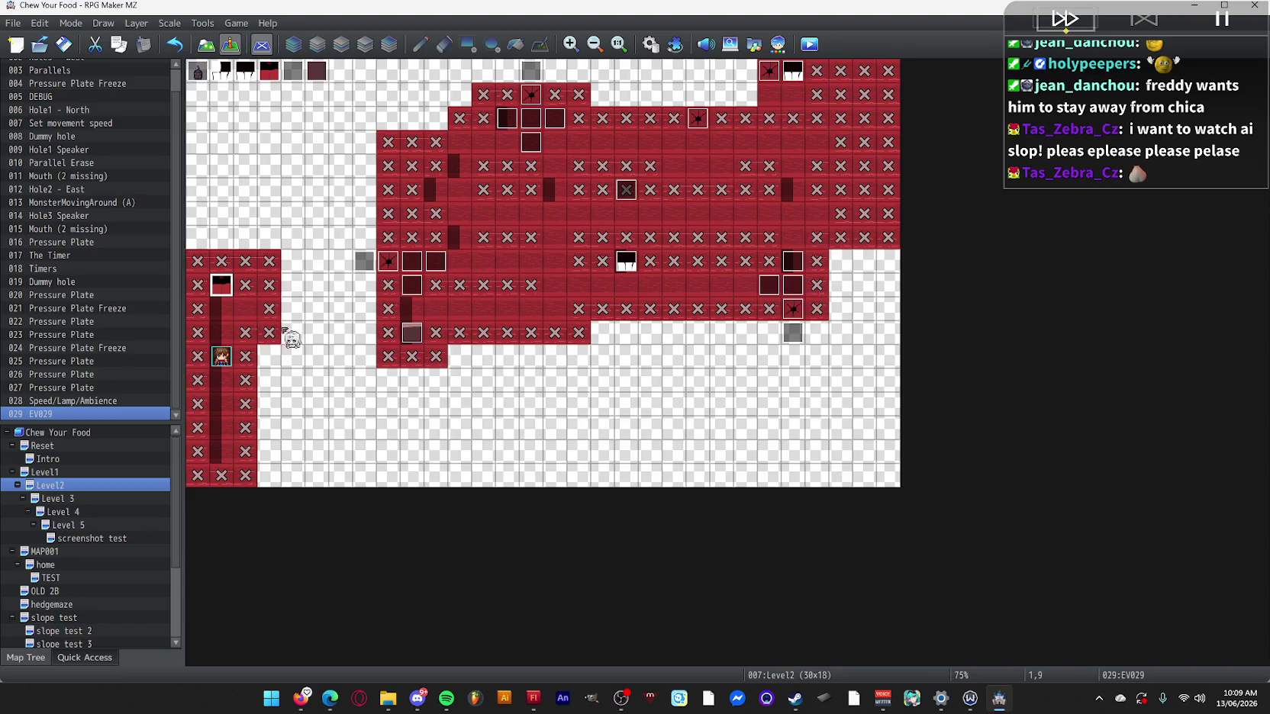
# Start a playtest of Chew Your Food from the toolbar.
pyautogui.click(811, 46)
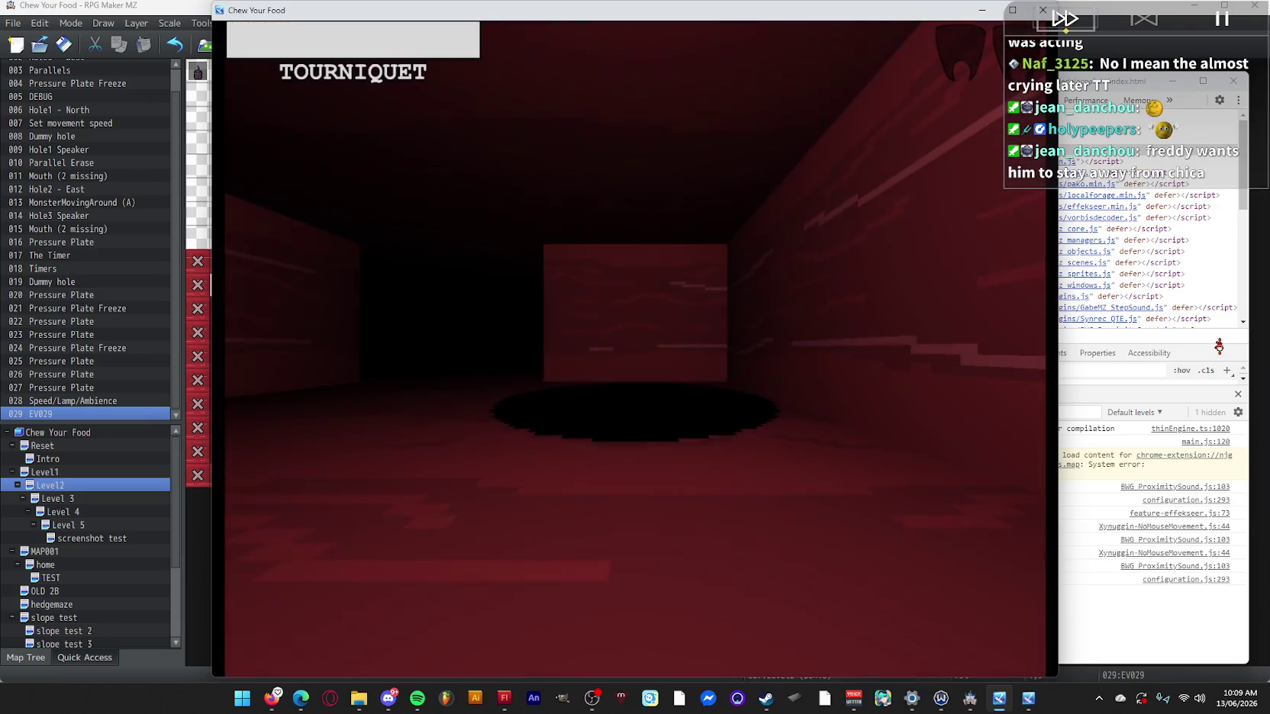
# Back out of the save screen and walk the player down the red corridor.
pyautogui.press('Up')
pyautogui.press('z')
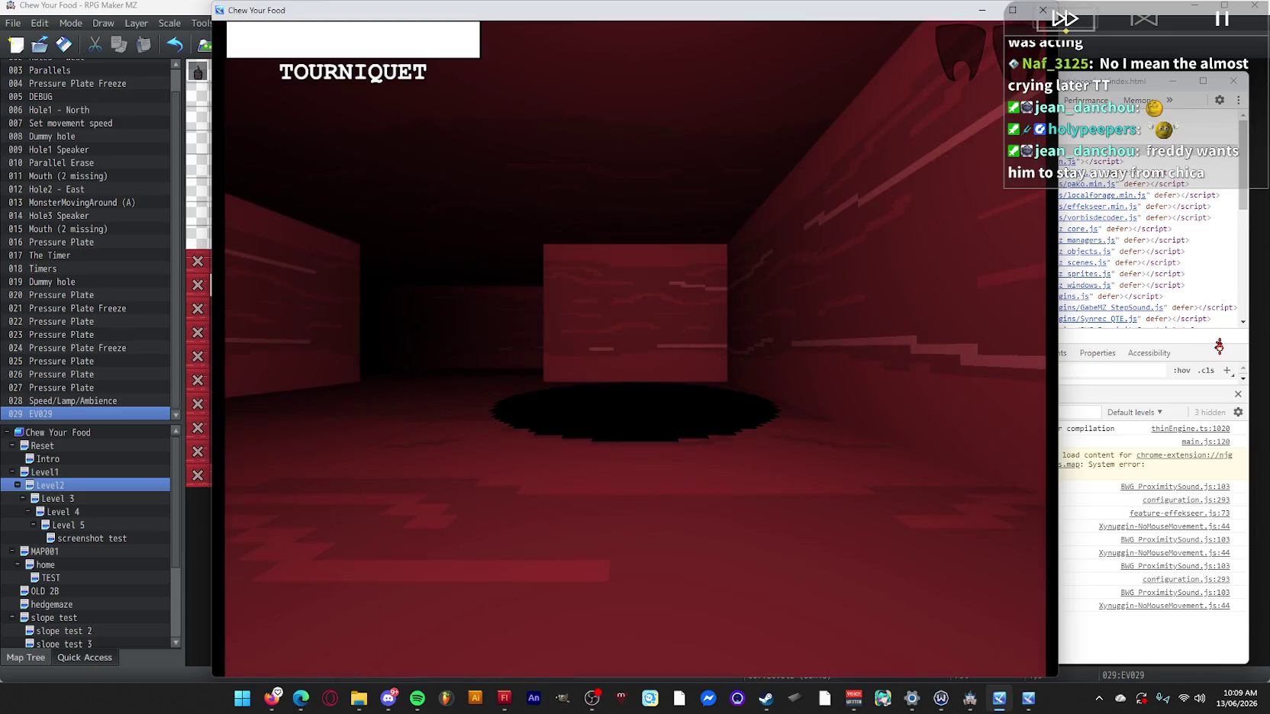
pyautogui.press('Left')
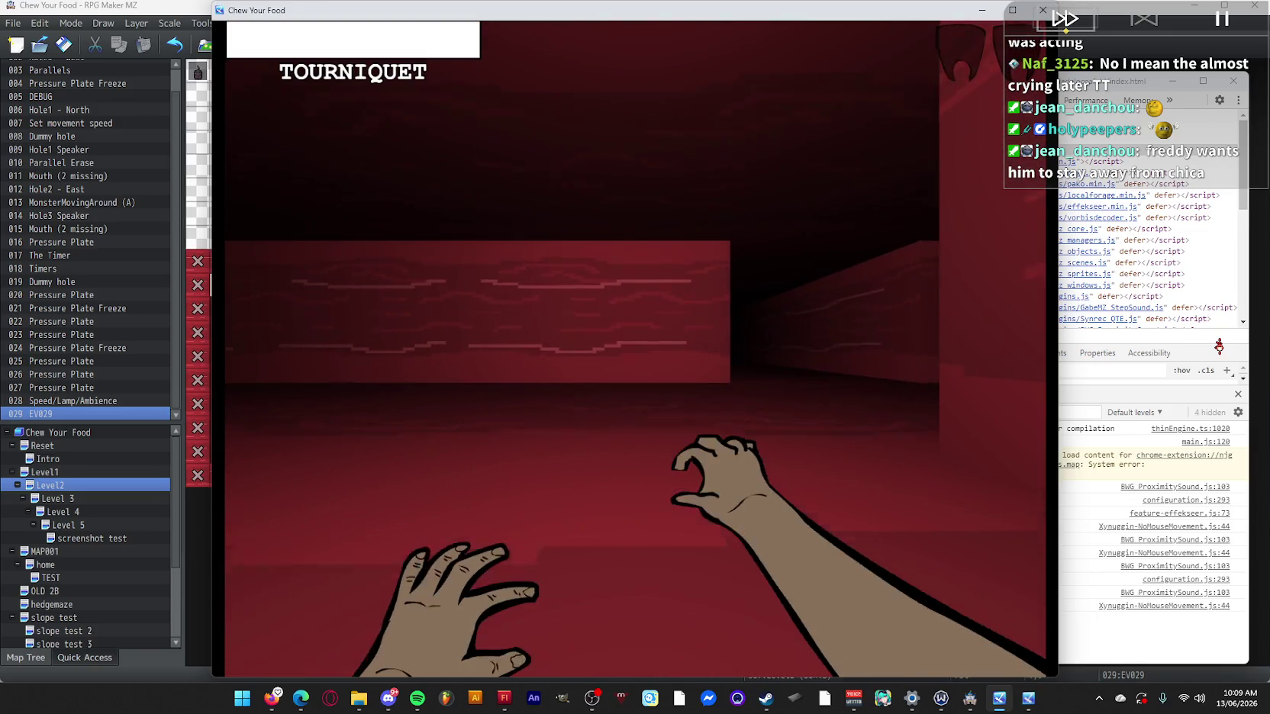
pyautogui.press('Up')
pyautogui.press('Up')
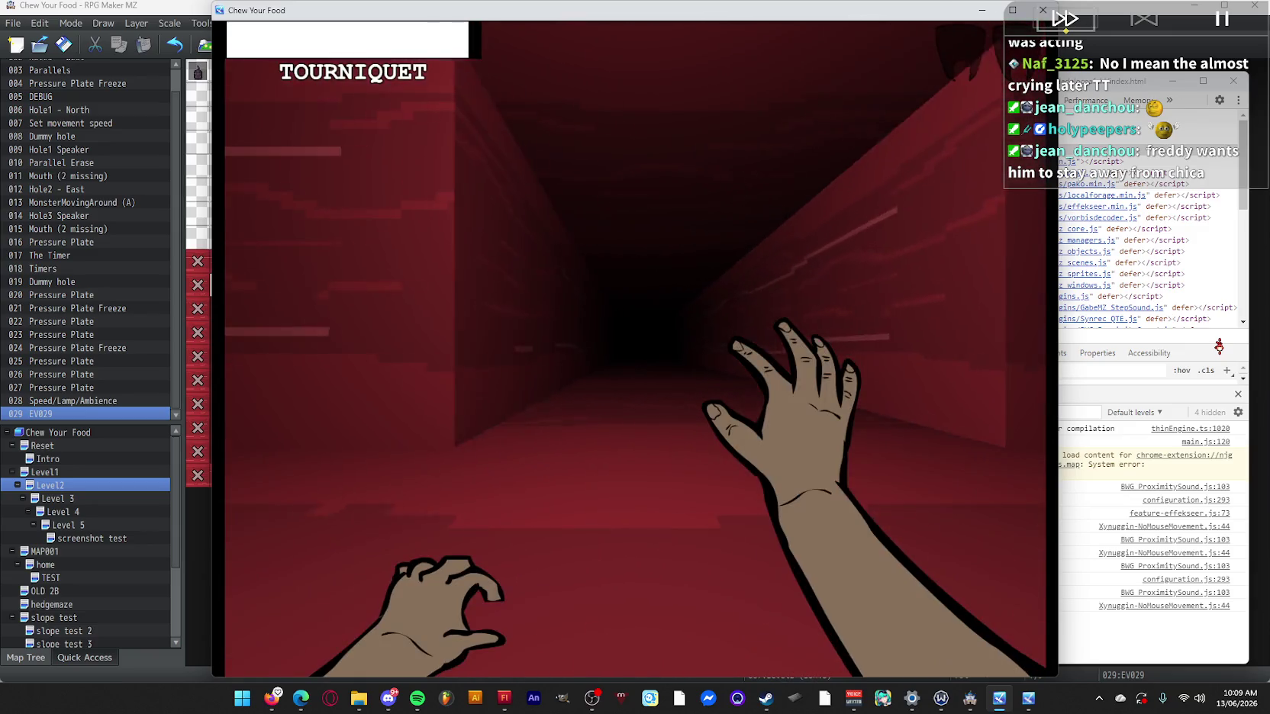
pyautogui.press('Up')
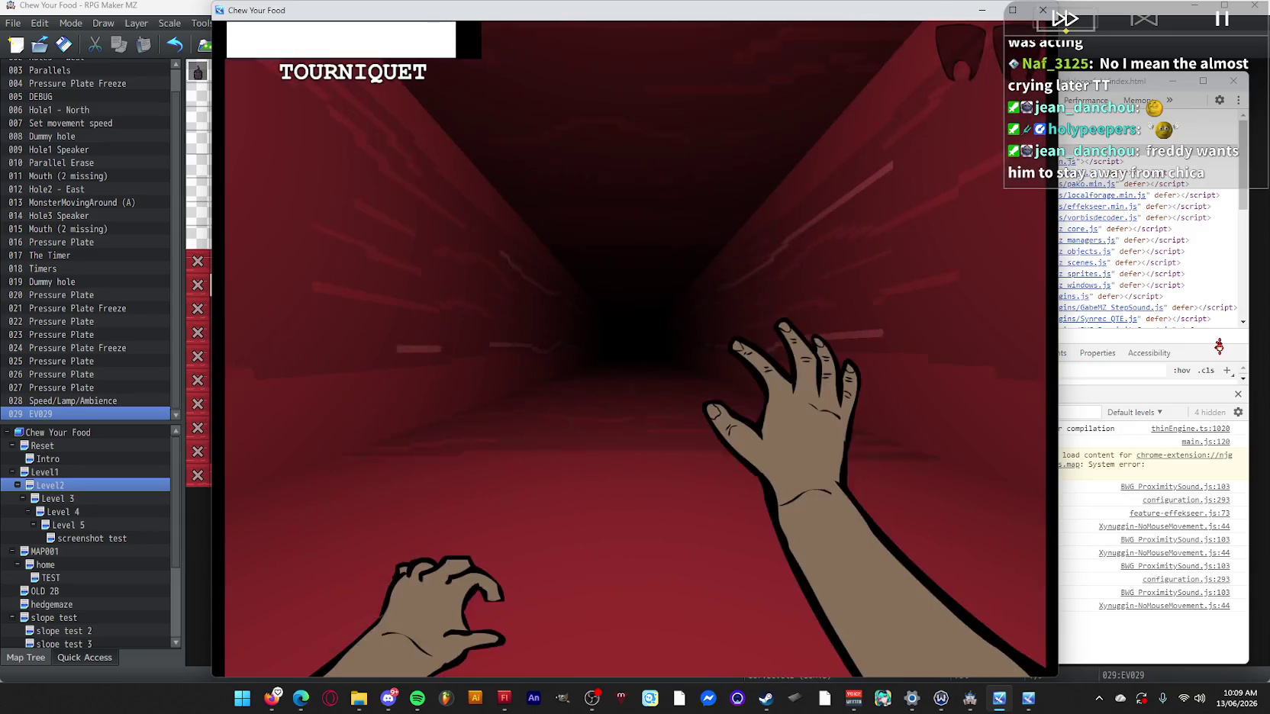
pyautogui.press('Up')
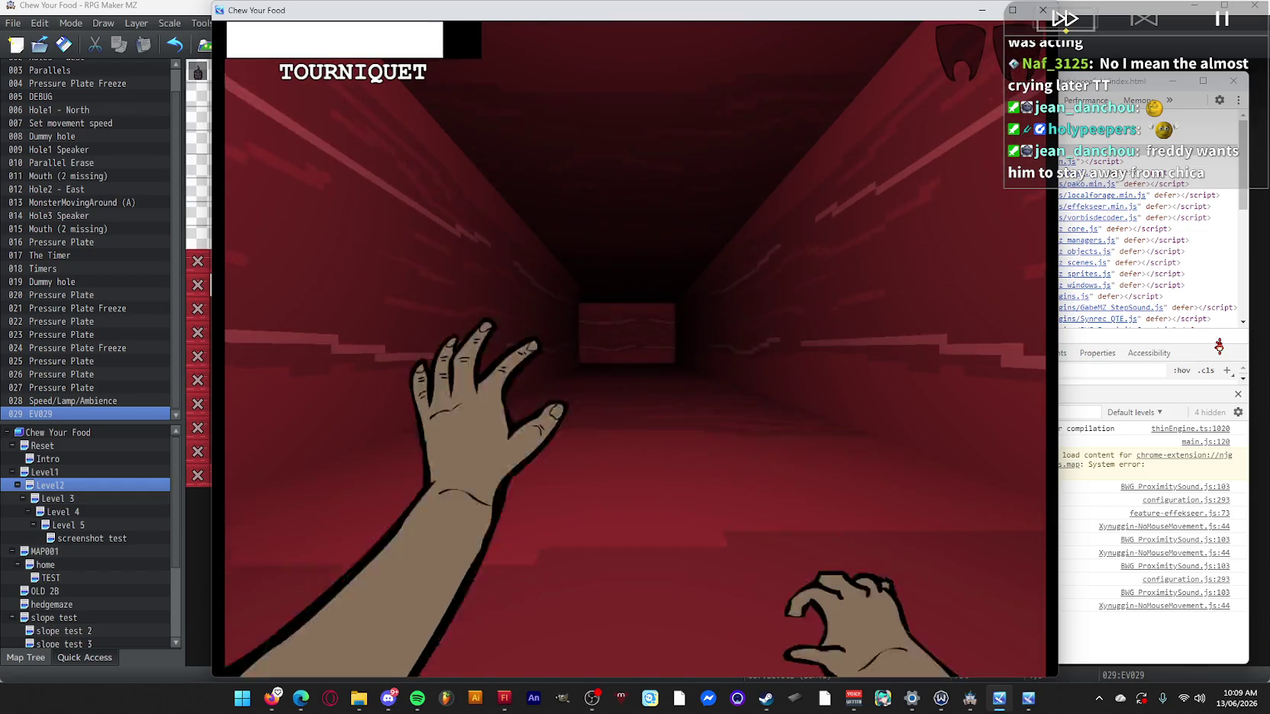
pyautogui.press('Down')
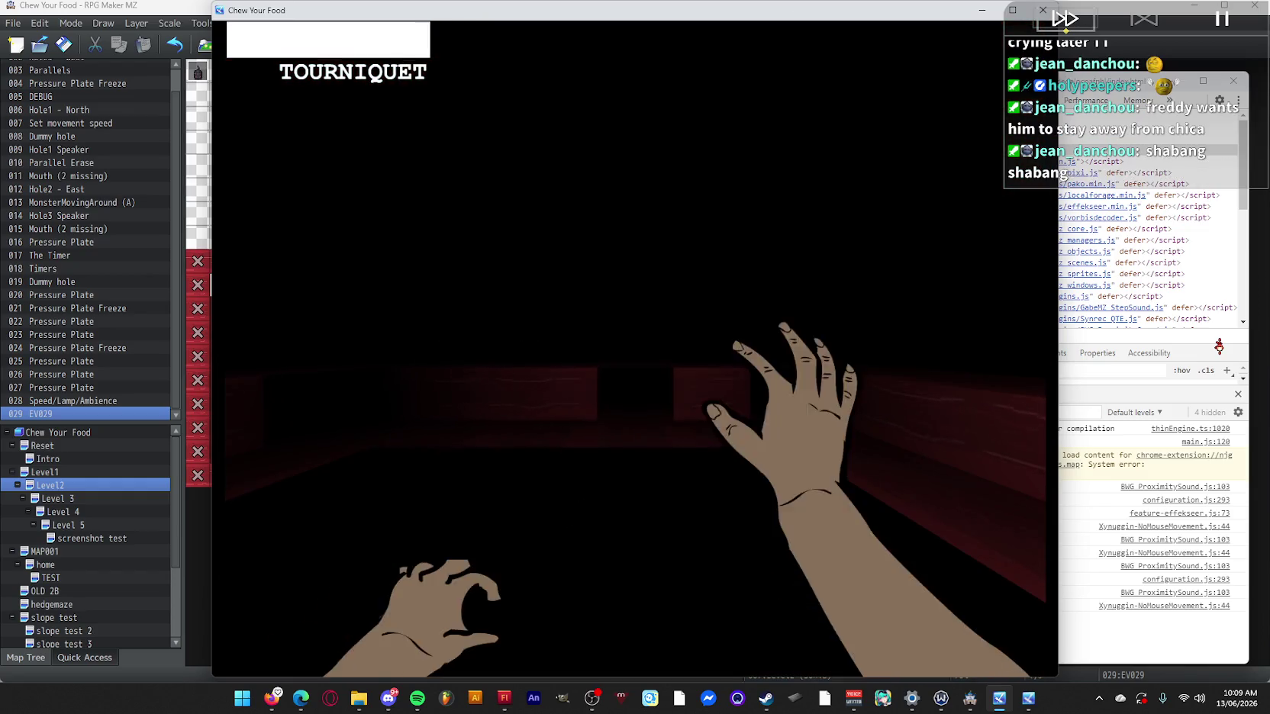
# Make the playtest fullscreen with F4, then exit it and open event EV029's commands.
pyautogui.press('F4')
pyautogui.press('F4')
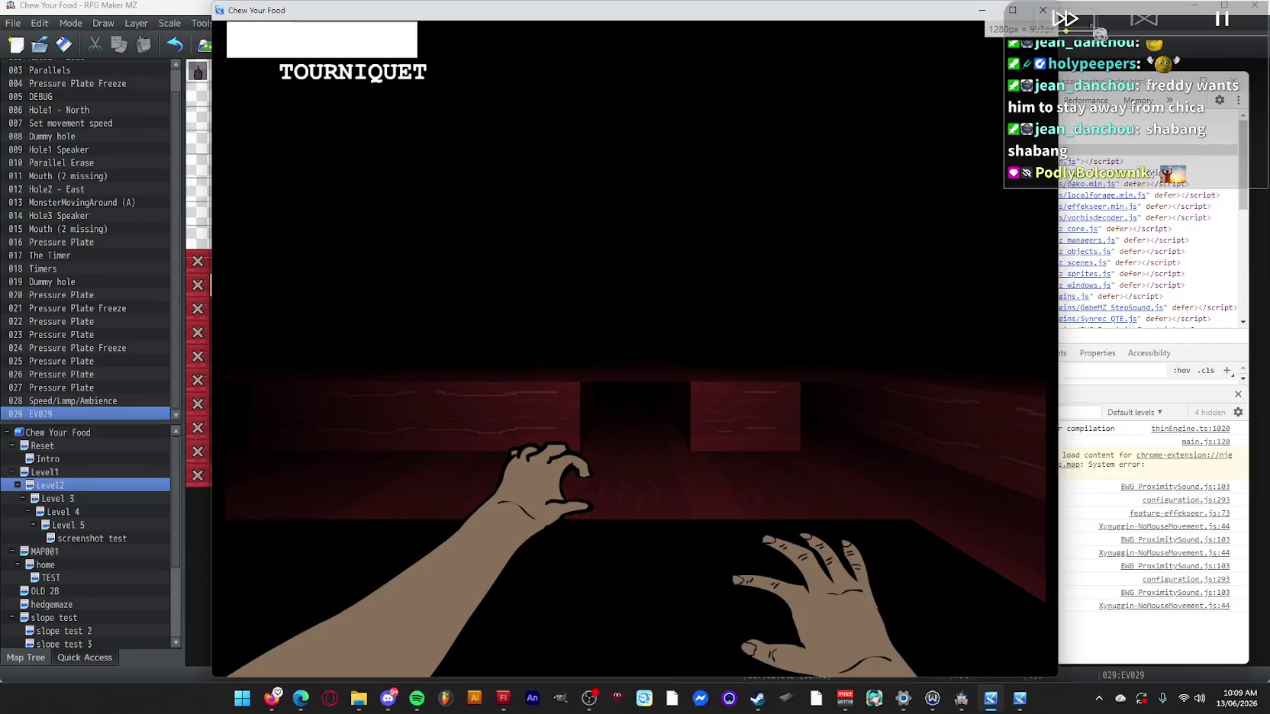
pyautogui.click(226, 414)
pyautogui.doubleClick(221, 286)
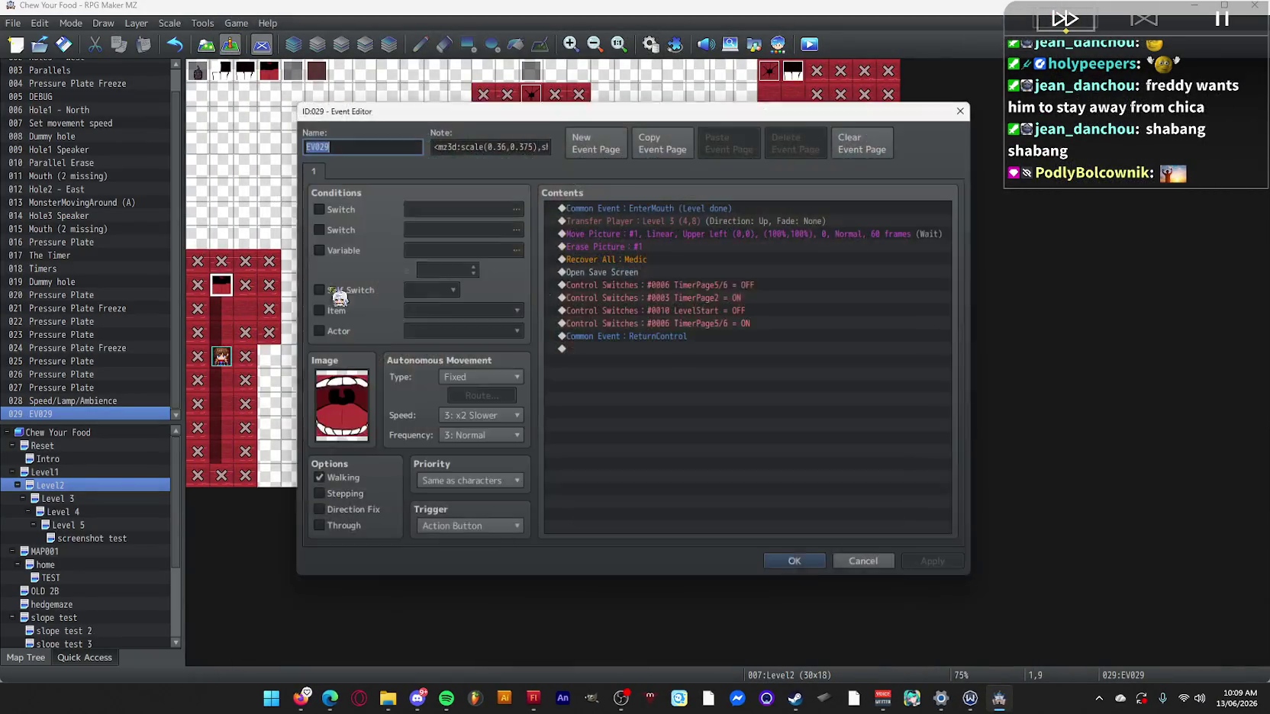
# Check EV029's transfer-to-Level 3 command, then switch to the Level 3 map.
pyautogui.doubleClick(725, 217)
pyautogui.press('Escape')
pyautogui.press('Escape')
pyautogui.click(119, 499)
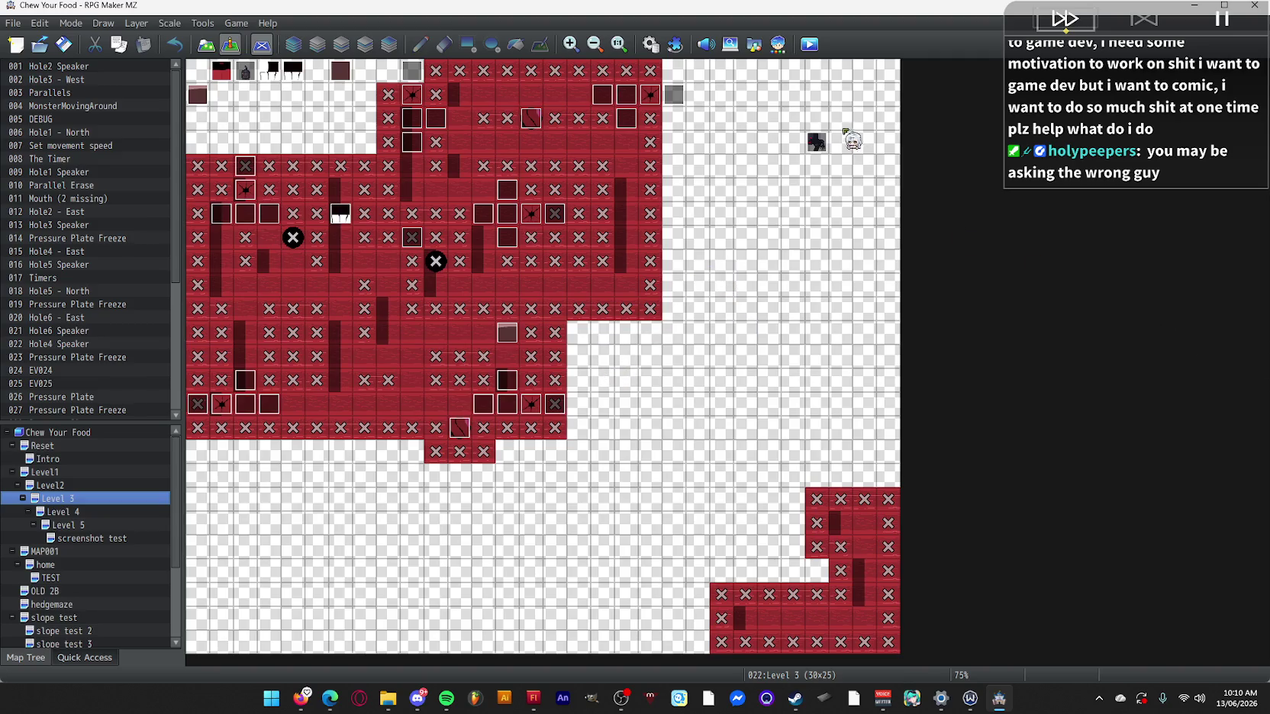
# Drag the Level 3 wall event to the top-right tile 29,0, then go to the browser.
pyautogui.click(822, 143)
pyautogui.moveTo(823, 143)
pyautogui.mouseDown()
pyautogui.moveTo(889, 96)
pyautogui.moveTo(895, 71)
pyautogui.mouseUp()
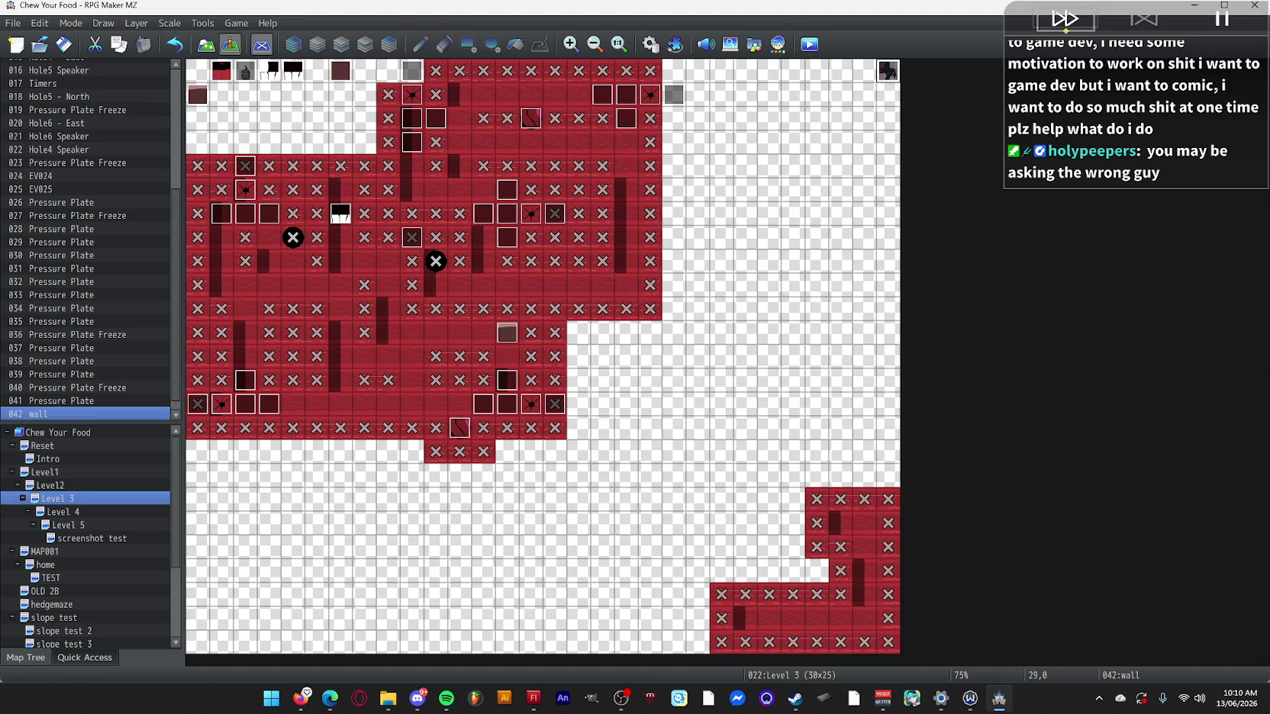
pyautogui.hotkey('alt', 'Tab')
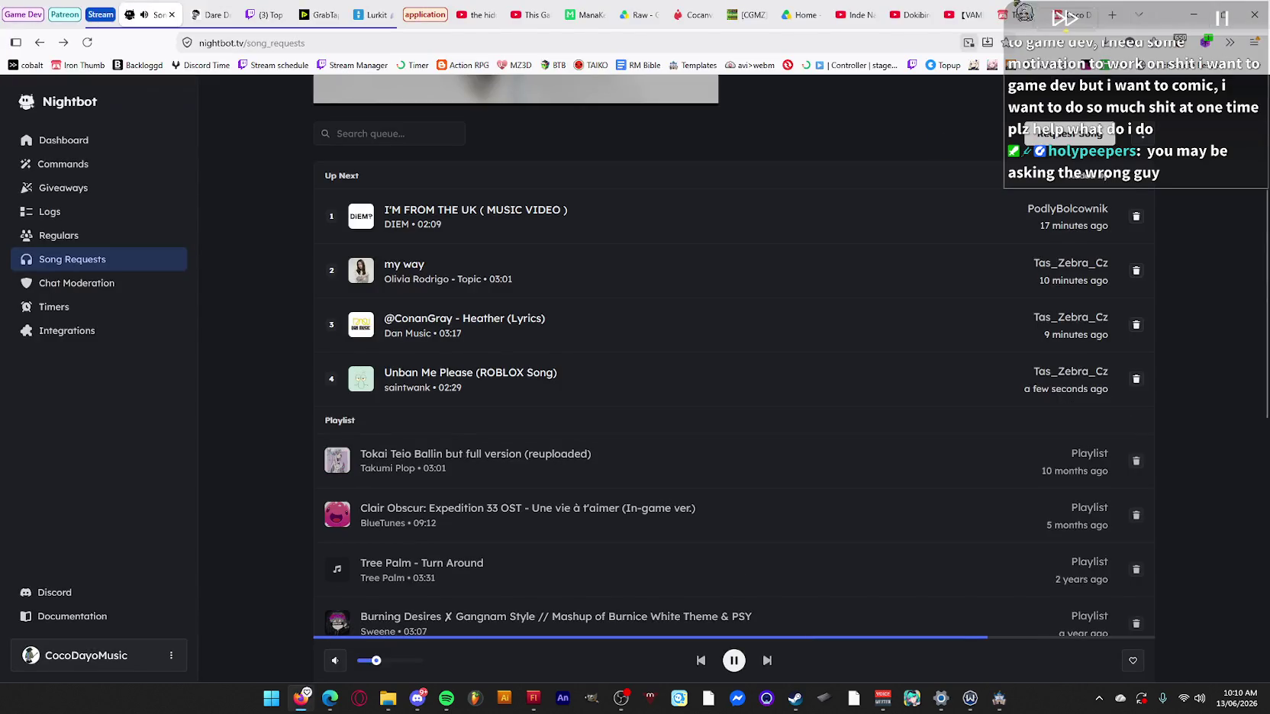
# Look over the cocodayomusic itch.io games page, then return to the editor and the LVL transition folder.
pyautogui.click(1072, 14)
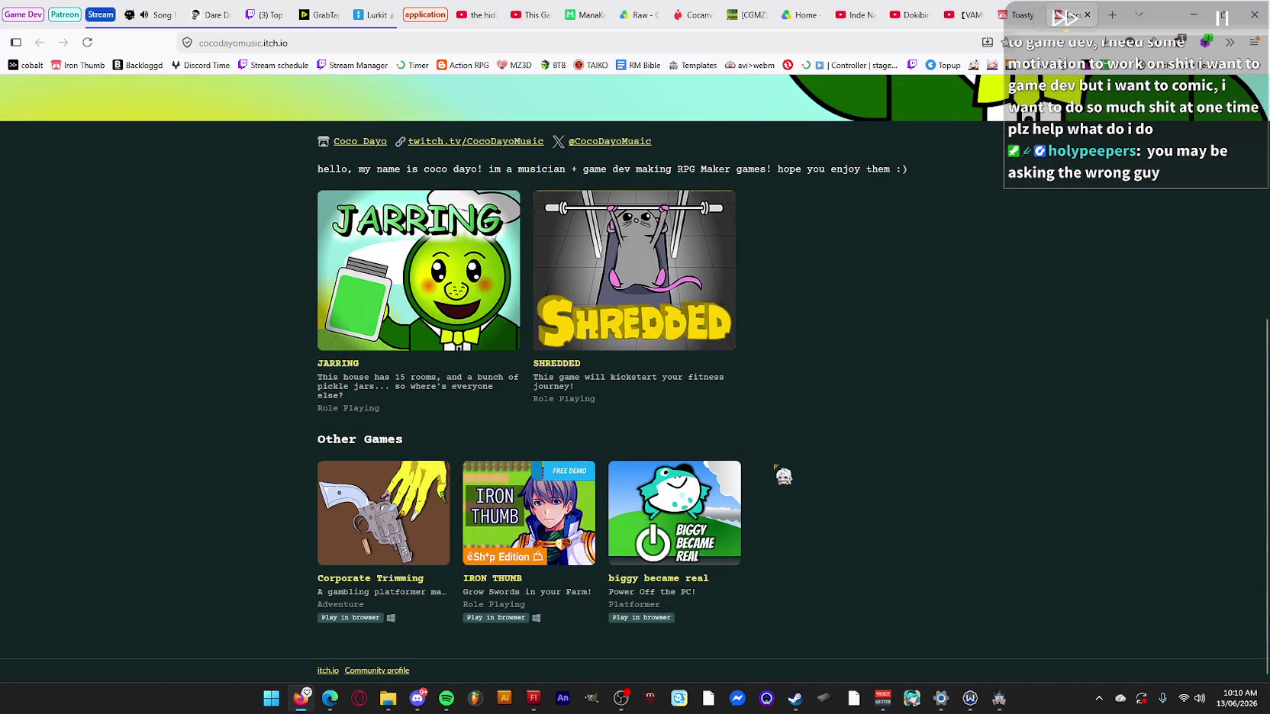
pyautogui.scroll(1, 779, 439)
pyautogui.scroll(5, 780, 439)
pyautogui.scroll(-5, 756, 423)
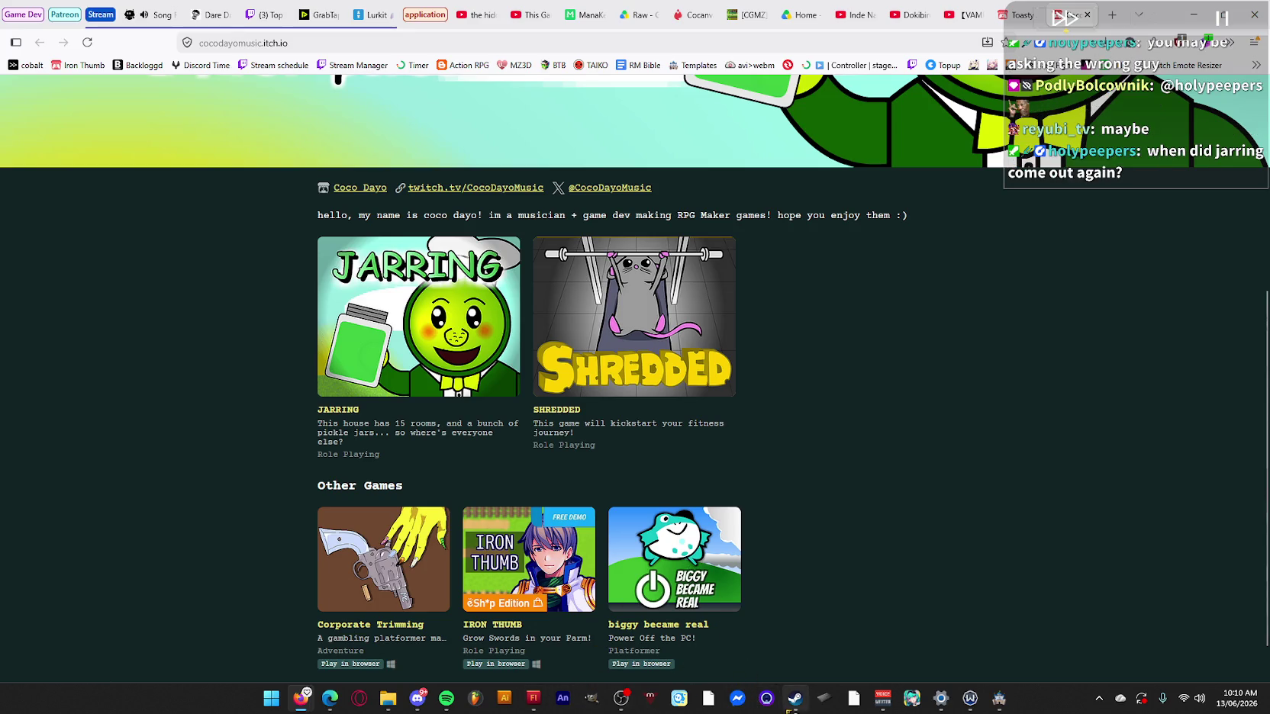
pyautogui.click(999, 699)
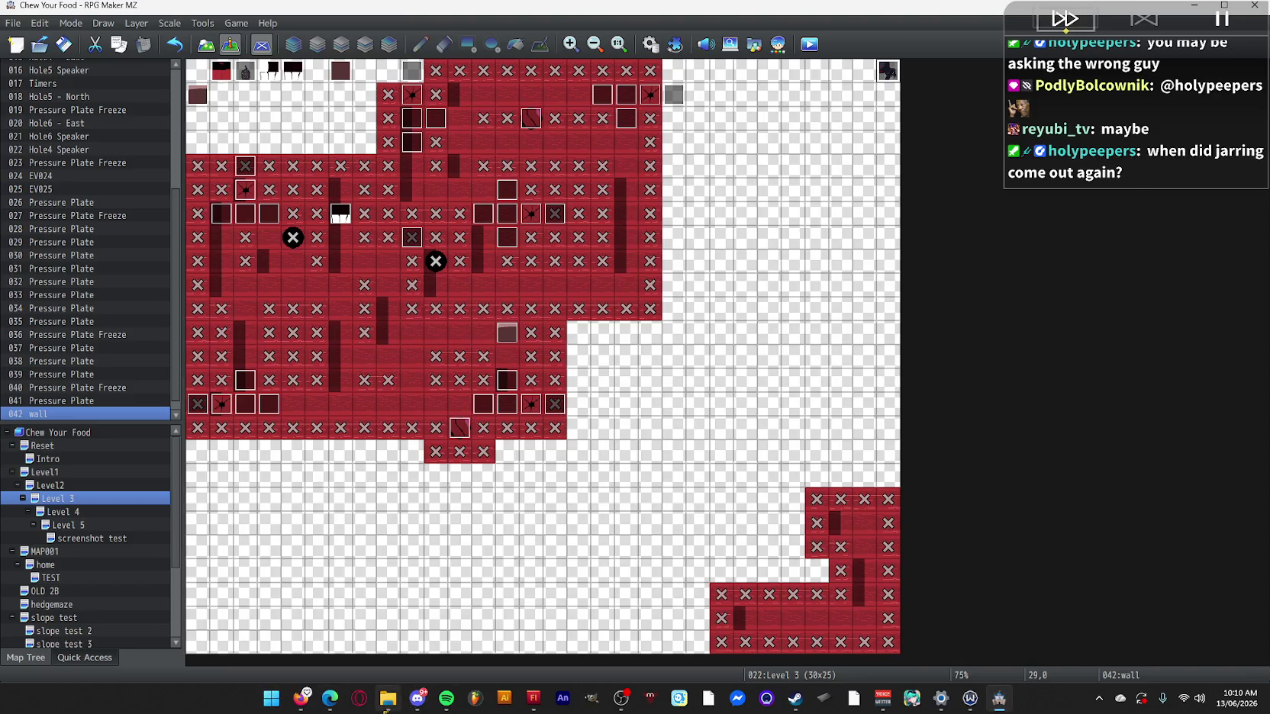
pyautogui.click(388, 698)
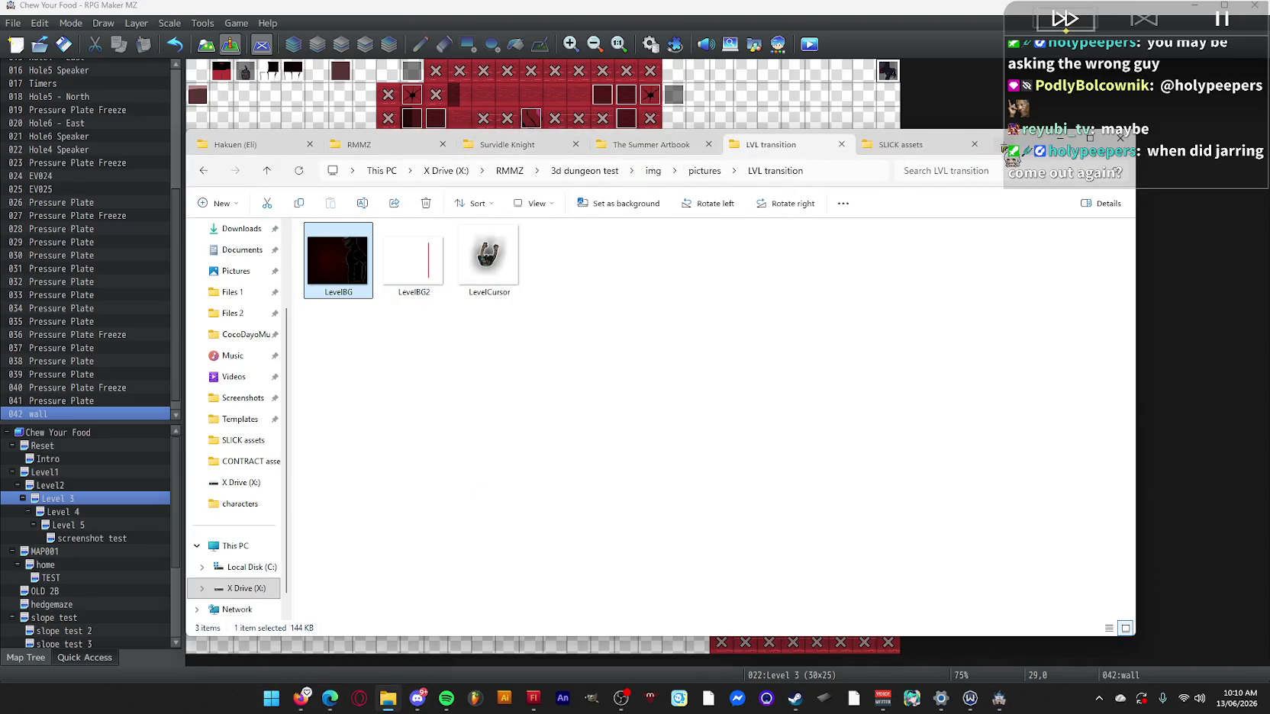
# Go to X drive > RMMZ > CONTRACT and drag its project file into RPG Maker MZ.
pyautogui.click(981, 165)
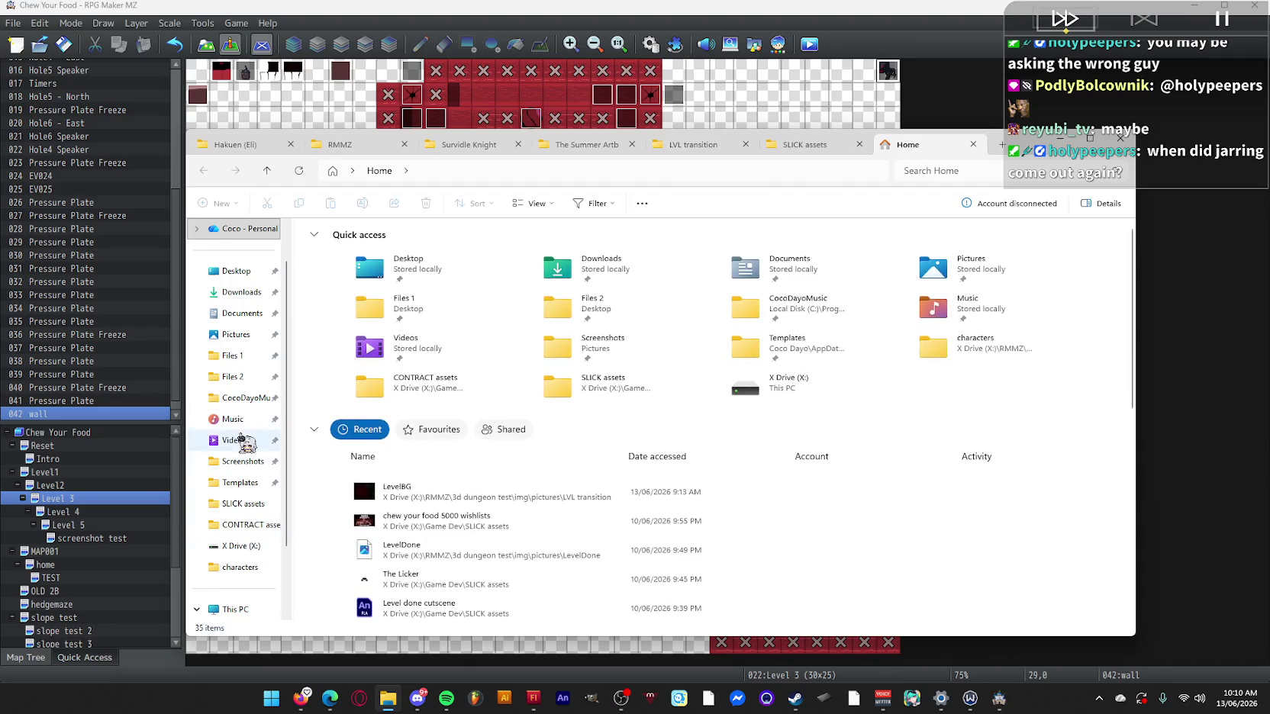
pyautogui.scroll(-2, 237, 412)
pyautogui.click(252, 567)
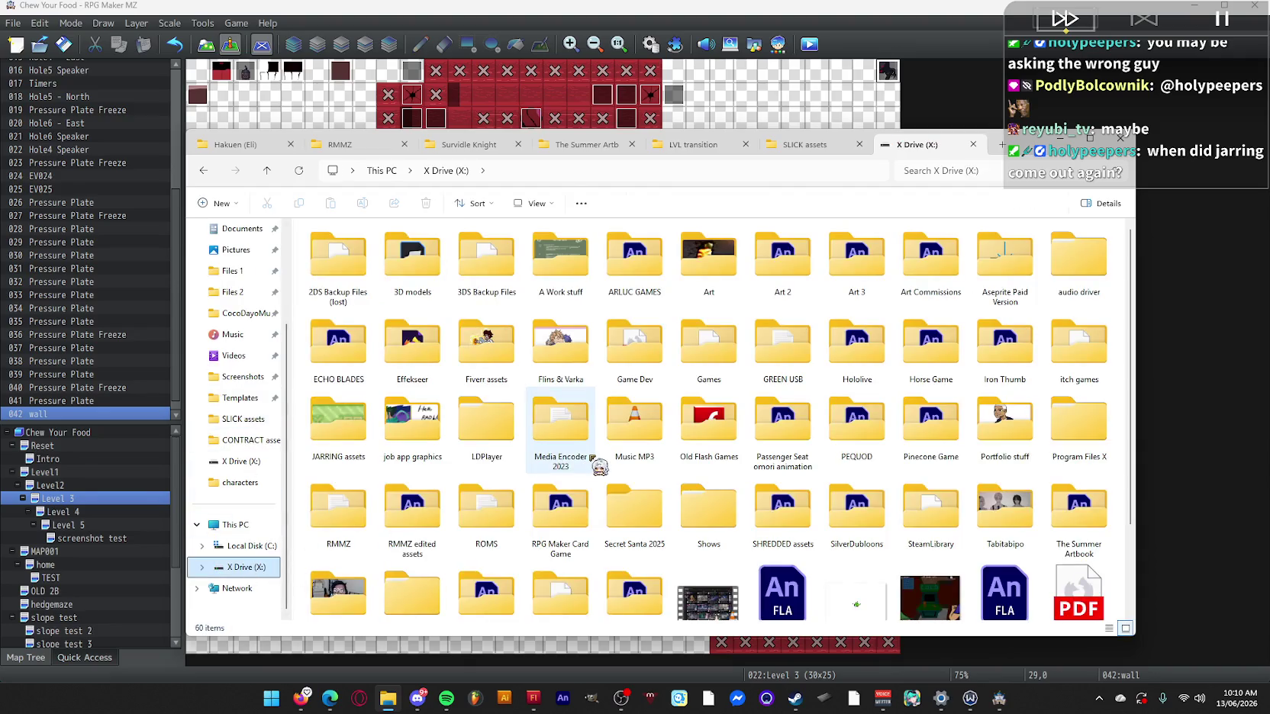
pyautogui.doubleClick(339, 513)
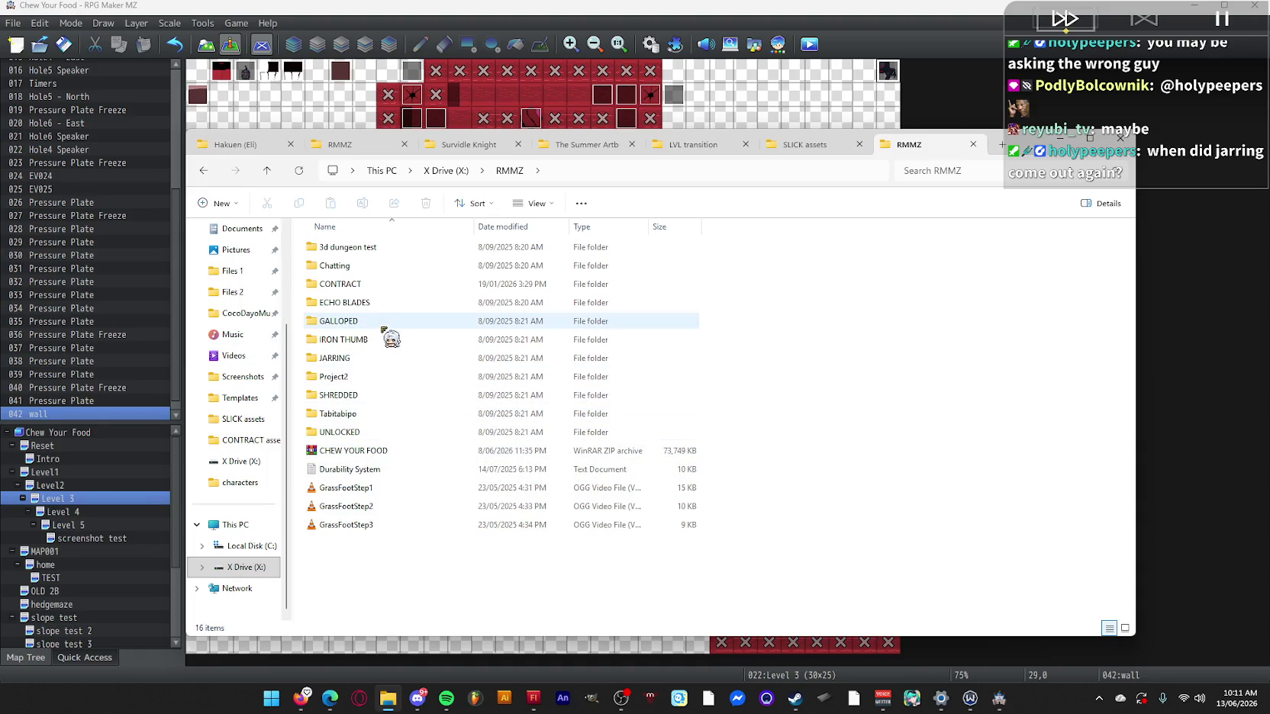
pyautogui.click(374, 285)
pyautogui.doubleClick(374, 285)
pyautogui.moveTo(334, 452); pyautogui.dragTo(782, 103)
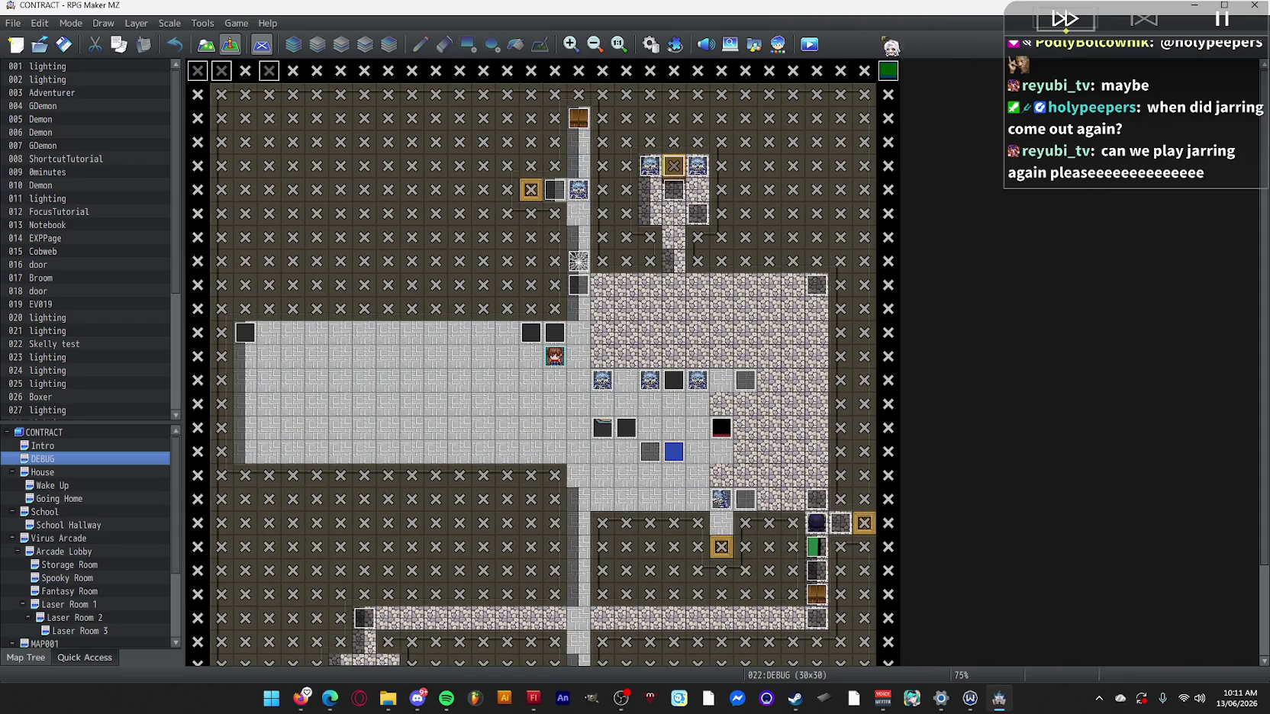
# Start a CONTRACT playtest, then open the JARRING game page on itch.io in Firefox.
pyautogui.click(809, 44)
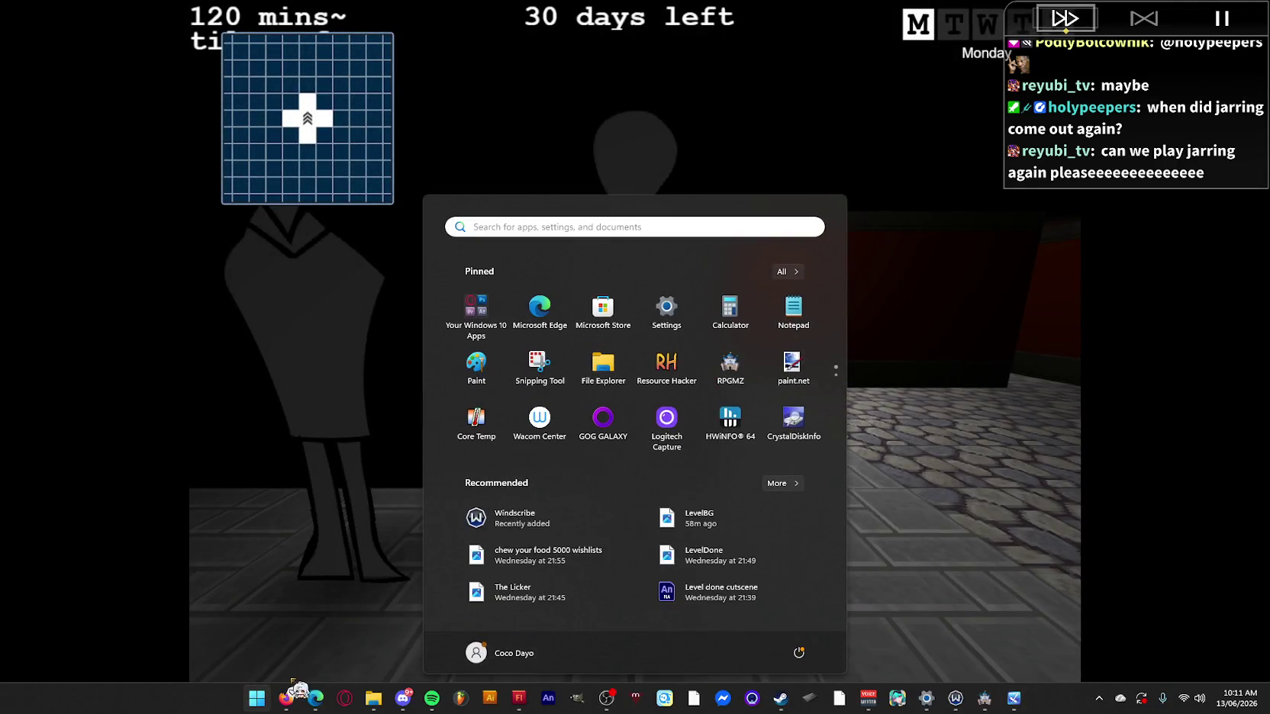
pyautogui.moveTo(286, 698)
pyautogui.click(213, 649)
pyautogui.click(418, 360)
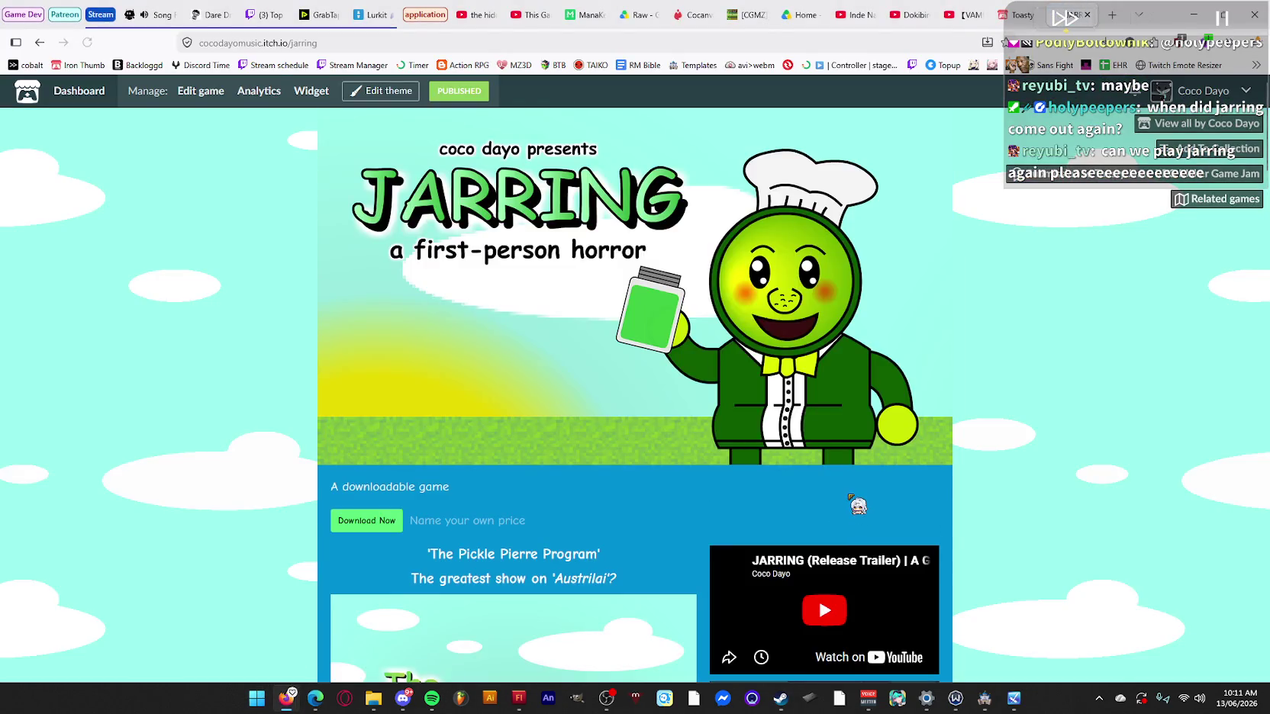
# Scroll the JARRING page, glance at the calendar panel, then switch to the Vampire Crawlers YouTube tab.
pyautogui.scroll(-15, 843, 523)
pyautogui.scroll(-15, 856, 506)
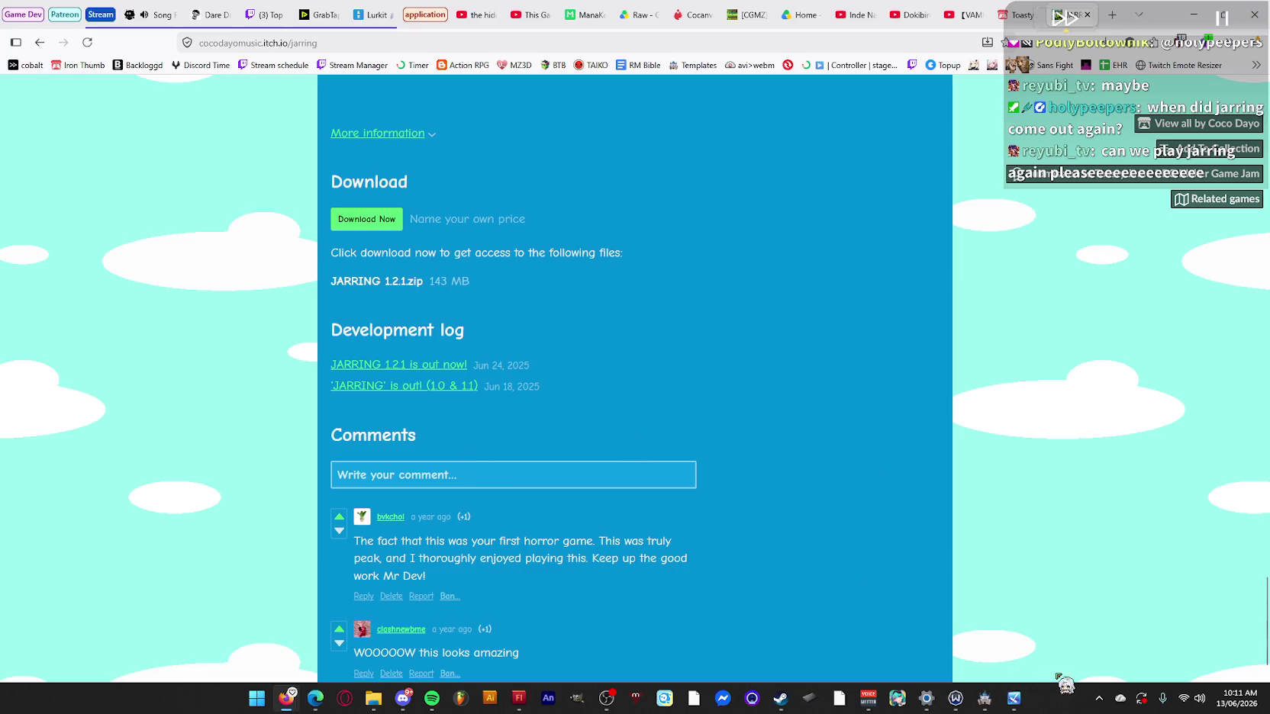
pyautogui.click(1229, 709)
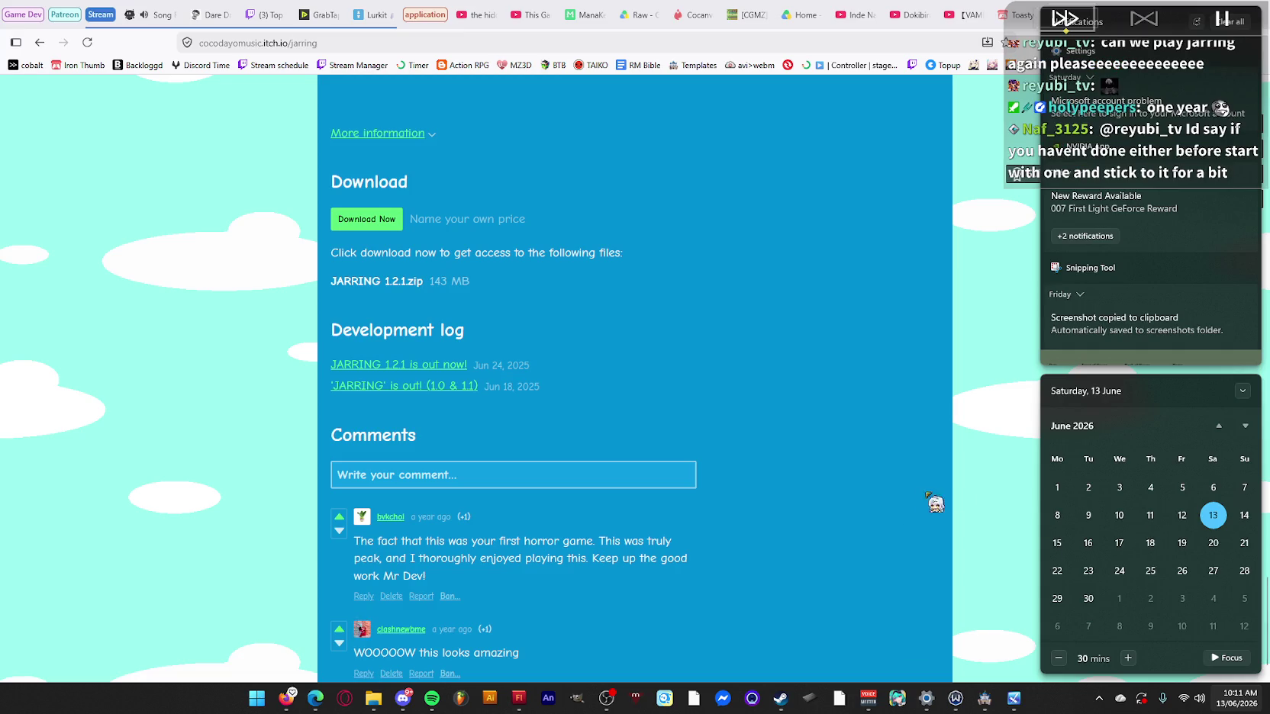
pyautogui.click(975, 484)
pyautogui.scroll(5, 1003, 504)
pyautogui.scroll(10, 1002, 503)
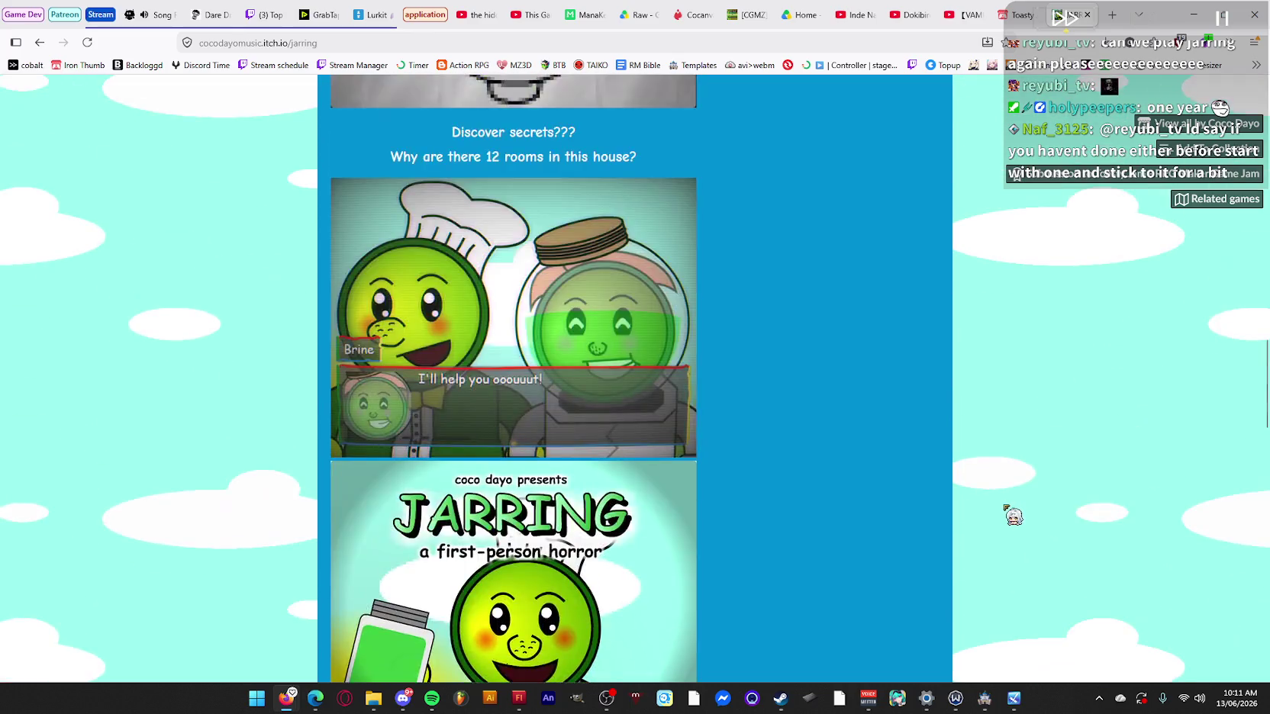
pyautogui.scroll(6, 1051, 509)
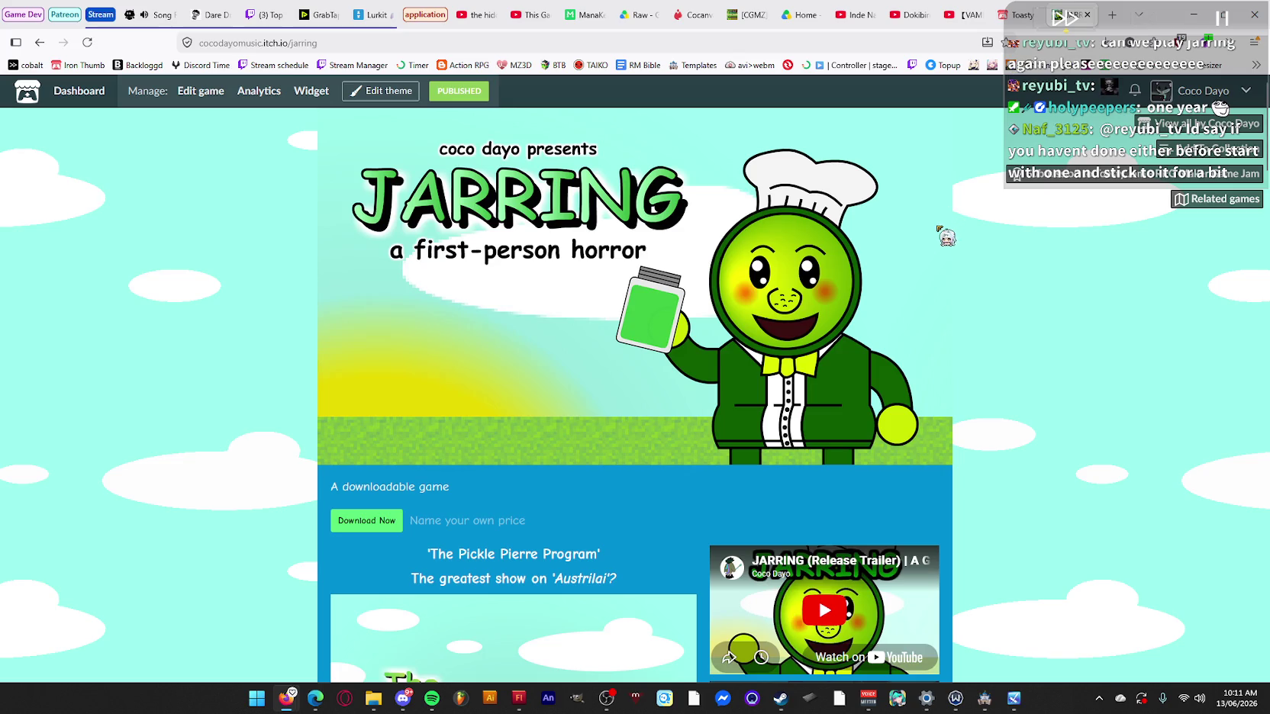
pyautogui.click(963, 14)
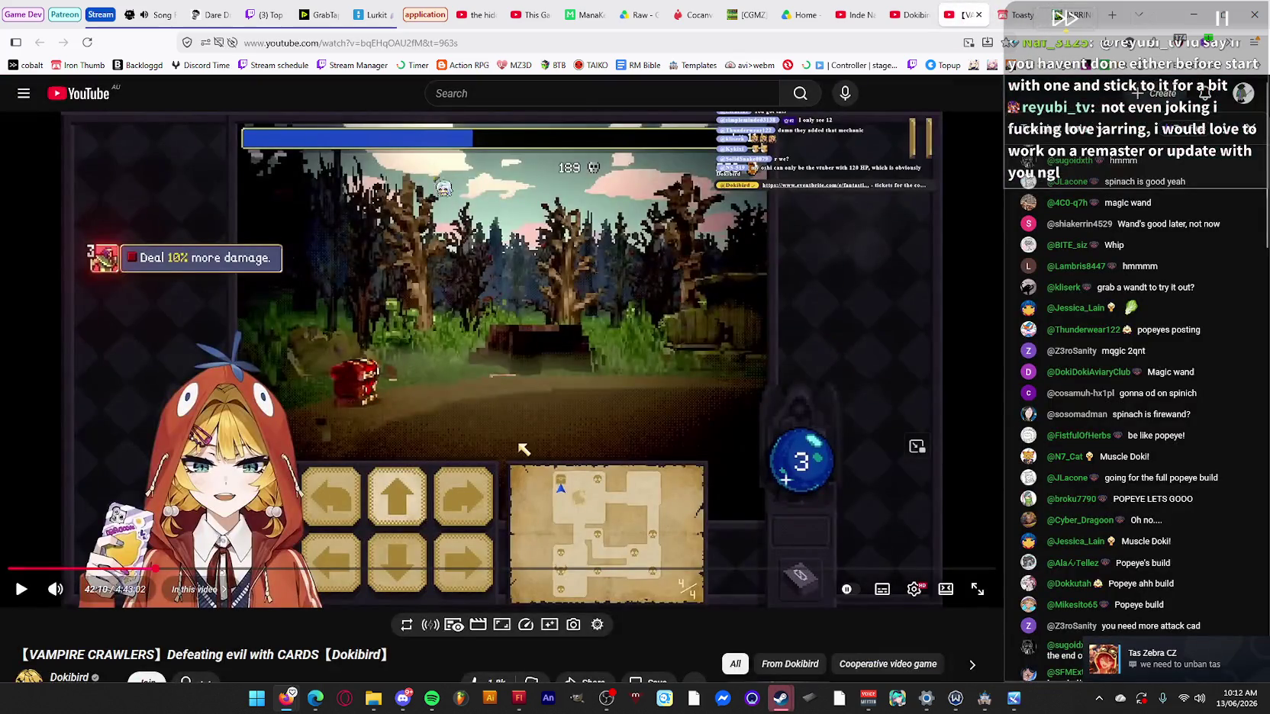
# Search YouTube for the 'manlybadasshero' channel.
pyautogui.click(567, 95)
pyautogui.write('manlybadasshero')
pyautogui.press('Return')
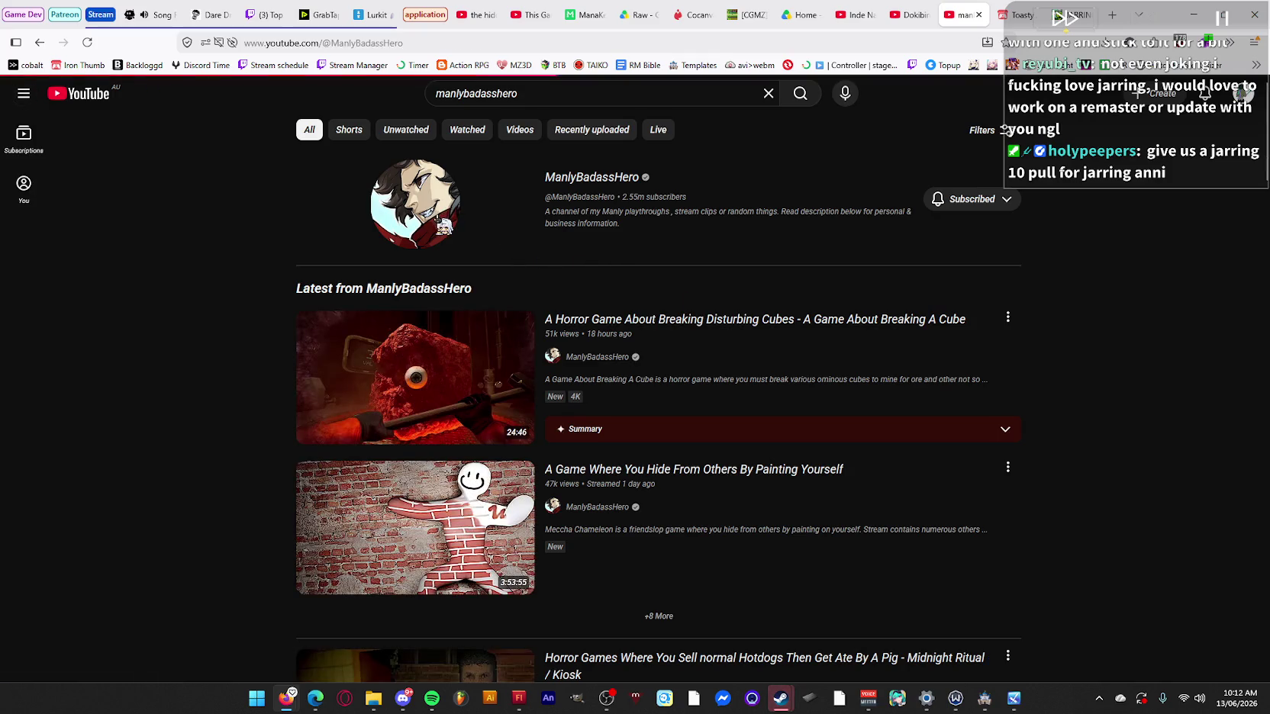
# Open the channel's Videos tab and play the Mixology horror game video.
pyautogui.click(297, 406)
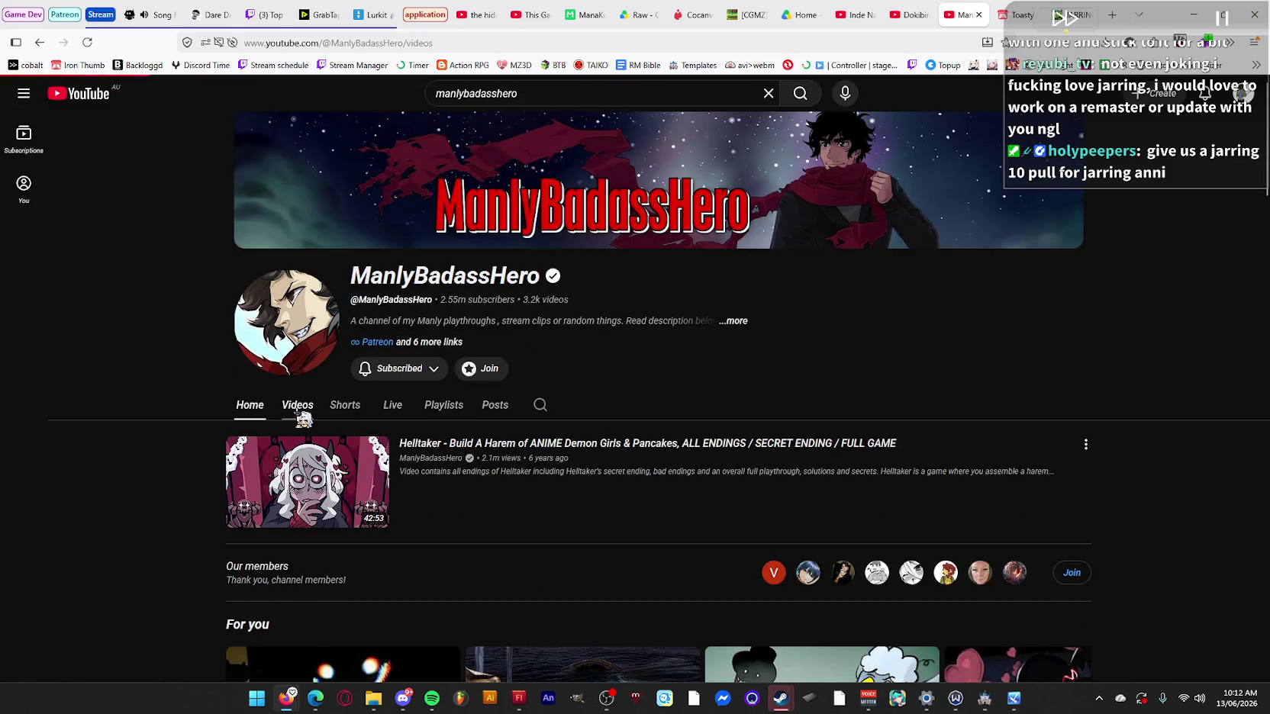
pyautogui.scroll(-2, 915, 309)
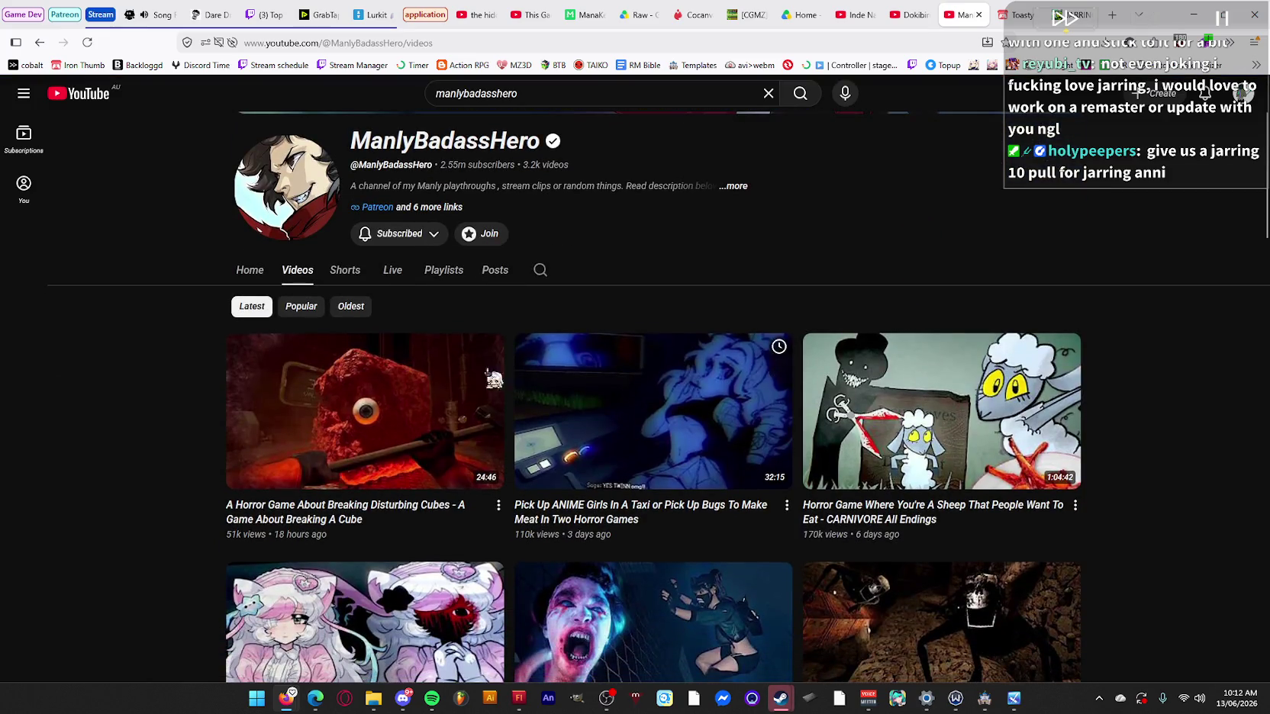
pyautogui.scroll(-3, 53, 482)
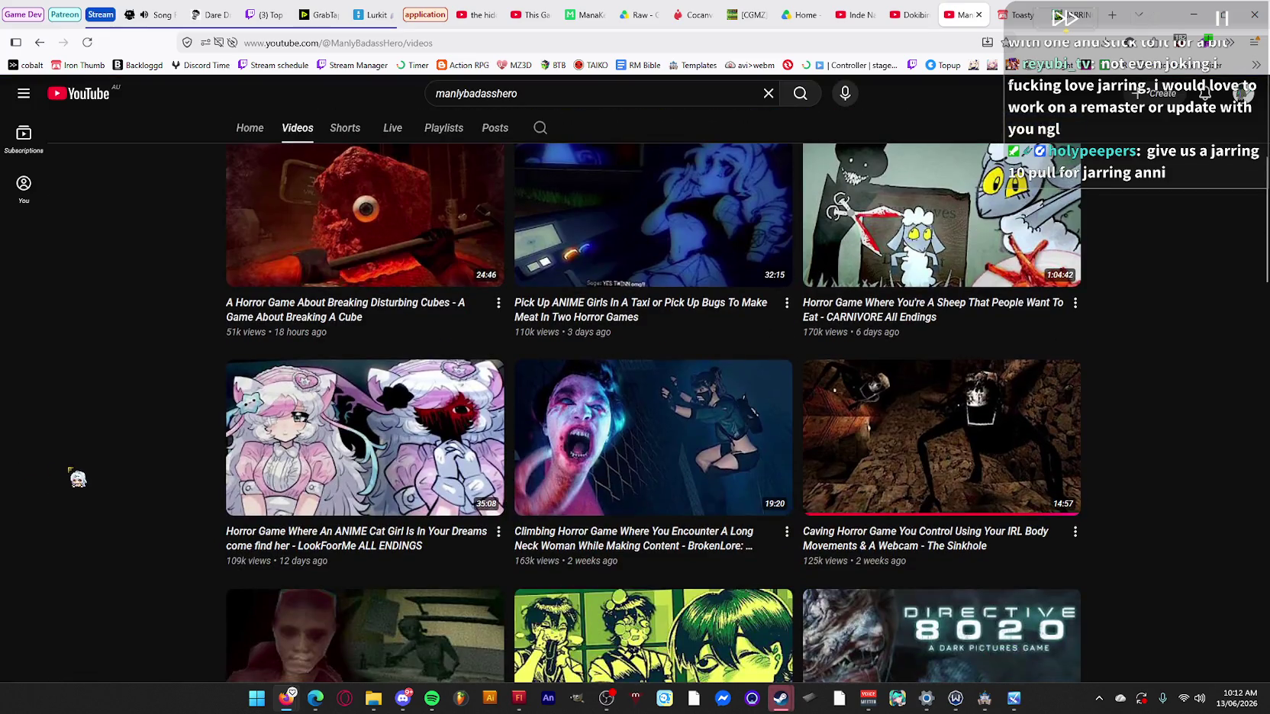
pyautogui.scroll(-4, 70, 471)
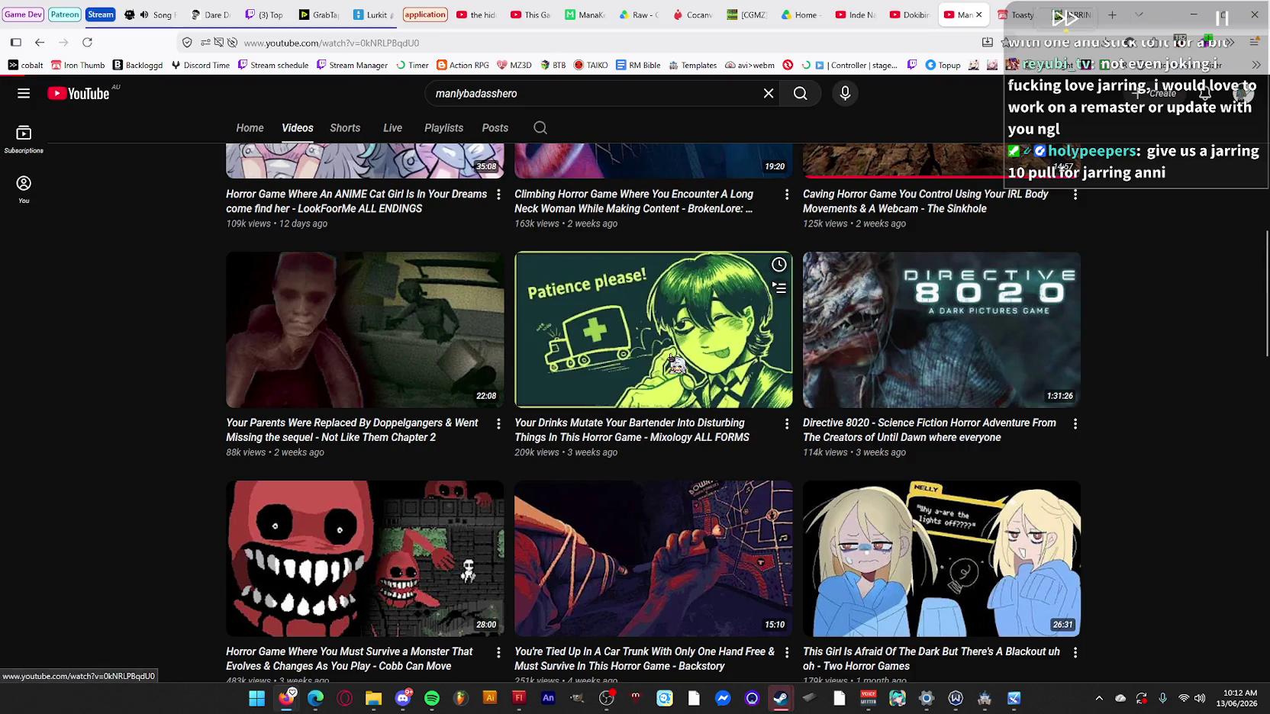
pyautogui.click(671, 358)
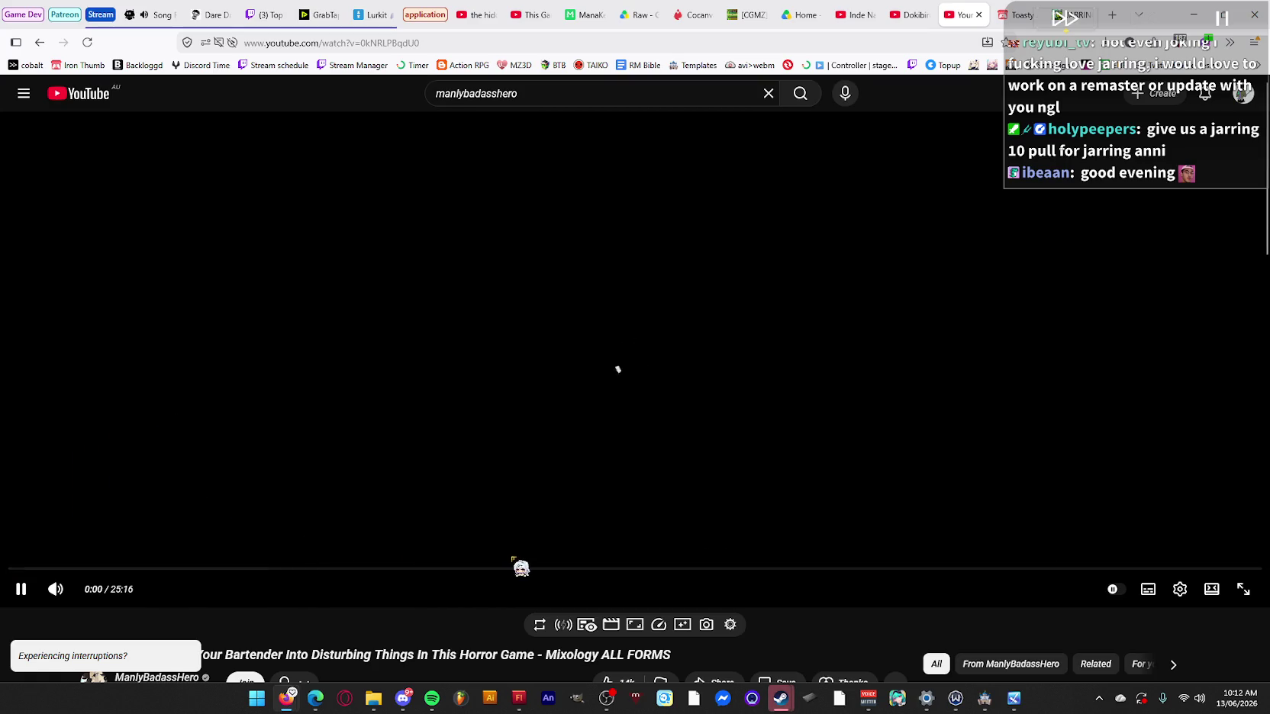
# Open the Tall Monster GF video from the channel list and skip ahead to about 12:22.
pyautogui.click(40, 43)
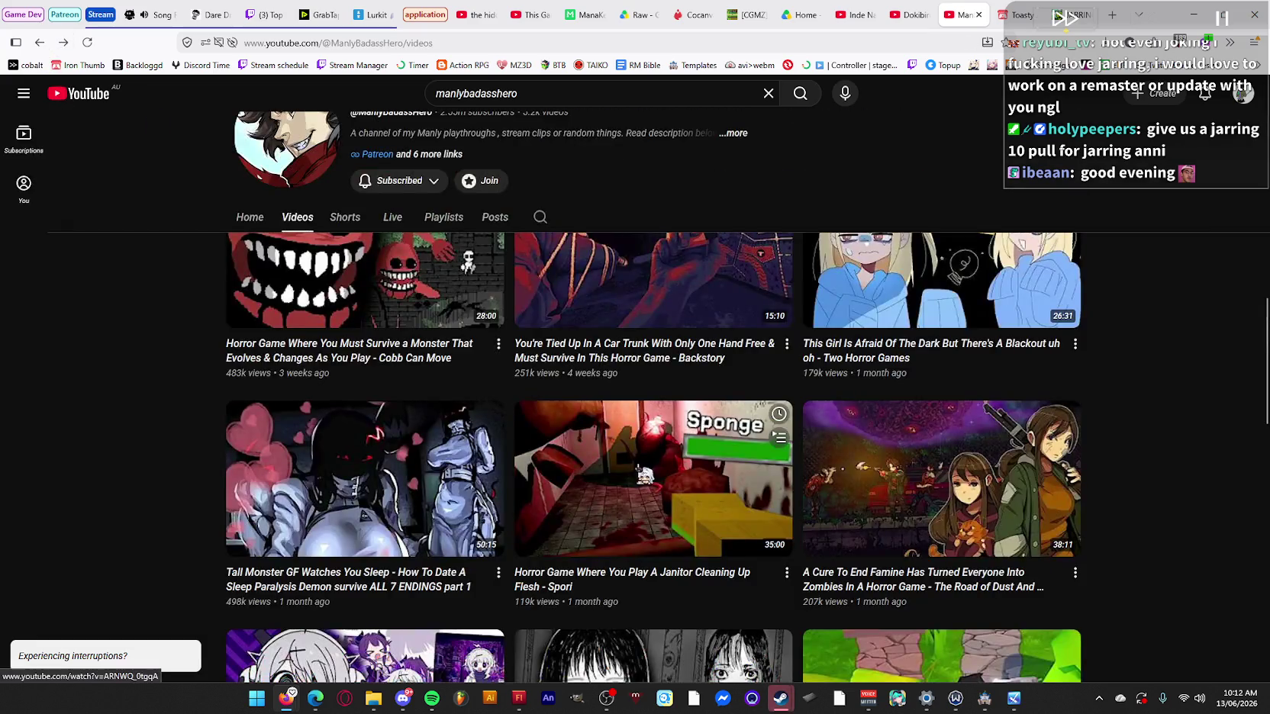
pyautogui.scroll(-2, 366, 275)
pyautogui.click(367, 271)
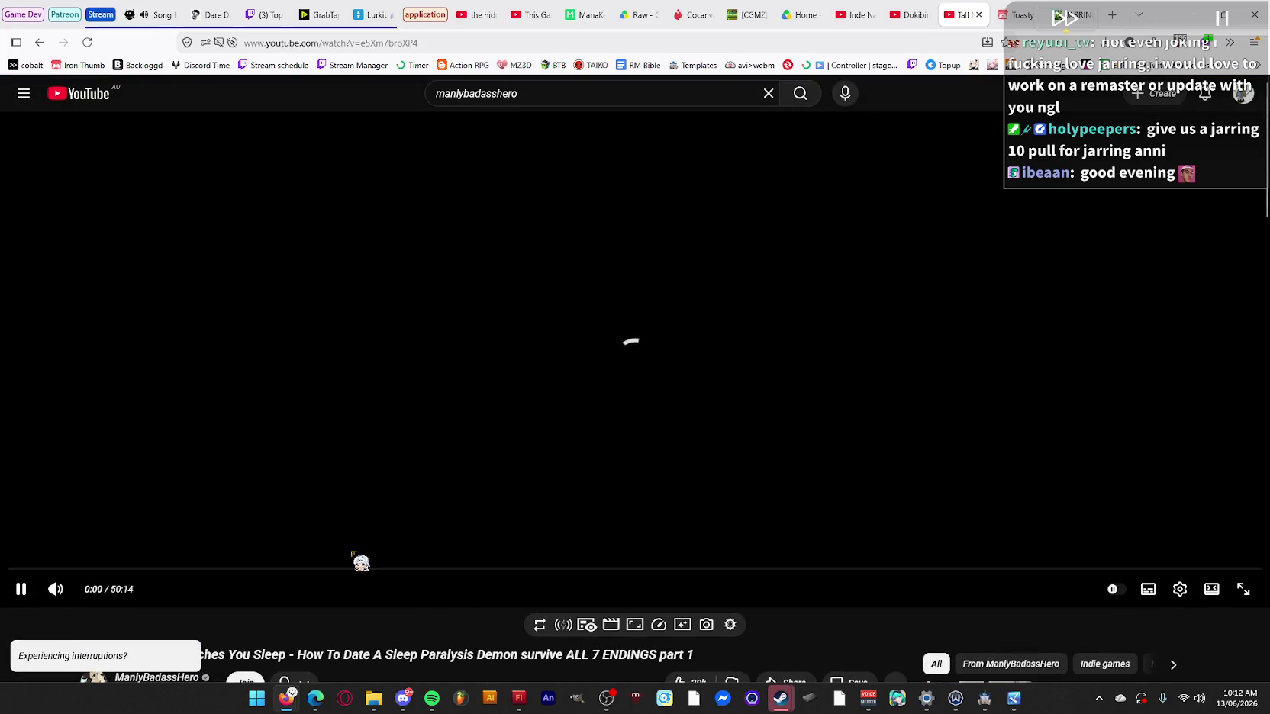
pyautogui.click(321, 568)
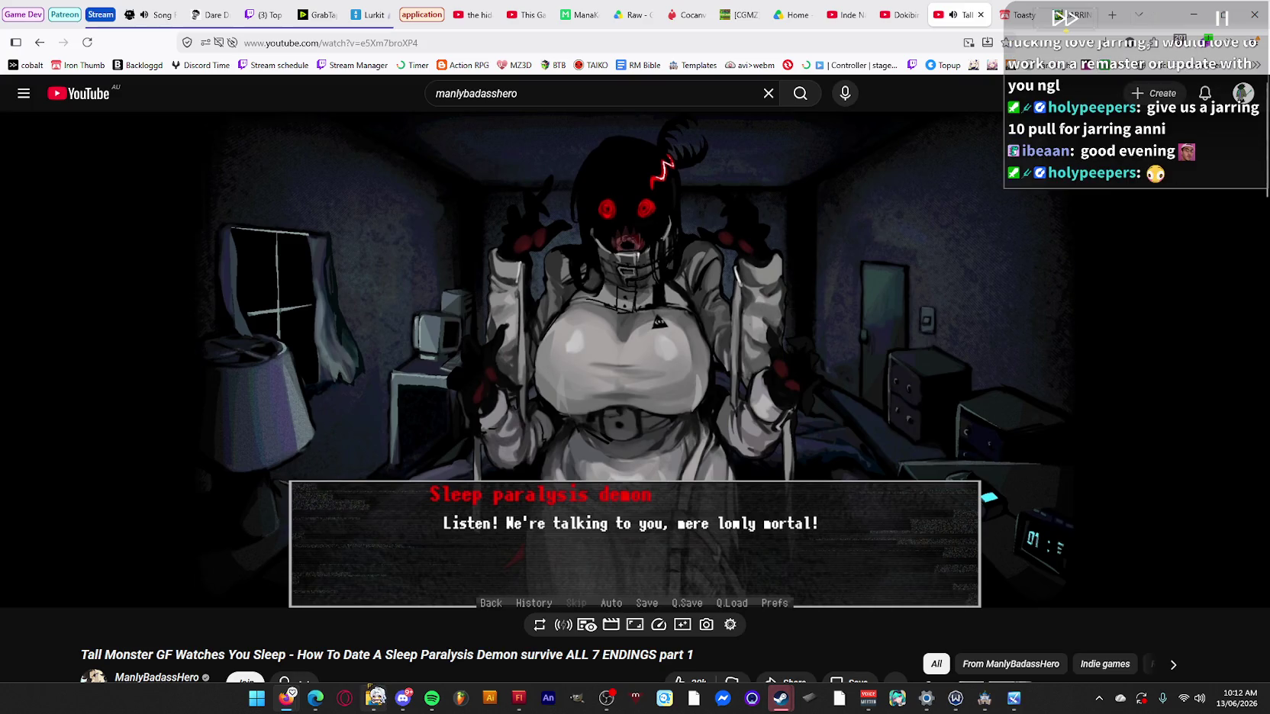
# Open and close the Steam friend chat, then pause the video.
pyautogui.moveTo(376, 696)
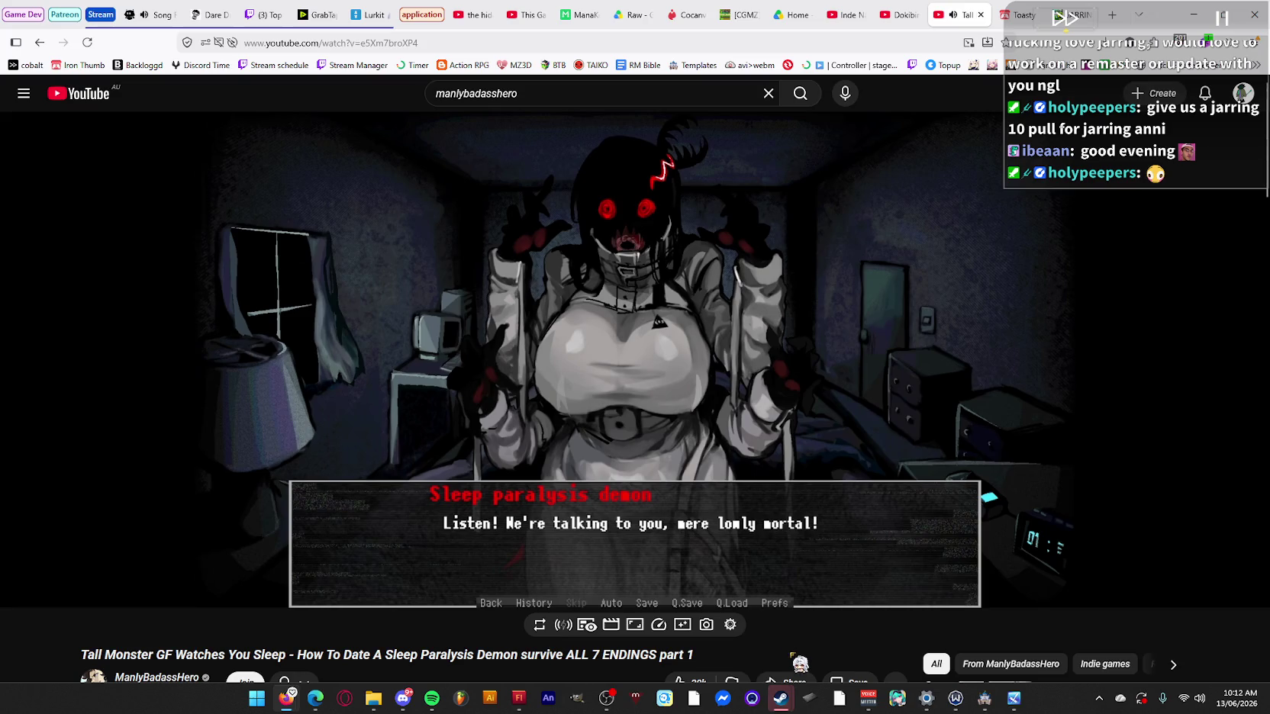
pyautogui.moveTo(780, 696)
pyautogui.click(840, 660)
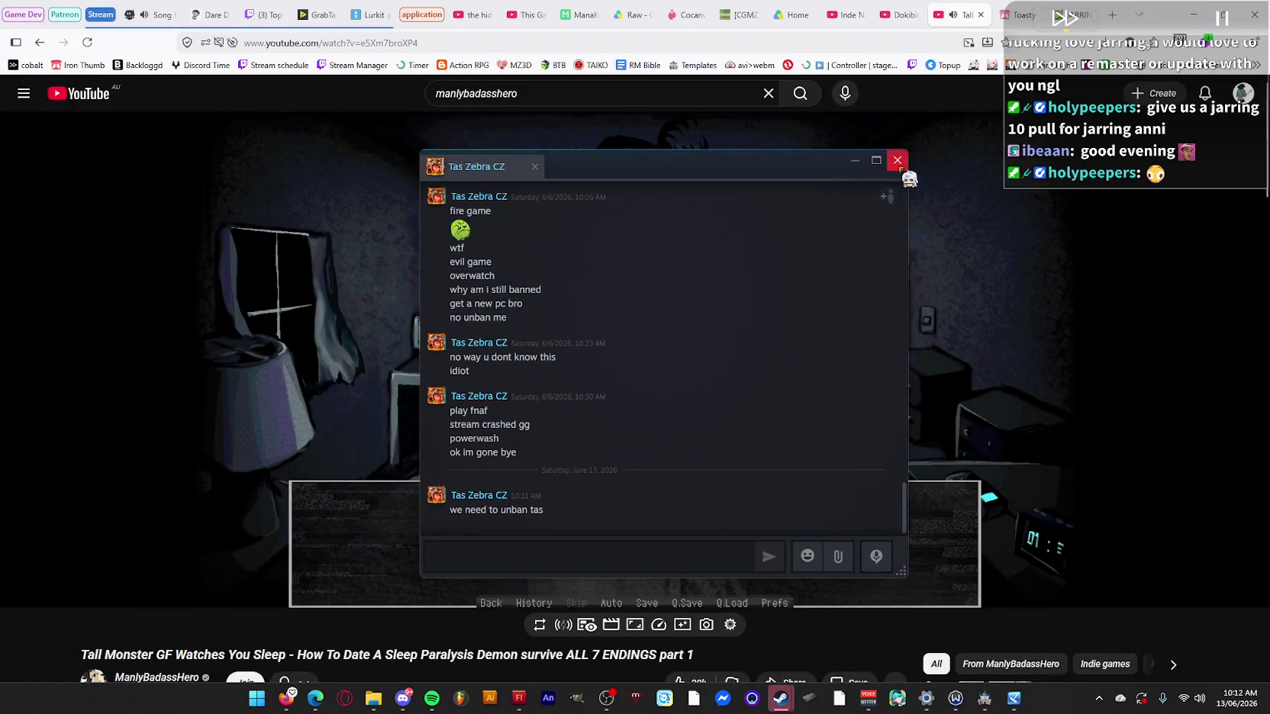
pyautogui.click(898, 159)
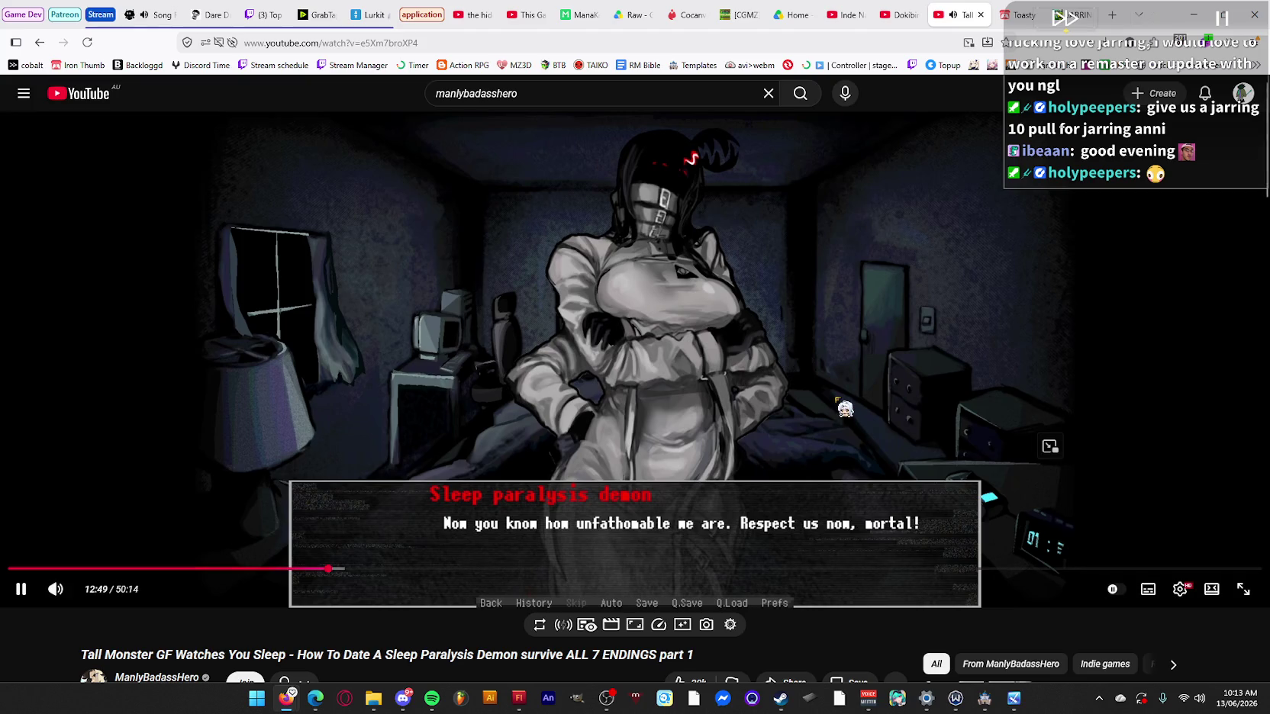
pyautogui.click(840, 408)
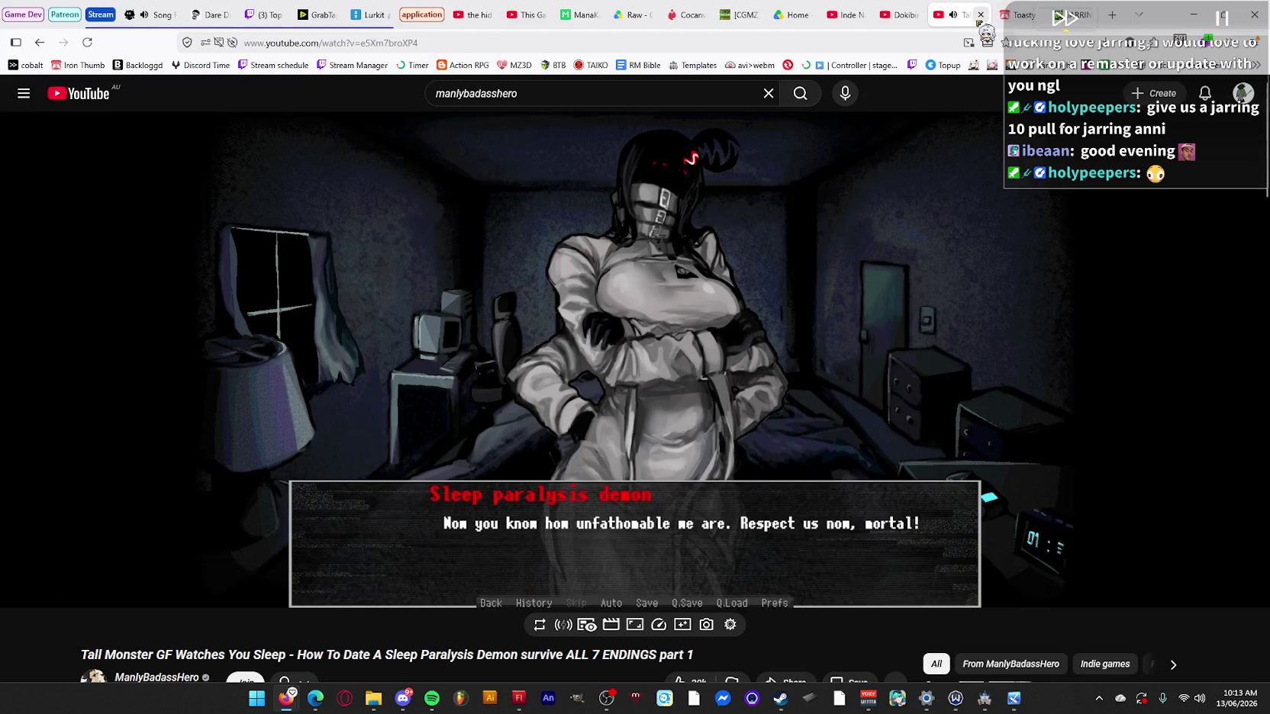
# Switch to the JARRING itch.io page, then bring the CONTRACT playtest window forward.
pyautogui.click(1008, 14)
pyautogui.click(1070, 15)
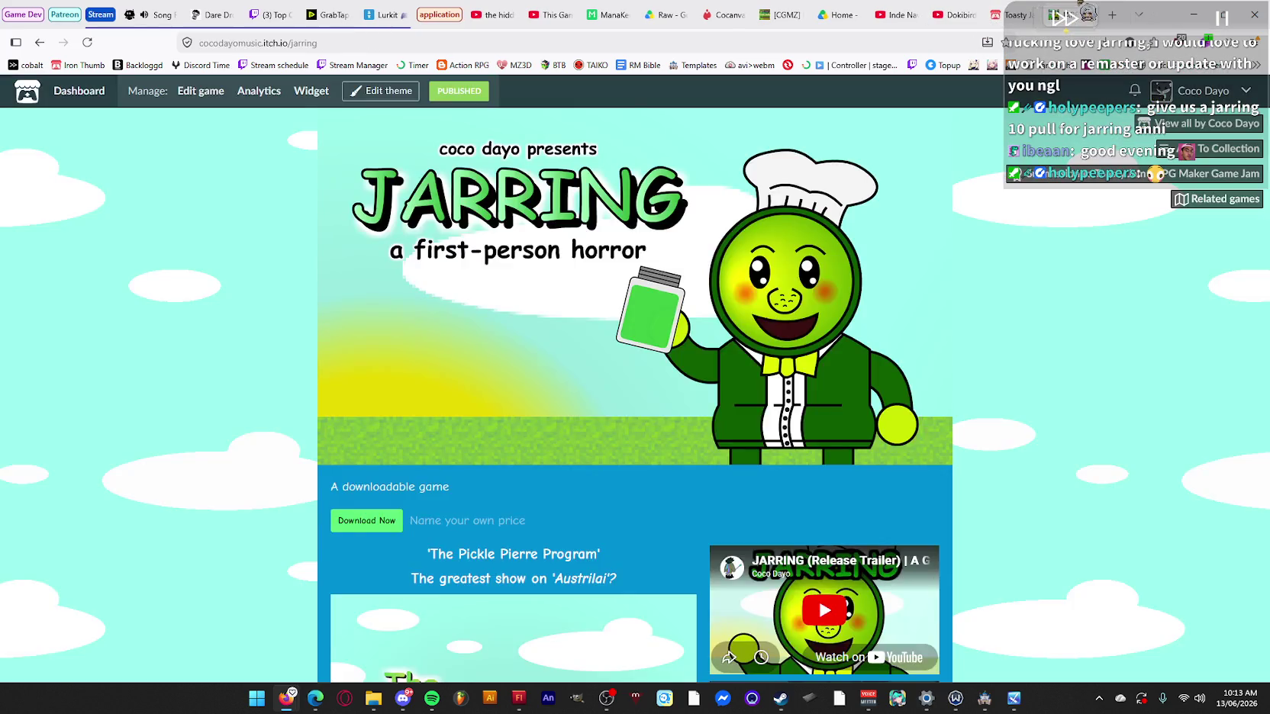
pyautogui.scroll(-7, 1090, 399)
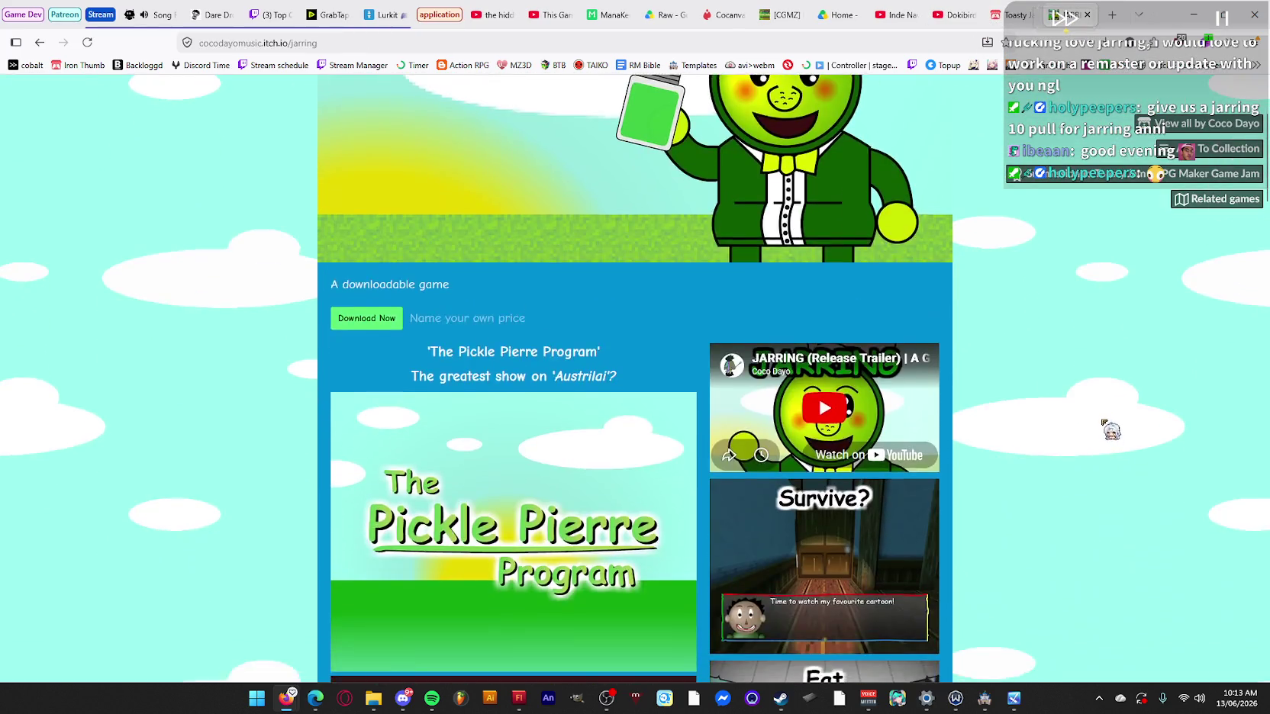
pyautogui.hotkey('alt', 'Tab')
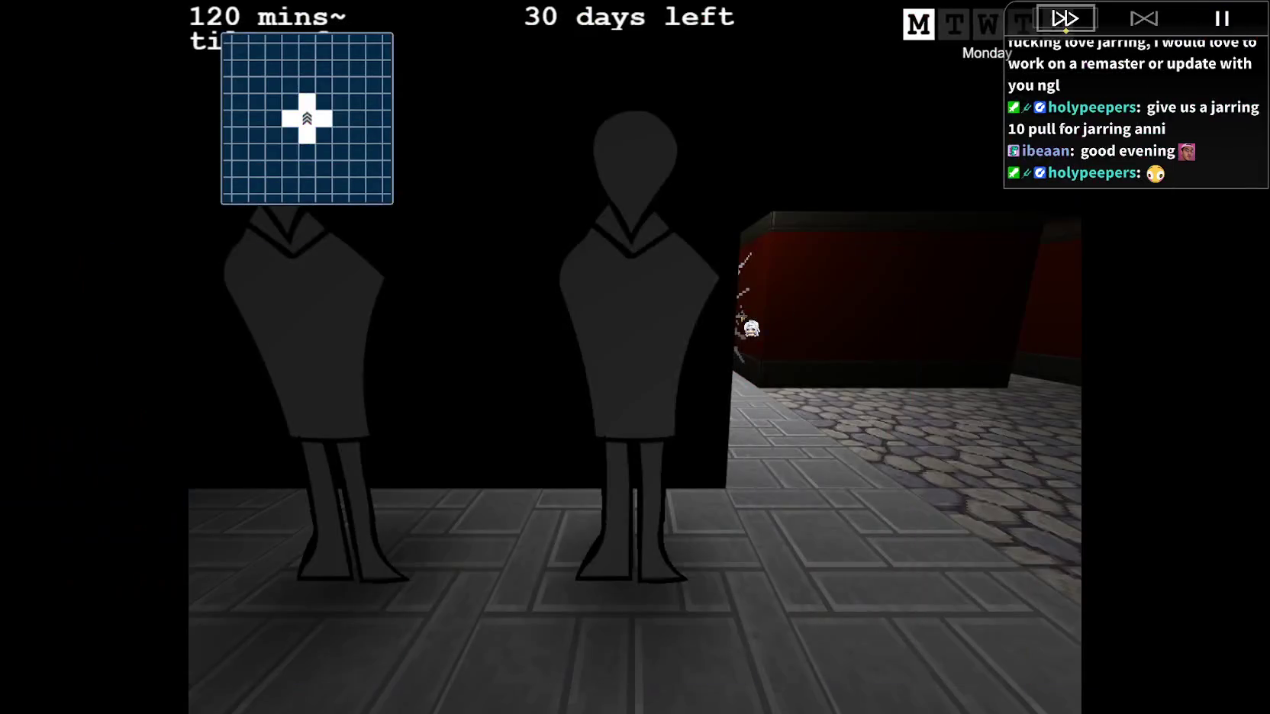
# Walk down the corridor to the Teacher and dismiss the Teacher's Arcade dialogue.
pyautogui.press('w')
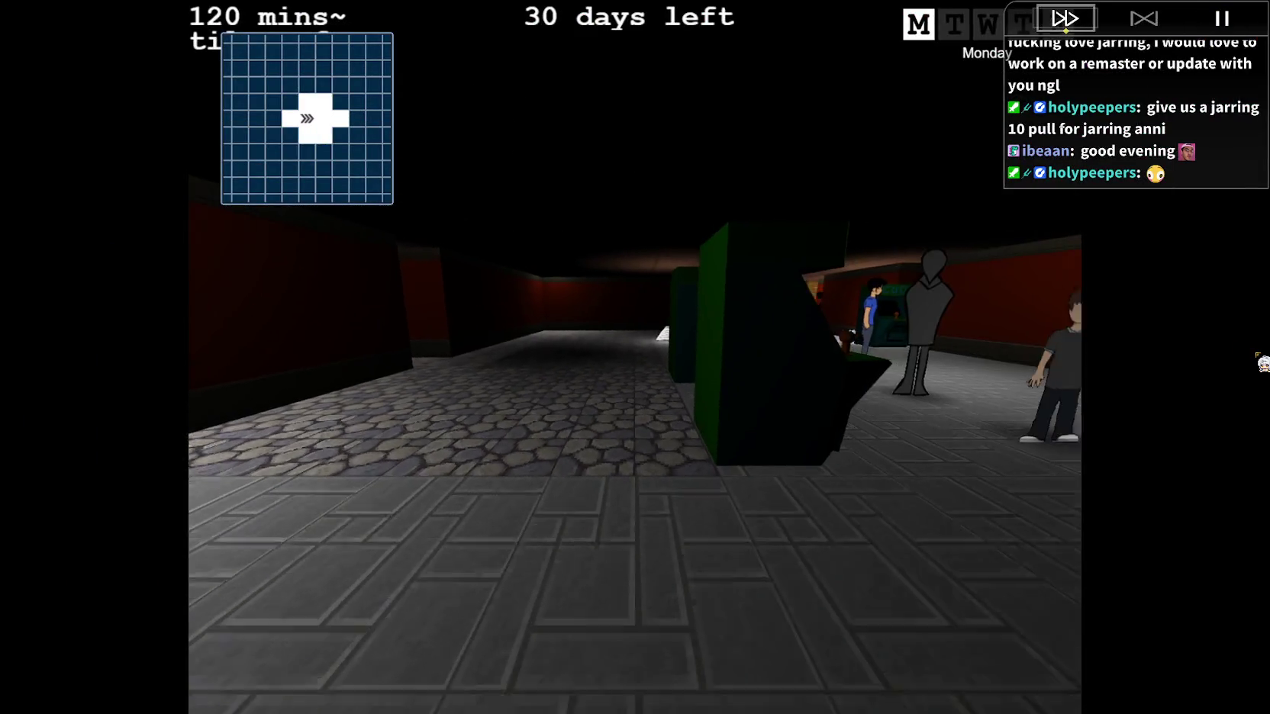
pyautogui.press('w')
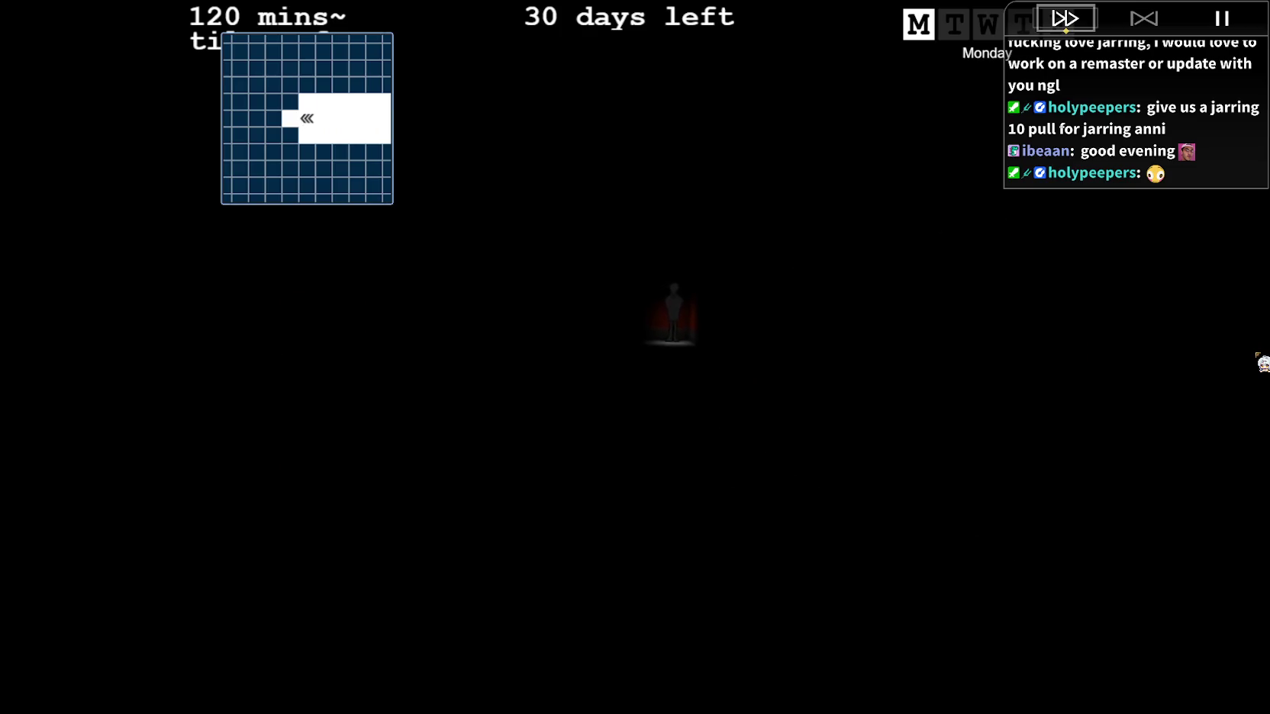
pyautogui.press('w')
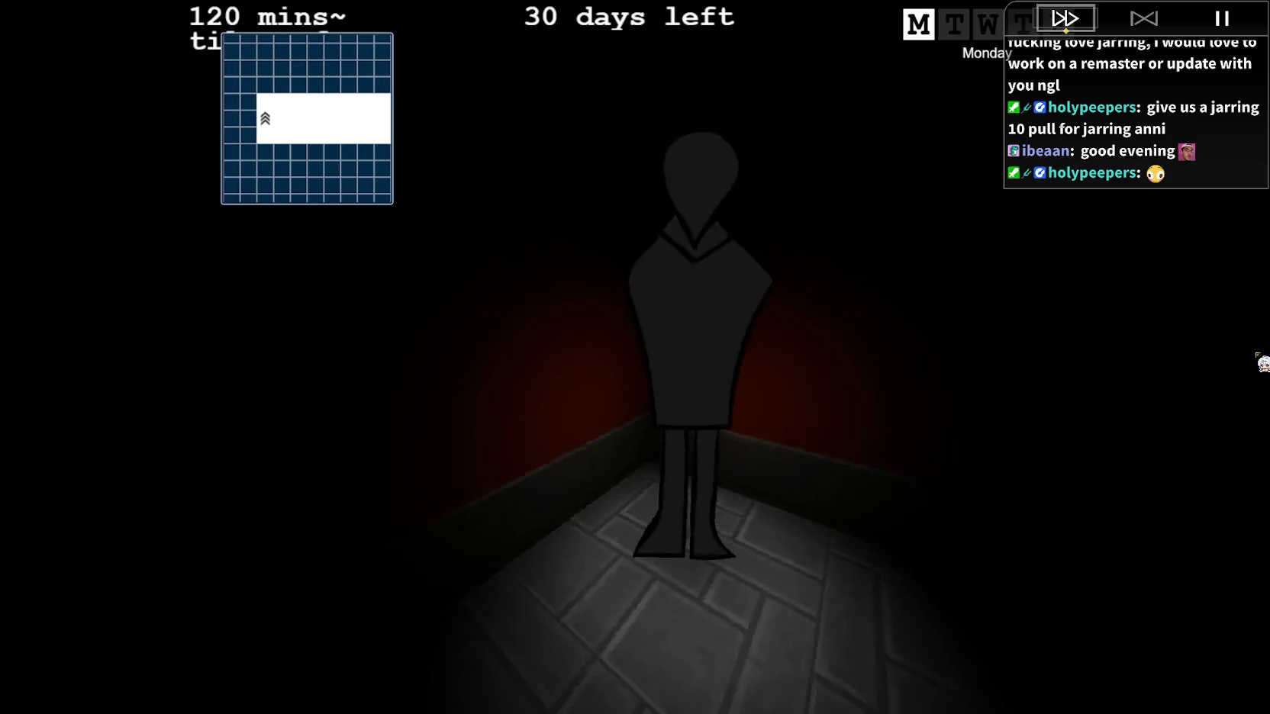
pyautogui.press('Return')
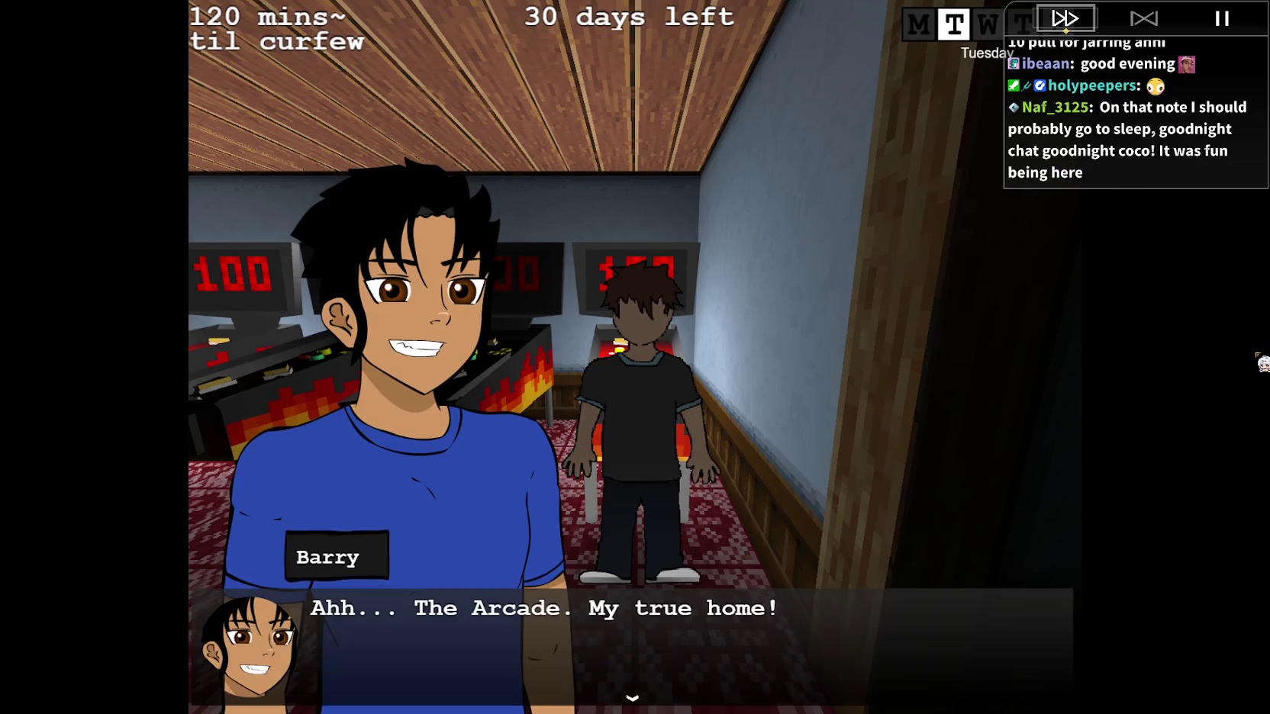
# Advance Barry and Larry's arcade conversation to Larry's birthday reply.
pyautogui.press('Return')
pyautogui.press('Return')
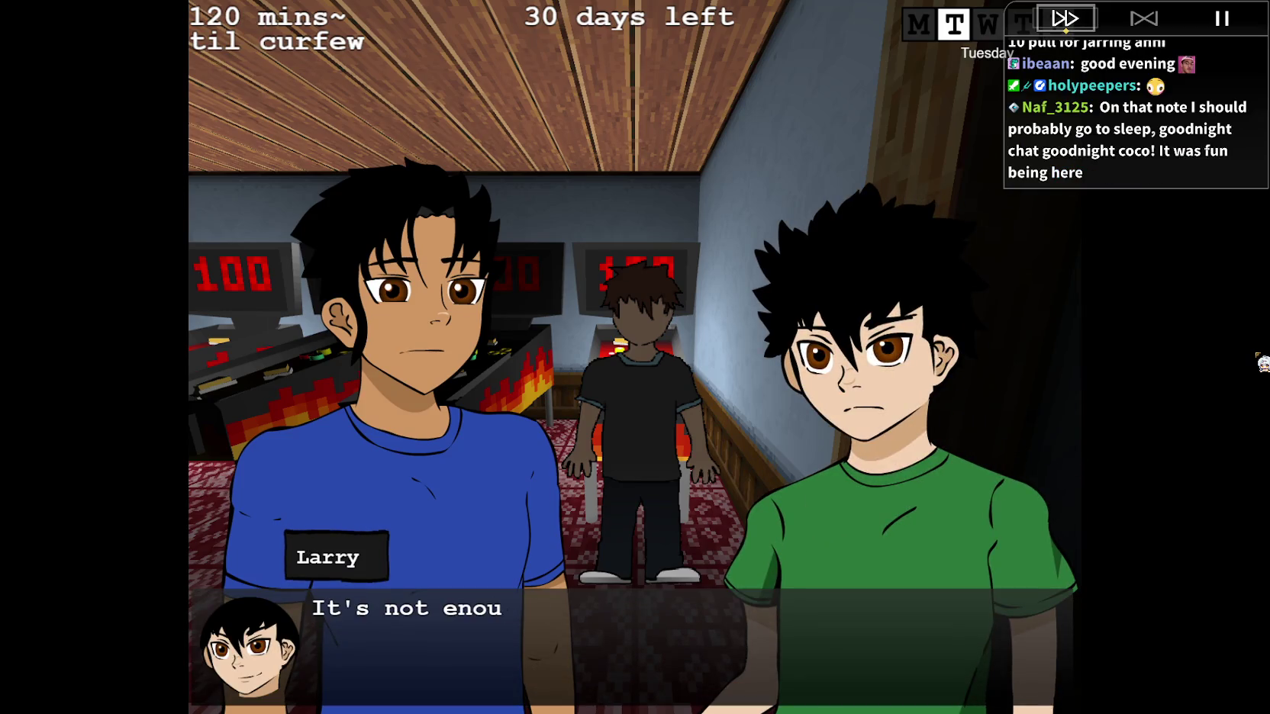
pyautogui.press('Return')
pyautogui.press('Return')
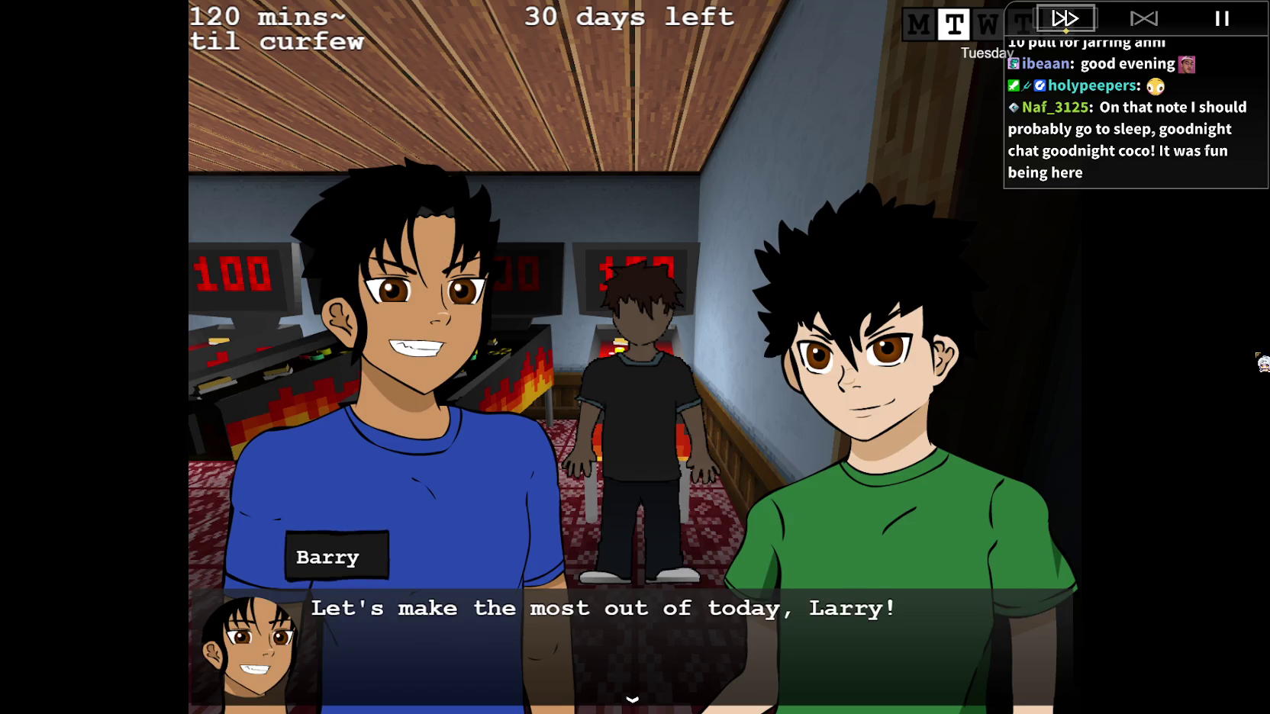
pyautogui.press('Return')
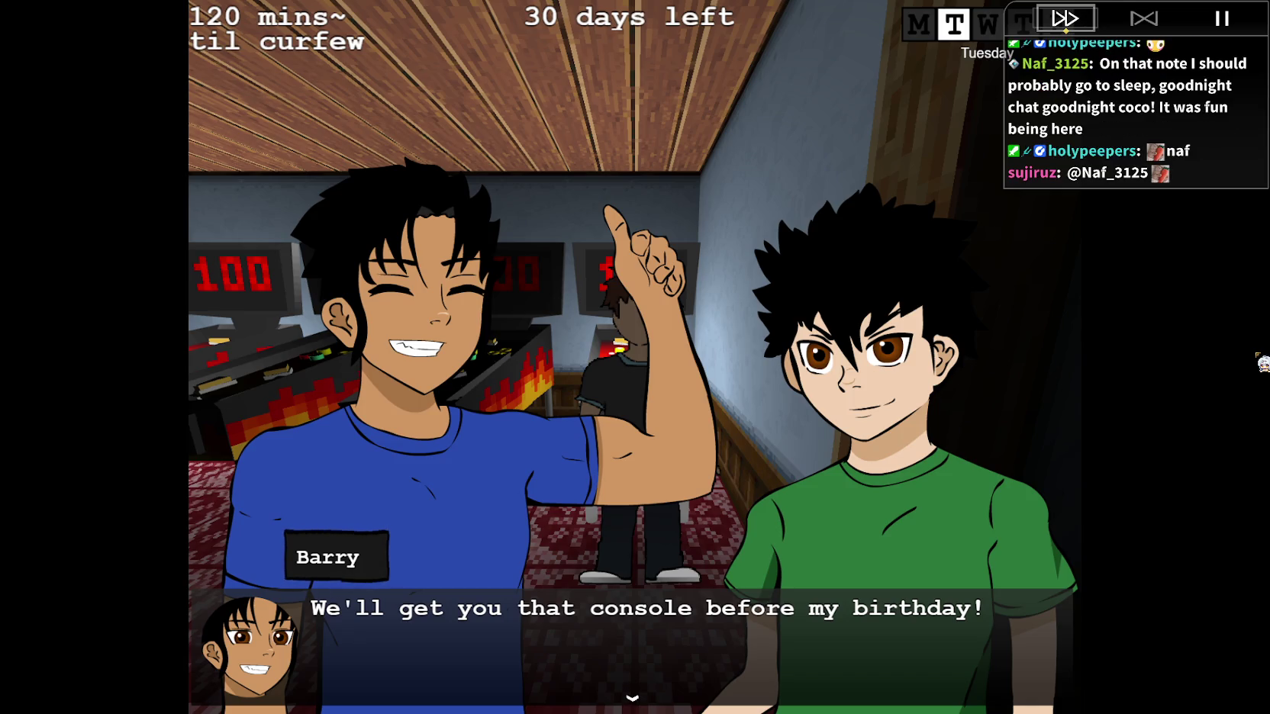
pyautogui.press('Return')
pyautogui.press('Return')
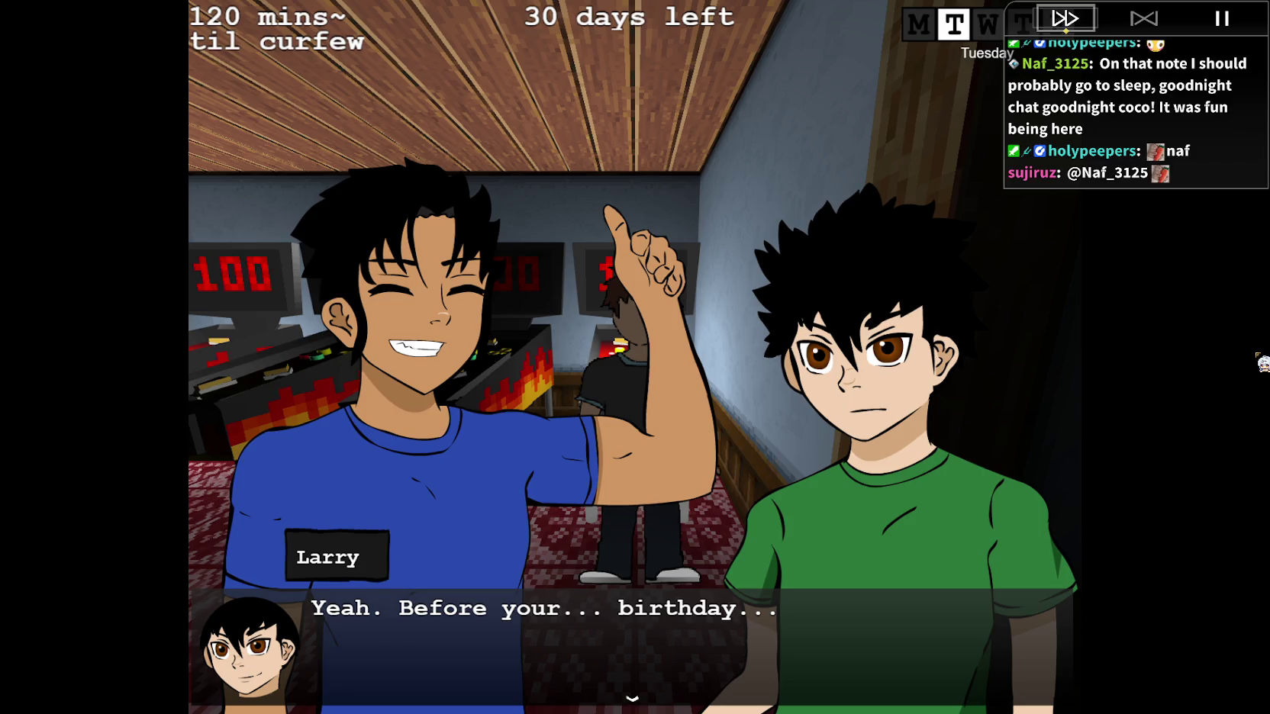
pyautogui.press('Return')
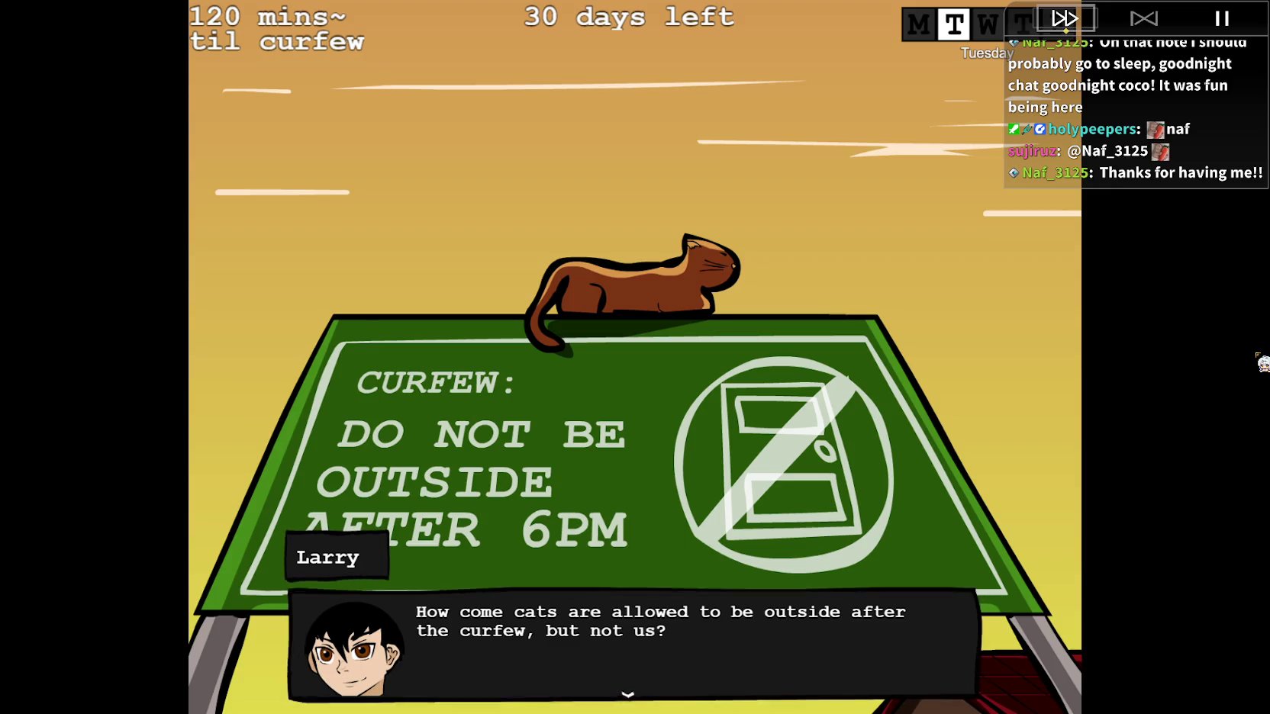
# Advance past Barry's jealousy question to the end of the curfew-sign talk.
pyautogui.click(893, 445)
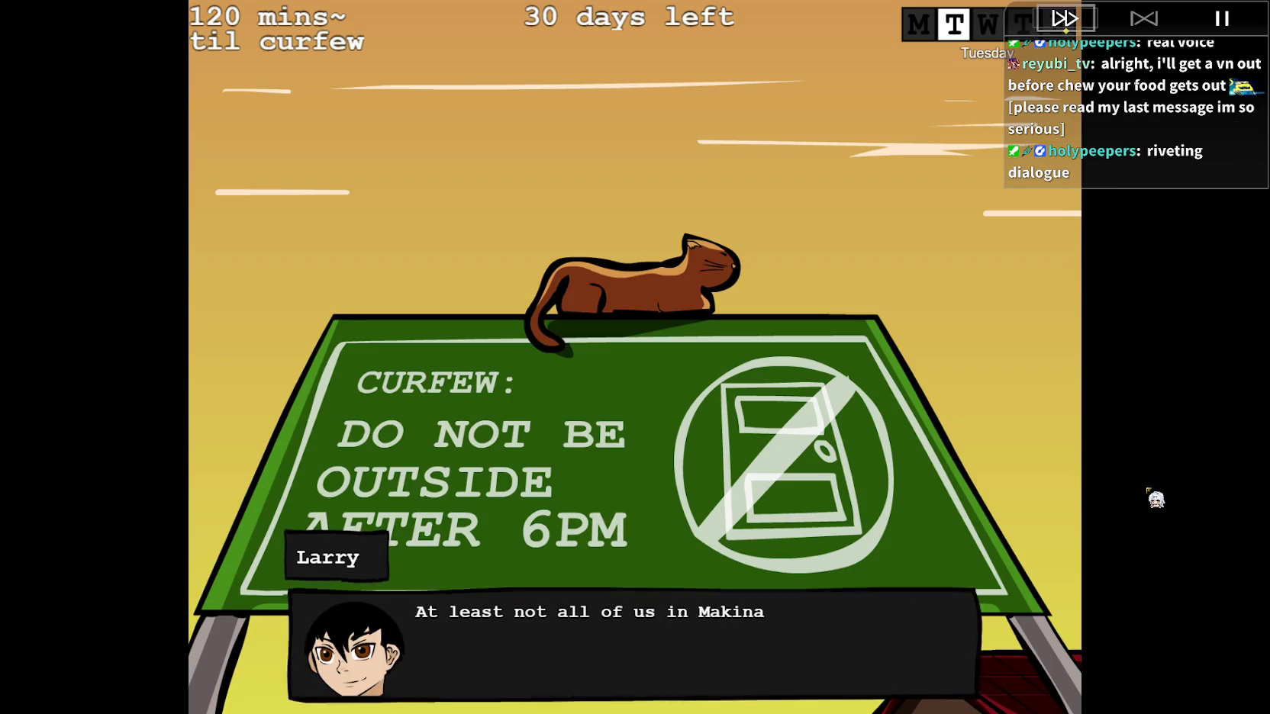
pyautogui.click(1029, 462)
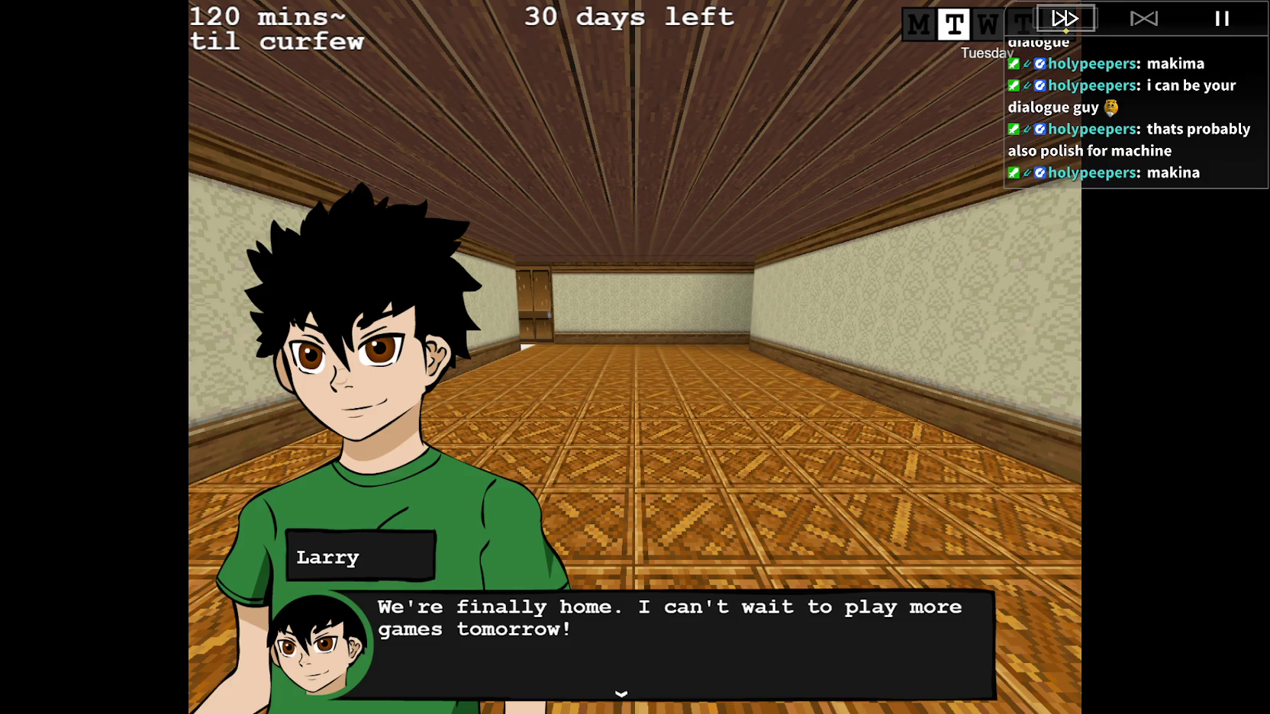
# Close Barry's home lines and the narration, then walk into the narrow house corridor.
pyautogui.click(1026, 408)
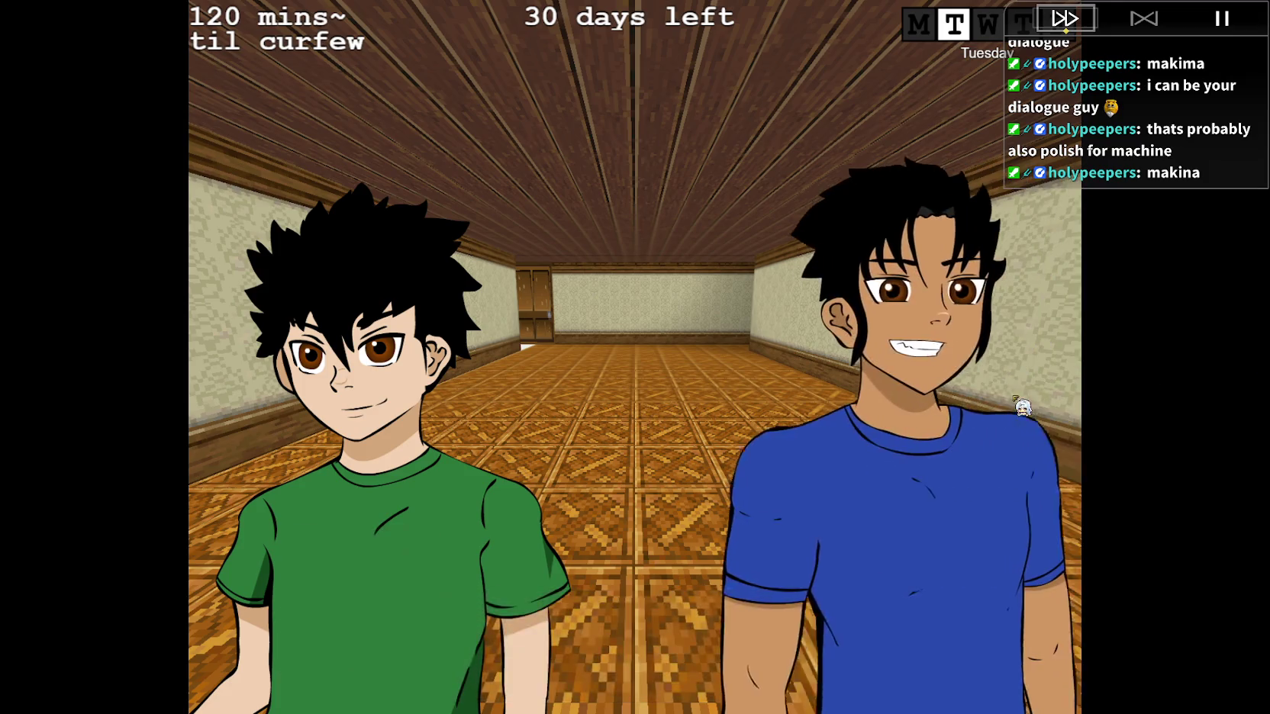
pyautogui.click(1028, 399)
pyautogui.click(1169, 397)
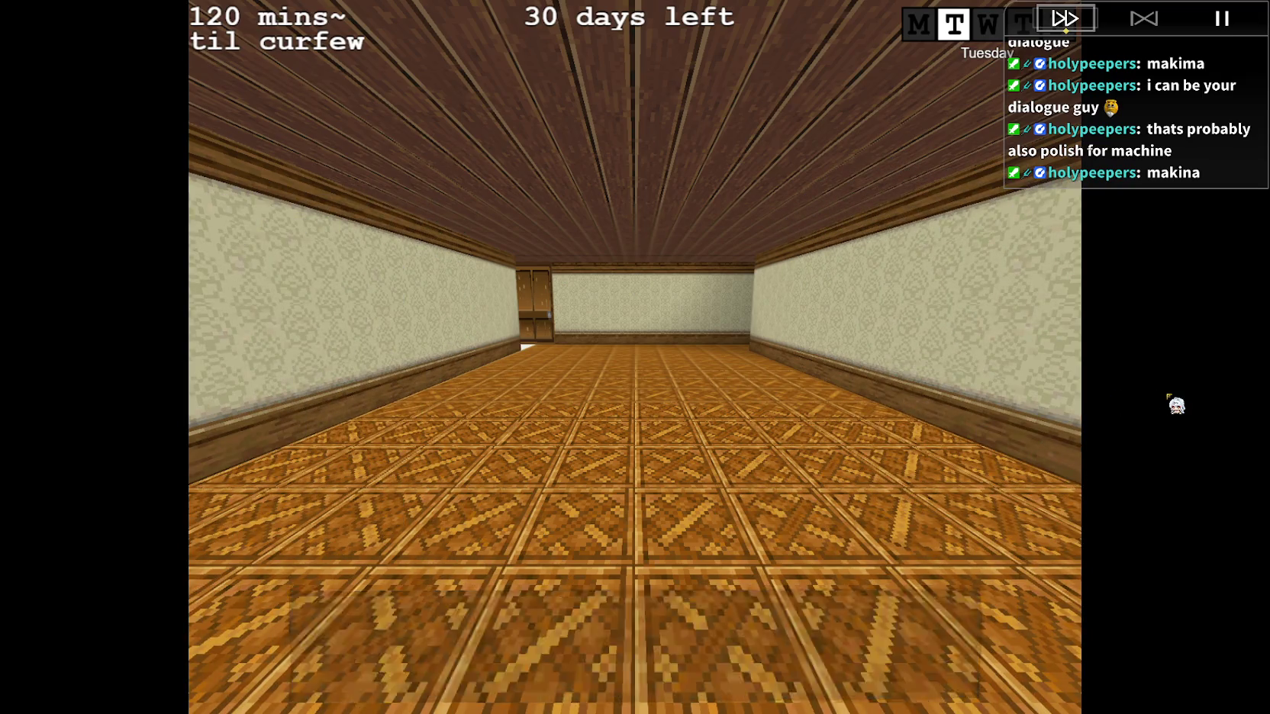
pyautogui.press('Left')
pyautogui.press('Left')
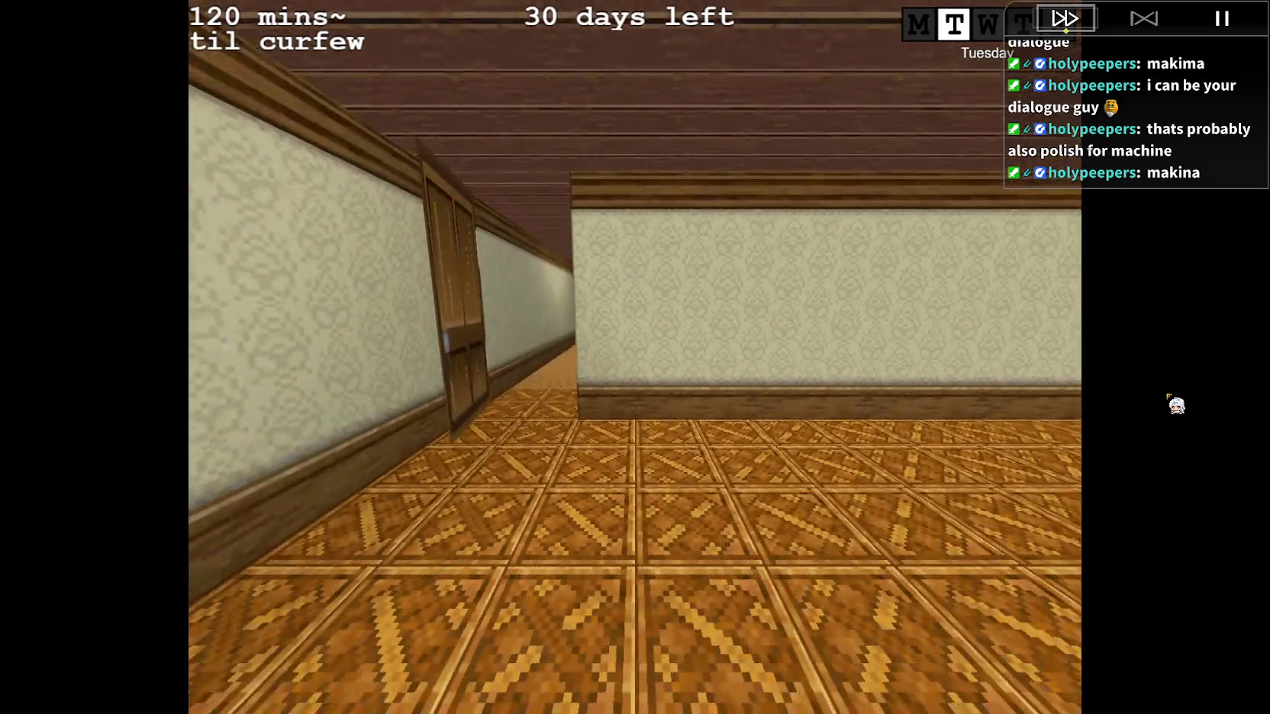
pyautogui.press('Up')
pyautogui.press('Up')
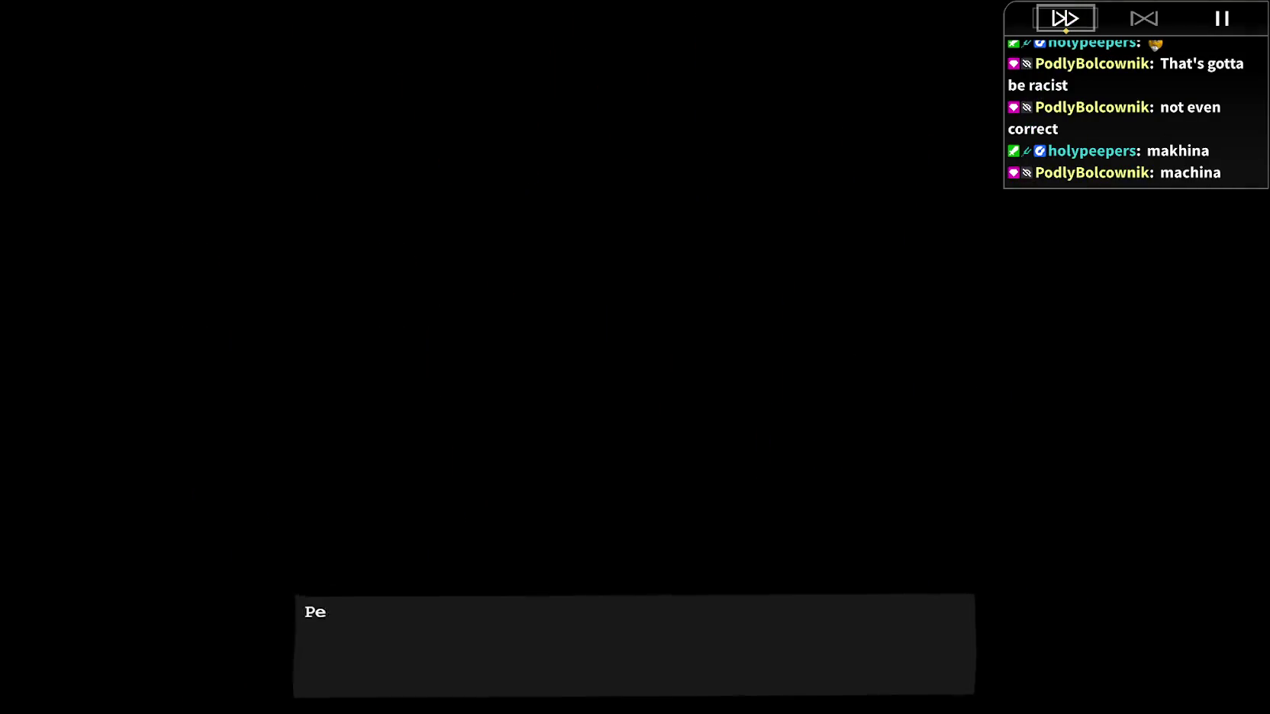
# Dismiss the Perfect! and after-school messages, walk past the pinball machines, and agree to enter the Demo room.
pyautogui.press('Return')
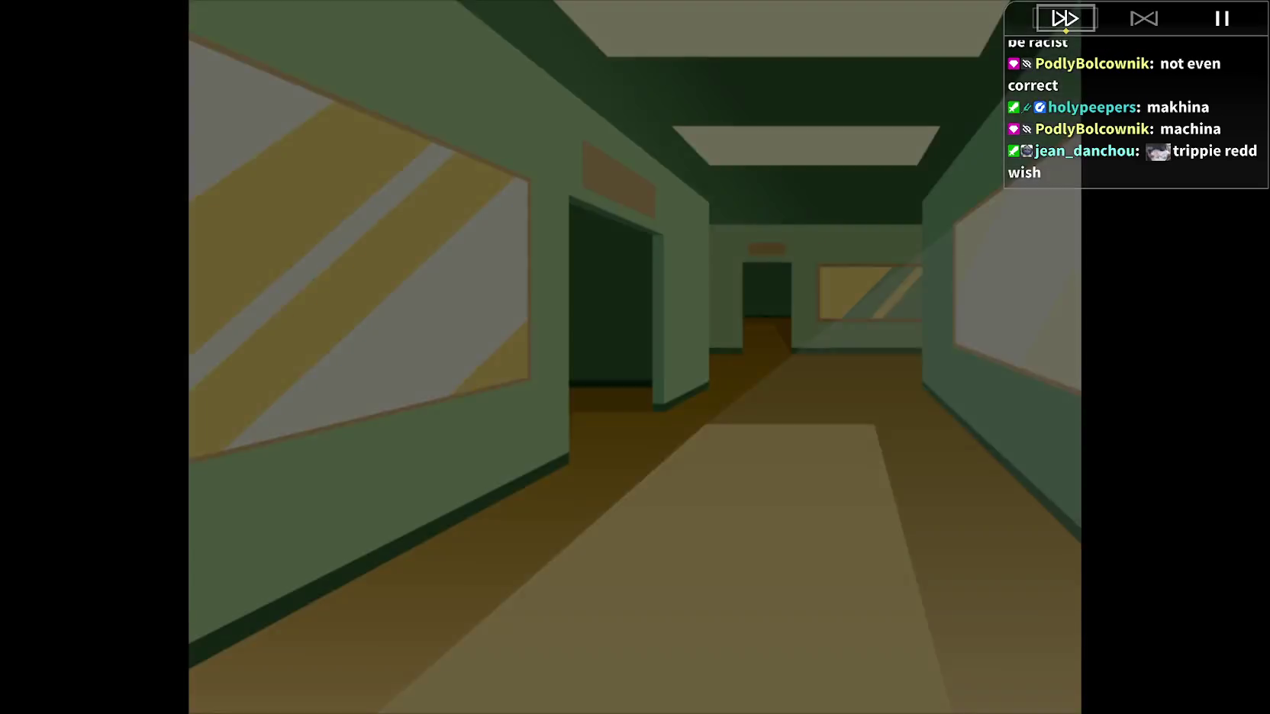
pyautogui.press('Return')
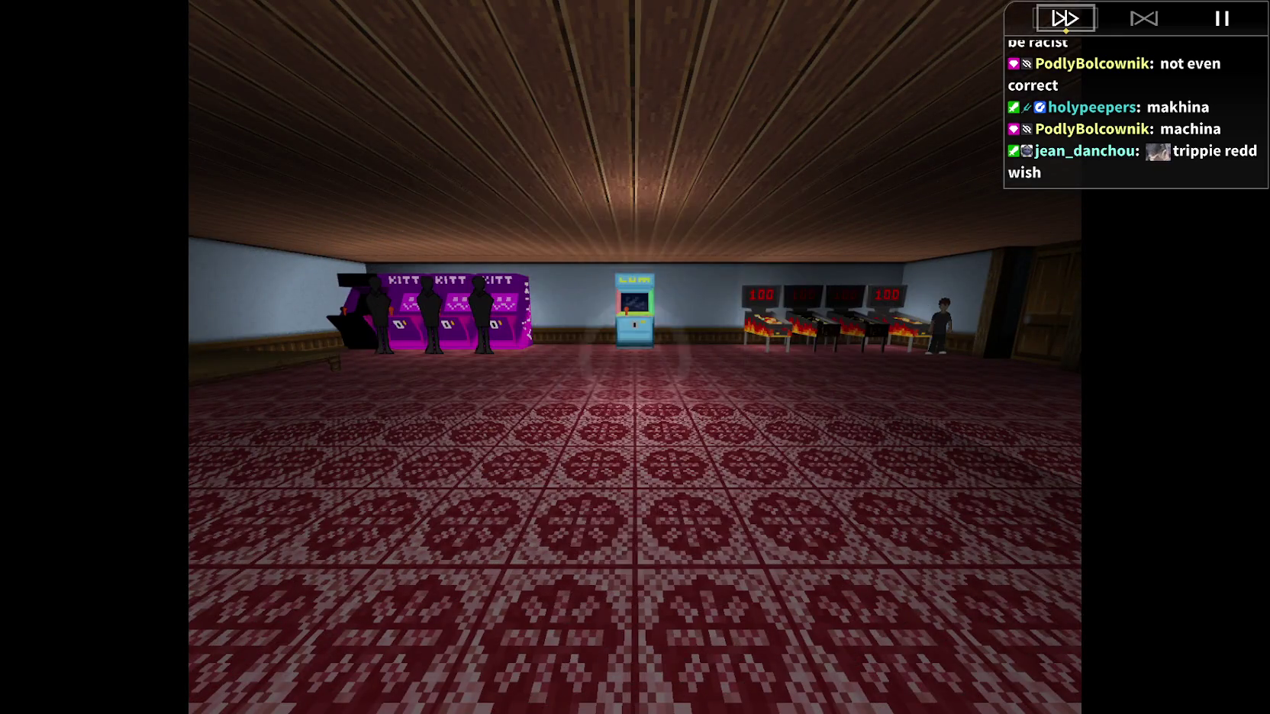
pyautogui.press('w')
pyautogui.press('w')
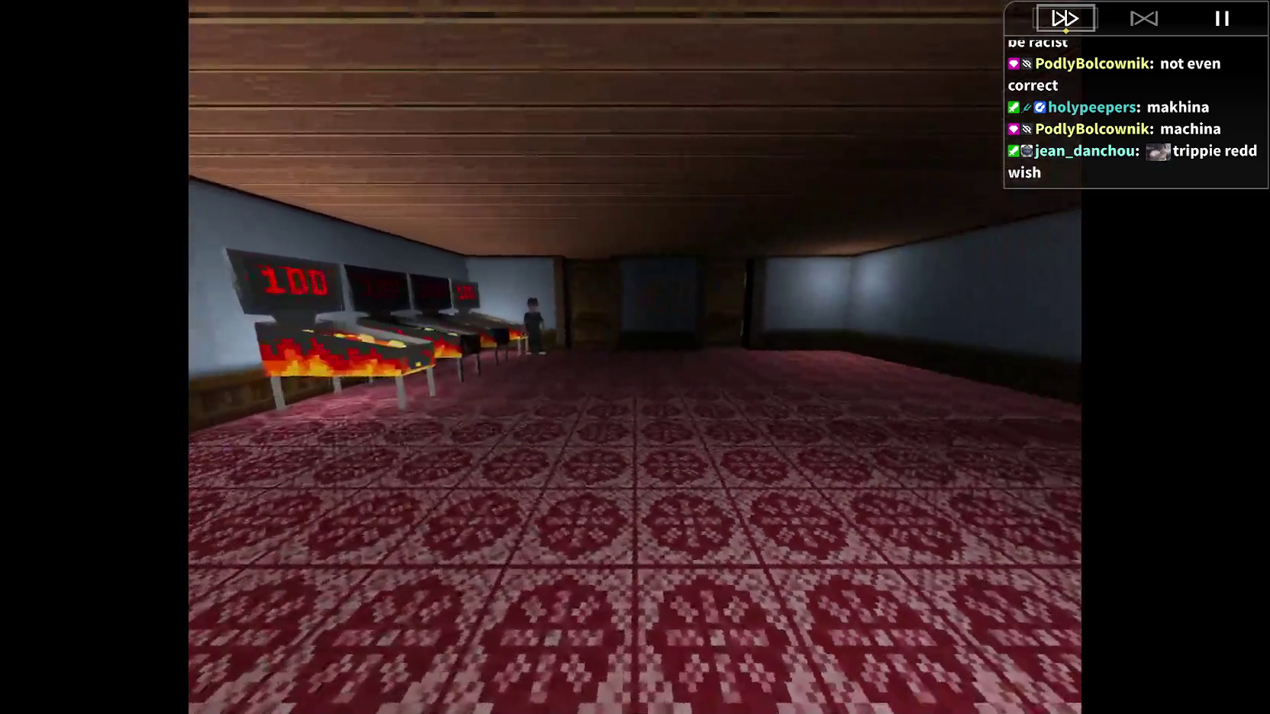
pyautogui.press('w')
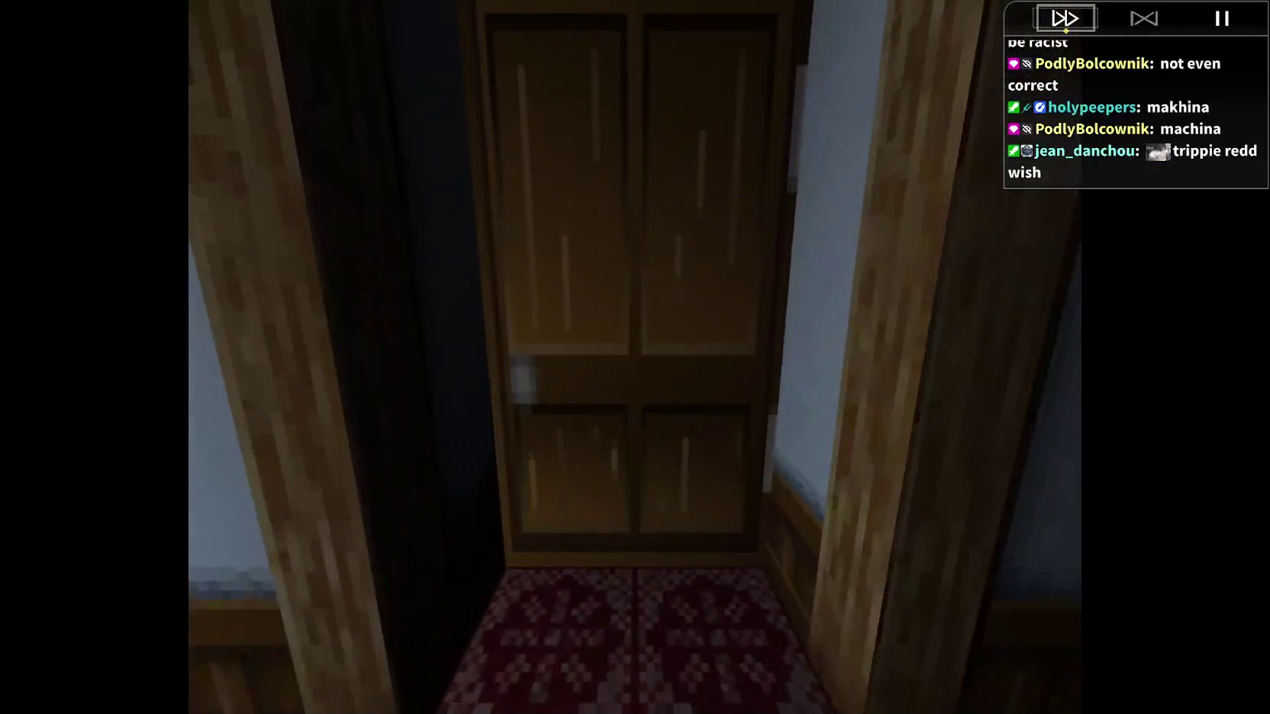
pyautogui.press('Return')
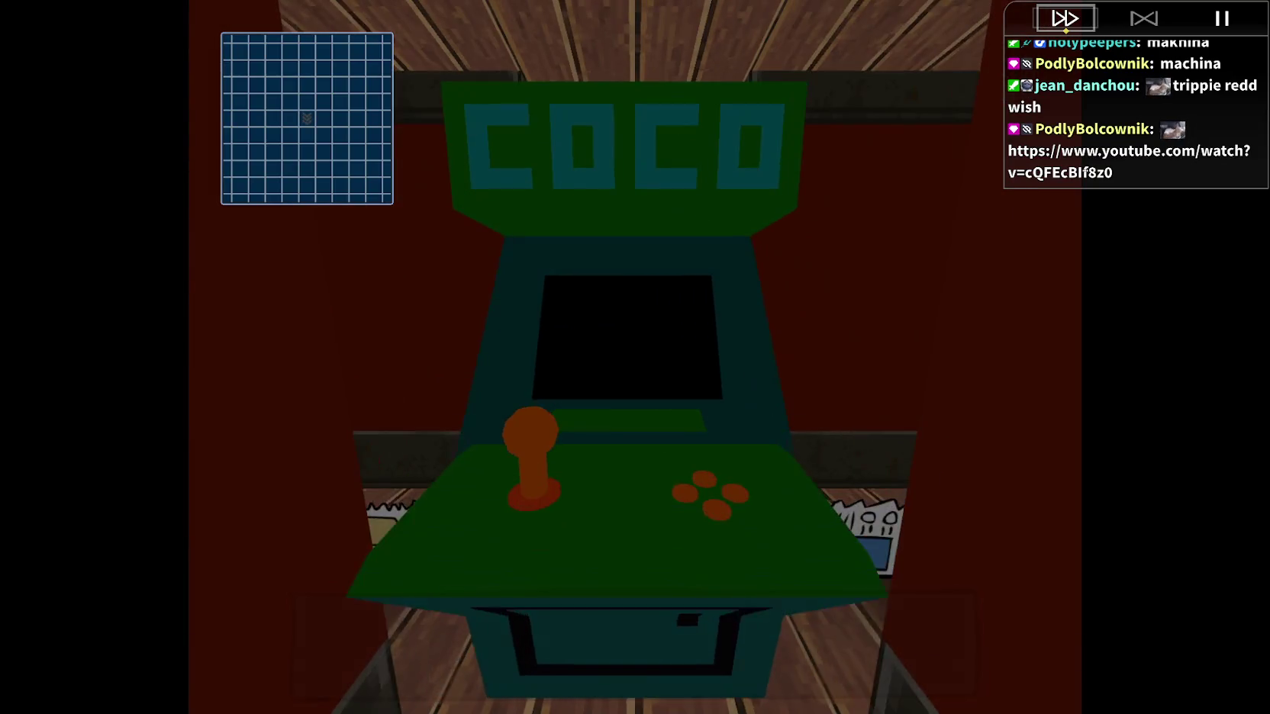
# Pick the starter, choose Play and Attack the Adventurer, then close the victory message.
pyautogui.press('Return')
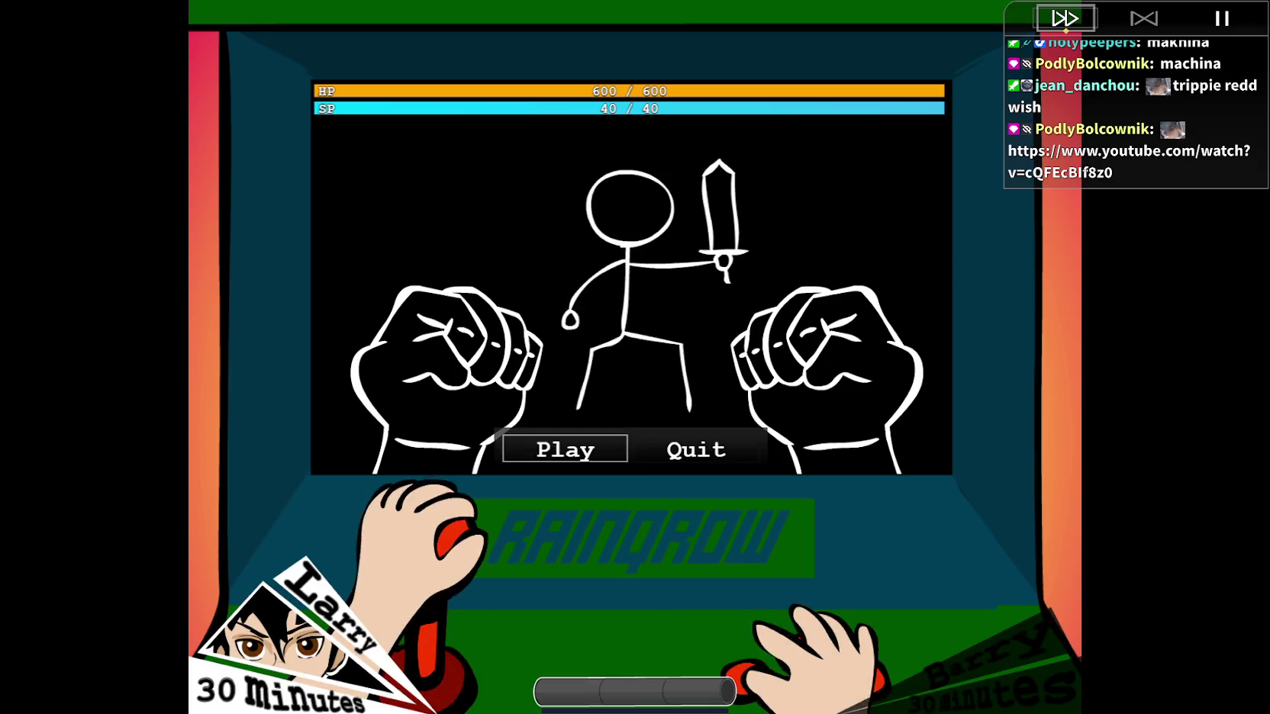
pyautogui.press('Return')
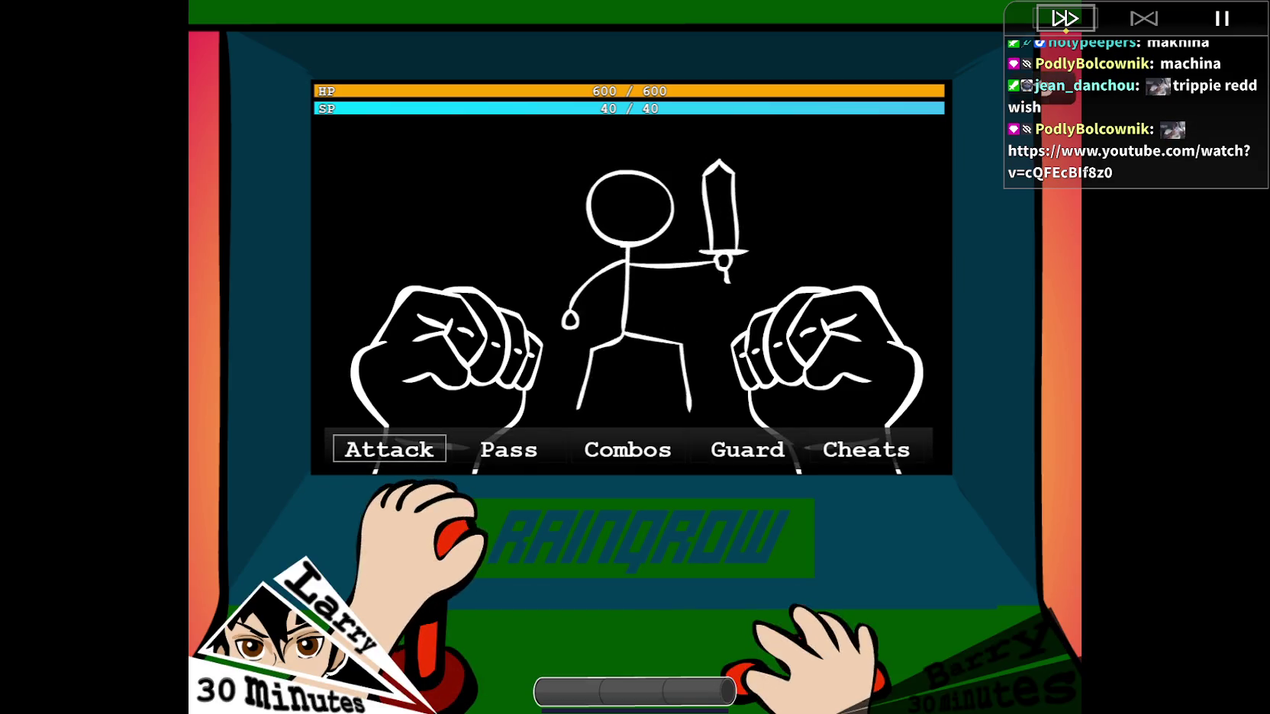
pyautogui.press('Return')
pyautogui.press('Return')
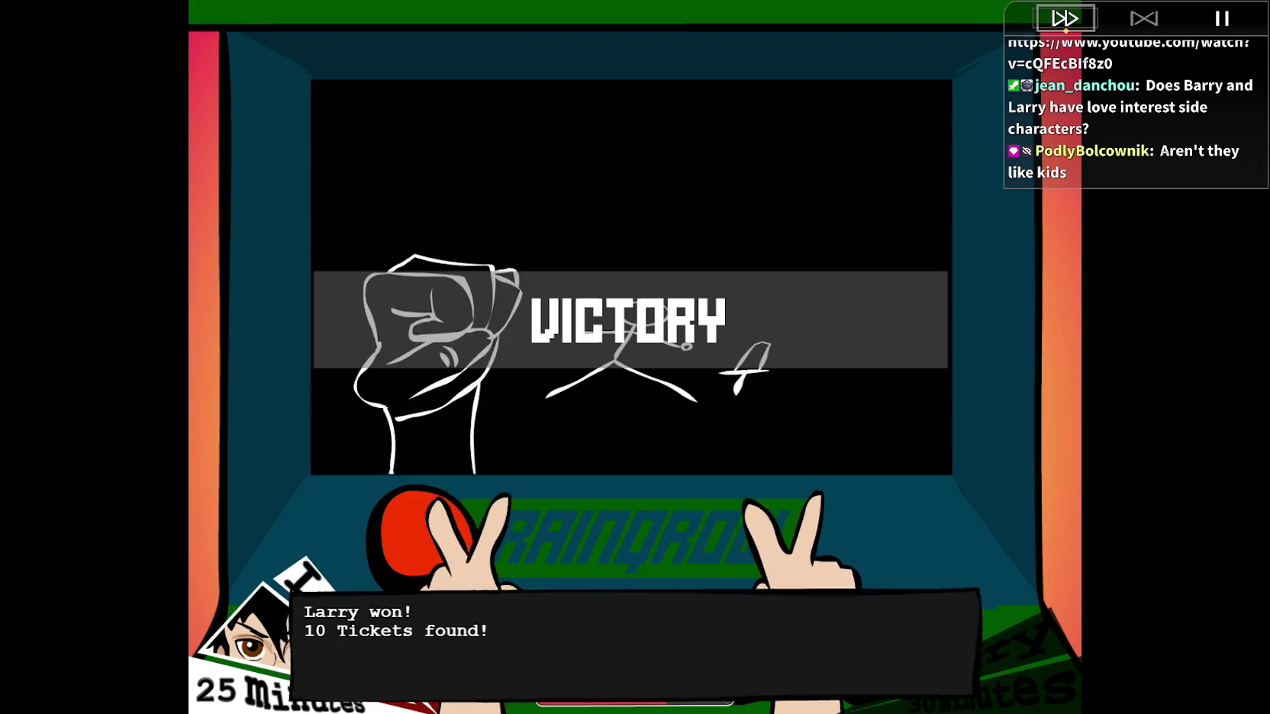
pyautogui.press('Return')
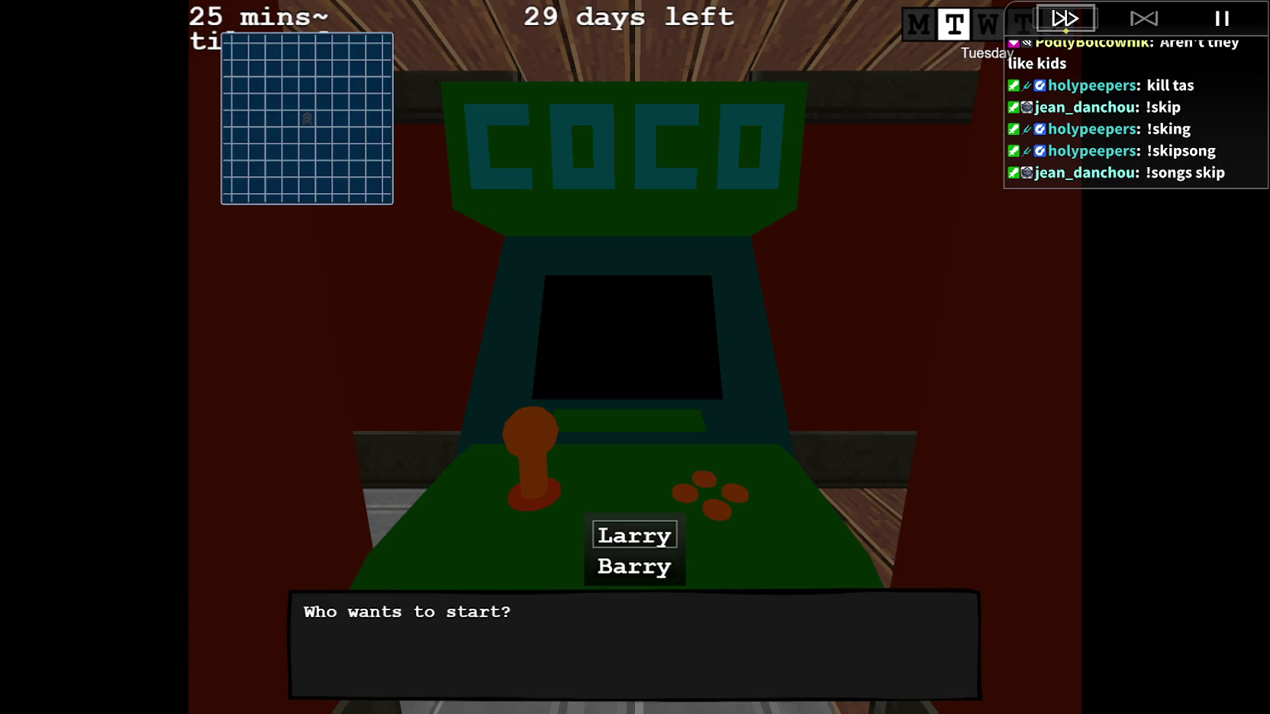
# Start a battle with Barry and attack the Adventurer repeatedly, then back out of targeting.
pyautogui.press('Return')
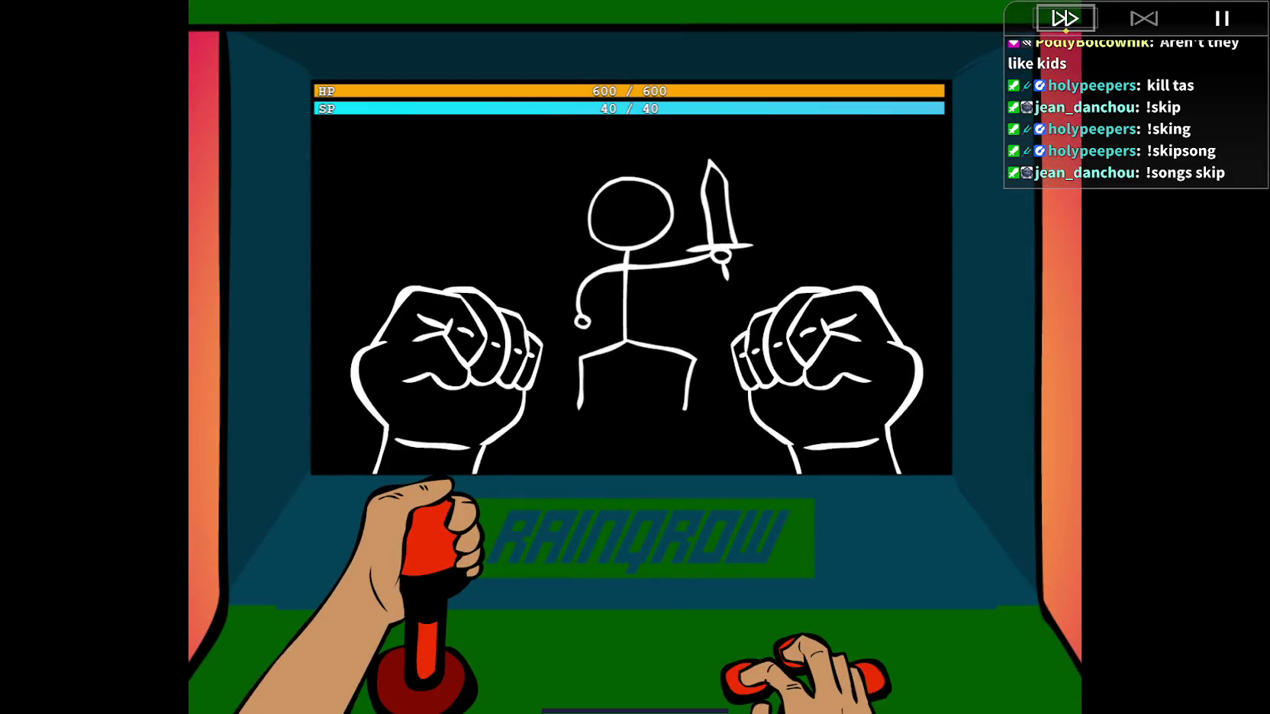
pyautogui.press('Return')
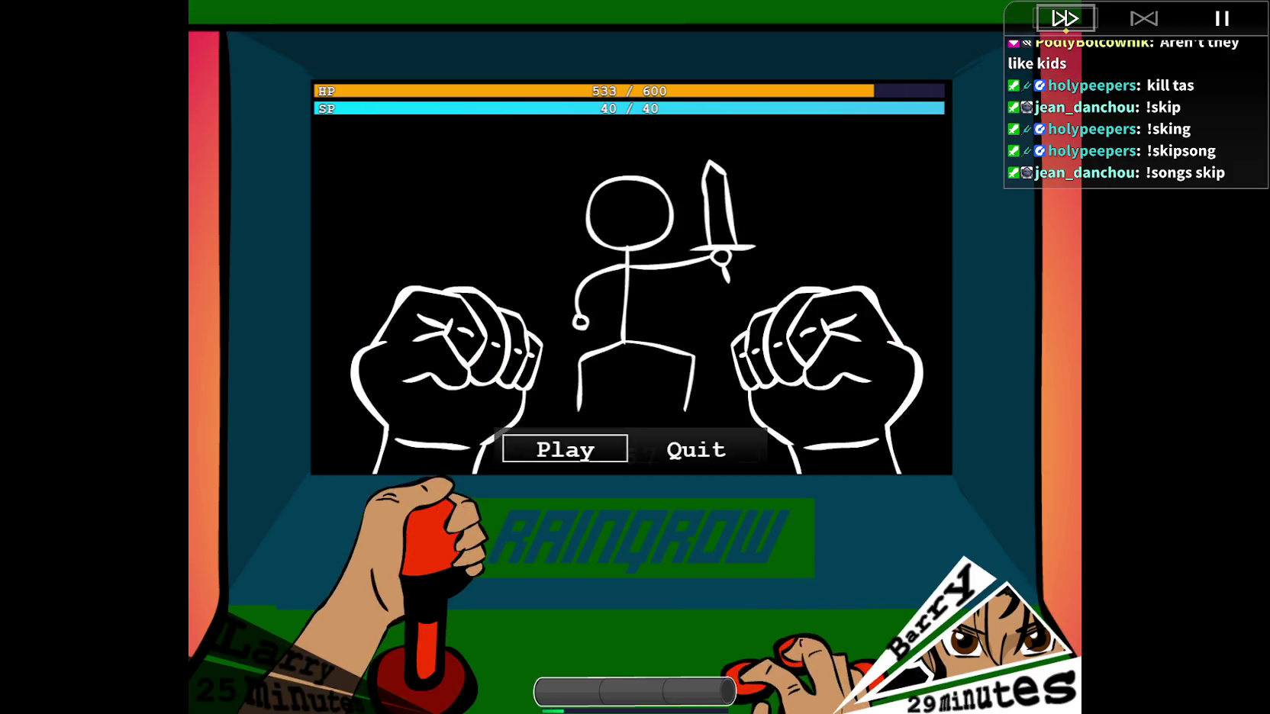
pyautogui.press('Return')
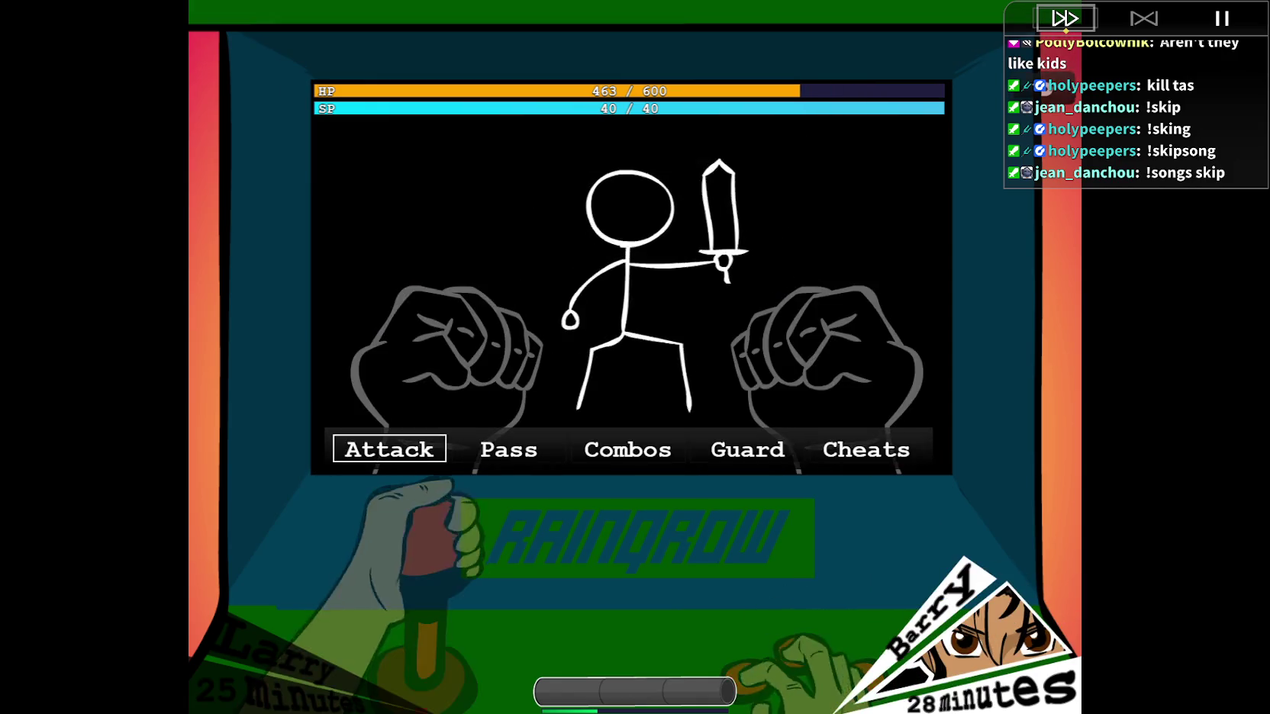
pyautogui.press('Return')
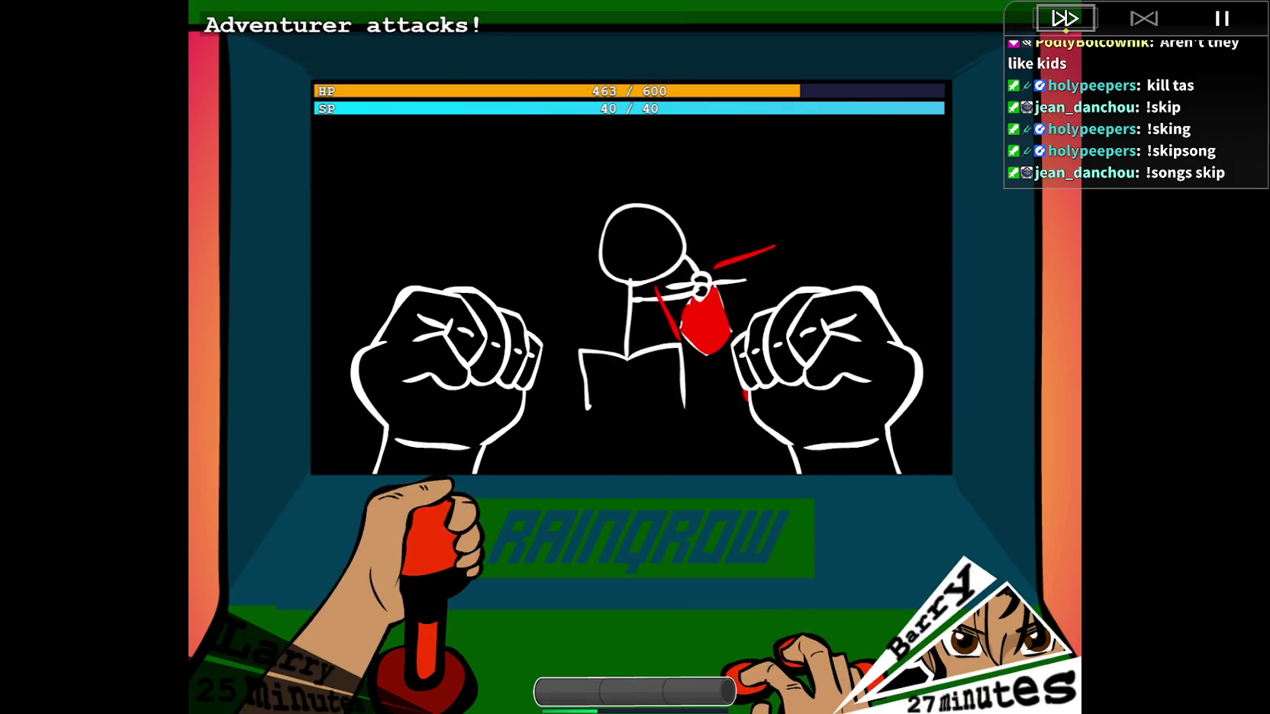
pyautogui.press('Return')
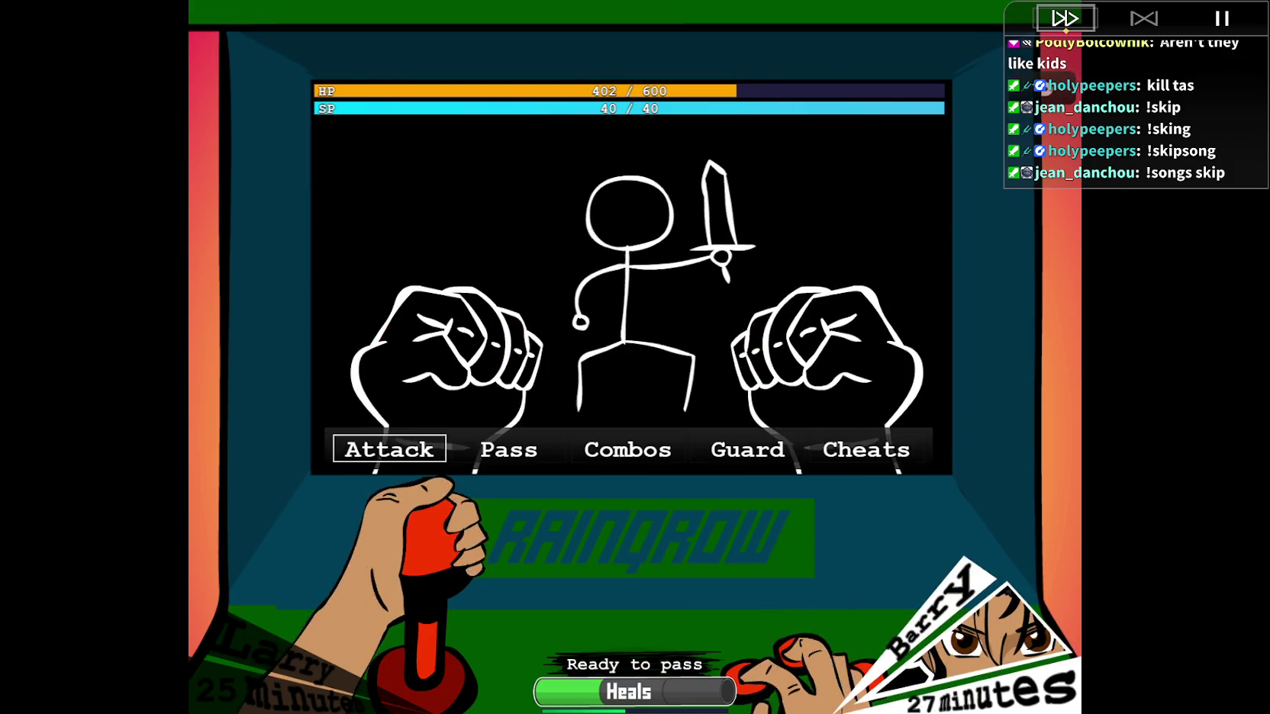
pyautogui.press('Return')
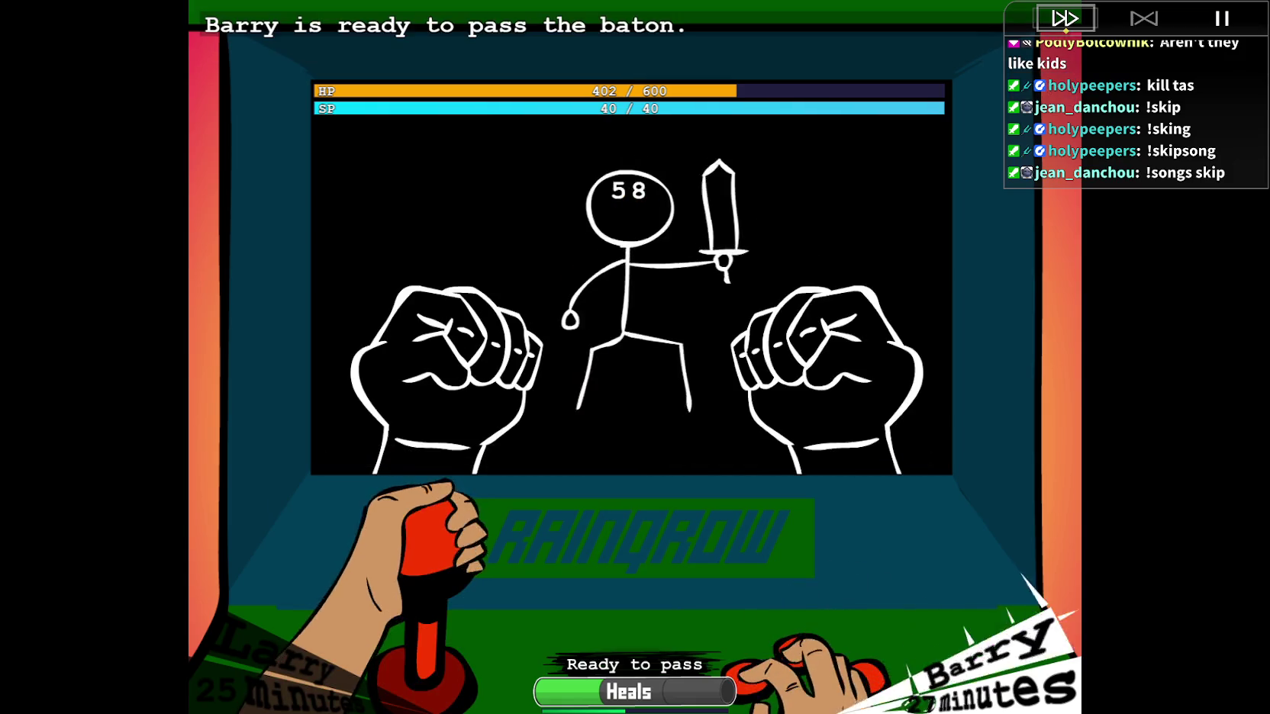
pyautogui.press('Return')
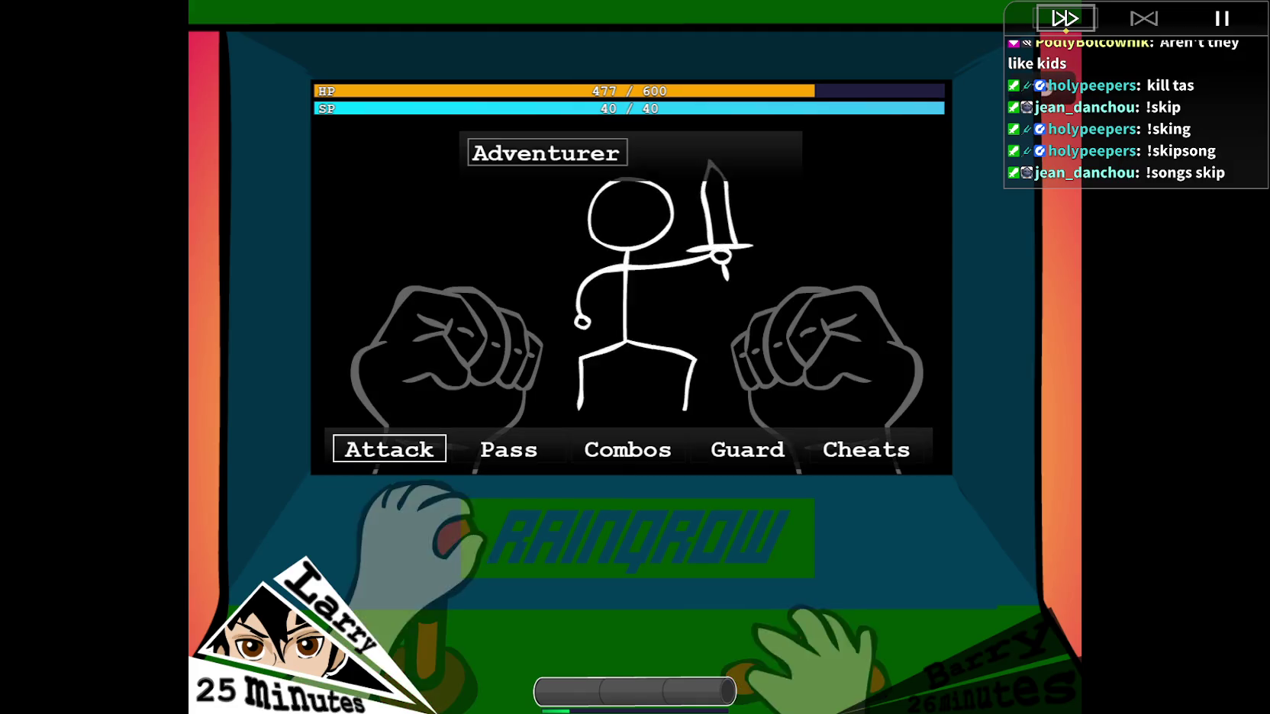
pyautogui.click(627, 449)
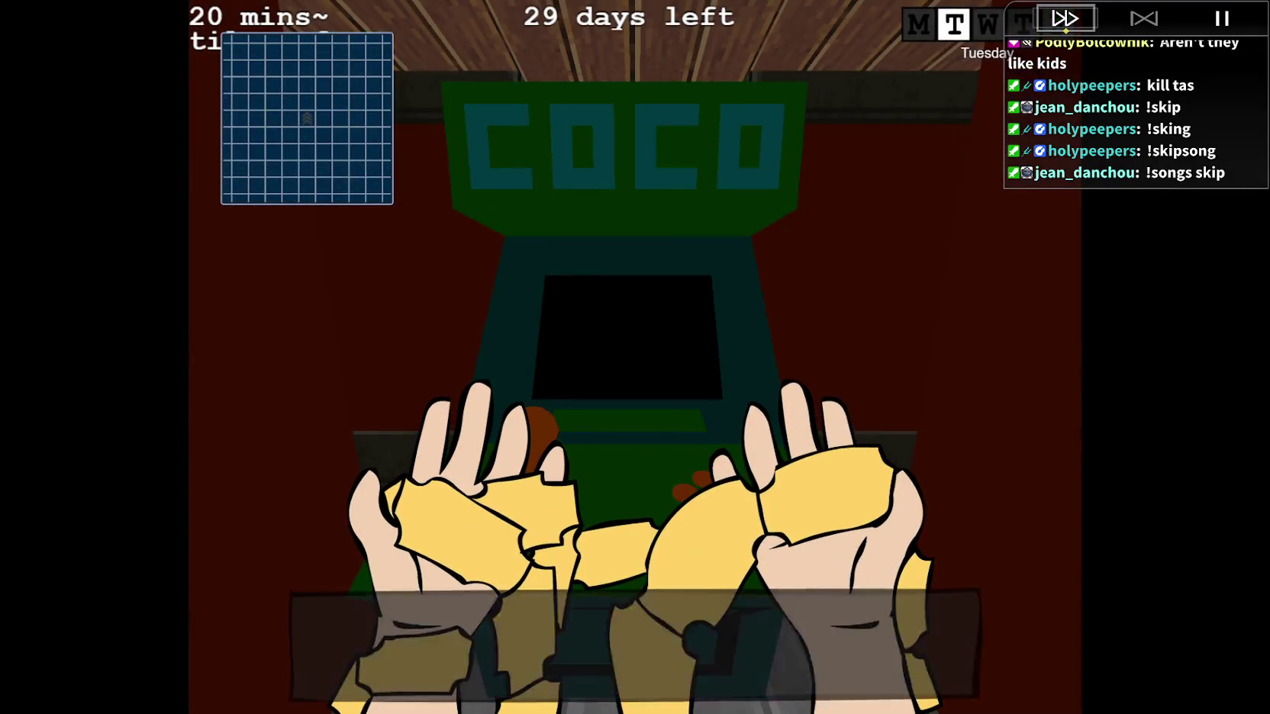
# Dismiss the tickets message, walk back up the corridor to COCO, and confirm the starter.
pyautogui.press('Return')
pyautogui.press('Right')
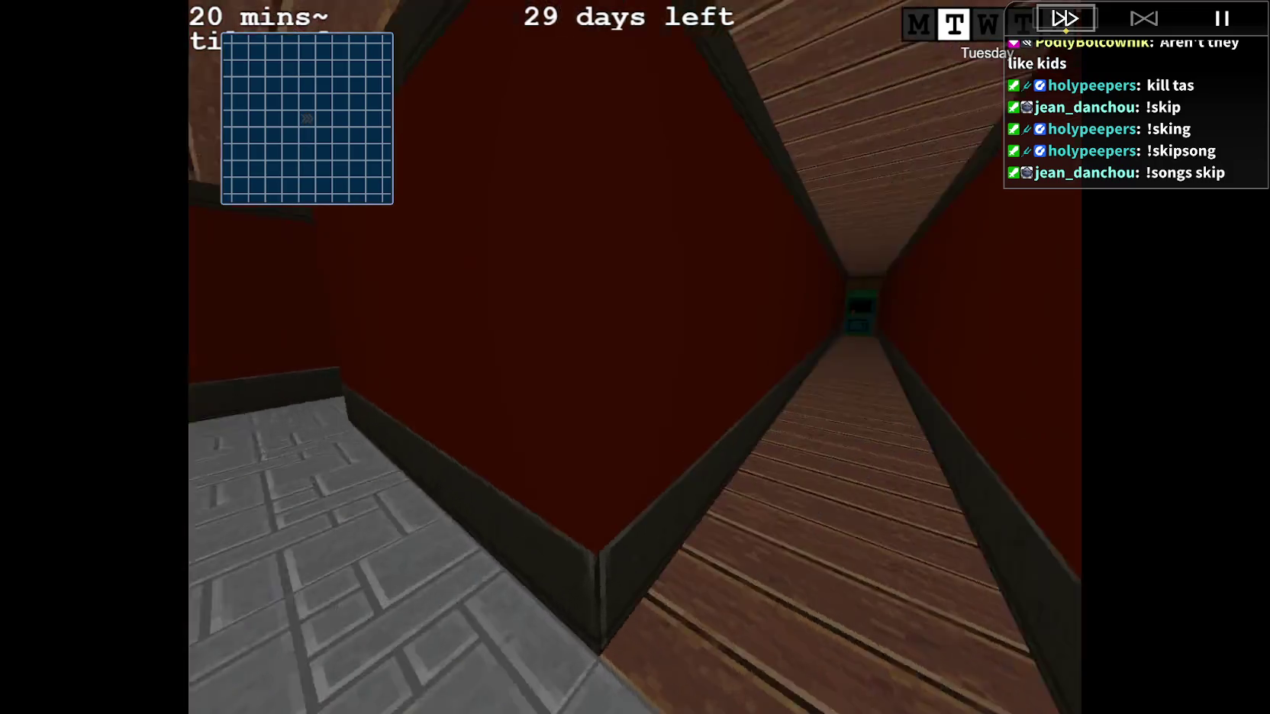
pyautogui.press('Up')
pyautogui.press('Left')
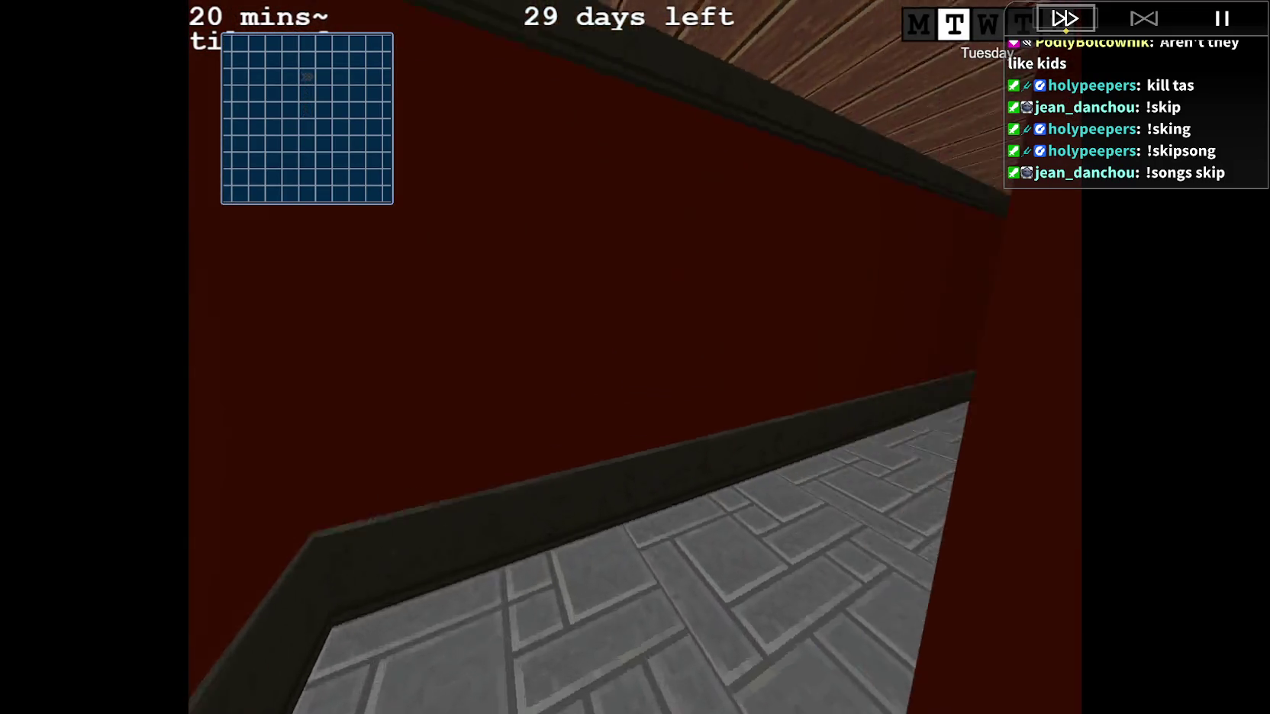
pyautogui.press('Up')
pyautogui.press('Return')
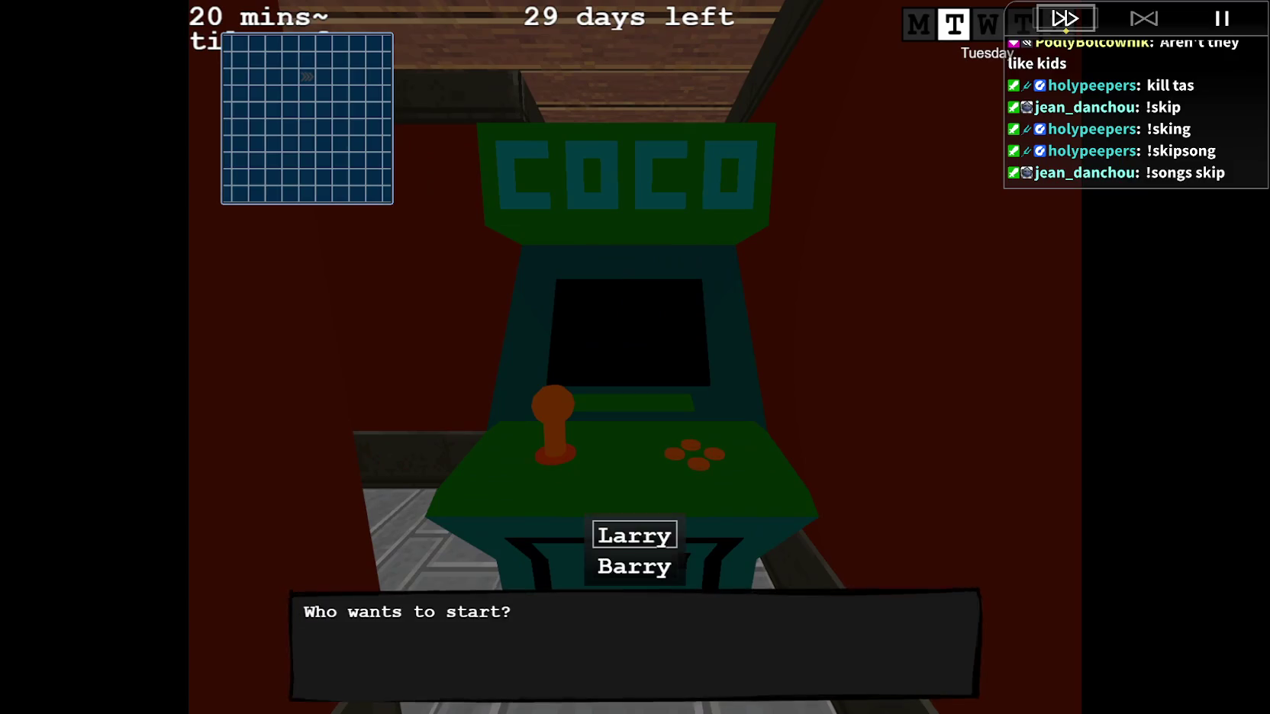
pyautogui.press('Return')
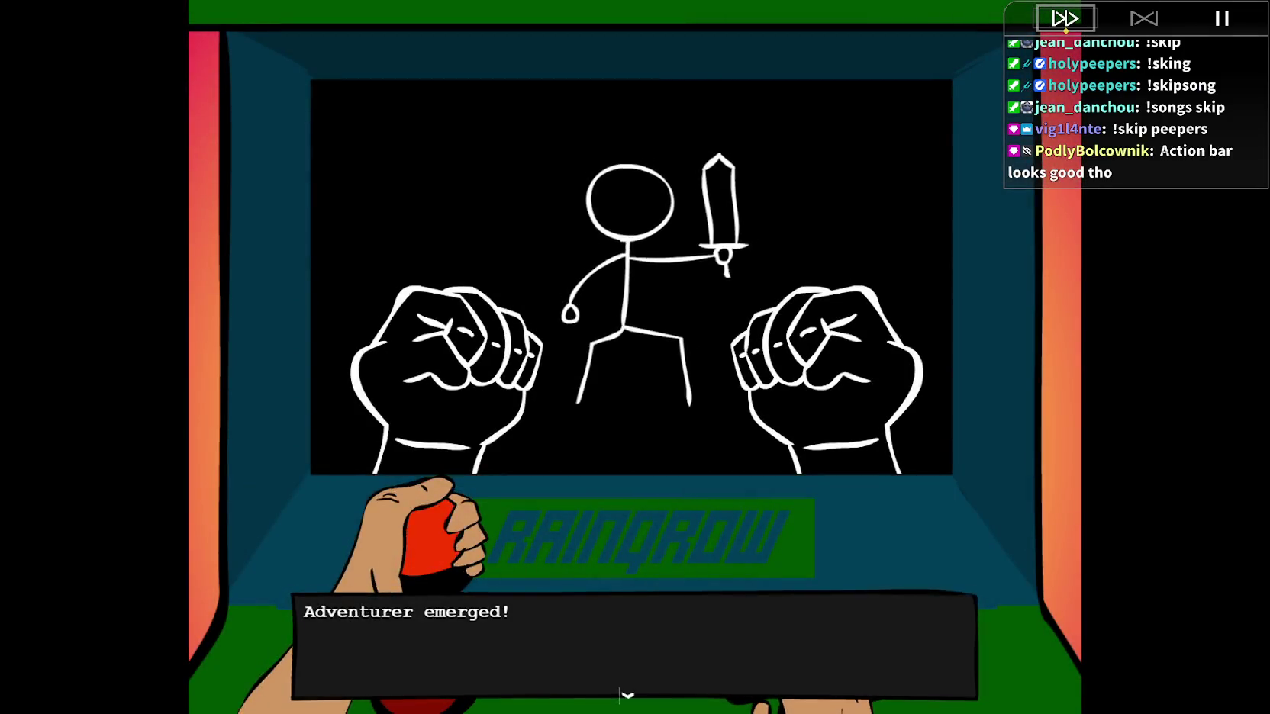
# Have Barry attack the Adventurer, guard twice, then pass the baton to Larry.
pyautogui.press('Return')
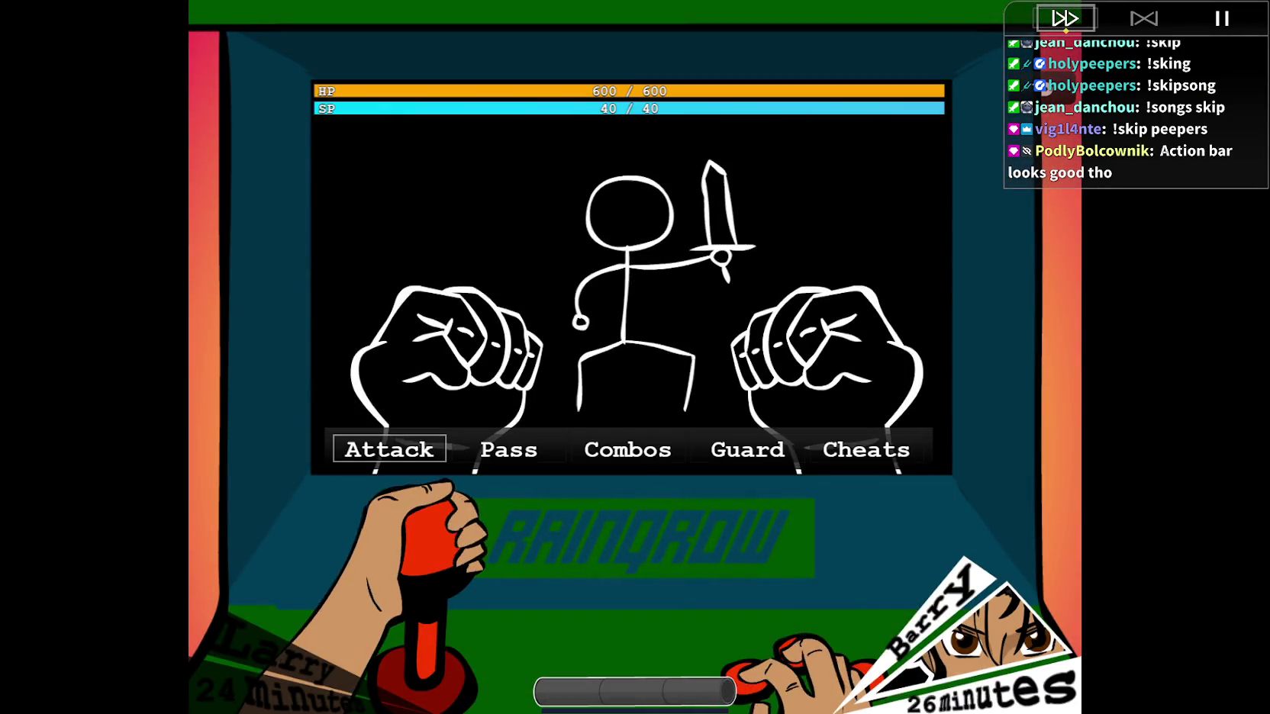
pyautogui.press('Return')
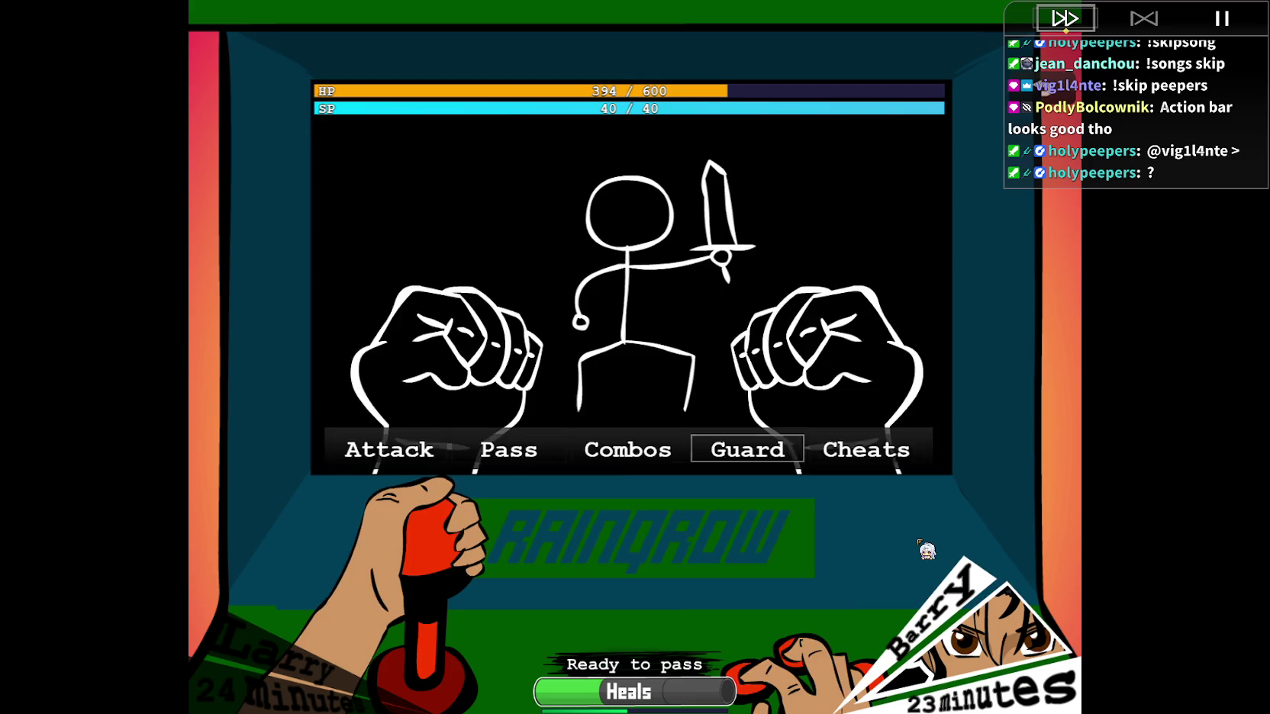
pyautogui.press('Return')
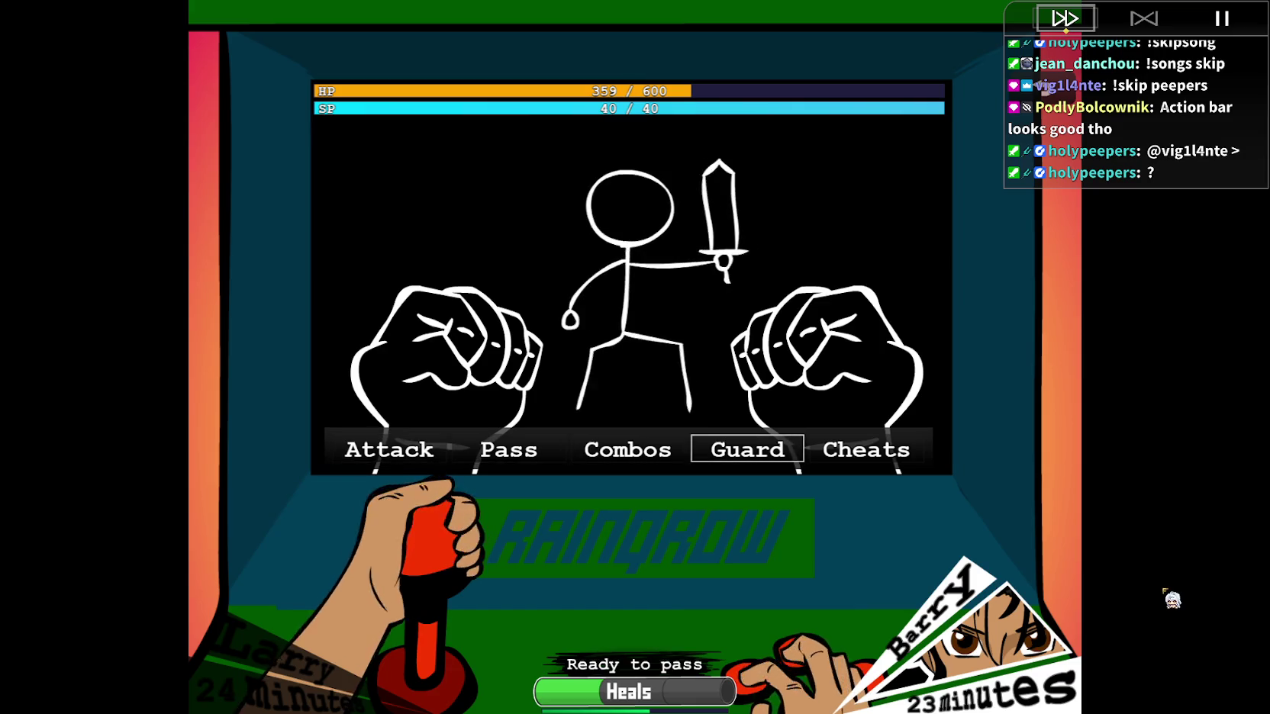
pyautogui.press('Return')
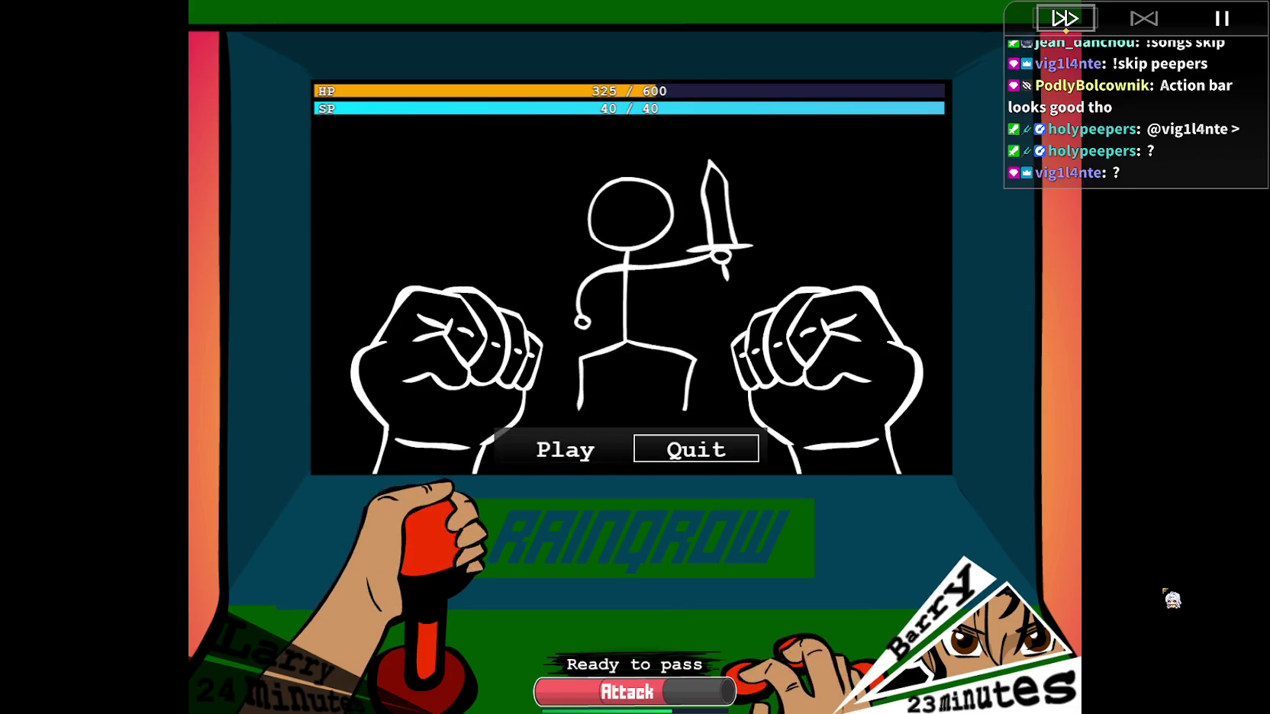
pyautogui.press('Return')
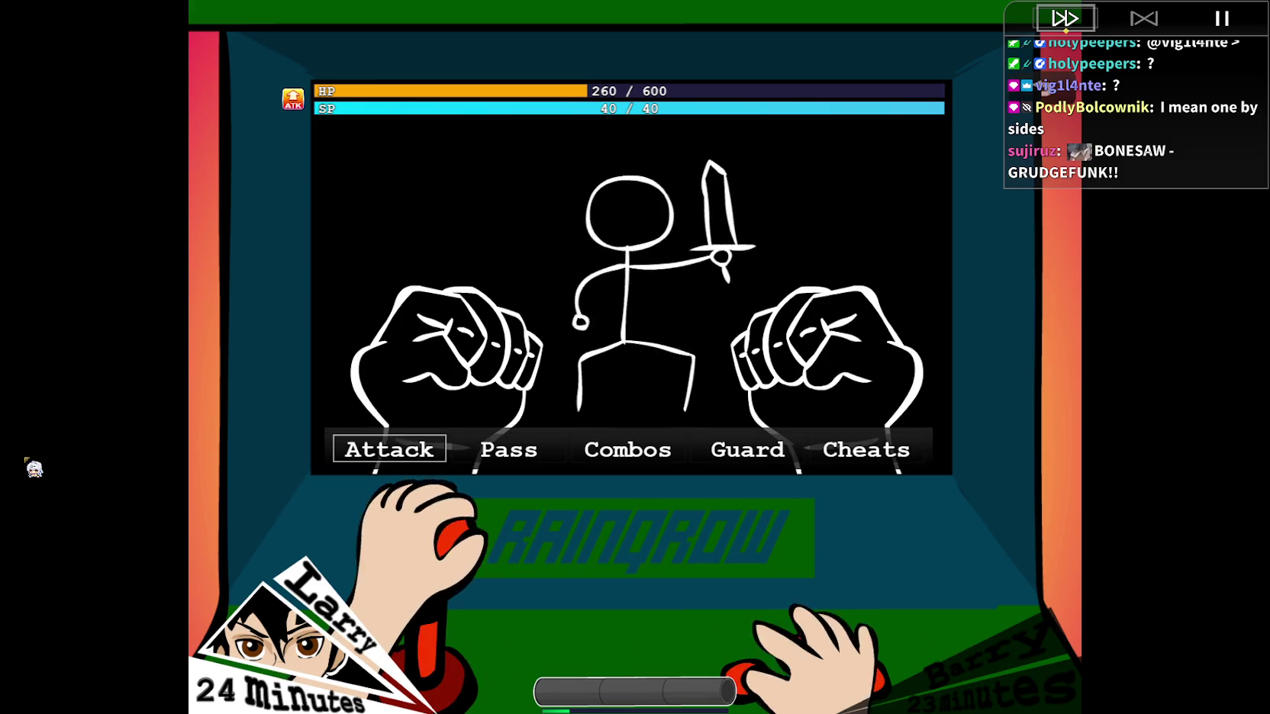
# Attack the Adventurer with Larry repeatedly until the battle is won.
pyautogui.press('Return')
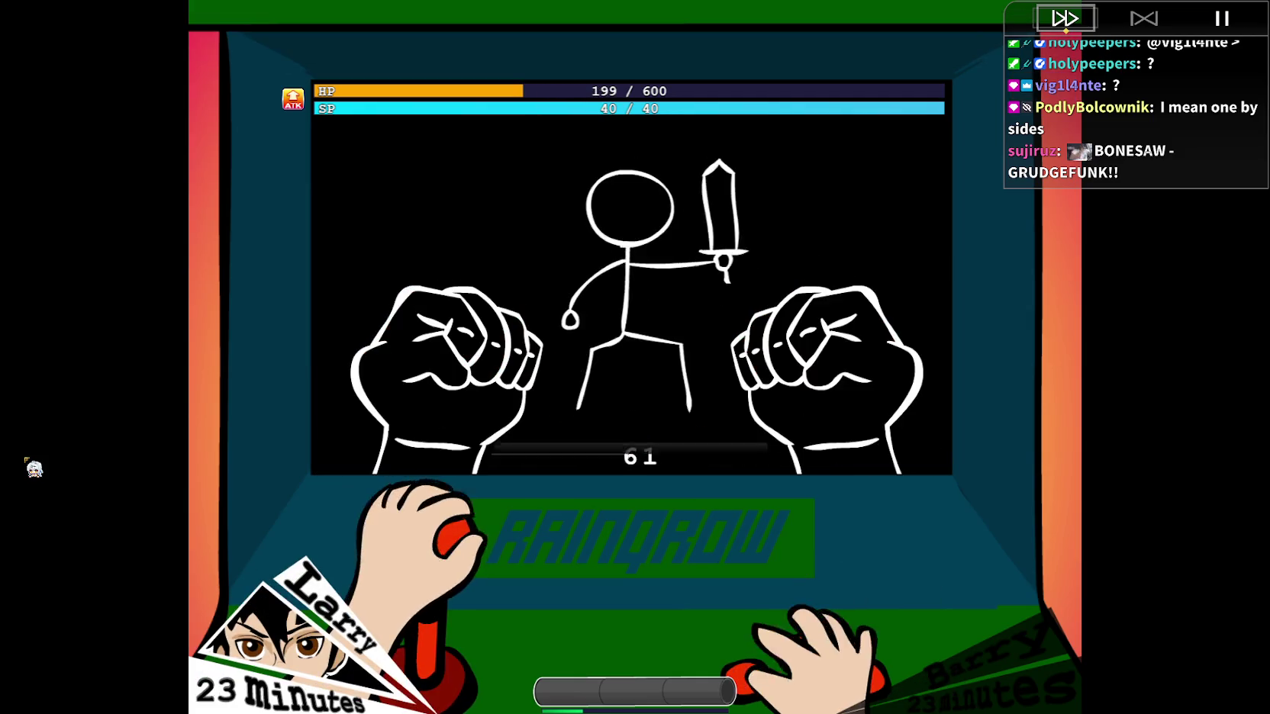
pyautogui.press('Return')
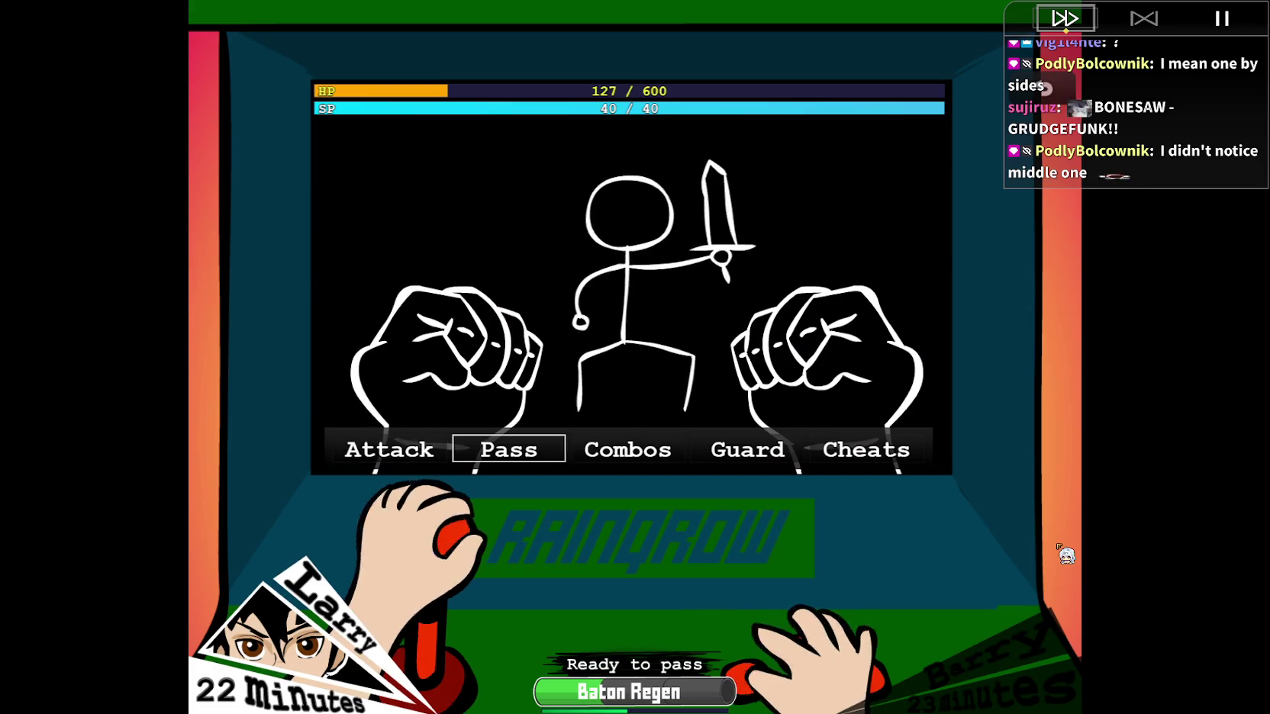
pyautogui.press('Return')
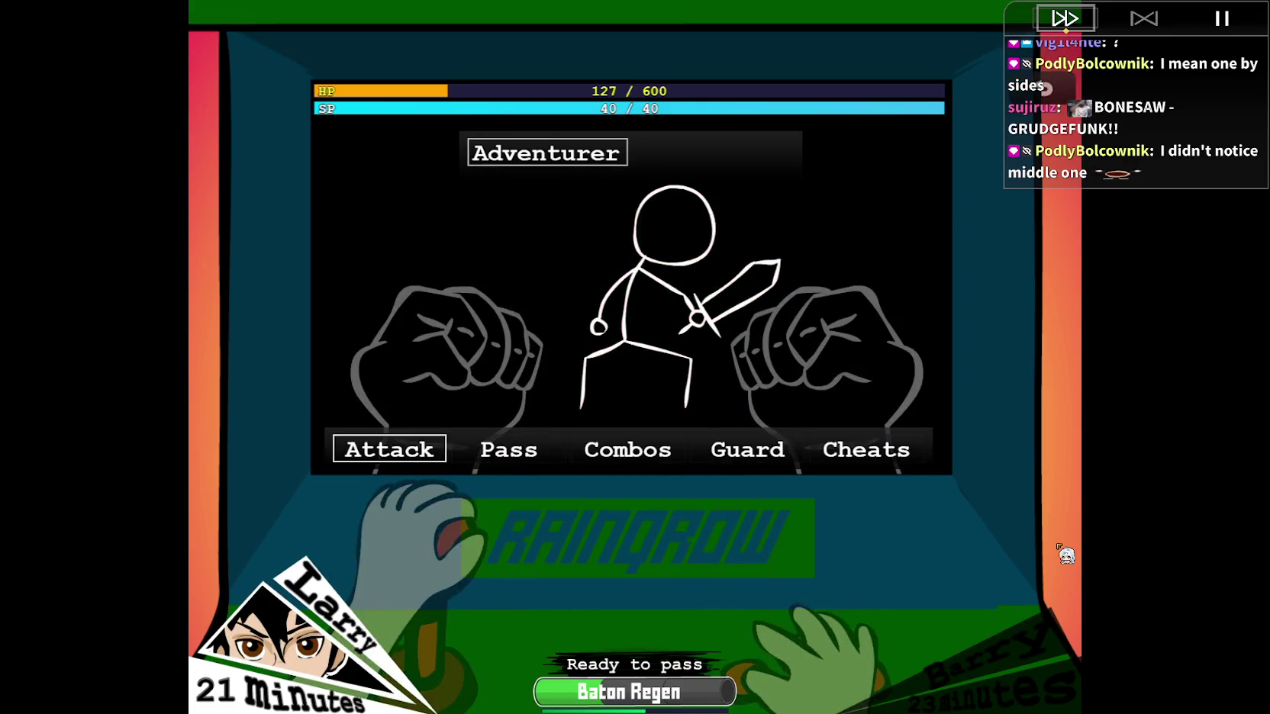
pyautogui.press('Return')
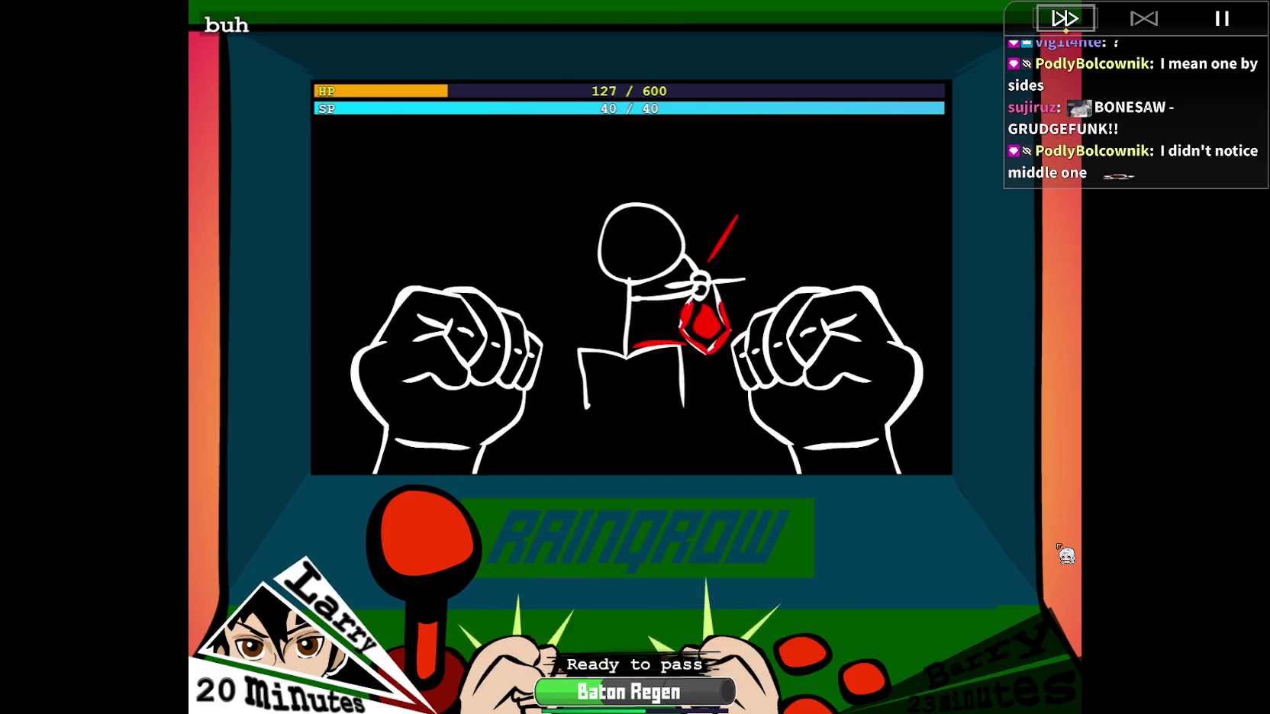
pyautogui.press('Return')
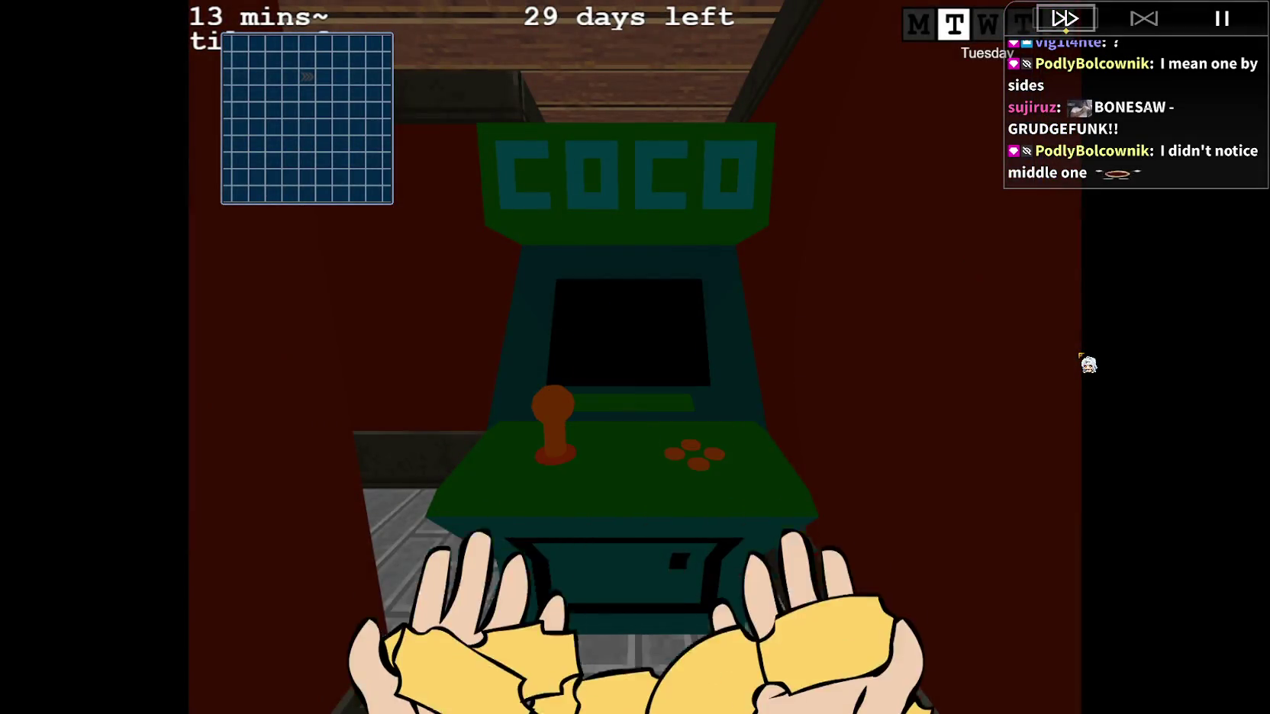
# Dismiss the tickets message and walk down the wooden corridor to the COCO cabinet.
pyautogui.press('Return')
pyautogui.press('Right')
pyautogui.press('Right')
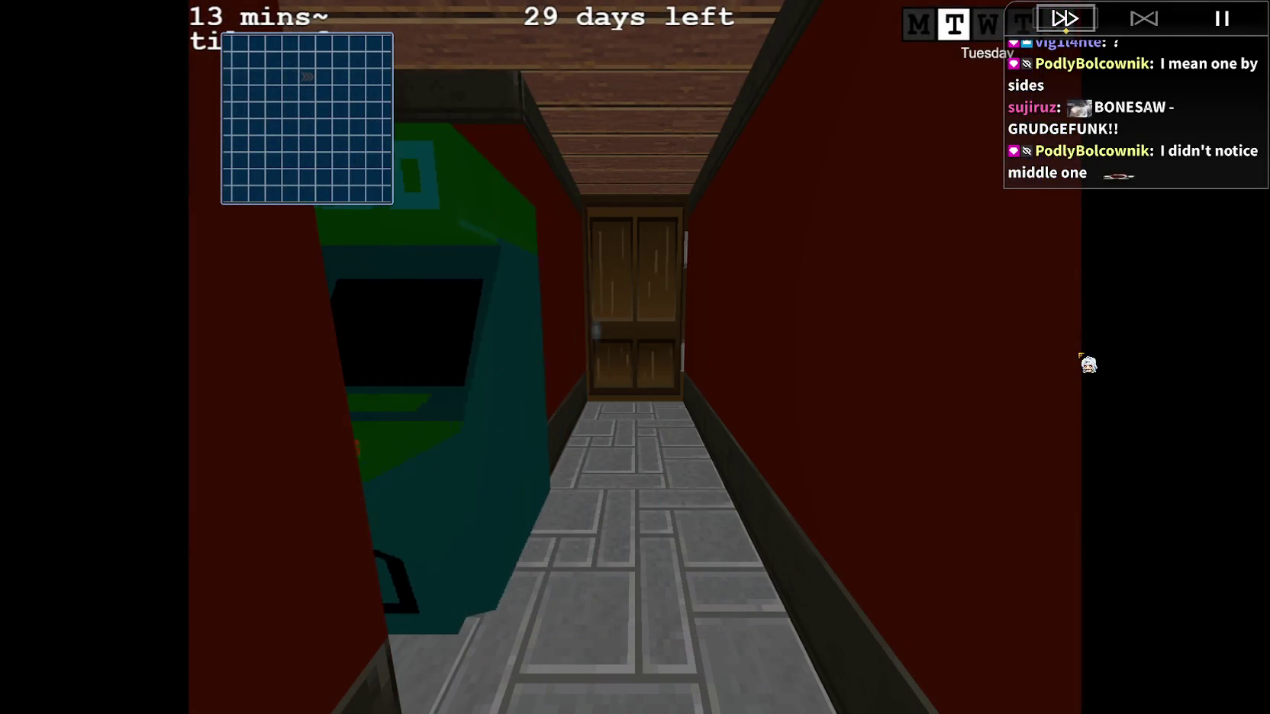
pyautogui.press('Up')
pyautogui.press('Left')
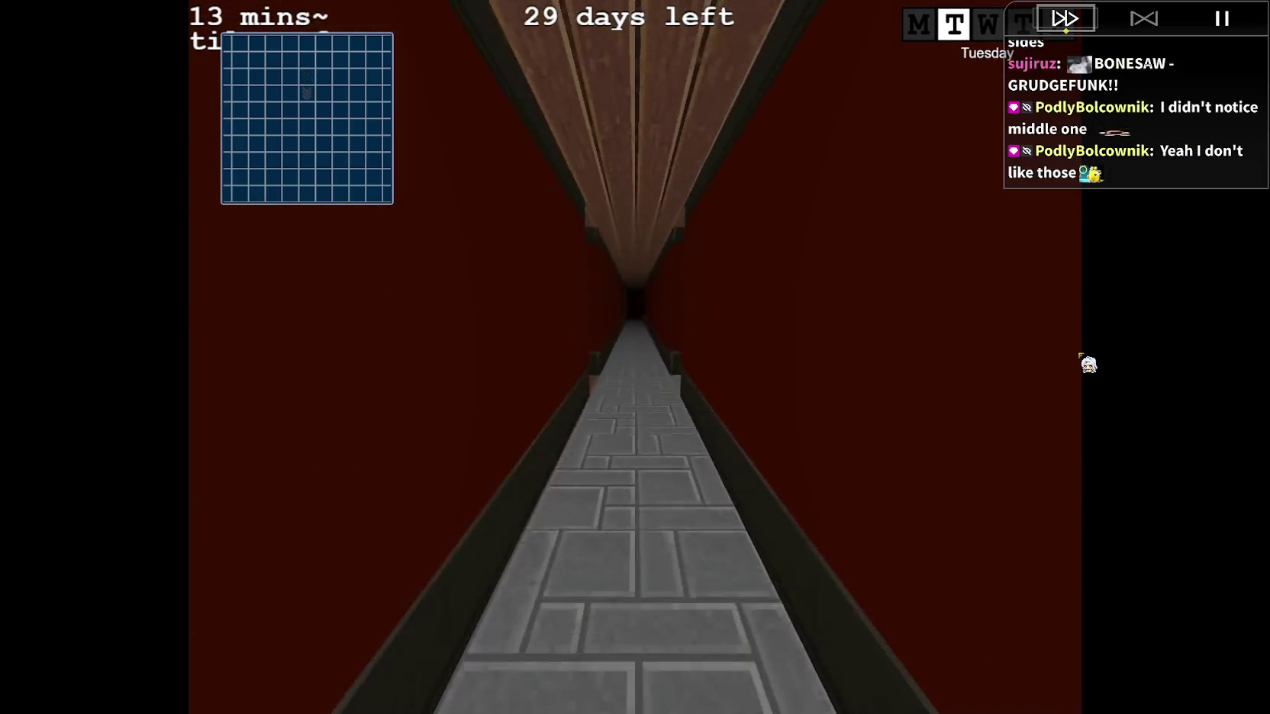
pyautogui.press('Up')
pyautogui.press('Up')
pyautogui.press('Up')
pyautogui.press('Up')
pyautogui.press('Up')
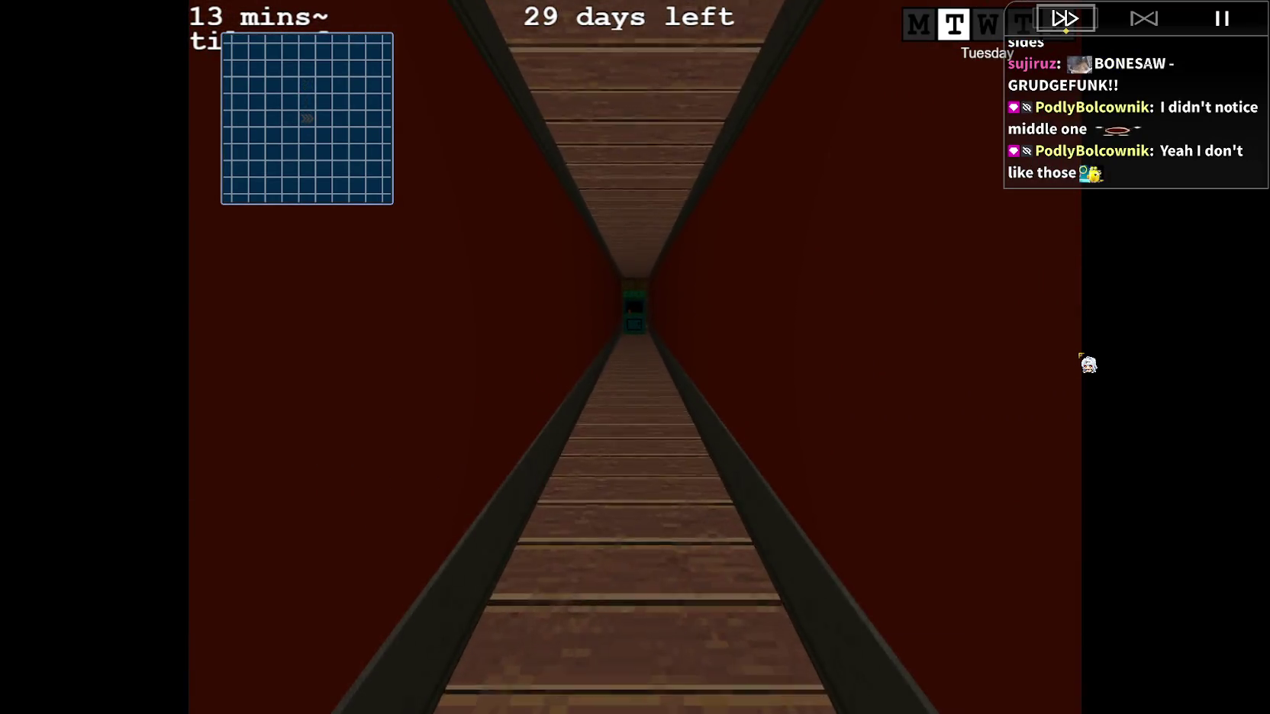
pyautogui.press('Up')
pyautogui.press('Up')
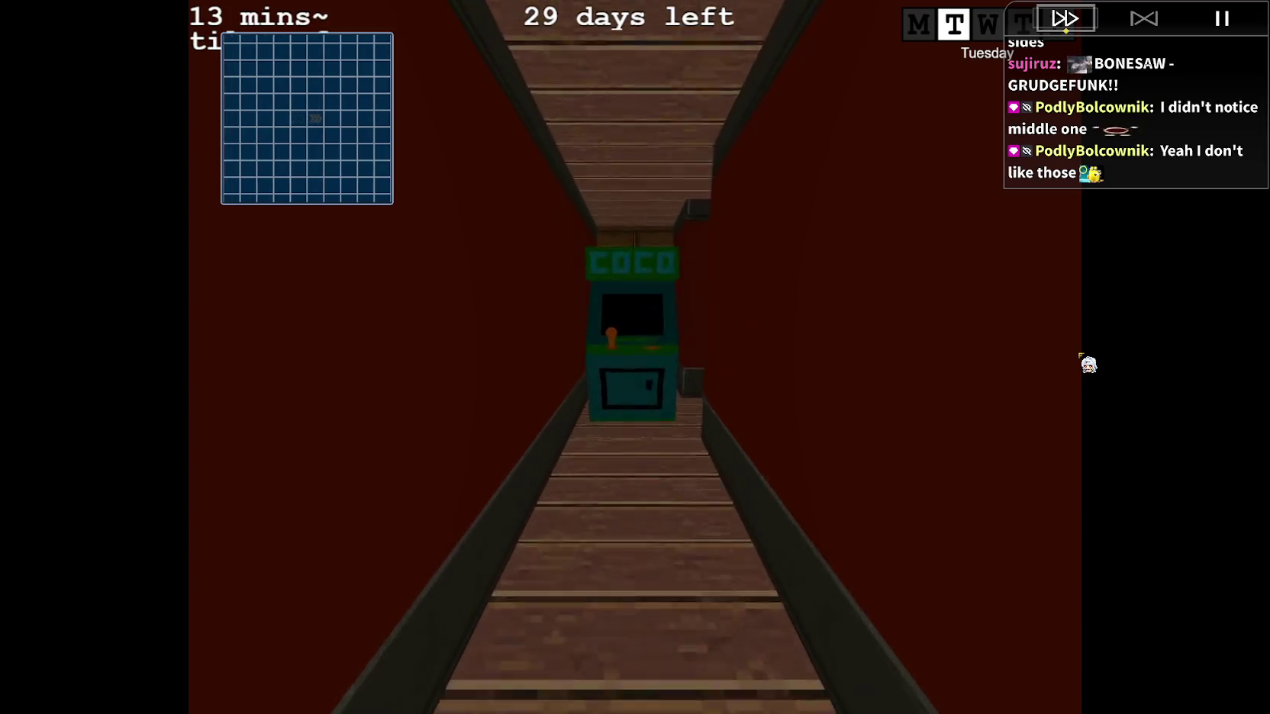
# Choose Larry, attack the Demon, and leave the victory screen.
pyautogui.press('Return')
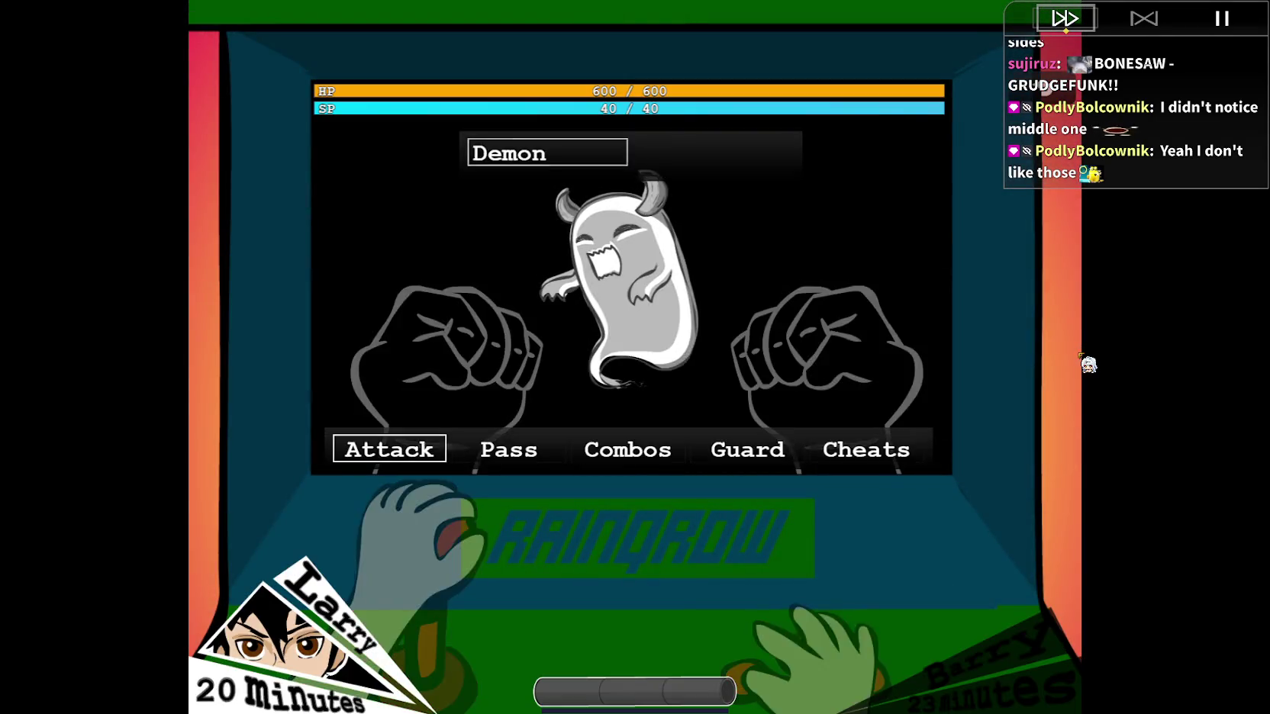
pyautogui.press('Return')
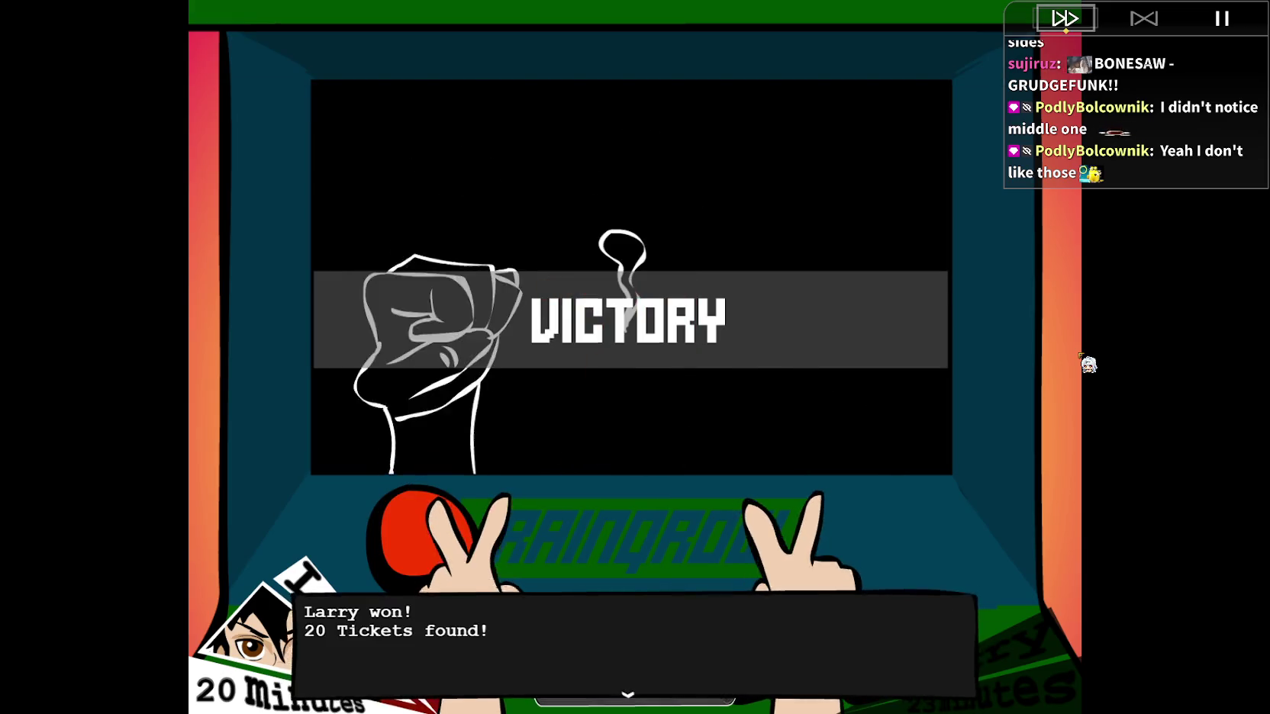
pyautogui.press('Return')
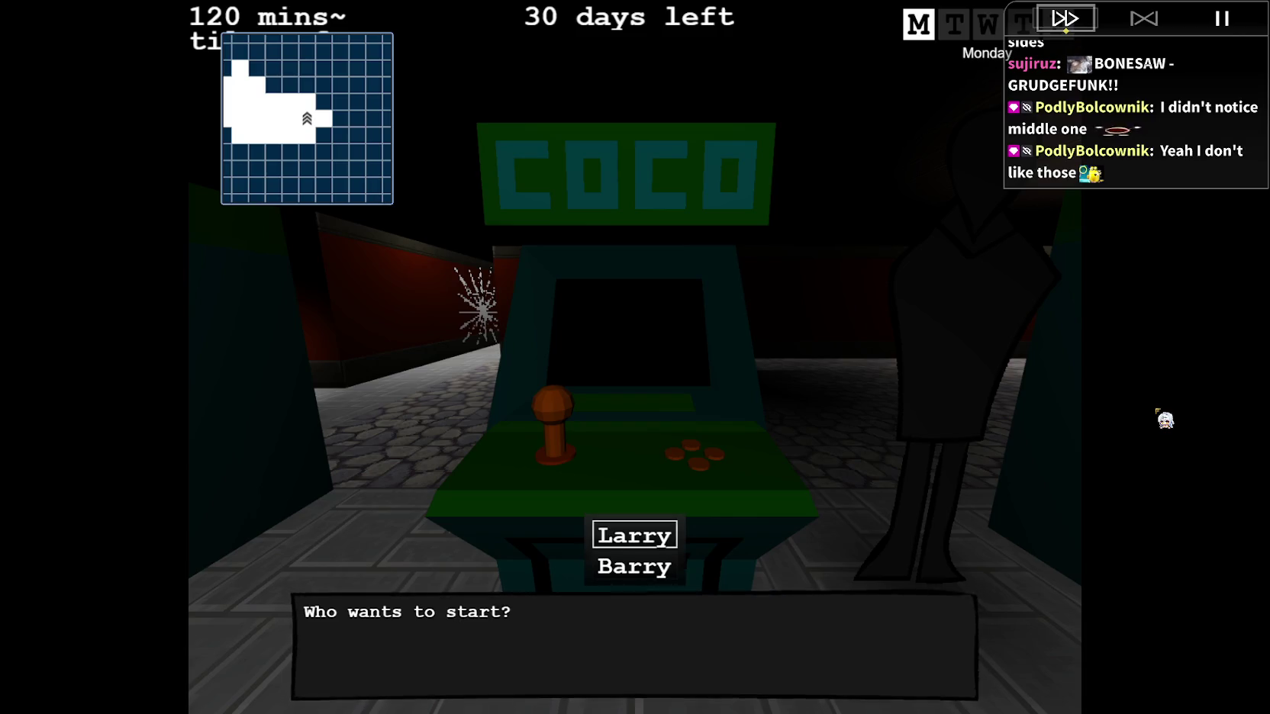
# Switch the starter to Larry and quit the Boxer match.
pyautogui.press('Up')
pyautogui.press('Return')
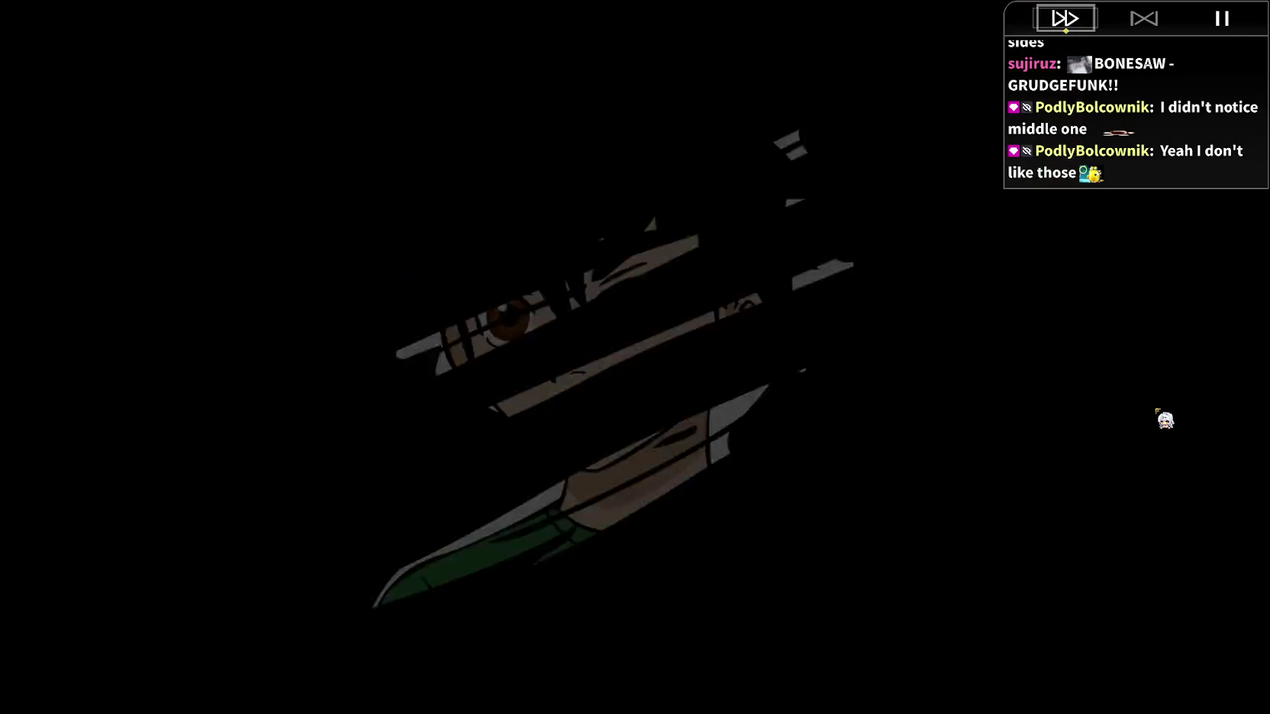
pyautogui.press('Return')
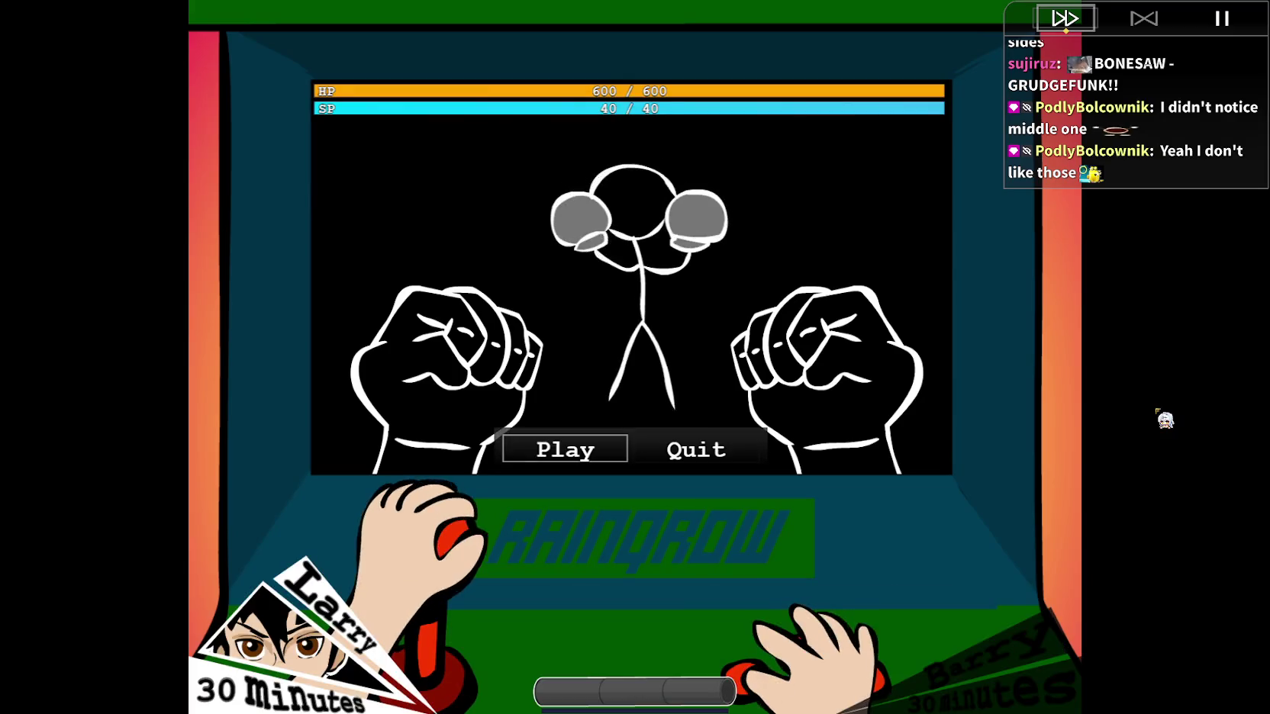
pyautogui.press('Return')
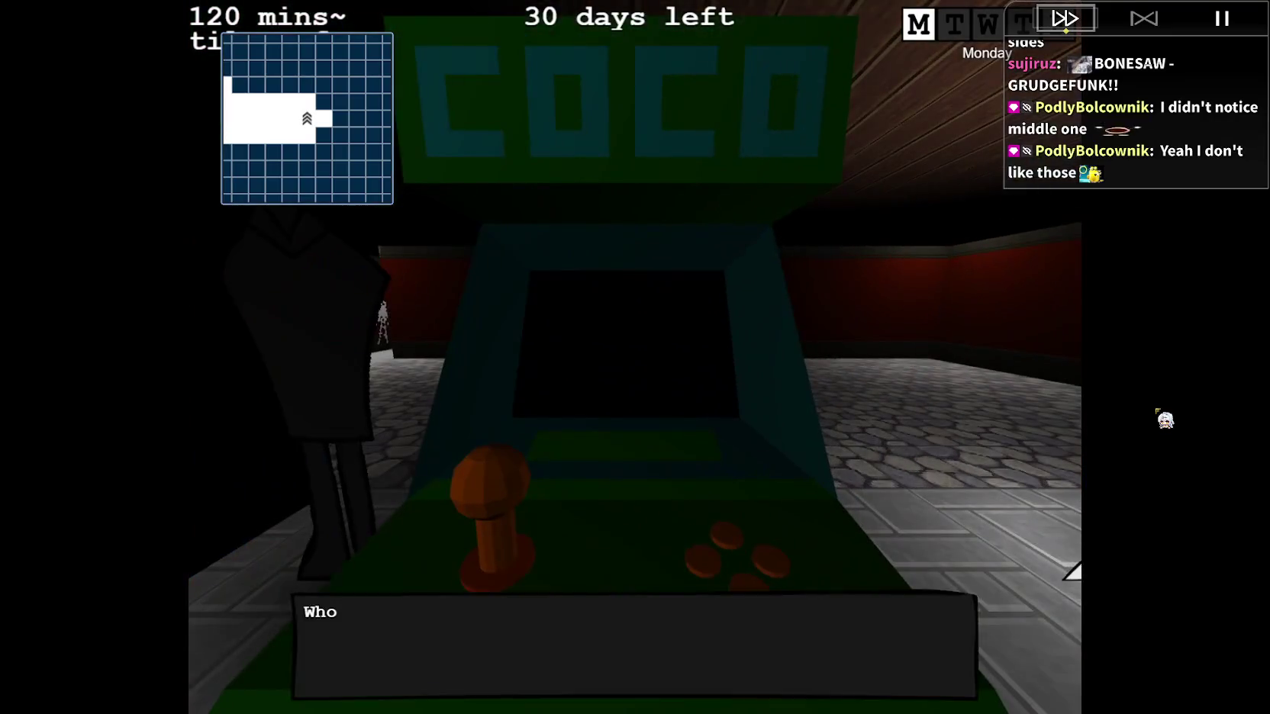
# Replay as Larry, attack the Demon for 20 tickets, and dismiss the message.
pyautogui.press('Return')
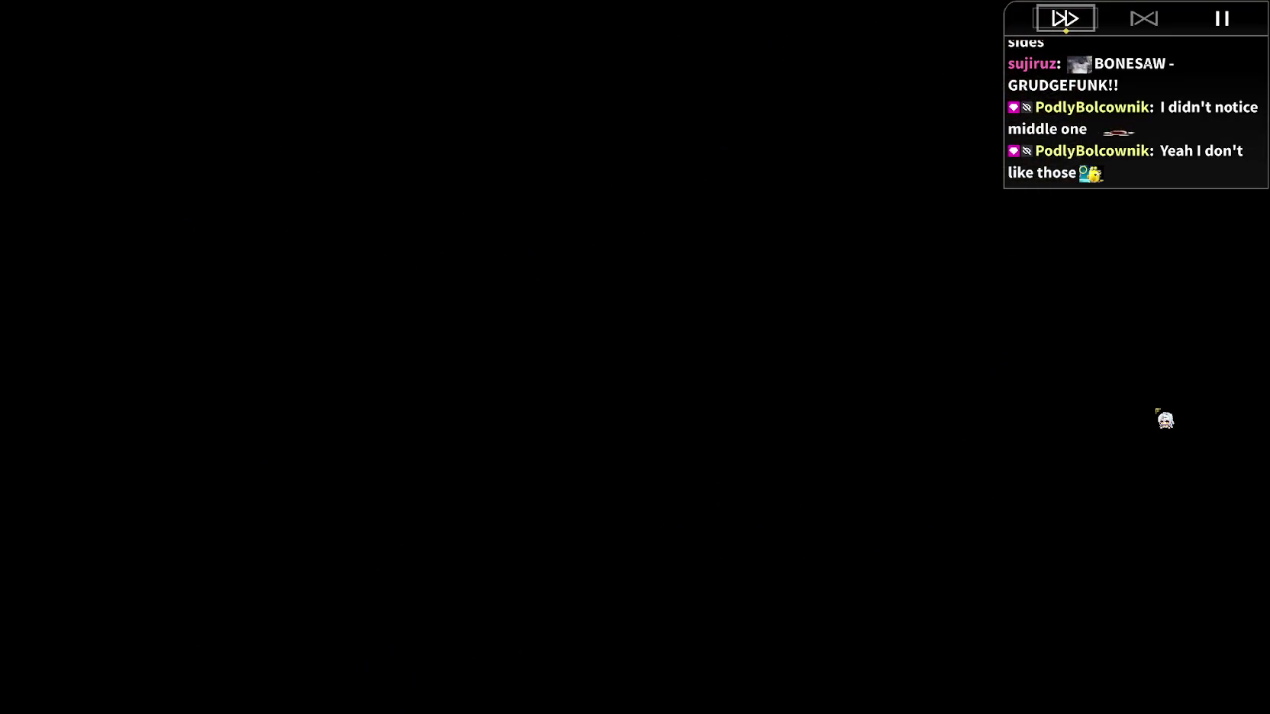
pyautogui.press('Return')
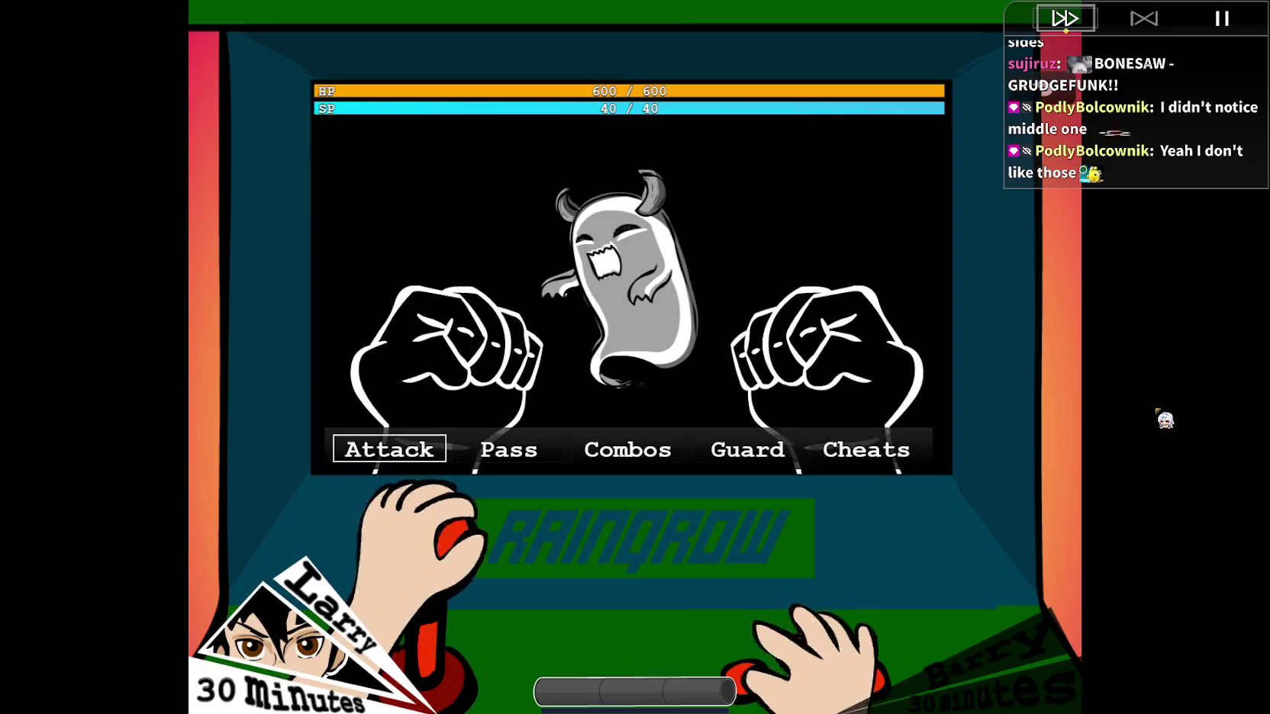
pyautogui.press('Return')
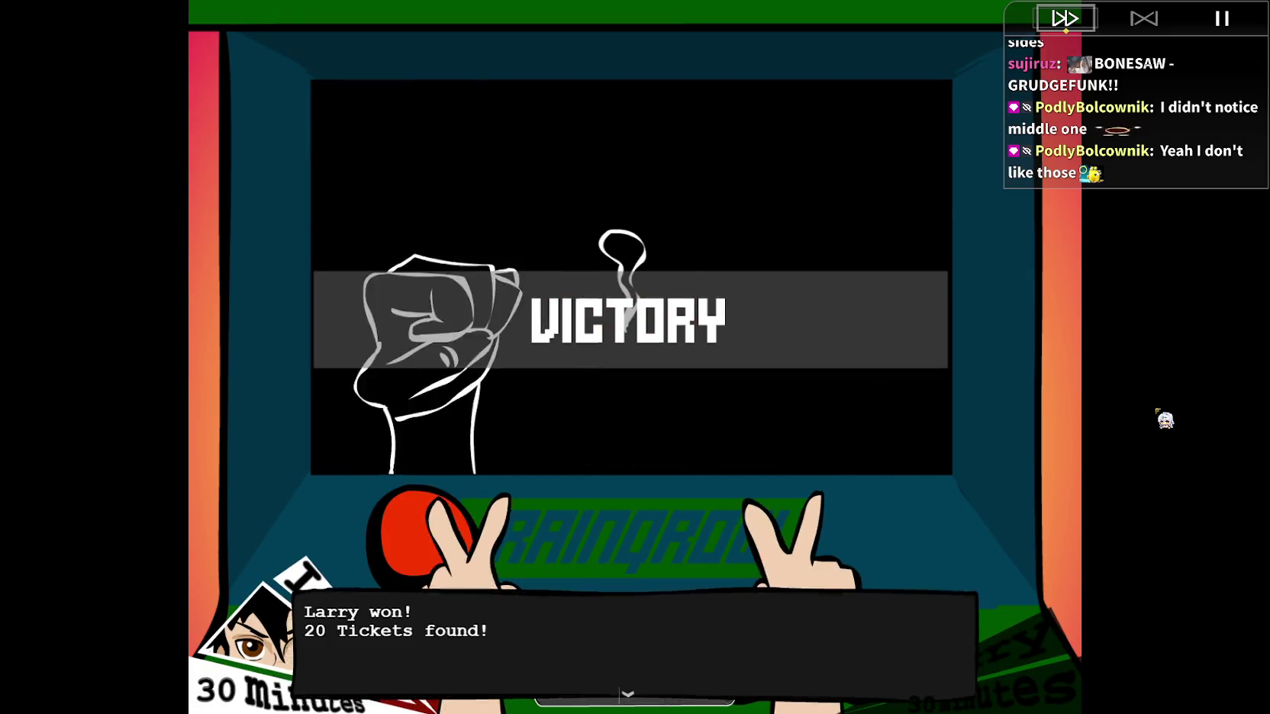
pyautogui.press('Return')
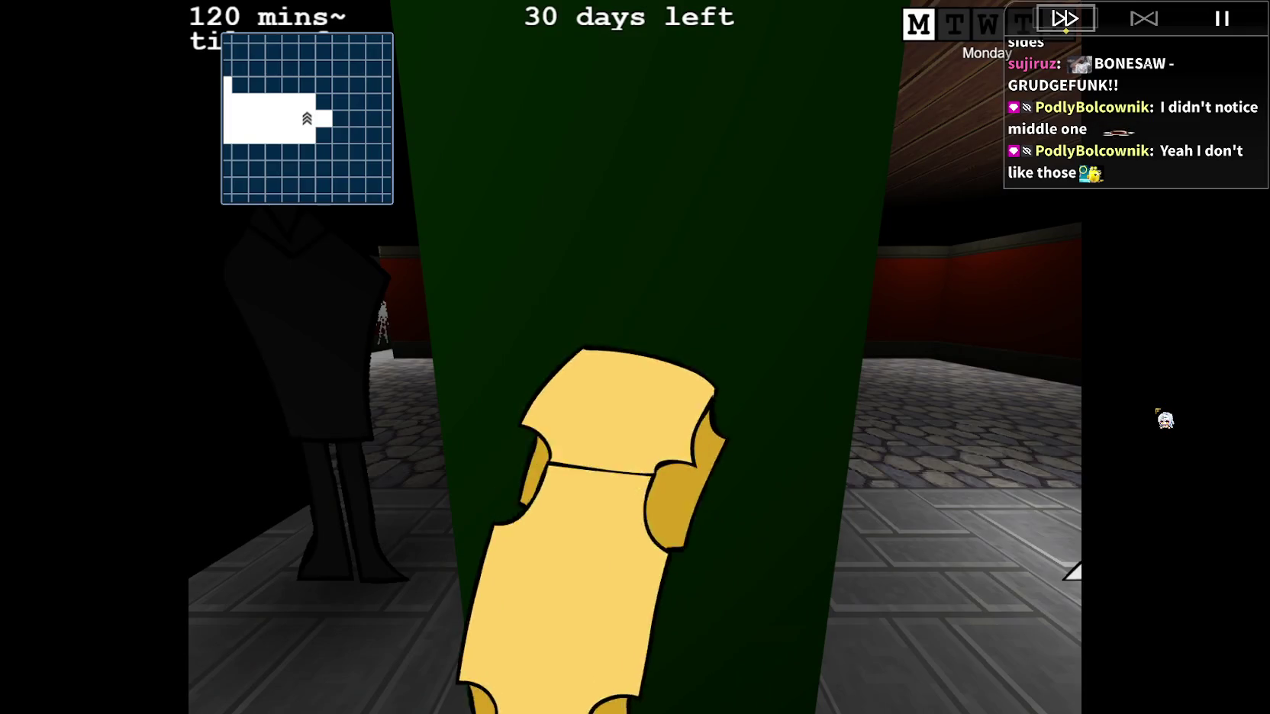
# Walk to the COCO cabinet, start as Larry, and quit the Skeleton match.
pyautogui.press('Left')
pyautogui.press('Up')
pyautogui.press('Right')
pyautogui.press('Return')
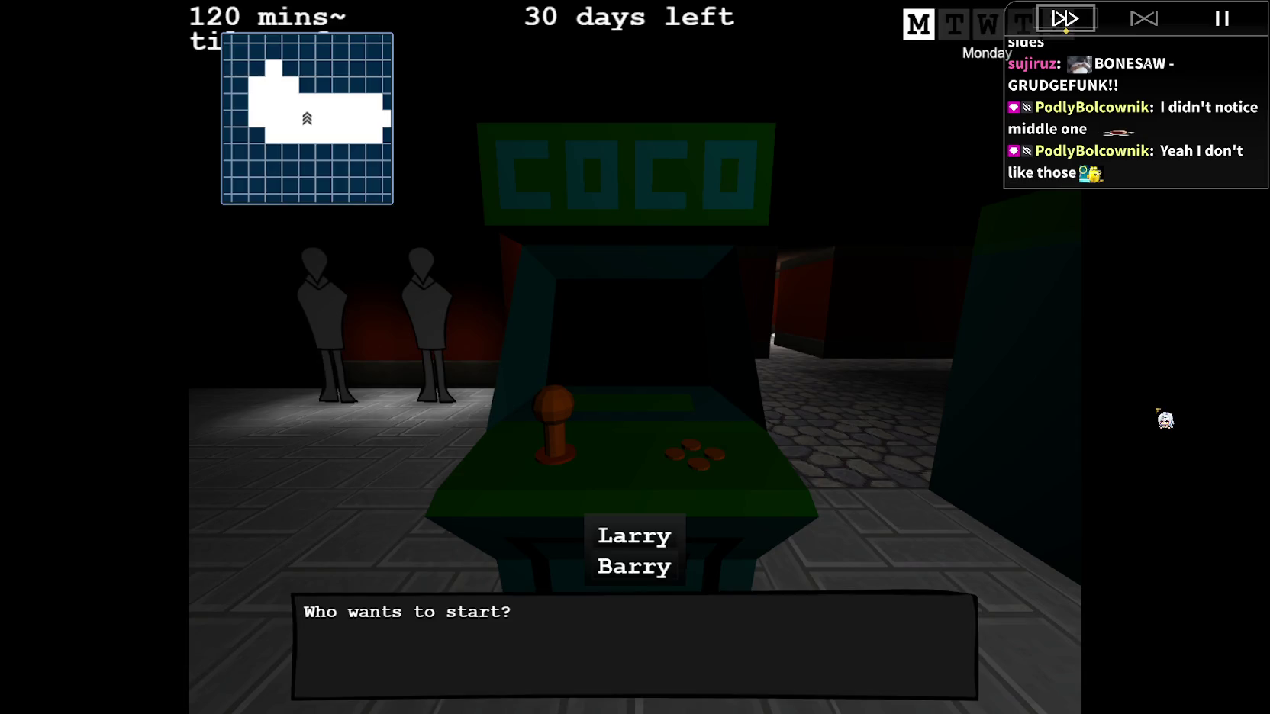
pyautogui.press('Return')
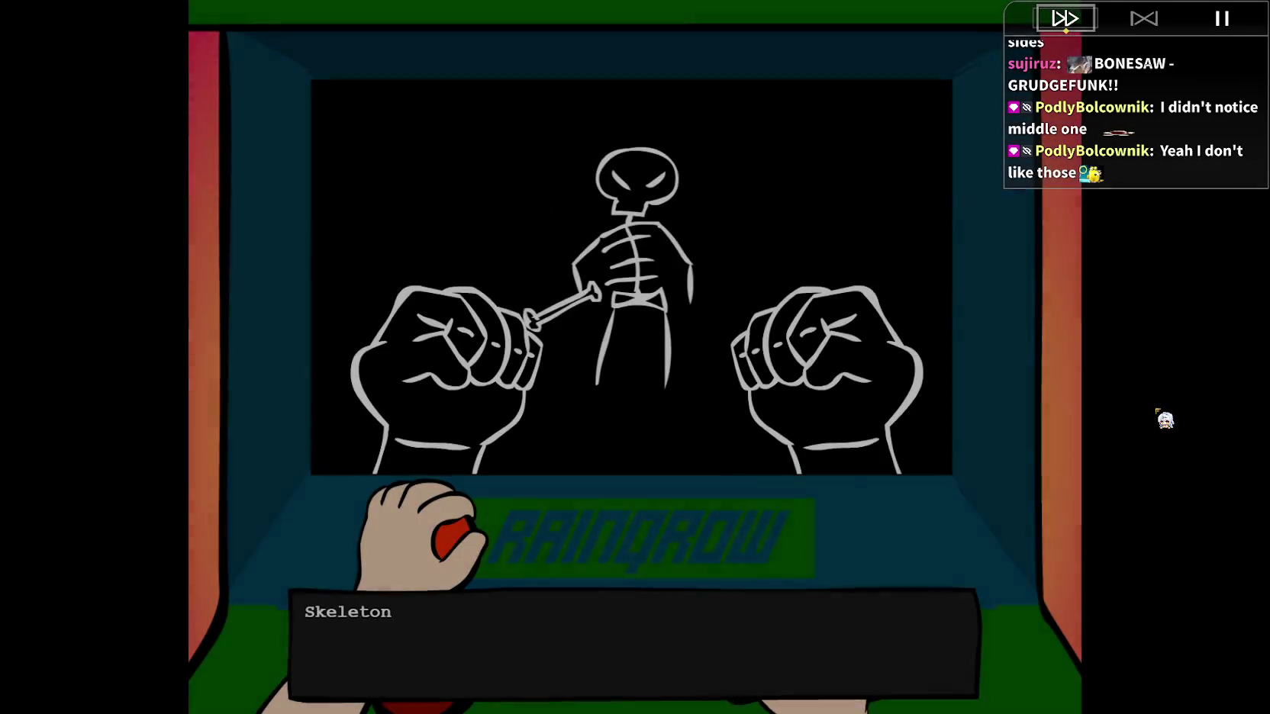
pyautogui.press('Right')
pyautogui.press('Return')
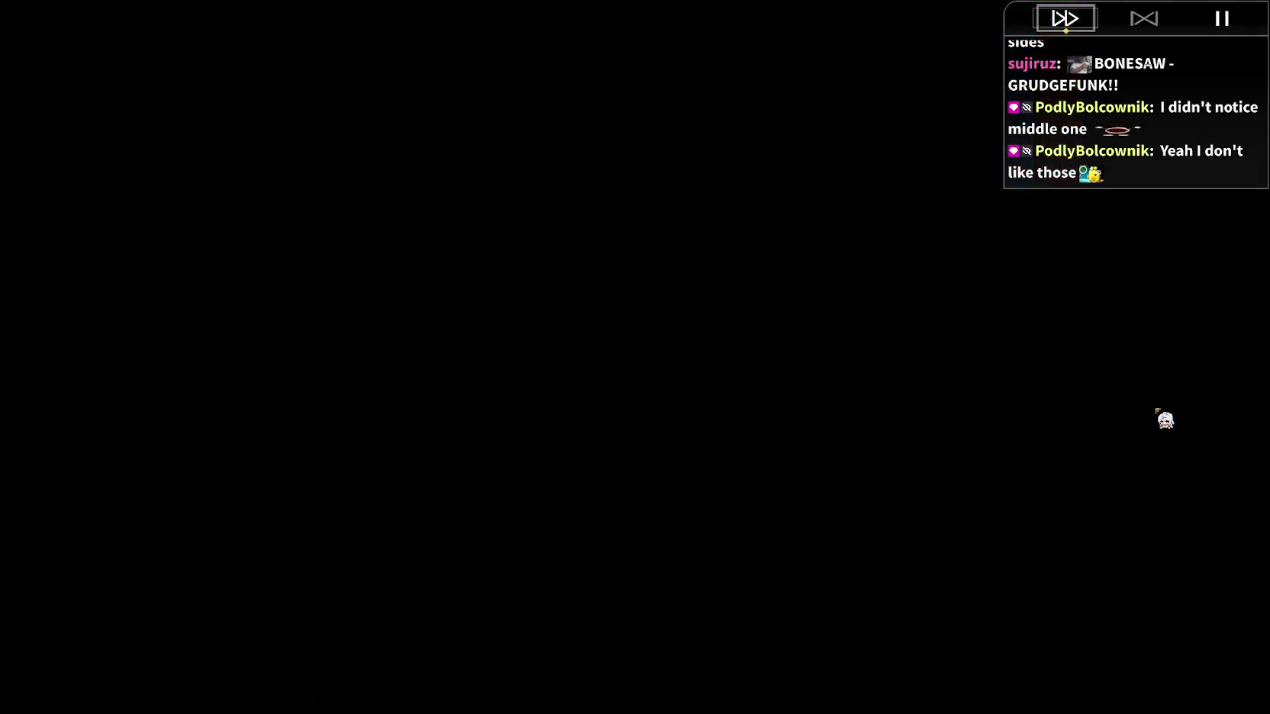
pyautogui.press('Left')
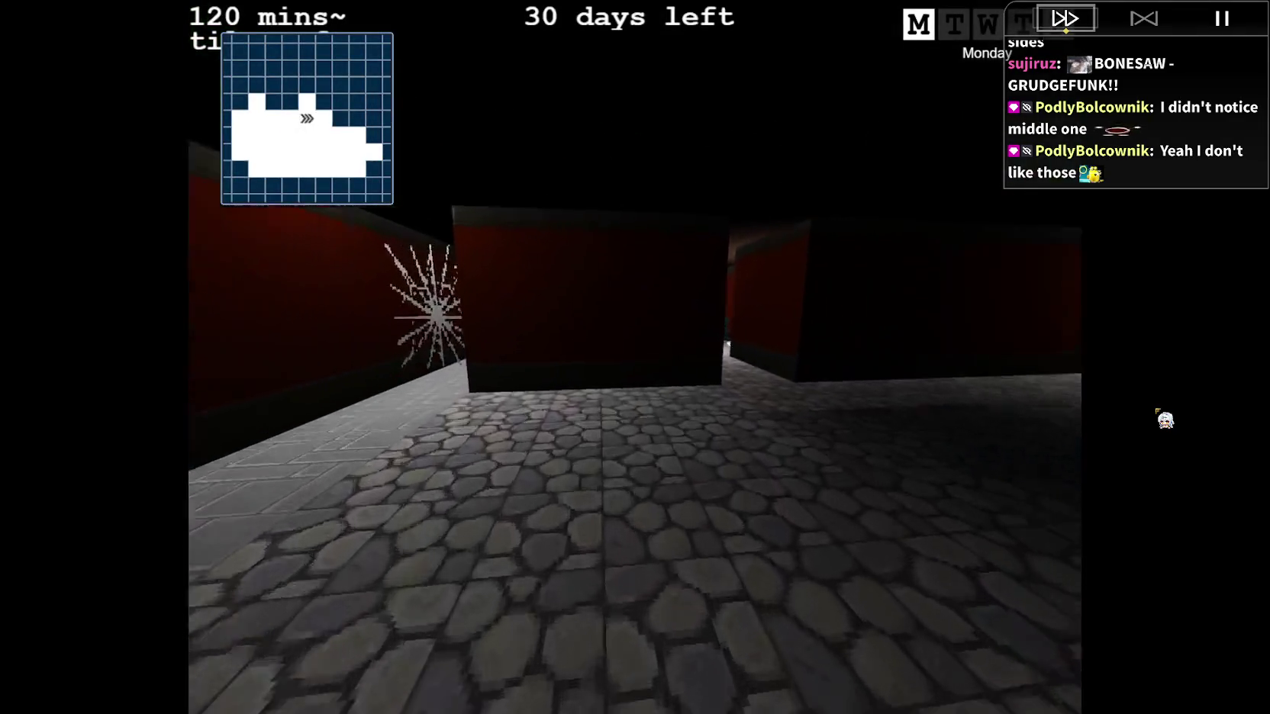
# Walk down the red corridor into the arcade room and up to the COCO cabinet.
pyautogui.press('Right')
pyautogui.press('Up')
pyautogui.press('Up')
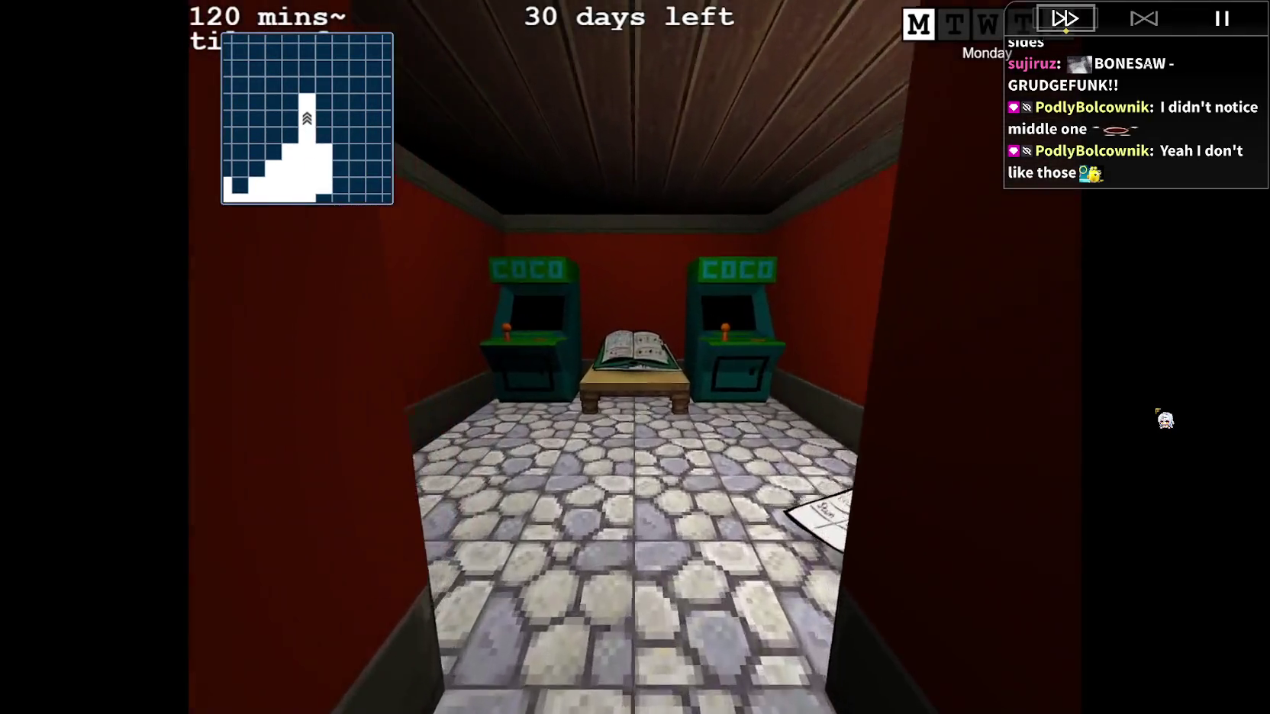
pyautogui.press('Left')
pyautogui.press('Up')
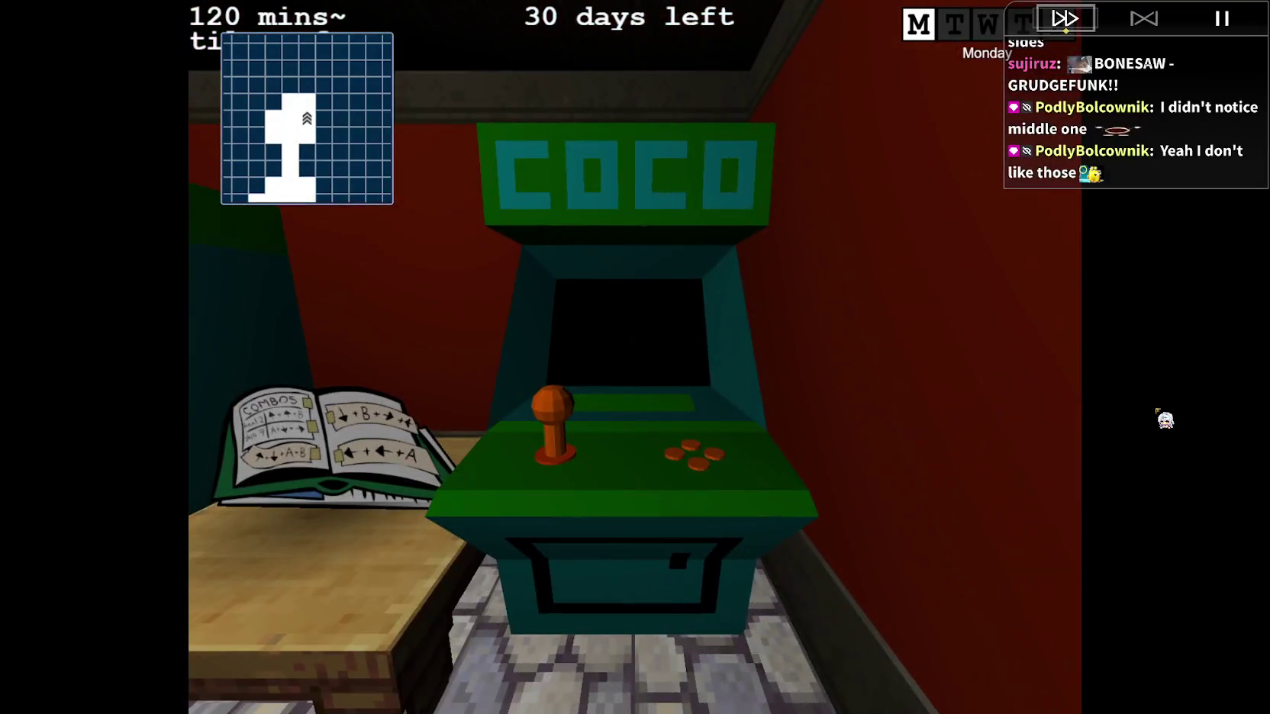
# Start a match as Larry, quit the Wizard match, then start another match.
pyautogui.press('Return')
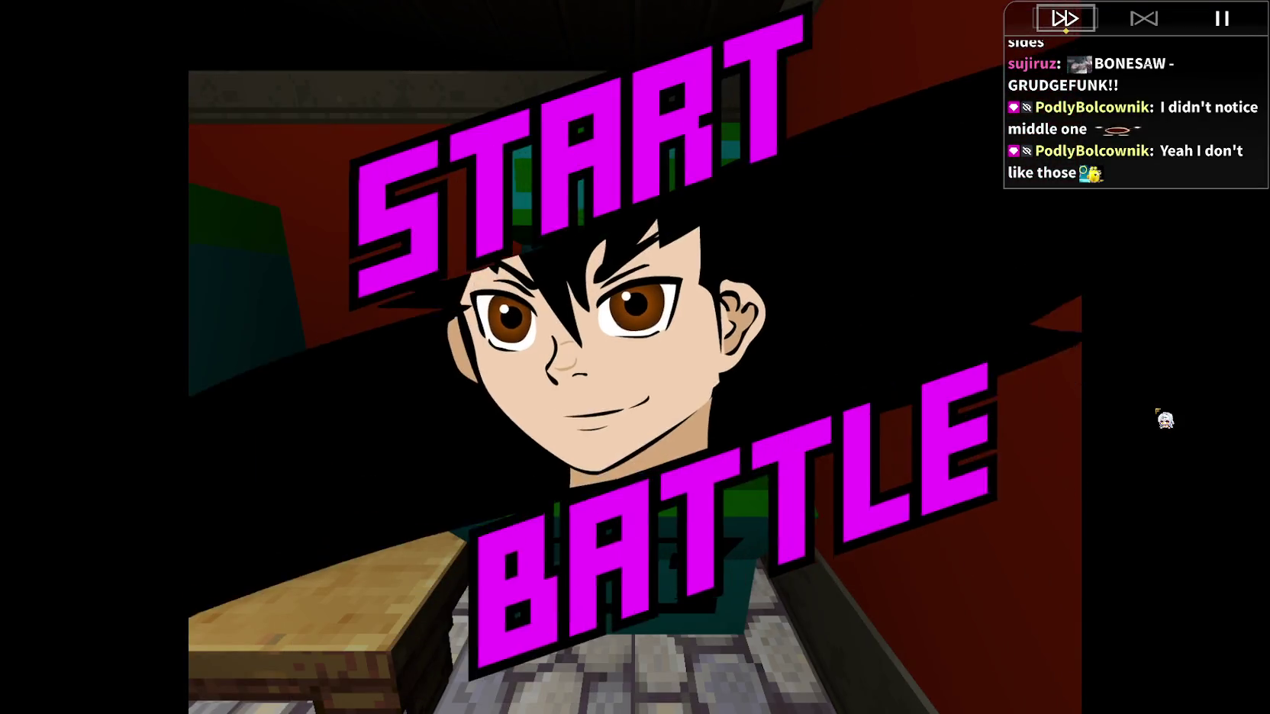
pyautogui.press('Return')
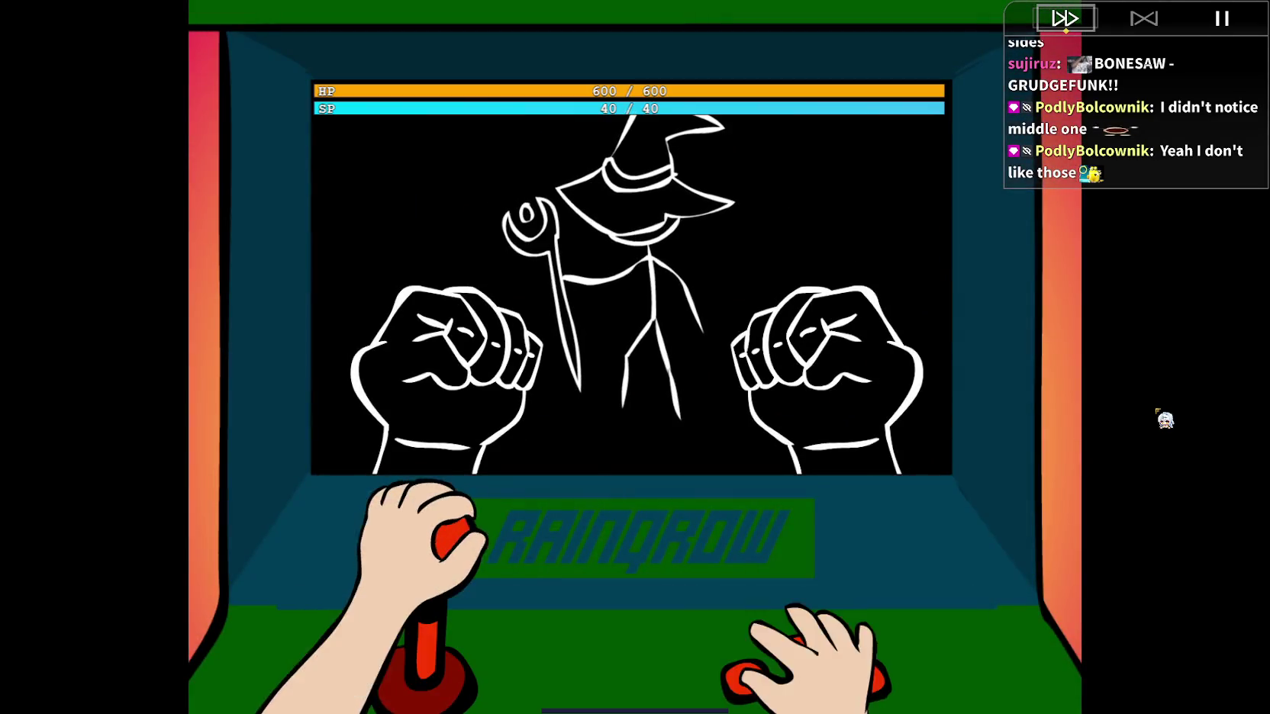
pyautogui.press('Right')
pyautogui.press('Return')
pyautogui.press('Return')
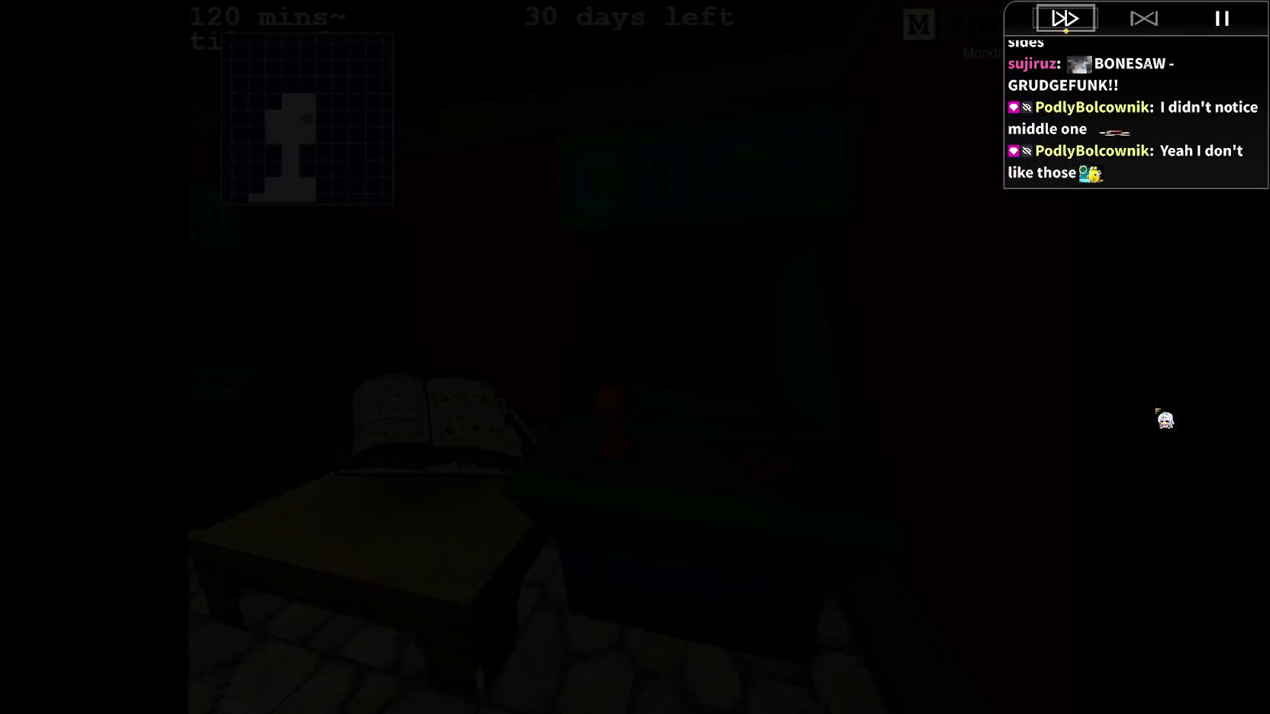
pyautogui.press('Return')
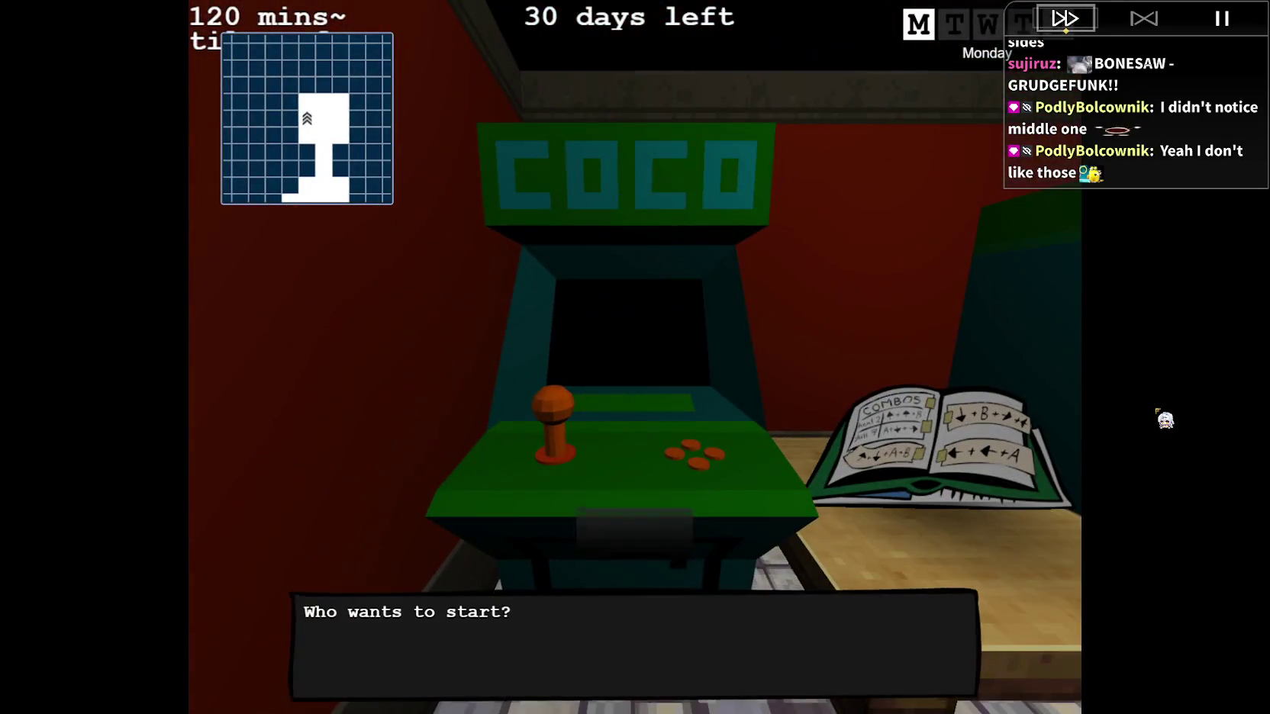
pyautogui.press('Return')
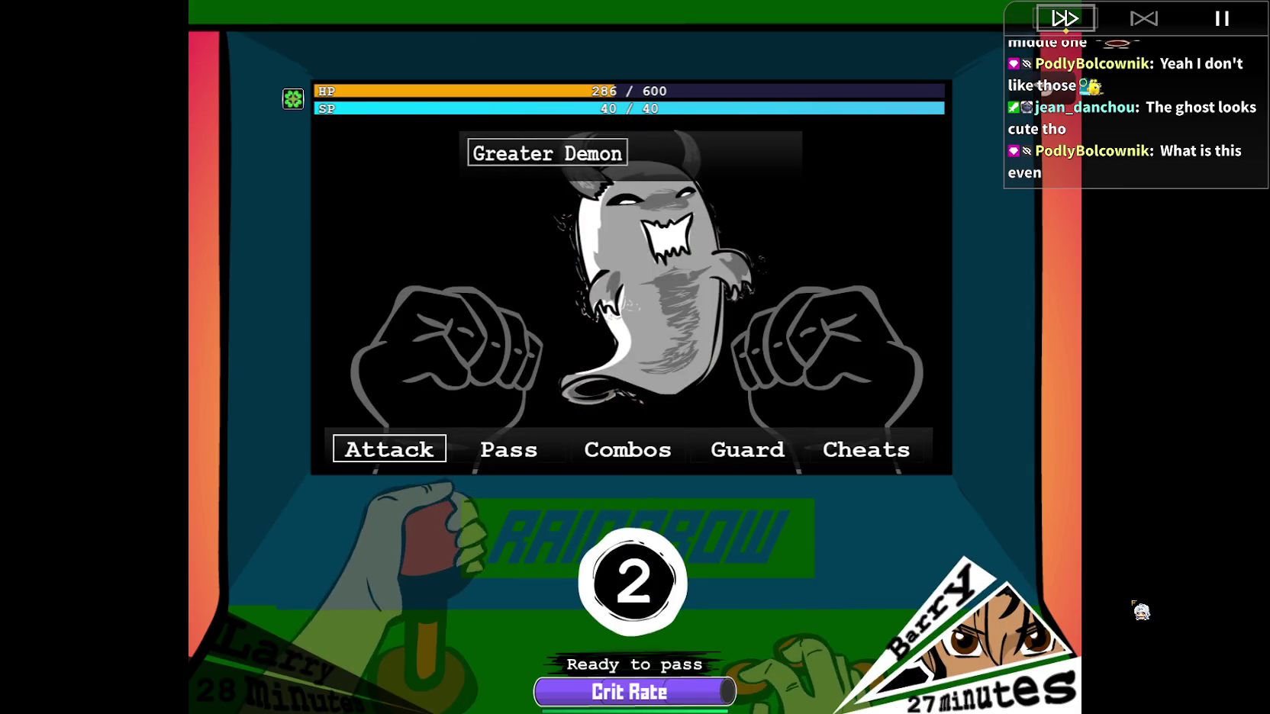
# Pass Barry's turn, quit the Greater Demon fight at 104/600 HP, and start a fresh match.
pyautogui.press('Right')
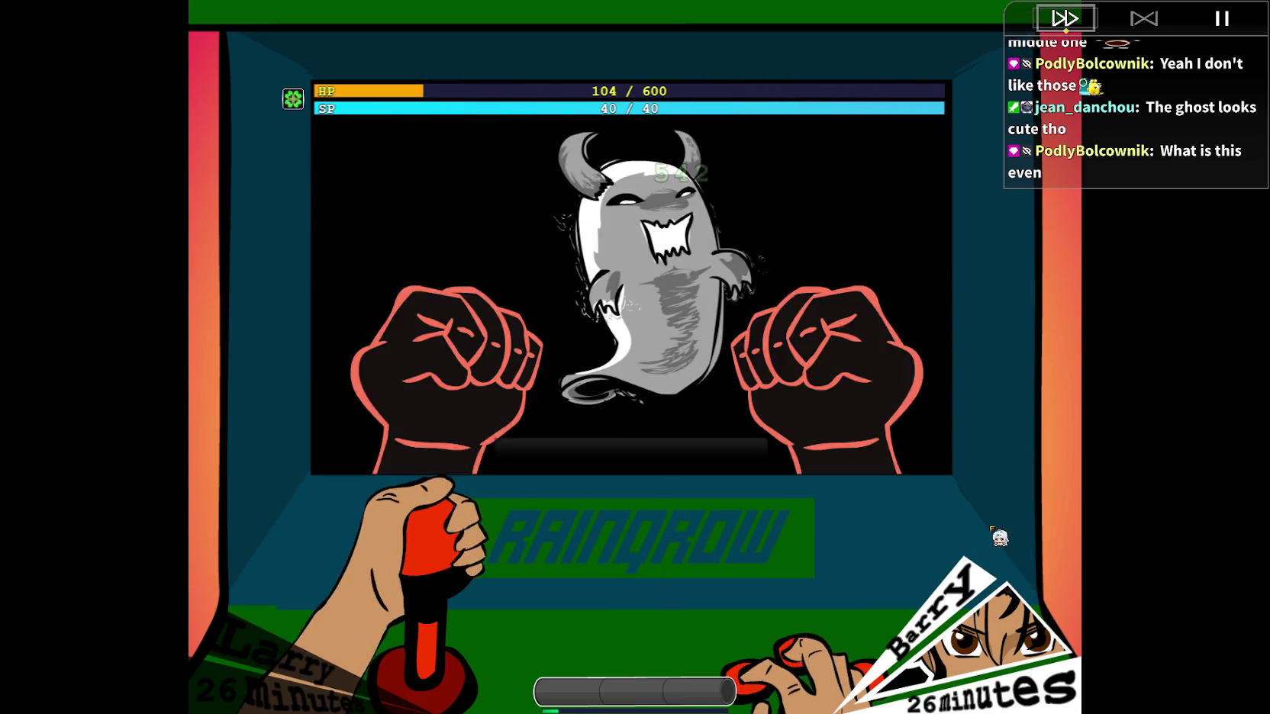
pyautogui.press('Right')
pyautogui.press('Return')
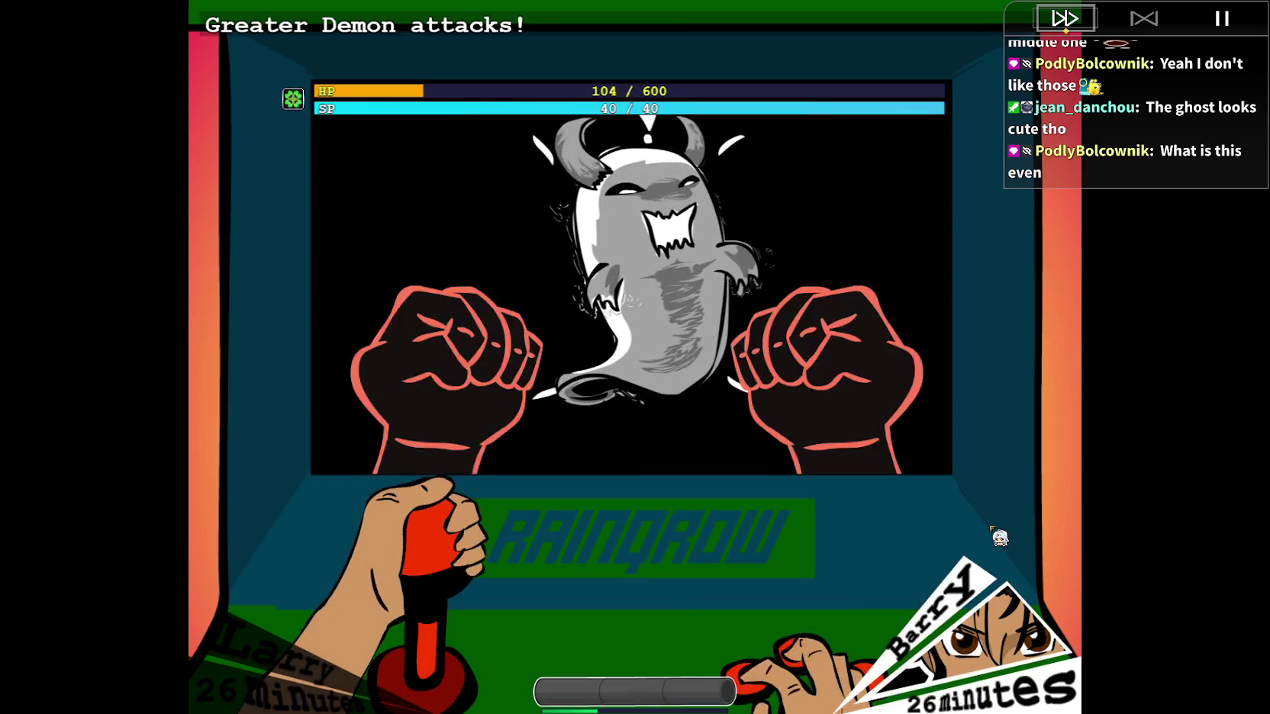
pyautogui.press('Right')
pyautogui.press('Return')
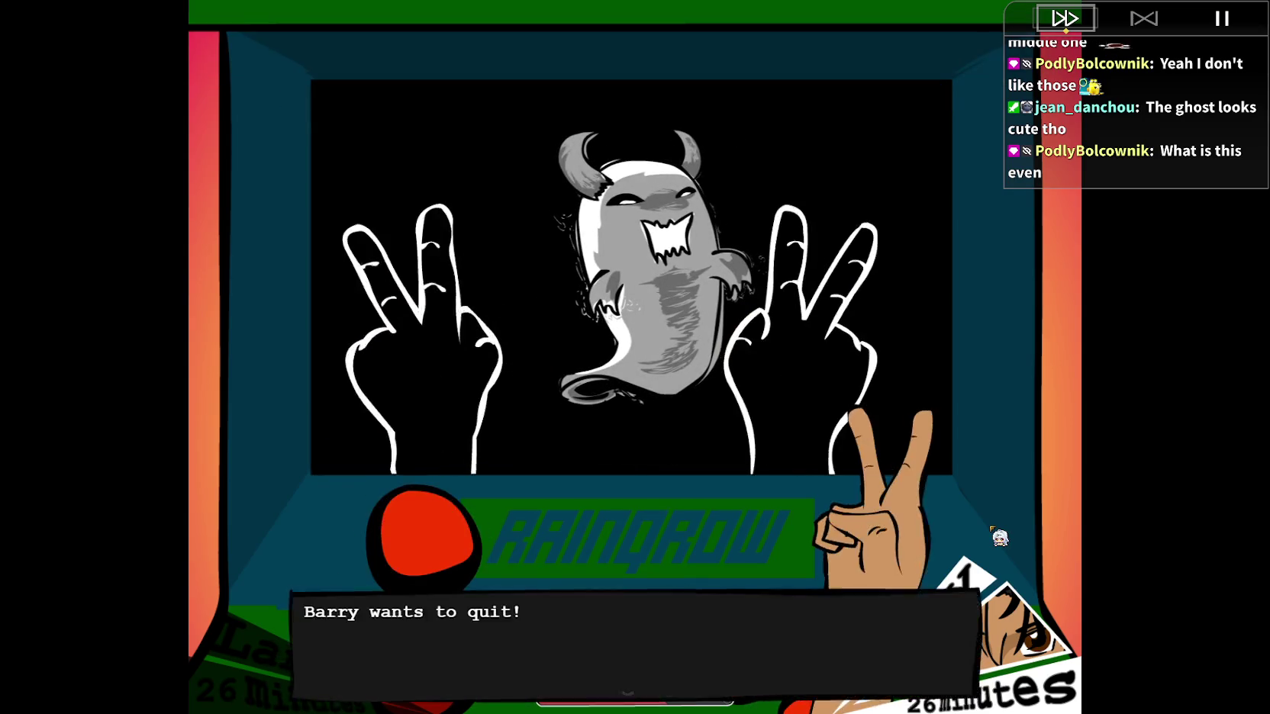
pyautogui.press('Return')
pyautogui.press('Return')
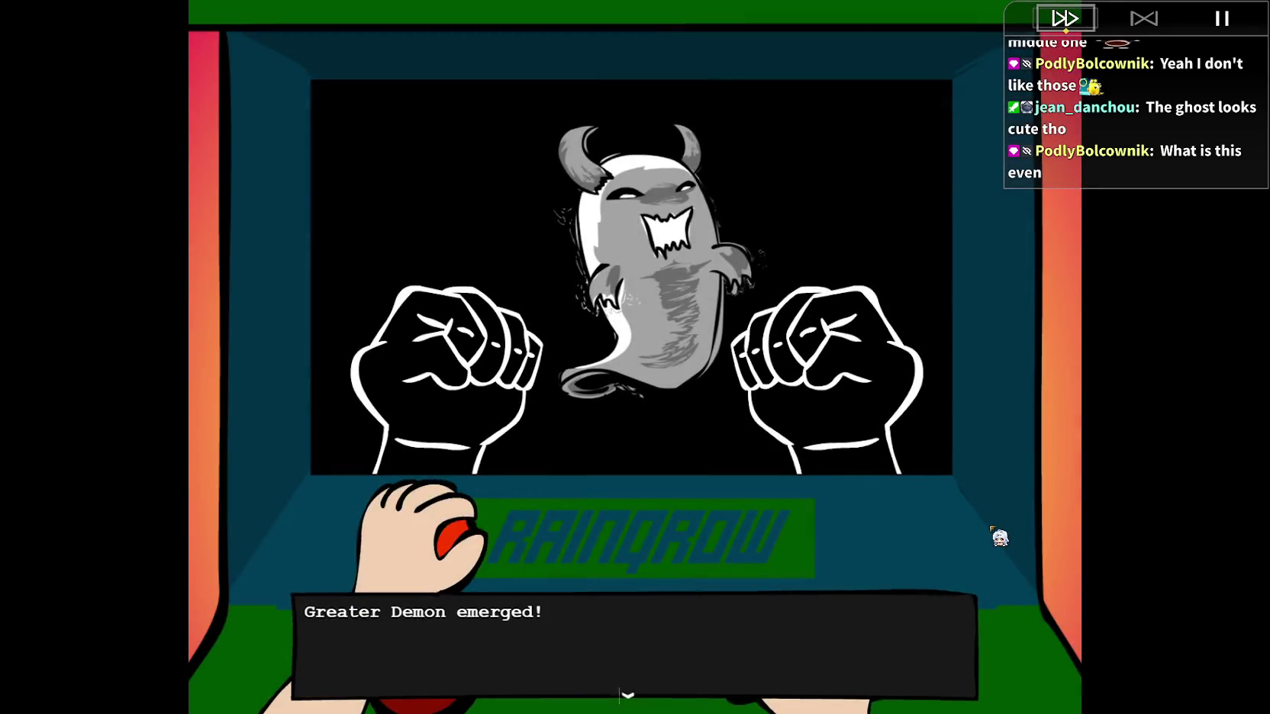
pyautogui.press('Return')
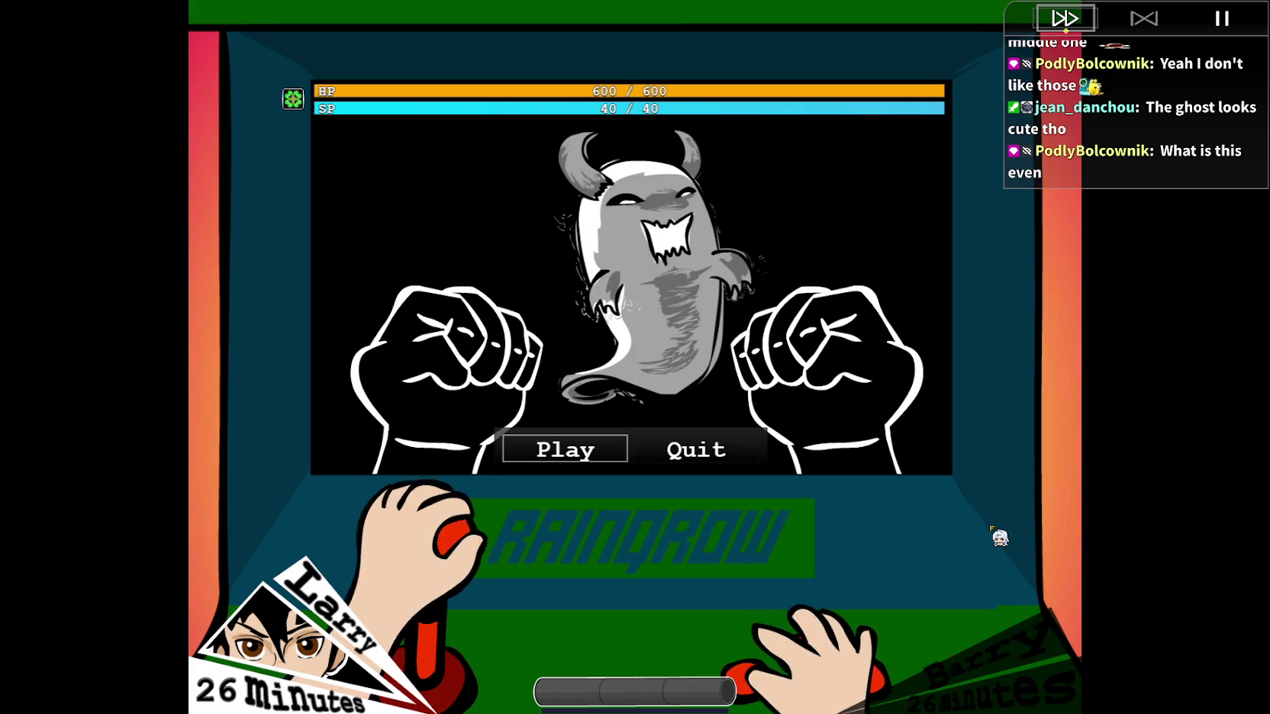
# Play the Greater Demon rematch, keep playing, and choose Attack on the next round.
pyautogui.press('Return')
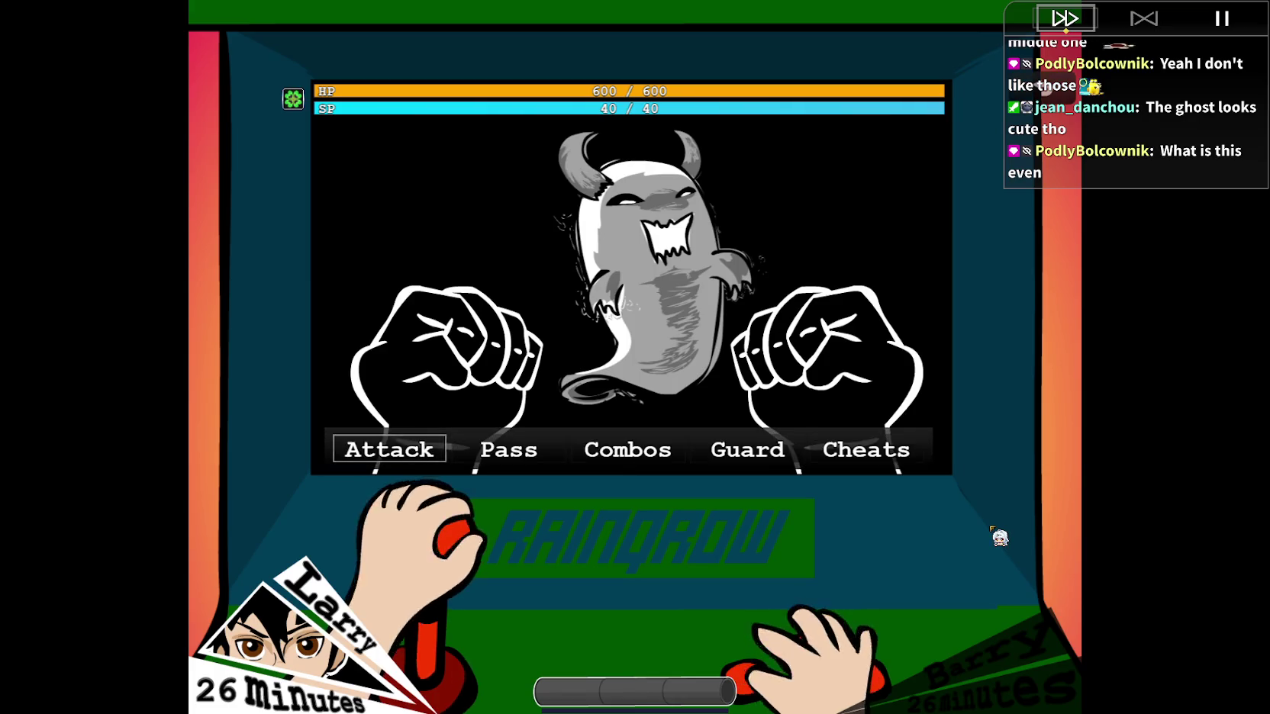
pyautogui.press('Return')
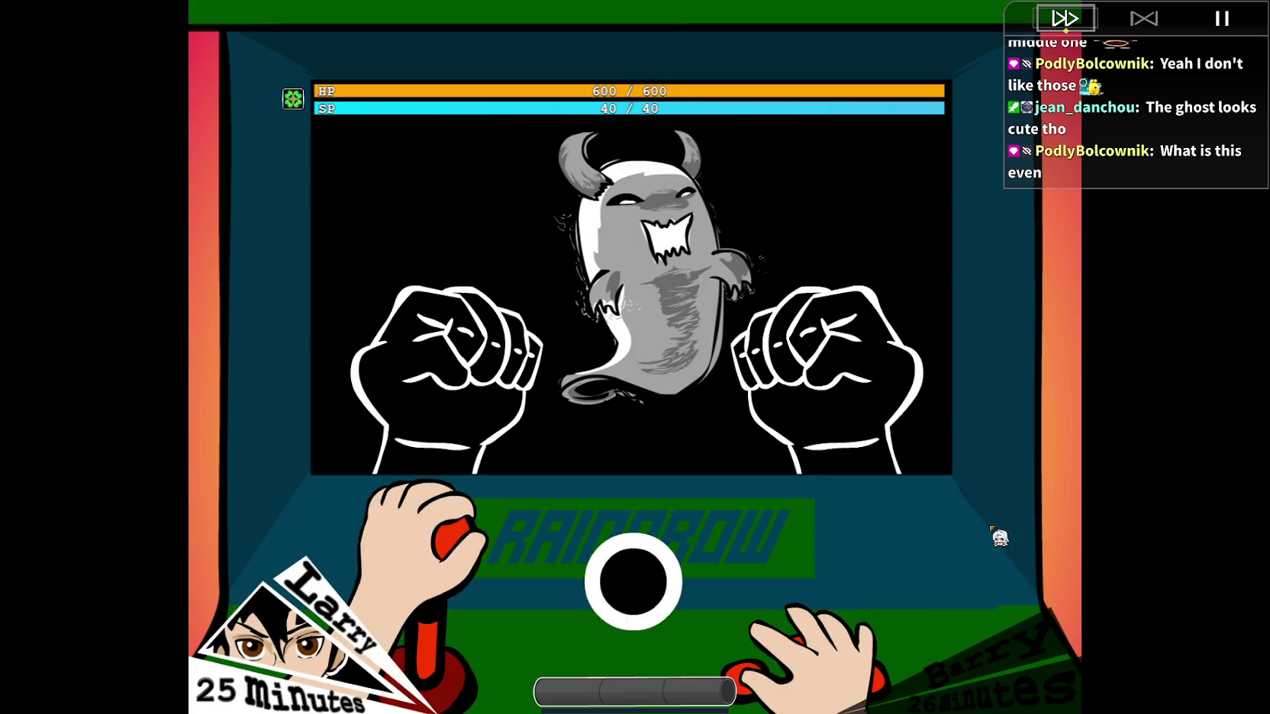
pyautogui.press('Return')
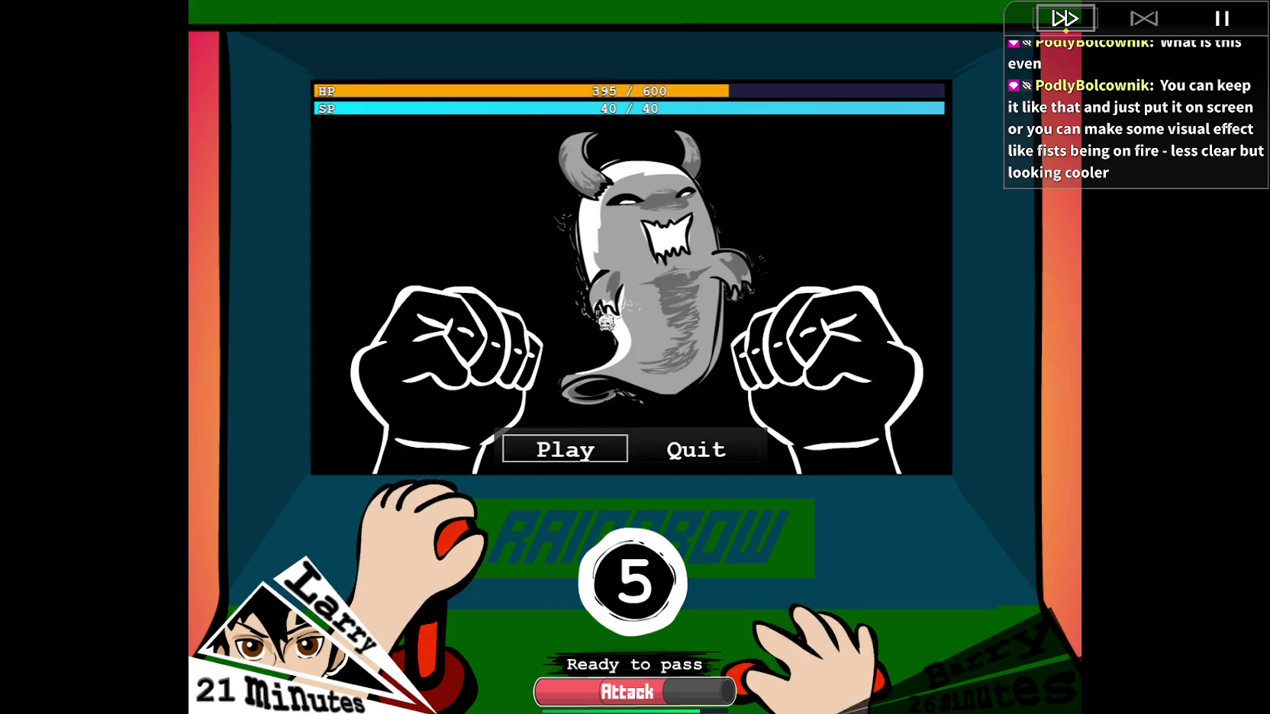
pyautogui.click(550, 458)
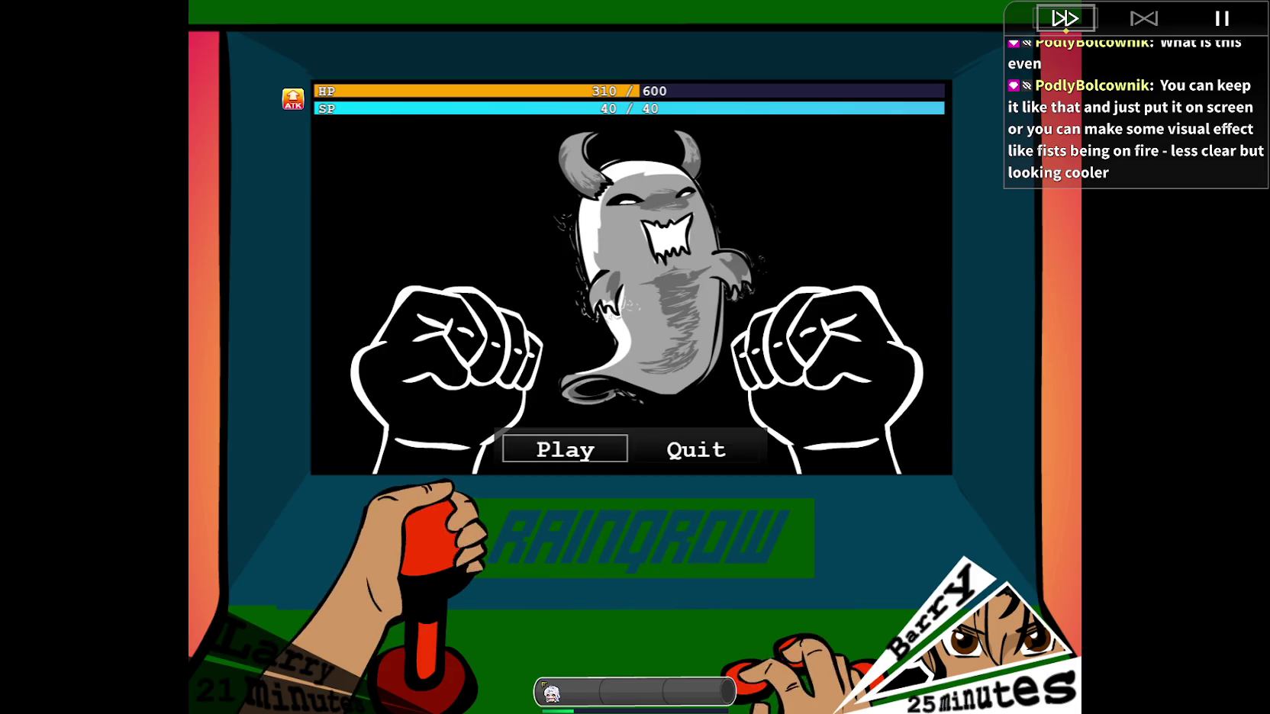
pyautogui.press('Return')
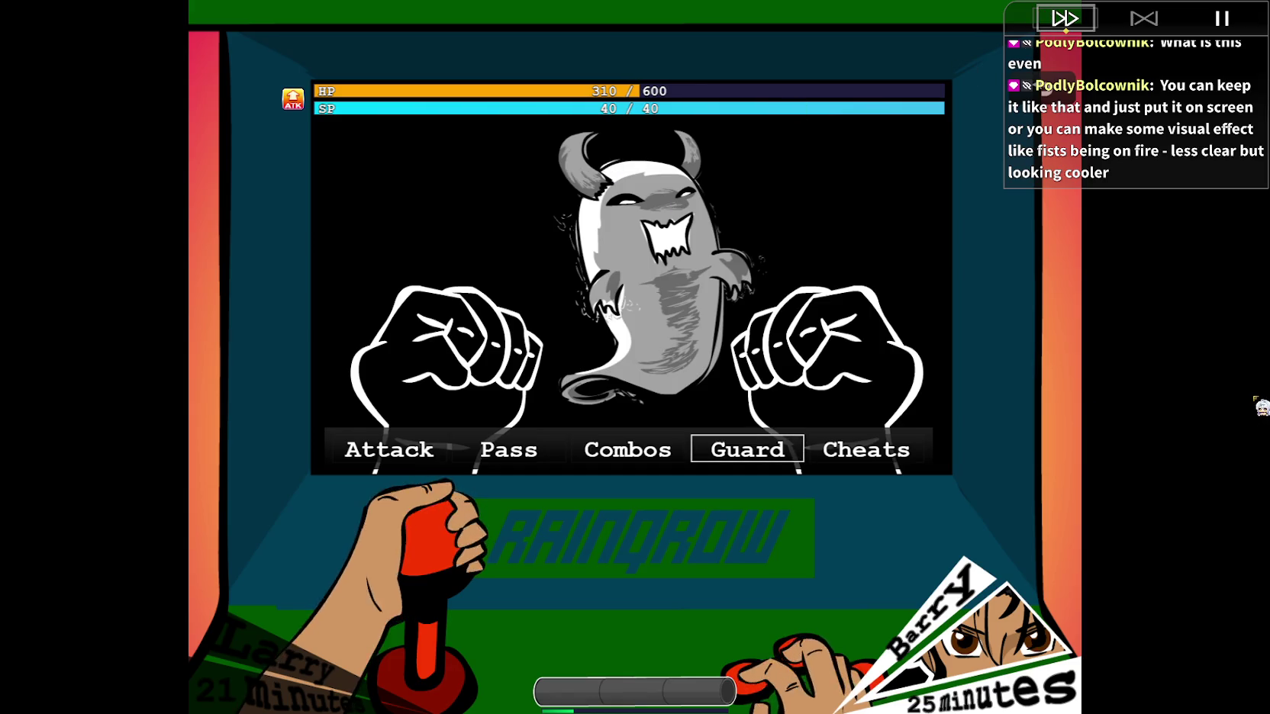
pyautogui.press('Left')
pyautogui.press('Return')
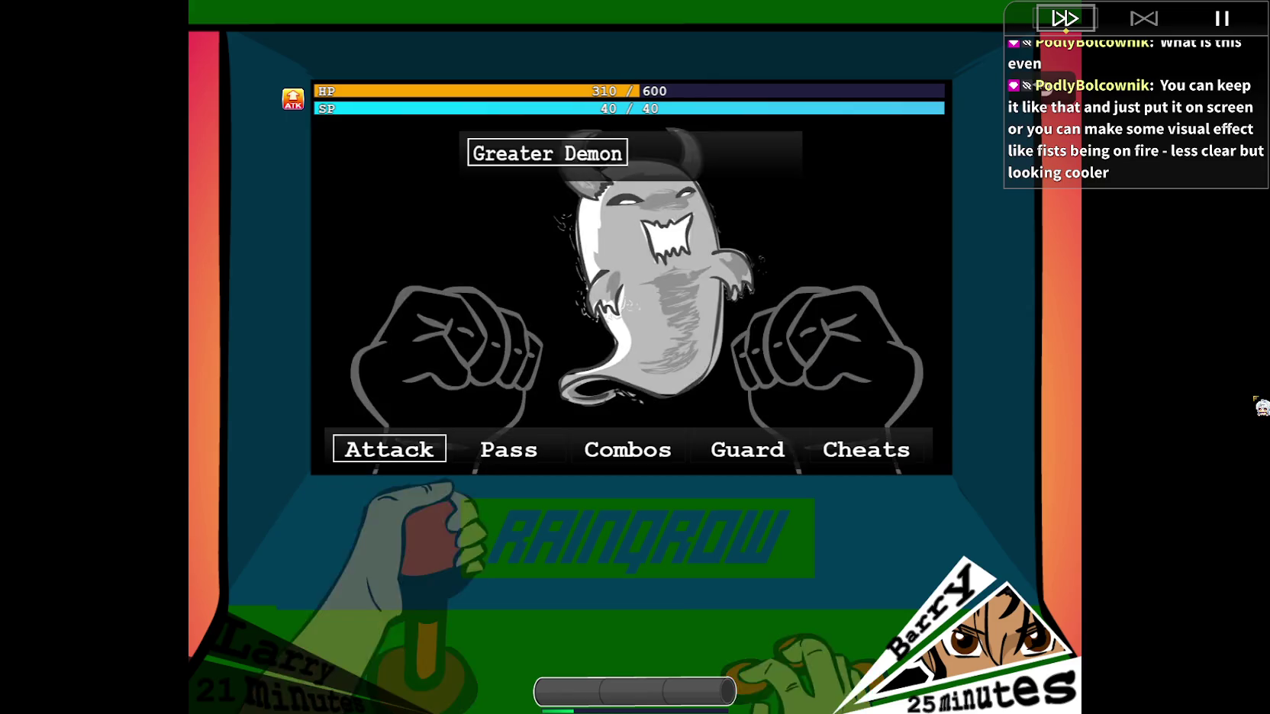
# Confirm the Greater Demon as target, pass the baton, and have Larry attack it.
pyautogui.press('Return')
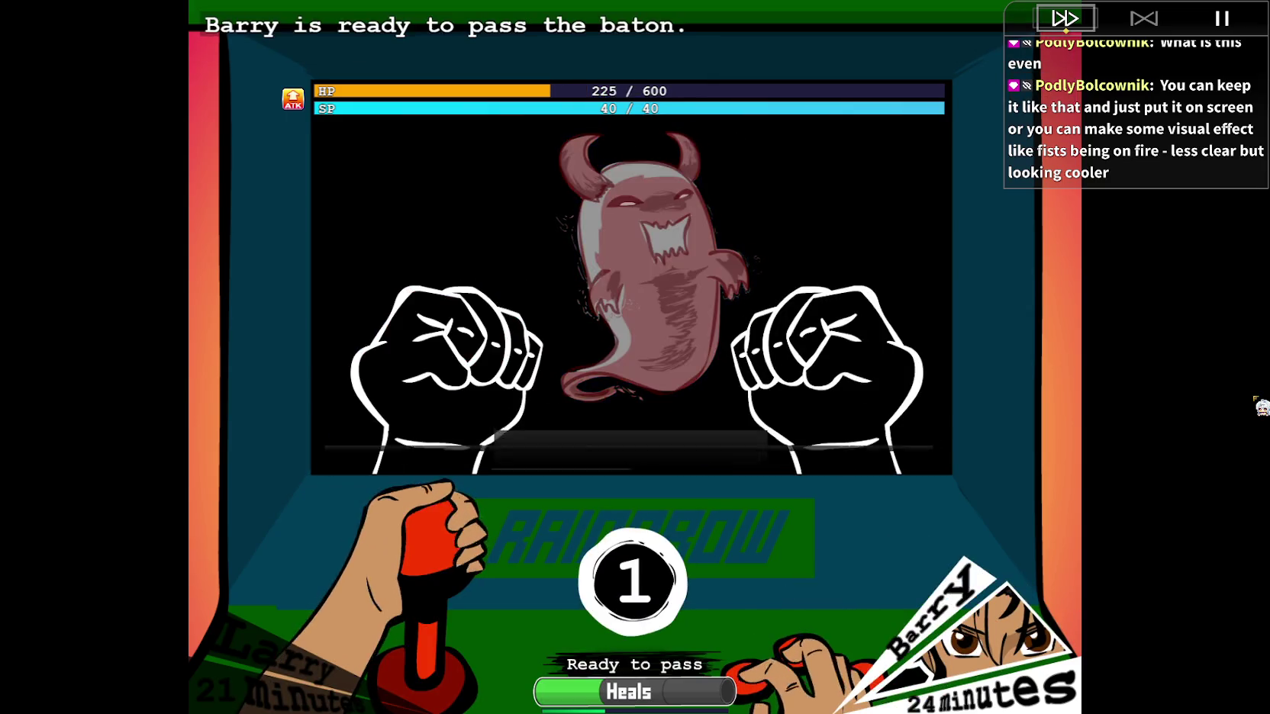
pyautogui.press('Right')
pyautogui.press('Return')
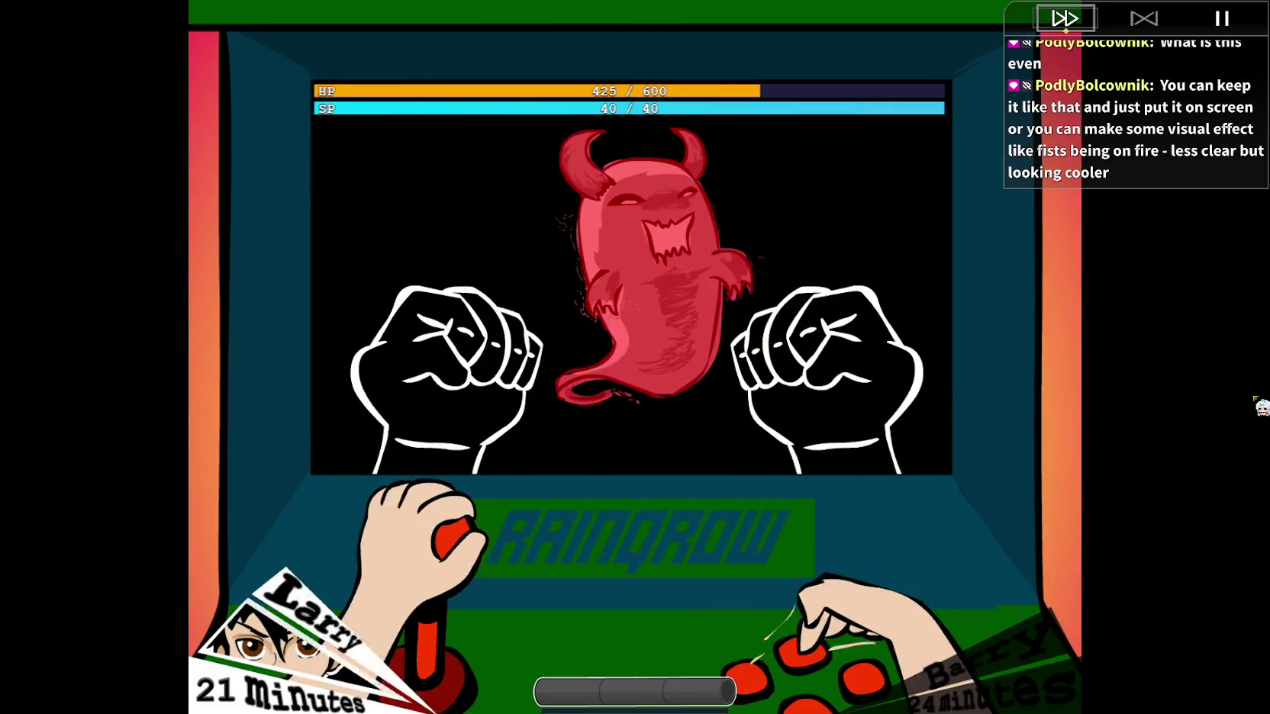
pyautogui.press('Return')
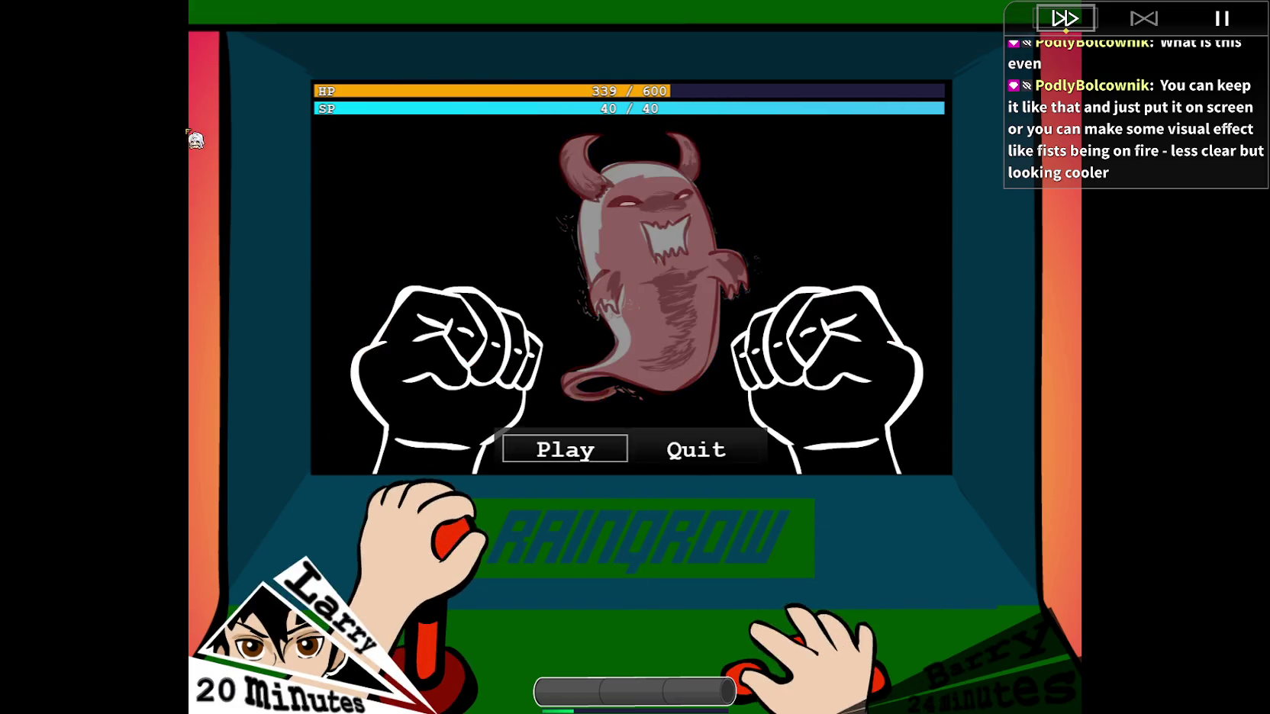
pyautogui.press('Return')
pyautogui.press('Return')
pyautogui.press('Return')
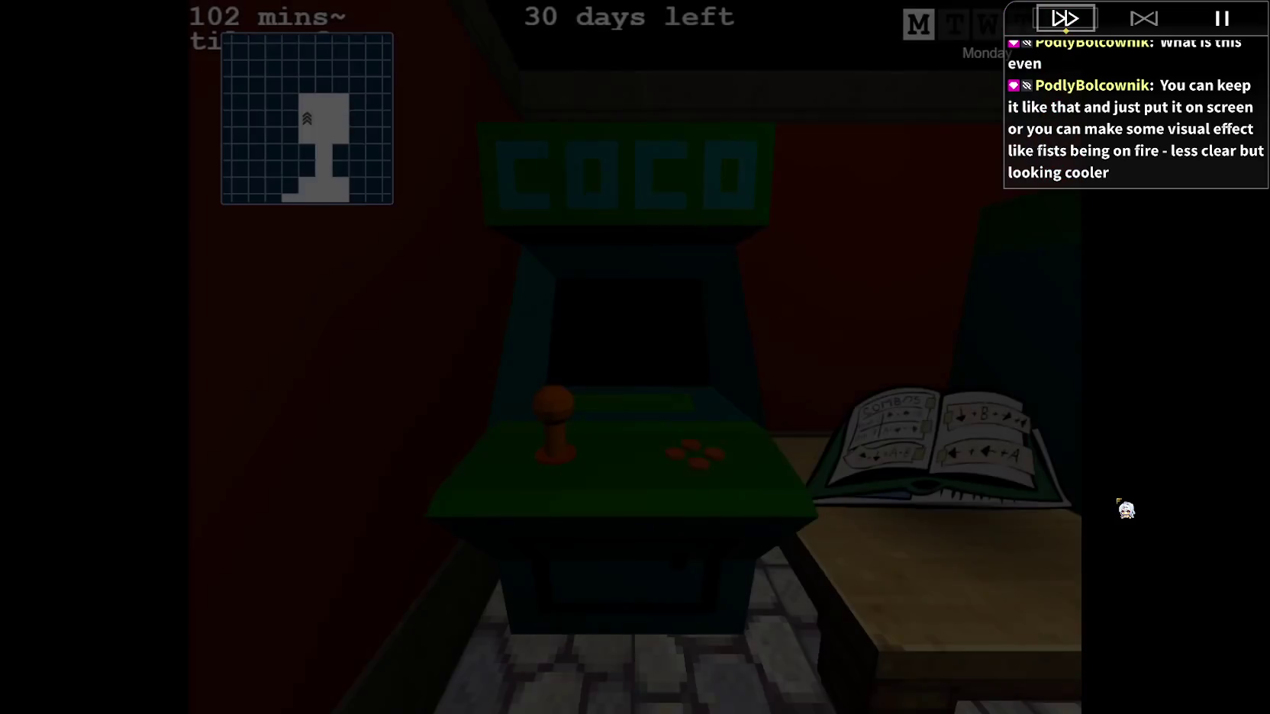
# Leave the cabinet, dismiss the testing dialogue, and pick up the EXP guide page.
pyautogui.press('w')
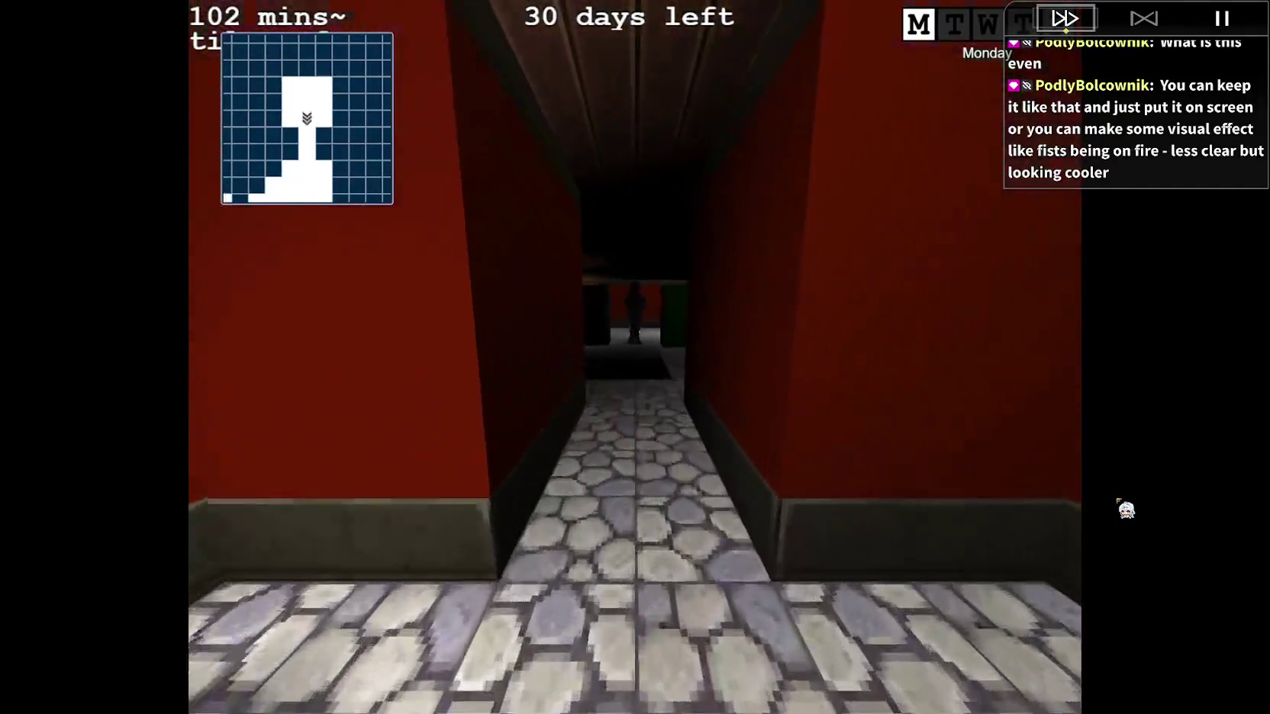
pyautogui.press('d')
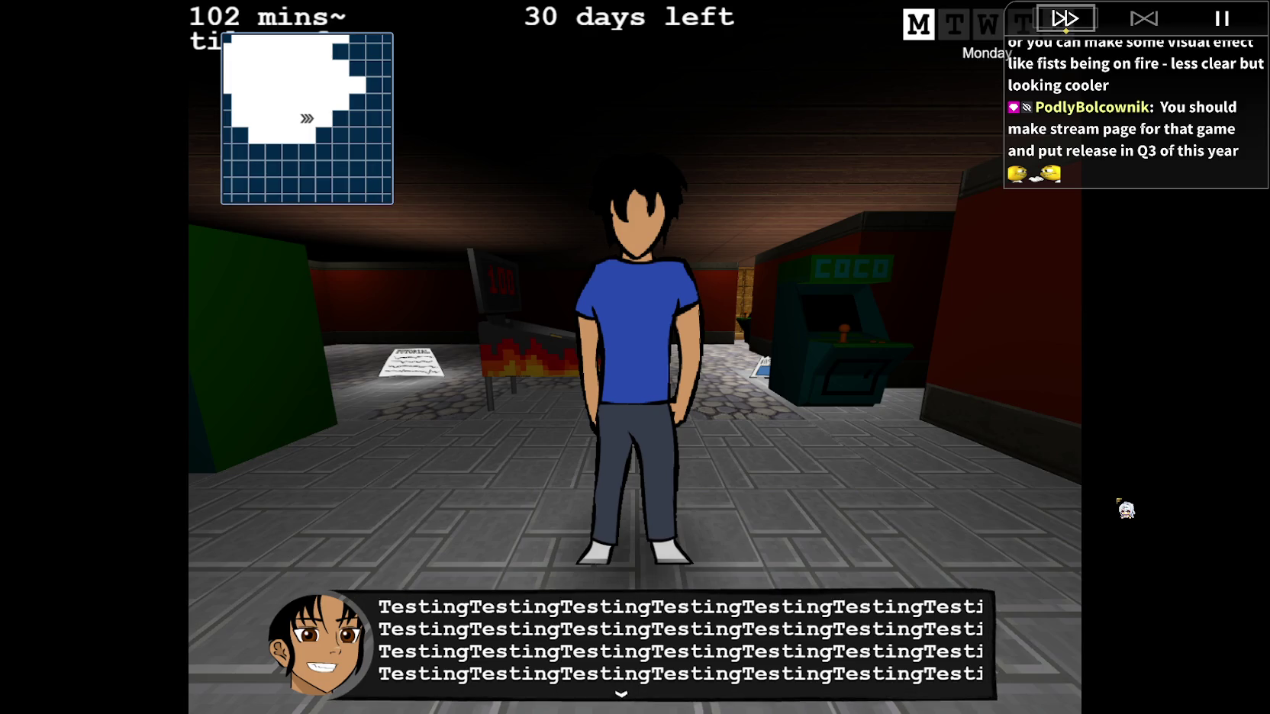
pyautogui.press('Return')
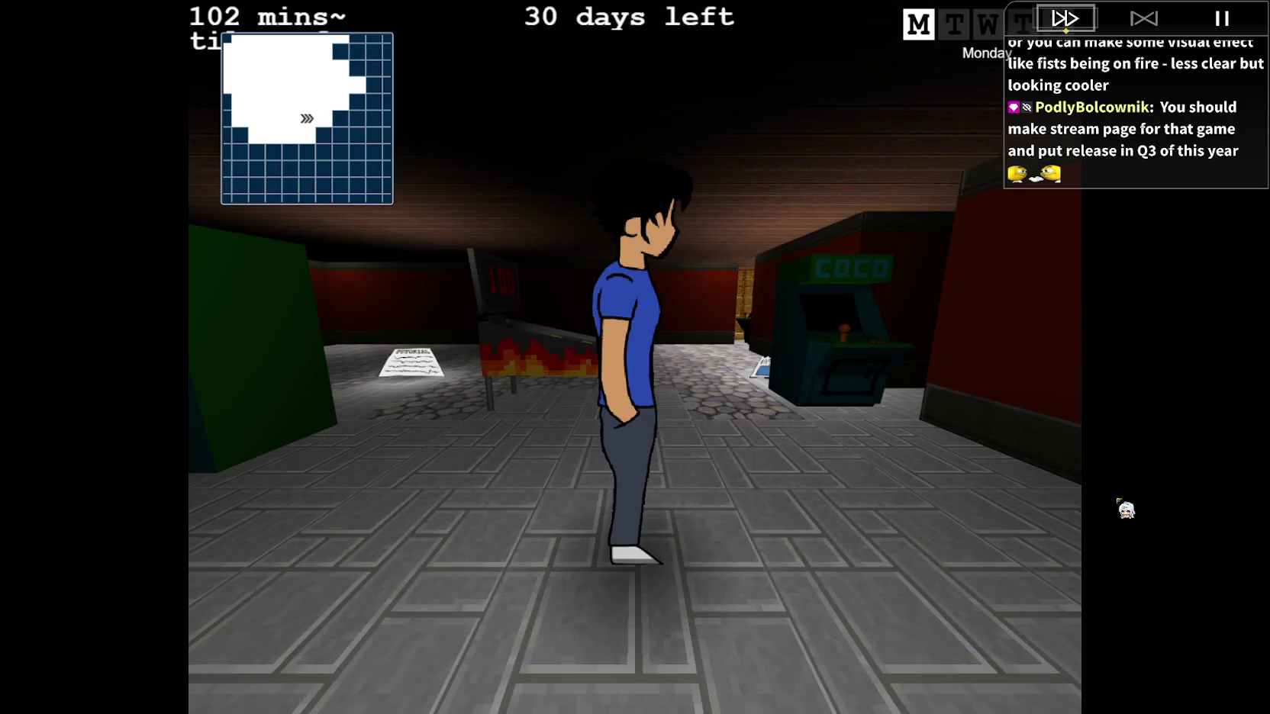
pyautogui.press('w')
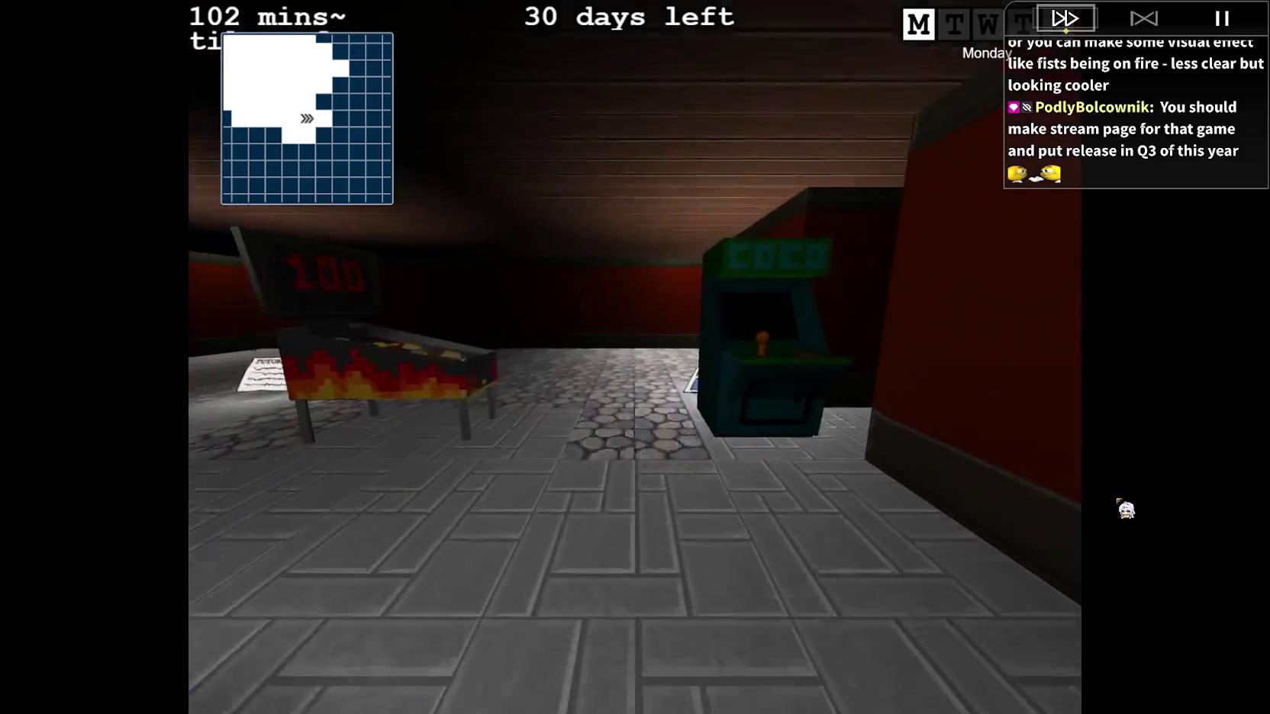
pyautogui.press('d')
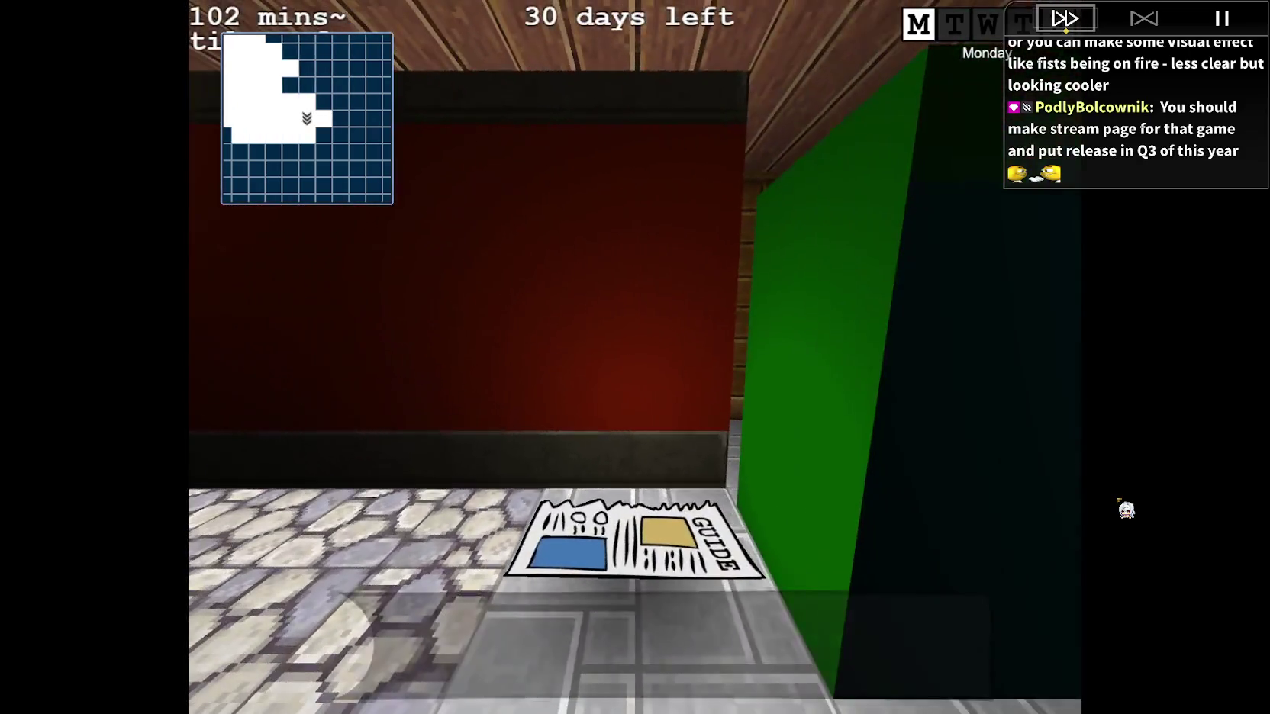
pyautogui.press('Return')
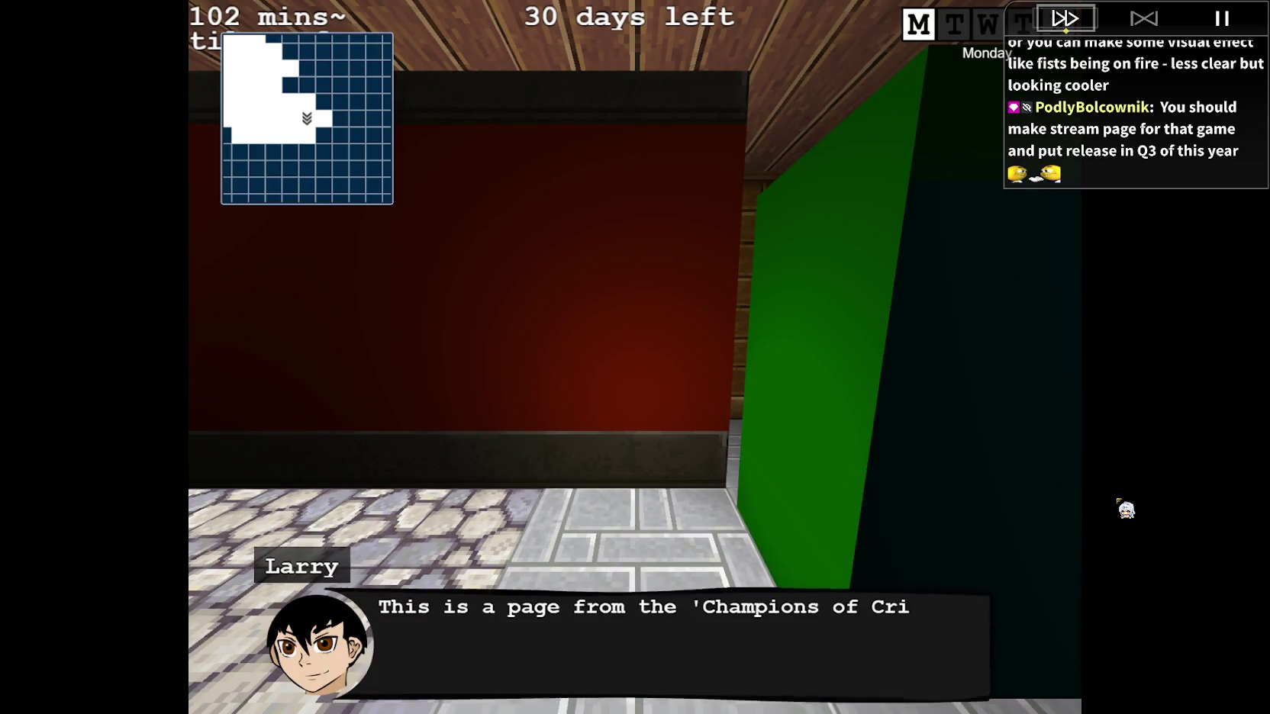
# Walk through the arcade room and the long corridor to the COCO cabinet.
pyautogui.press('d')
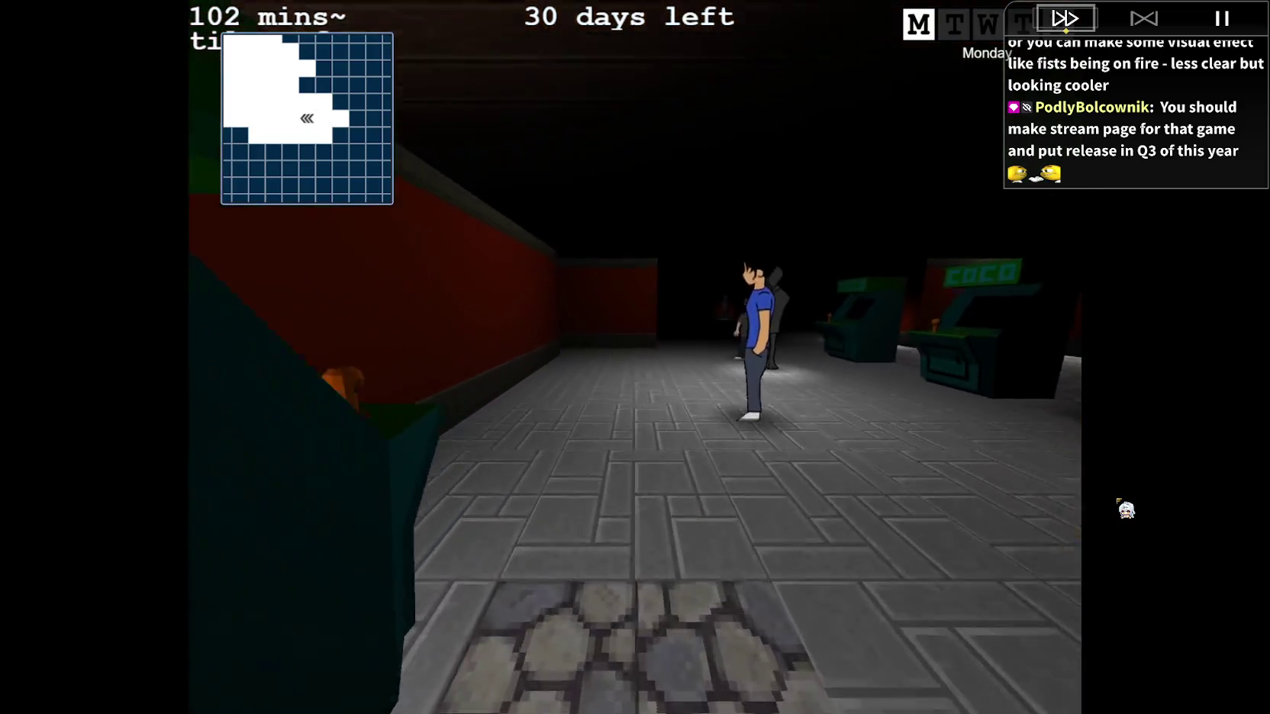
pyautogui.press('w')
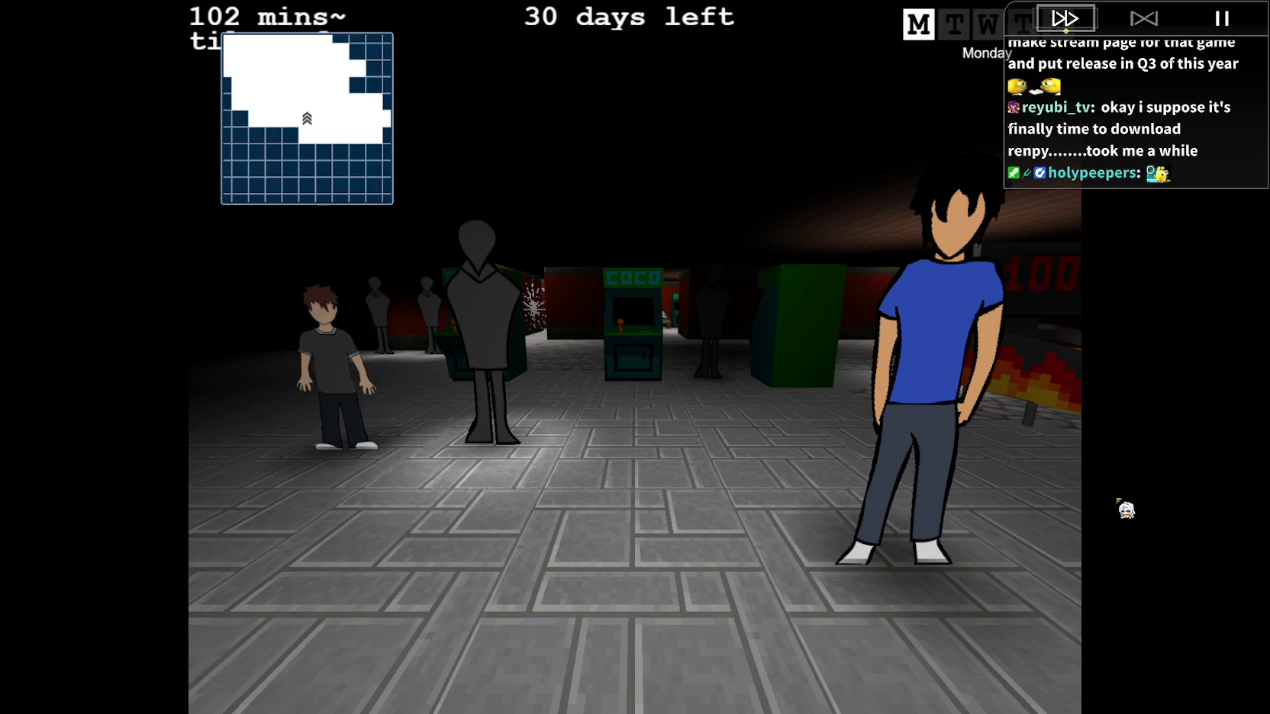
pyautogui.press('a')
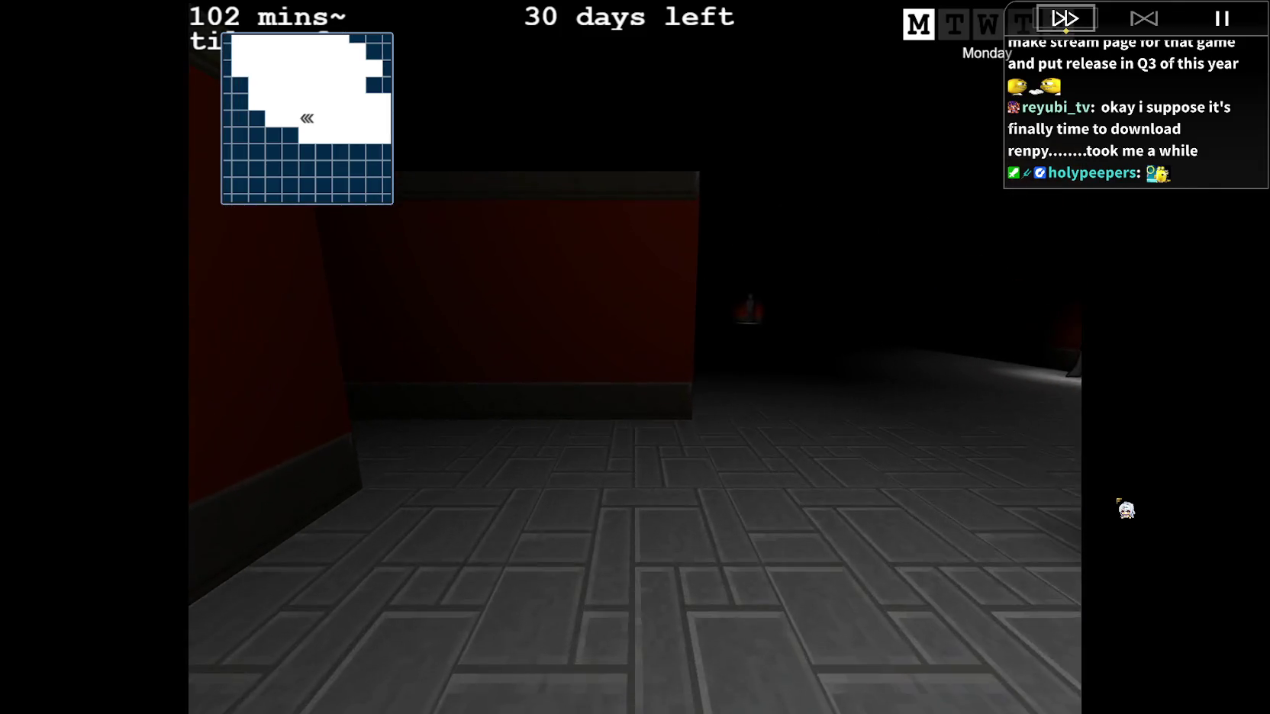
pyautogui.press('w')
pyautogui.press('a')
pyautogui.press('w')
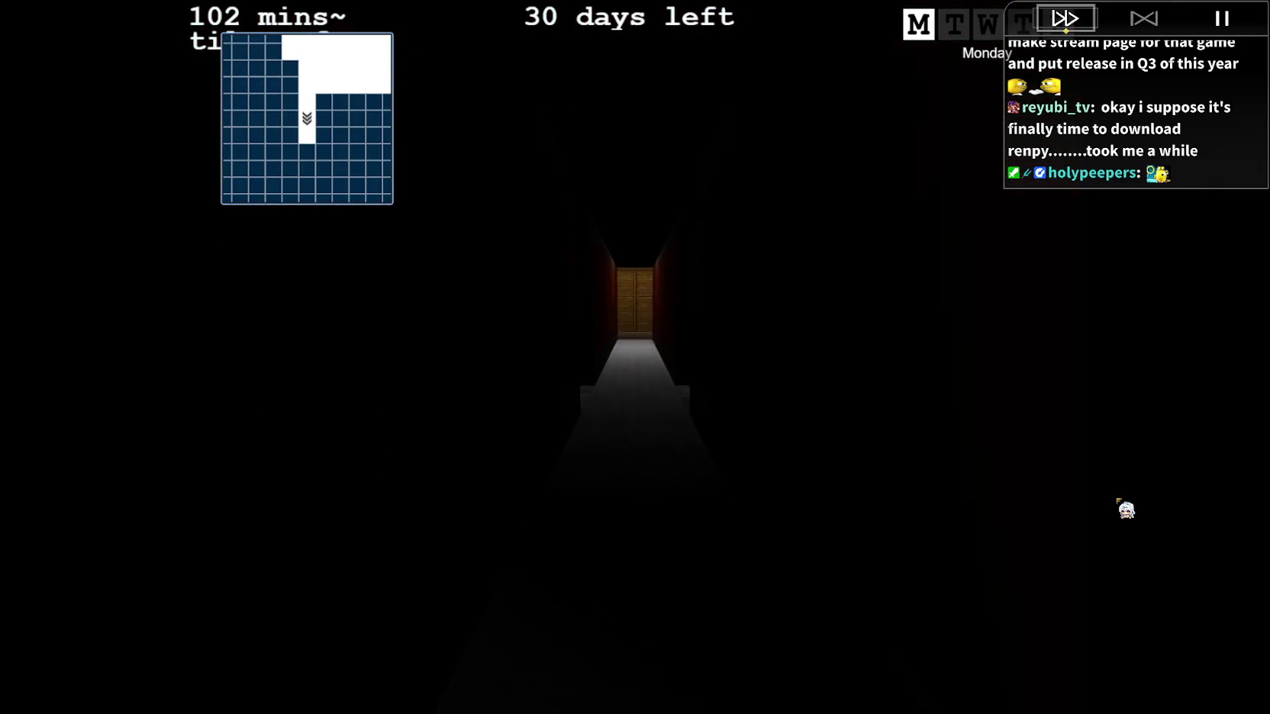
pyautogui.press('w')
pyautogui.press('w')
pyautogui.press('w')
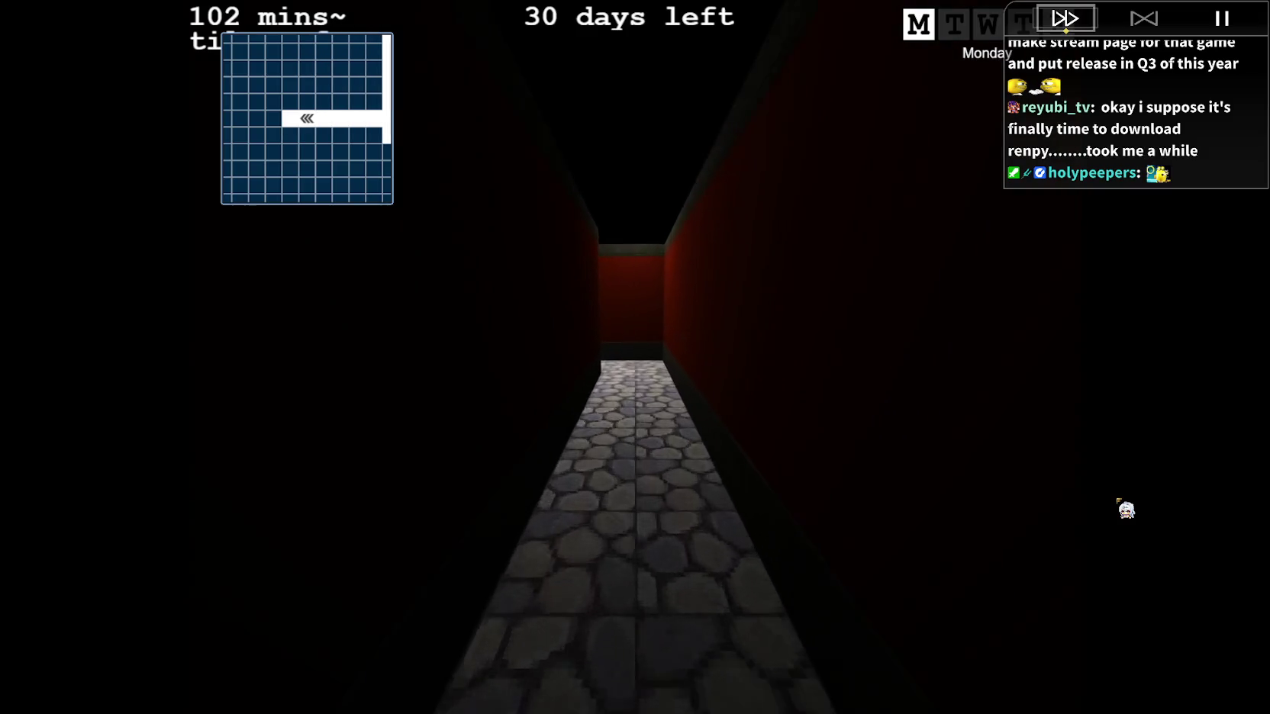
pyautogui.press('a')
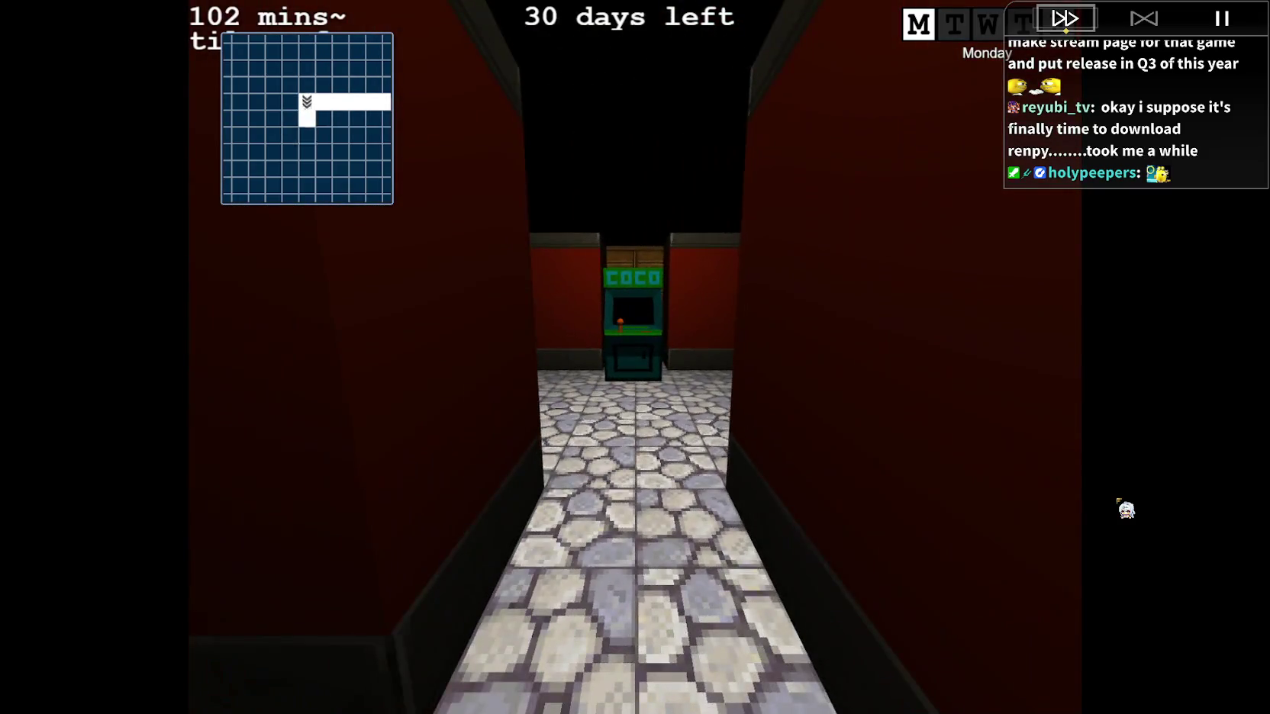
pyautogui.press('w')
pyautogui.press('w')
pyautogui.press('w')
# Head east down the long hallway and go through the wooden door to the Broom.
pyautogui.press('Up')
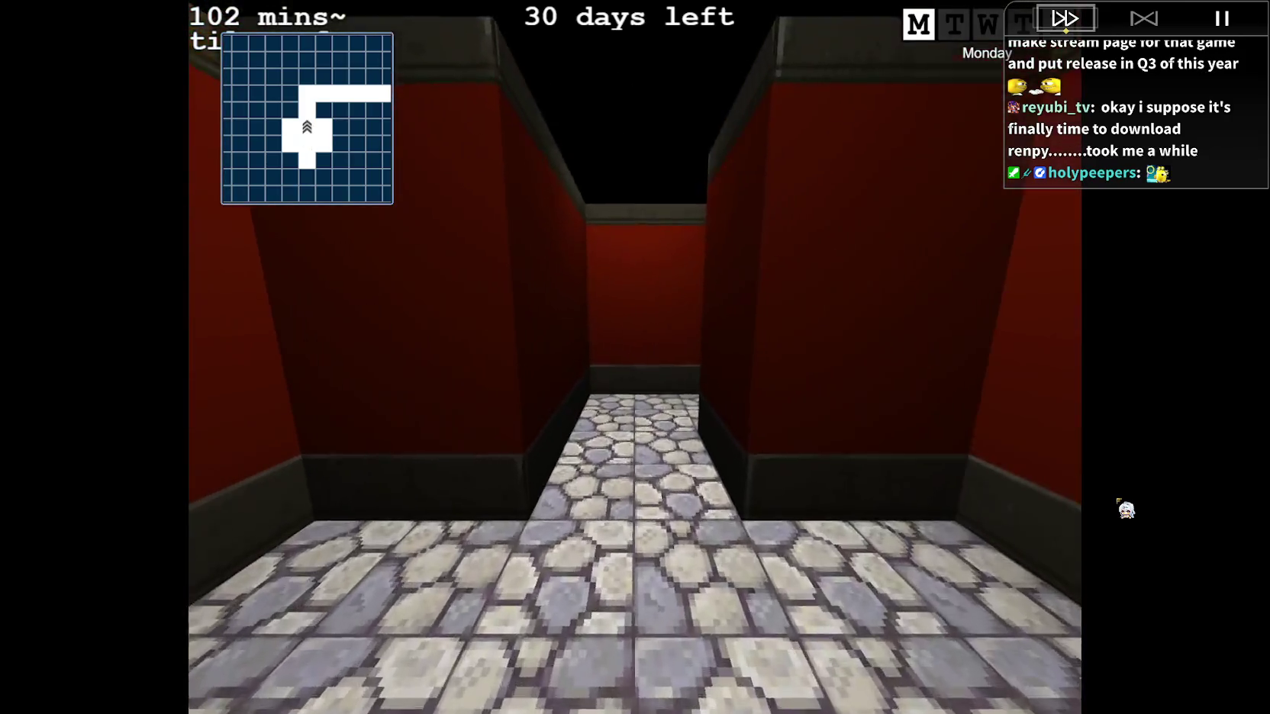
pyautogui.press('Up')
pyautogui.press('Up')
pyautogui.press('Right')
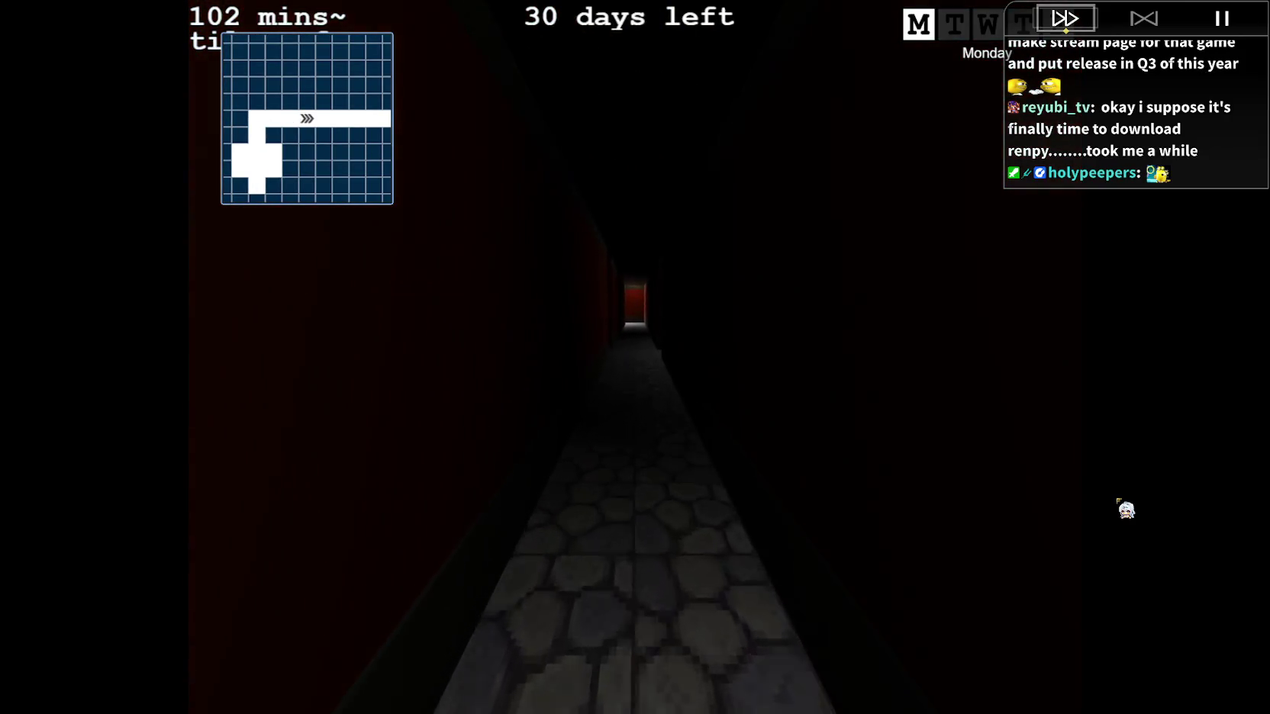
pyautogui.press('Up')
pyautogui.press('Up')
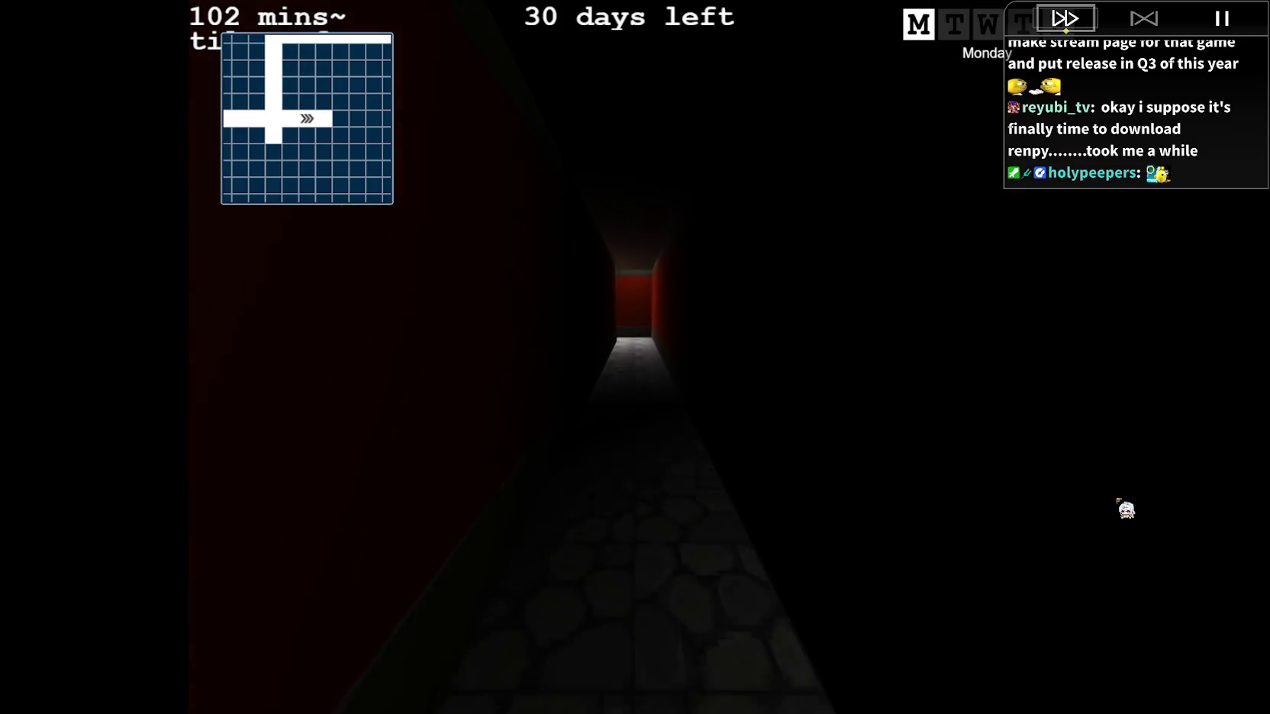
pyautogui.press('Up')
pyautogui.press('Up')
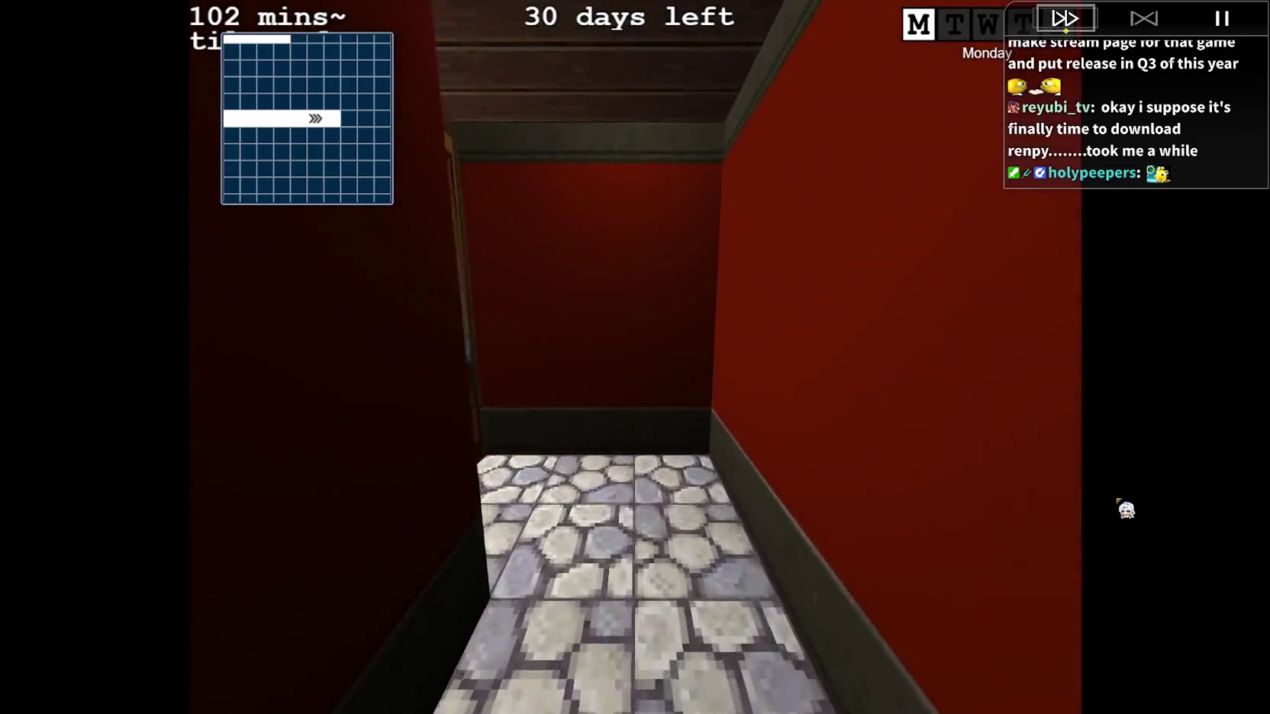
pyautogui.press('Left')
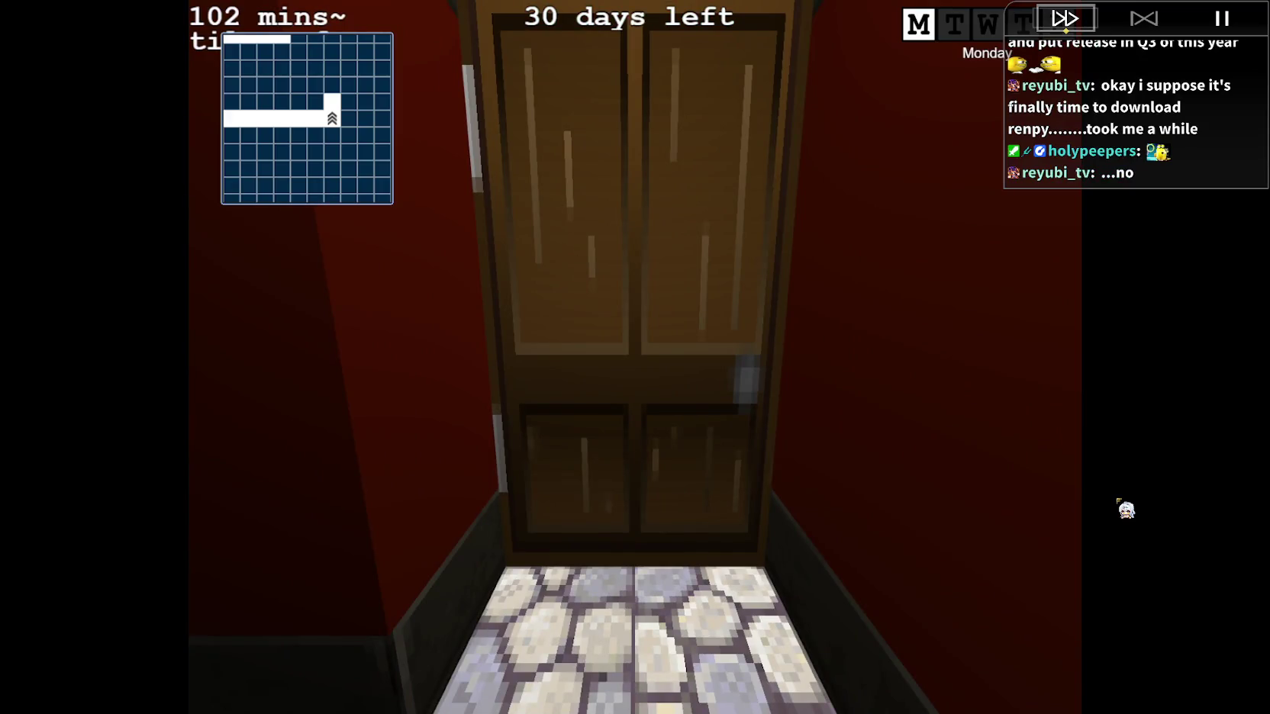
pyautogui.press('Up')
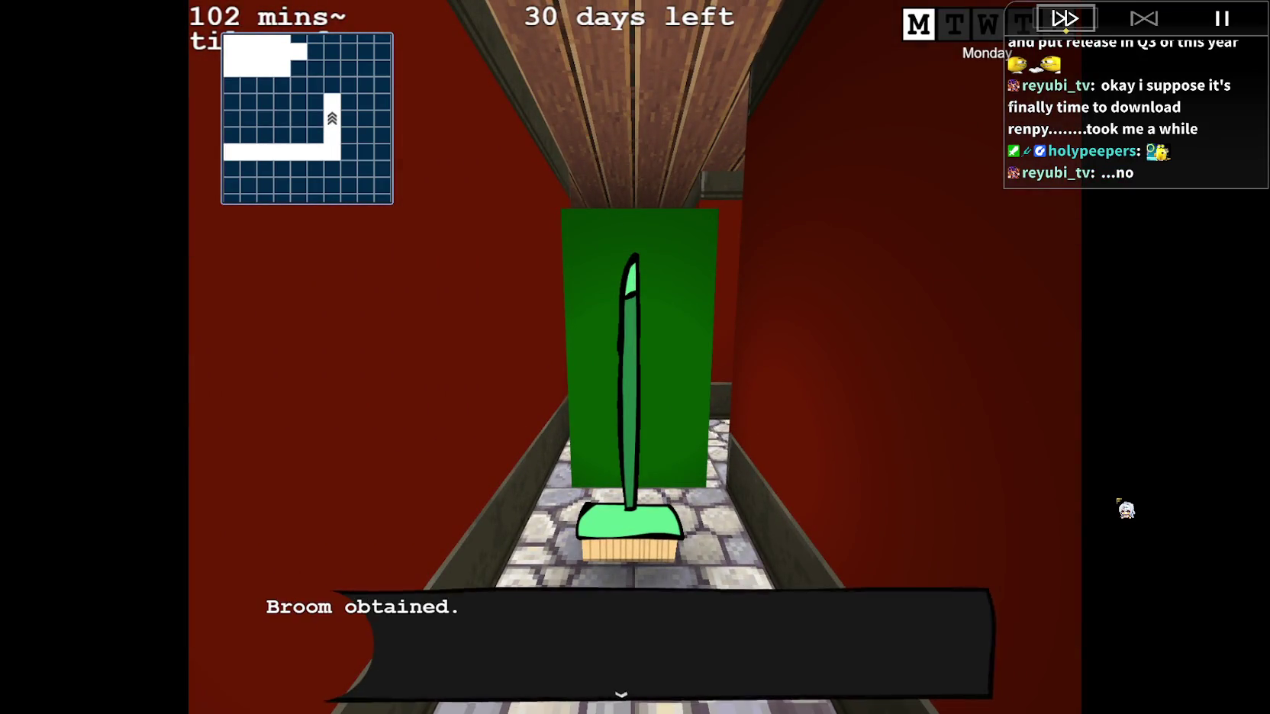
# Step back out the doorway and walk the red corridor into the dark corridor.
pyautogui.press('Left')
pyautogui.press('Left')
pyautogui.press('Down')
pyautogui.press('Left')
pyautogui.press('Left')
pyautogui.press('Up')
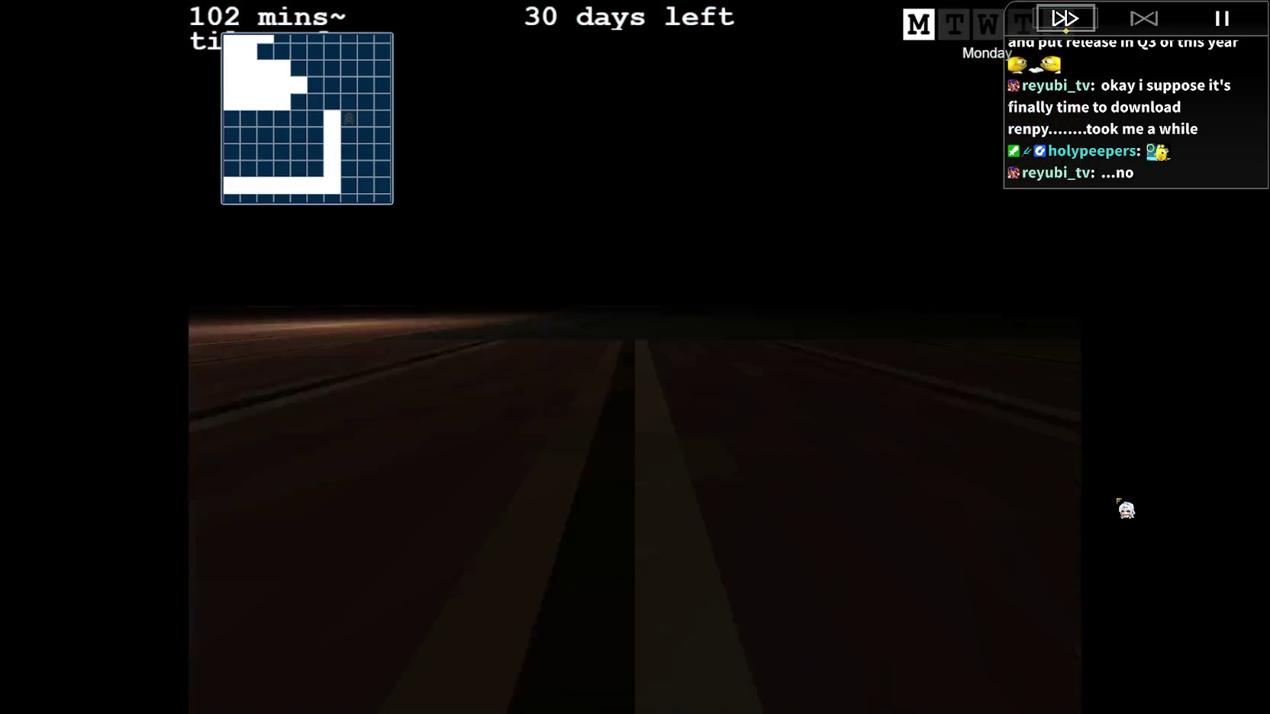
pyautogui.press('Left')
pyautogui.press('Left')
pyautogui.press('Up')
pyautogui.press('Up')
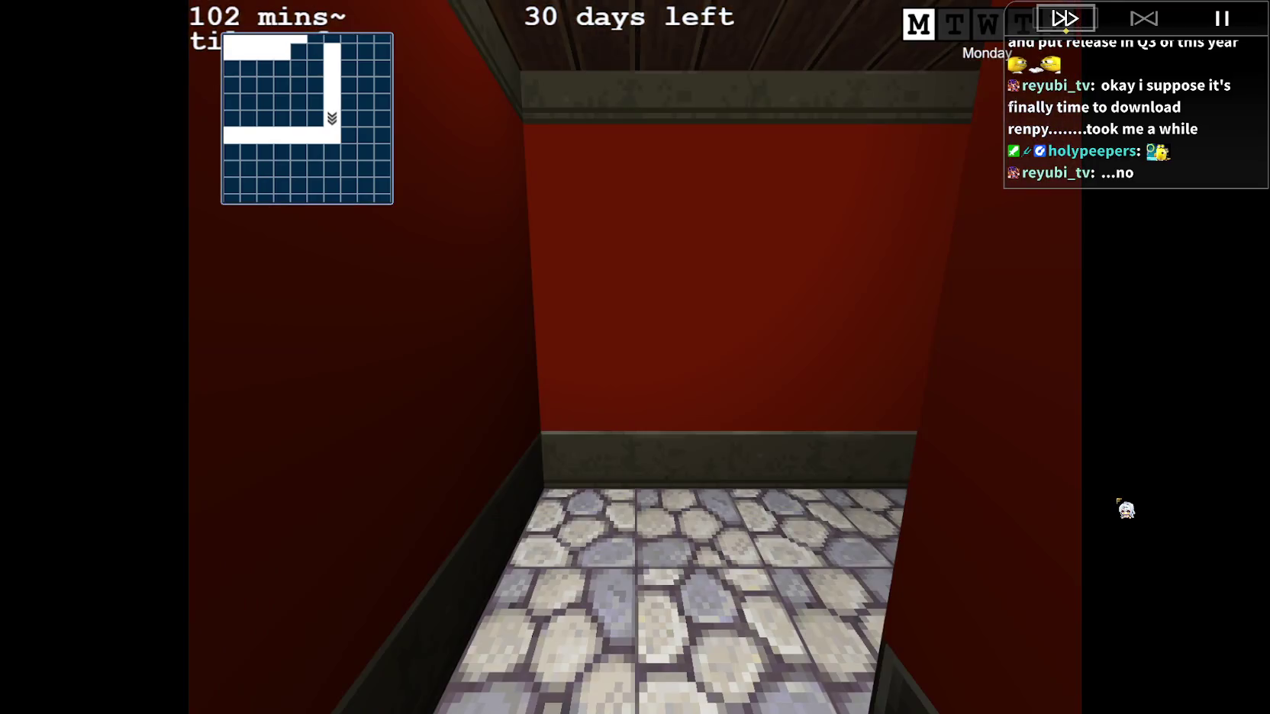
pyautogui.press('Down')
pyautogui.press('Down')
pyautogui.press('Up')
pyautogui.press('Up')
pyautogui.press('Up')
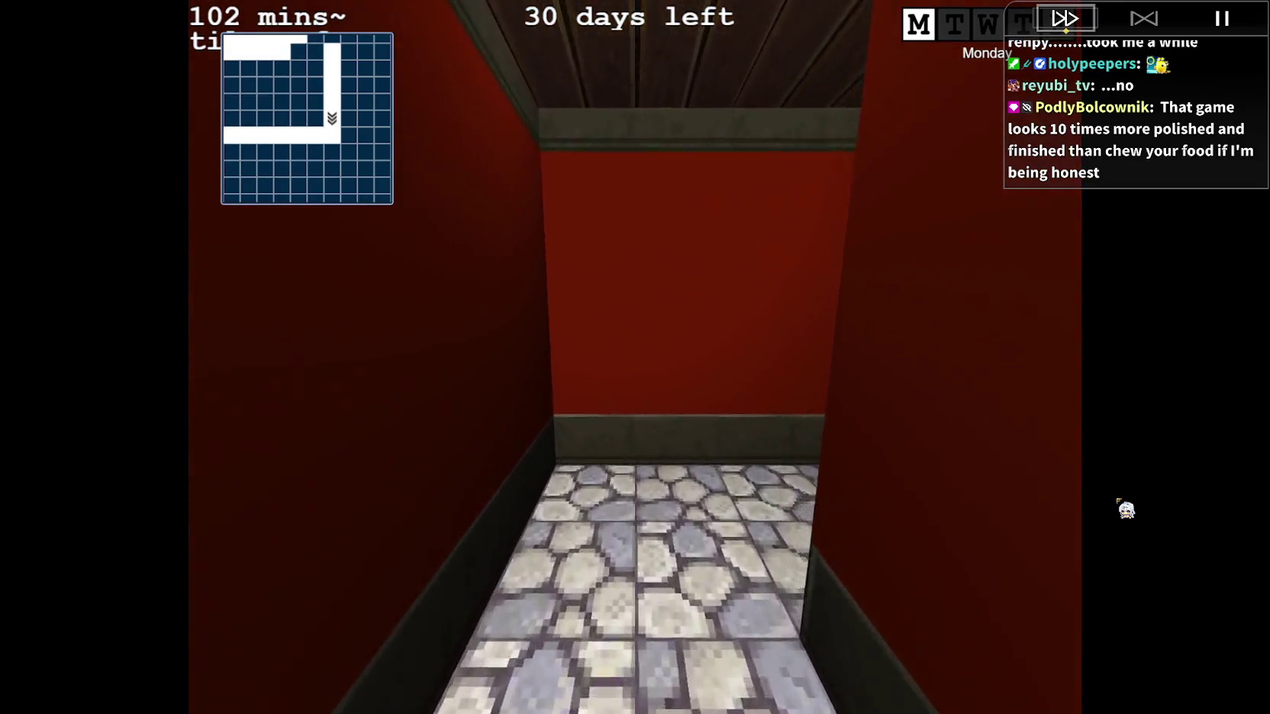
pyautogui.press('Up')
pyautogui.press('Right')
pyautogui.press('Up')
pyautogui.press('Up')
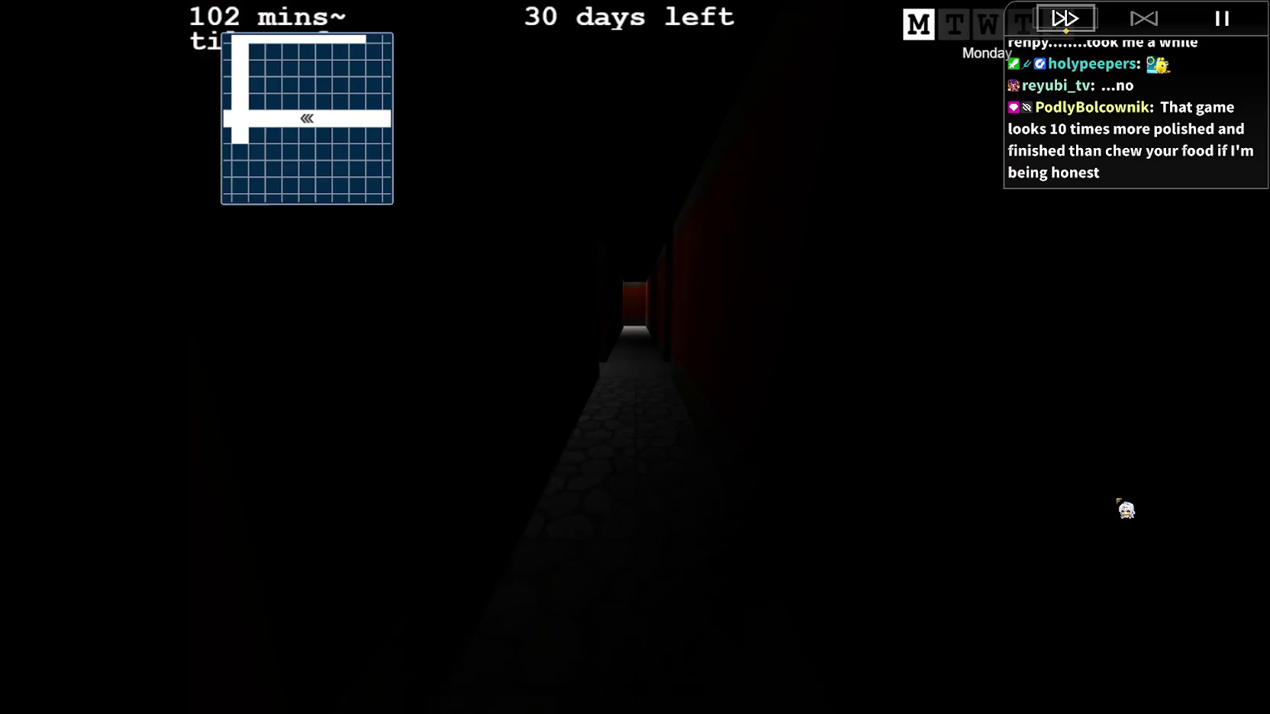
pyautogui.press('Up')
pyautogui.press('Up')
pyautogui.press('Up')
pyautogui.press('Up')
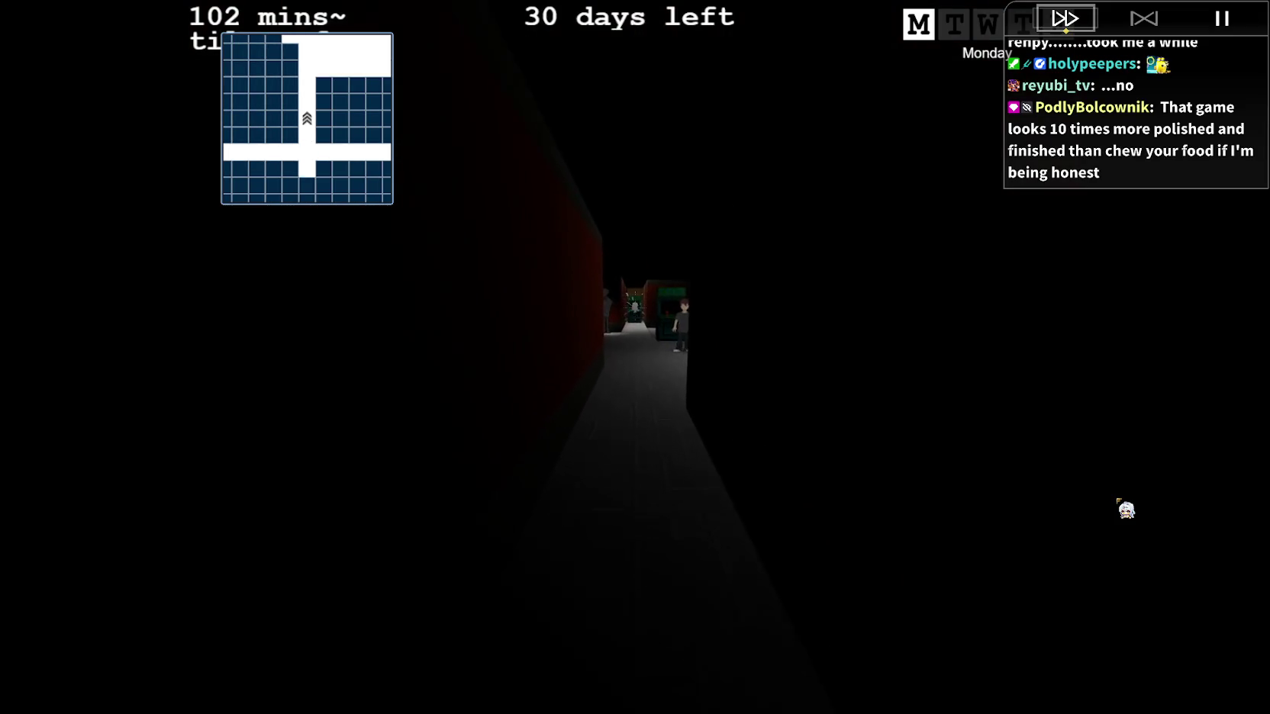
# Walk into the lit arcade lobby, past the boy character, toward the pinball table.
pyautogui.press('Right')
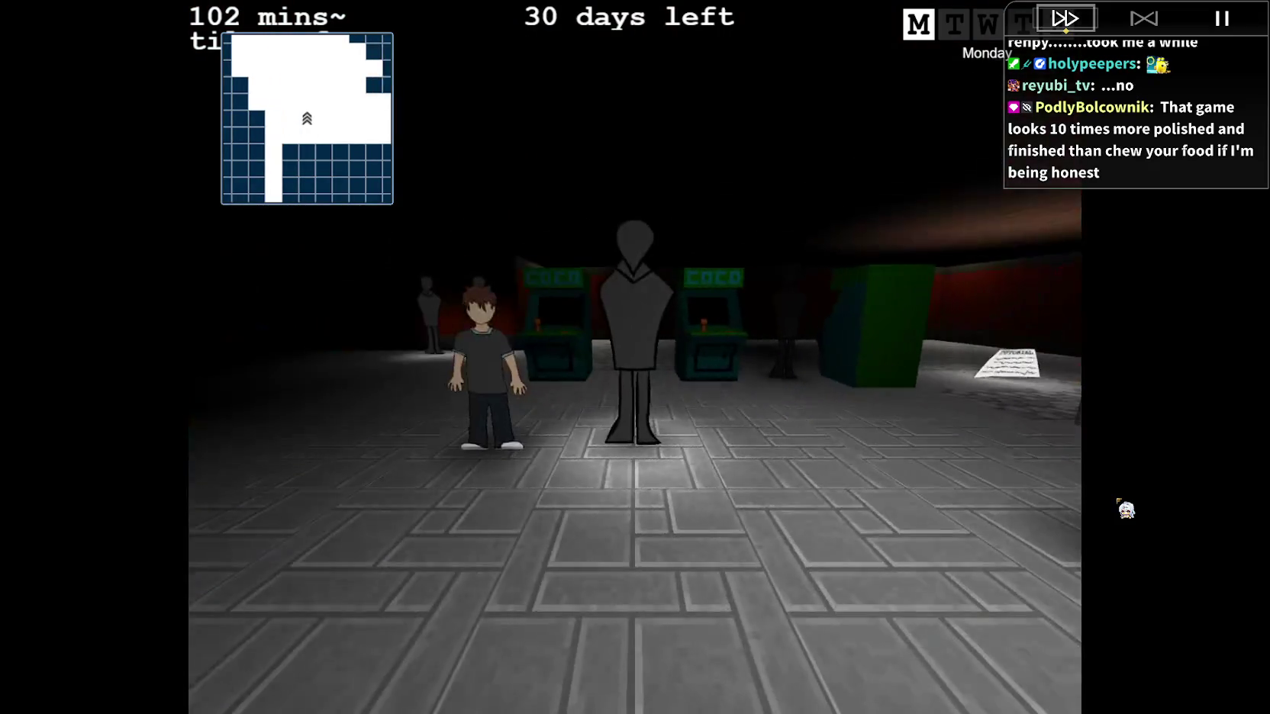
pyautogui.press('Up')
pyautogui.press('Right')
pyautogui.press('Right')
pyautogui.press('Up')
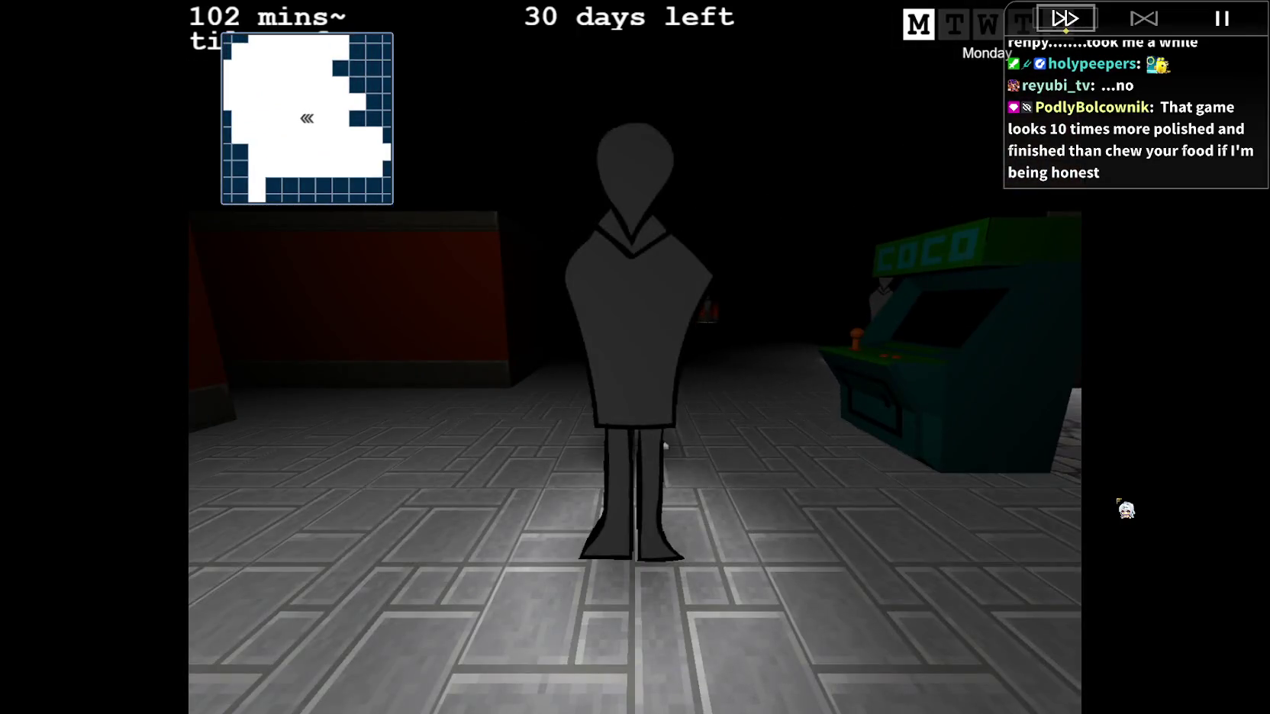
pyautogui.press('Left')
pyautogui.press('Left')
pyautogui.press('Up')
pyautogui.press('Right')
pyautogui.press('Left')
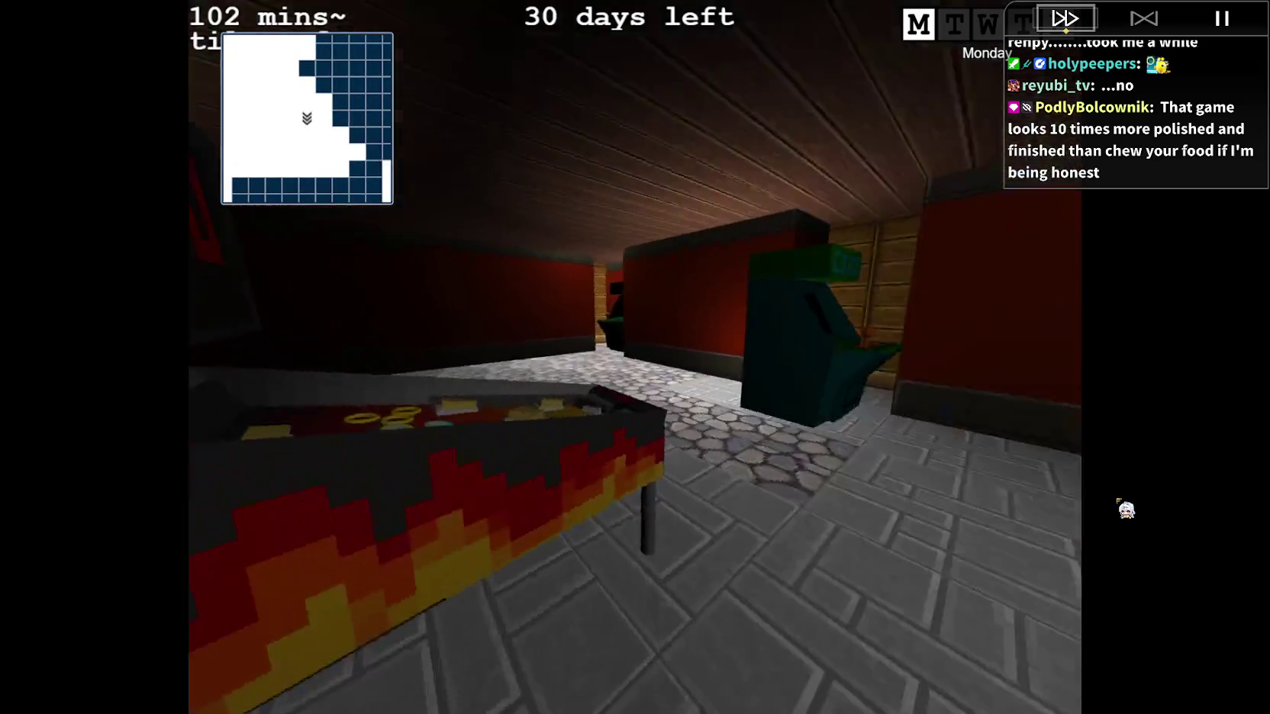
pyautogui.press('Right')
pyautogui.press('Right')
pyautogui.press('Left')
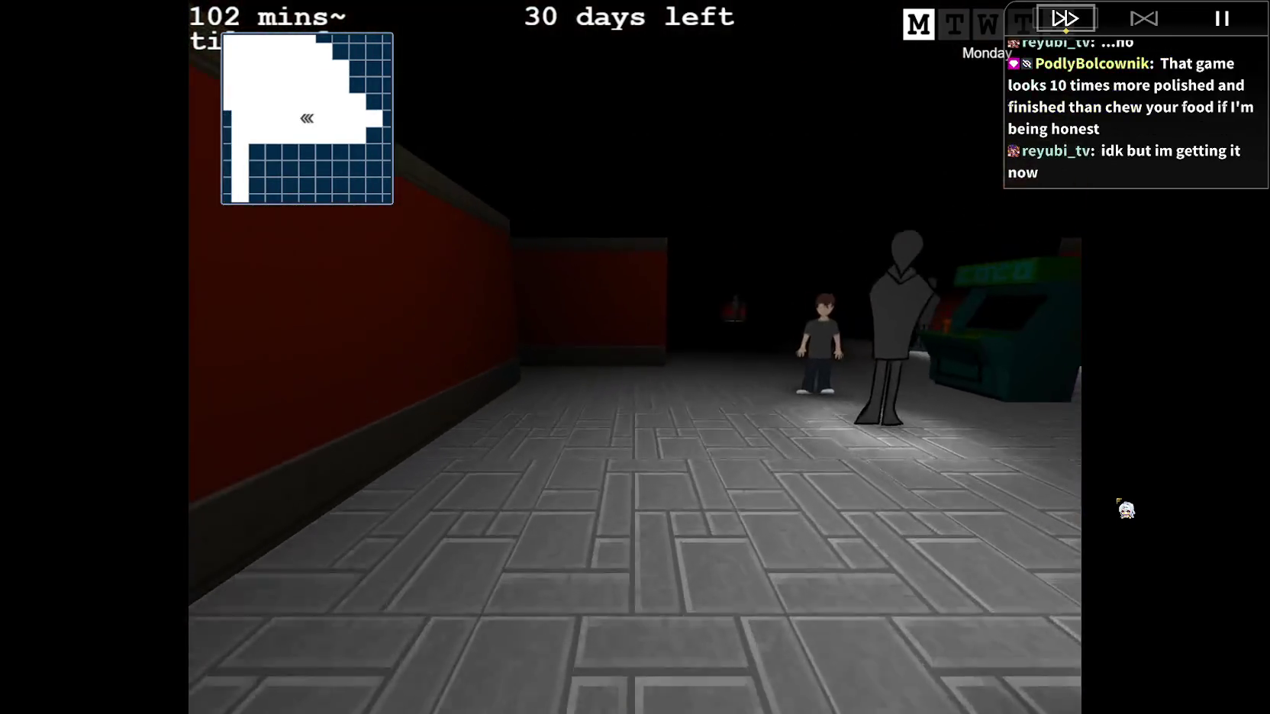
# Walk past the pinball machine, read the TUTORIAL paper, and head up the corridor.
pyautogui.press('Right')
pyautogui.press('Left')
pyautogui.press('Up')
pyautogui.press('Right')
pyautogui.press('Left')
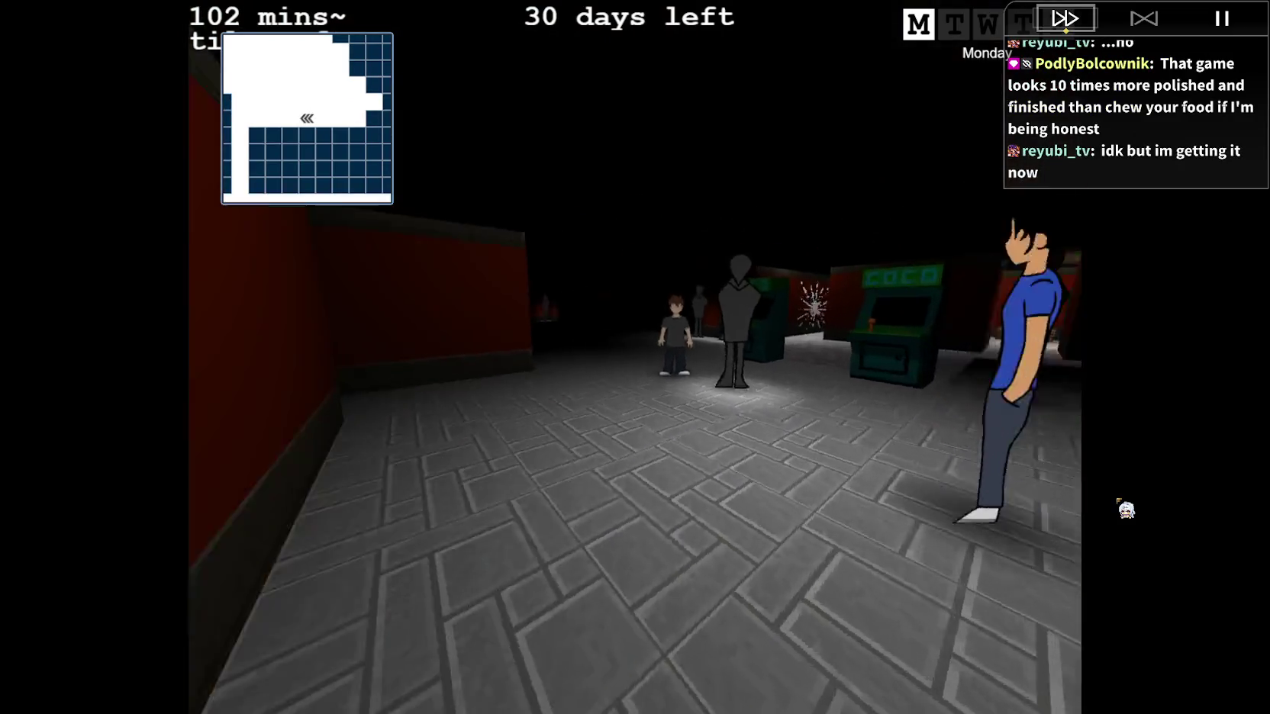
pyautogui.press('Right')
pyautogui.press('Right')
pyautogui.press('Up')
pyautogui.press('Left')
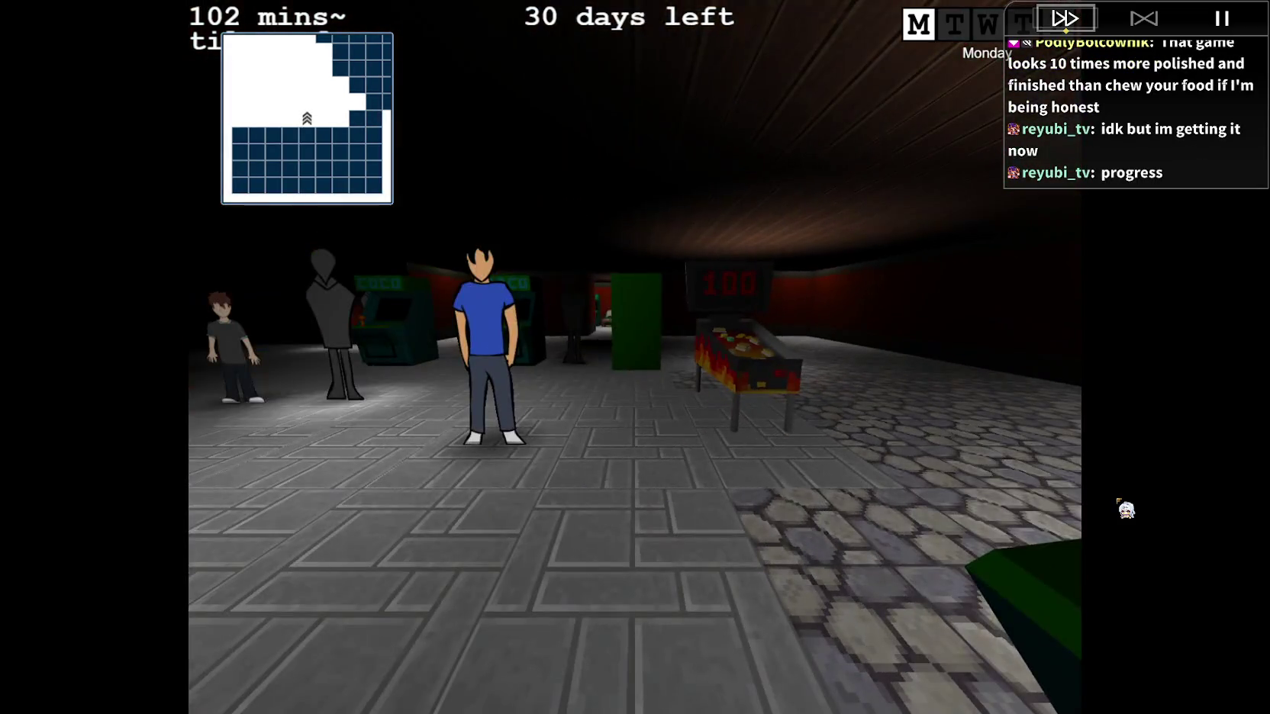
pyautogui.press('Up')
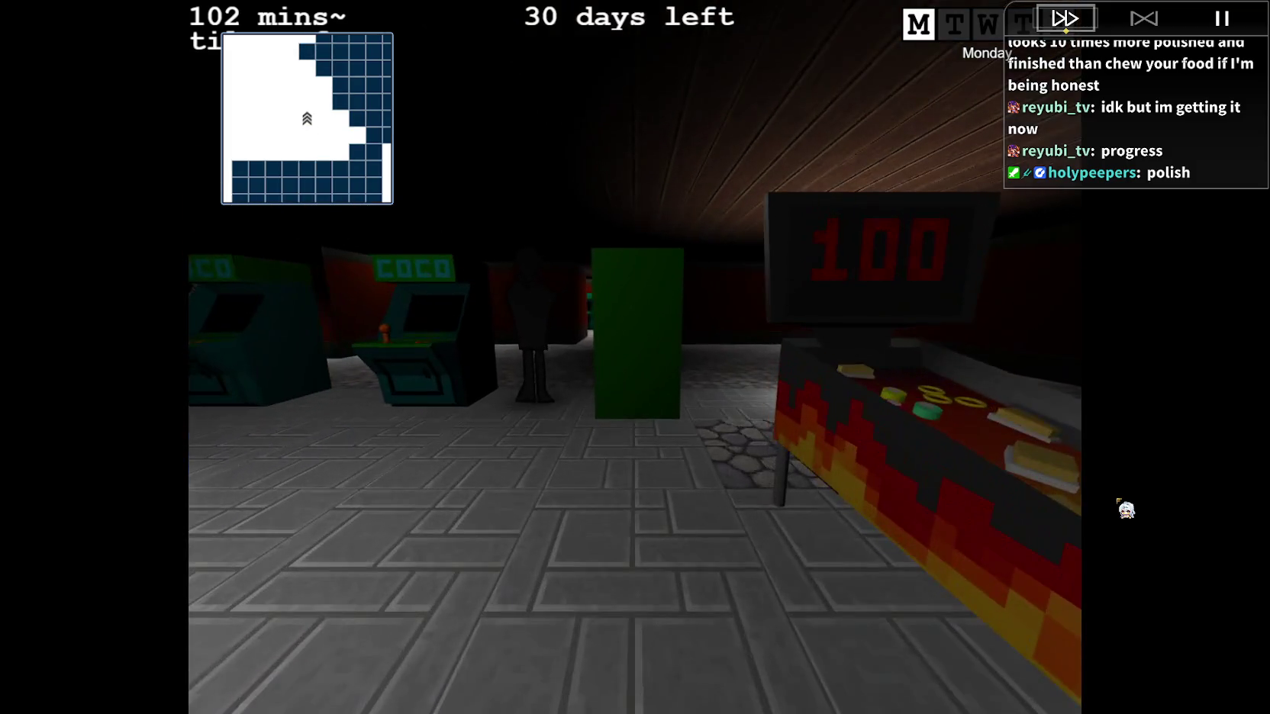
pyautogui.press('Left')
pyautogui.press('Left')
pyautogui.press('Up')
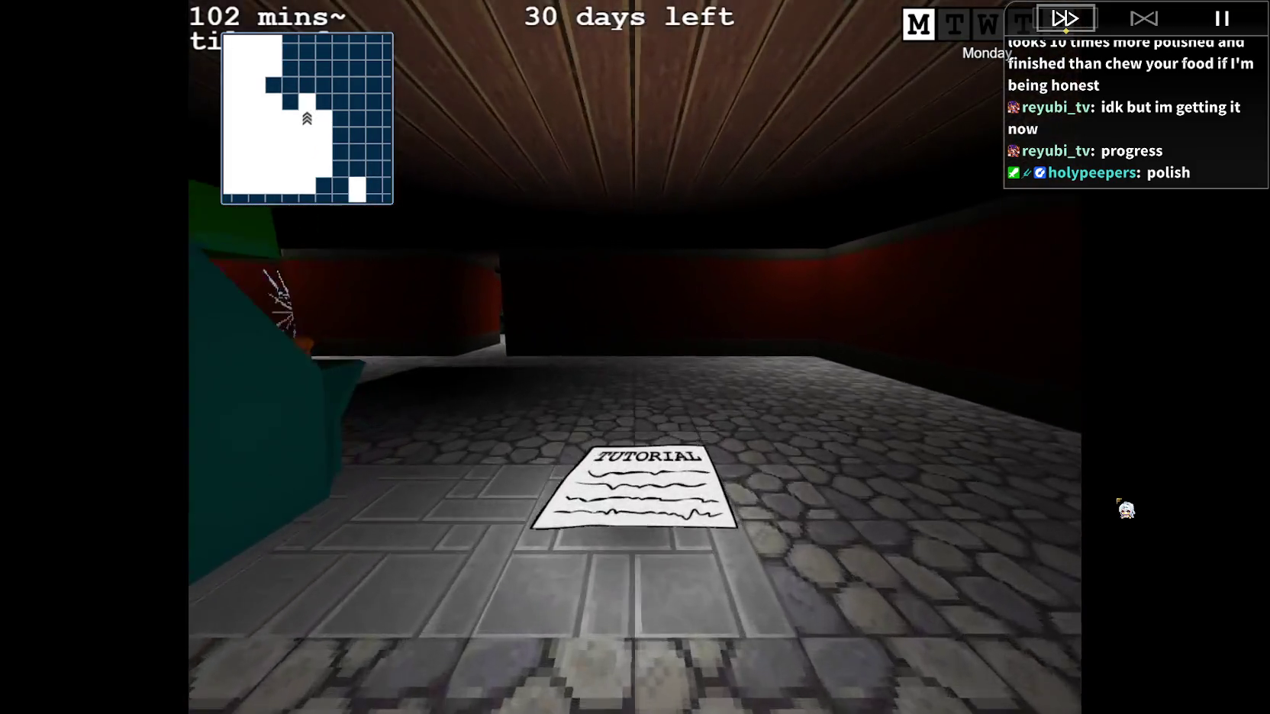
pyautogui.press('Right')
pyautogui.press('Right')
pyautogui.press('Right')
pyautogui.press('Up')
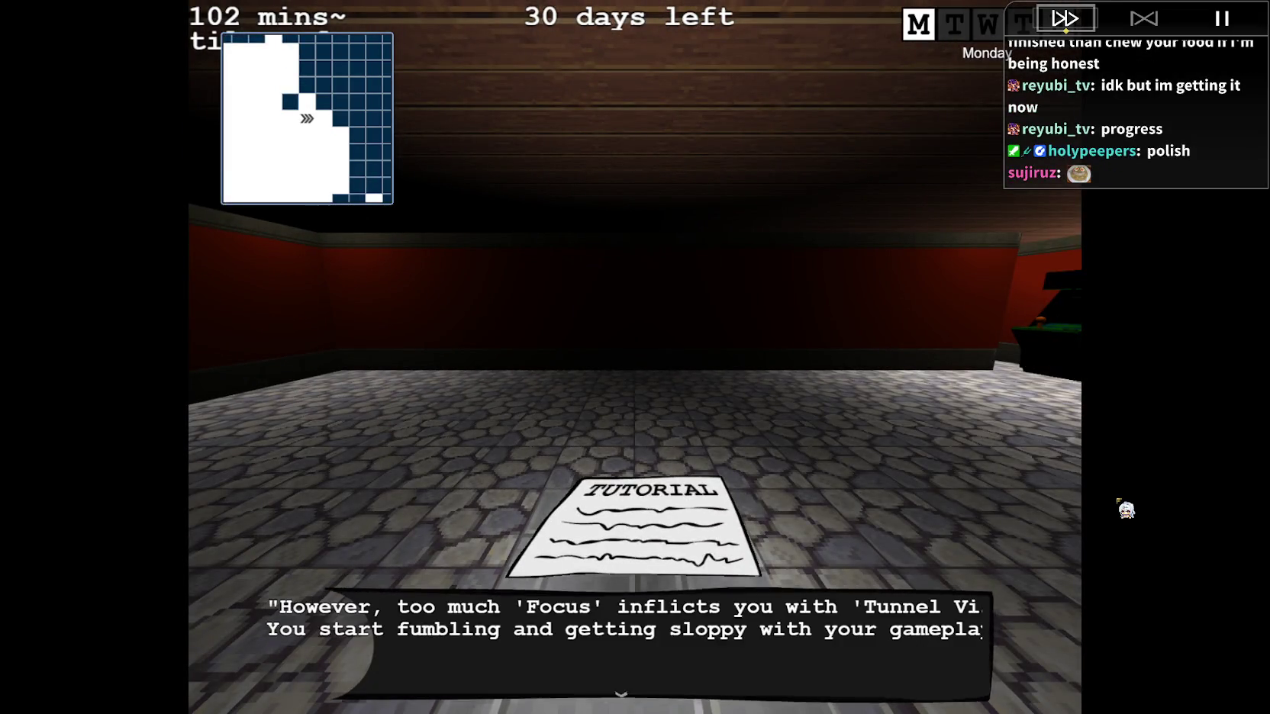
pyautogui.press('Left')
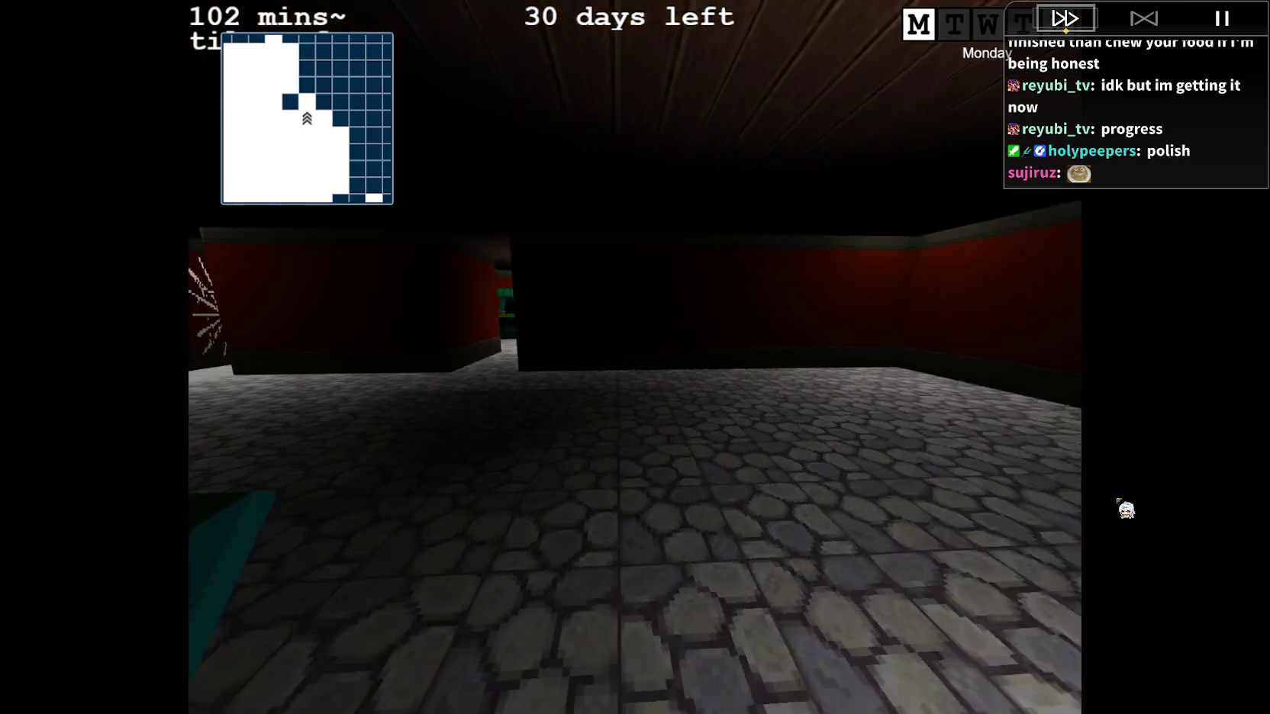
pyautogui.press('Up')
pyautogui.press('Up')
pyautogui.press('Up')
pyautogui.press('Up')
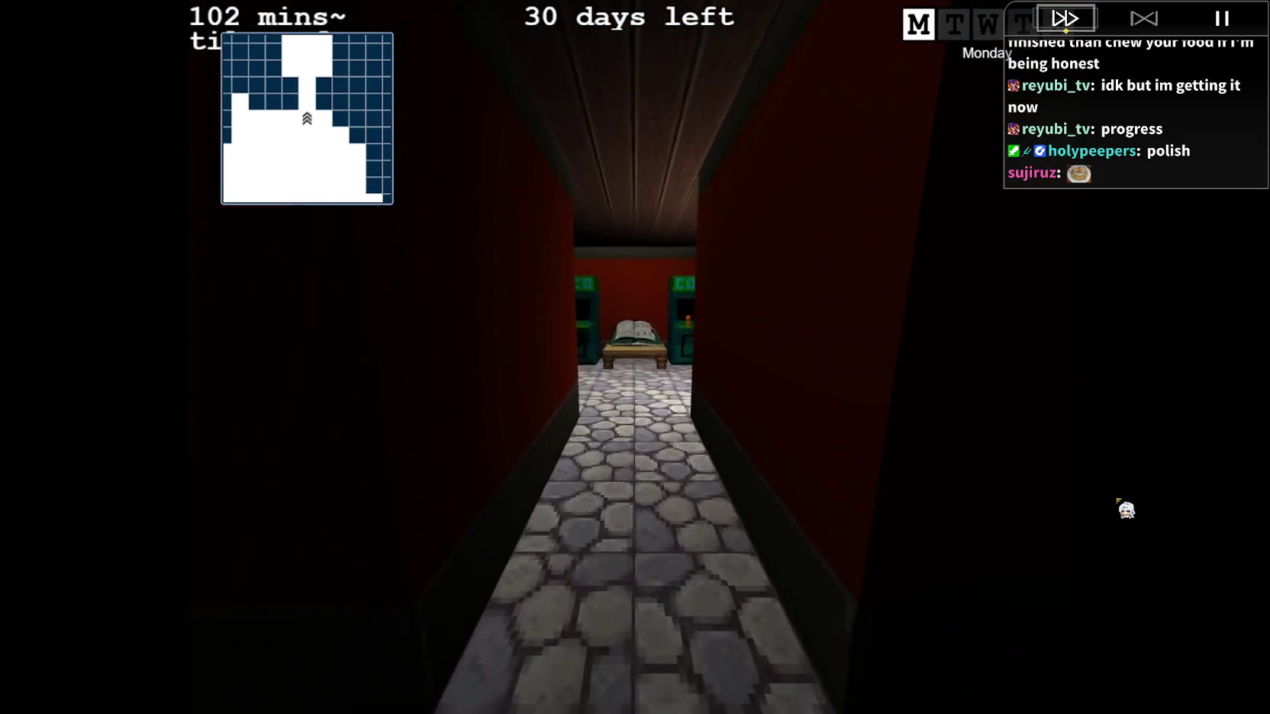
# Pick up the COMBOS paper to discover Pyro and dismiss the combo splash.
pyautogui.press('Right')
pyautogui.press('Right')
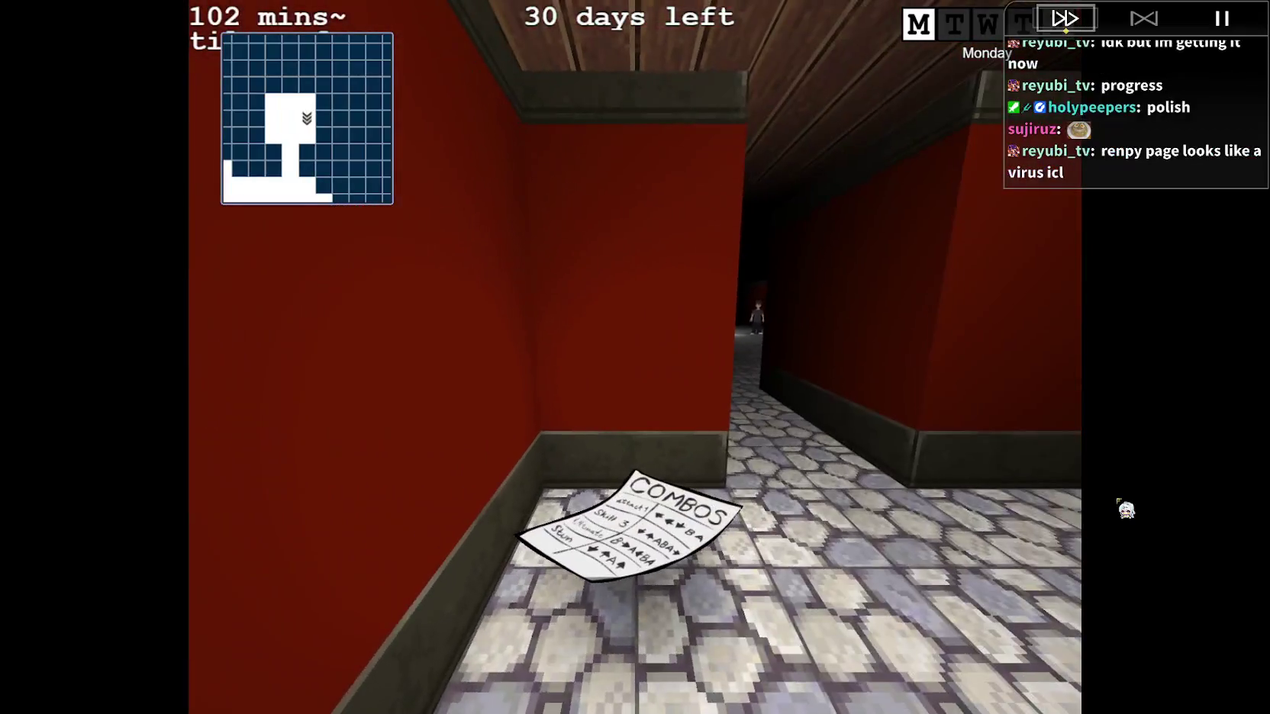
pyautogui.press('Return')
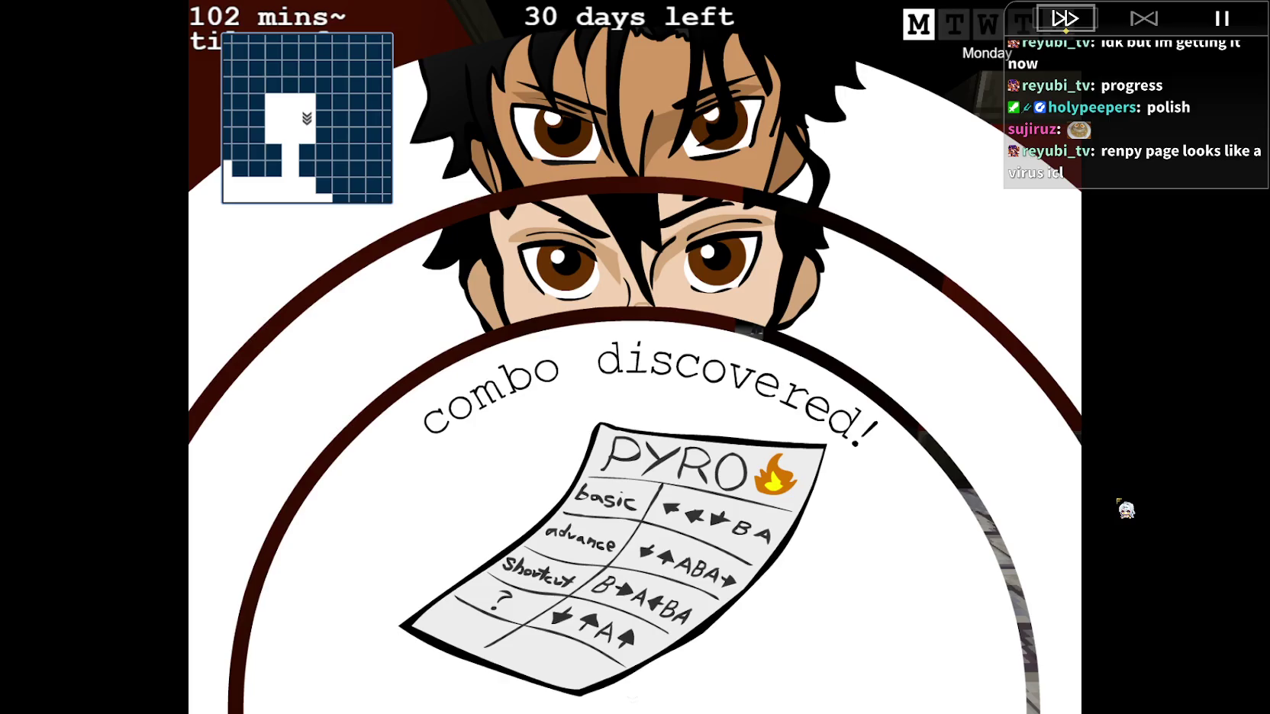
pyautogui.press('Return')
pyautogui.press('Left')
pyautogui.press('Left')
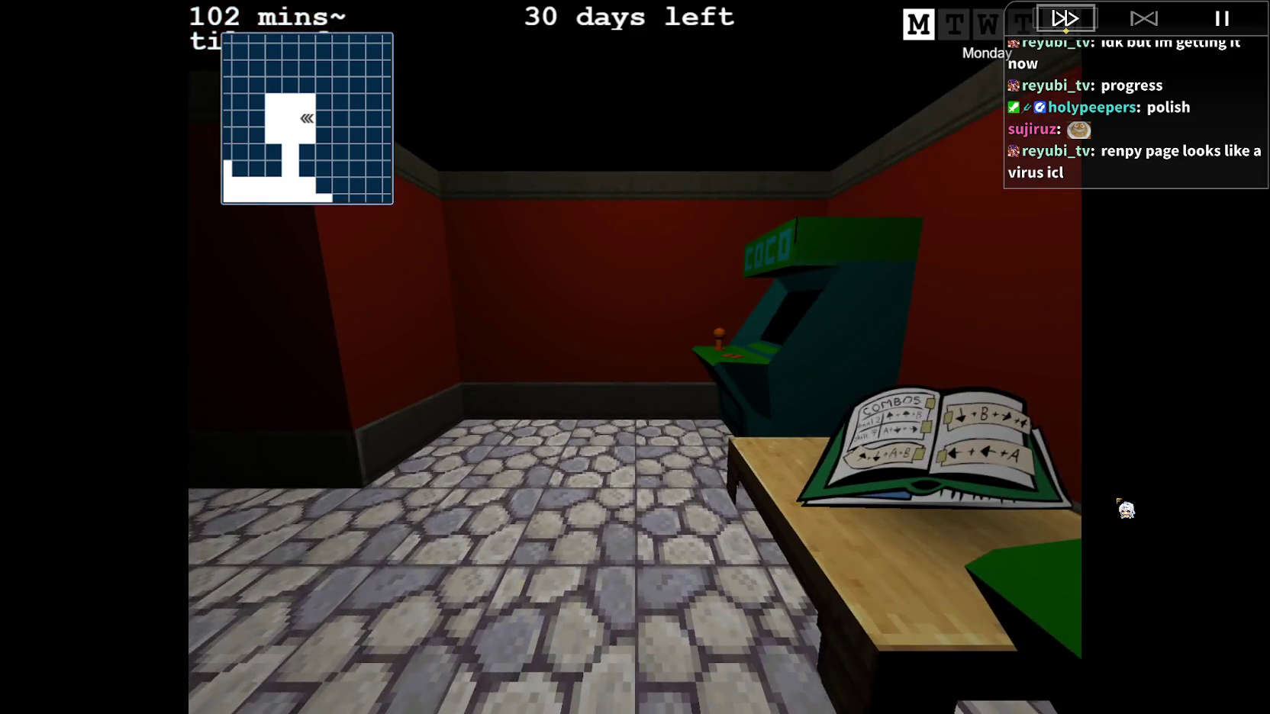
# In the COCO COMBOS book, equip Pyro (B) in Barry's Skill 1 slot.
pyautogui.press('Return')
pyautogui.press('Return')
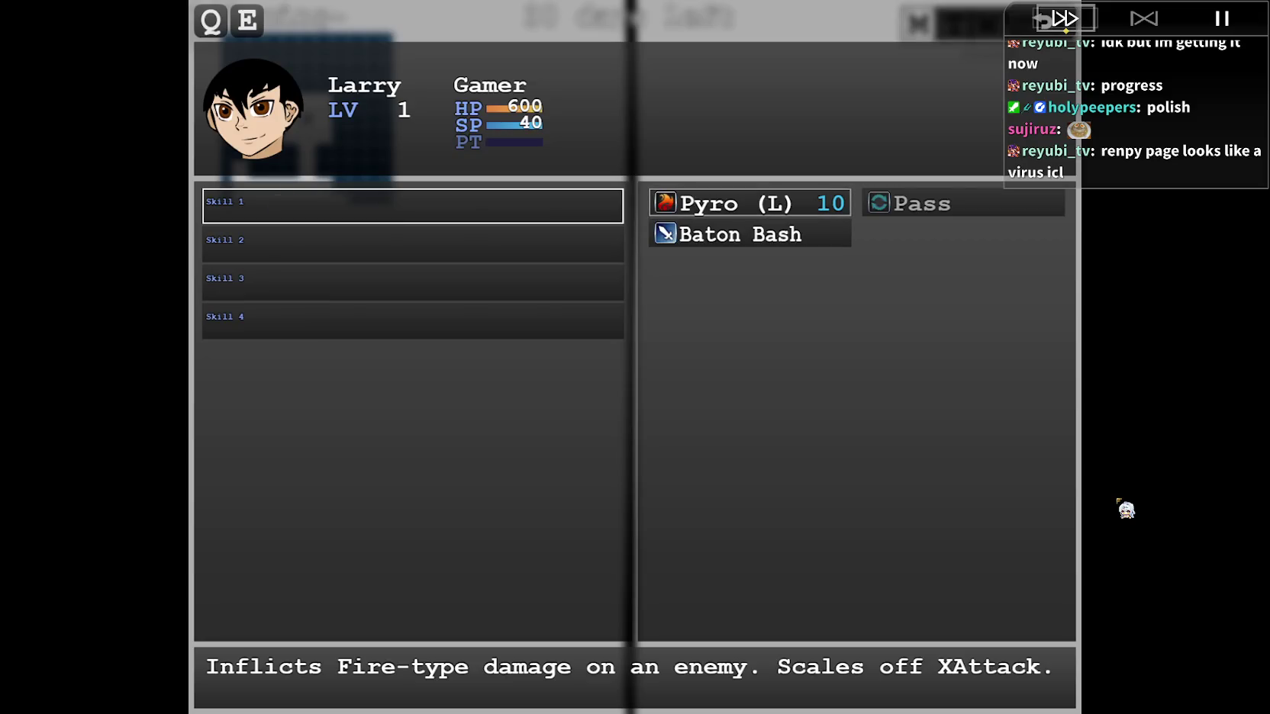
pyautogui.press('Escape')
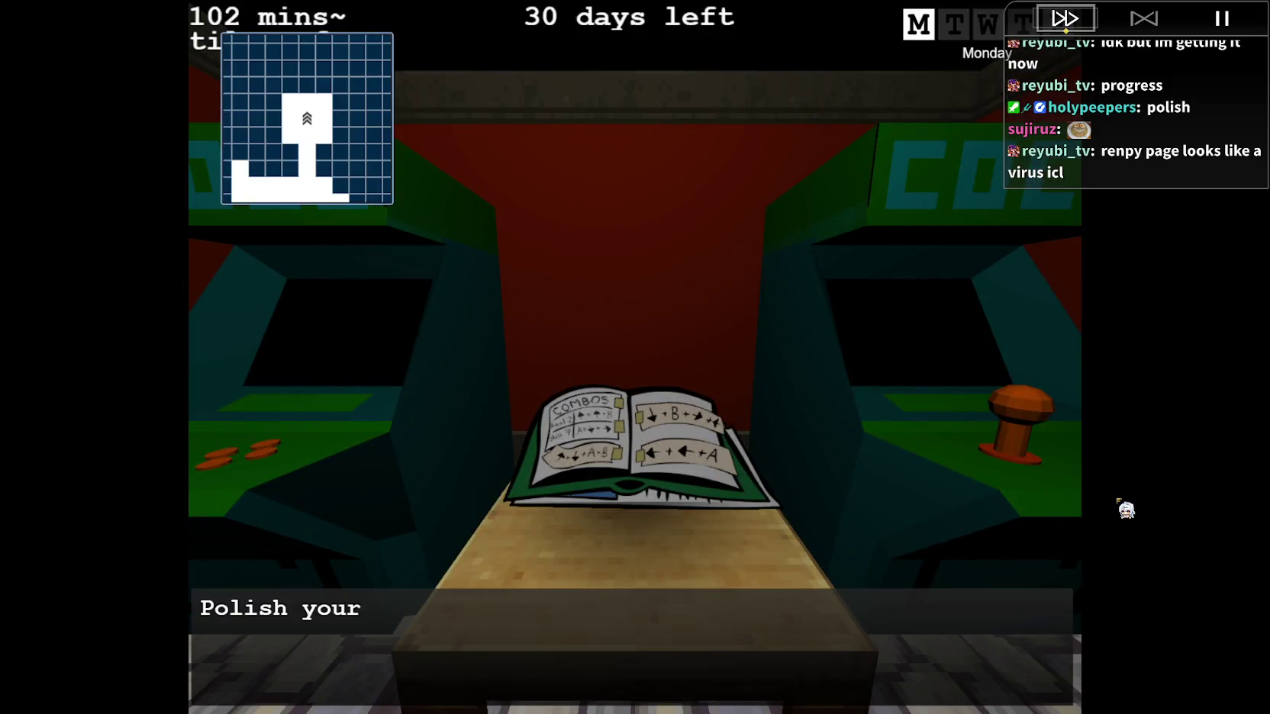
pyautogui.press('Return')
pyautogui.press('e')
pyautogui.press('Return')
pyautogui.press('Escape')
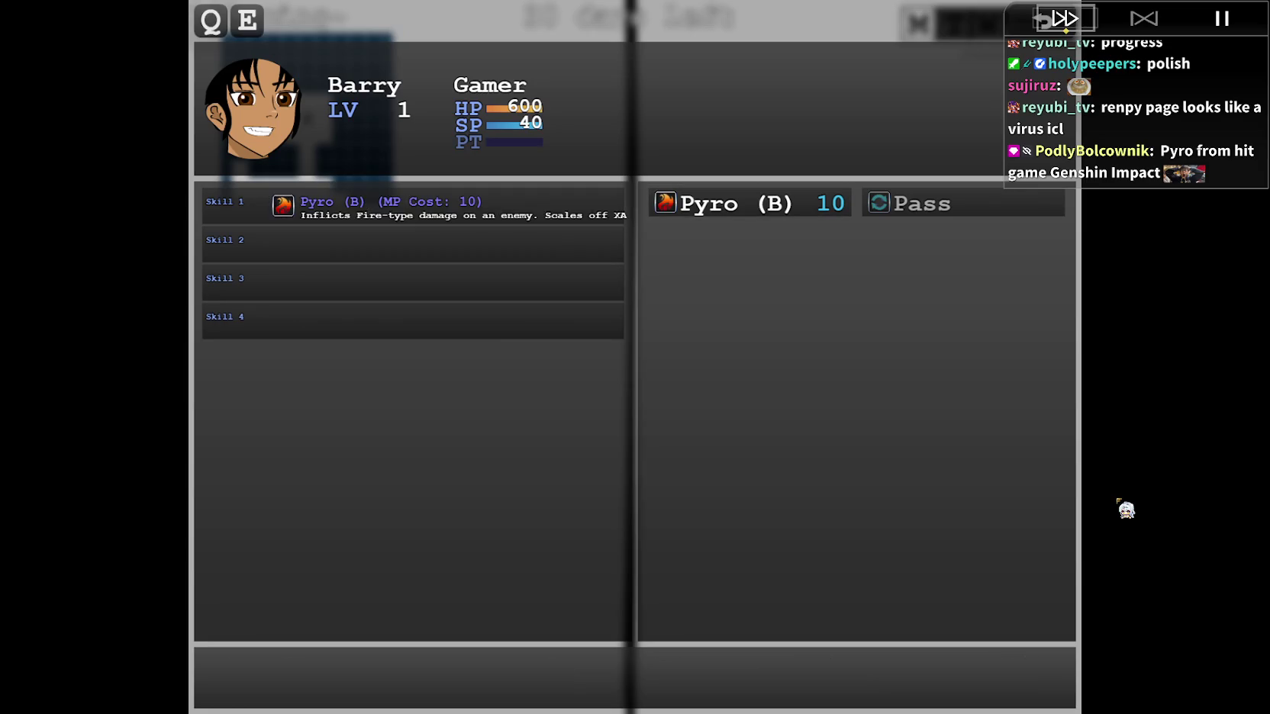
pyautogui.press('Escape')
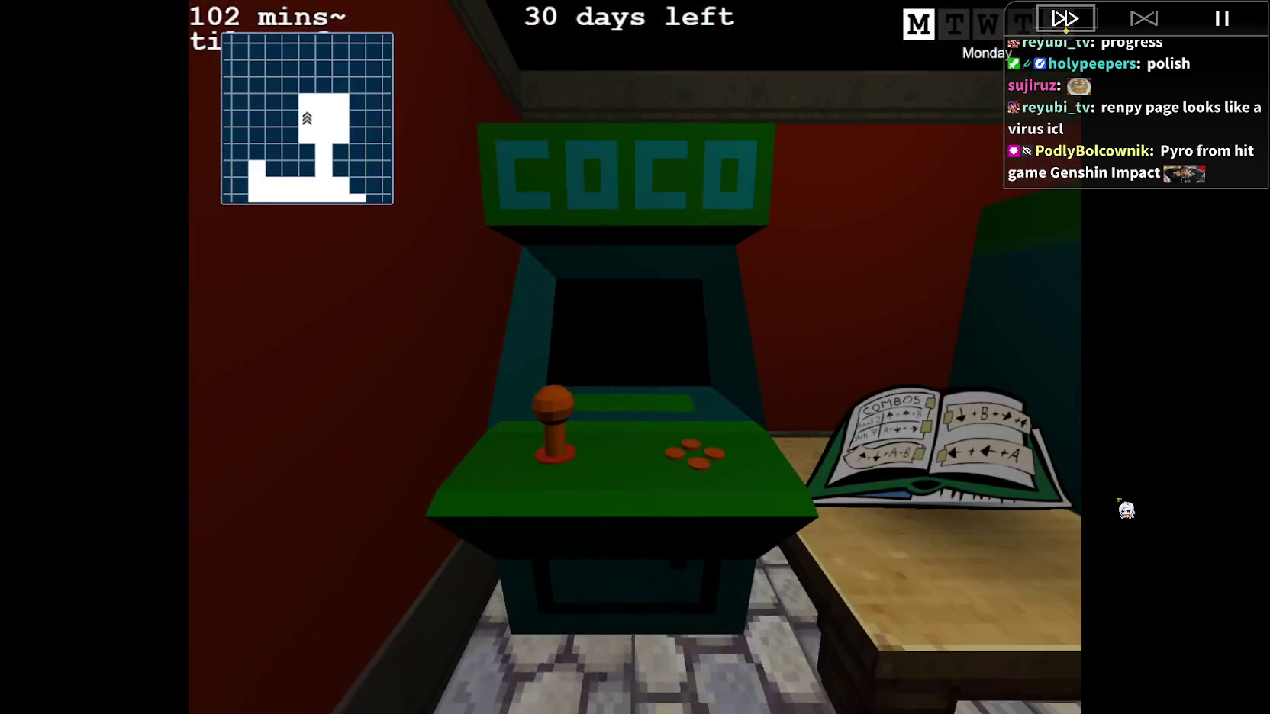
# Start the battle as Larry and cast Pyro on the Greater Demon three times.
pyautogui.press('Return')
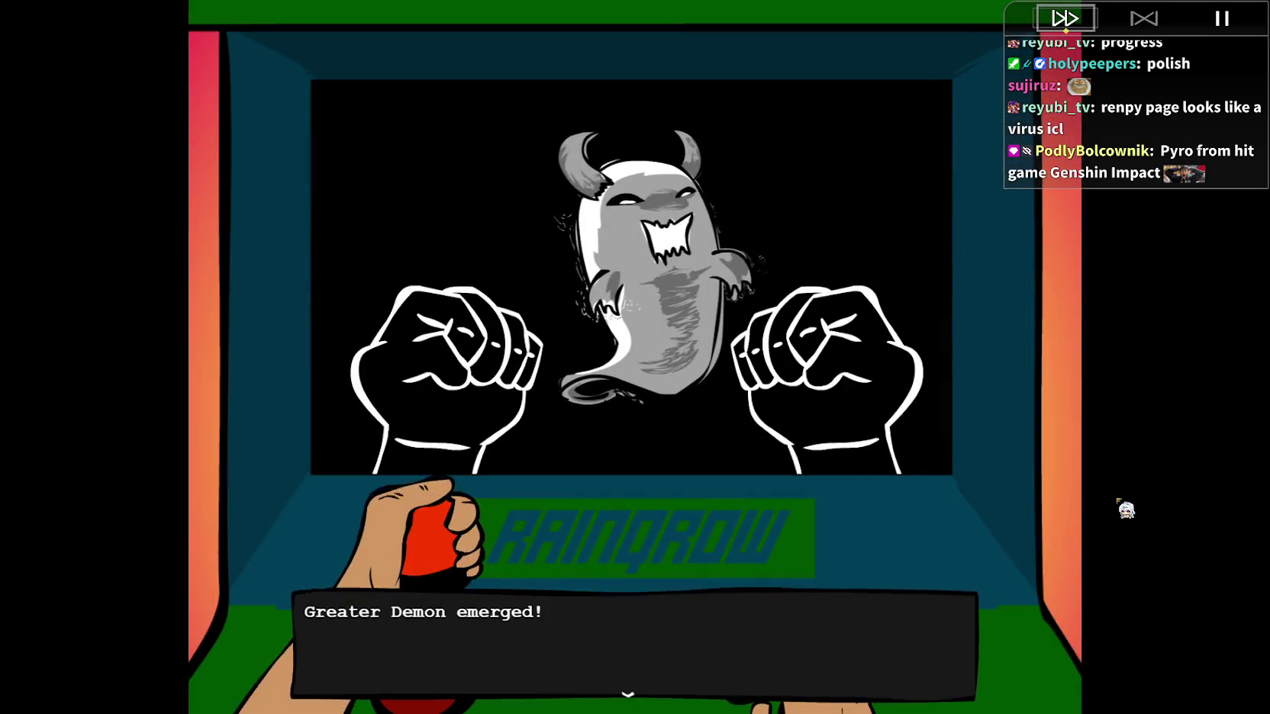
pyautogui.press('Return')
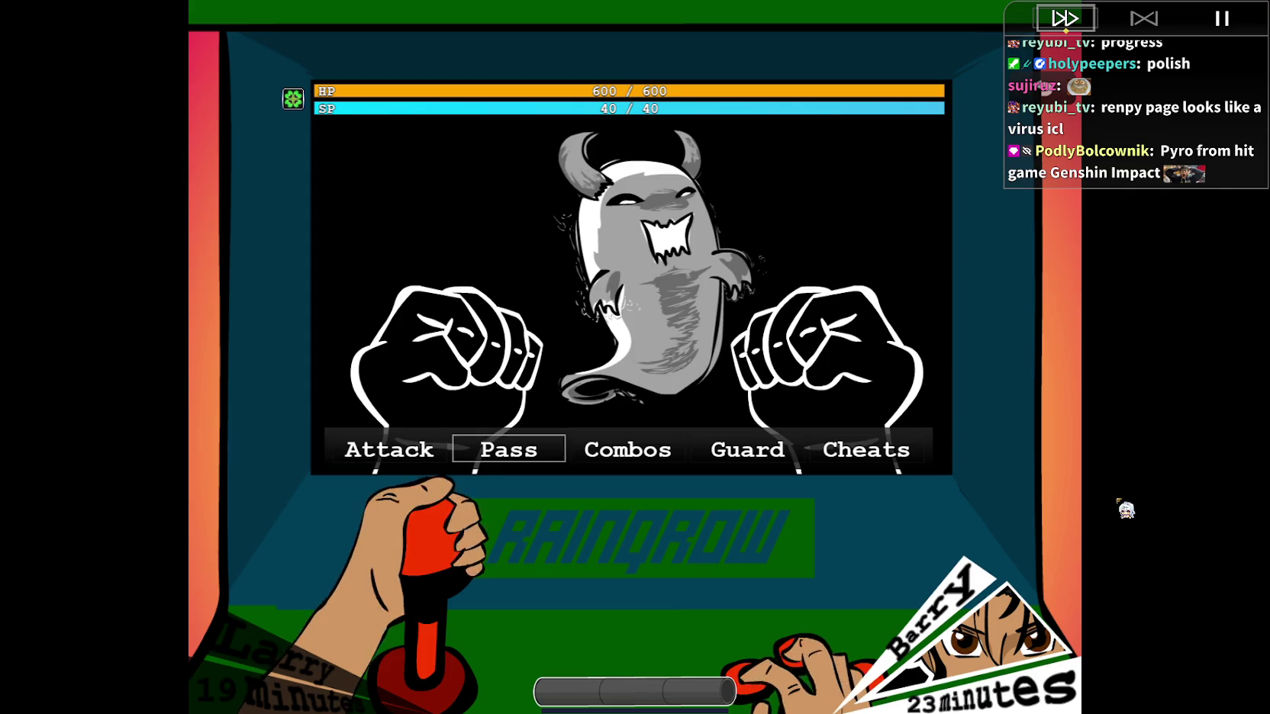
pyautogui.press('Return')
pyautogui.press('Return')
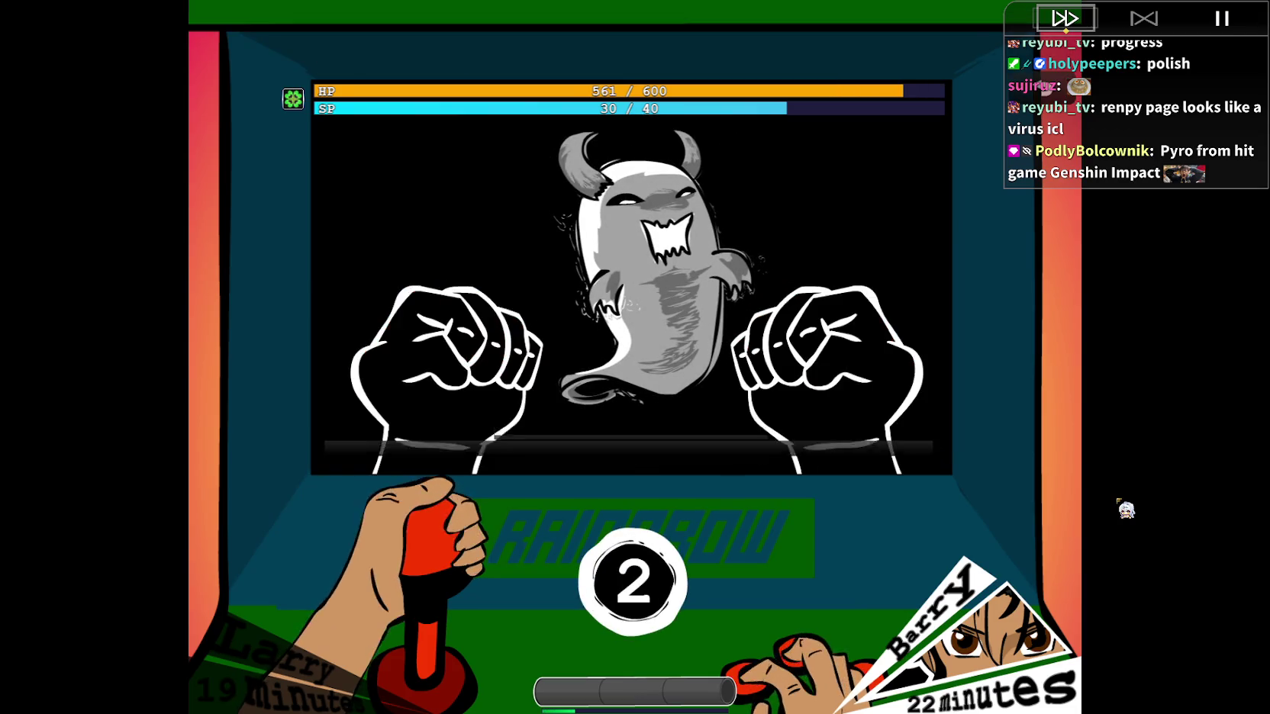
pyautogui.press('Right')
pyautogui.press('Return')
pyautogui.press('Return')
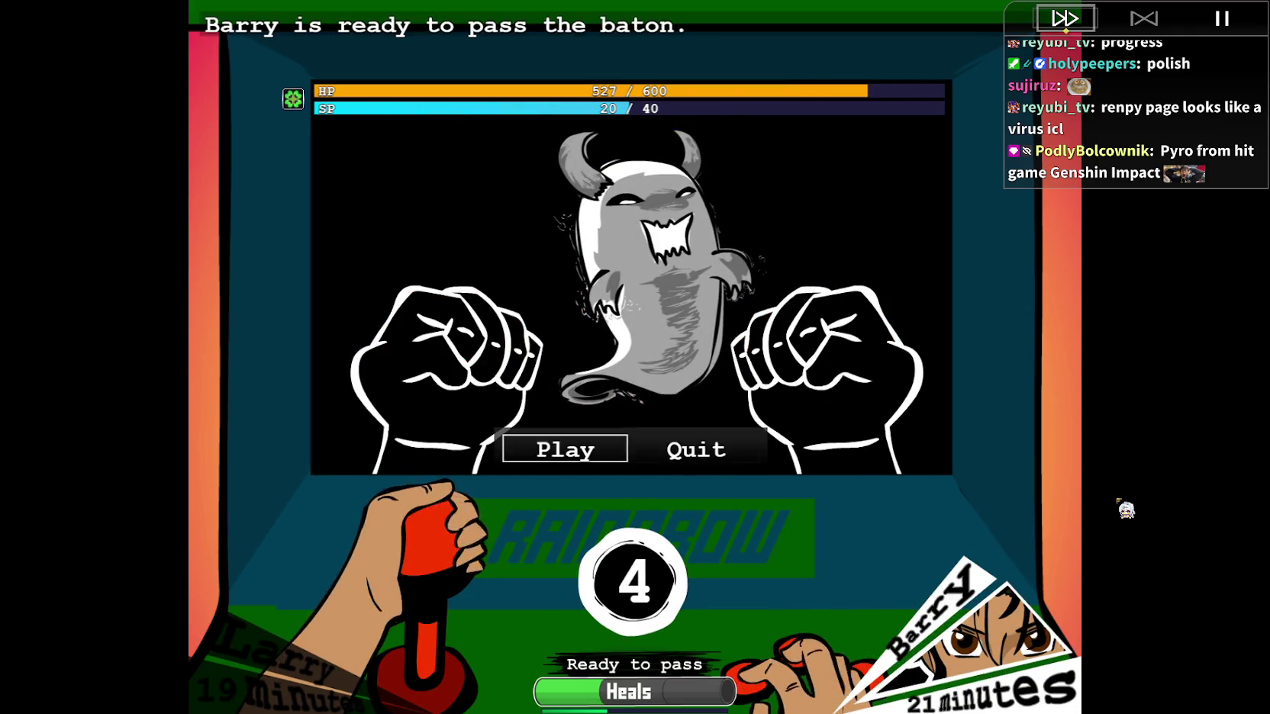
pyautogui.press('Right')
pyautogui.press('Return')
pyautogui.press('Return')
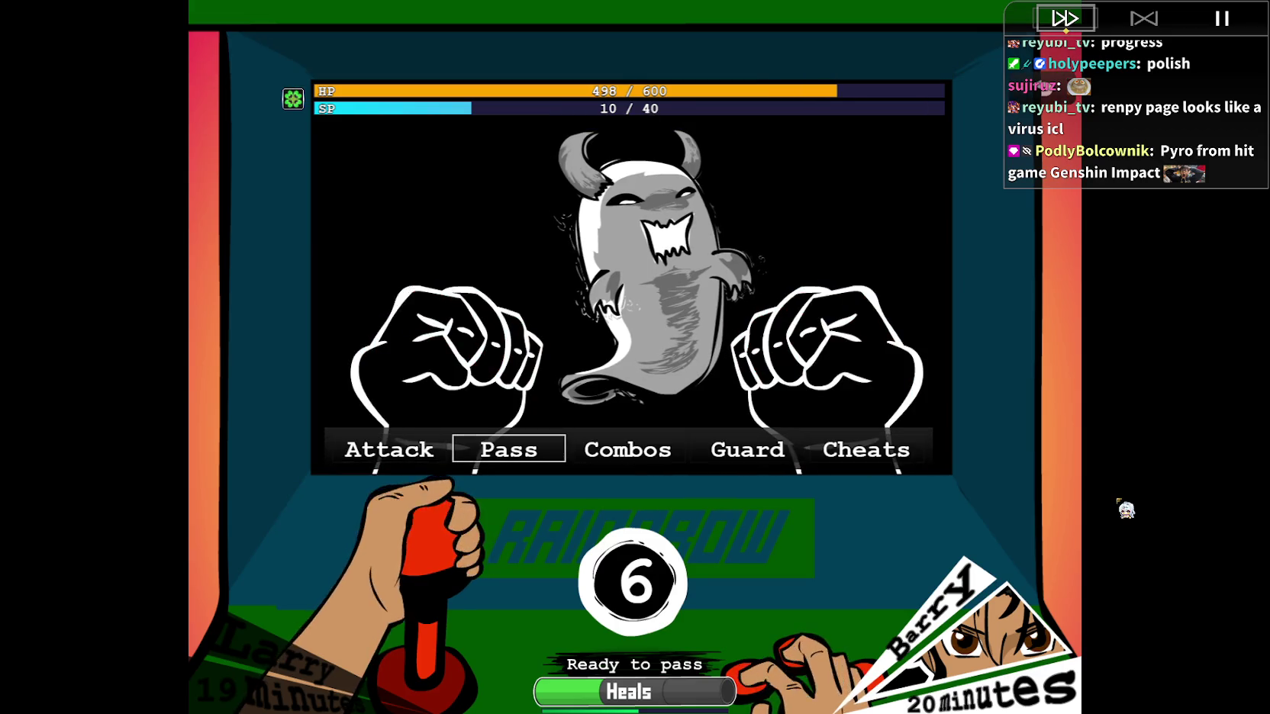
# Check the Pyro (B) combo, pass the baton, and finish the demon with a Pyro combo.
pyautogui.press('Right')
pyautogui.press('Return')
pyautogui.press('Escape')
pyautogui.press('Return')
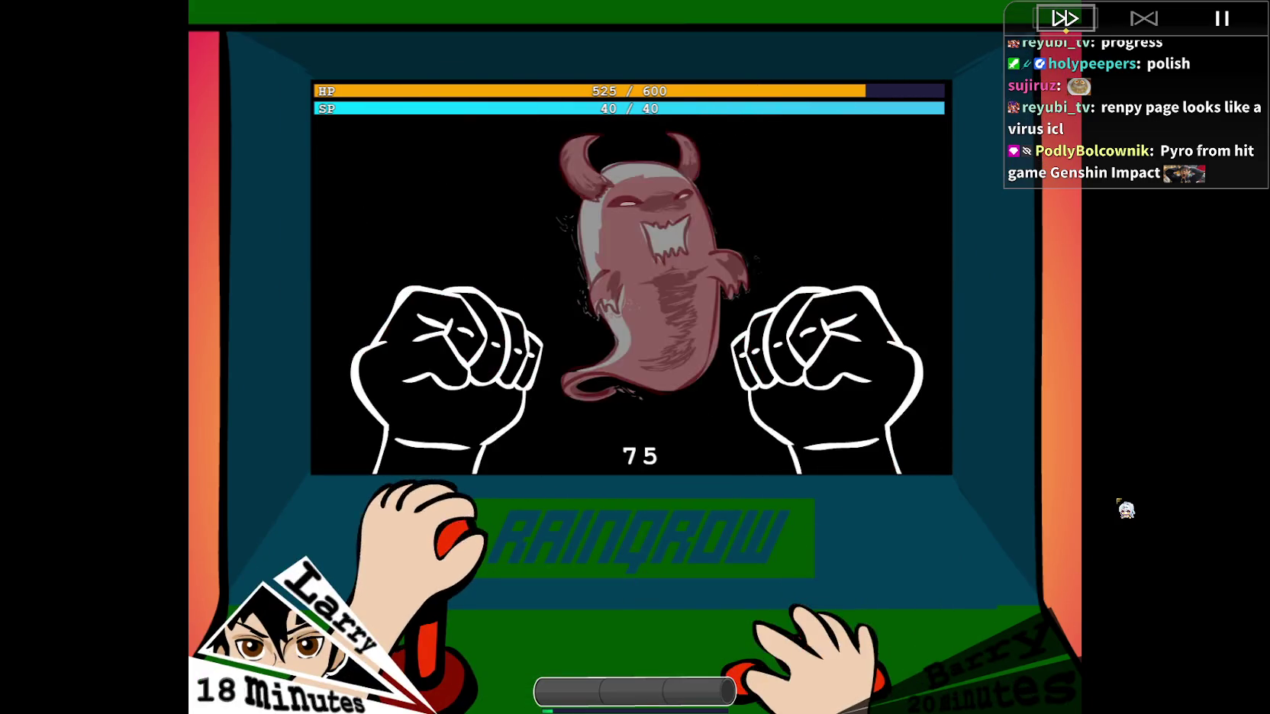
pyautogui.press('Return')
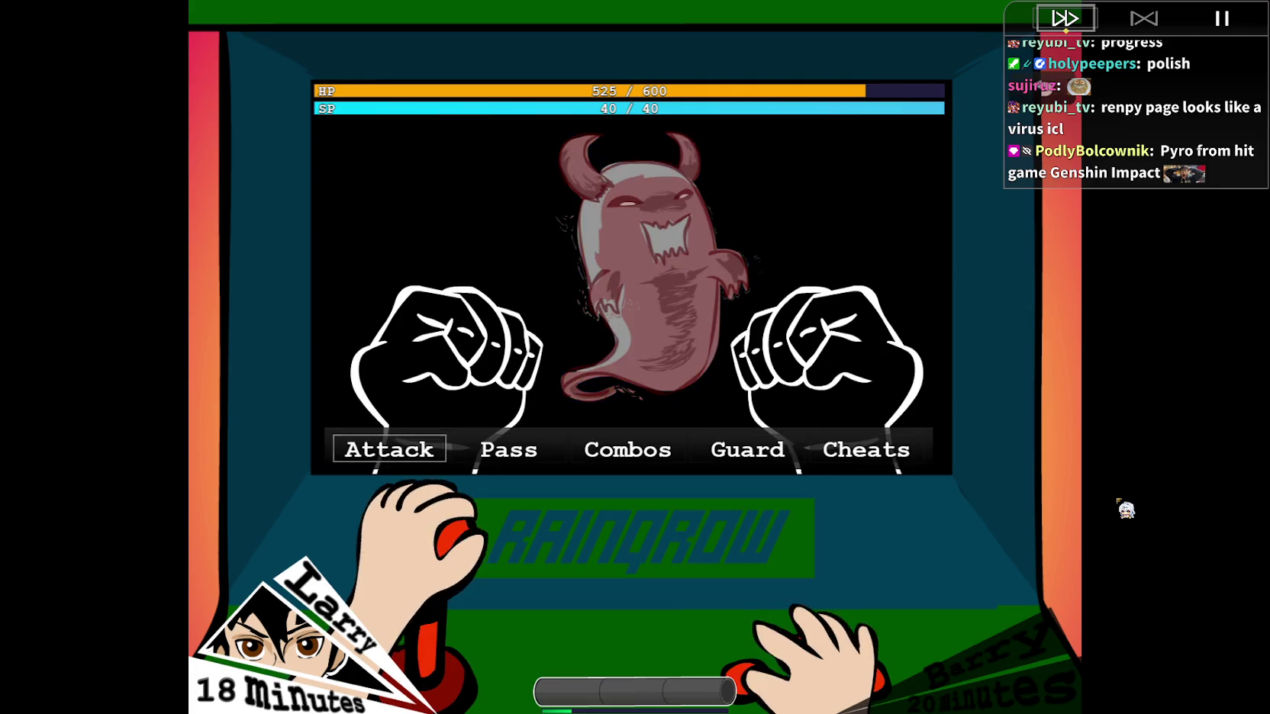
pyautogui.press('Left')
pyautogui.press('Return')
pyautogui.press('Return')
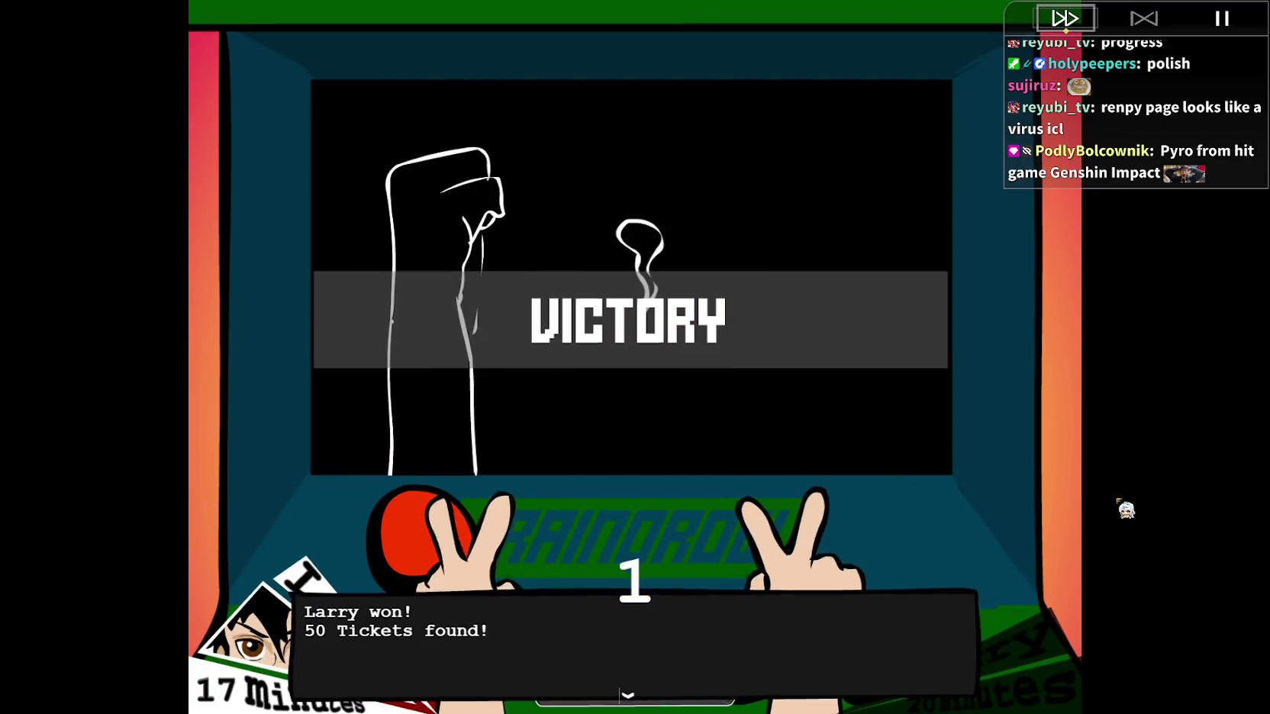
# Dismiss the 50-Tickets victory message, close the playtest window, and open File Explorer.
pyautogui.hotkey('alt', 'Return')
pyautogui.press('Return')
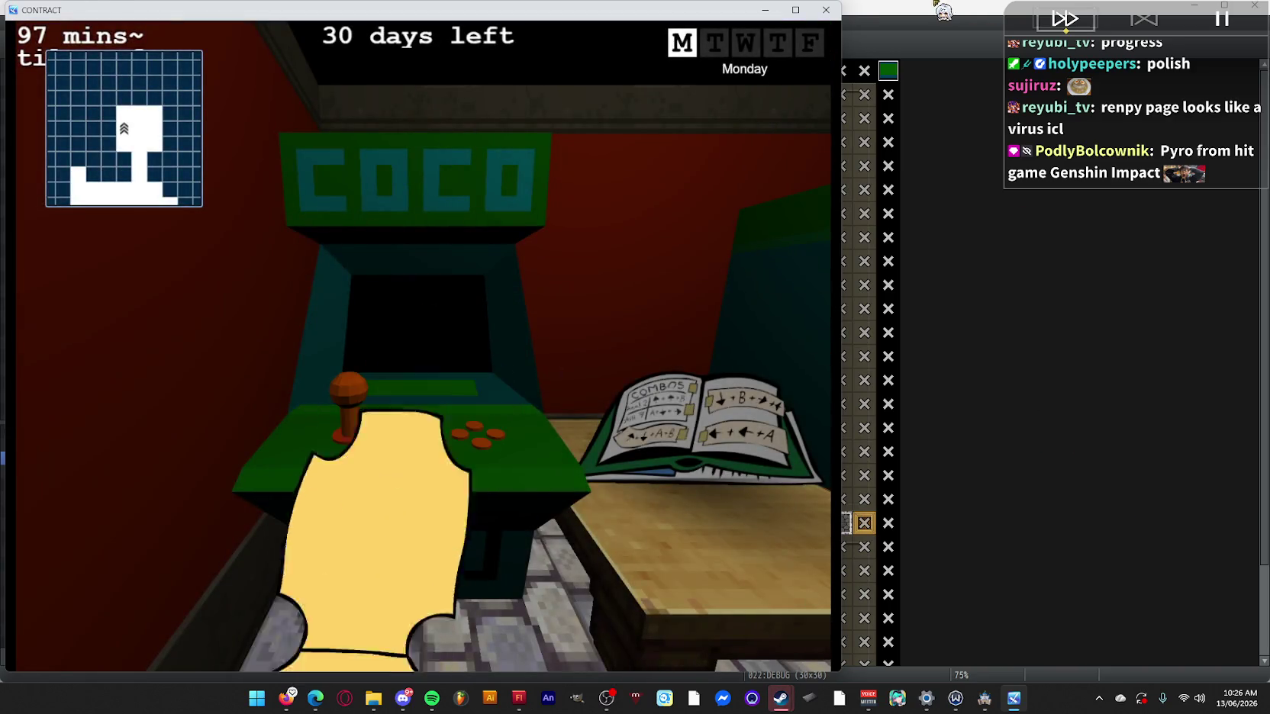
pyautogui.click(832, 13)
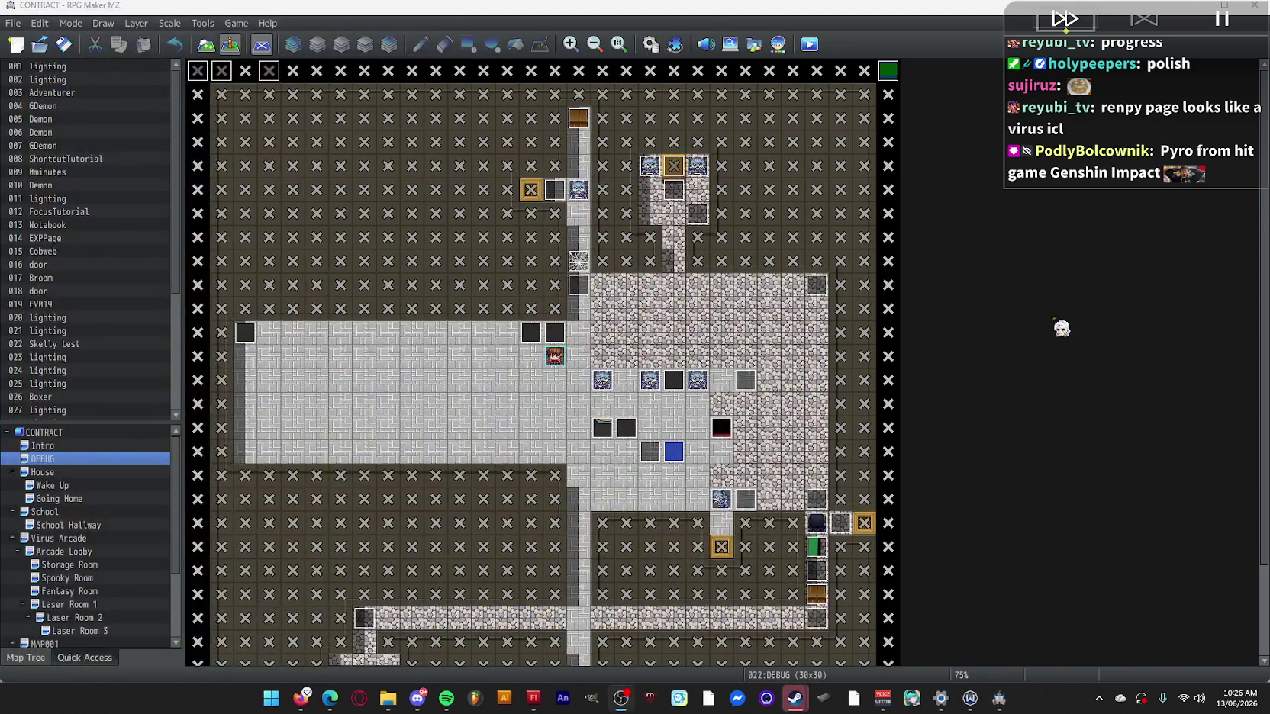
pyautogui.click(388, 698)
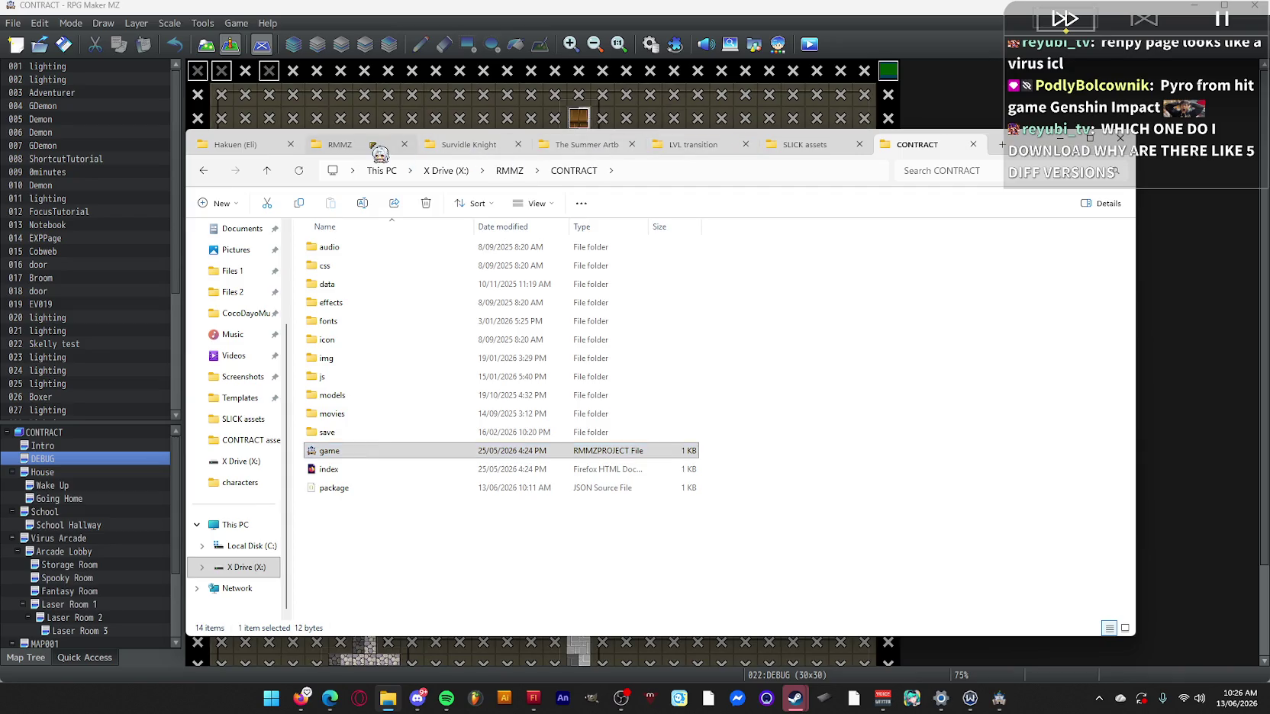
# Open the Chew Your Food project from RMMZ > 3d dungeon test in RPG Maker.
pyautogui.click(359, 145)
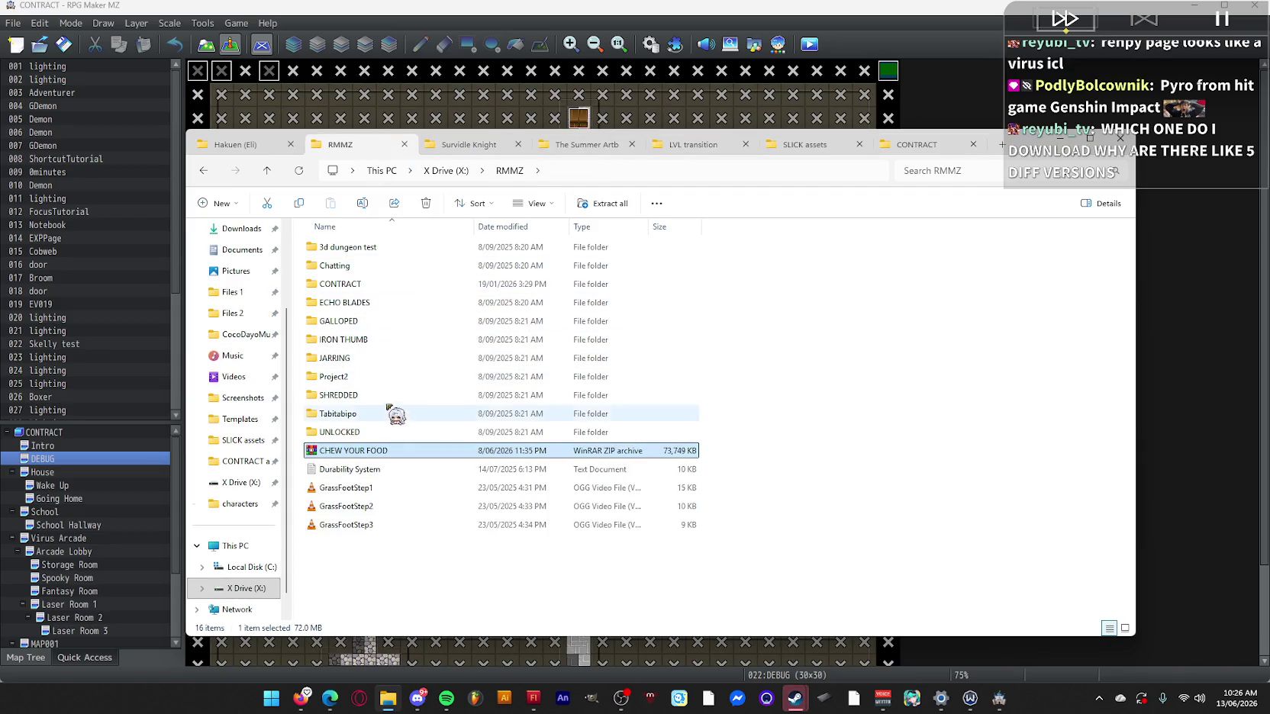
pyautogui.doubleClick(393, 249)
pyautogui.moveTo(353, 450)
pyautogui.mouseDown()
pyautogui.moveTo(754, 334)
pyautogui.moveTo(433, 443)
pyautogui.mouseUp()
pyautogui.moveTo(325, 458); pyautogui.dragTo(645, 87)
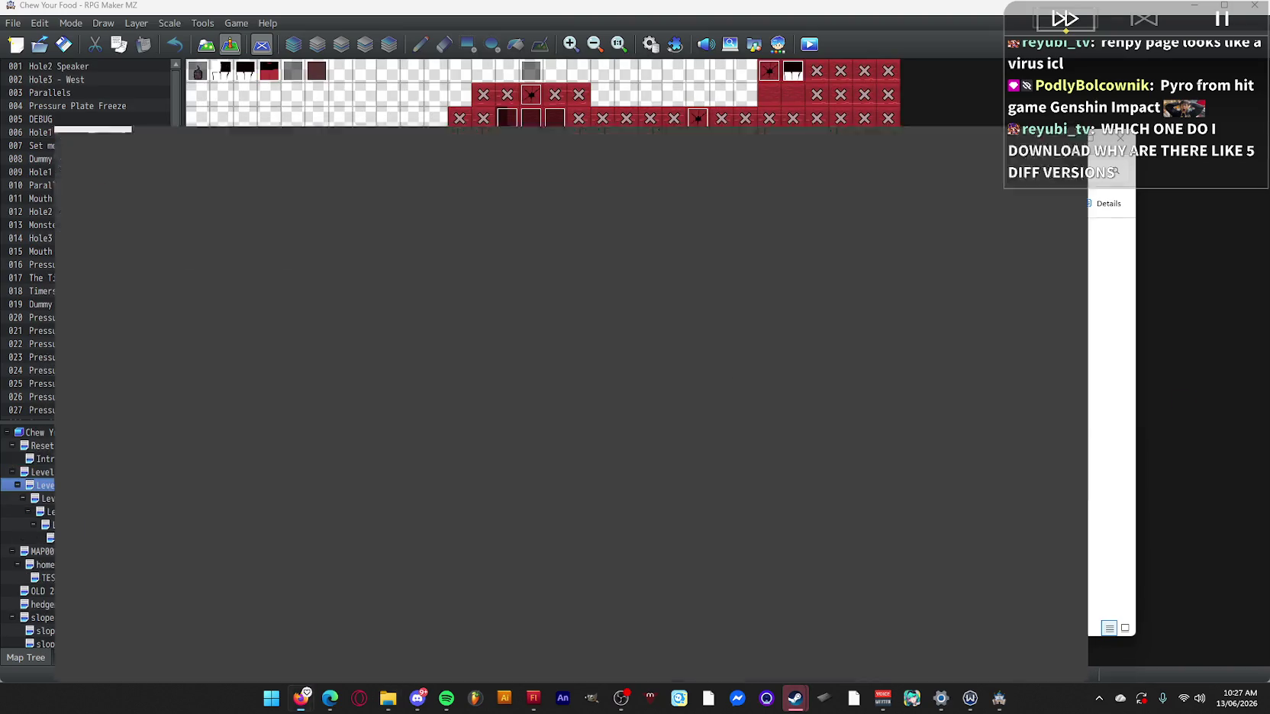
# Search the web for 'renpy' in the browser.
pyautogui.click(301, 698)
pyautogui.click(903, 43)
pyautogui.write('renpy')
pyautogui.press('Return')
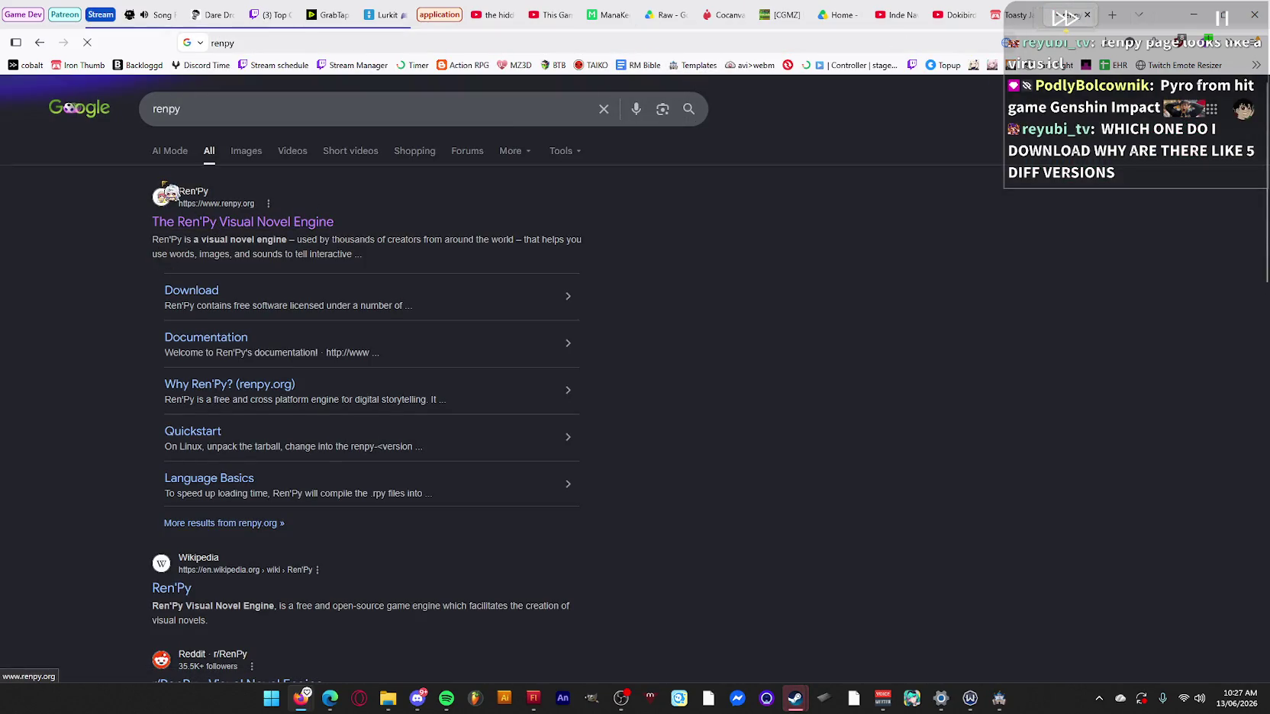
# Look over renpy.org's Ren'Py 8.5.3 download page, then close the tab and minimize Firefox.
pyautogui.click(165, 187)
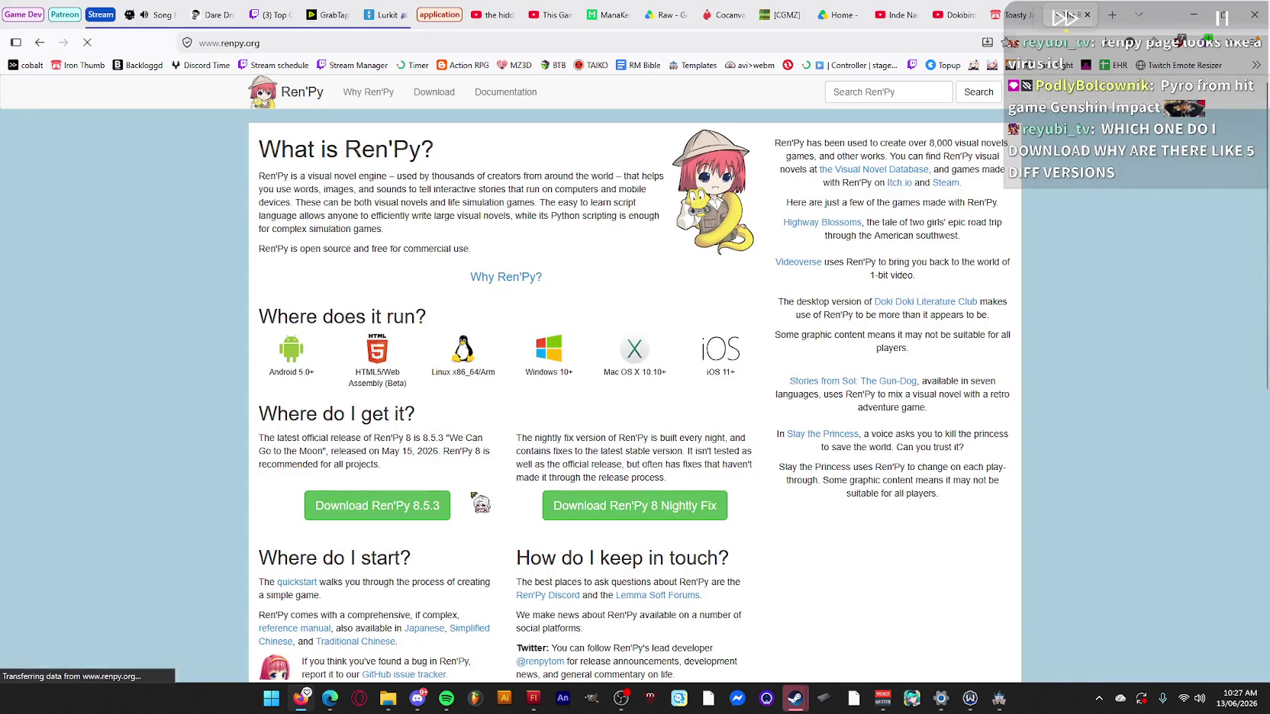
pyautogui.click(406, 512)
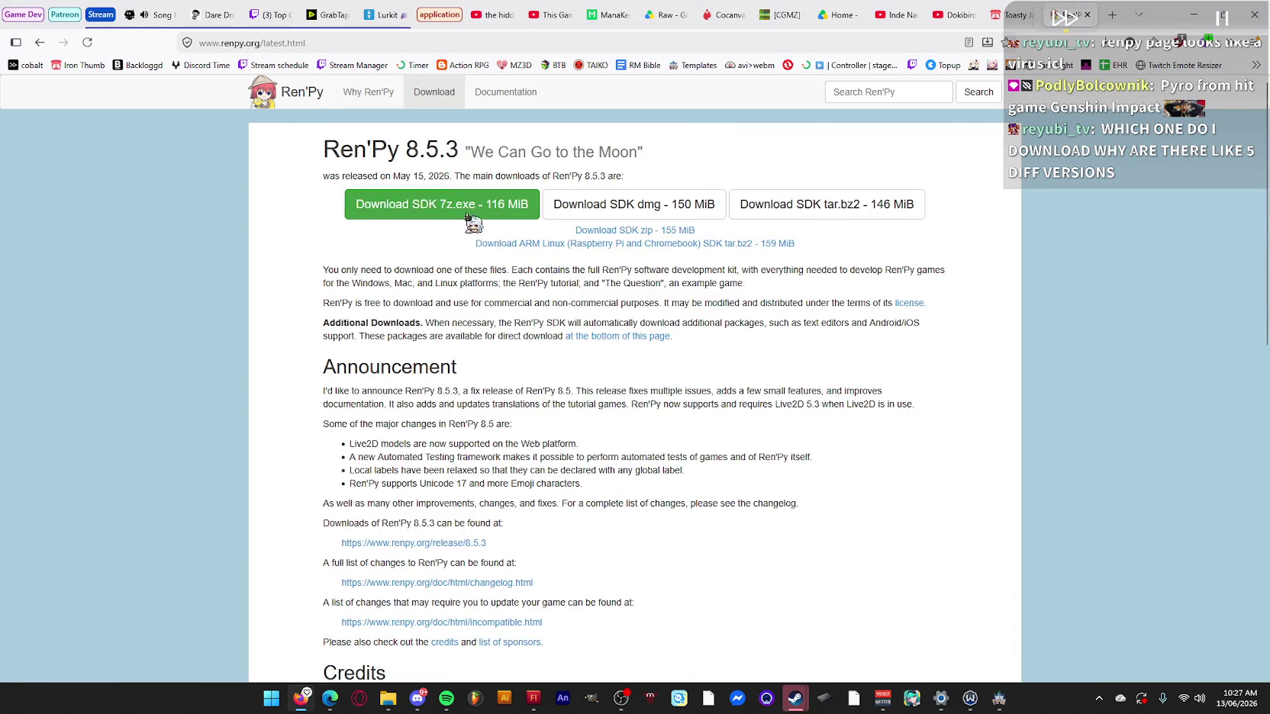
pyautogui.scroll(-3, 499, 255)
pyautogui.scroll(3, 692, 447)
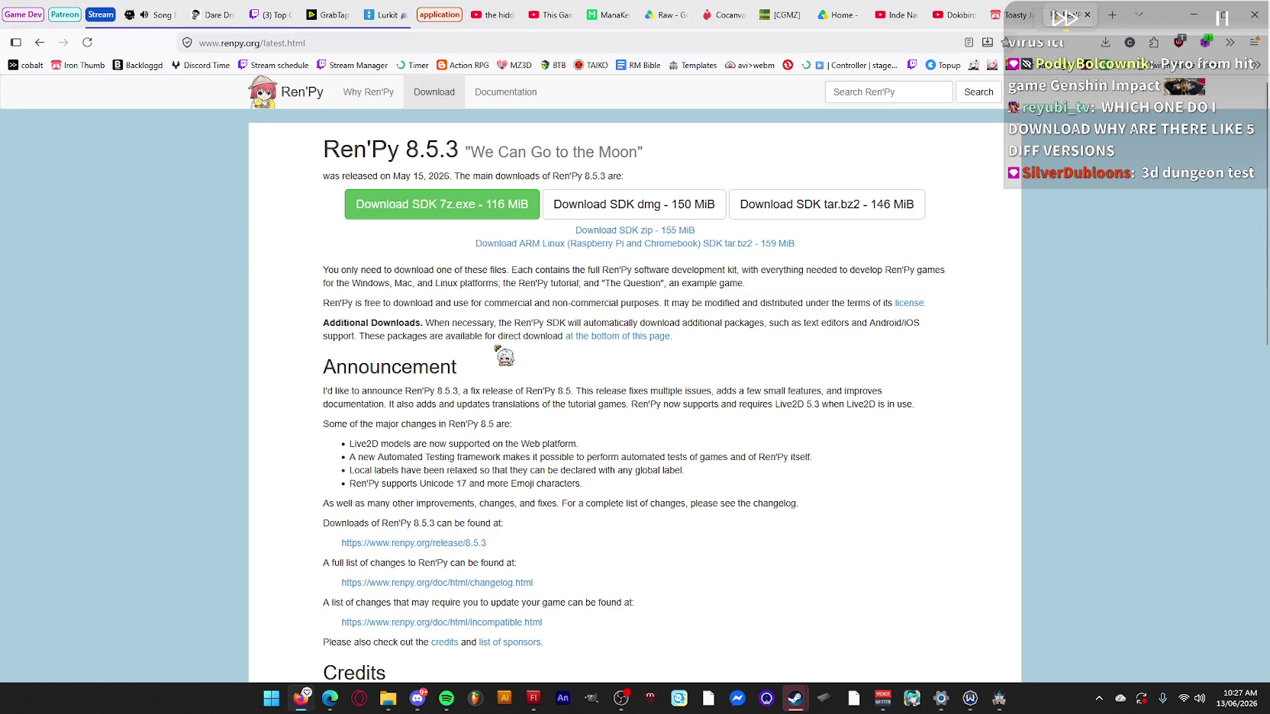
pyautogui.click(1091, 15)
pyautogui.click(1193, 15)
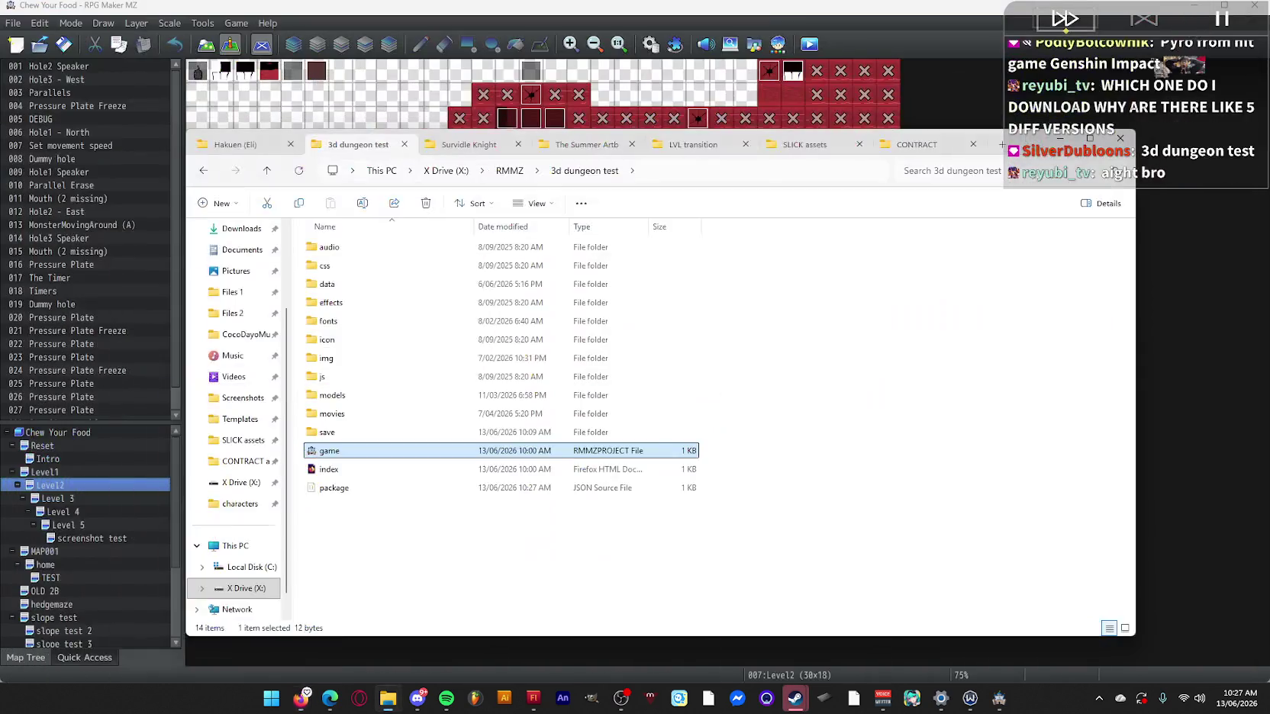
# Minimize File Explorer, enlarge the map view, and open the Database's Common Events.
pyautogui.click(1047, 138)
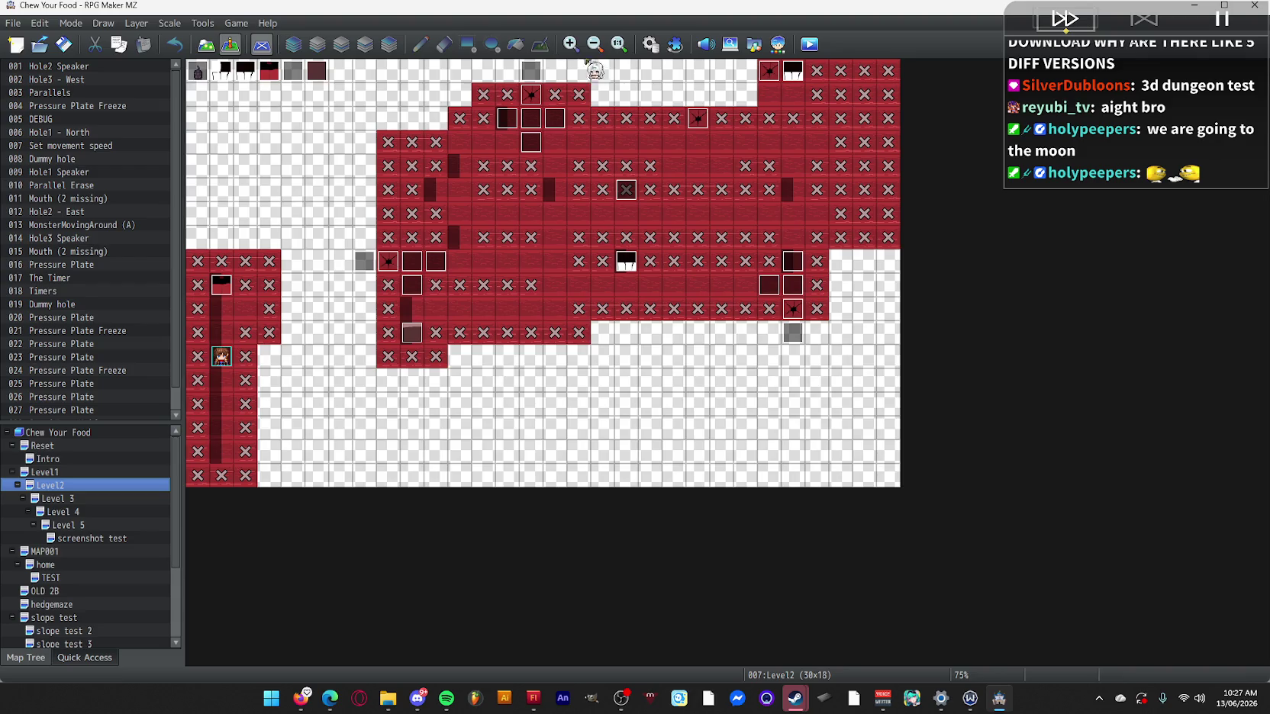
pyautogui.click(570, 43)
pyautogui.click(650, 46)
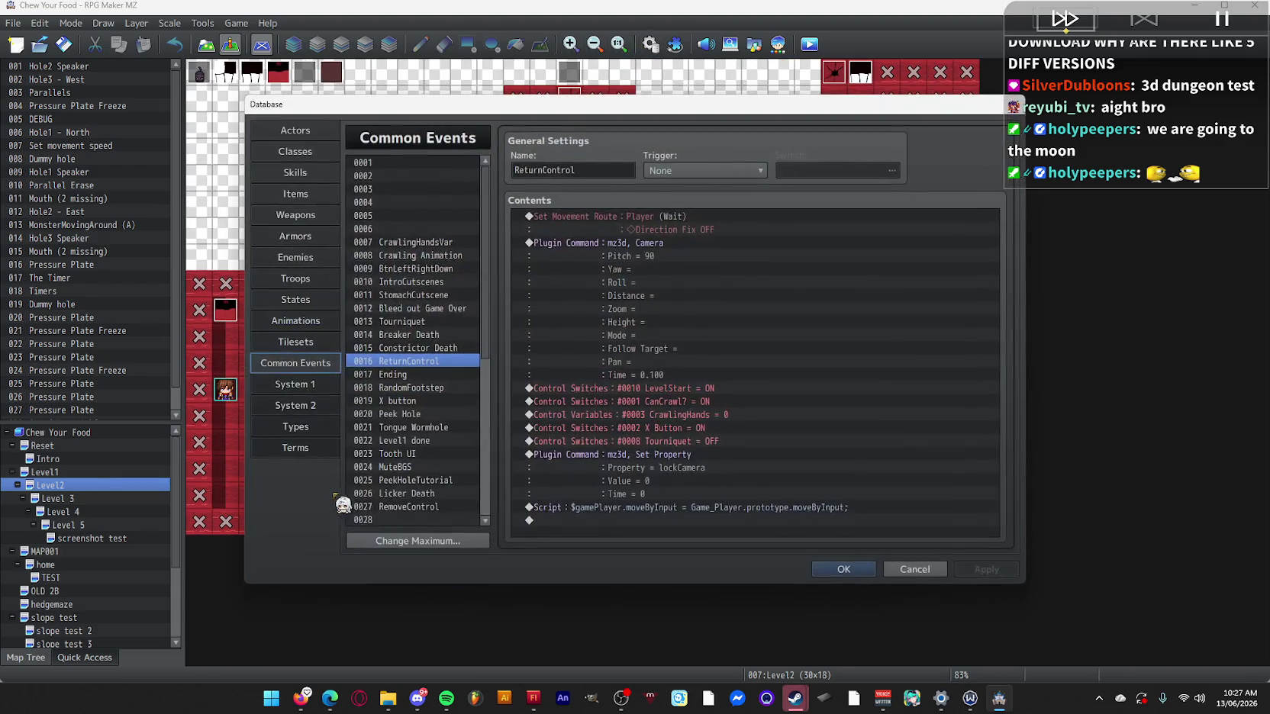
# In common event 0046 LevelTransition1, add Show Picture #1 using LVL transition/LevelBG.
pyautogui.scroll(-5, 412, 458)
pyautogui.click(425, 466)
pyautogui.write('LevelTransition1')
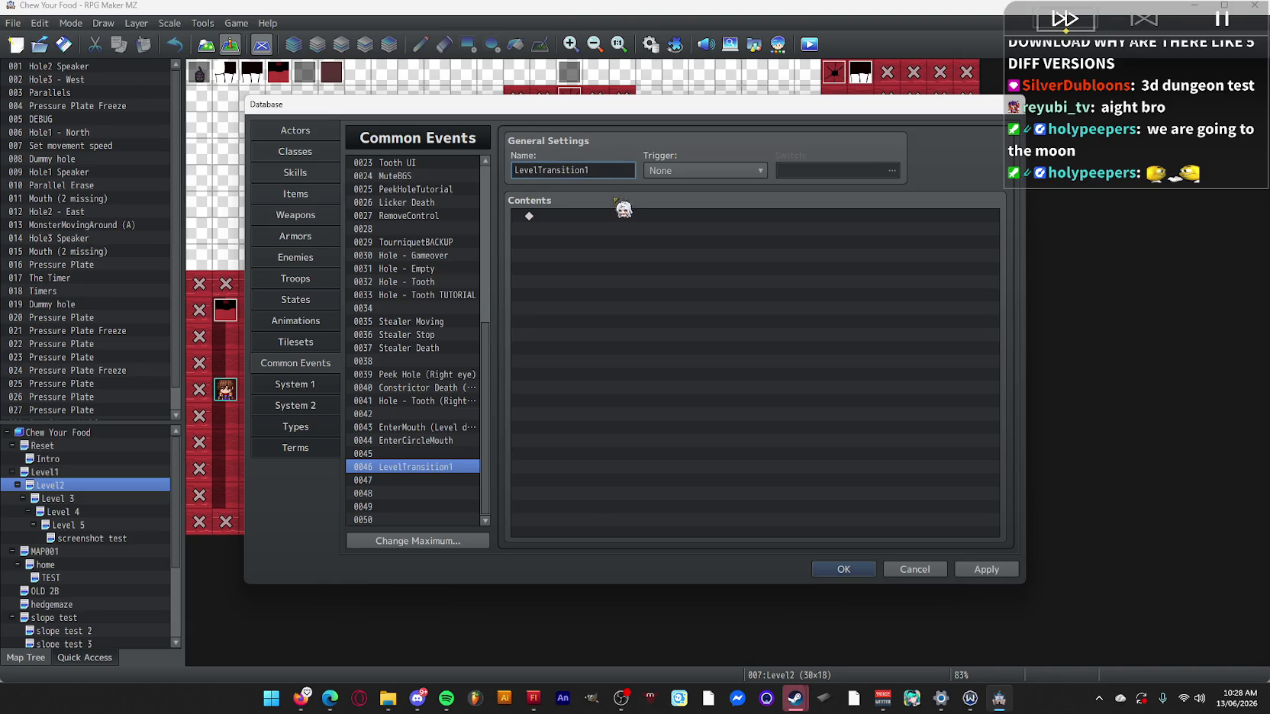
pyautogui.doubleClick(615, 217)
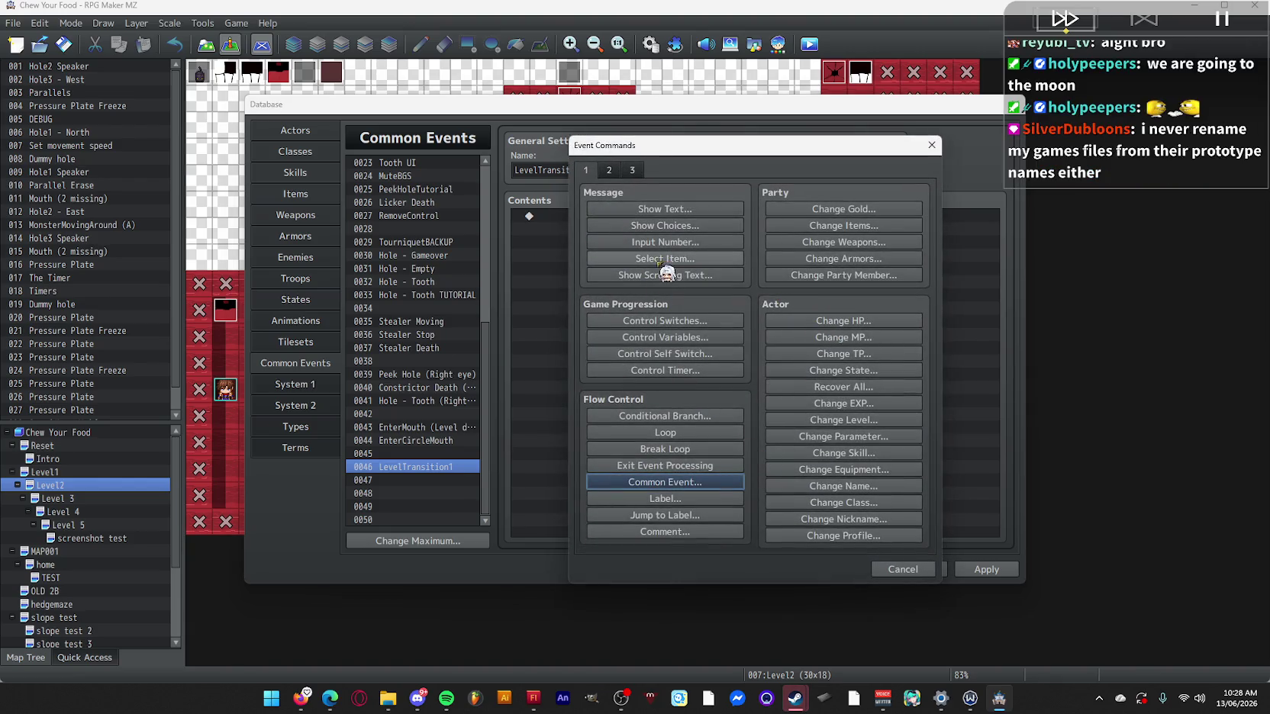
pyautogui.click(609, 170)
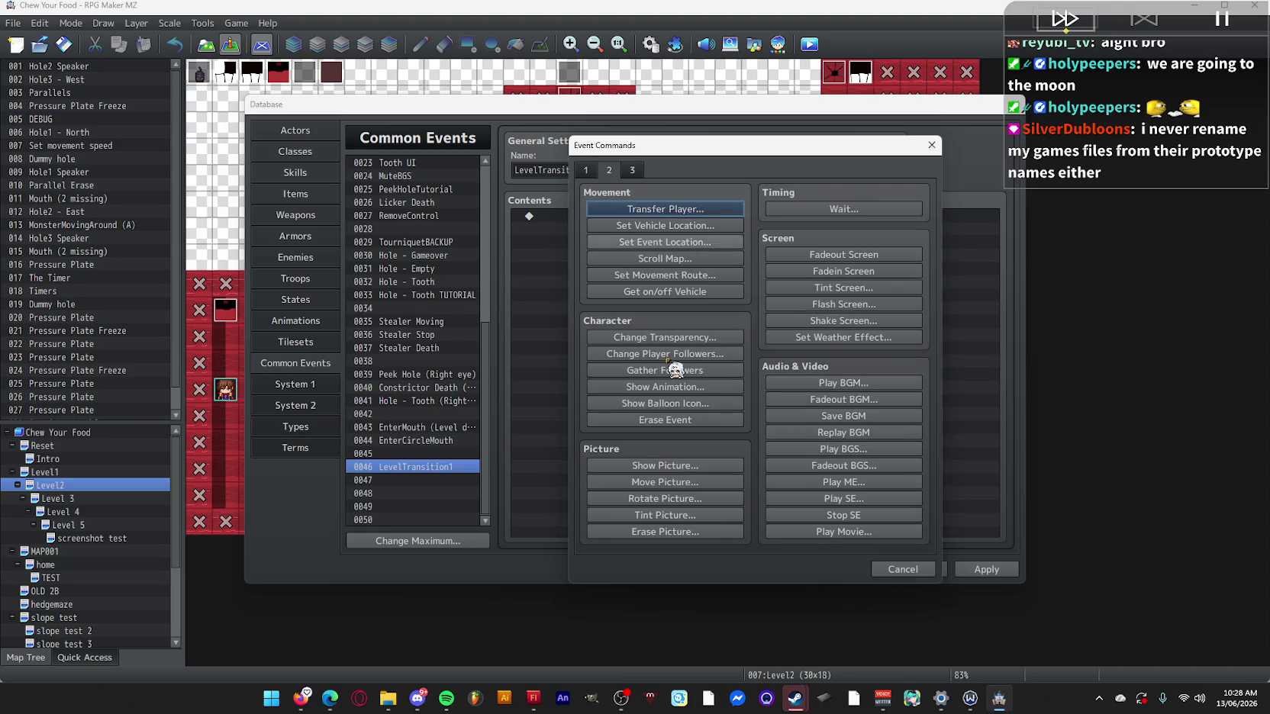
pyautogui.click(703, 465)
pyautogui.click(726, 285)
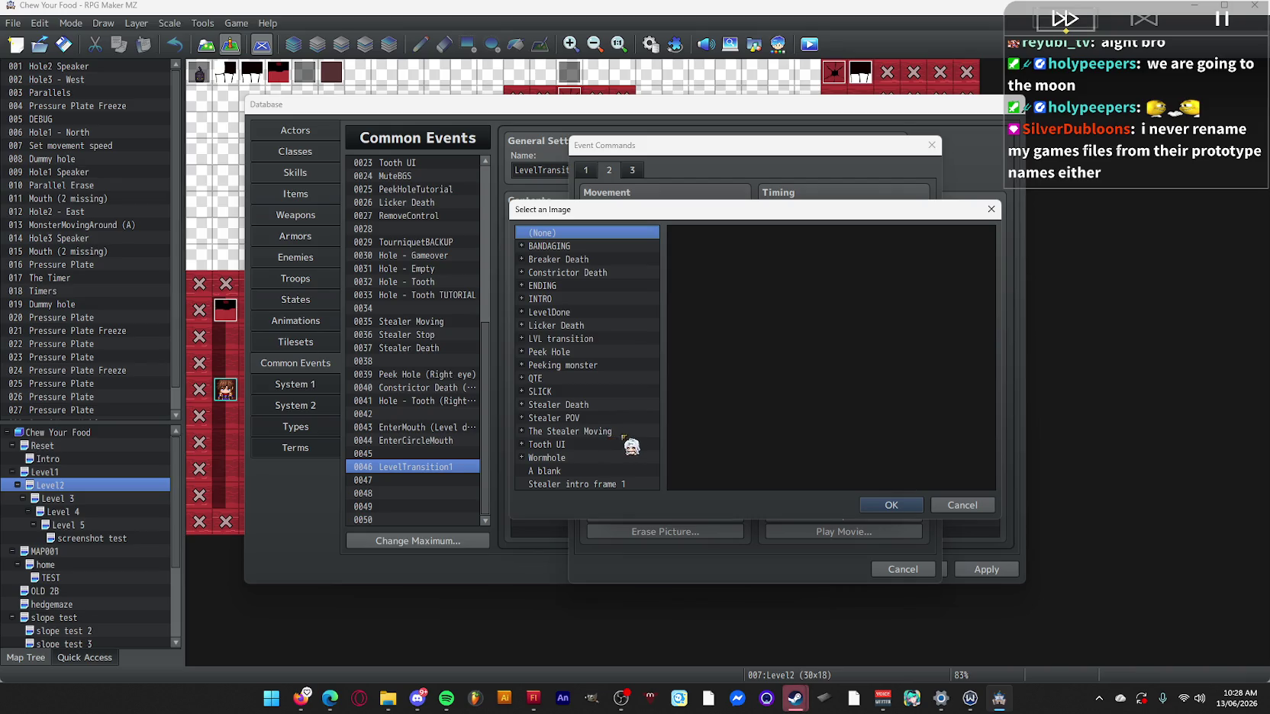
pyautogui.click(523, 339)
pyautogui.click(584, 351)
pyautogui.click(893, 507)
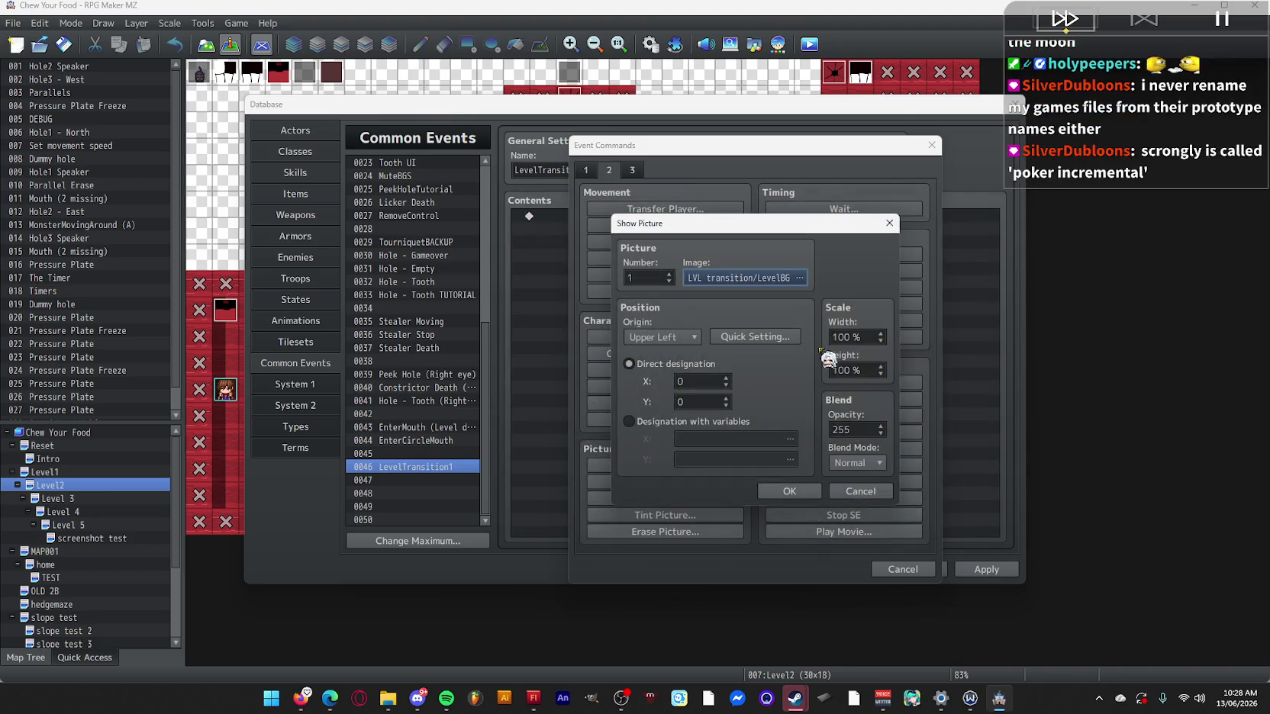
# Keep Normal blend, confirm the Show Picture #1 command, and duplicate it into three lines.
pyautogui.click(754, 337)
pyautogui.press('Escape')
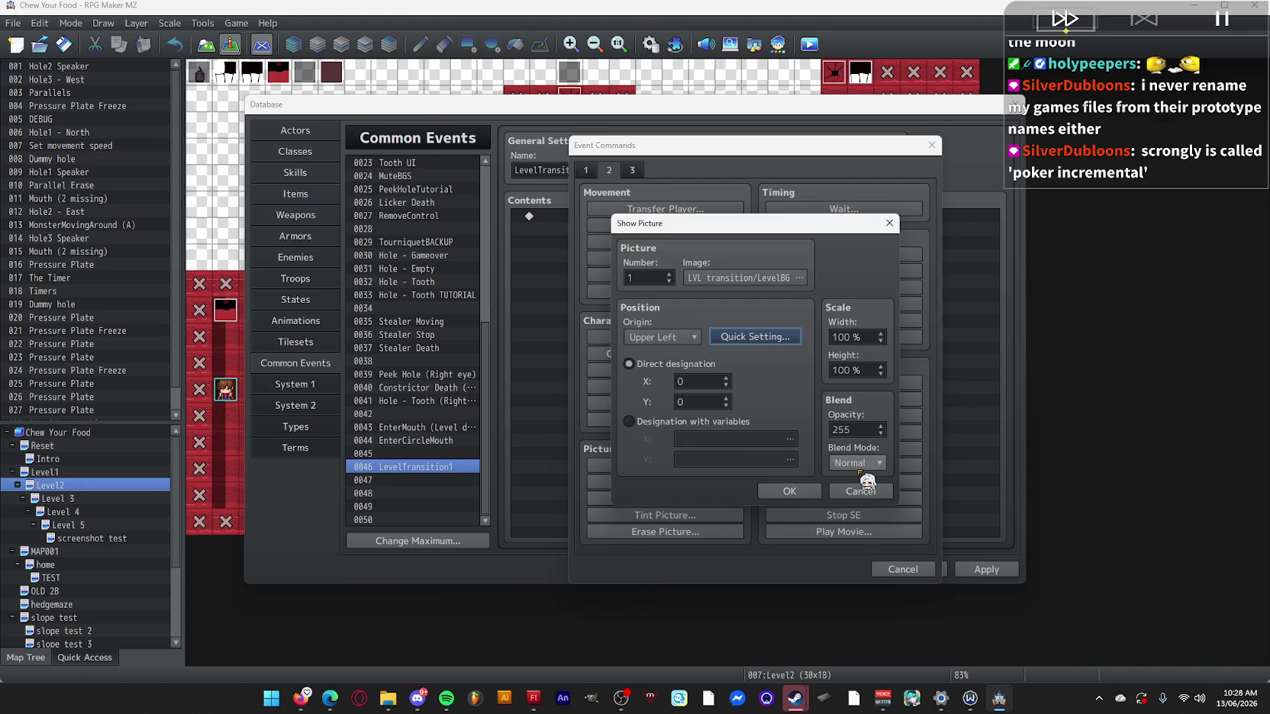
pyautogui.click(870, 463)
pyautogui.click(877, 474)
pyautogui.click(798, 492)
pyautogui.hotkey('ctrl', 'c')
pyautogui.hotkey('ctrl', 'v')
pyautogui.hotkey('ctrl', 'v')
pyautogui.hotkey('ctrl', 'v')
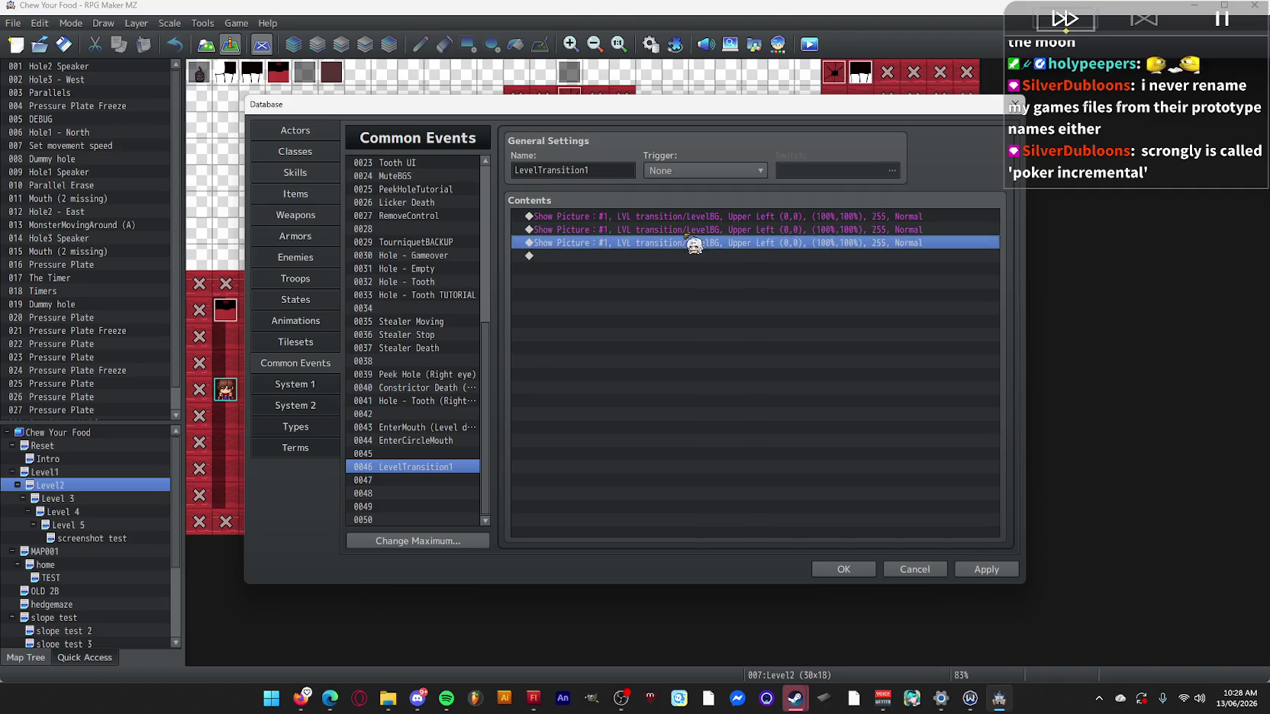
# Change the second Show Picture line to picture #2 showing LevelBG2.
pyautogui.doubleClick(674, 227)
pyautogui.click(766, 282)
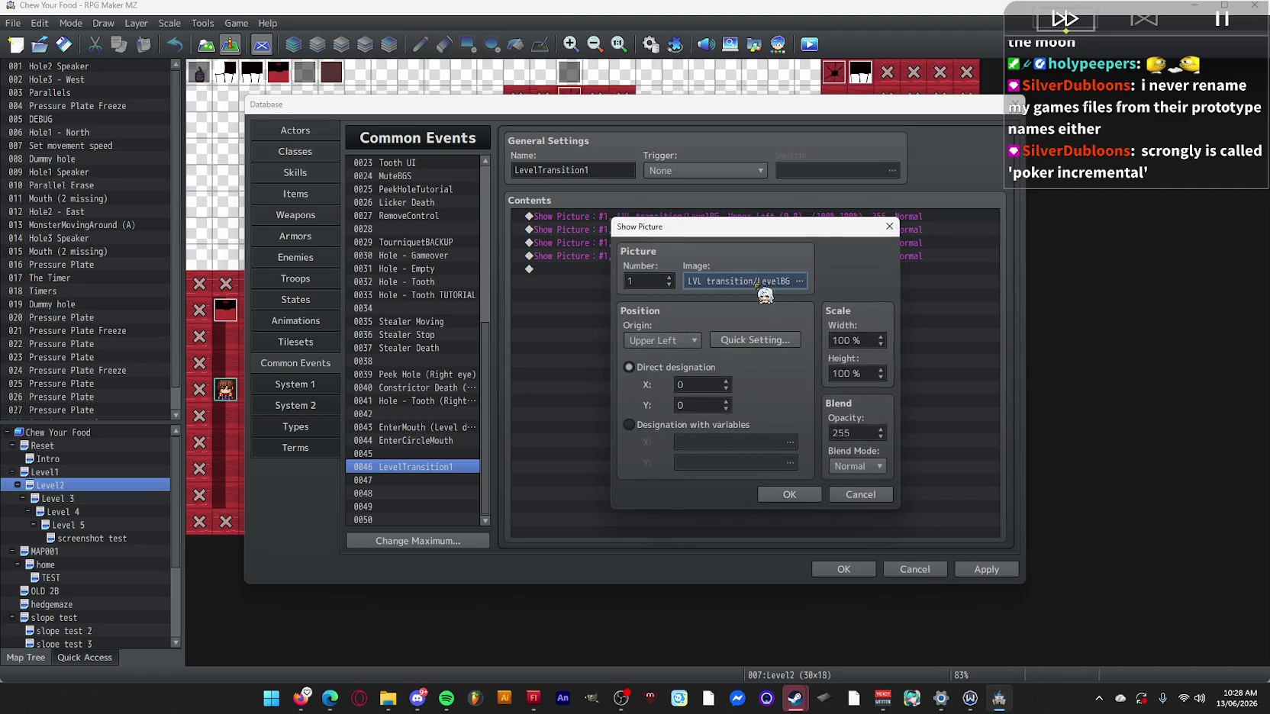
pyautogui.doubleClick(608, 368)
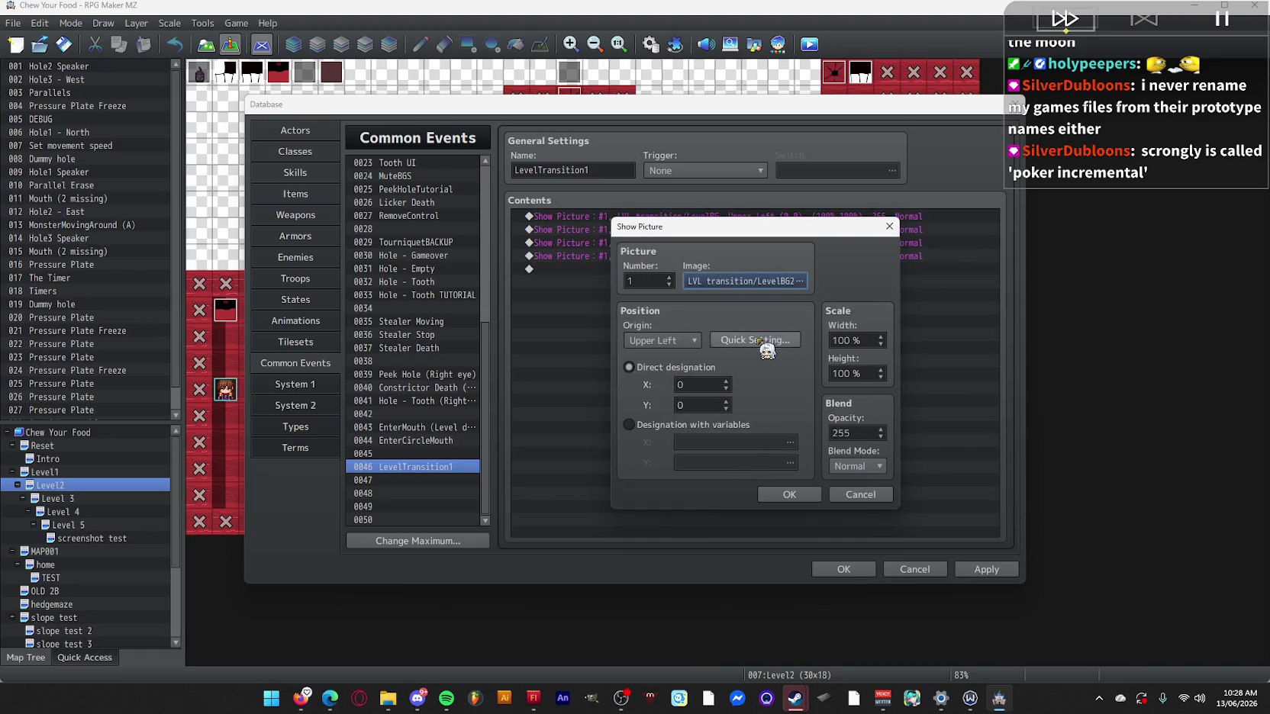
pyautogui.click(759, 340)
pyautogui.click(854, 454)
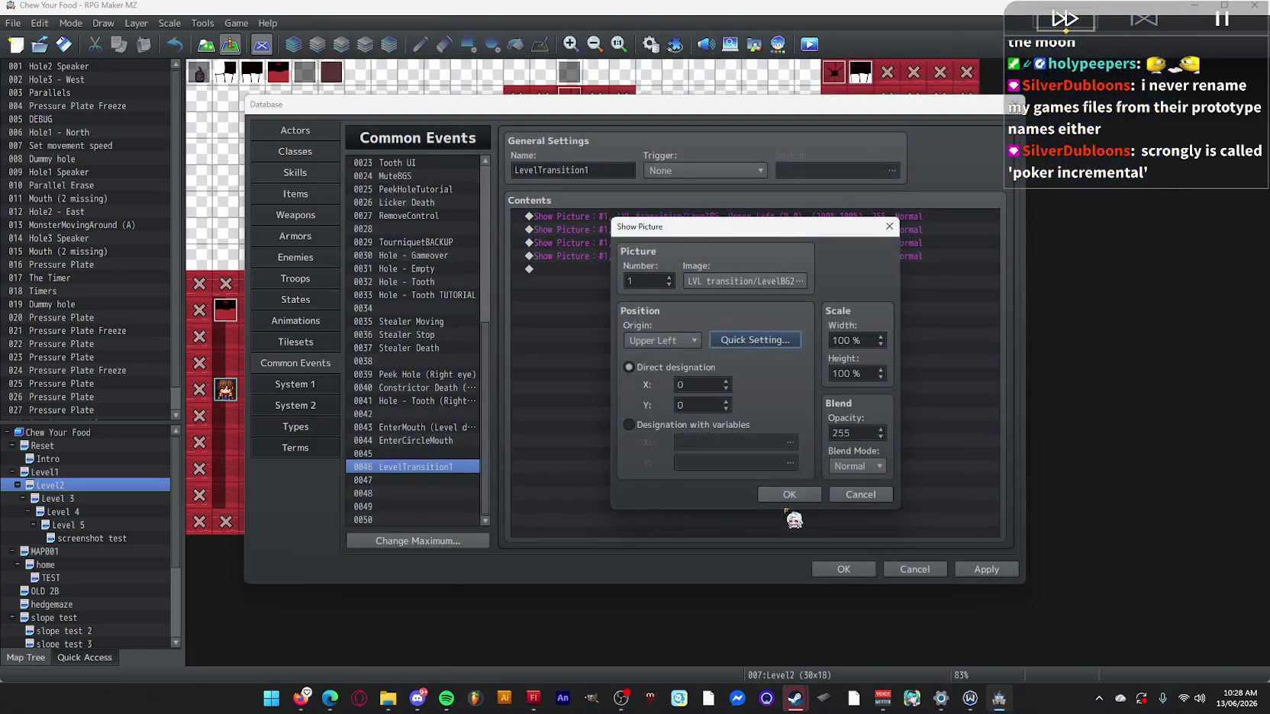
pyautogui.click(798, 492)
pyautogui.doubleClick(640, 246)
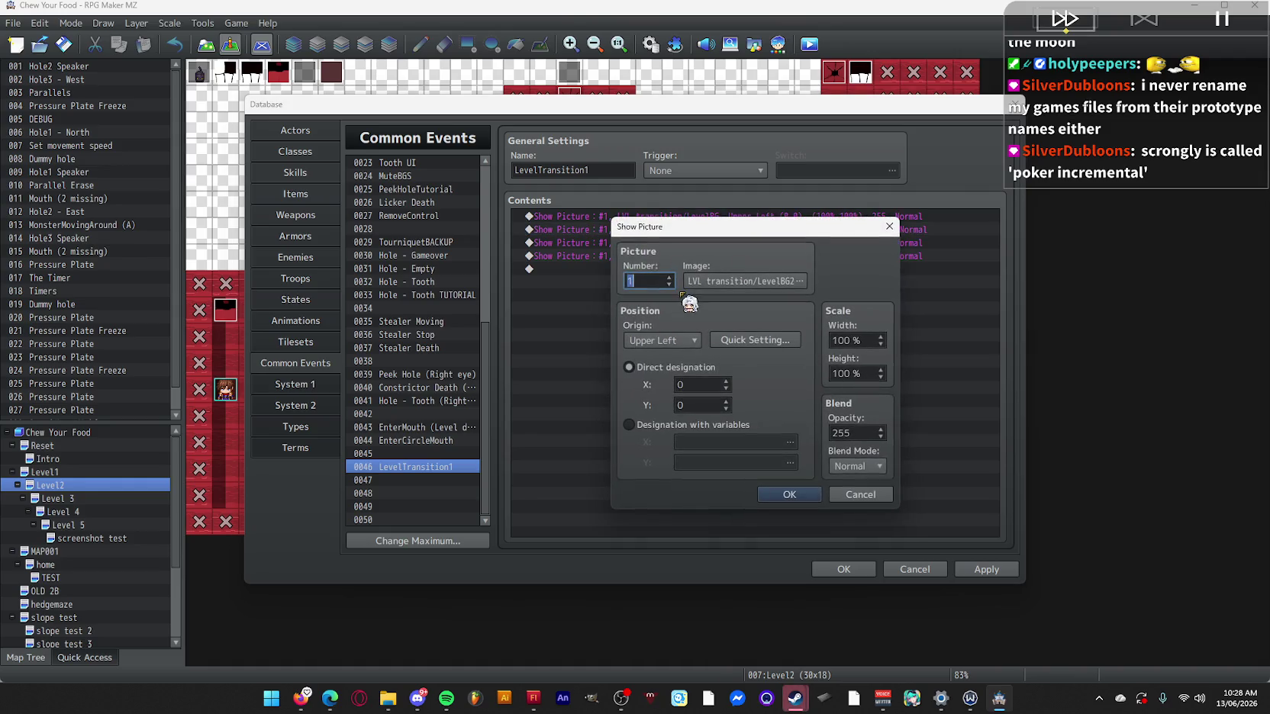
pyautogui.click(790, 494)
# Change the third Show Picture line to picture #3 showing LevelCursor.
pyautogui.doubleClick(685, 252)
pyautogui.click(763, 284)
pyautogui.click(620, 370)
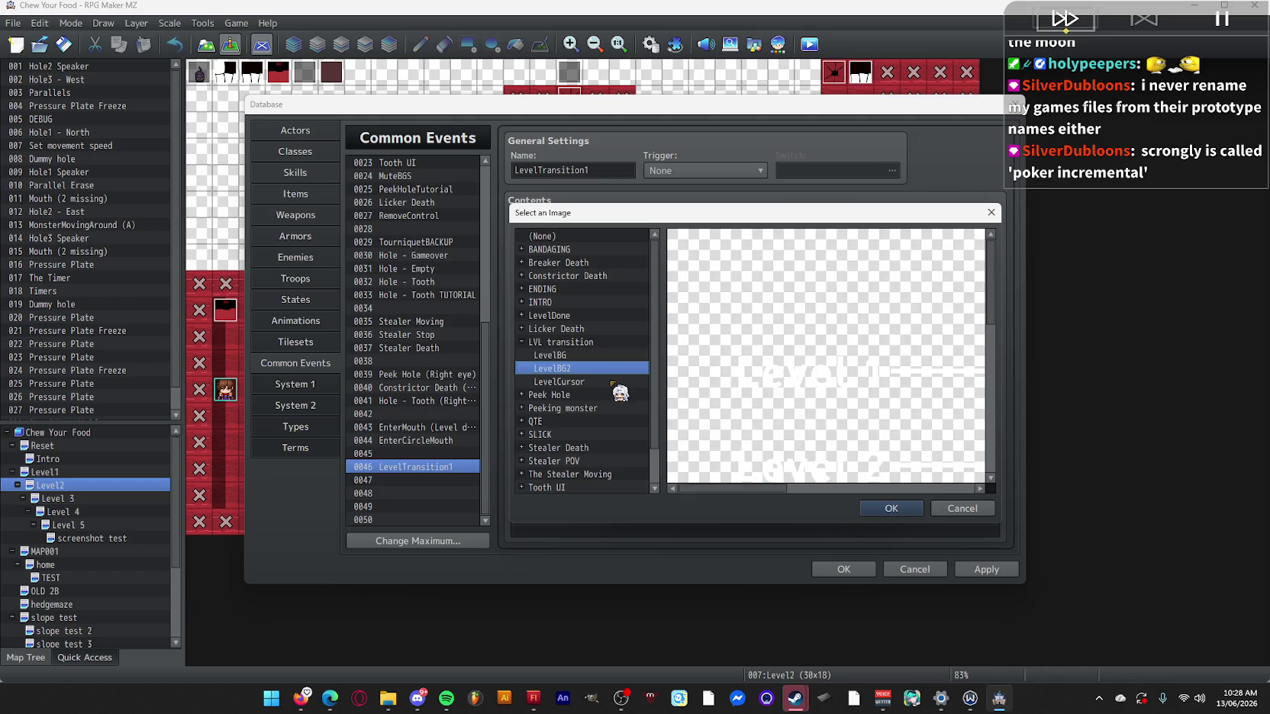
pyautogui.doubleClick(620, 370)
pyautogui.click(789, 494)
pyautogui.doubleClick(644, 257)
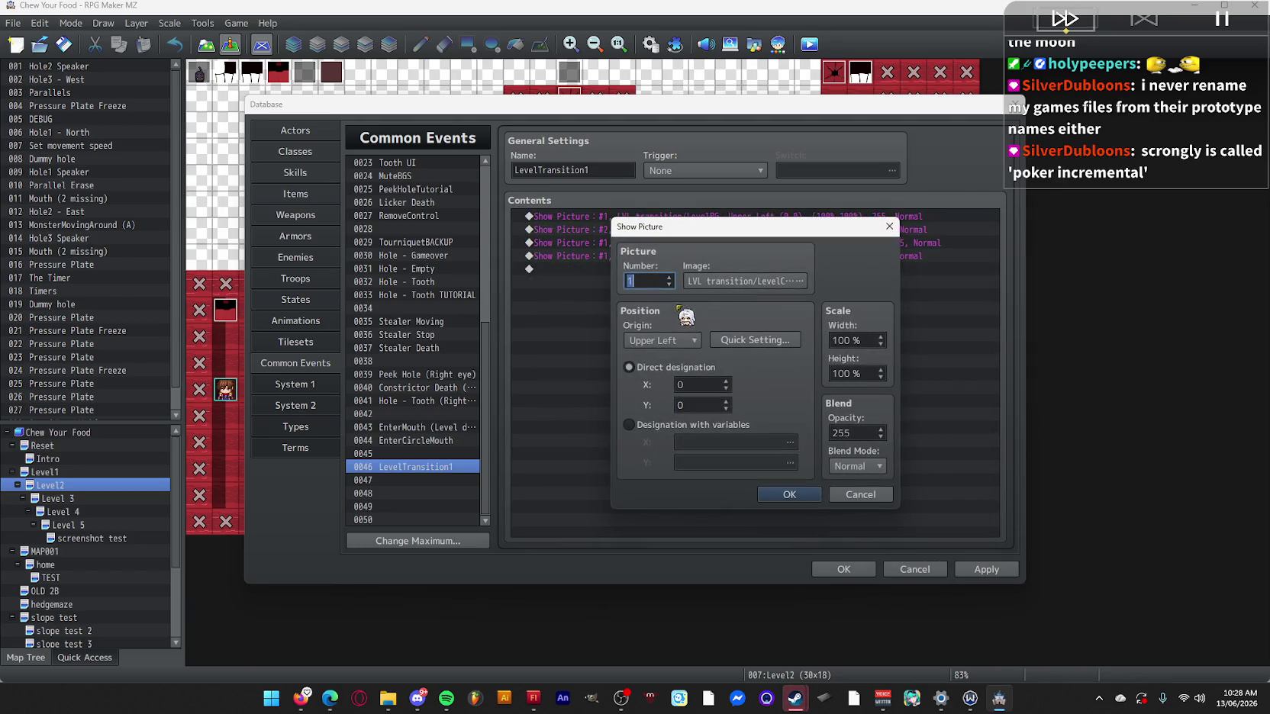
pyautogui.click(789, 495)
# Change the fourth Show Picture line to picture #4 showing Licker Death/TheLicker0016.
pyautogui.doubleClick(671, 256)
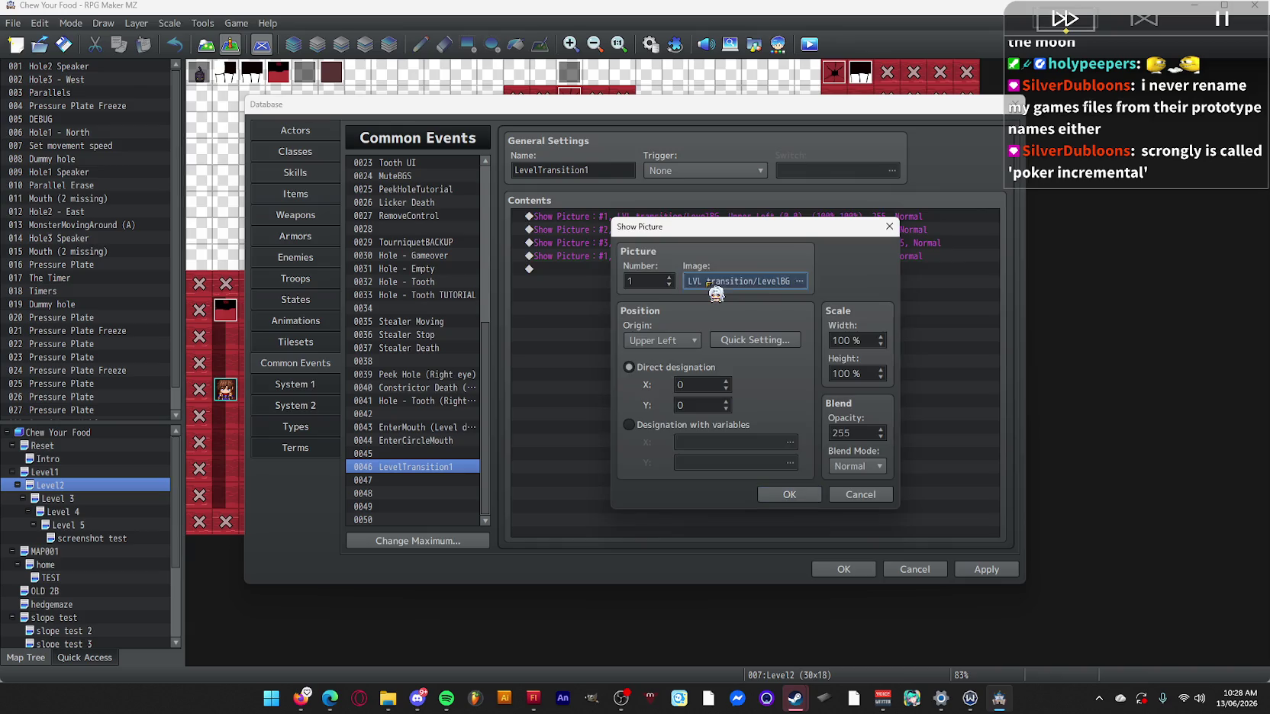
pyautogui.click(744, 281)
pyautogui.click(522, 342)
pyautogui.click(522, 328)
pyautogui.scroll(-3, 641, 435)
pyautogui.click(620, 409)
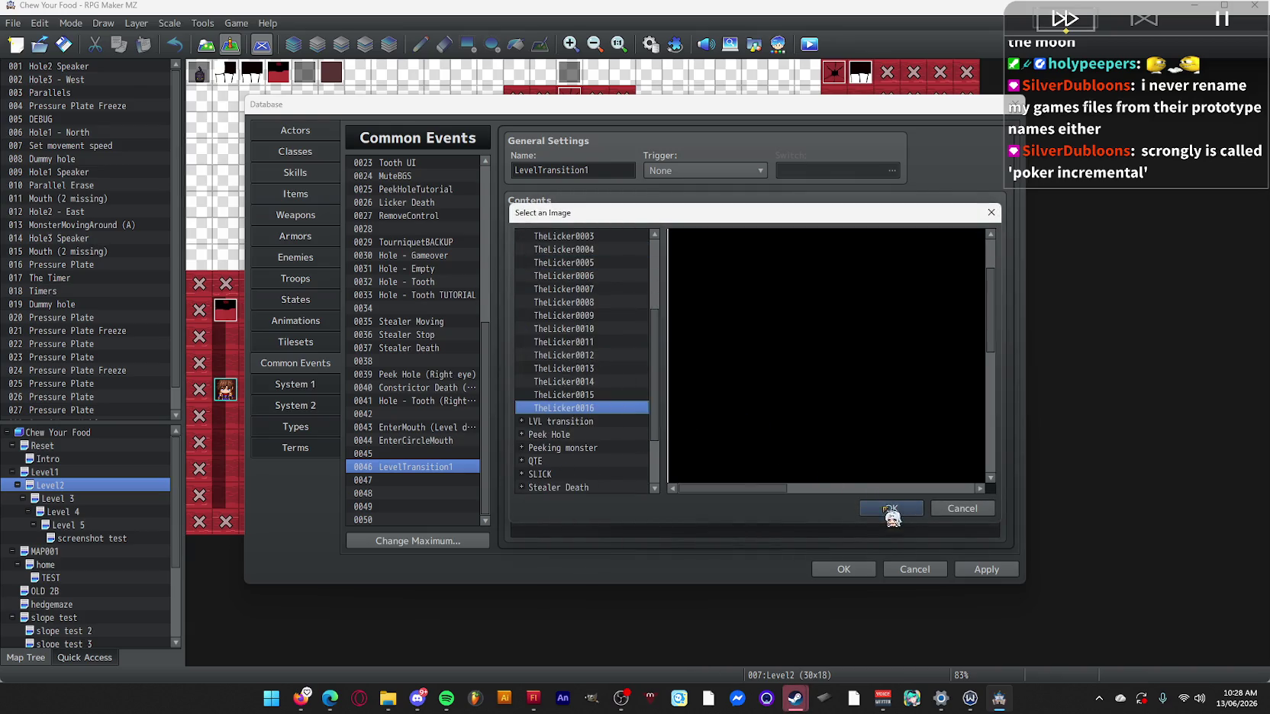
pyautogui.click(889, 508)
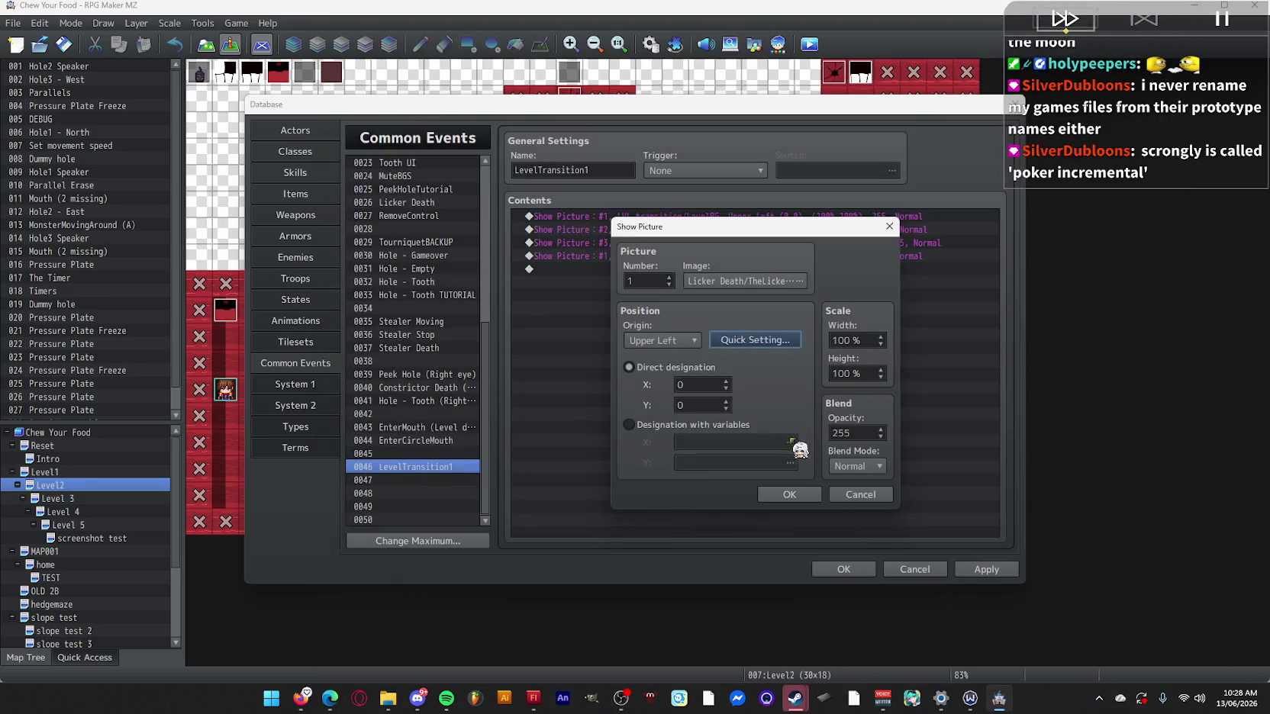
pyautogui.doubleClick(643, 283)
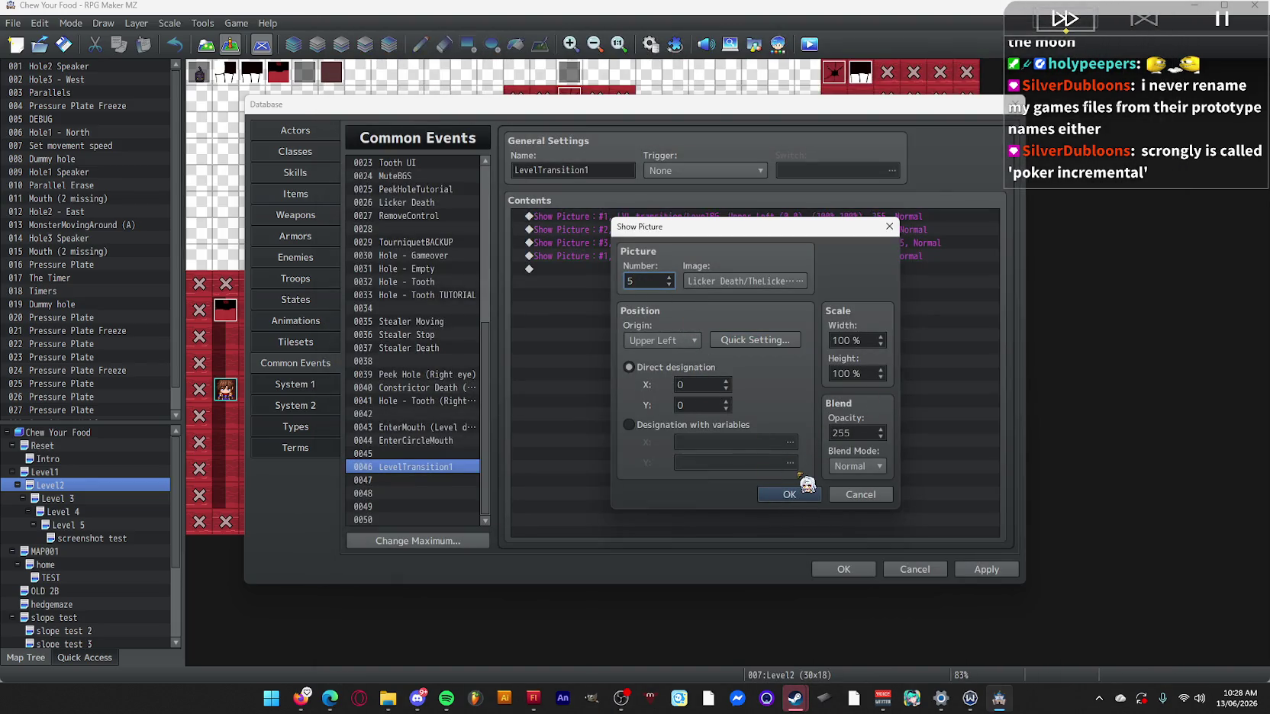
pyautogui.click(789, 494)
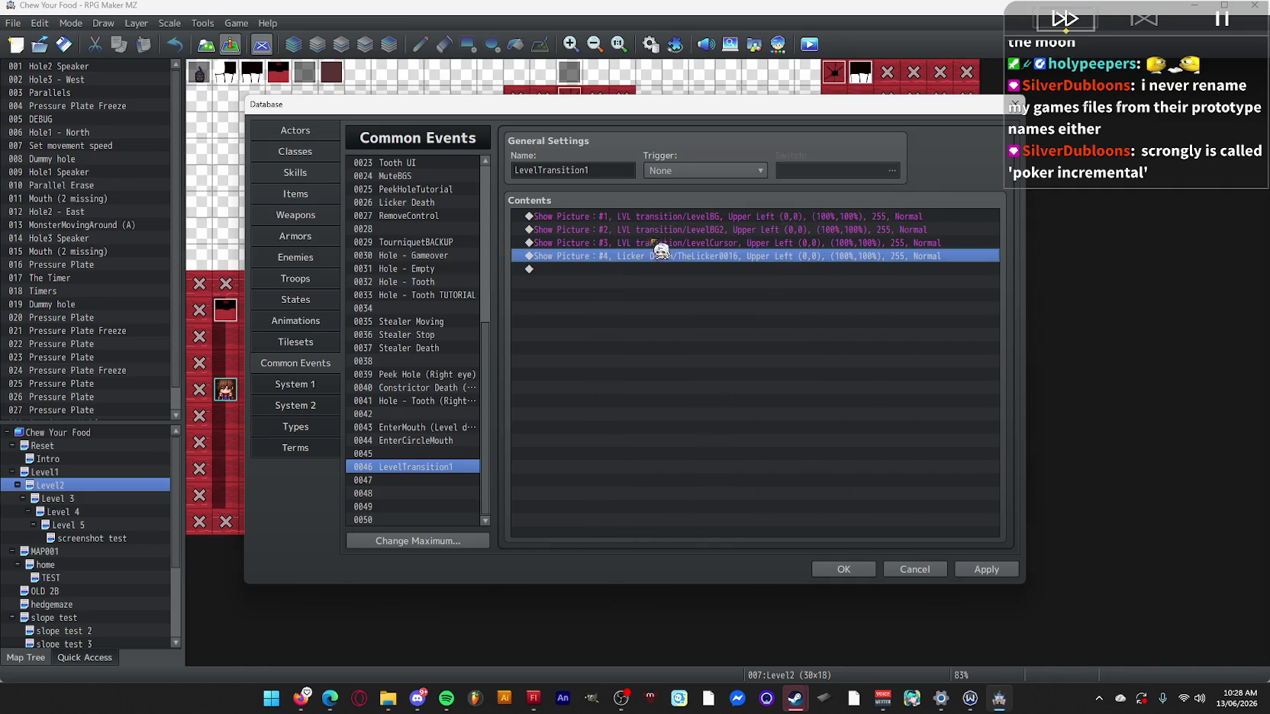
# Move the Show Picture #4 TheLicker0016 line to the top of the event.
pyautogui.hotkey('ctrl', 'x')
pyautogui.press('Up')
pyautogui.press('Up')
pyautogui.press('Up')
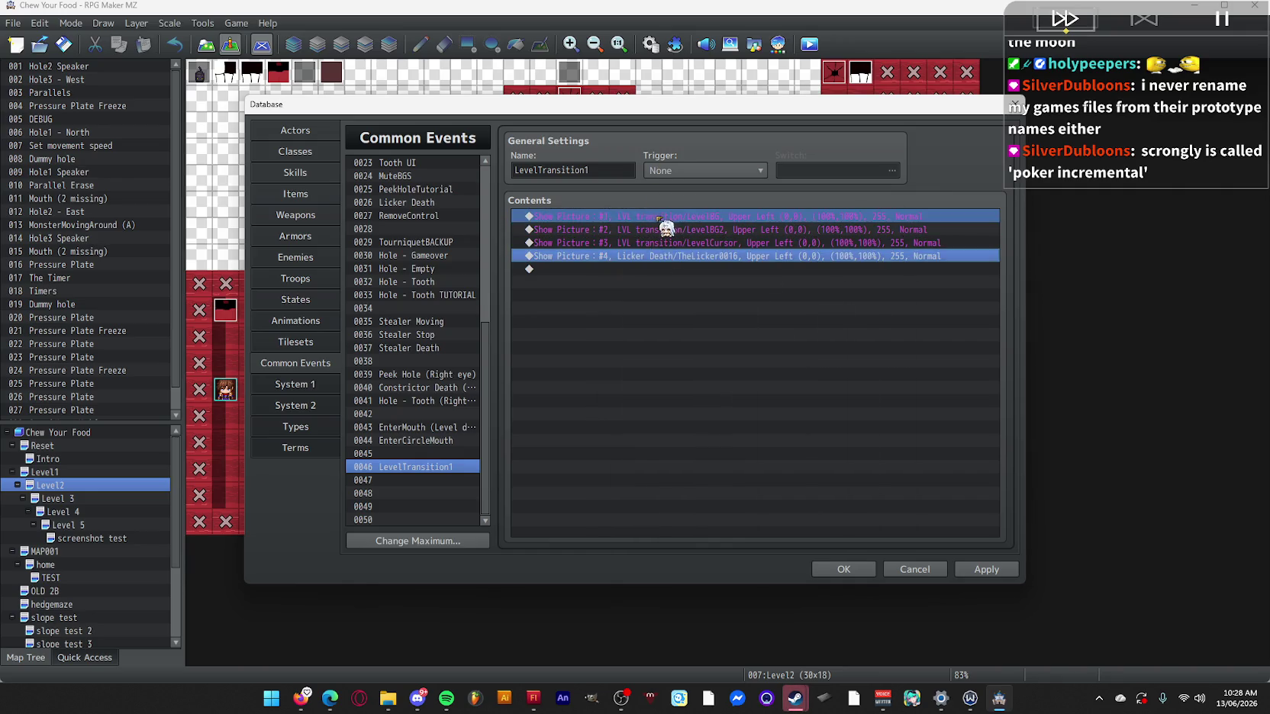
pyautogui.hotkey('ctrl', 'v')
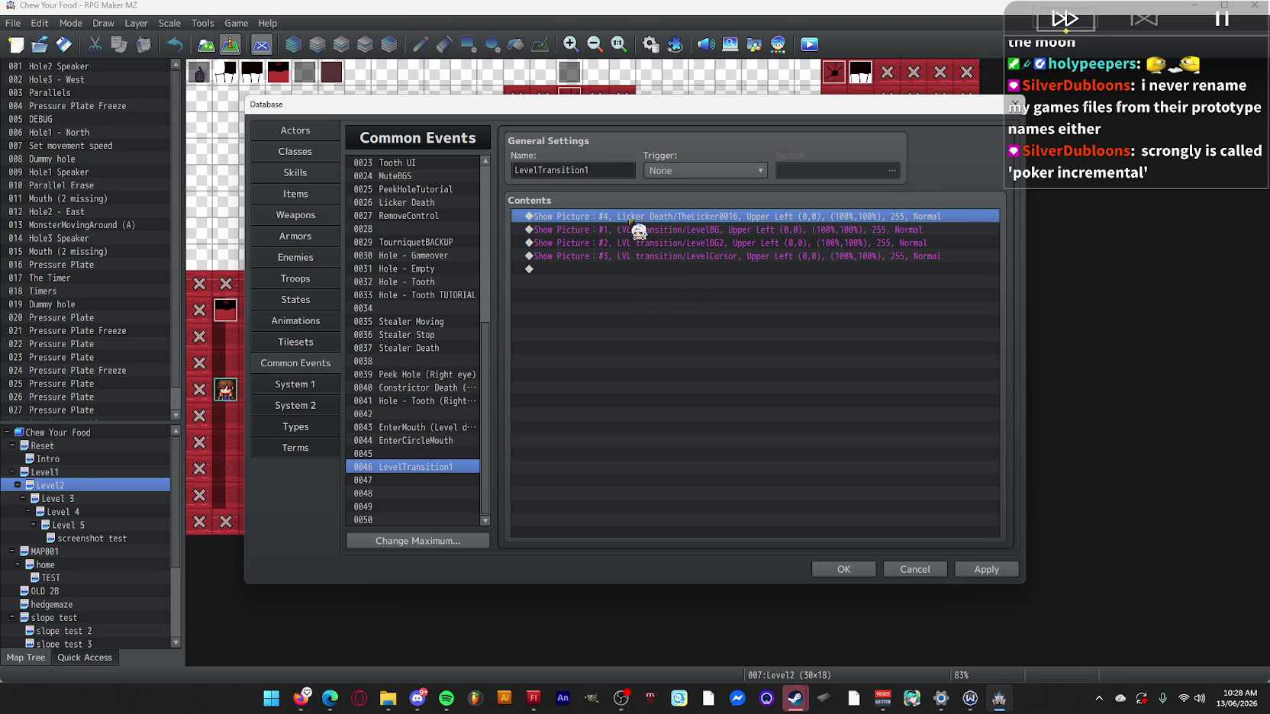
pyautogui.doubleClick(600, 275)
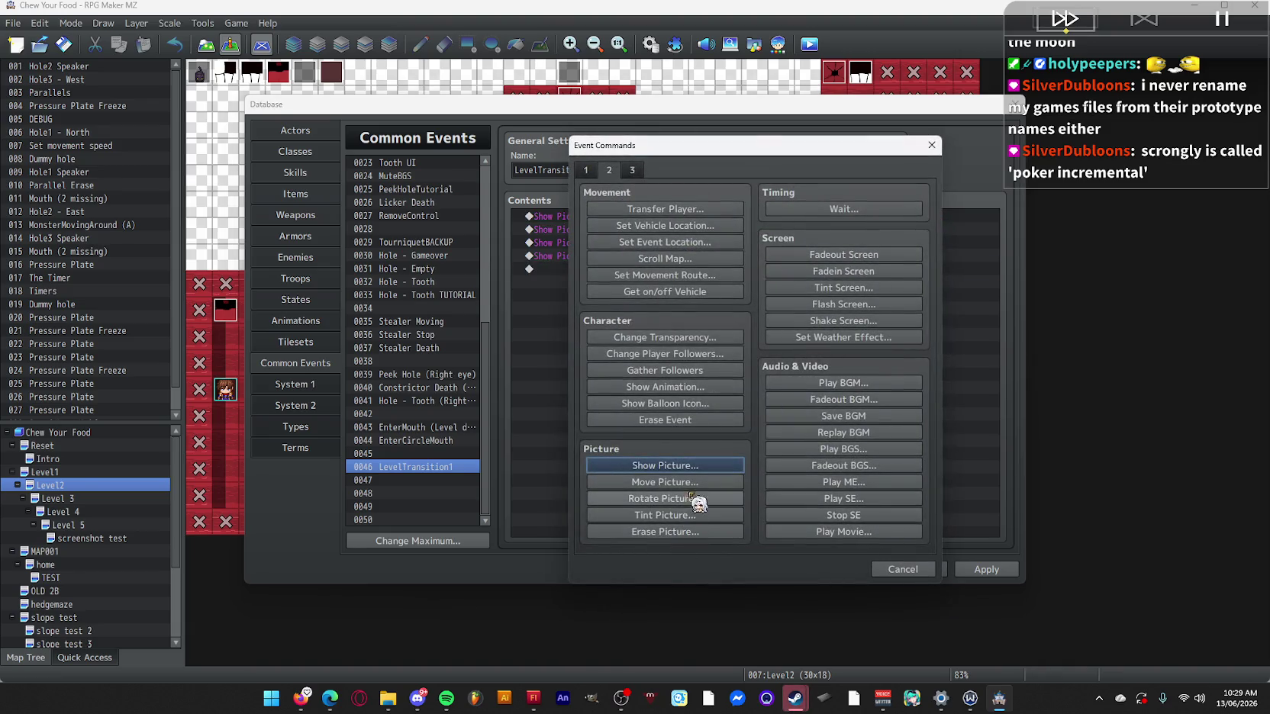
# Add Move Picture #4 fading it to opacity 0 over 60 frames.
pyautogui.click(676, 483)
pyautogui.write('4')
pyautogui.doubleClick(856, 408)
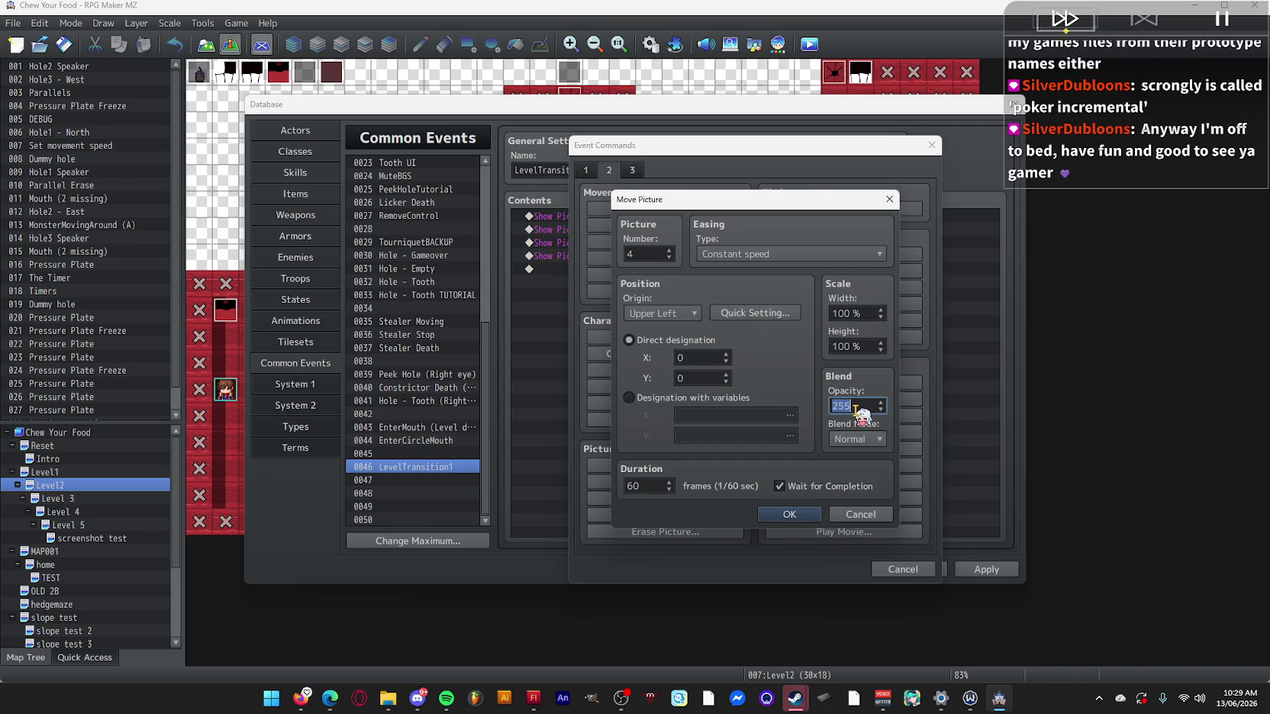
pyautogui.click(797, 516)
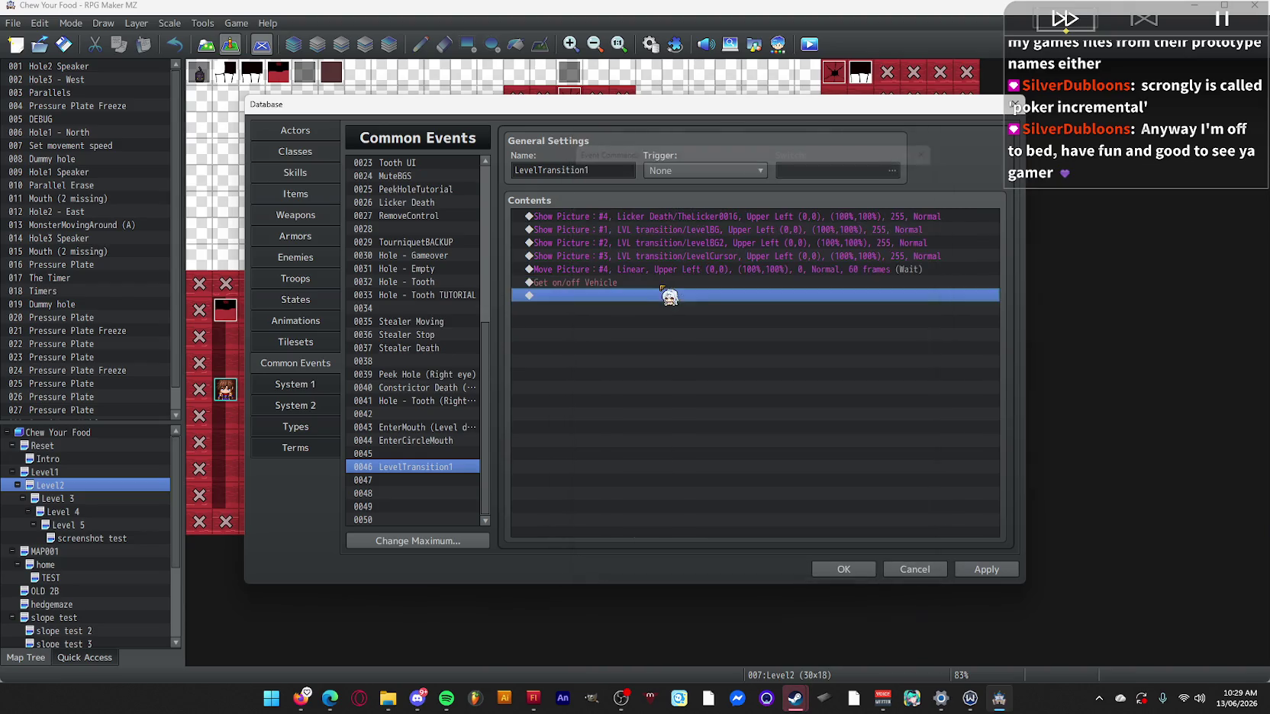
# Remove an accidental vehicle command and add Erase Picture #4.
pyautogui.doubleClick(641, 281)
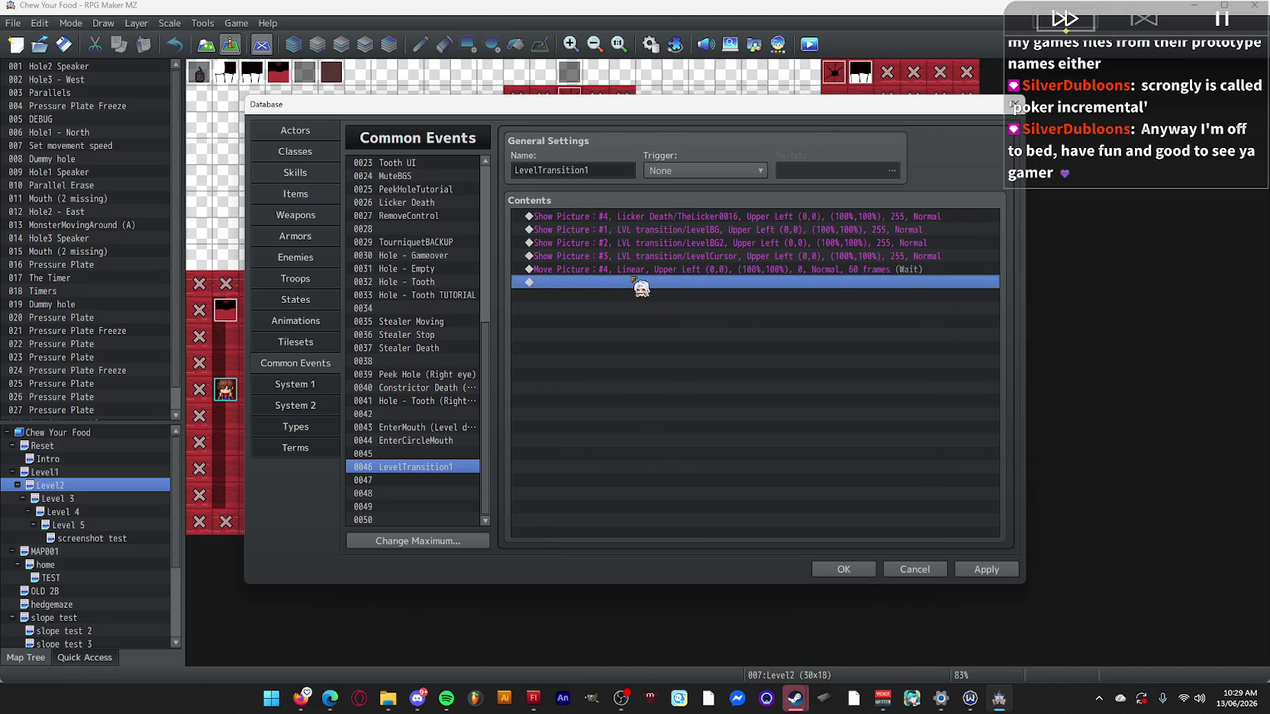
pyautogui.press('Delete')
pyautogui.doubleClick(641, 282)
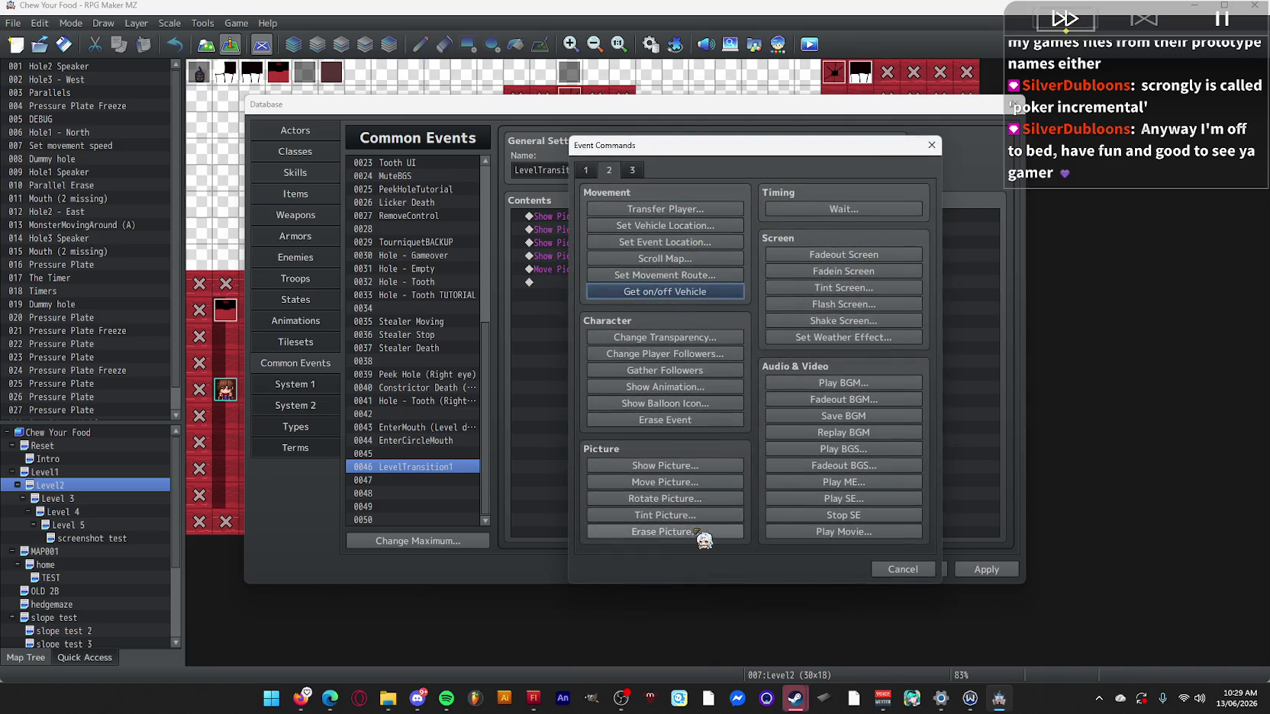
pyautogui.click(664, 531)
pyautogui.write('4')
pyautogui.click(720, 398)
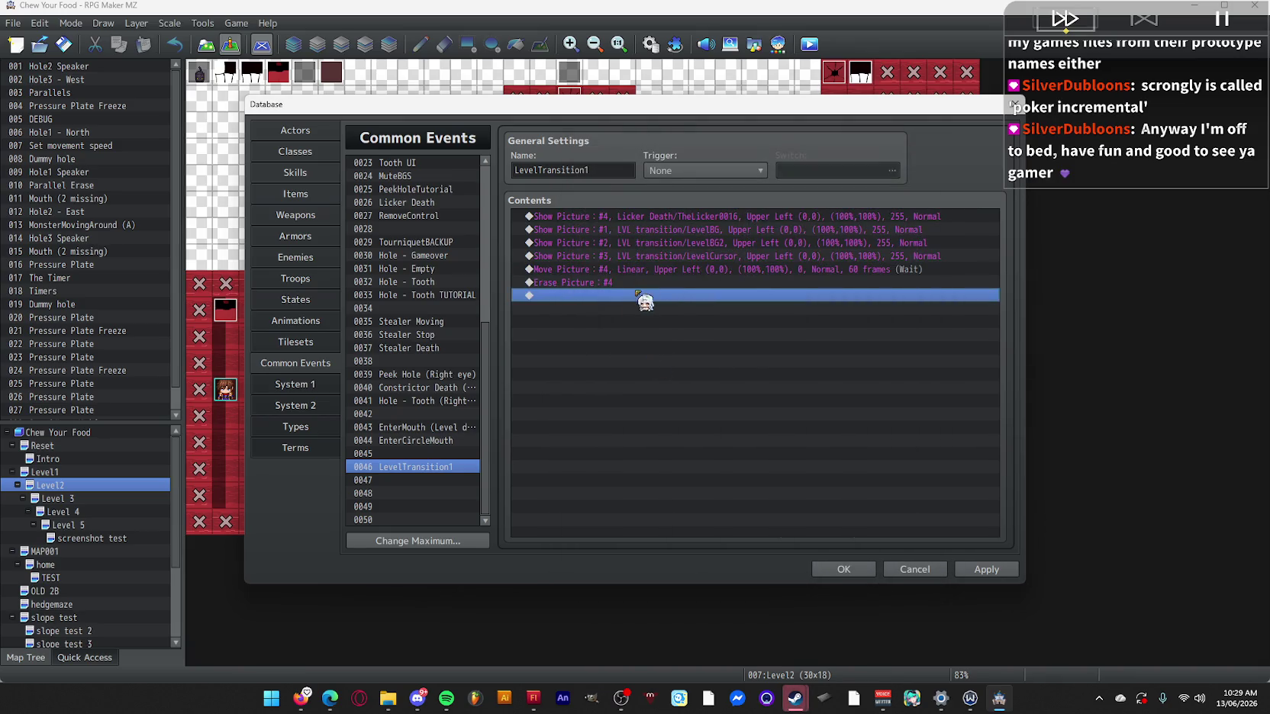
# Add a 60-frame Wait after Erase Picture #4.
pyautogui.click(637, 256)
pyautogui.click(623, 296)
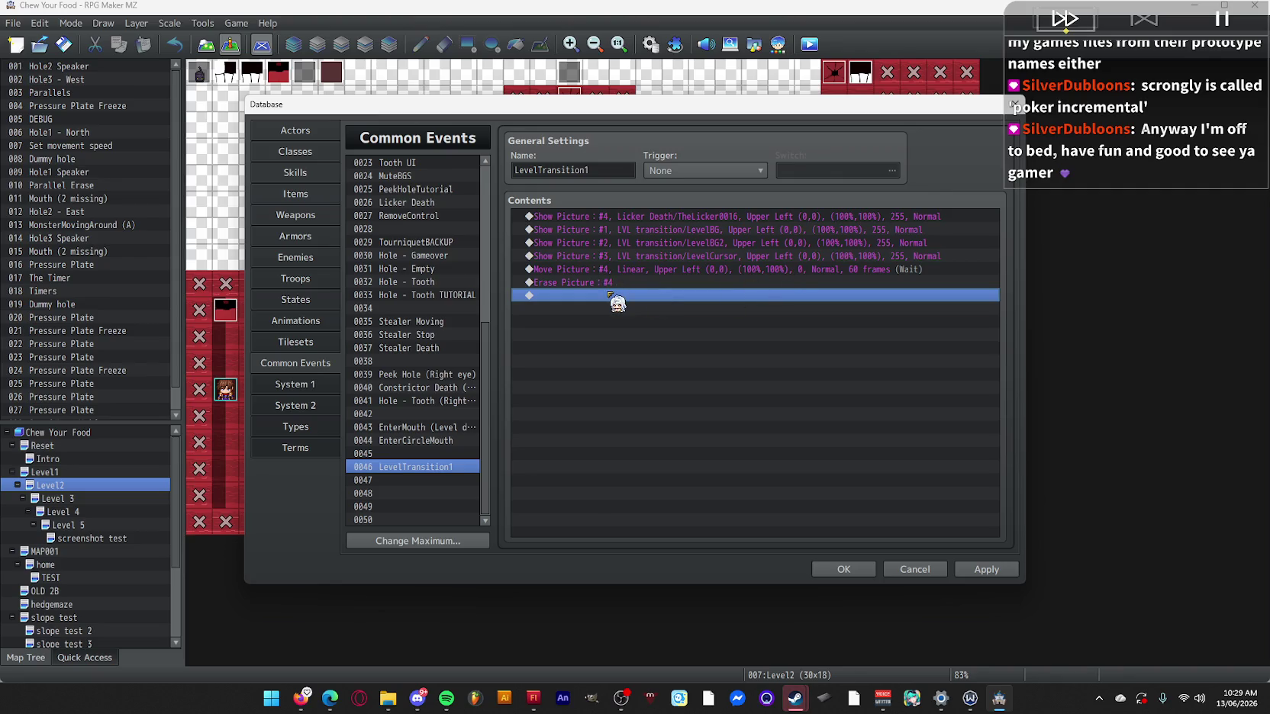
pyautogui.doubleClick(610, 294)
pyautogui.click(827, 210)
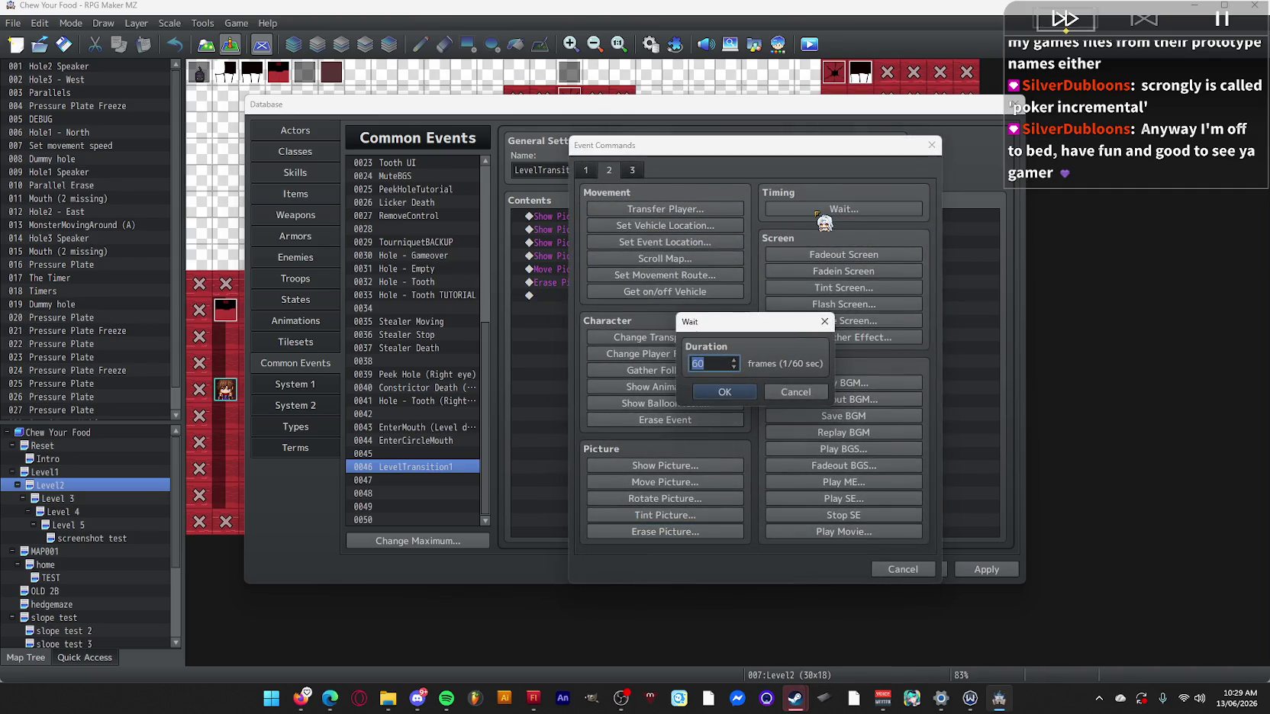
pyautogui.click(724, 391)
pyautogui.click(649, 230)
# Open the Show Picture #3 LevelCursor line for editing.
pyautogui.click(660, 242)
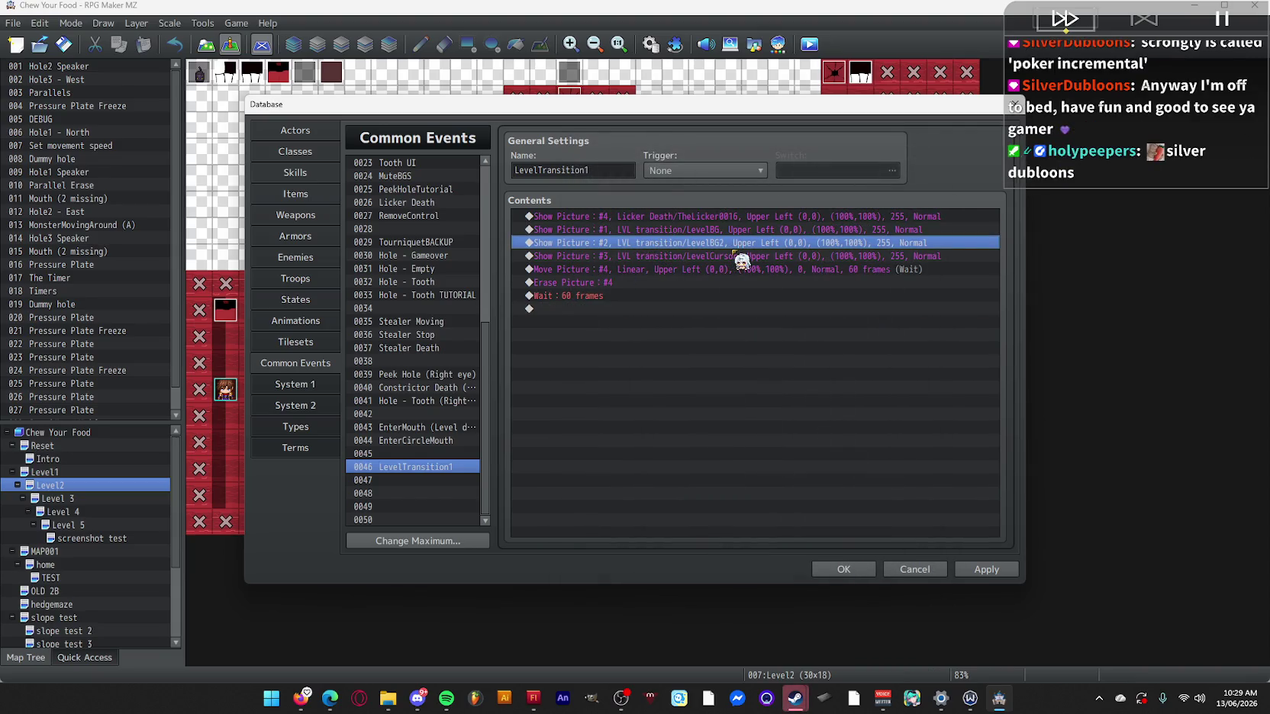
pyautogui.click(672, 283)
pyautogui.click(655, 270)
pyautogui.doubleClick(655, 256)
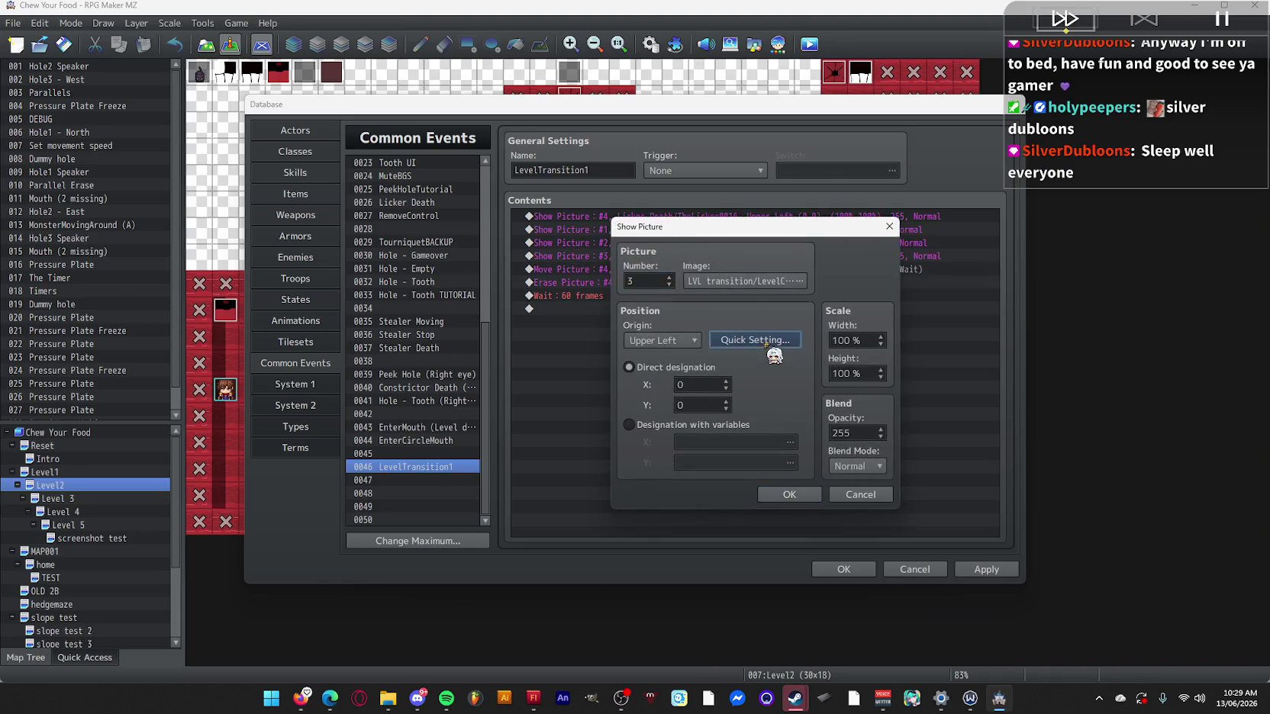
# Position the LevelCursor picture #3 beside Level 1 using Quick Setting.
pyautogui.click(767, 344)
pyautogui.moveTo(564, 179)
pyautogui.mouseDown()
pyautogui.moveTo(1008, 204)
pyautogui.moveTo(996, 171)
pyautogui.moveTo(986, 180)
pyautogui.moveTo(990, 145)
pyautogui.moveTo(992, 163)
pyautogui.mouseUp()
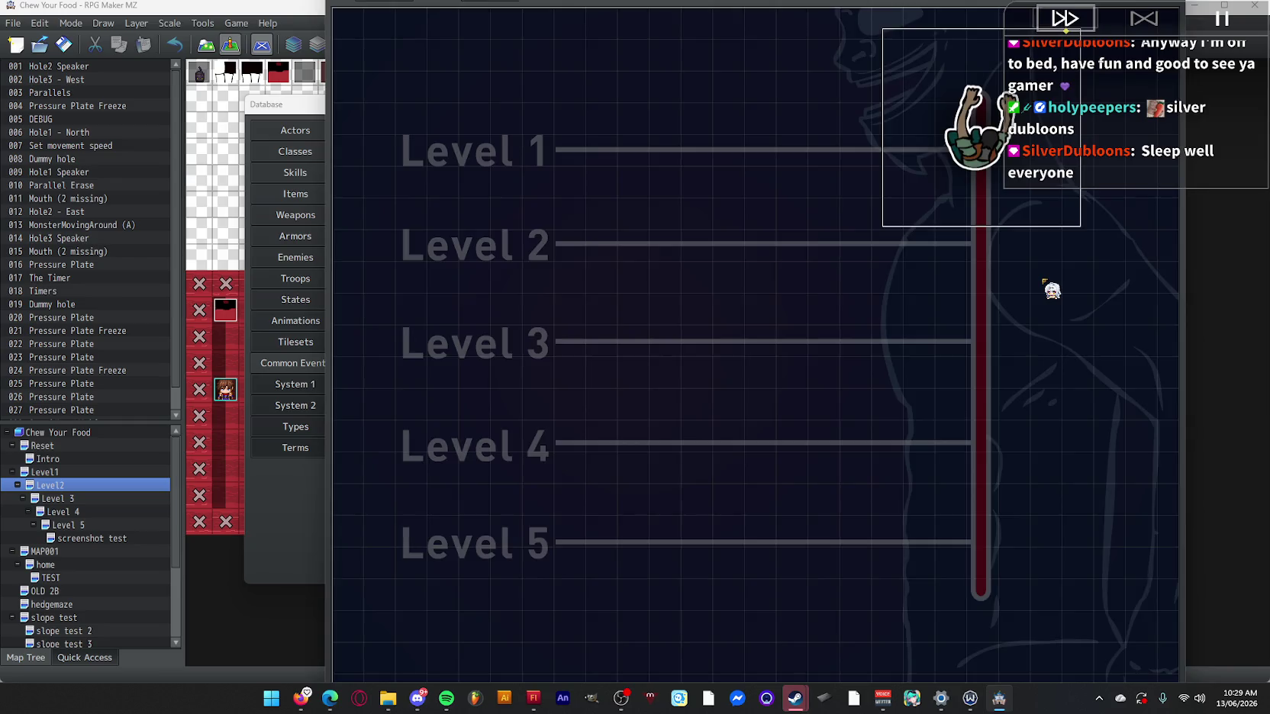
pyautogui.press('Return')
pyautogui.click(790, 500)
# Add Move Picture #3 to 824,184 (Level 2) over 60 frames.
pyautogui.doubleClick(586, 330)
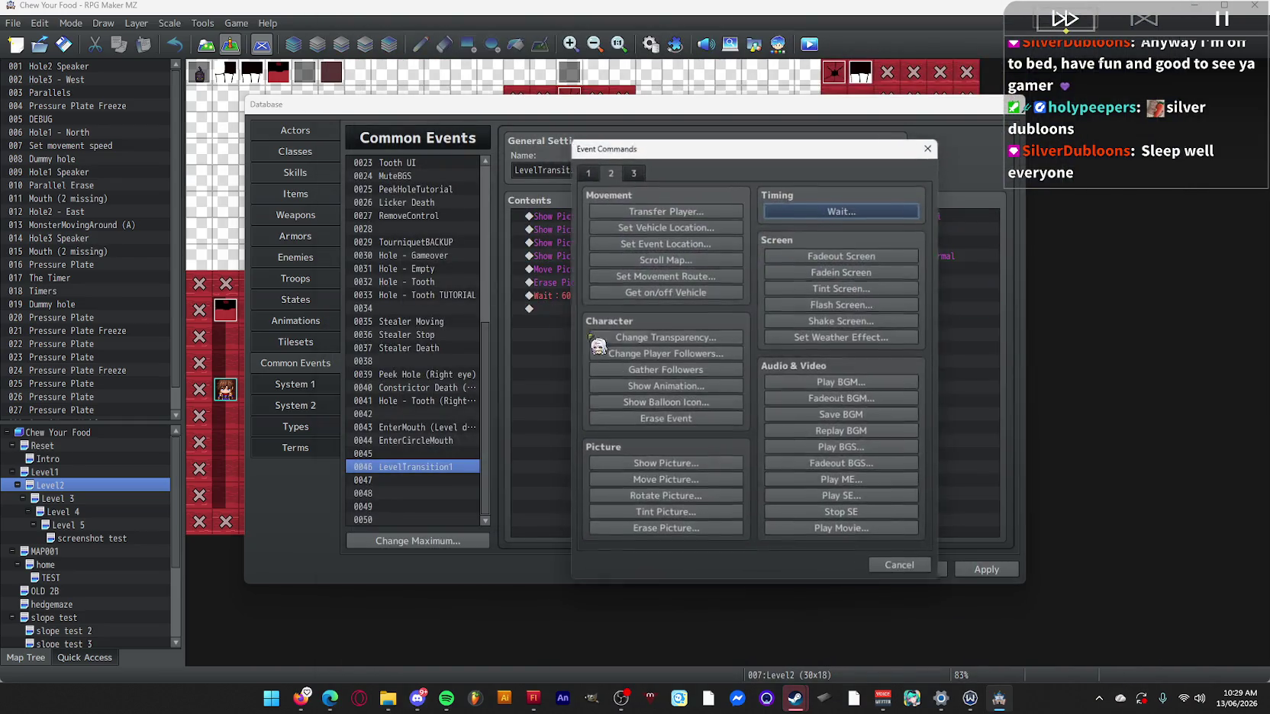
pyautogui.click(679, 478)
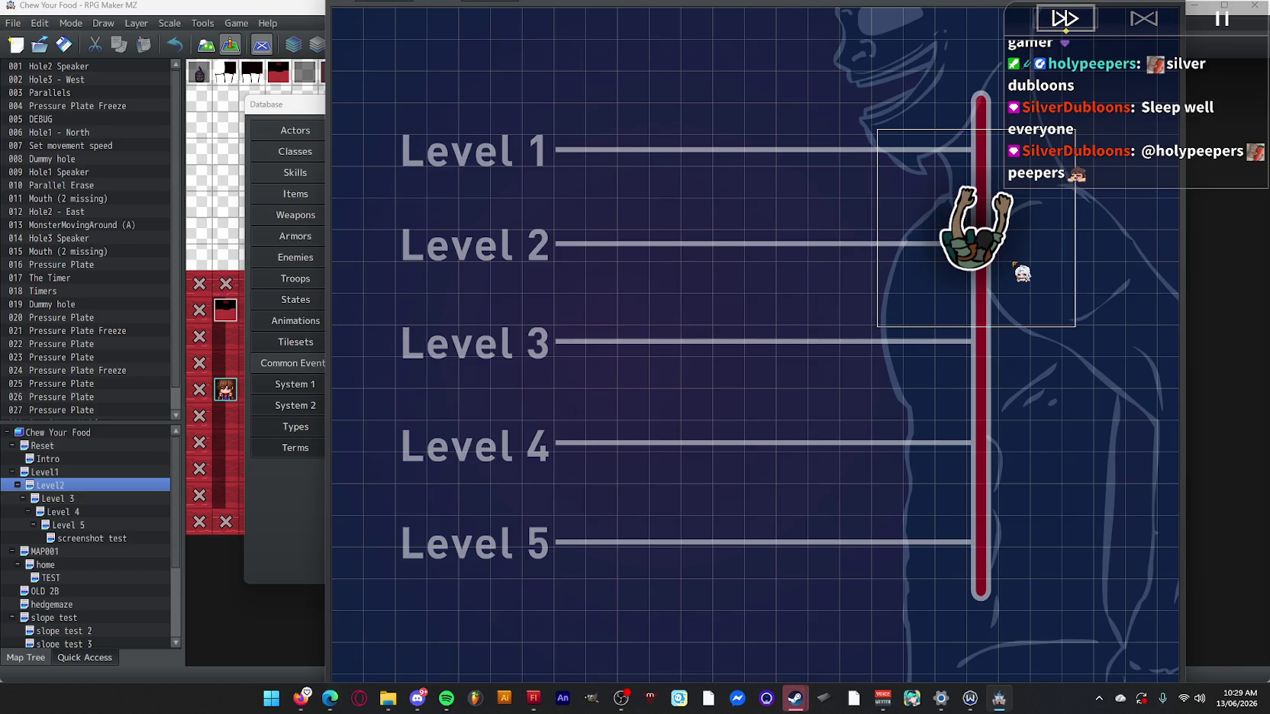
pyautogui.hotkey('alt', 'F4')
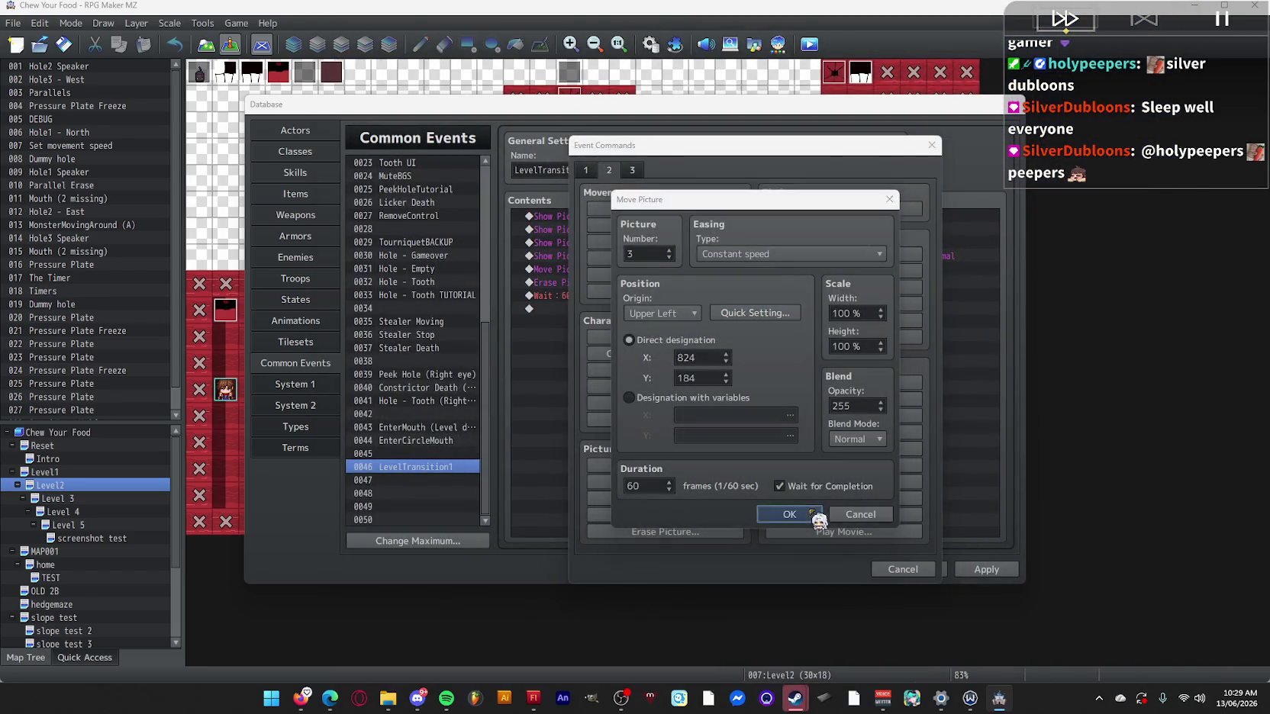
pyautogui.click(789, 513)
# Adjust Show Picture #3's starting position to 824,32.
pyautogui.click(744, 269)
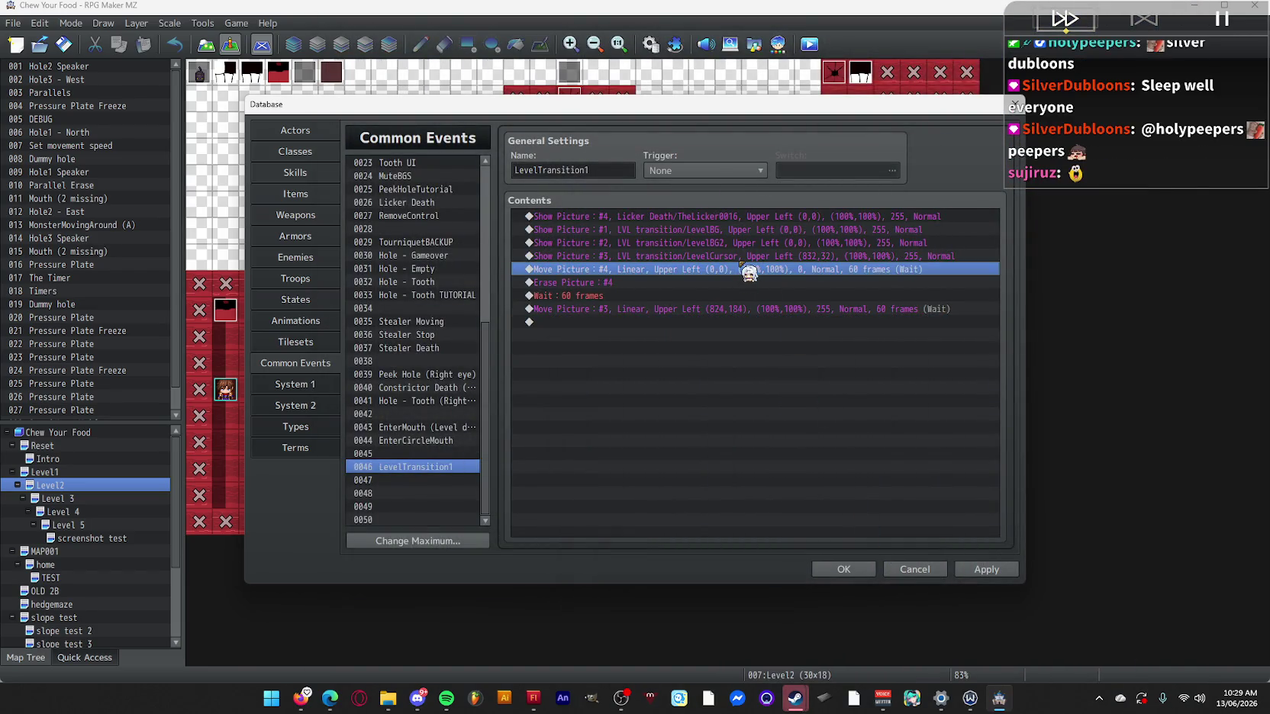
pyautogui.doubleClick(745, 255)
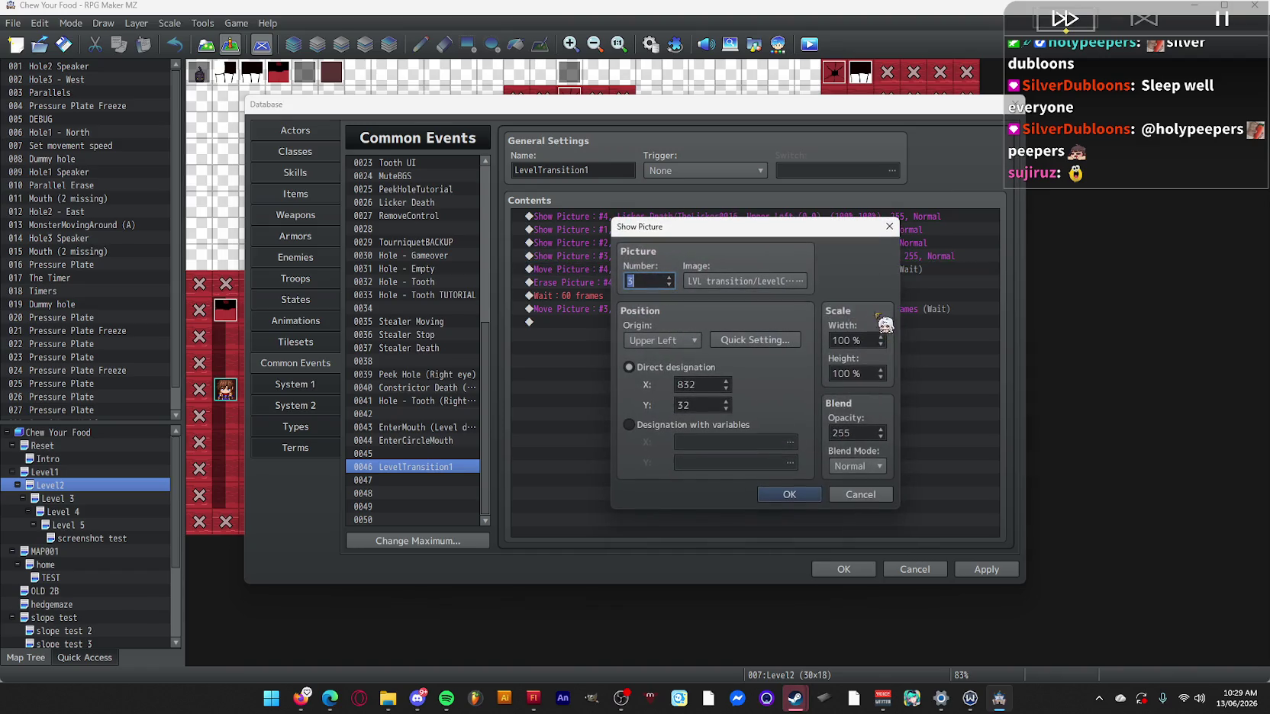
pyautogui.hotkey('alt', 'Tab')
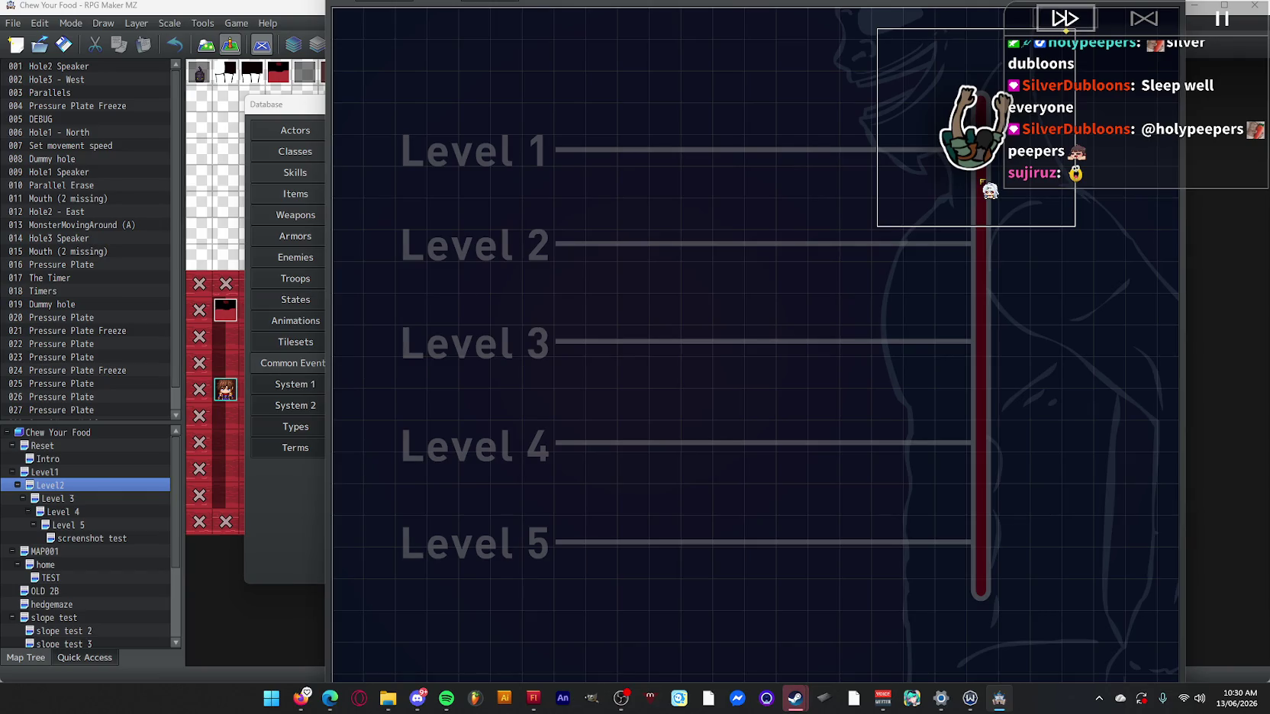
pyautogui.hotkey('alt', 'Tab')
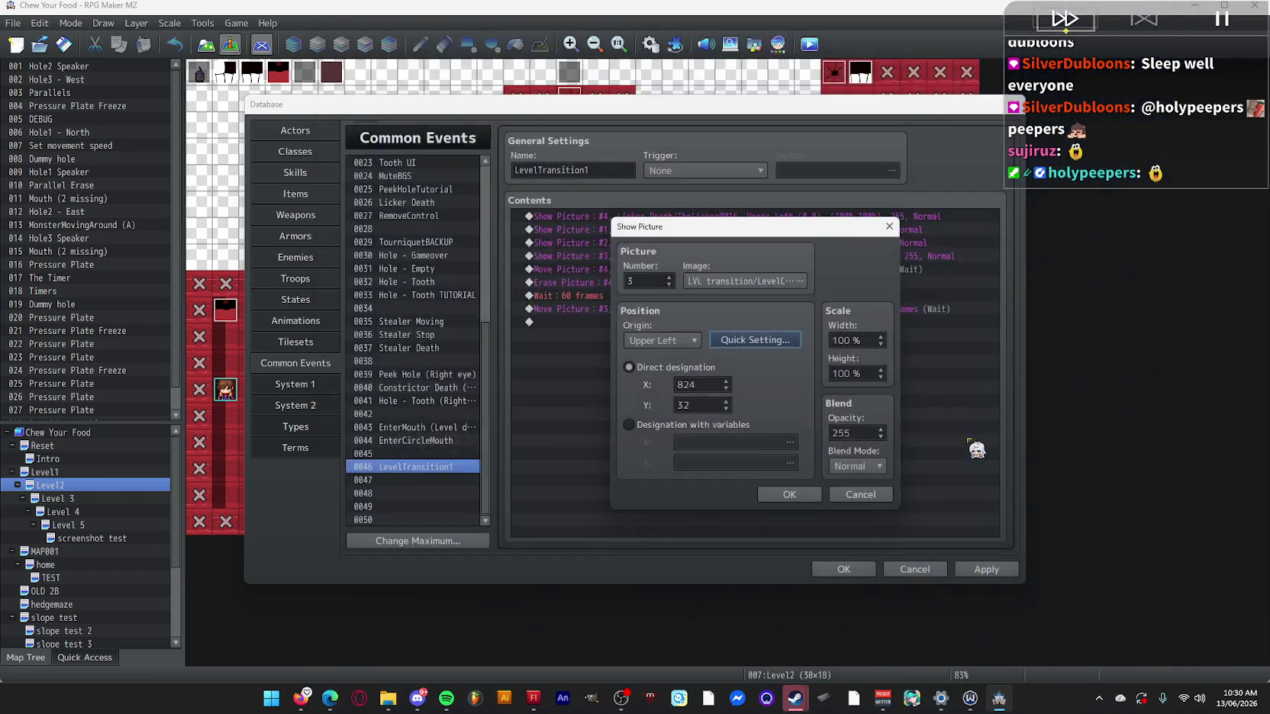
pyautogui.click(790, 496)
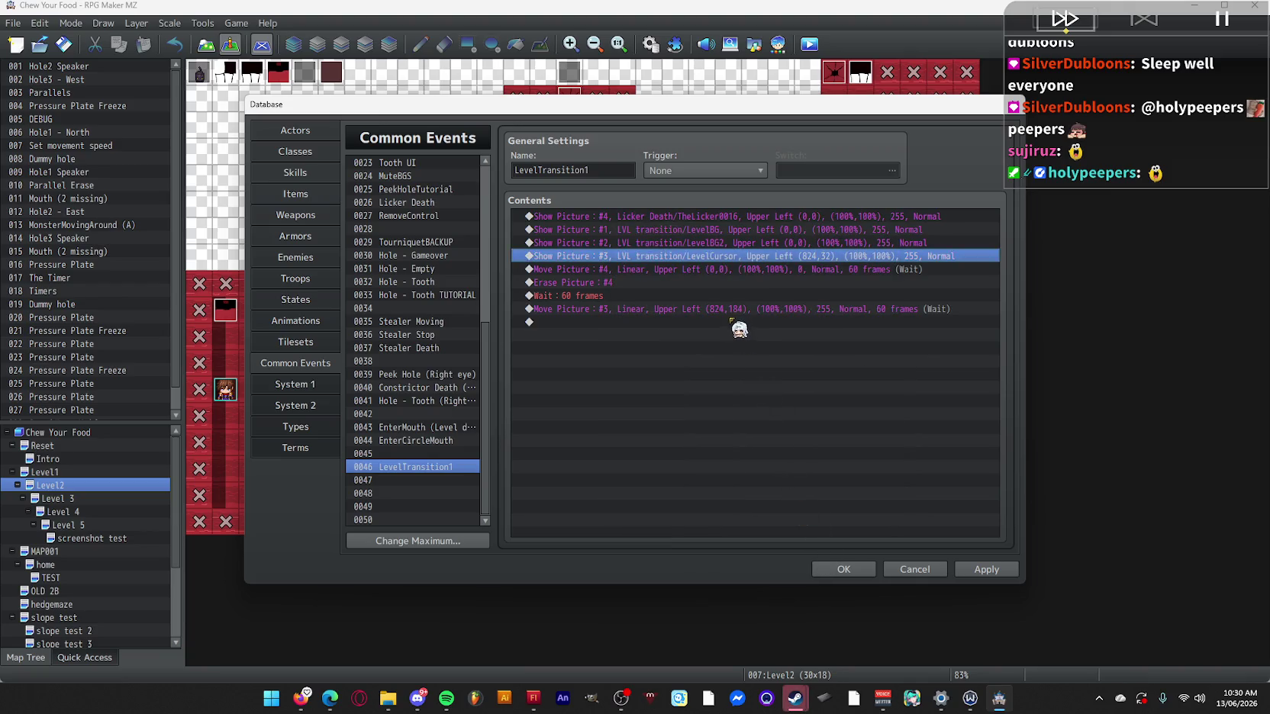
# Paste another 60-frame Wait and a copy of the picture #4 move at the end.
pyautogui.click(731, 296)
pyautogui.click(726, 322)
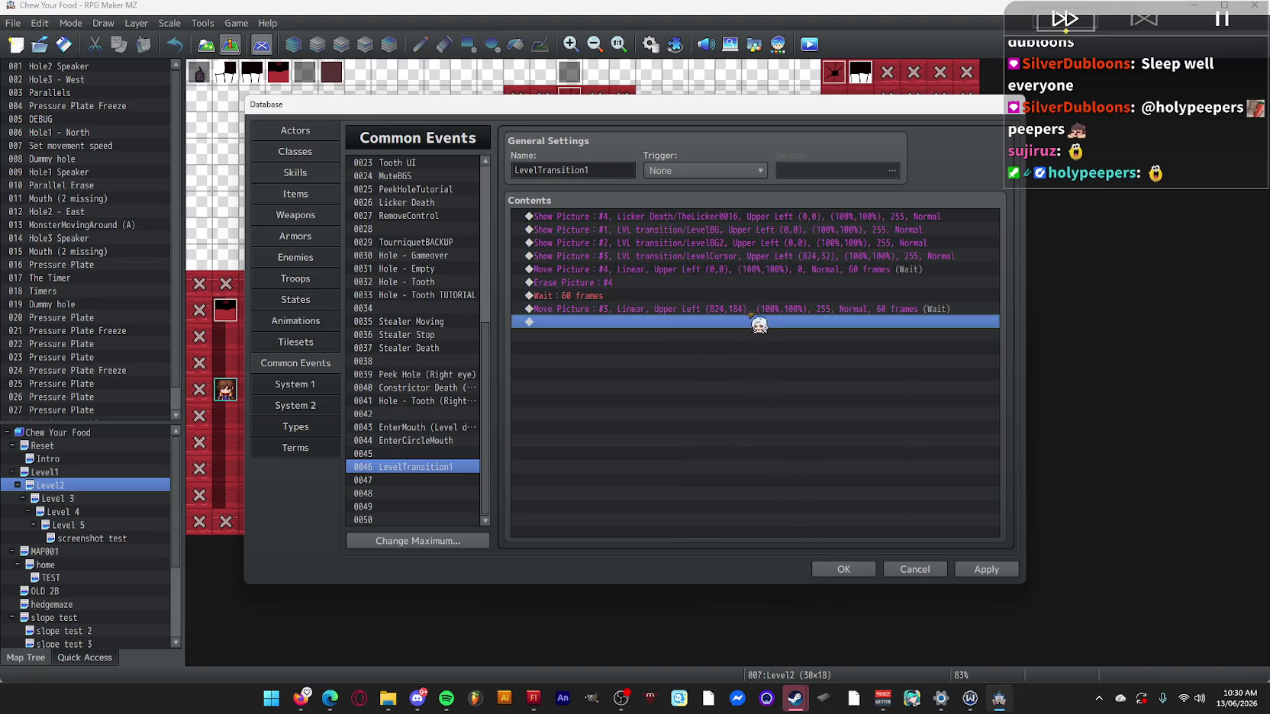
pyautogui.hotkey('ctrl', 'v')
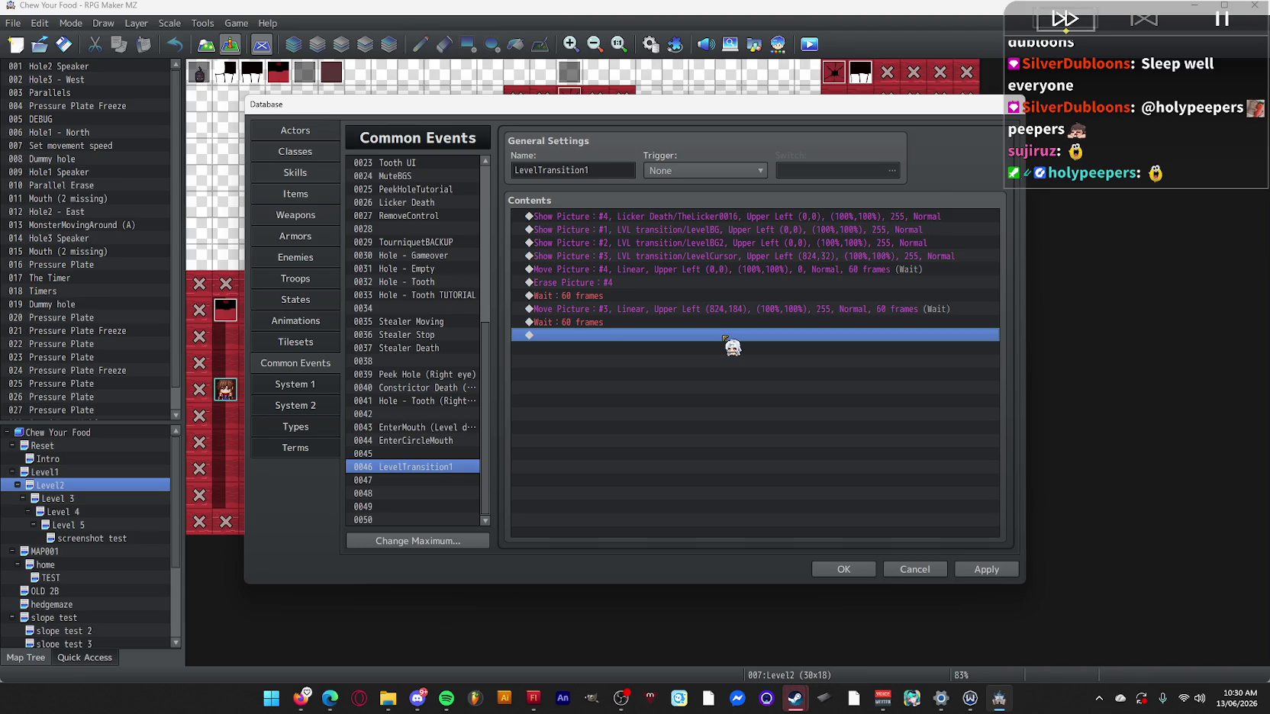
pyautogui.click(659, 217)
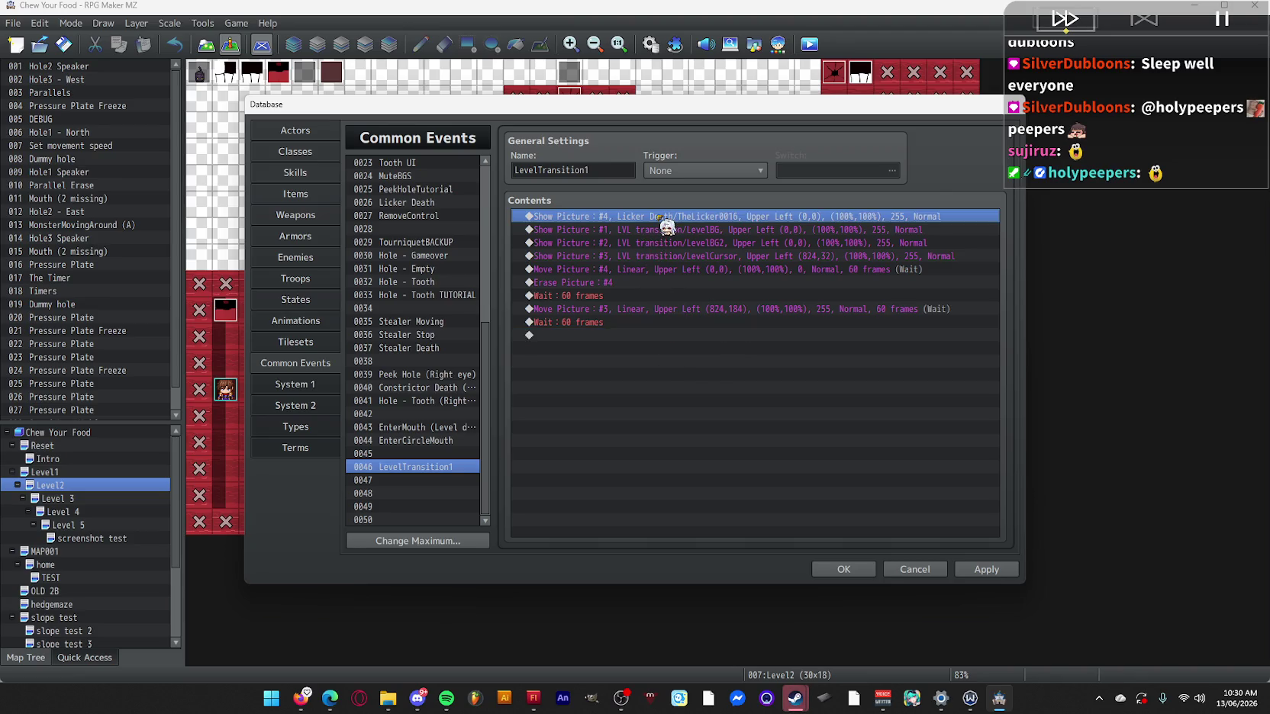
pyautogui.click(615, 335)
pyautogui.hotkey('ctrl', 'v')
pyautogui.doubleClick(751, 336)
pyautogui.doubleClick(858, 434)
pyautogui.click(789, 495)
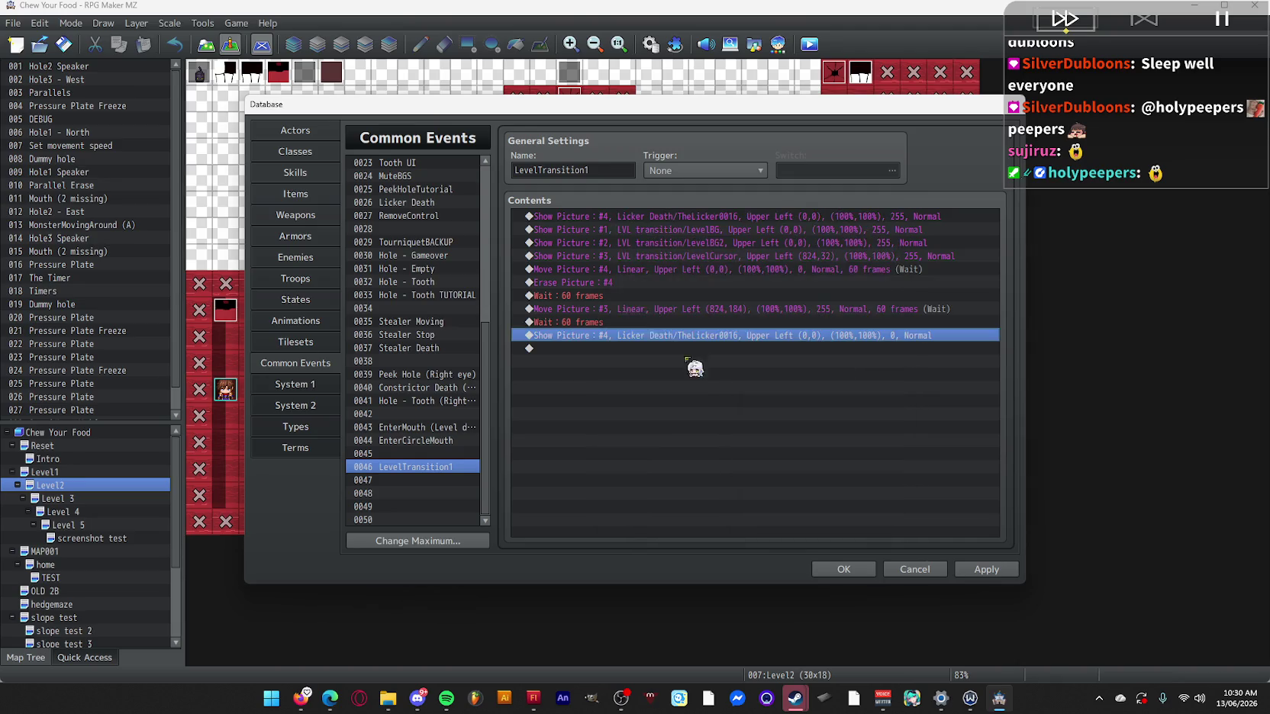
# Delete Erase Picture #4 and the extra pasted picture #4 command.
pyautogui.click(641, 284)
pyautogui.press('Delete')
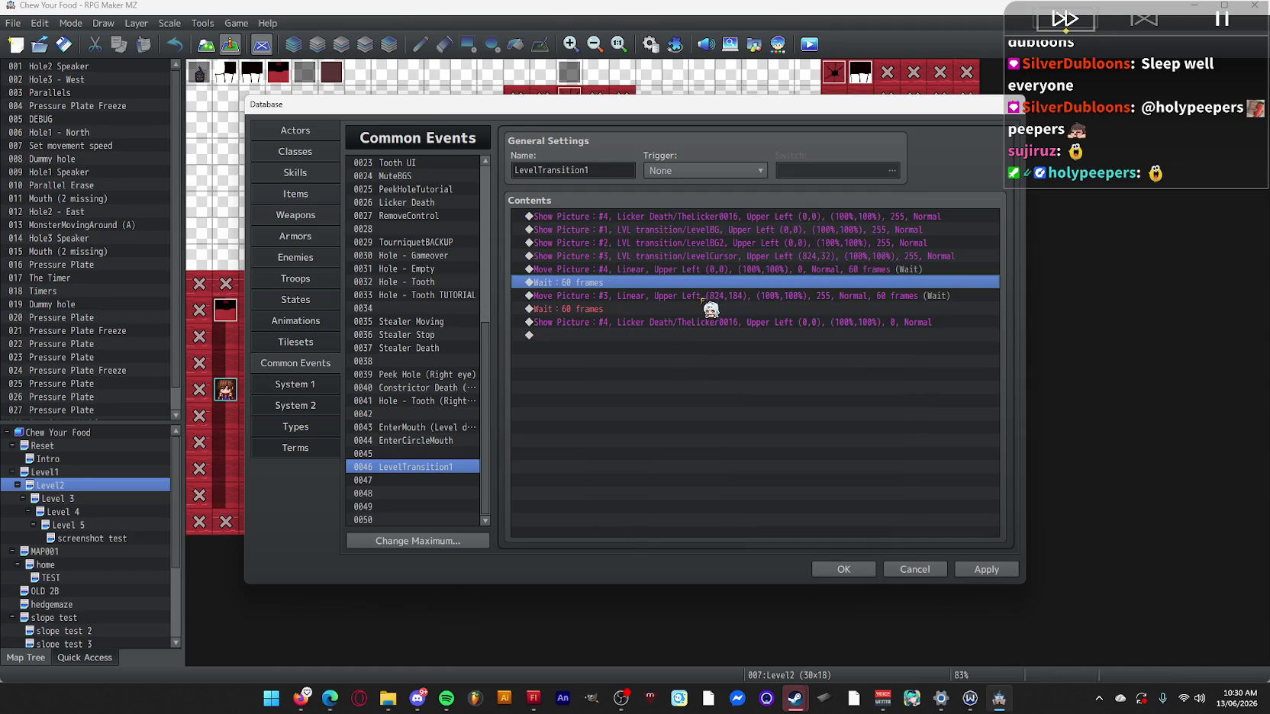
pyautogui.click(665, 323)
pyautogui.press('Delete')
# Add Move Picture #4 fading back in to opacity 255 over 60 frames.
pyautogui.click(622, 269)
pyautogui.click(619, 324)
pyautogui.hotkey('ctrl', 'v')
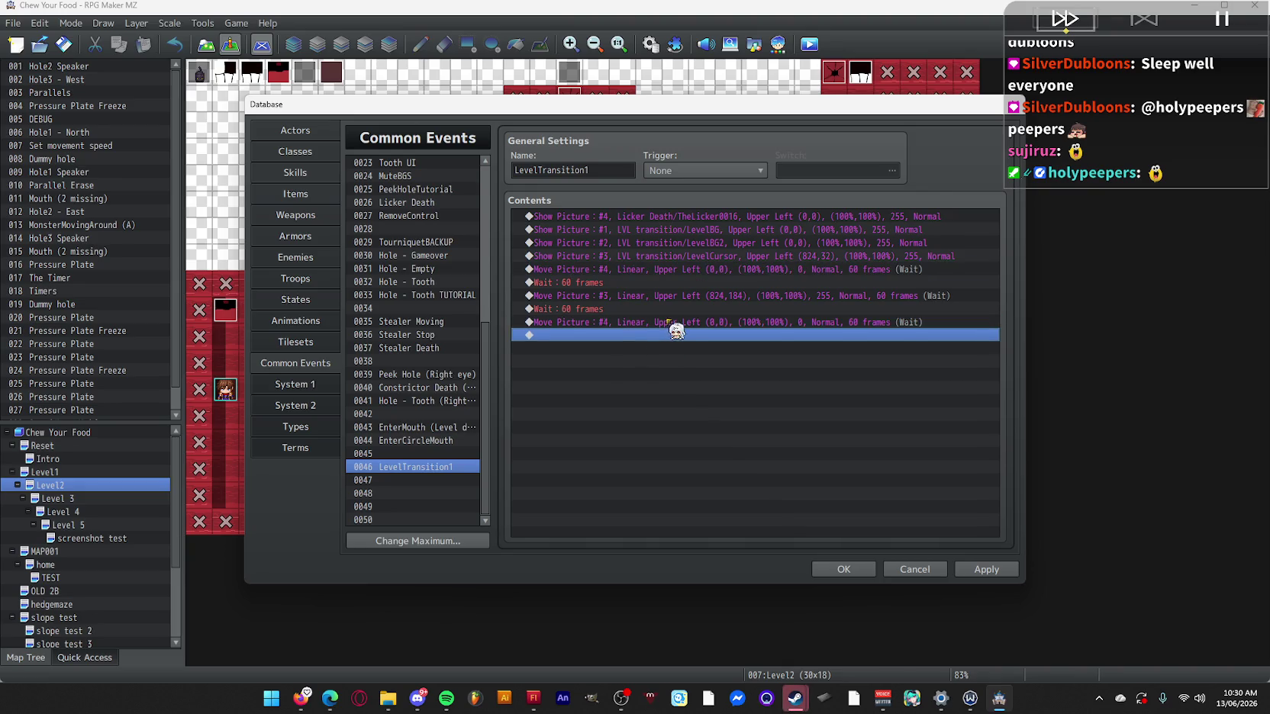
pyautogui.doubleClick(656, 322)
pyautogui.doubleClick(839, 410)
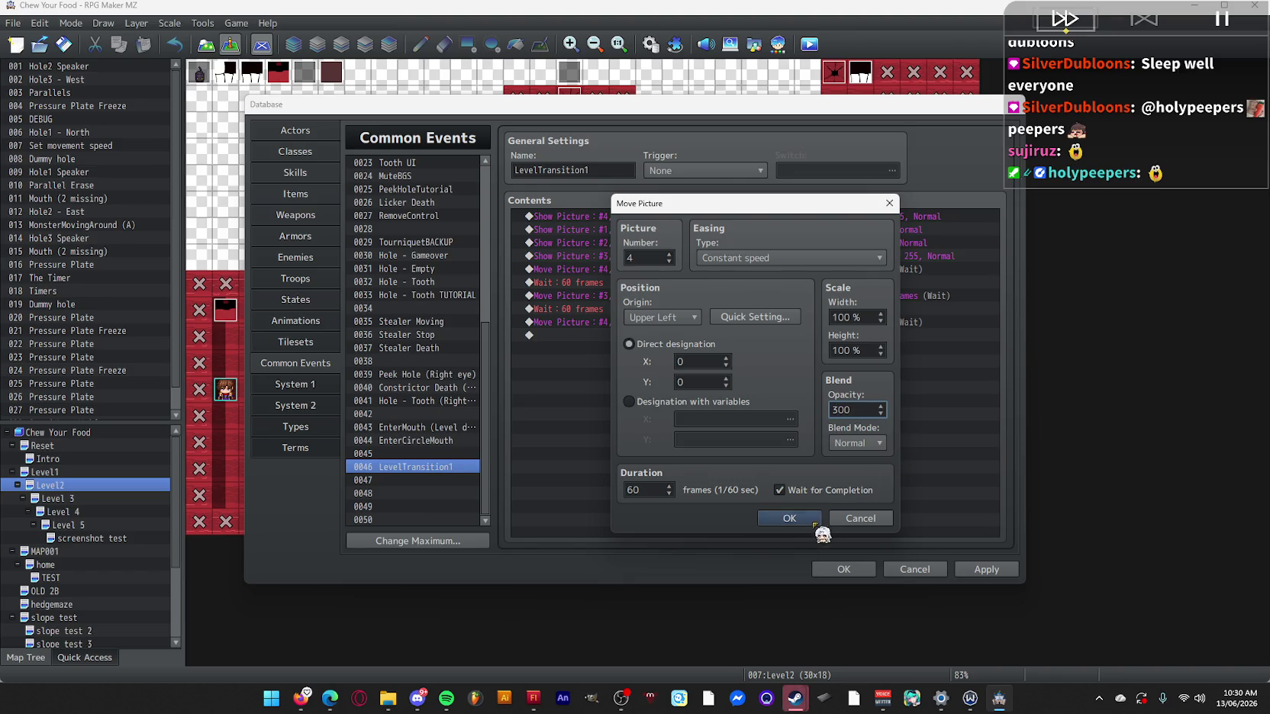
pyautogui.click(813, 520)
pyautogui.doubleClick(779, 323)
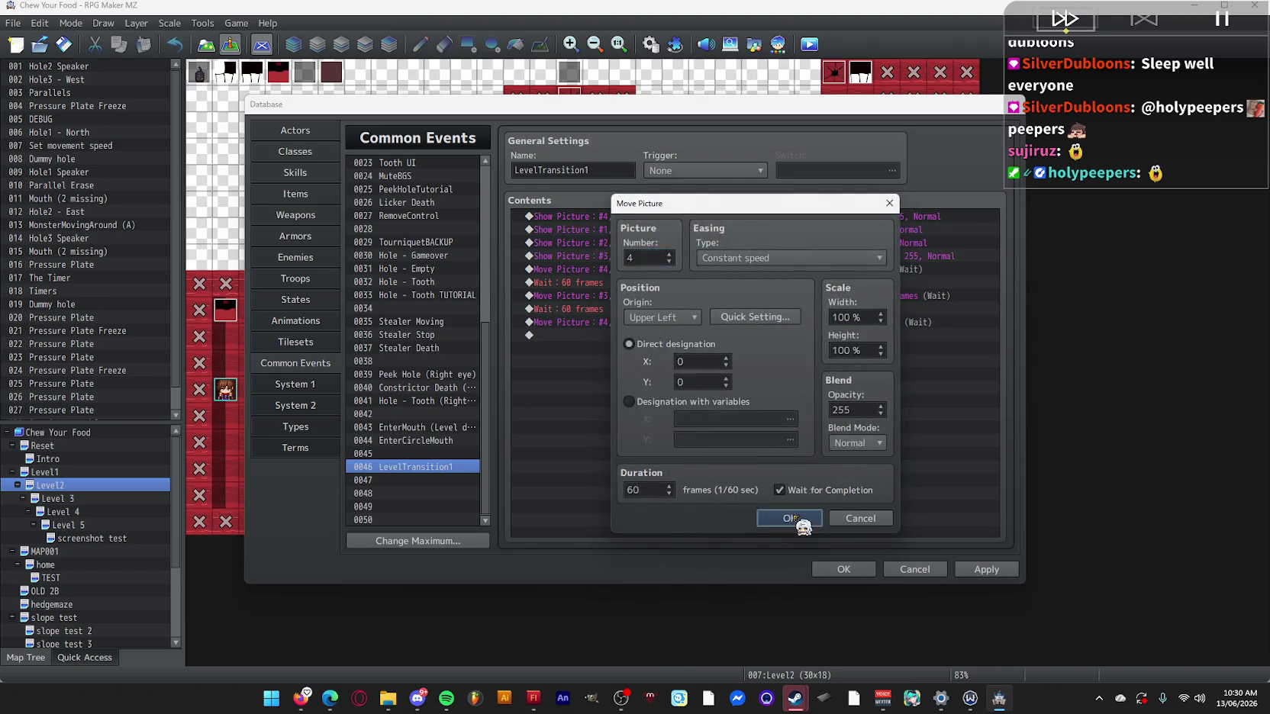
pyautogui.click(792, 519)
# Rename common event 0046 to ToLvl2 and save the database.
pyautogui.click(616, 311)
pyautogui.click(604, 334)
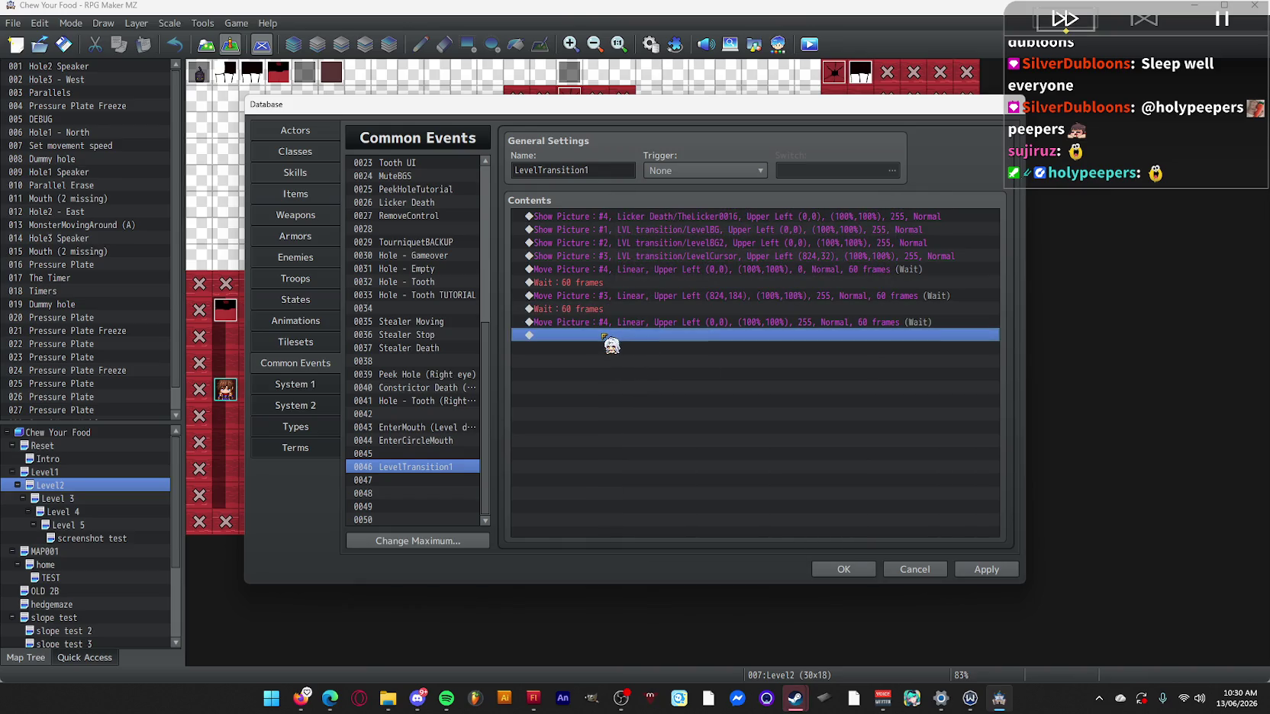
pyautogui.doubleClick(603, 336)
pyautogui.press('Escape')
pyautogui.doubleClick(588, 169)
pyautogui.write('ToLvl2')
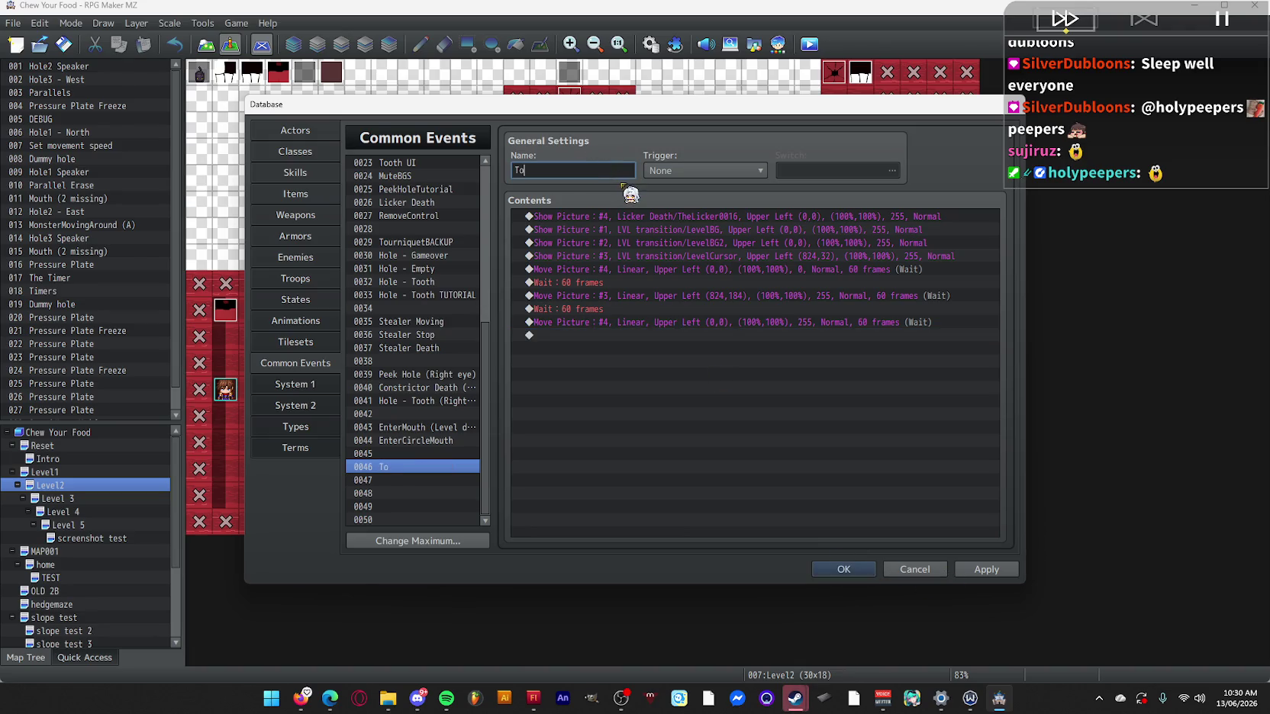
pyautogui.click(853, 567)
# In the mouth event, paste a copy of the common event call and retarget it to ToLvl2.
pyautogui.doubleClick(225, 310)
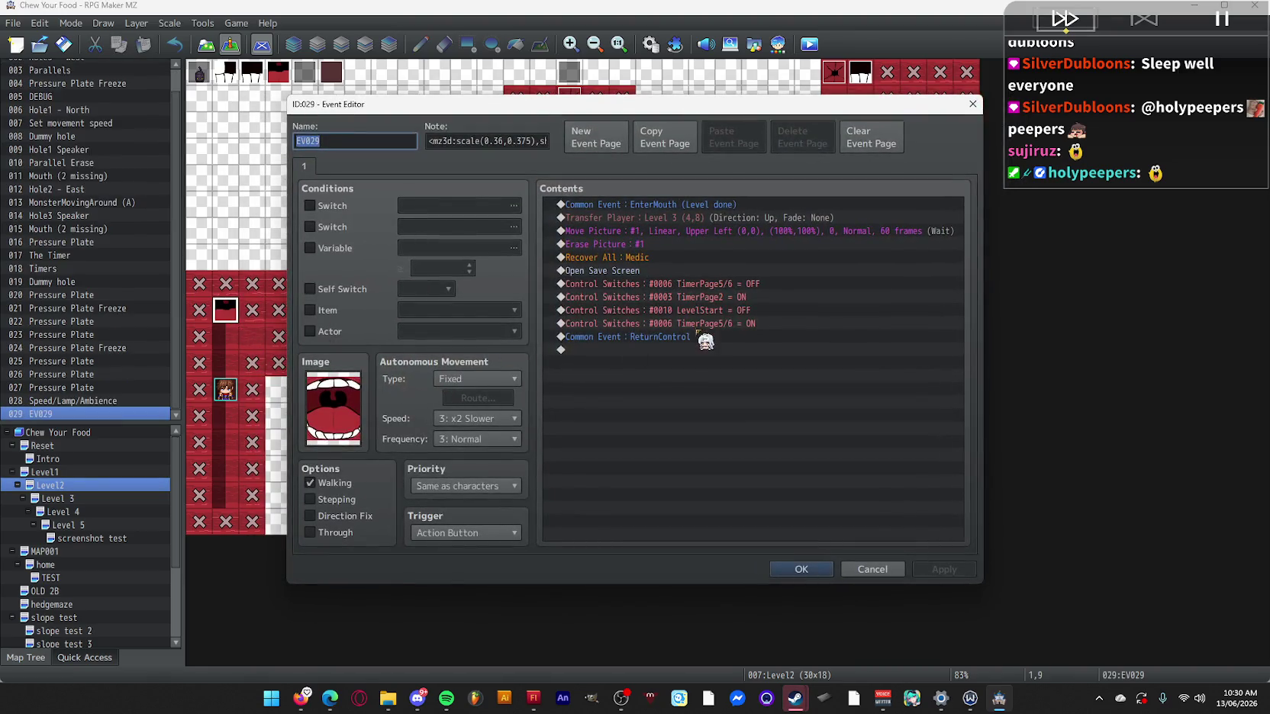
pyautogui.click(687, 348)
pyautogui.click(699, 219)
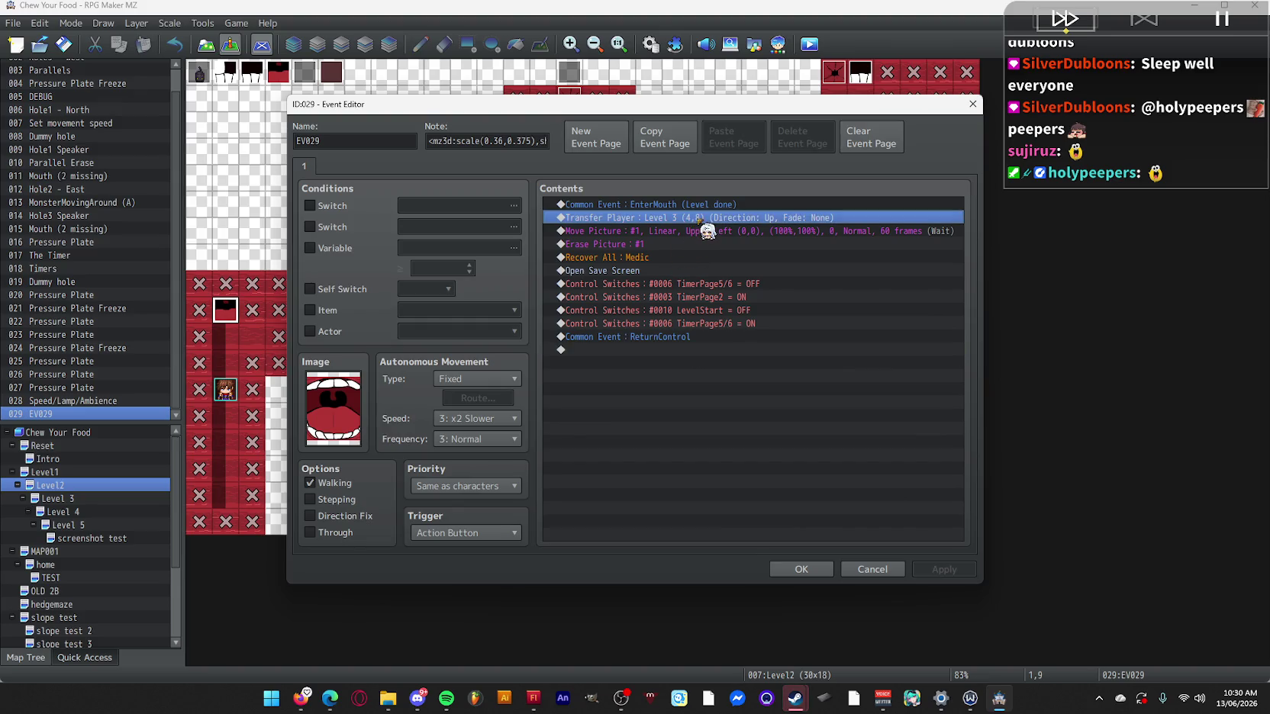
pyautogui.click(710, 205)
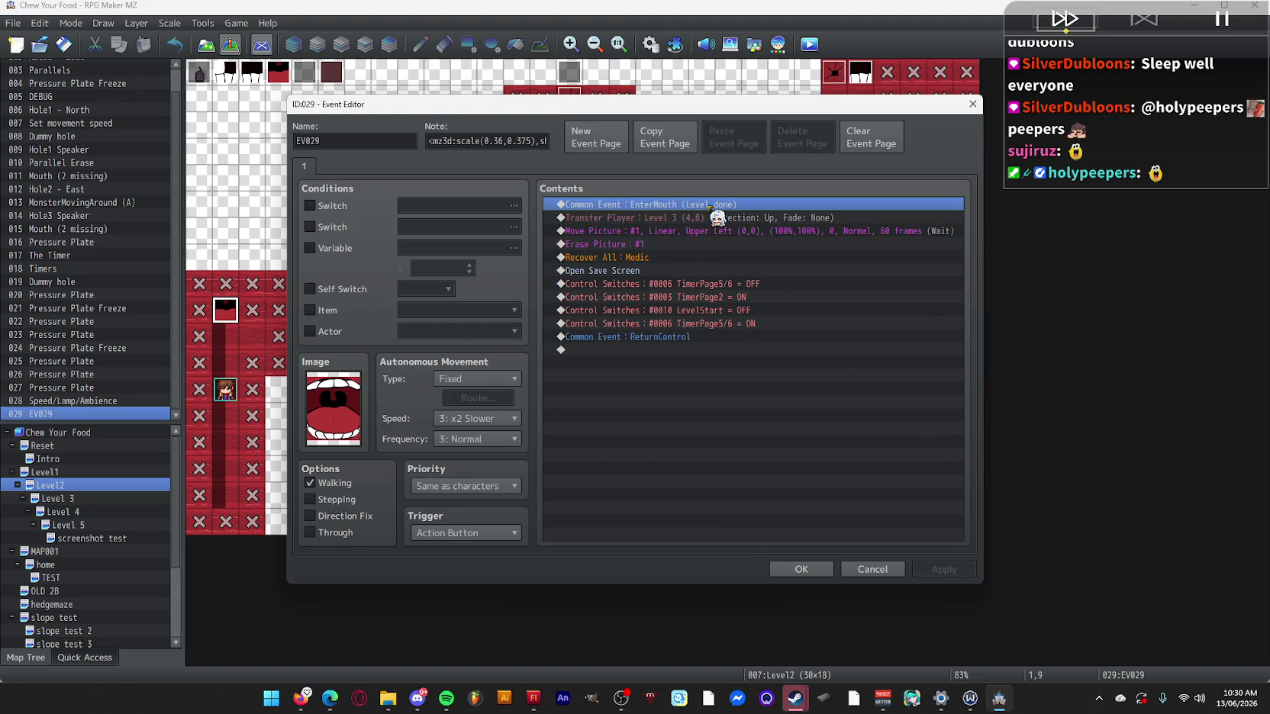
pyautogui.click(710, 221)
pyautogui.hotkey('ctrl', 'v')
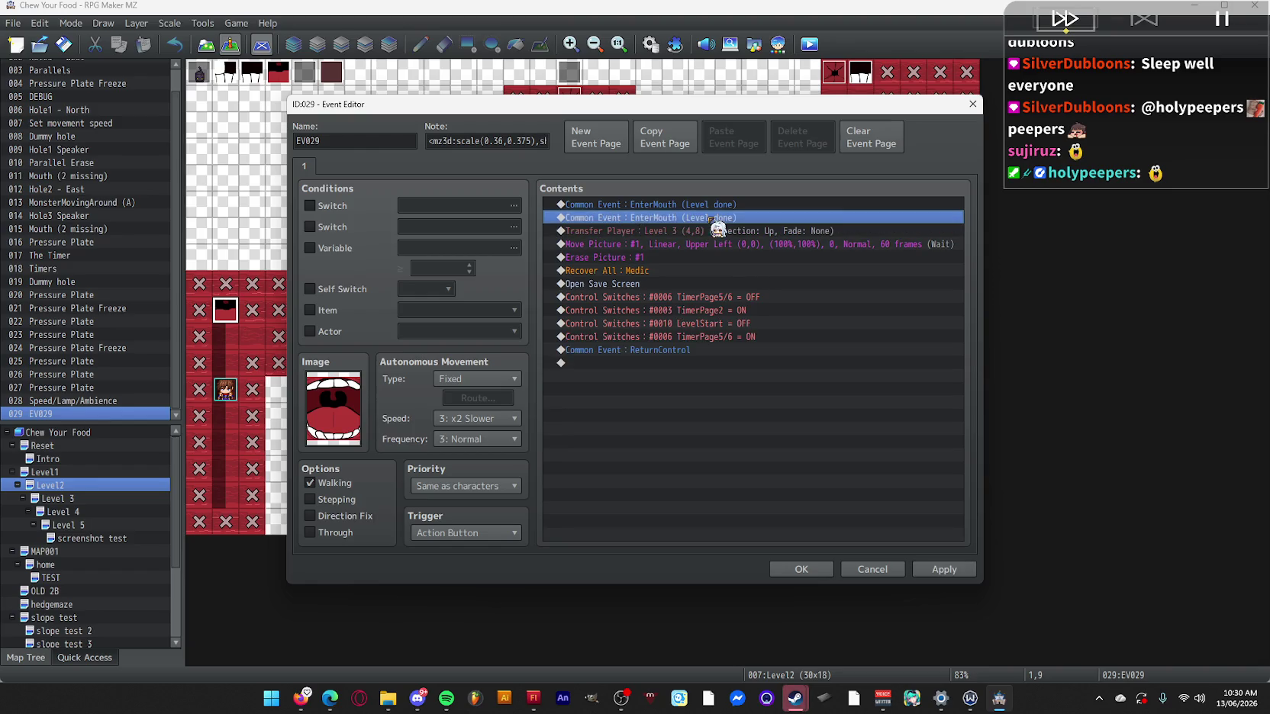
pyautogui.doubleClick(711, 219)
pyautogui.click(817, 368)
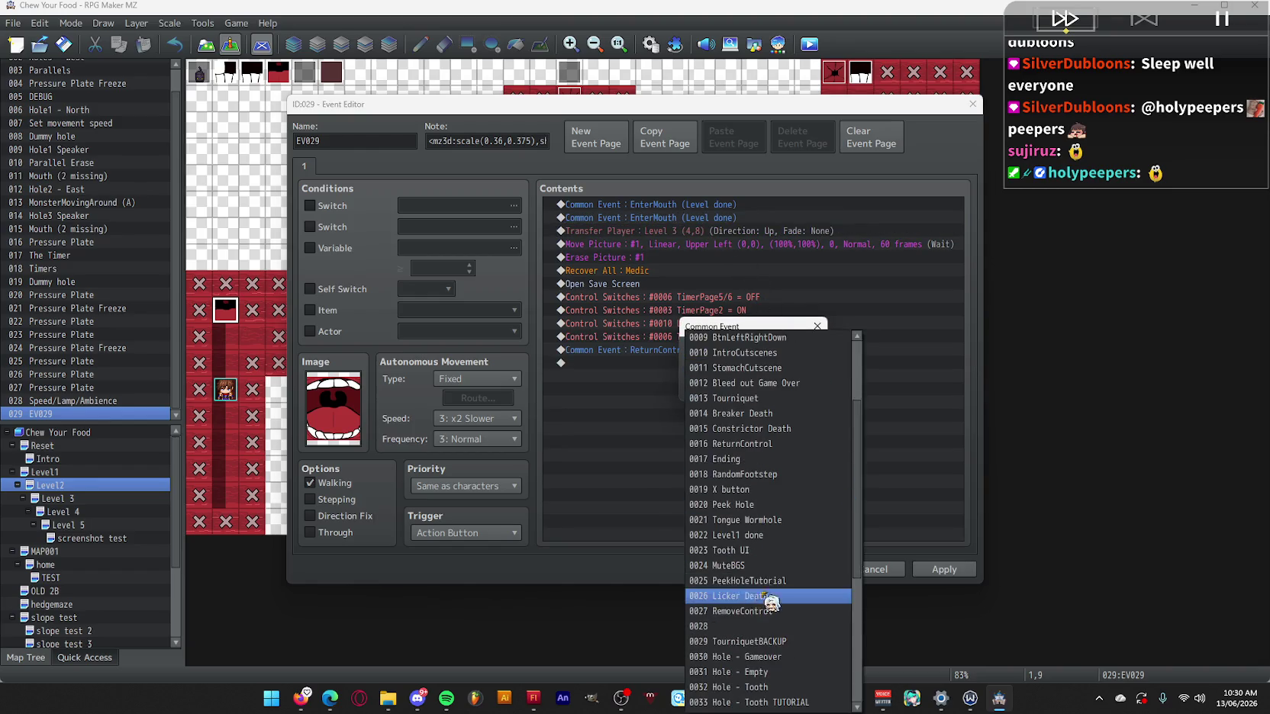
pyautogui.scroll(-8, 733, 641)
pyautogui.click(772, 646)
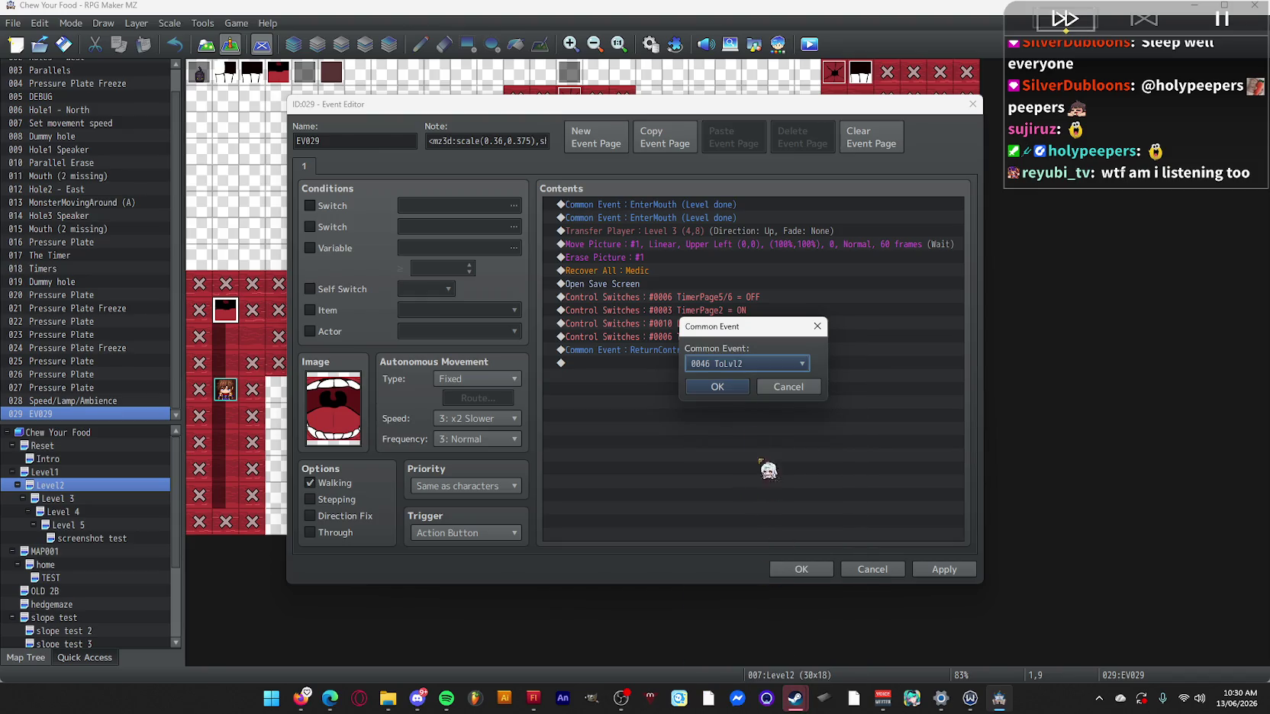
pyautogui.click(735, 394)
pyautogui.click(799, 569)
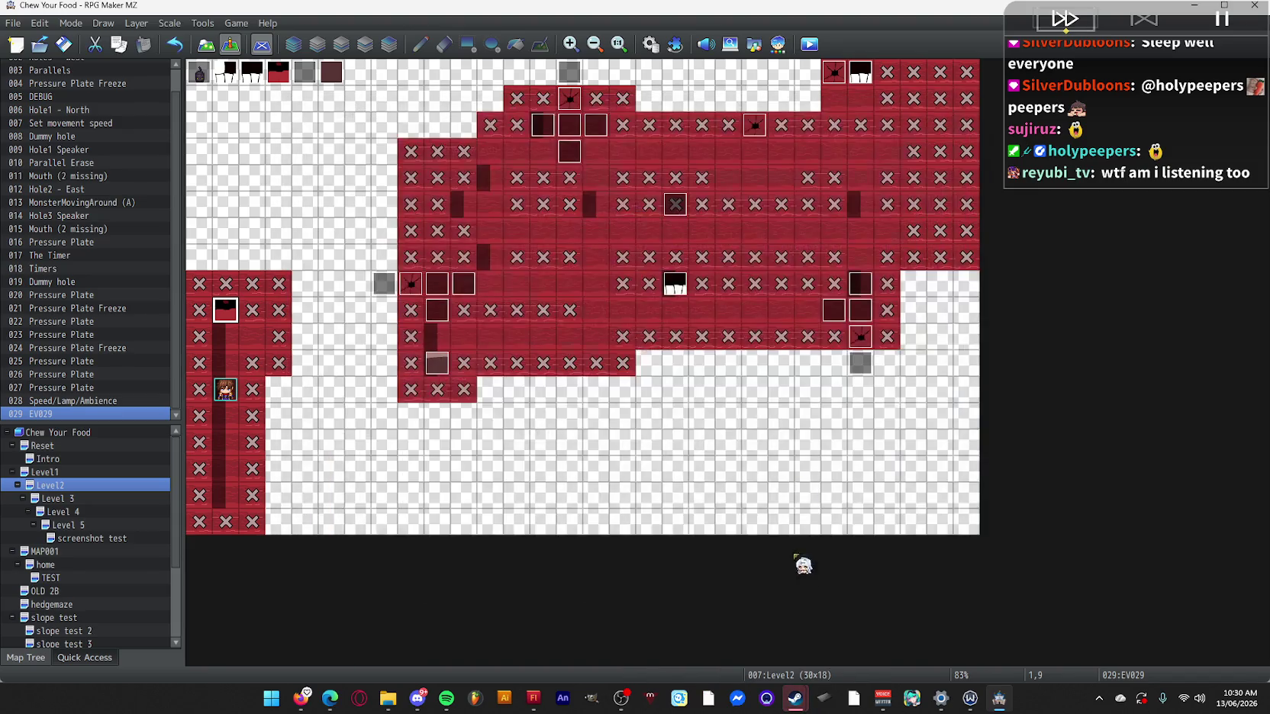
# Look over the common events list in the database, then close it without changes.
pyautogui.click(651, 44)
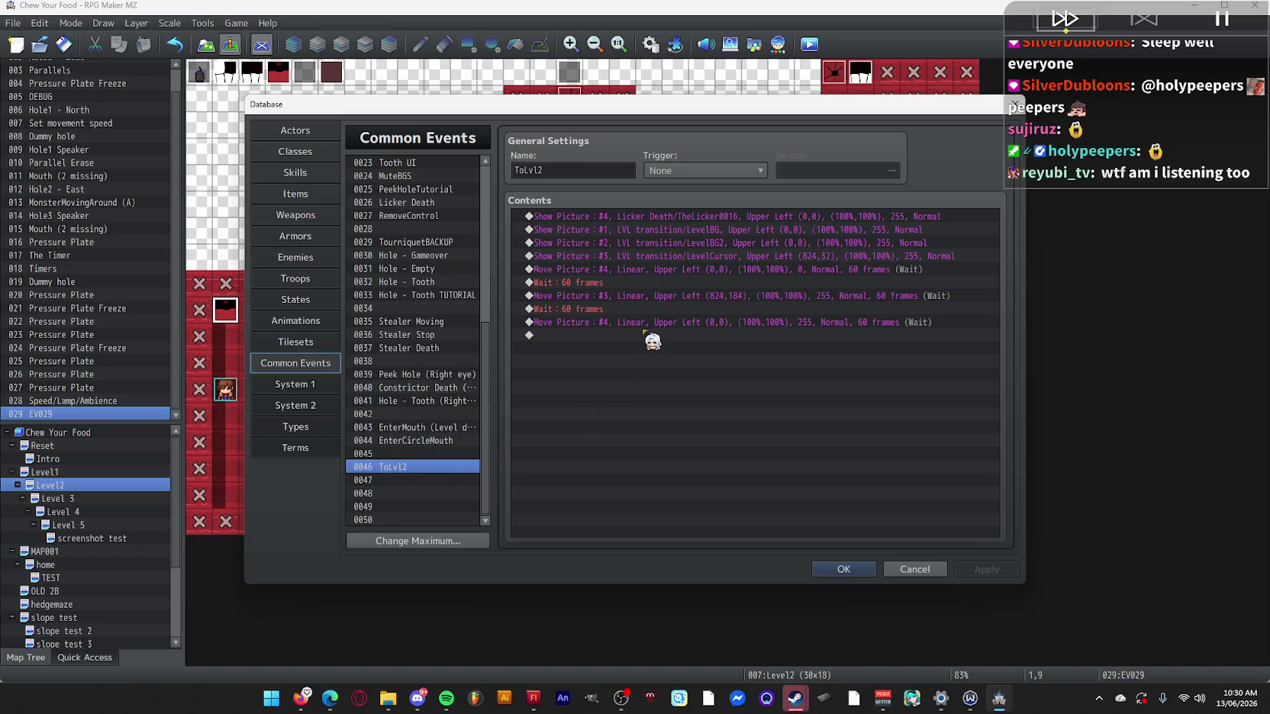
pyautogui.click(651, 336)
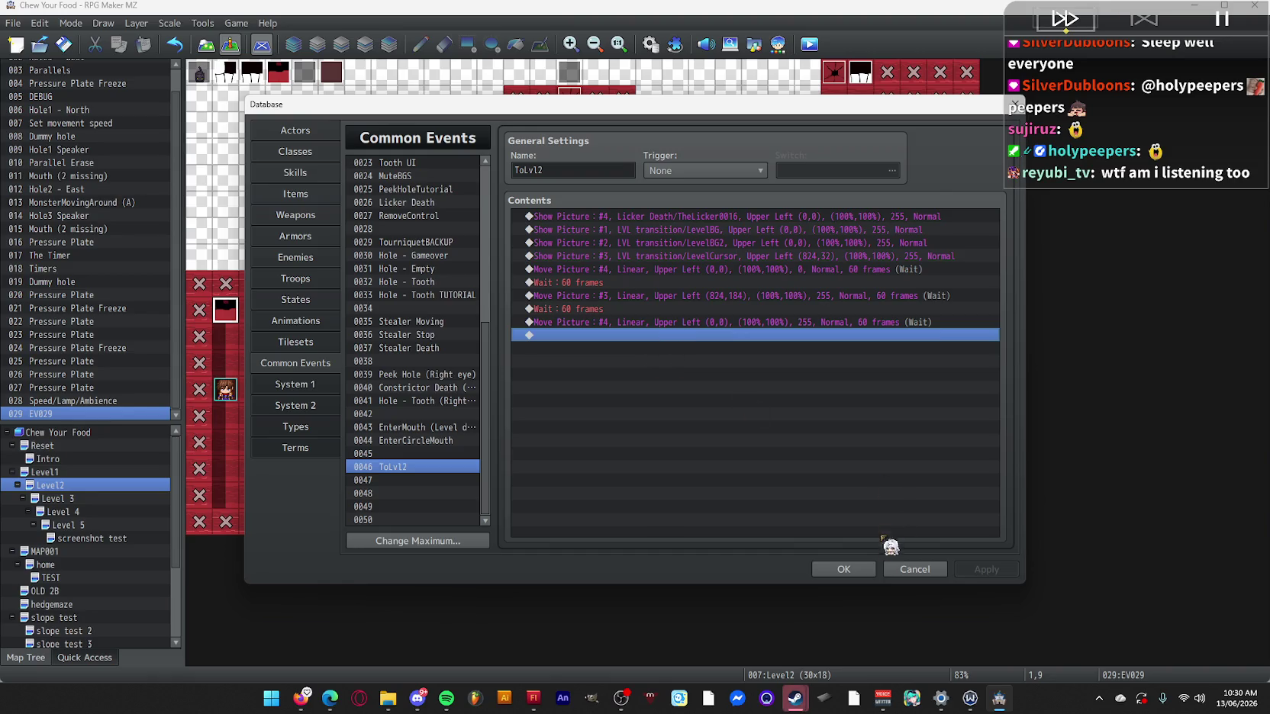
pyautogui.click(847, 570)
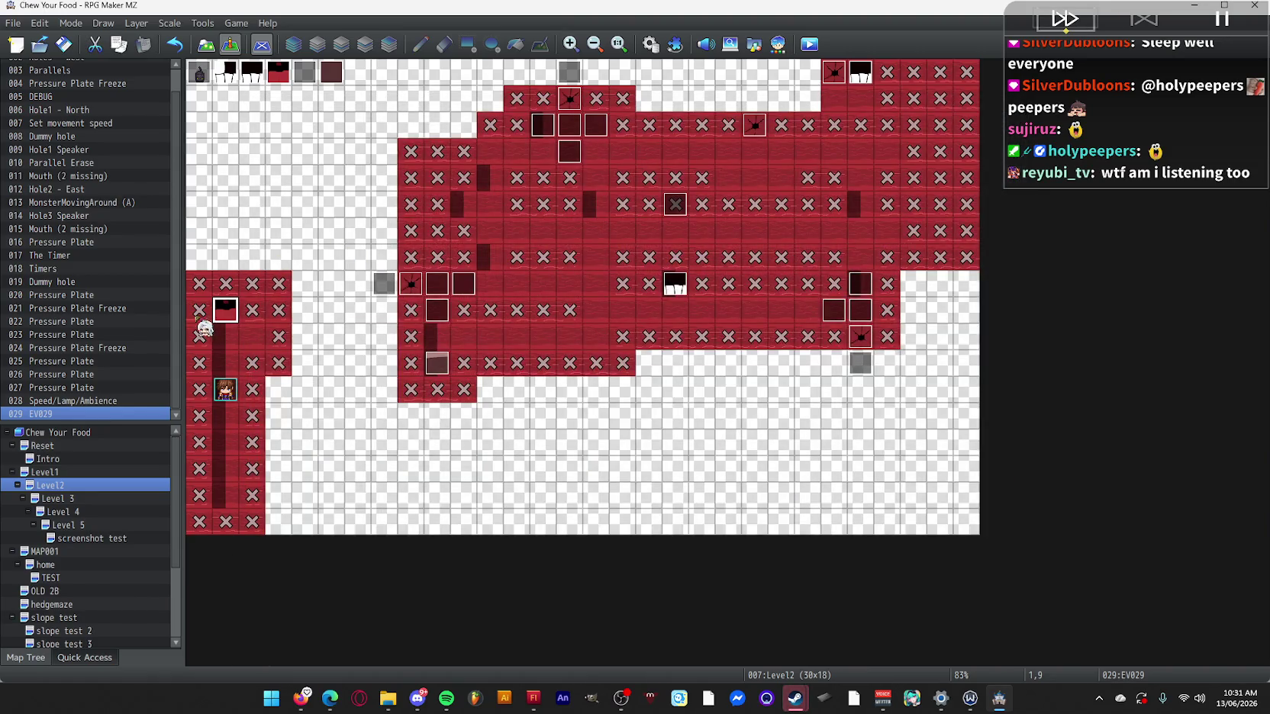
# Duplicate the mouth event's Erase Picture #1 command and set the copies to pictures #2, #3 and #4.
pyautogui.doubleClick(224, 321)
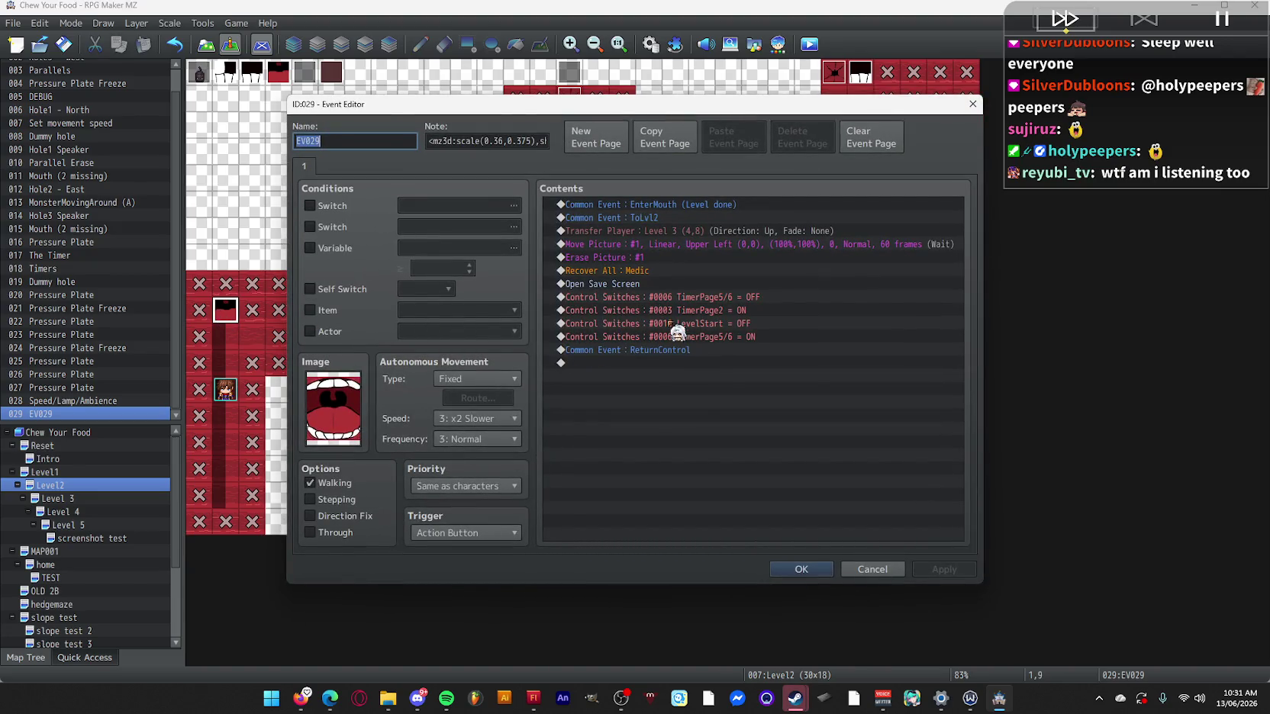
pyautogui.click(675, 262)
pyautogui.hotkey('ctrl', 'c')
pyautogui.hotkey('ctrl', 'v')
pyautogui.hotkey('ctrl', 'v')
pyautogui.hotkey('ctrl', 'v')
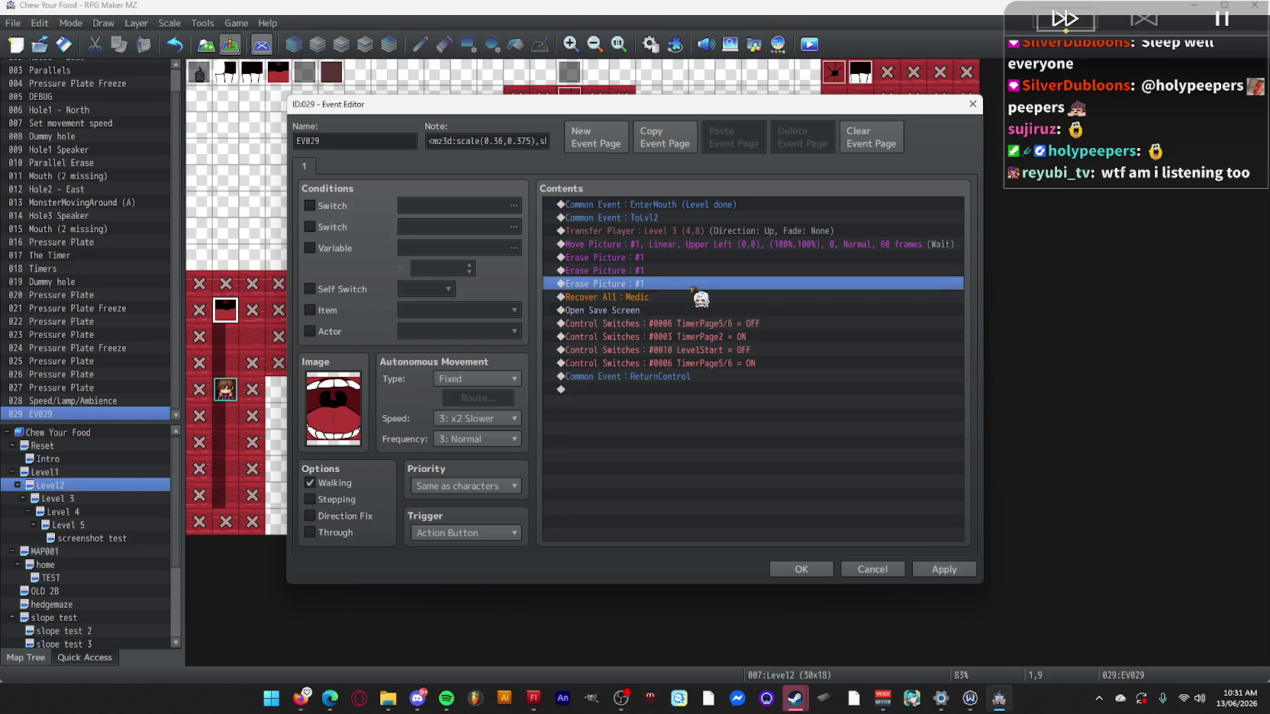
pyautogui.doubleClick(684, 299)
pyautogui.write('2')
pyautogui.click(717, 397)
pyautogui.doubleClick(661, 284)
pyautogui.write('3')
pyautogui.click(713, 397)
pyautogui.doubleClick(672, 297)
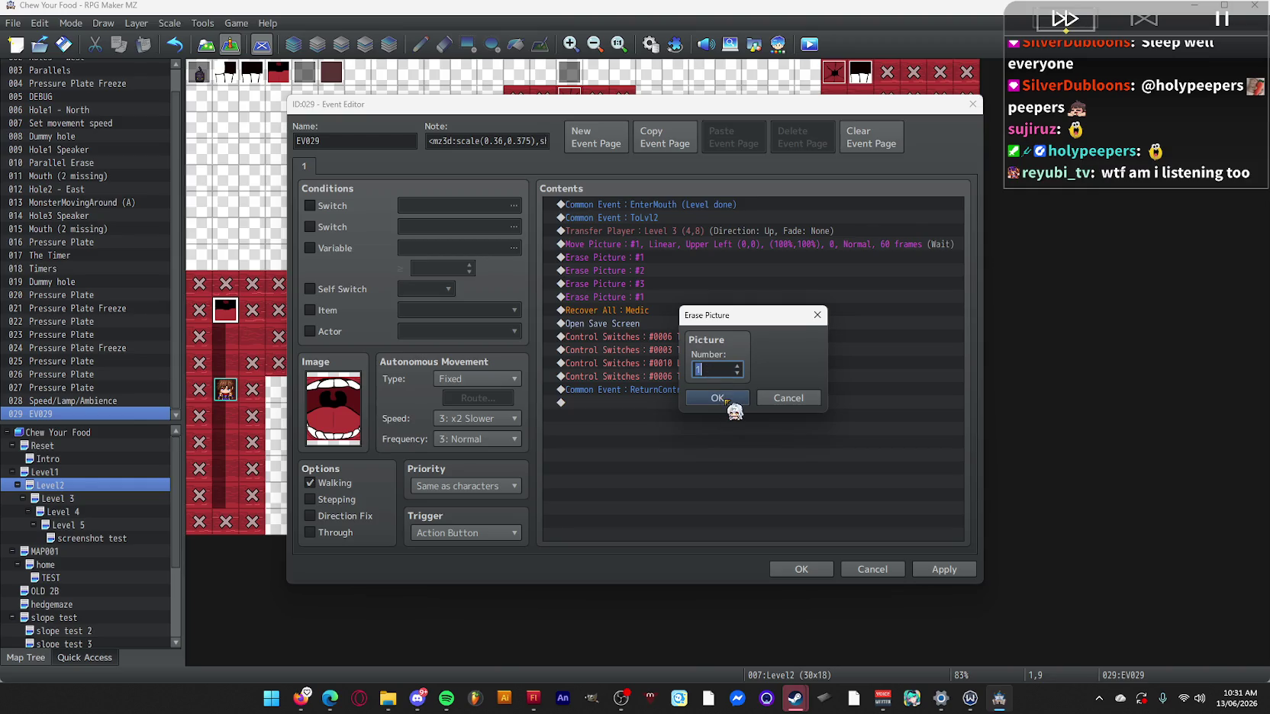
pyautogui.write('4')
pyautogui.click(721, 399)
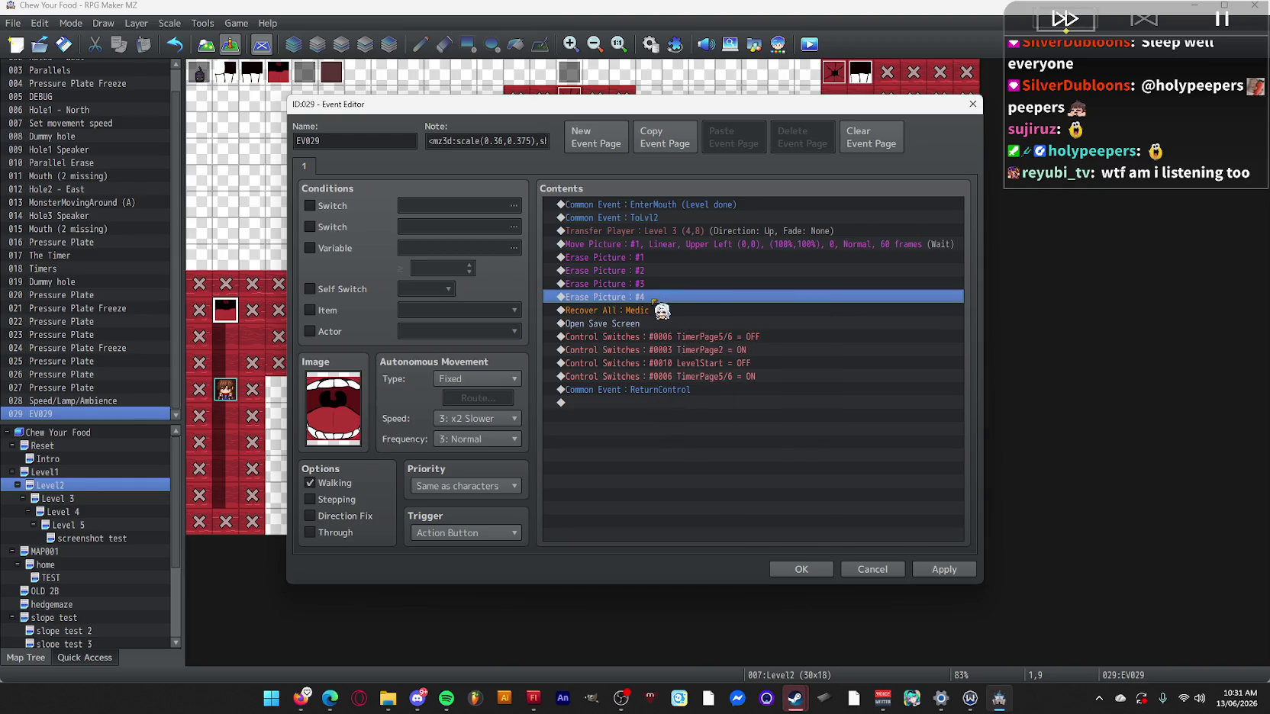
# Keep the event changes, save the project and start a playtest.
pyautogui.click(801, 569)
pyautogui.click(809, 44)
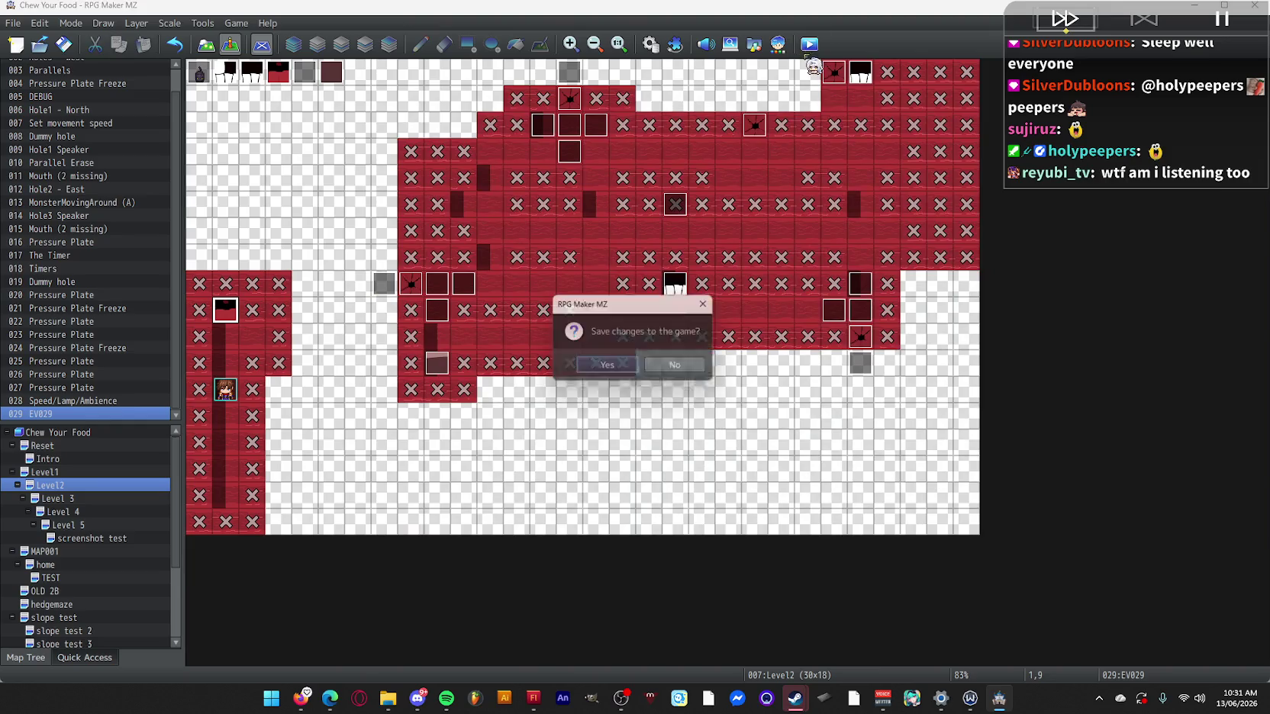
pyautogui.click(611, 364)
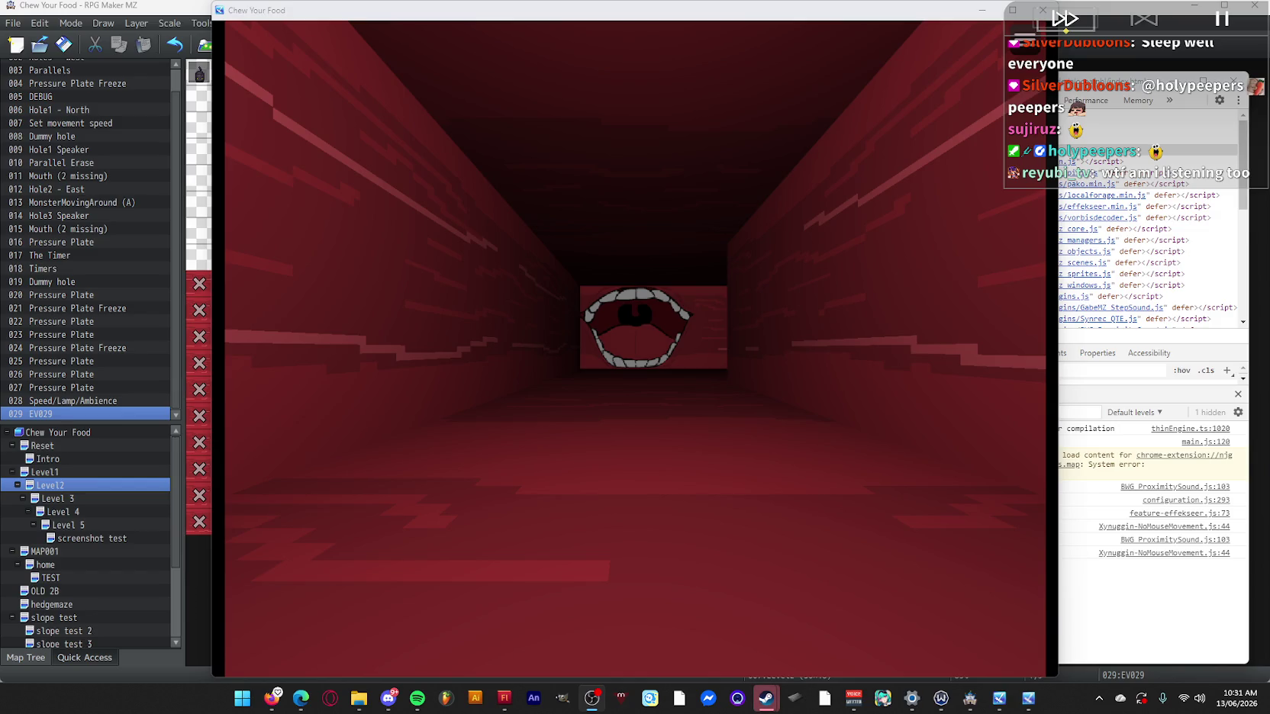
# In fullscreen, walk up the corridor into the mouth to trigger the transition, then close the game.
pyautogui.click(974, 352)
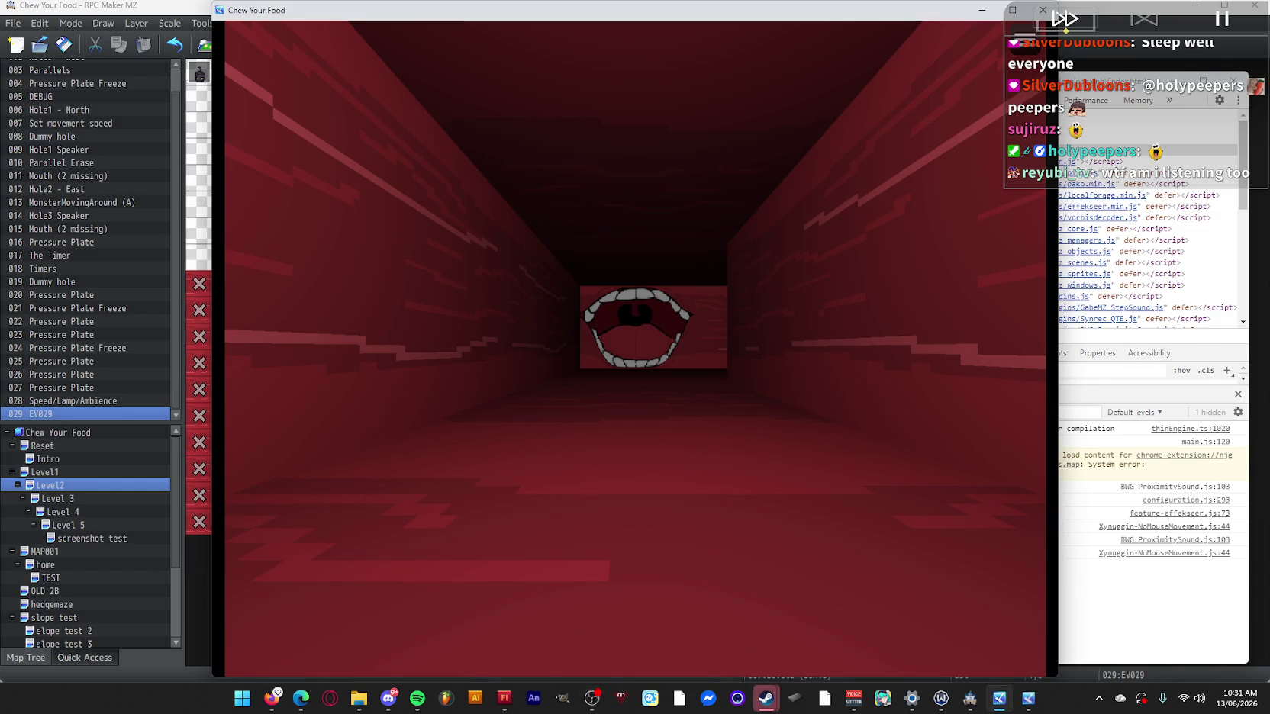
pyautogui.press('F4')
pyautogui.press('Up')
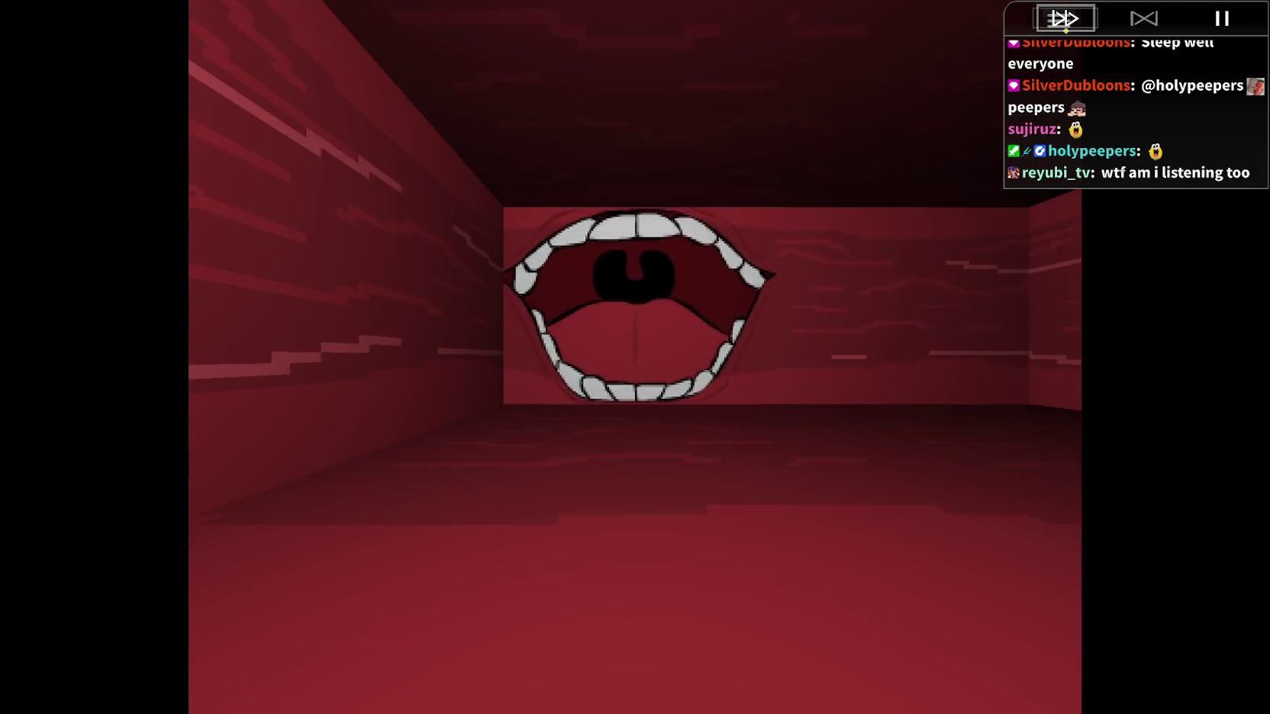
pyautogui.press('Up')
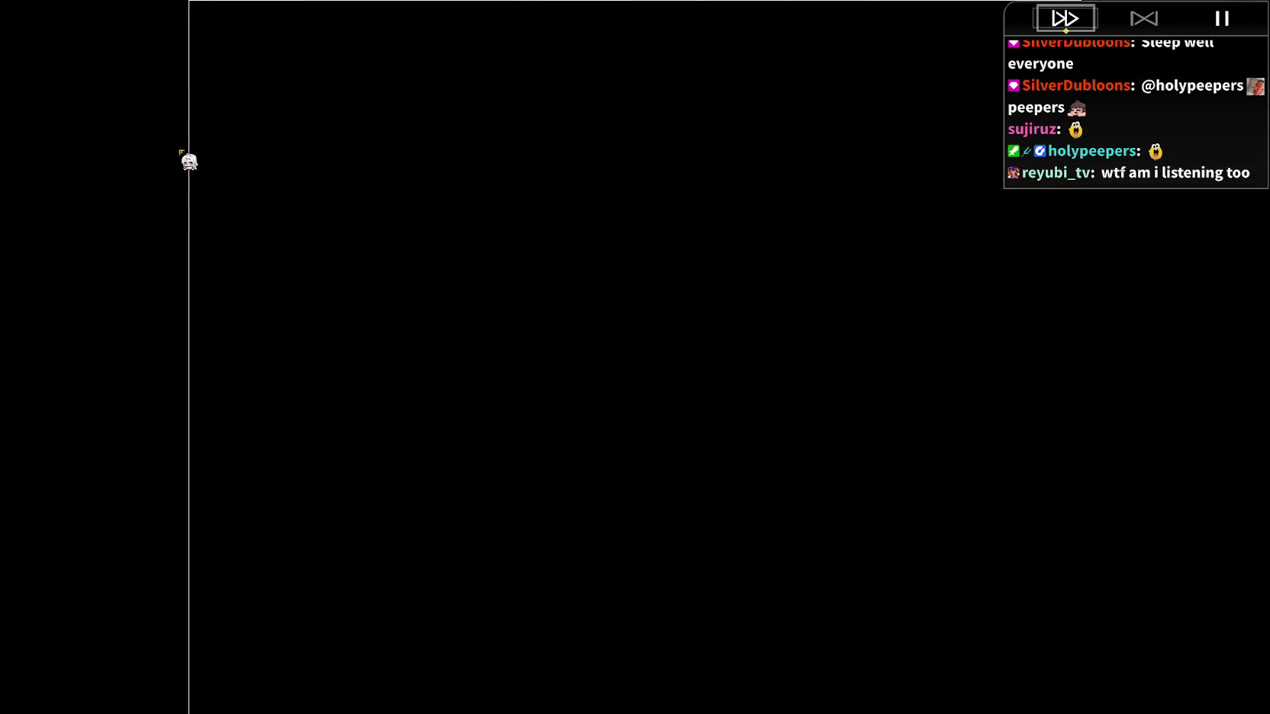
pyautogui.press('F4')
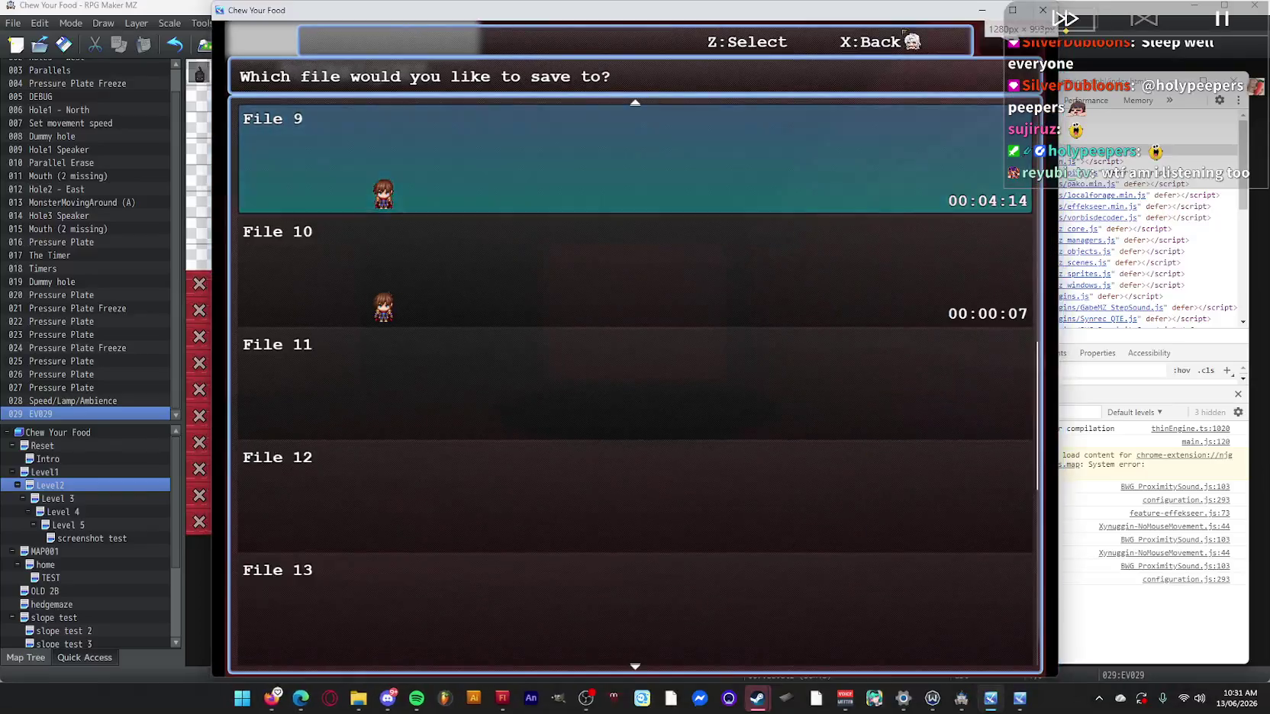
pyautogui.click(1043, 10)
# Preview the positions of ToLvl2's Move Picture commands, including picture #4, leaving it at 0,0.
pyautogui.click(651, 44)
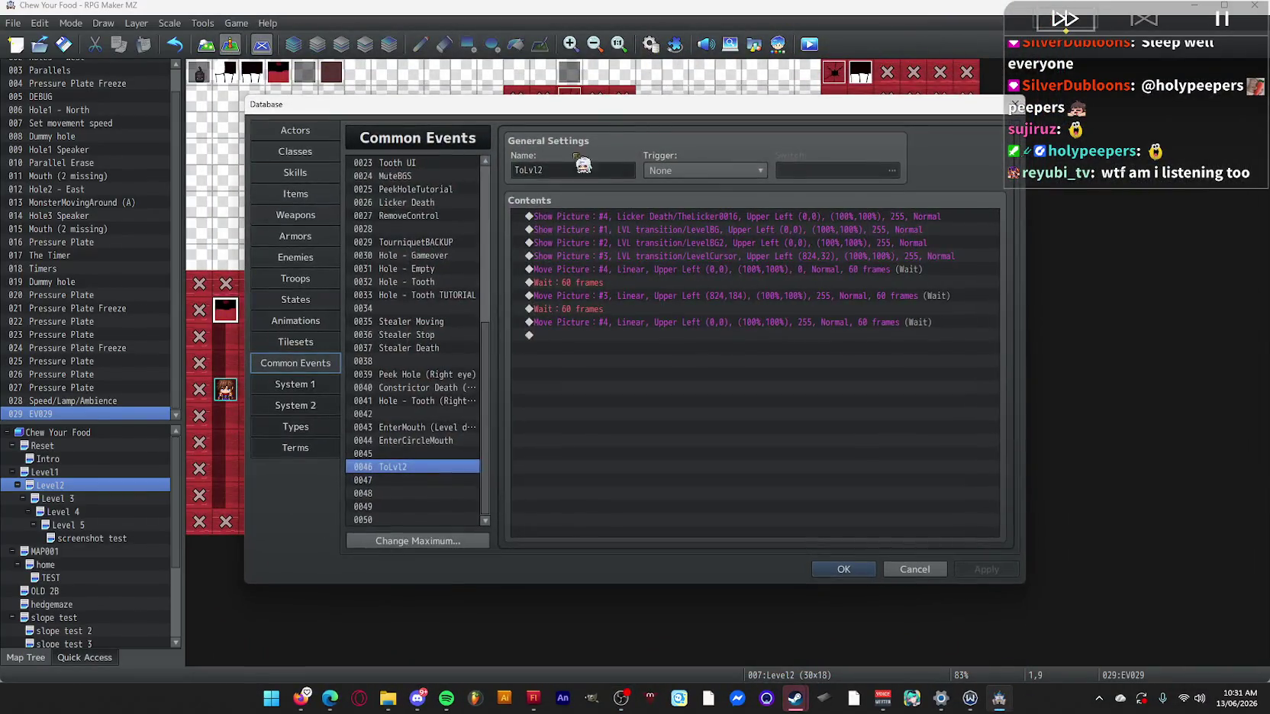
pyautogui.doubleClick(723, 230)
pyautogui.click(778, 340)
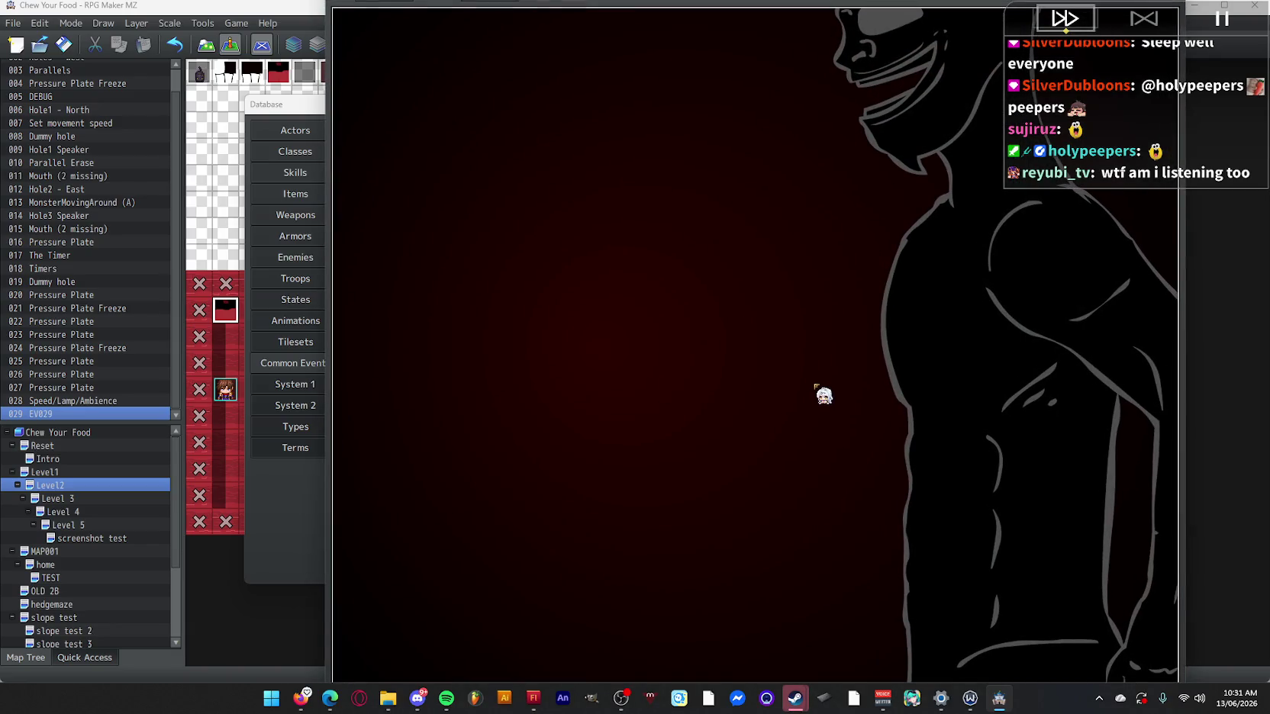
pyautogui.moveTo(822, 394)
pyautogui.mouseDown()
pyautogui.moveTo(734, 392)
pyautogui.moveTo(799, 402)
pyautogui.moveTo(989, 555)
pyautogui.moveTo(640, 632)
pyautogui.moveTo(343, 286)
pyautogui.mouseUp()
pyautogui.press('Return')
pyautogui.press('Return')
pyautogui.doubleClick(622, 295)
pyautogui.click(758, 311)
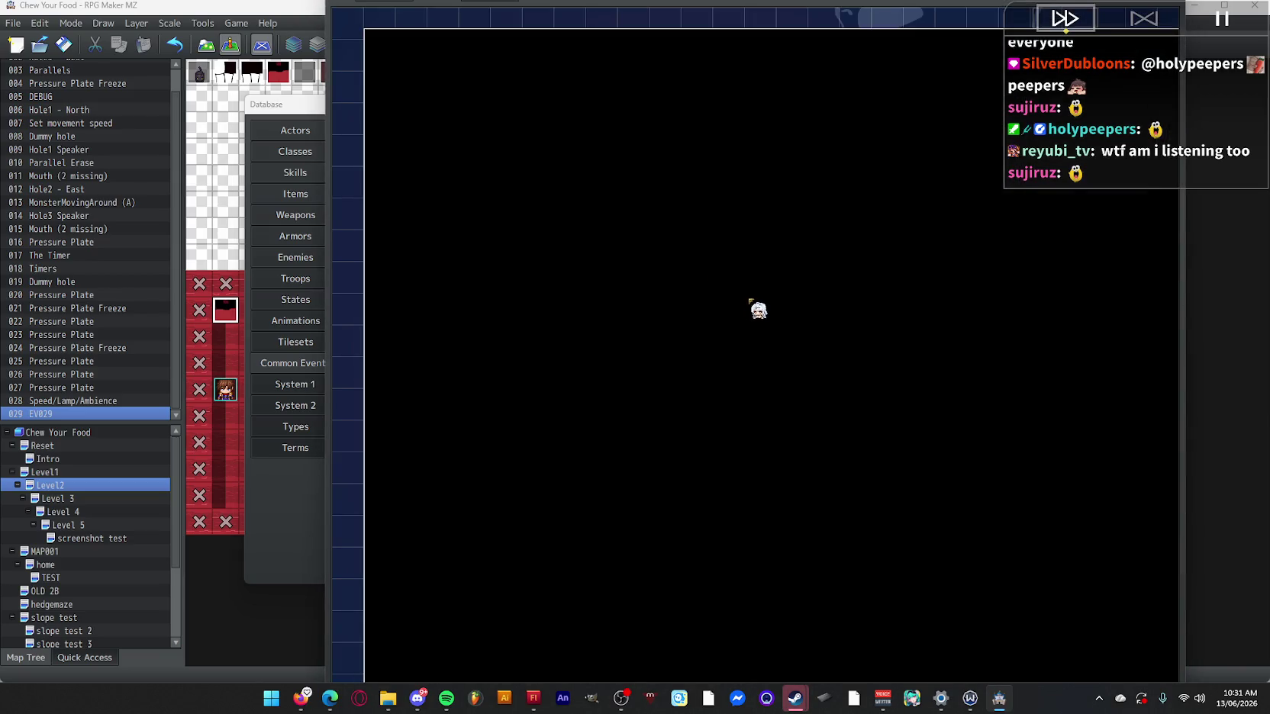
pyautogui.moveTo(750, 301); pyautogui.dragTo(661, 241)
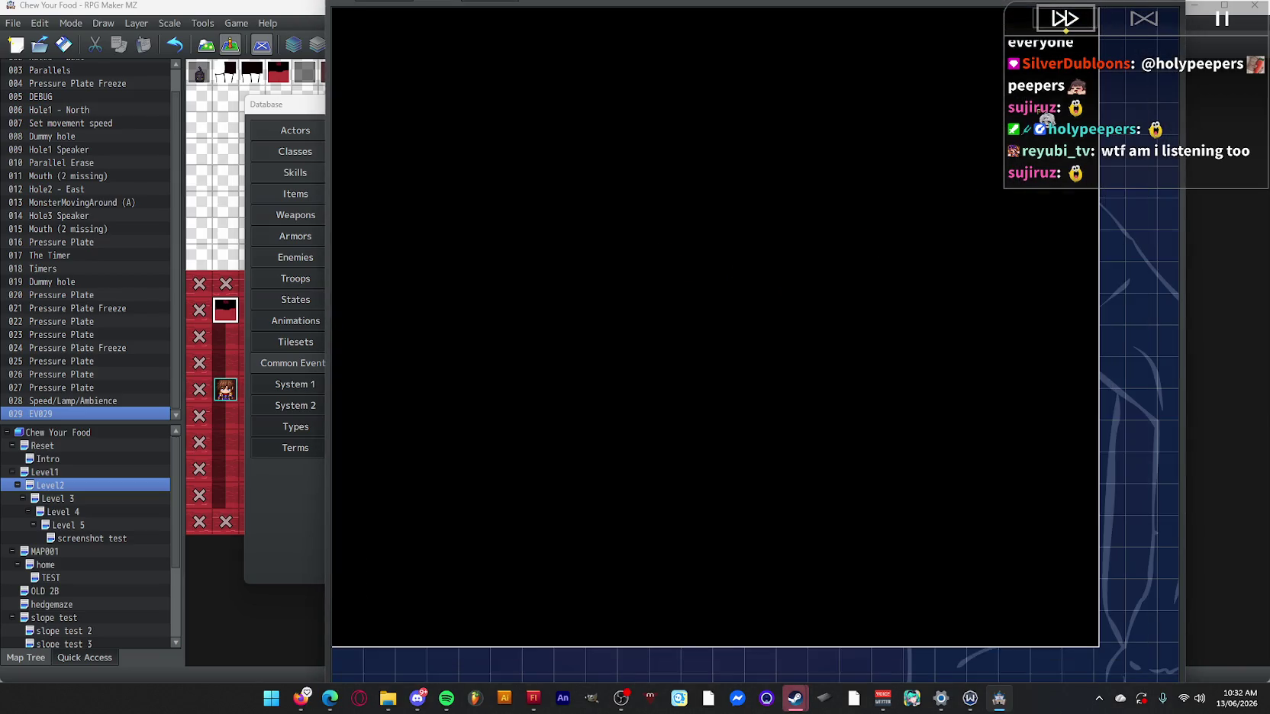
pyautogui.press('Return')
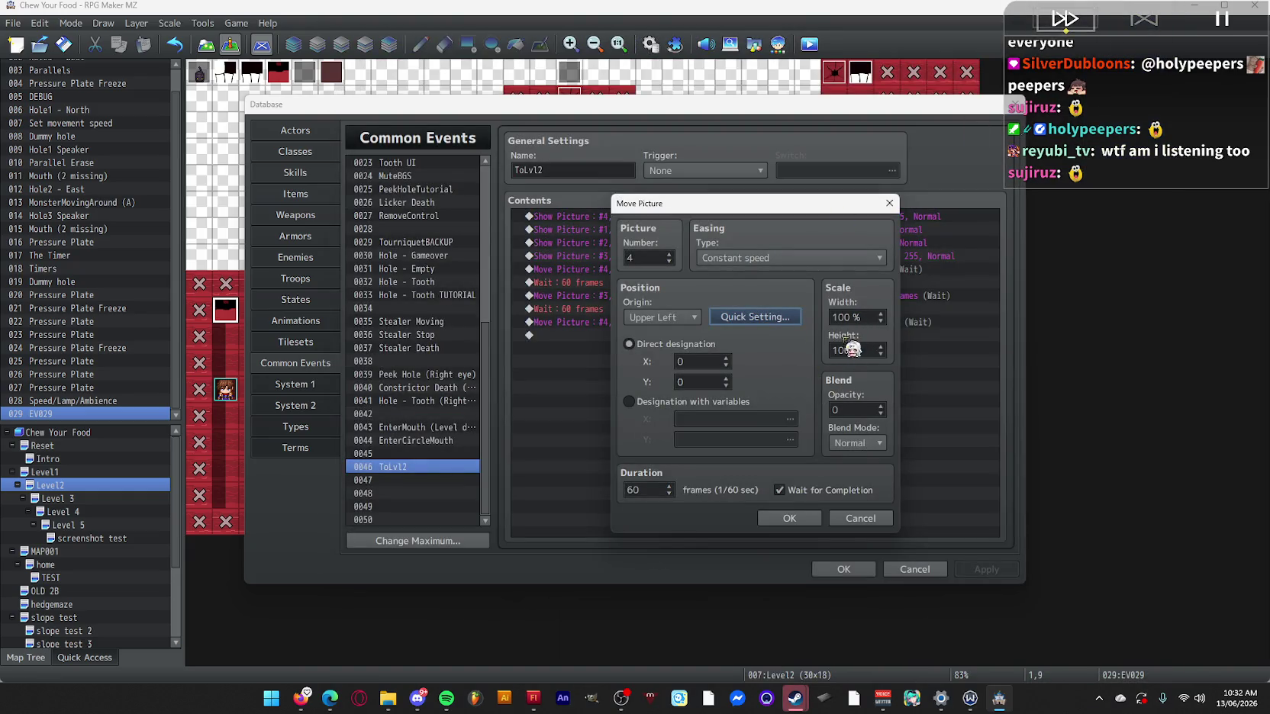
# Set the width and height of ToLvl2's Move Picture #4 to 110%.
pyautogui.doubleClick(842, 317)
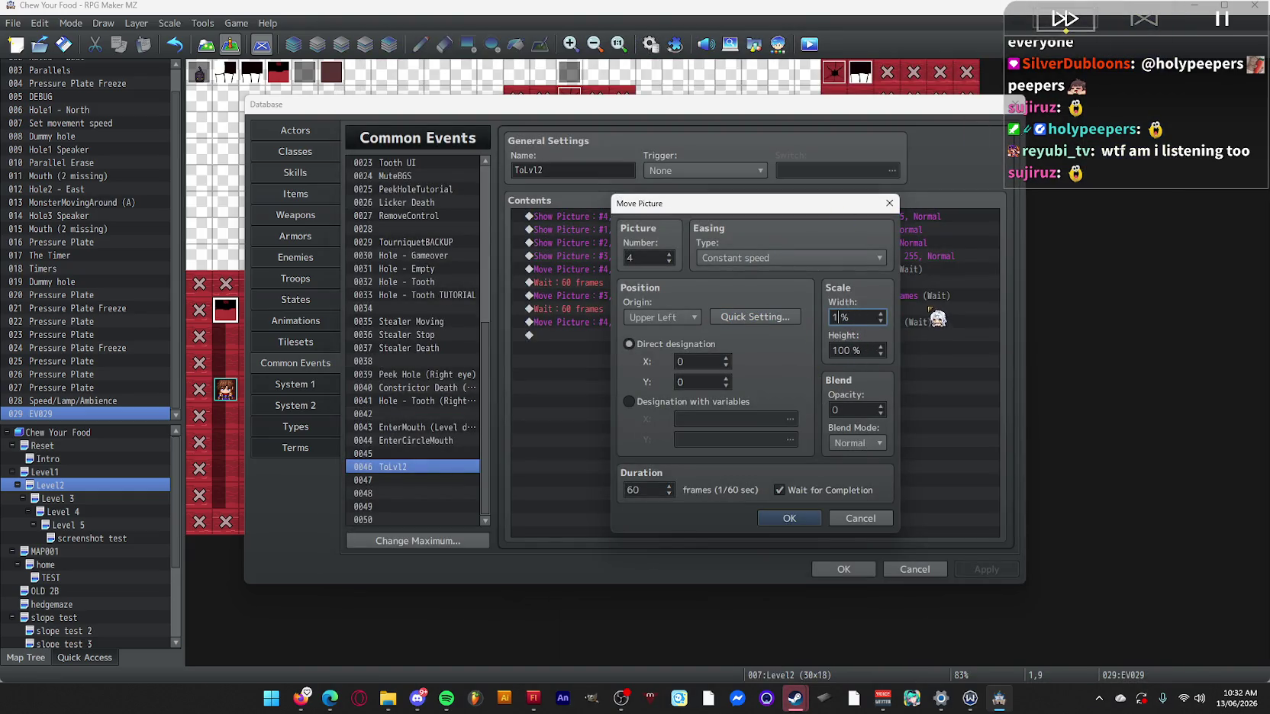
pyautogui.write('10')
pyautogui.doubleClick(847, 349)
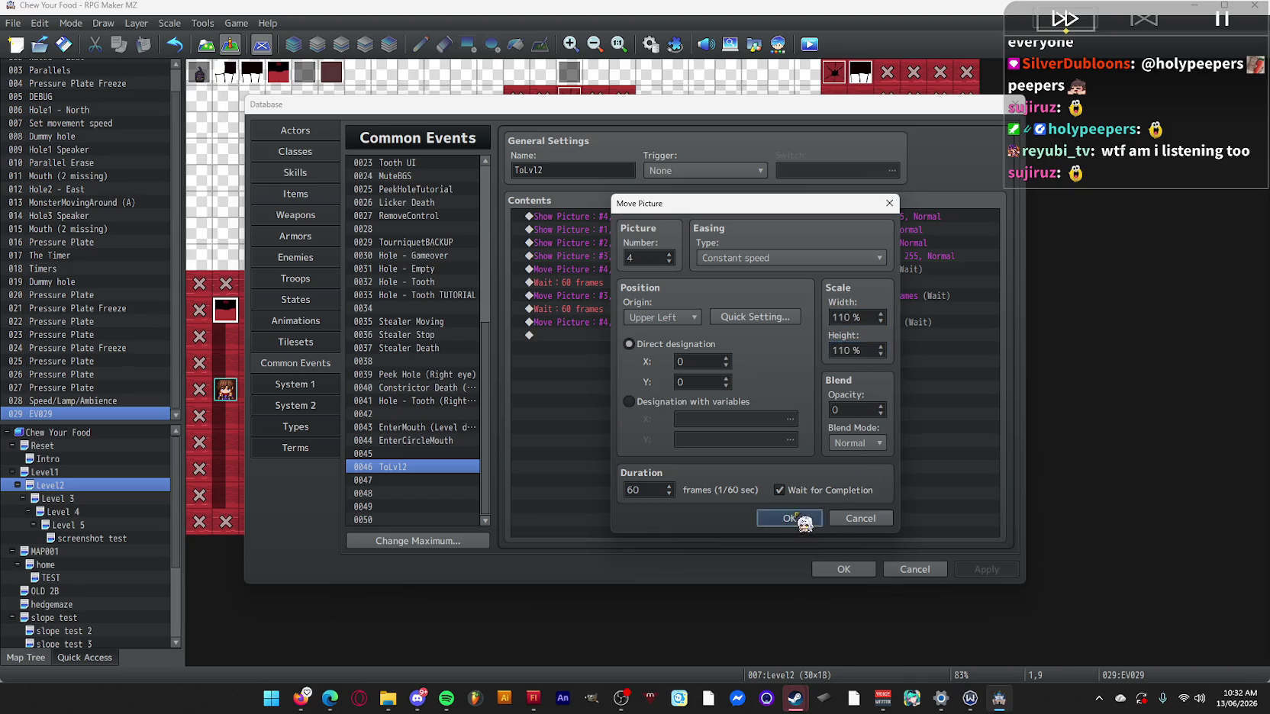
pyautogui.click(795, 518)
pyautogui.click(844, 570)
# Save the project, playtest the 110% zoom, then close the game.
pyautogui.click(809, 44)
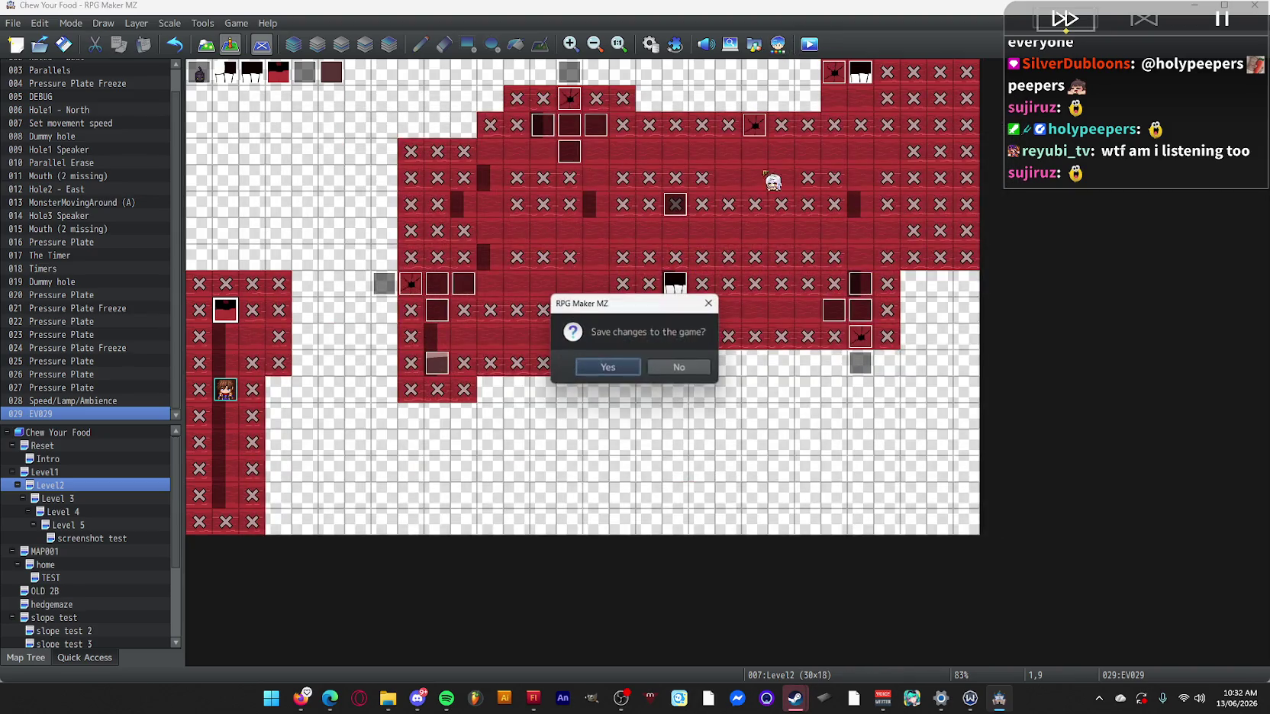
pyautogui.click(635, 375)
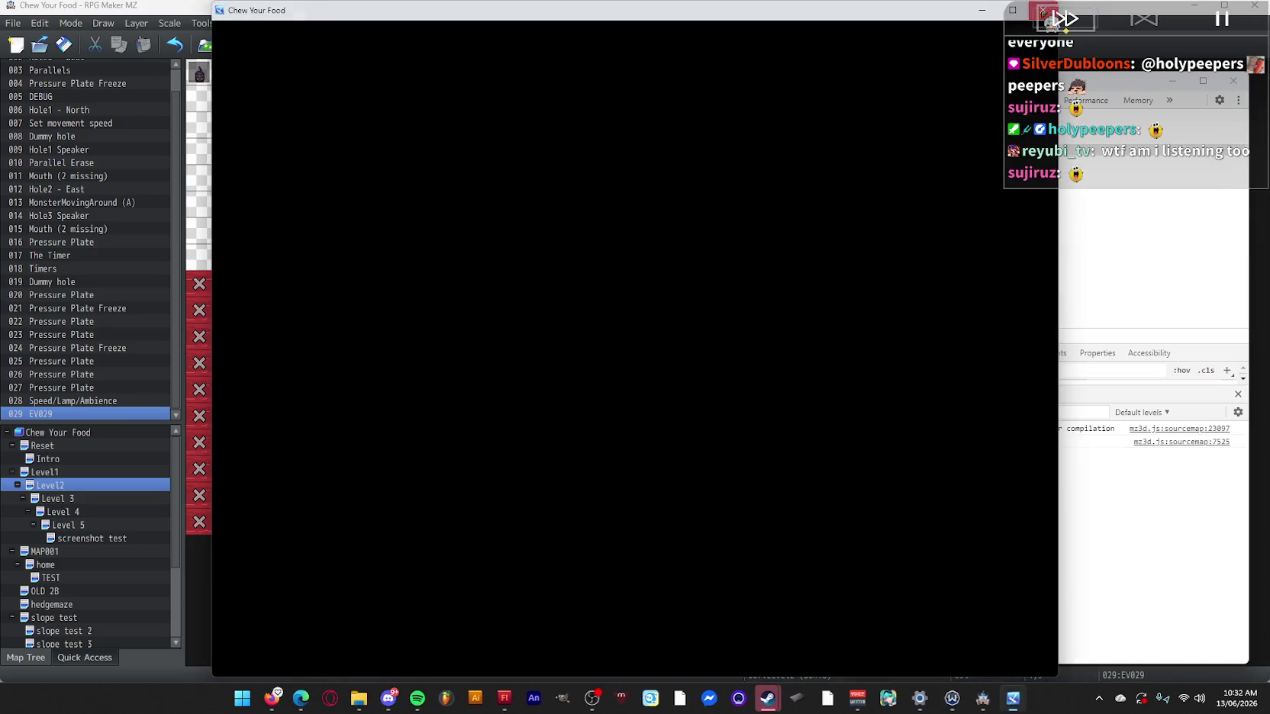
pyautogui.click(1042, 9)
# Change the first Move Picture #4 easing in ToLvl2 from Linear to Ease-out.
pyautogui.click(651, 44)
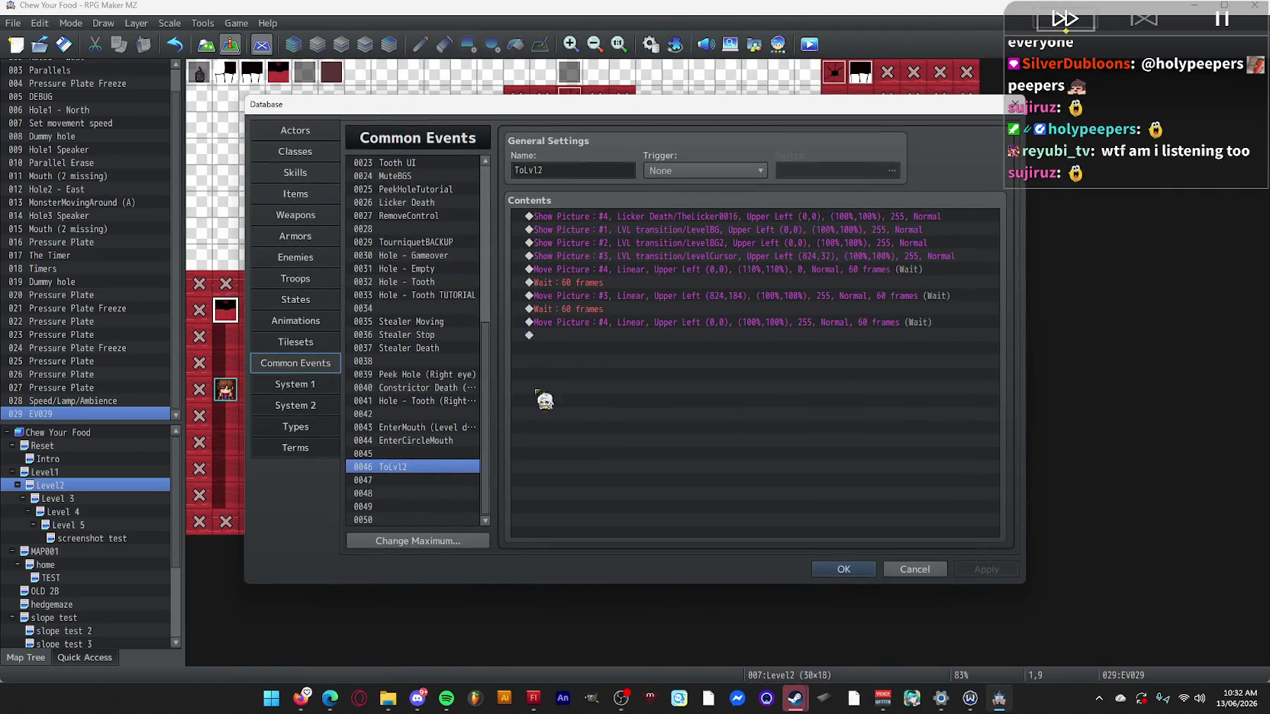
pyautogui.click(687, 255)
pyautogui.doubleClick(680, 272)
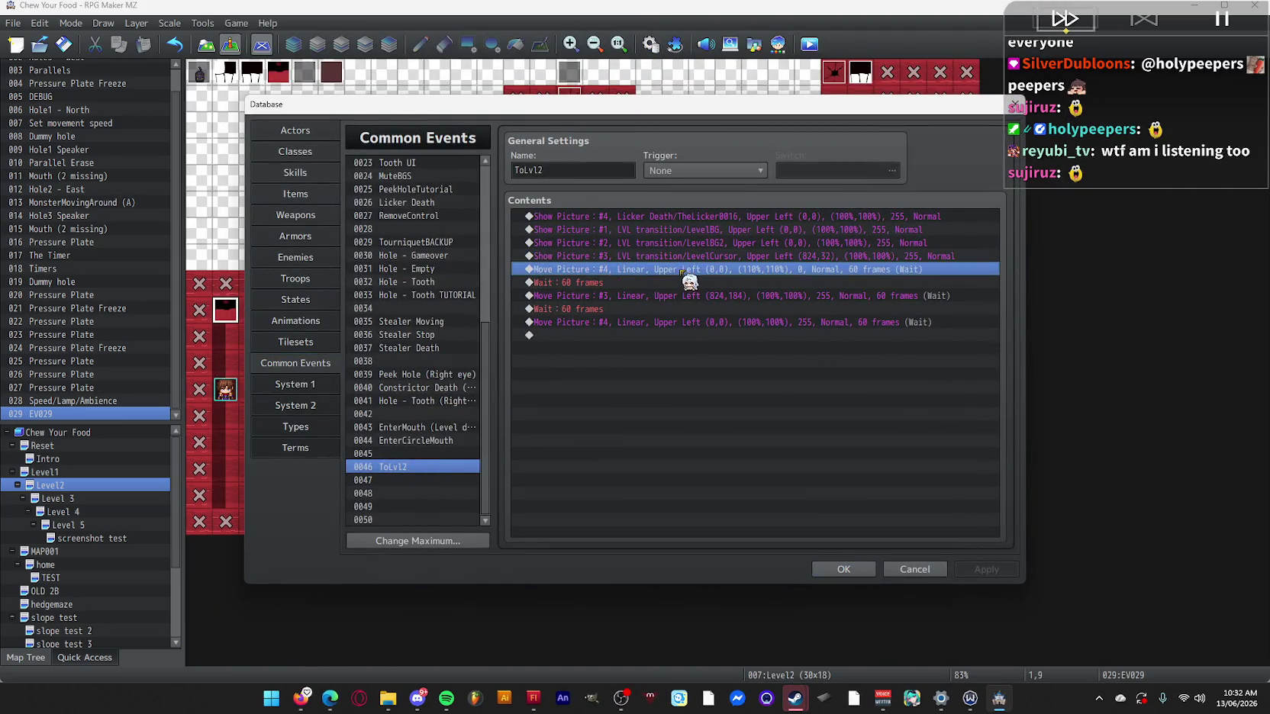
pyautogui.click(822, 258)
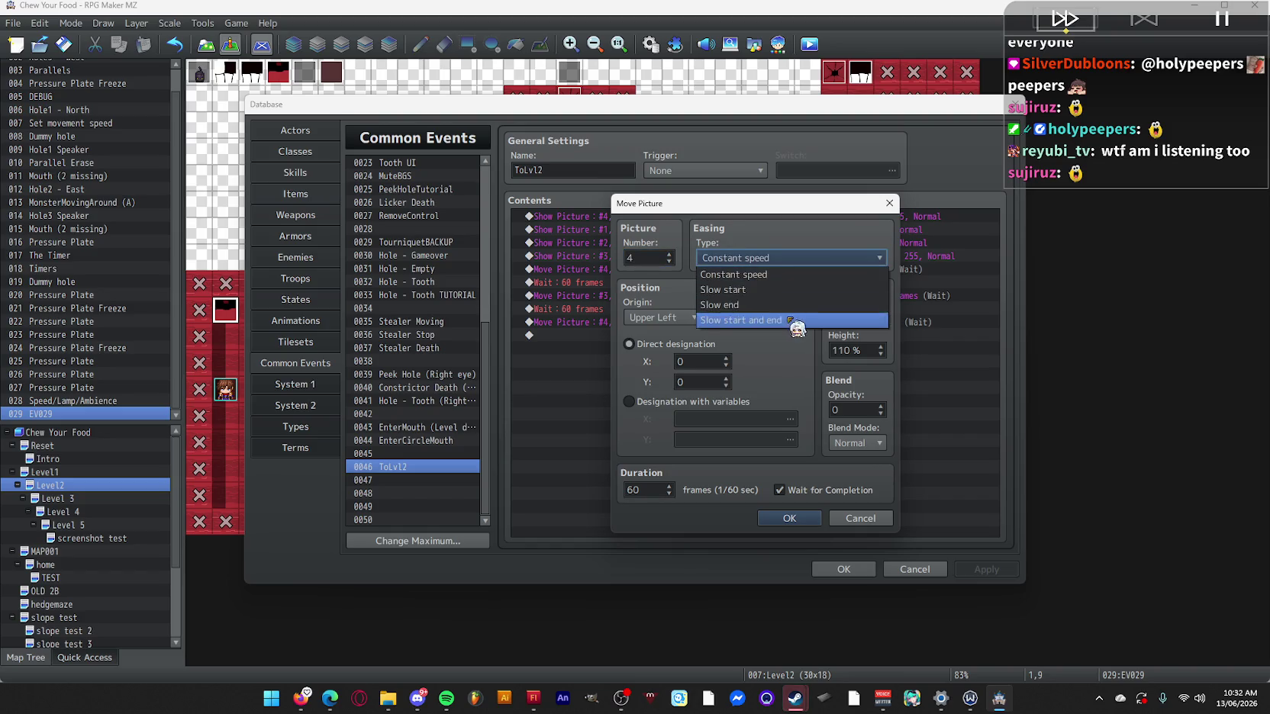
pyautogui.click(794, 304)
pyautogui.click(794, 521)
pyautogui.click(843, 569)
# Save and launch a new playtest in fullscreen.
pyautogui.click(809, 44)
pyautogui.click(630, 365)
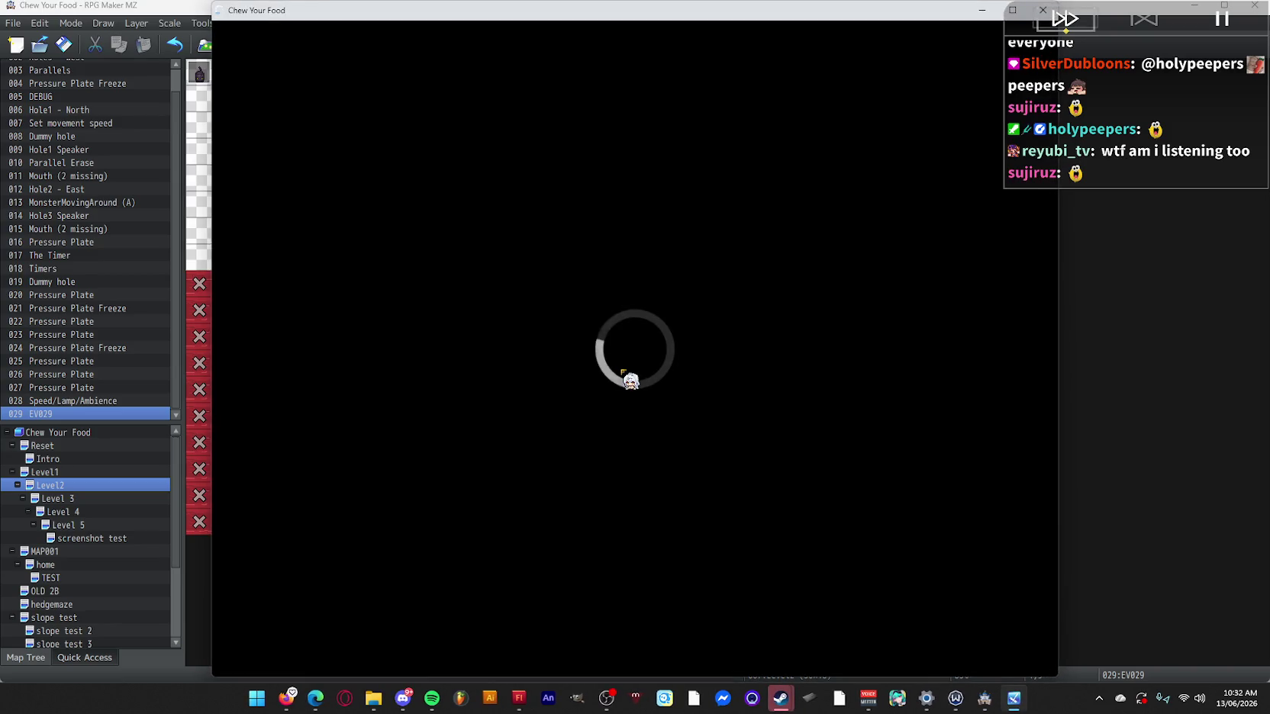
pyautogui.press('F4')
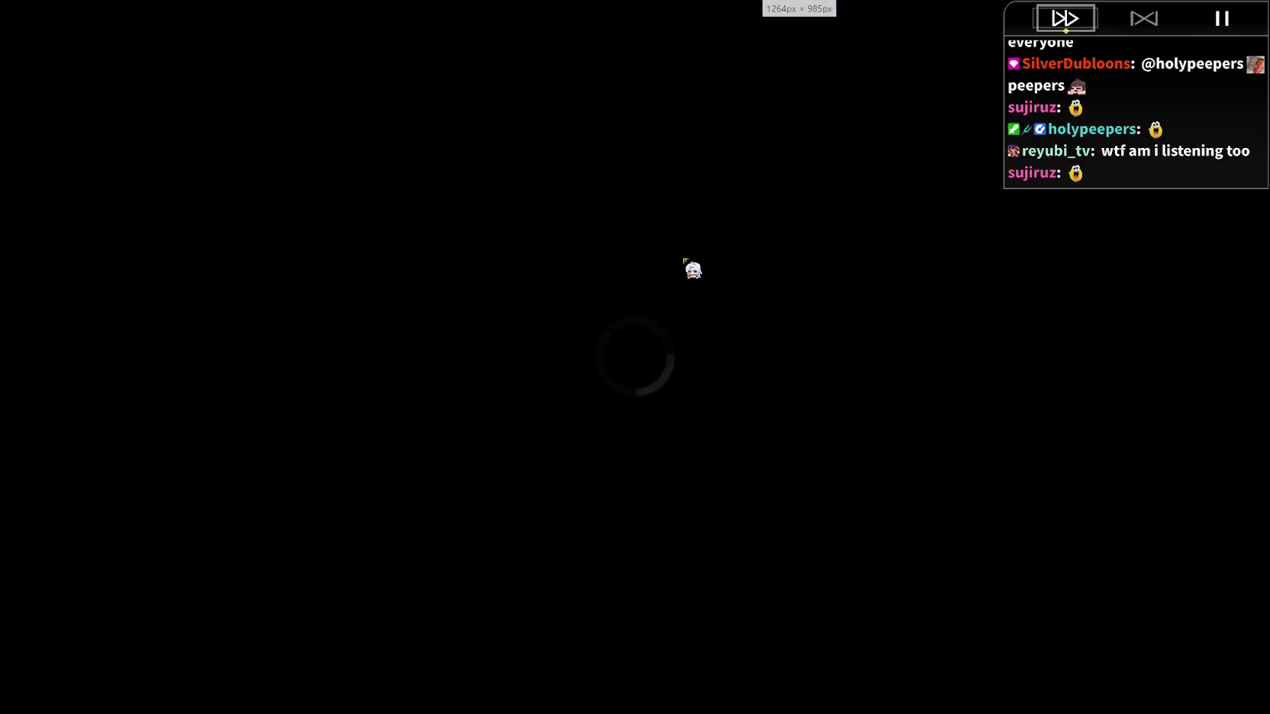
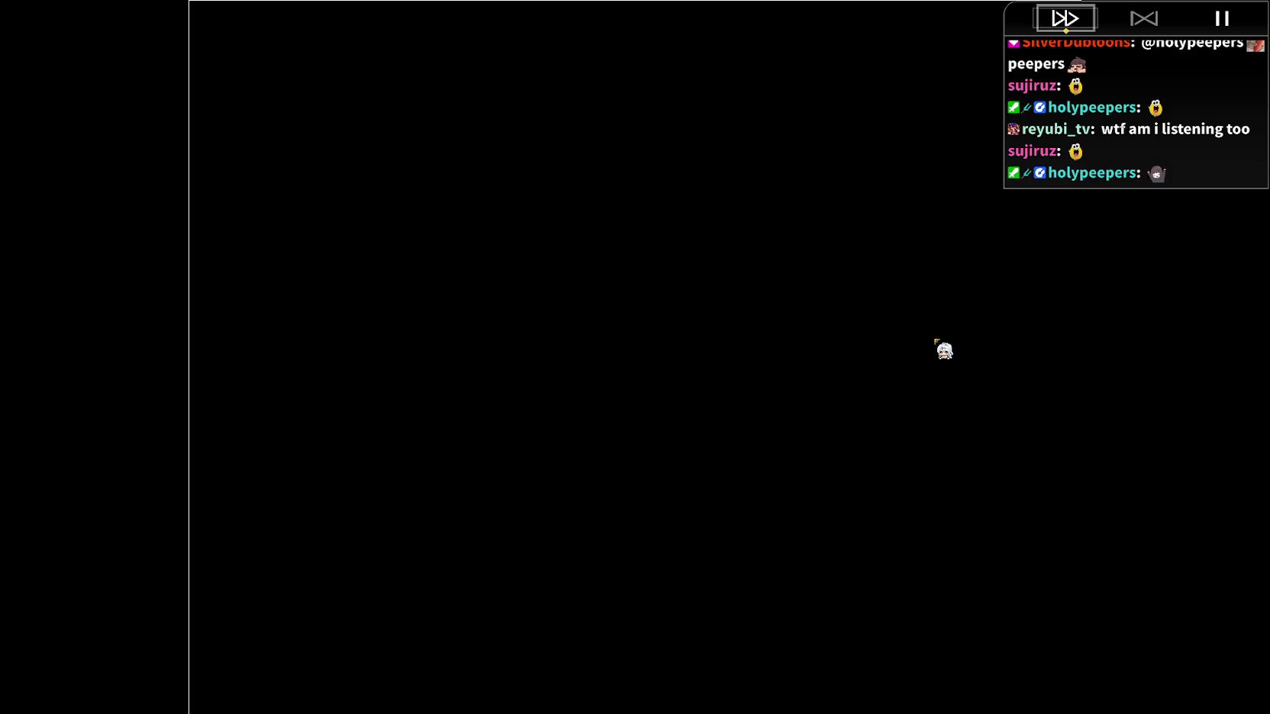
# Quit the playtest and set ToLvl2's Show Picture #4 (Licker Death) to 200% width and height.
pyautogui.hotkey('alt', 'F4')
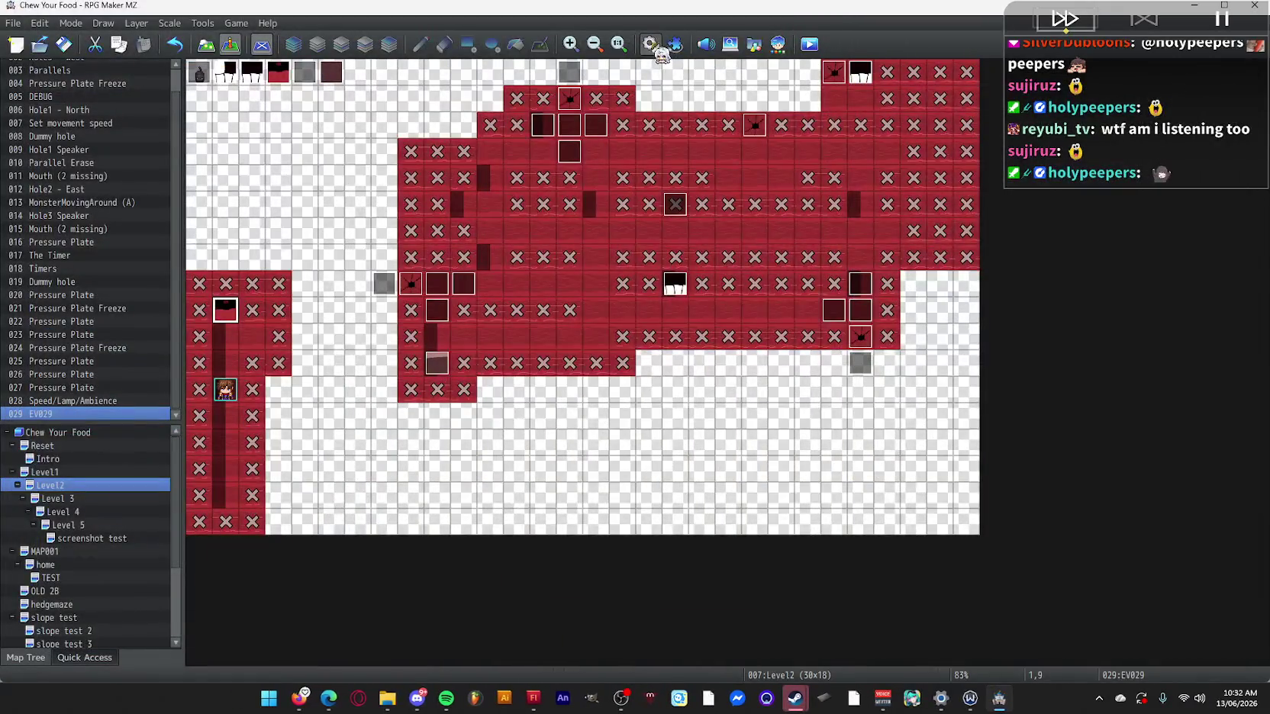
pyautogui.click(650, 44)
pyautogui.click(660, 231)
pyautogui.doubleClick(661, 230)
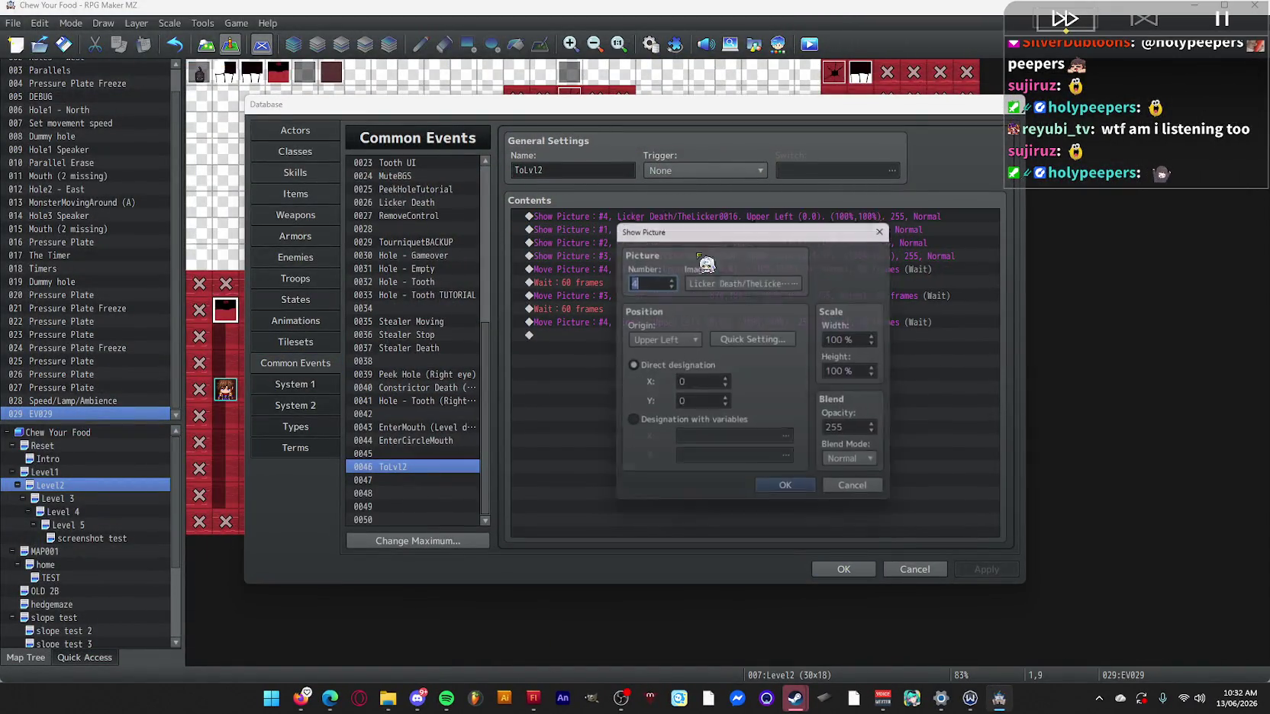
pyautogui.click(786, 342)
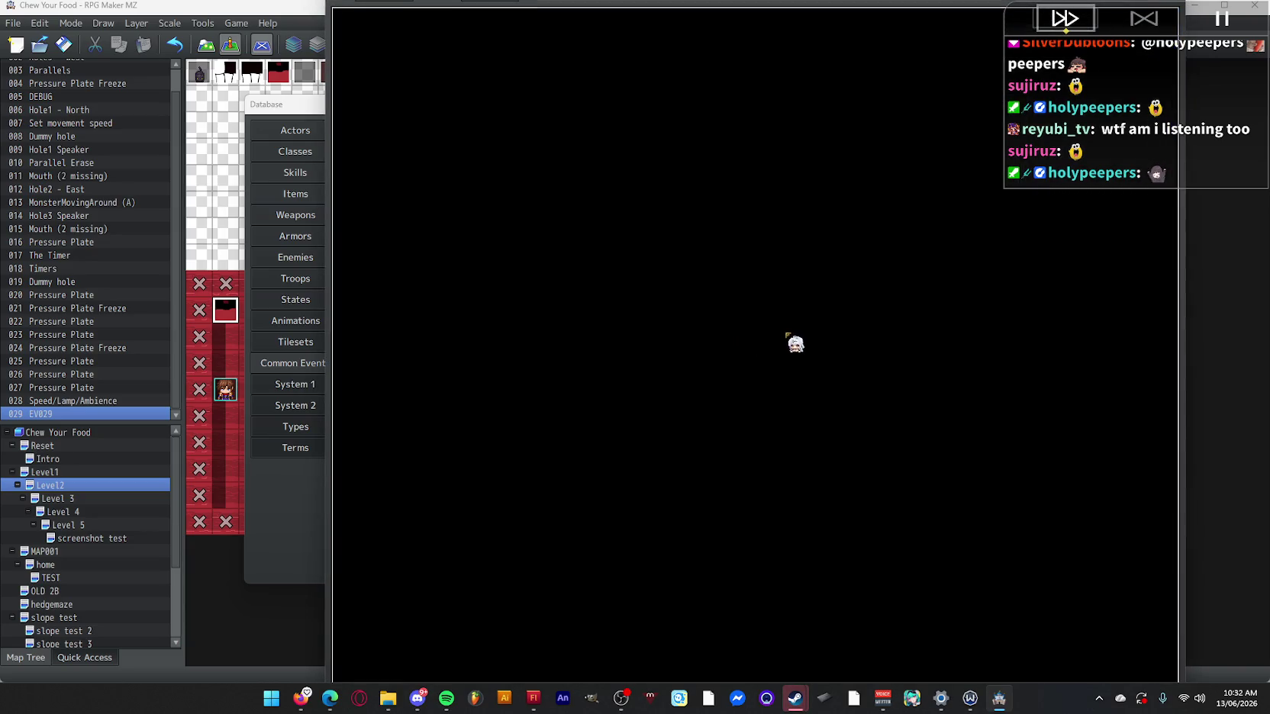
pyautogui.press('Escape')
pyautogui.doubleClick(870, 340)
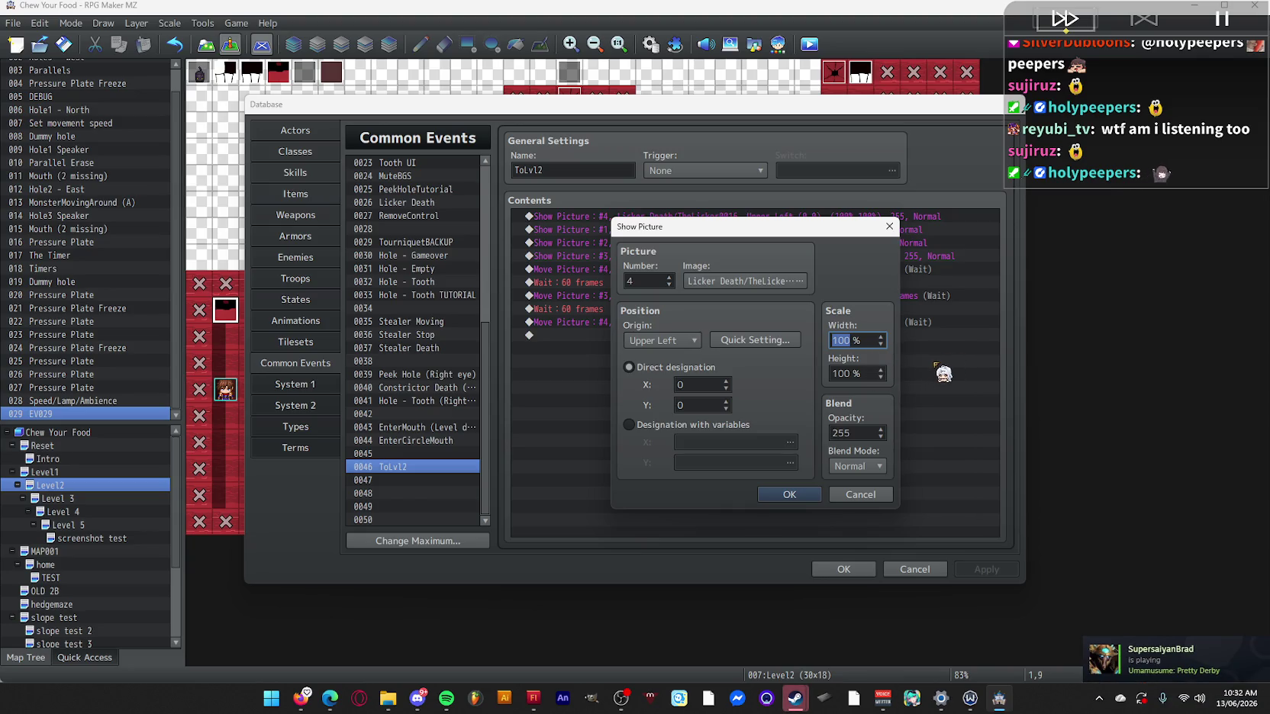
pyautogui.press('Tab')
pyautogui.write('20')
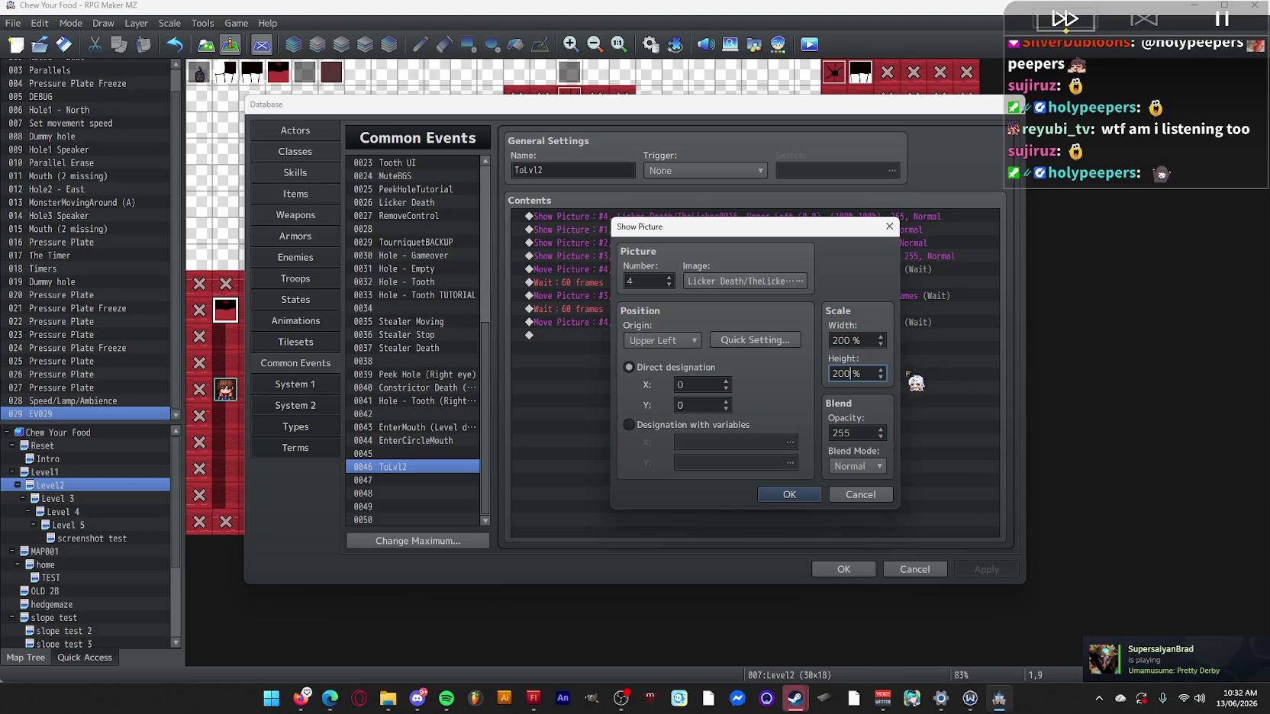
pyautogui.click(790, 493)
# Review a Move Picture command's target position in ToLvl2 and confirm it unchanged.
pyautogui.doubleClick(604, 321)
pyautogui.click(755, 340)
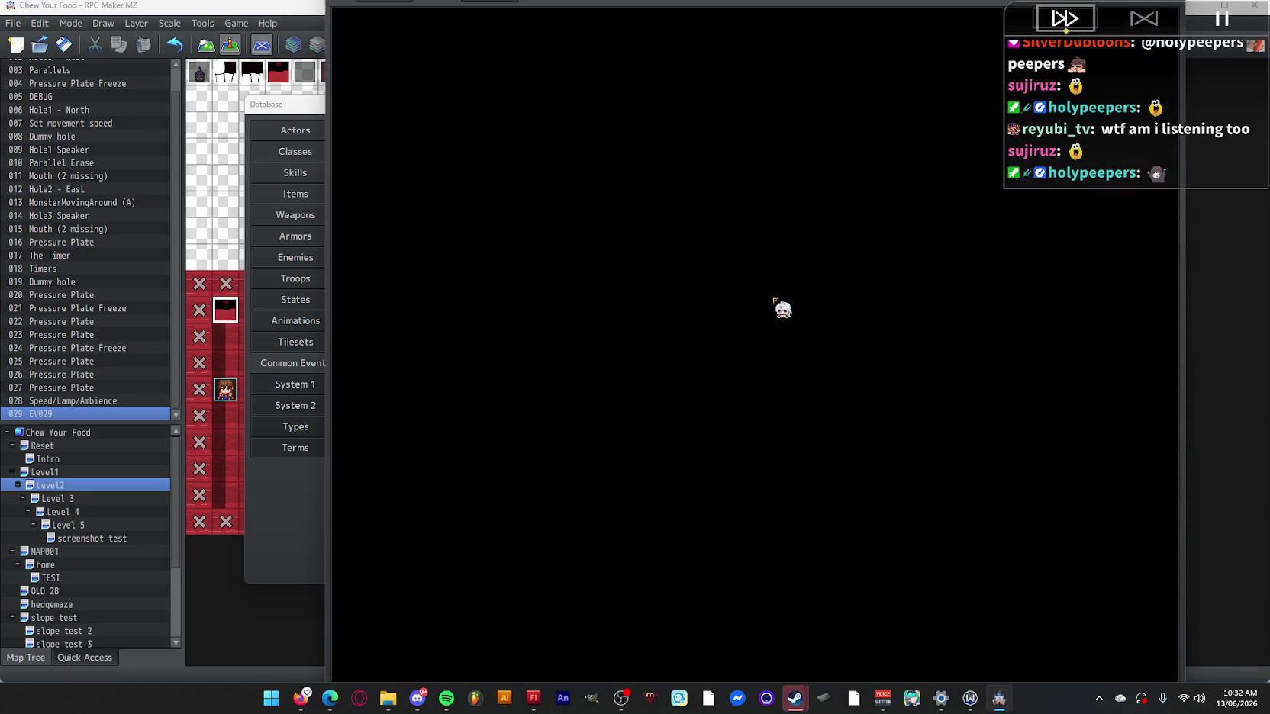
pyautogui.click(796, 390)
pyautogui.click(794, 496)
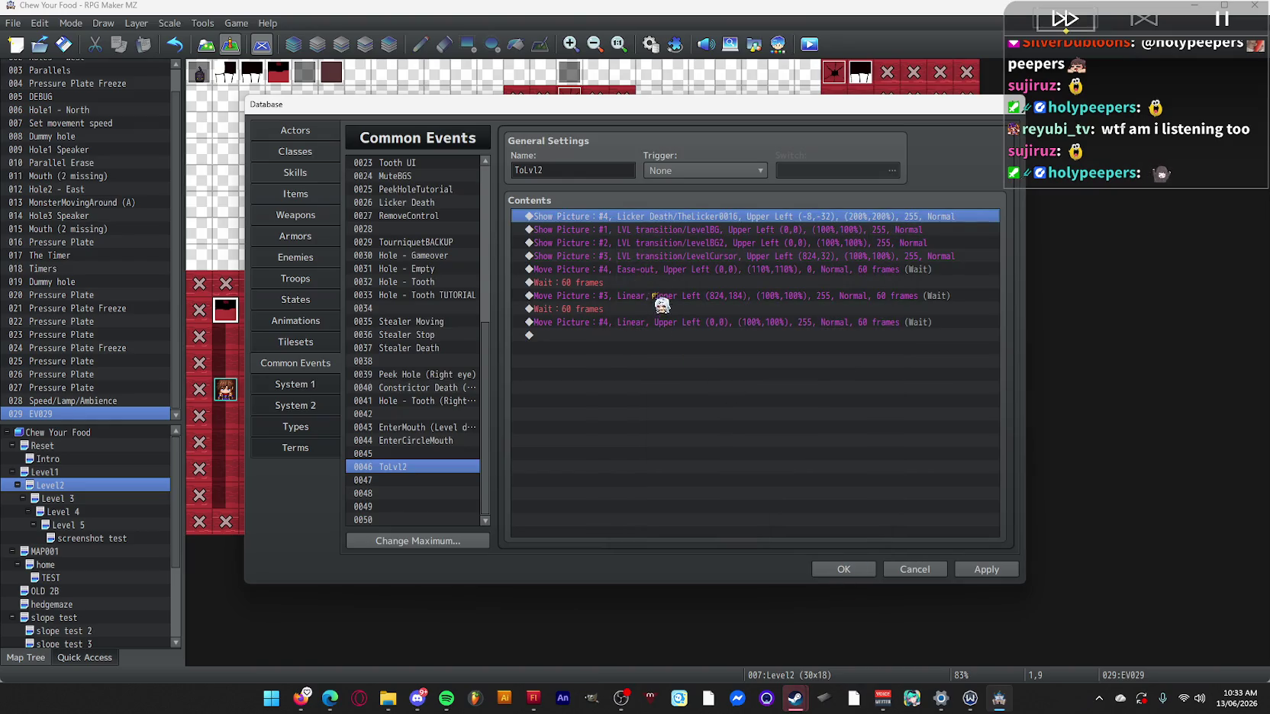
# Set the last Move Picture #4 to 200% scale, moving to (-24,-16).
pyautogui.doubleClick(673, 321)
pyautogui.doubleClick(839, 317)
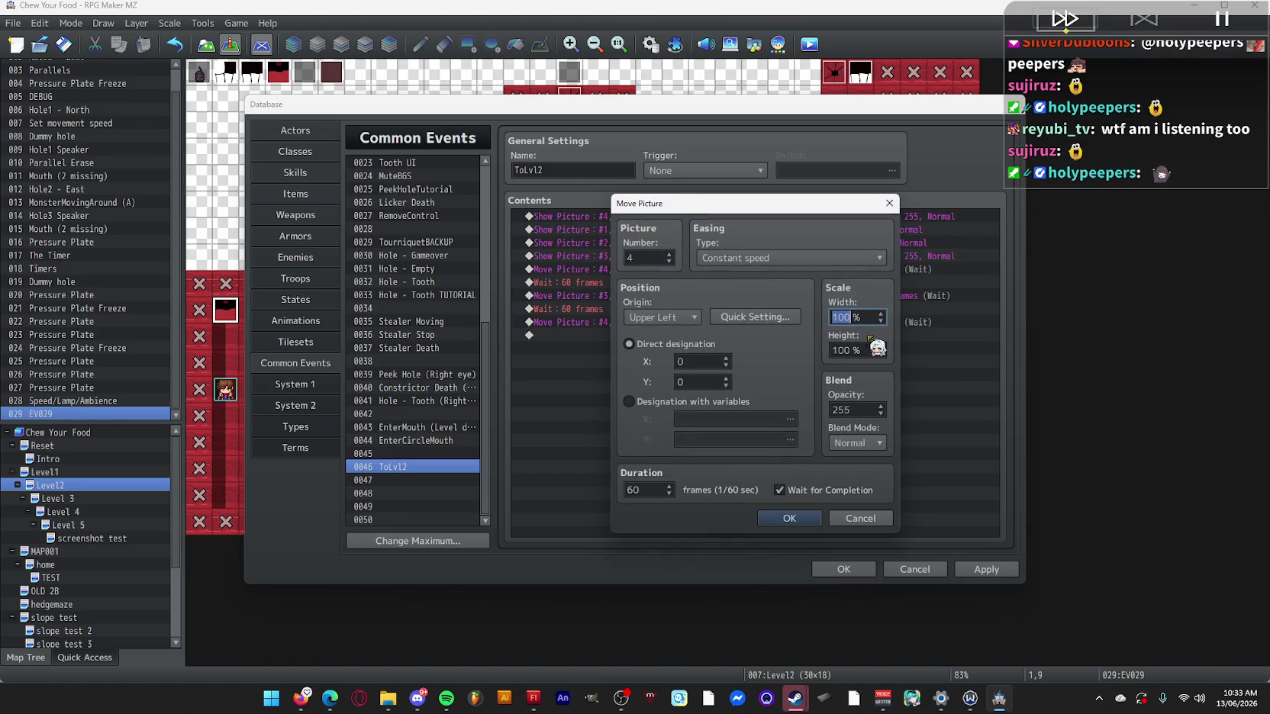
pyautogui.write('00')
pyautogui.press('Tab')
pyautogui.write('200')
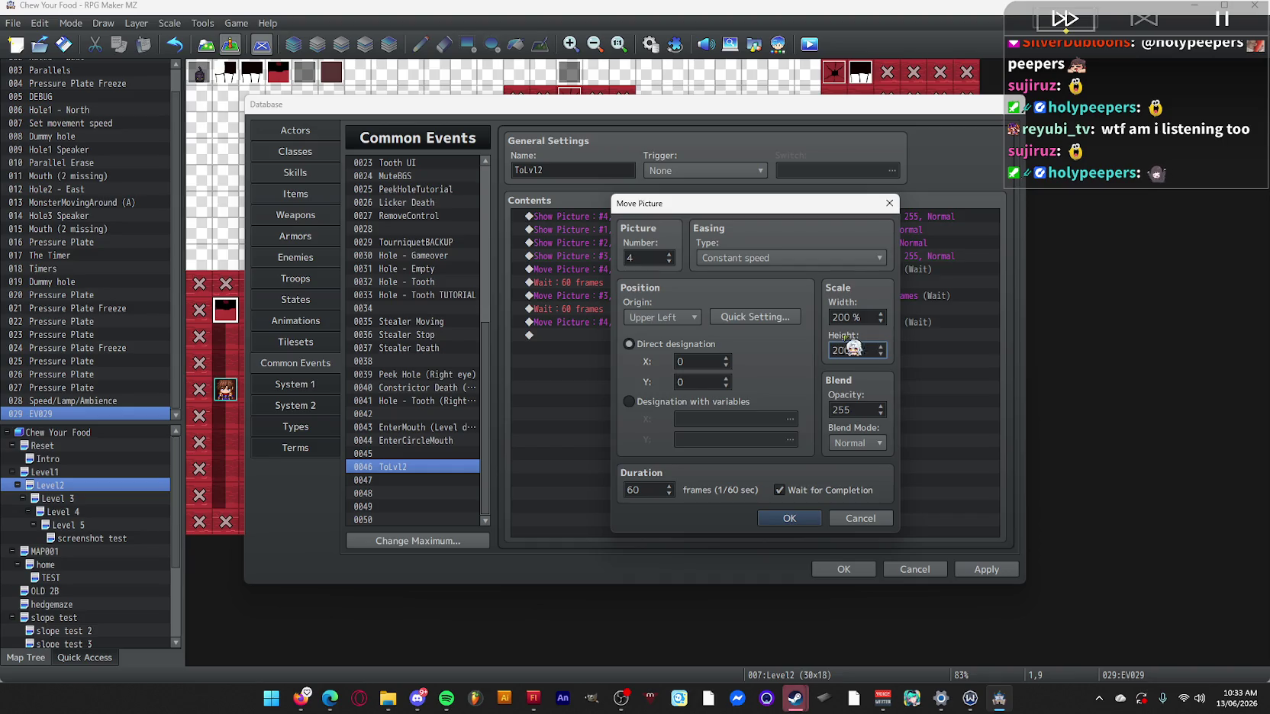
pyautogui.click(767, 319)
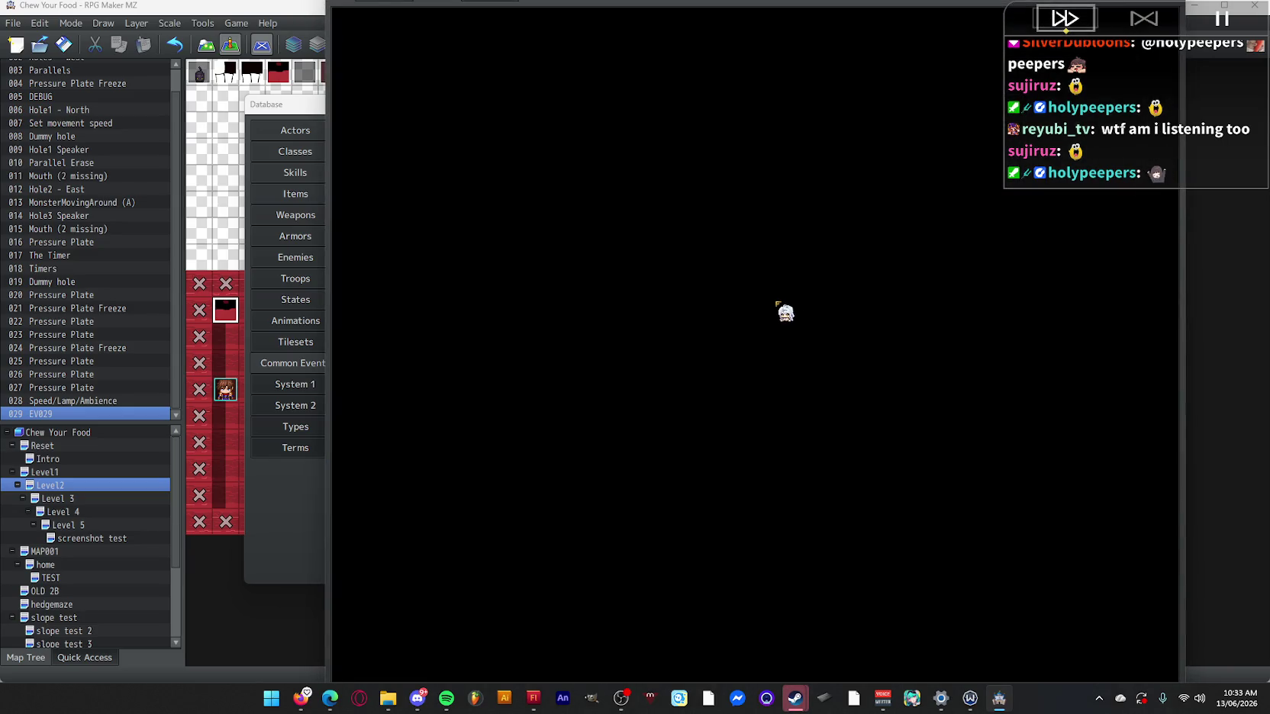
pyautogui.click(786, 312)
pyautogui.click(795, 520)
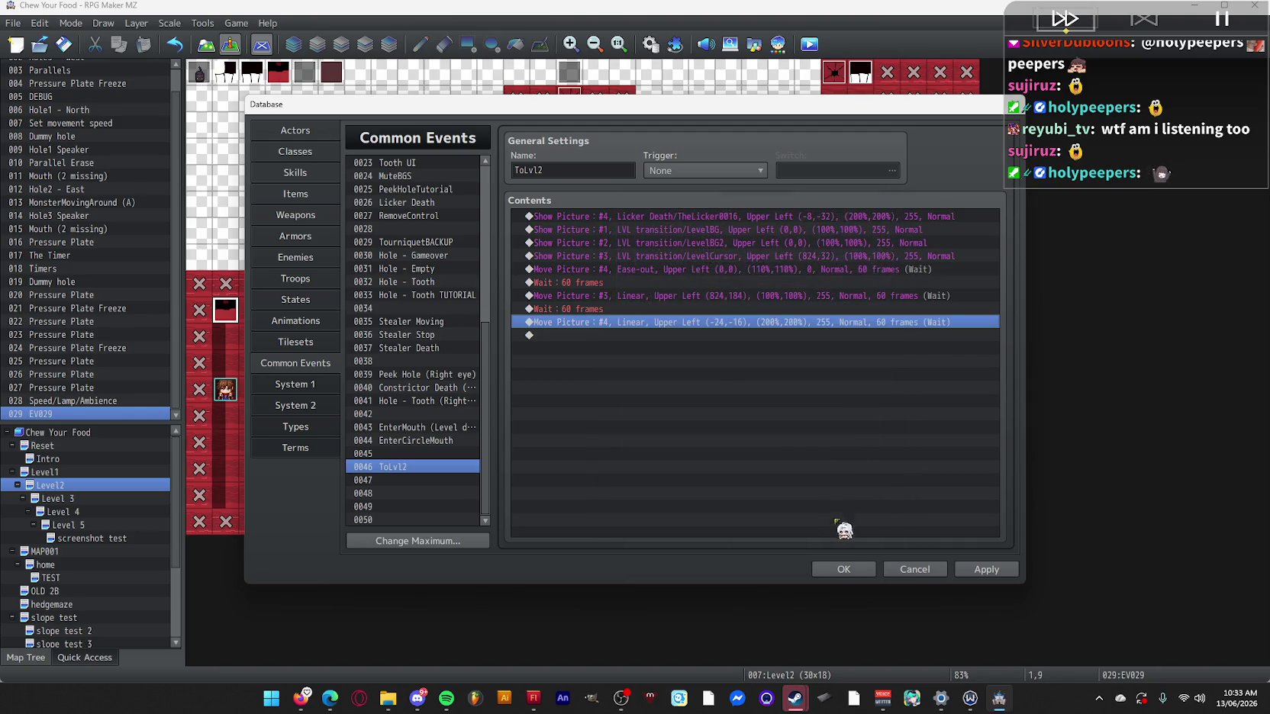
# Save the database and project, and start a playtest.
pyautogui.click(843, 569)
pyautogui.click(812, 47)
pyautogui.click(609, 368)
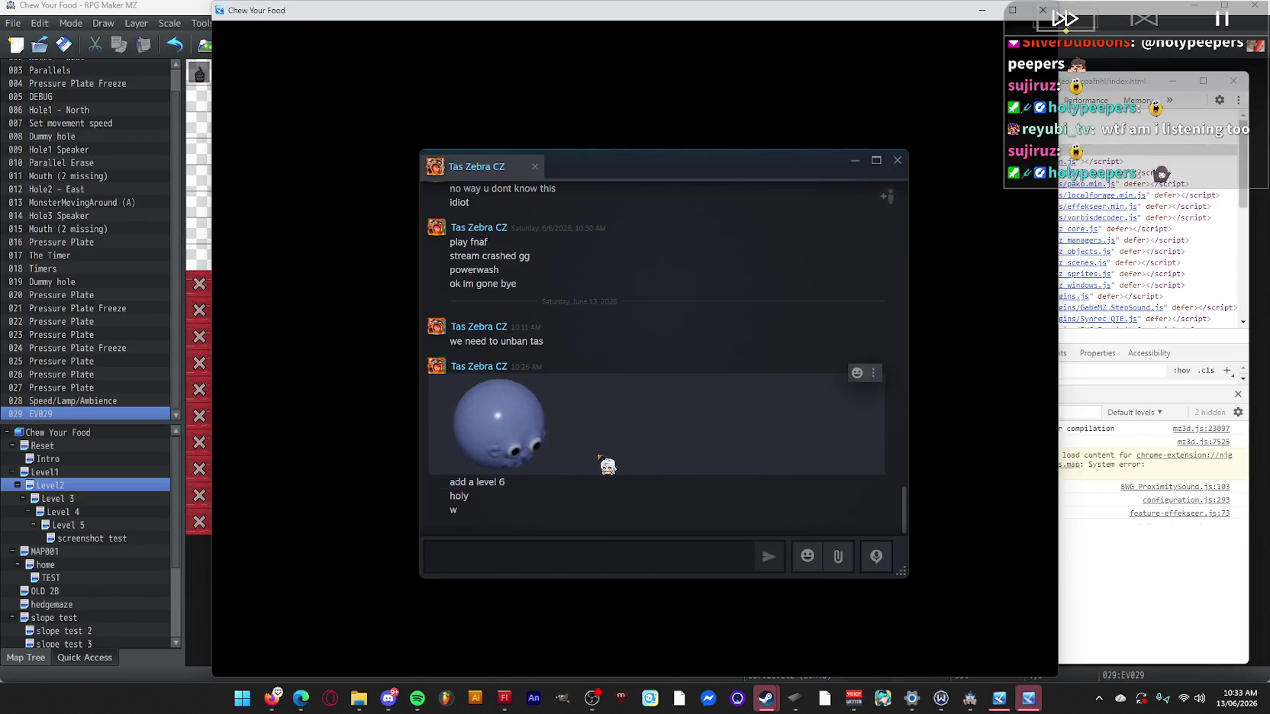
# Close the Steam chat, go fullscreen, and leave the save screen at File 10.
pyautogui.click(897, 161)
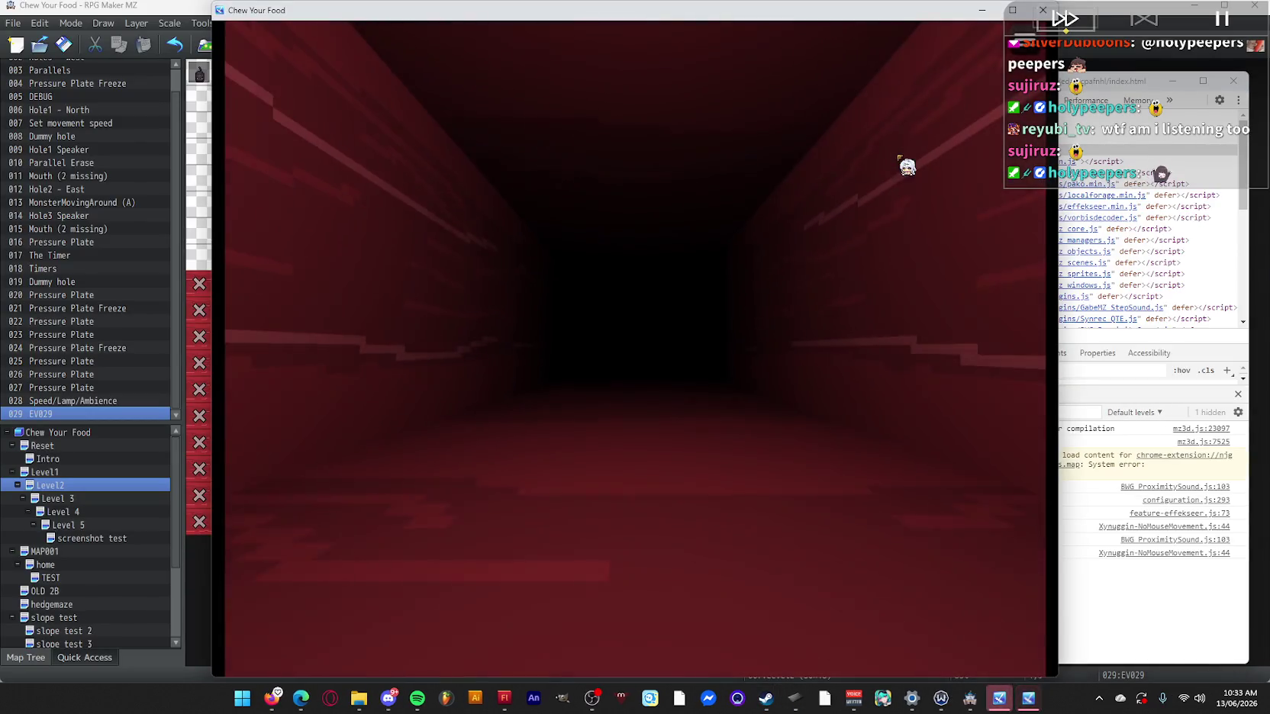
pyautogui.press('F4')
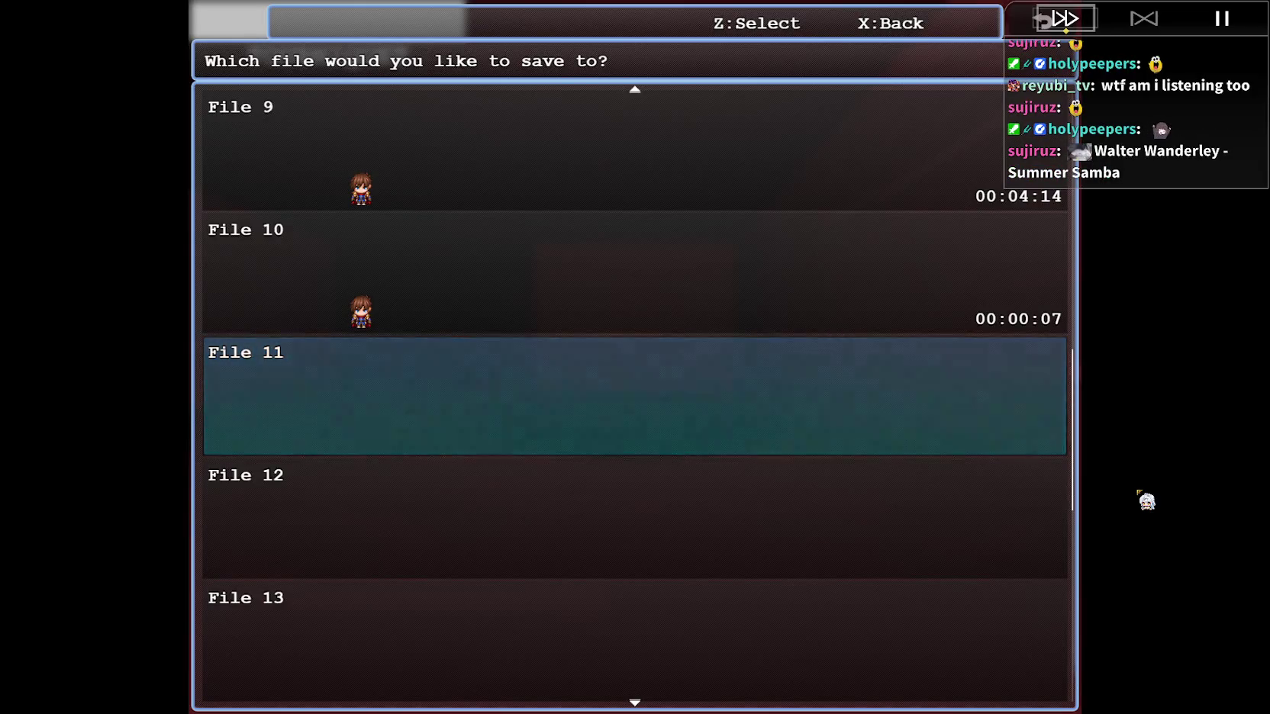
pyautogui.press('Up')
pyautogui.press('z')
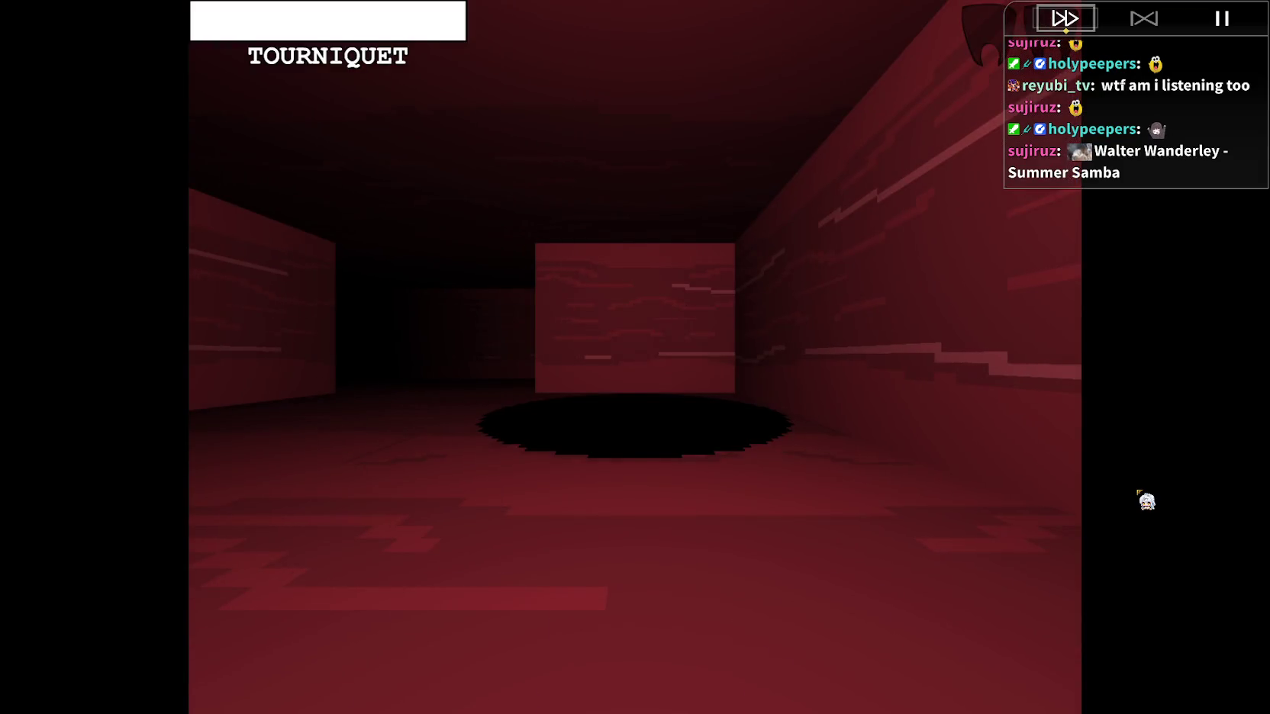
# Walk and turn through the red Tourniquet corridor, then exit fullscreen and quit the playtest.
pyautogui.press('Up')
pyautogui.press('Left')
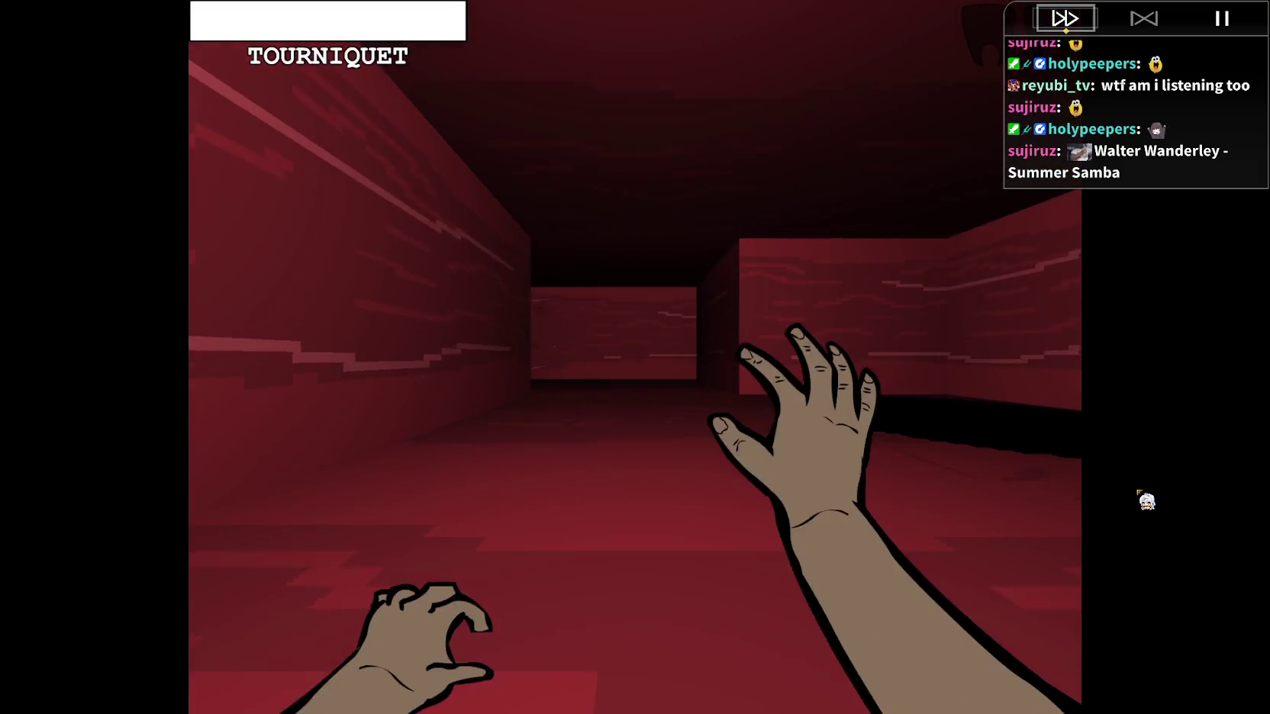
pyautogui.press('Left')
pyautogui.press('F4')
pyautogui.hotkey('alt', 'F4')
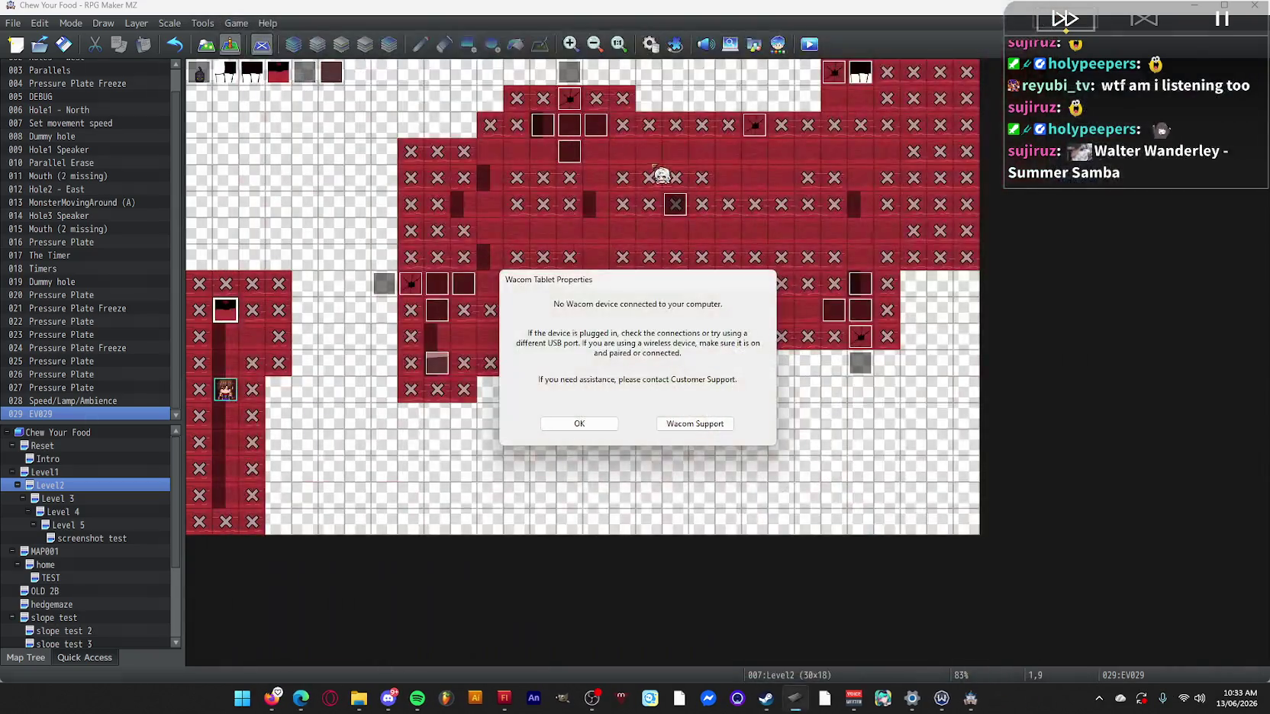
# Dismiss the tablet warning and inspect EV029's Move Picture command without changes.
pyautogui.click(586, 424)
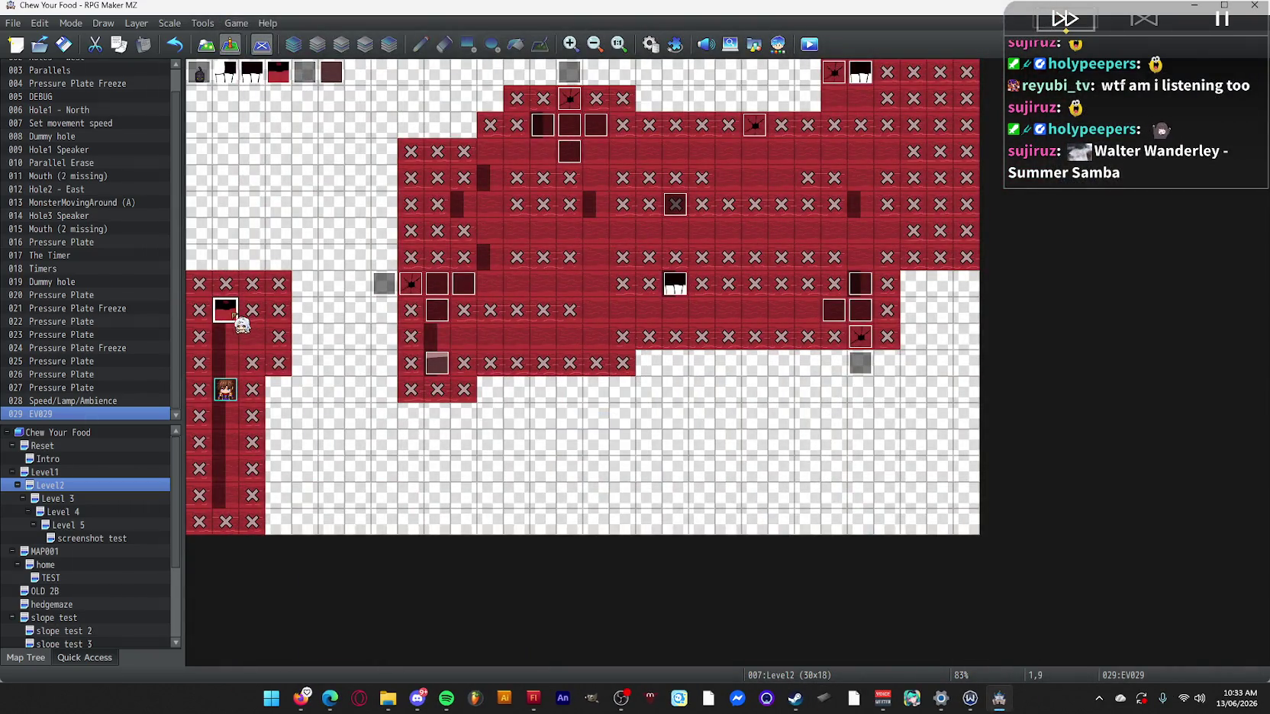
pyautogui.doubleClick(237, 316)
pyautogui.click(678, 238)
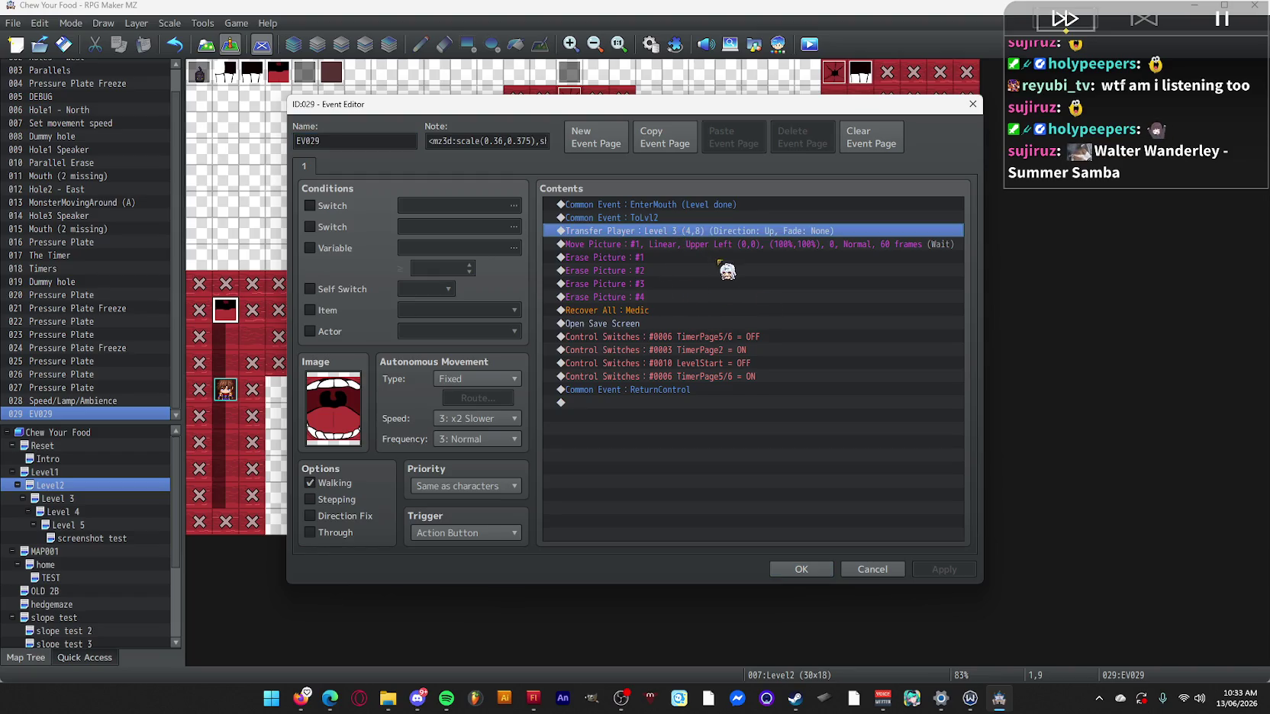
pyautogui.doubleClick(696, 246)
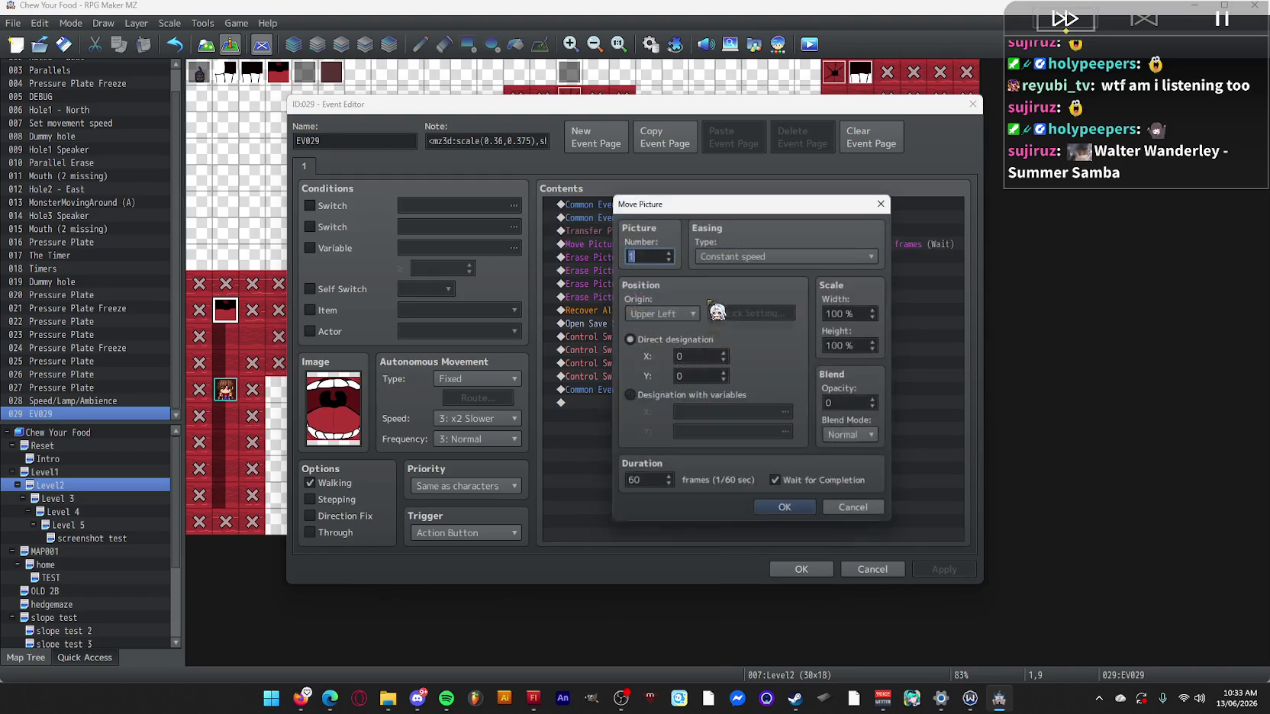
pyautogui.press('Escape')
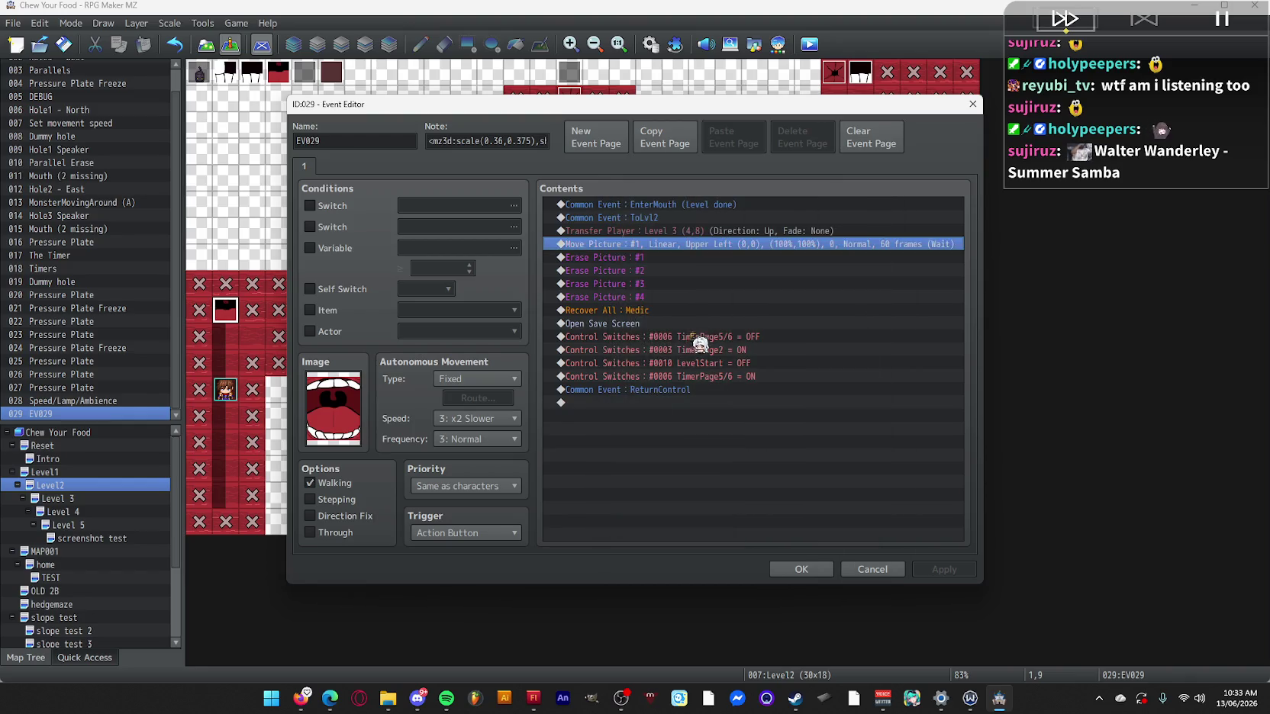
# Review EV029's ToLvl2, Transfer Player and Erase Picture #4 rows, close it, and bring up Level1.
pyautogui.keyDown('shift'); pyautogui.click(674, 304); pyautogui.keyUp('shift')
pyautogui.click(679, 231)
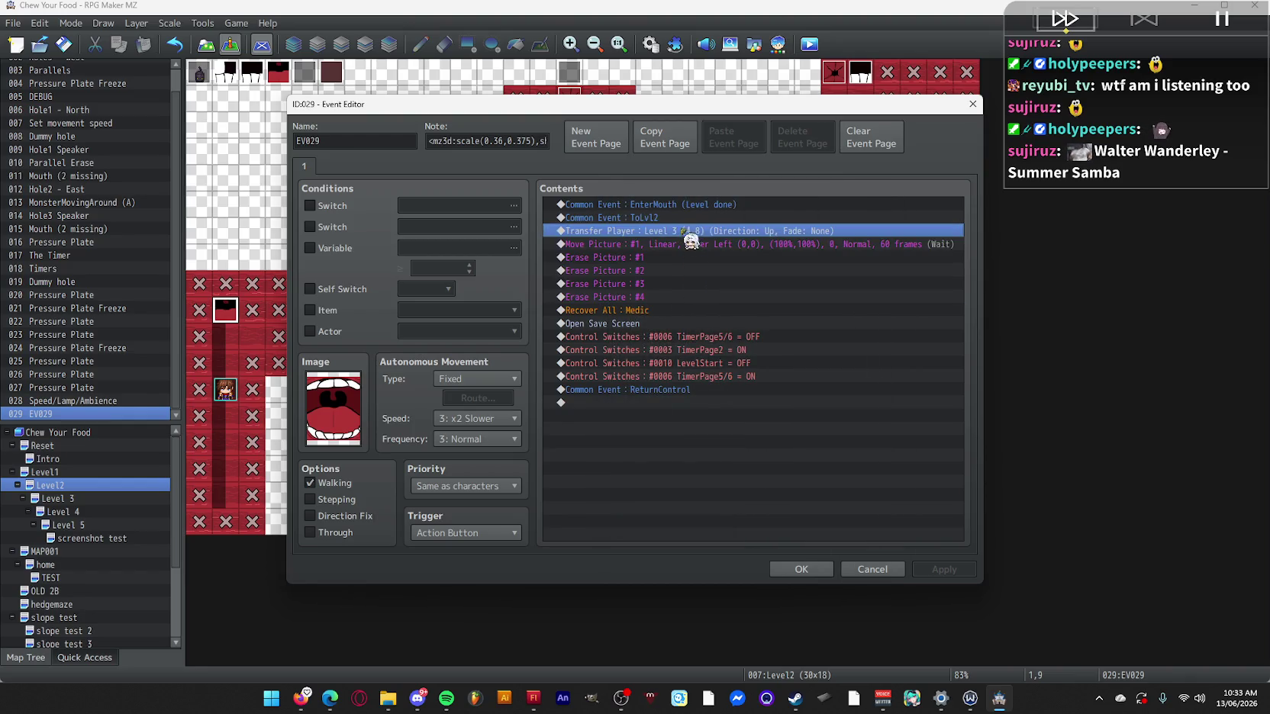
pyautogui.click(683, 218)
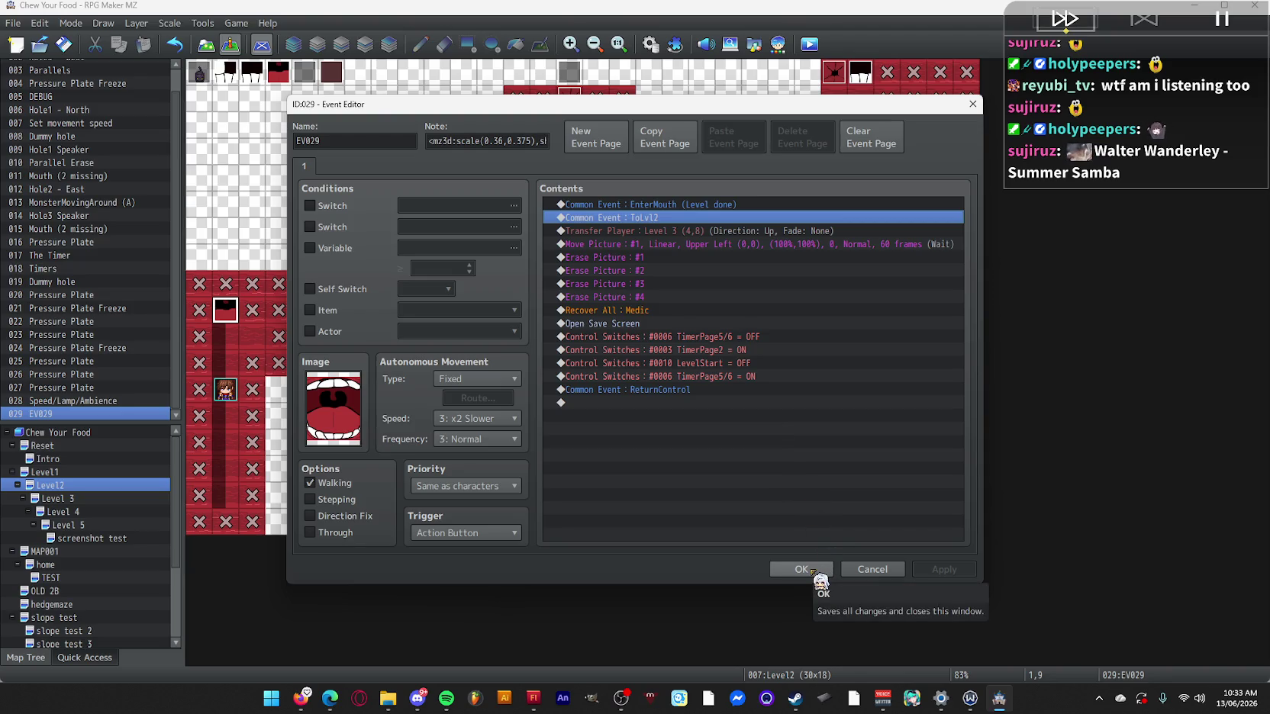
pyautogui.keyDown('shift'); pyautogui.click(679, 299); pyautogui.keyUp('shift')
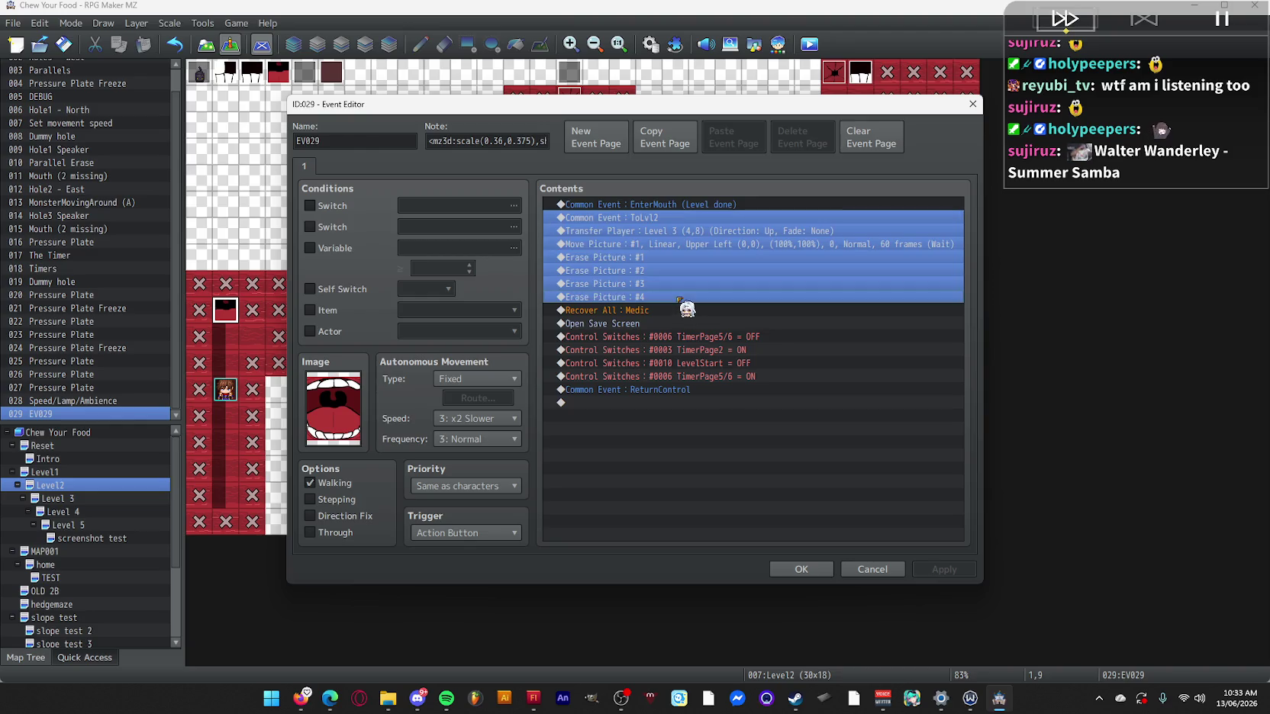
pyautogui.keyDown('shift'); pyautogui.click(668, 309); pyautogui.keyUp('shift')
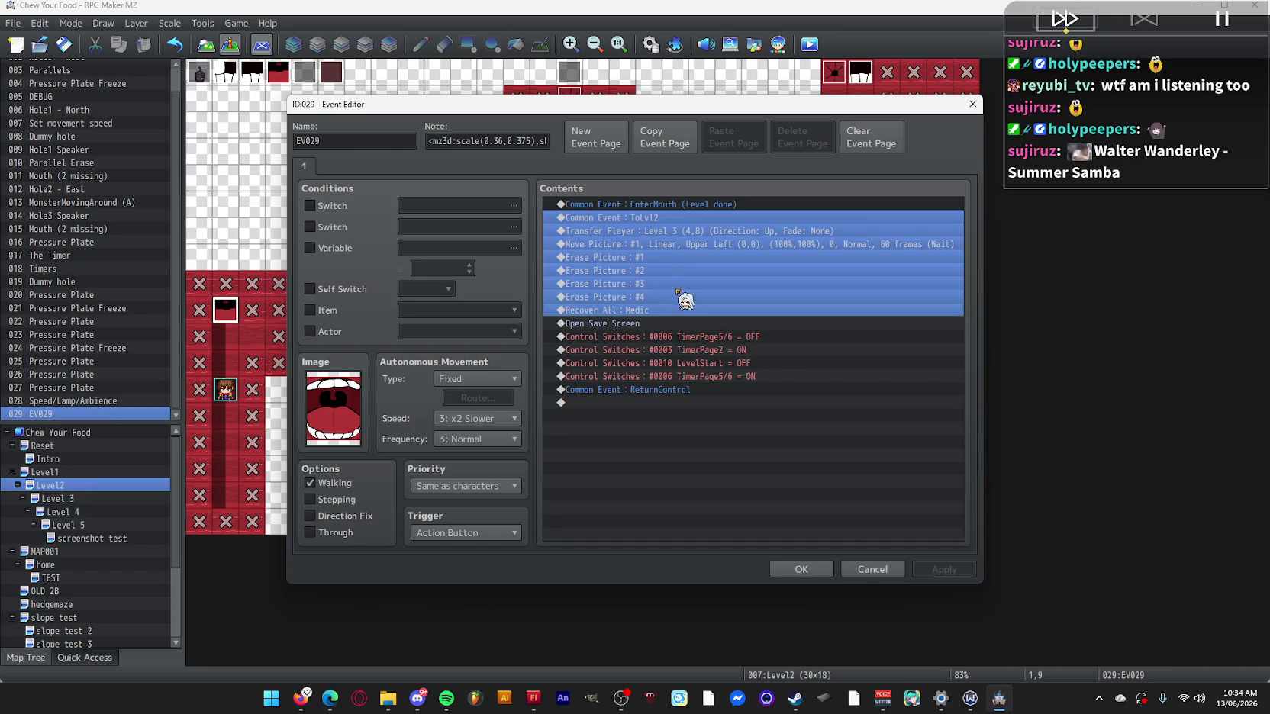
pyautogui.click(671, 245)
pyautogui.click(685, 218)
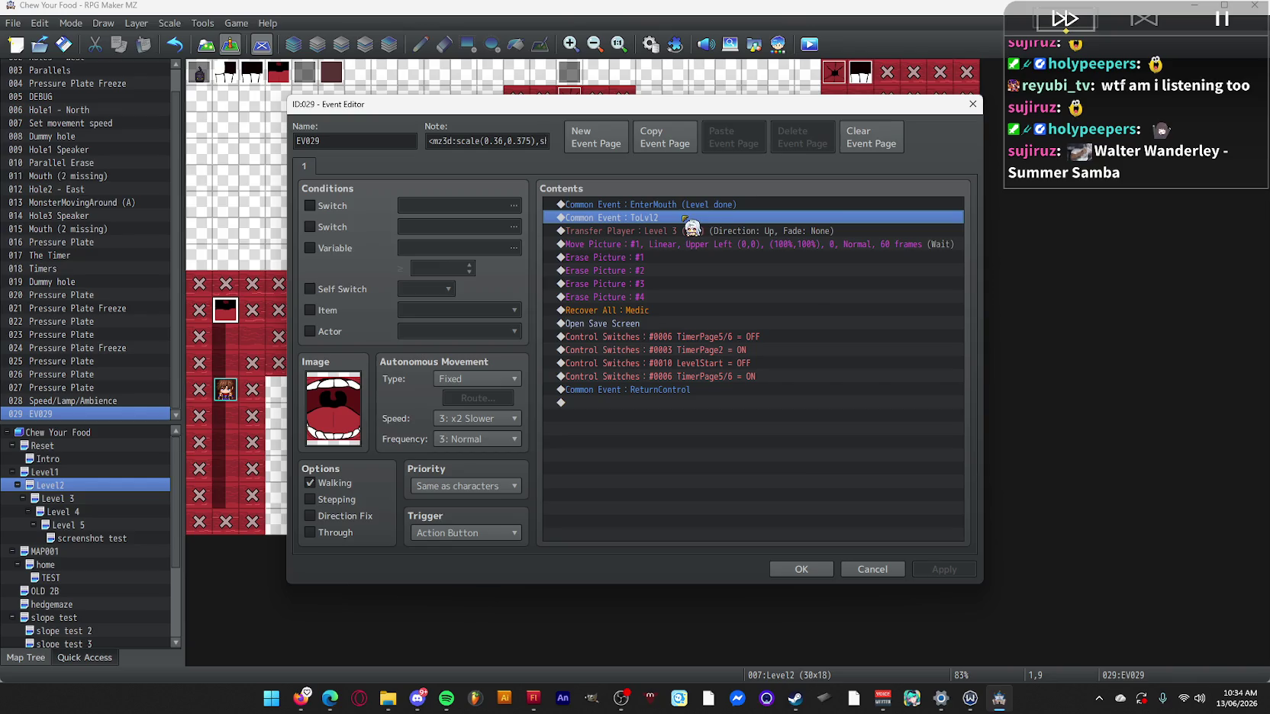
pyautogui.click(801, 570)
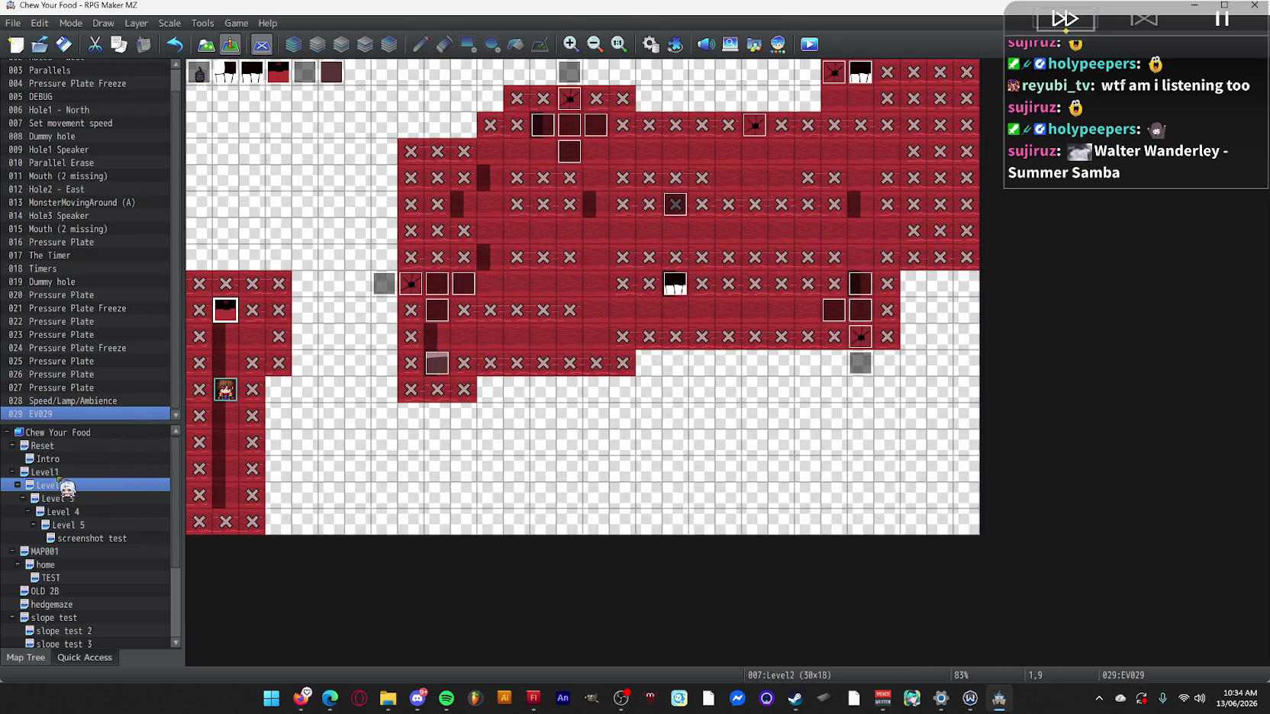
pyautogui.rightClick(55, 473)
# Open EV018 on Level1 and paste the ToLvl2 call above Open Save Screen.
pyautogui.click(441, 503)
pyautogui.scroll(-1, 439, 534)
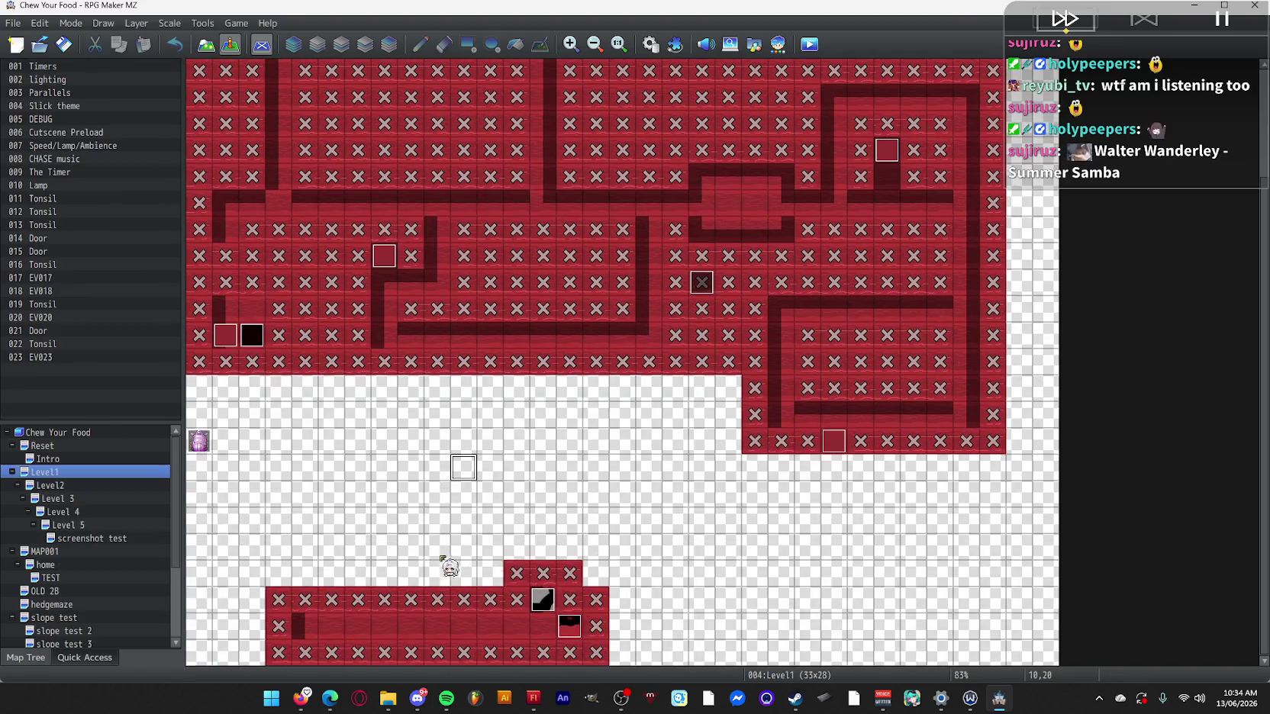
pyautogui.doubleClick(573, 633)
pyautogui.click(679, 218)
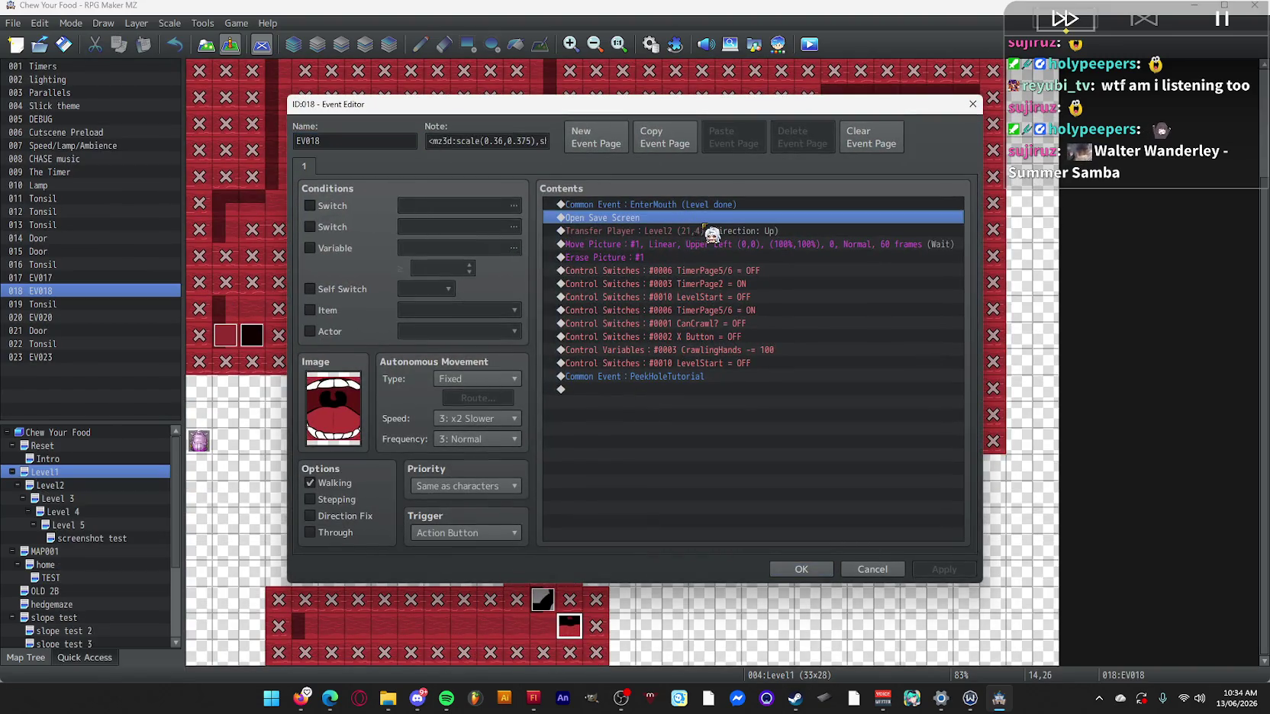
pyautogui.hotkey('ctrl', 'v')
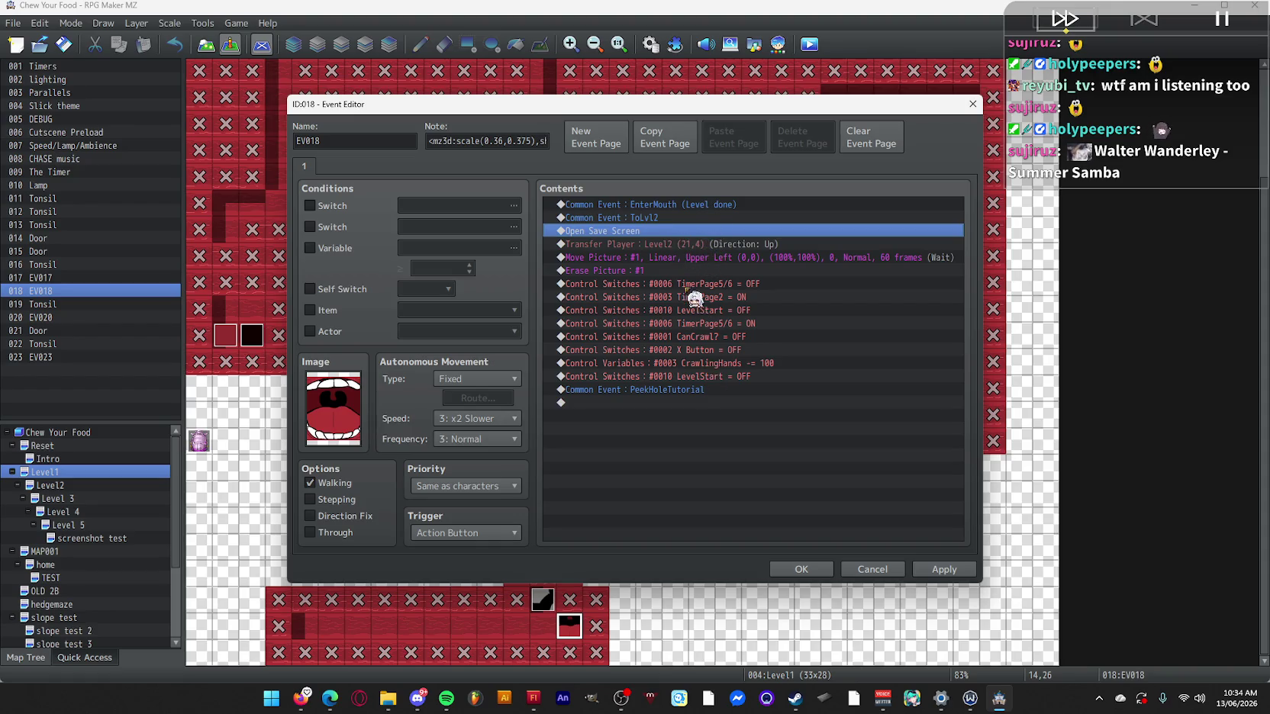
# Move Erase Picture #1 up and duplicate it into Erase Picture #2, #3 and #4.
pyautogui.click(674, 271)
pyautogui.moveTo(662, 270); pyautogui.dragTo(663, 245)
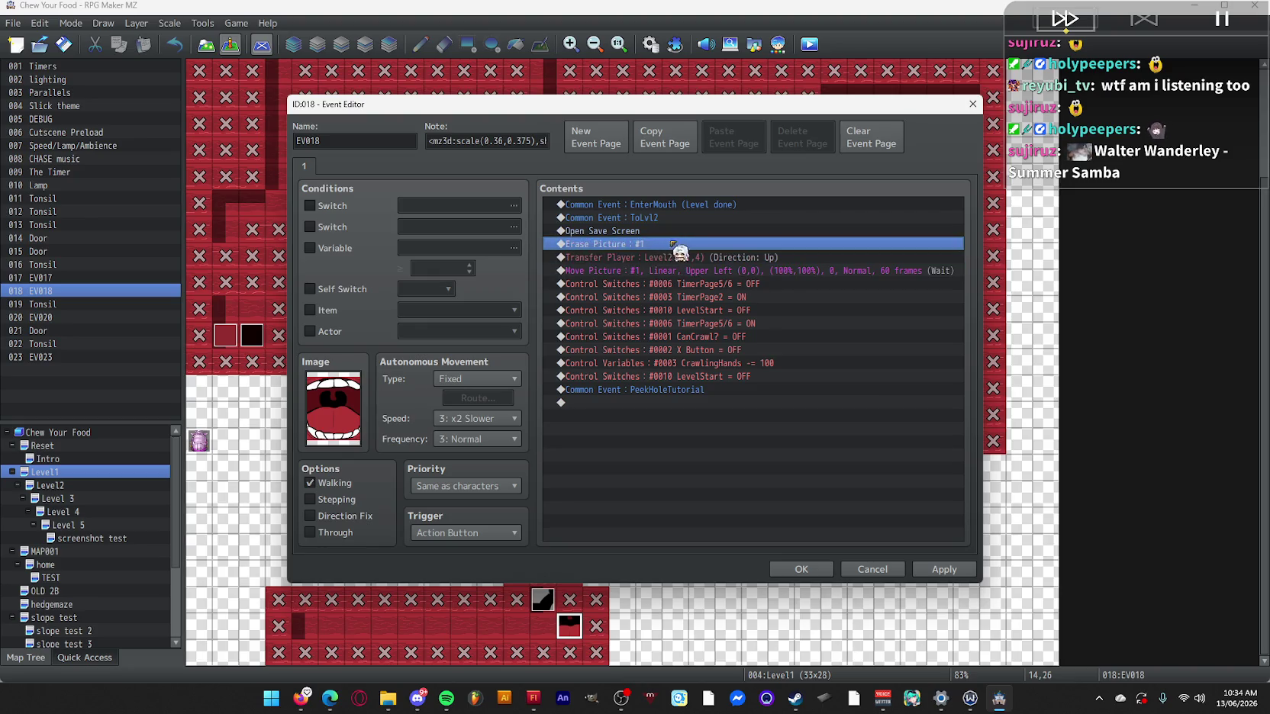
pyautogui.hotkey('ctrl', 'c')
pyautogui.hotkey('ctrl', 'v')
pyautogui.hotkey('ctrl', 'v')
pyautogui.hotkey('ctrl', 'v')
pyautogui.doubleClick(689, 264)
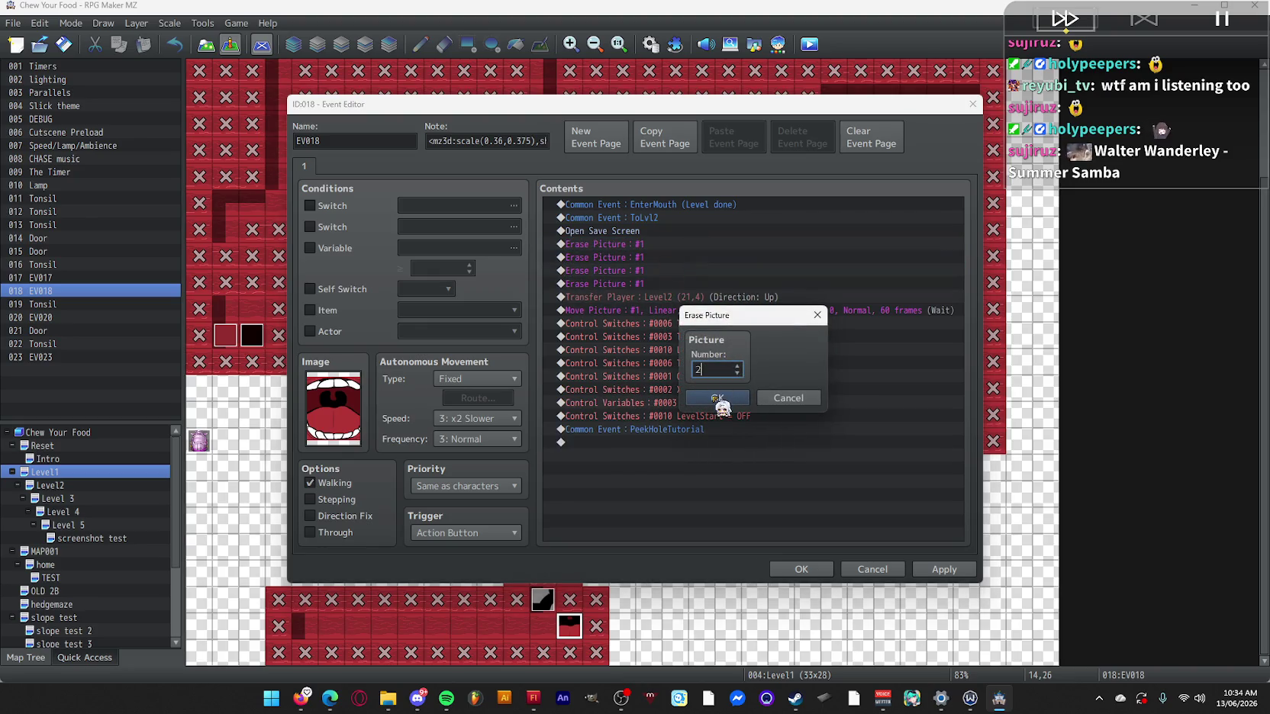
pyautogui.click(718, 398)
pyautogui.doubleClick(670, 271)
pyautogui.write('3')
pyautogui.click(718, 398)
pyautogui.doubleClick(651, 283)
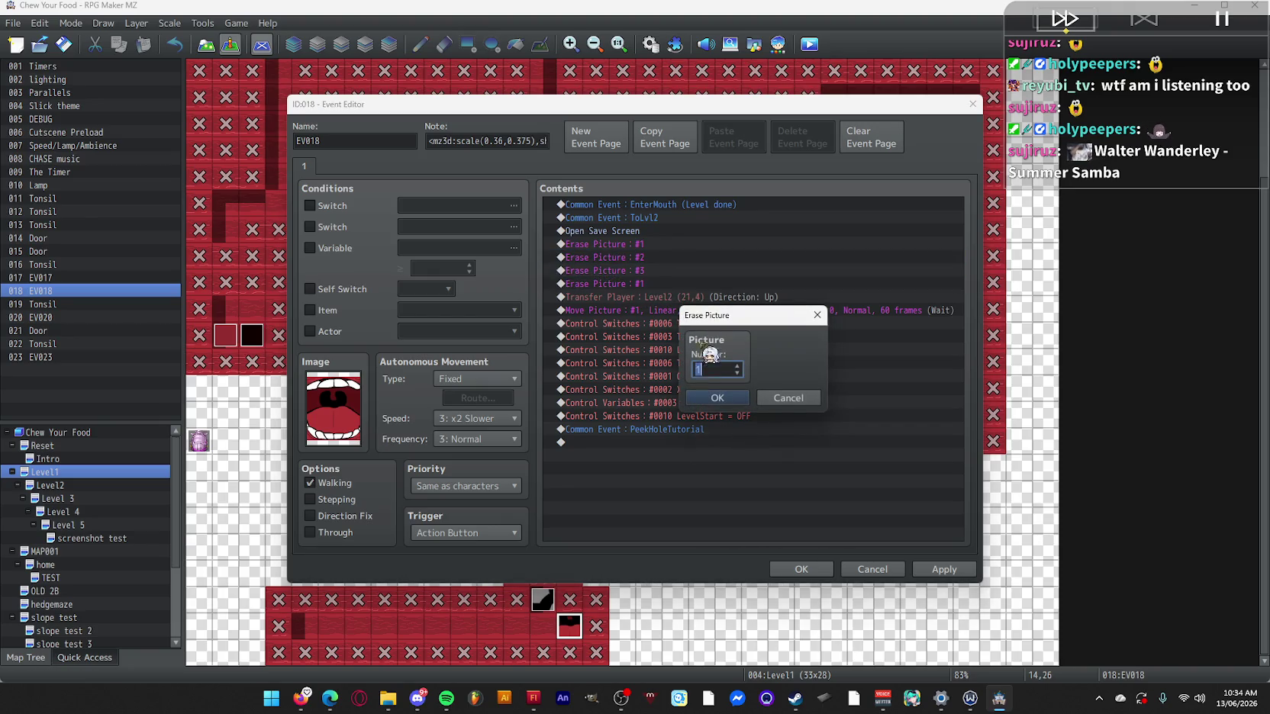
pyautogui.click(728, 395)
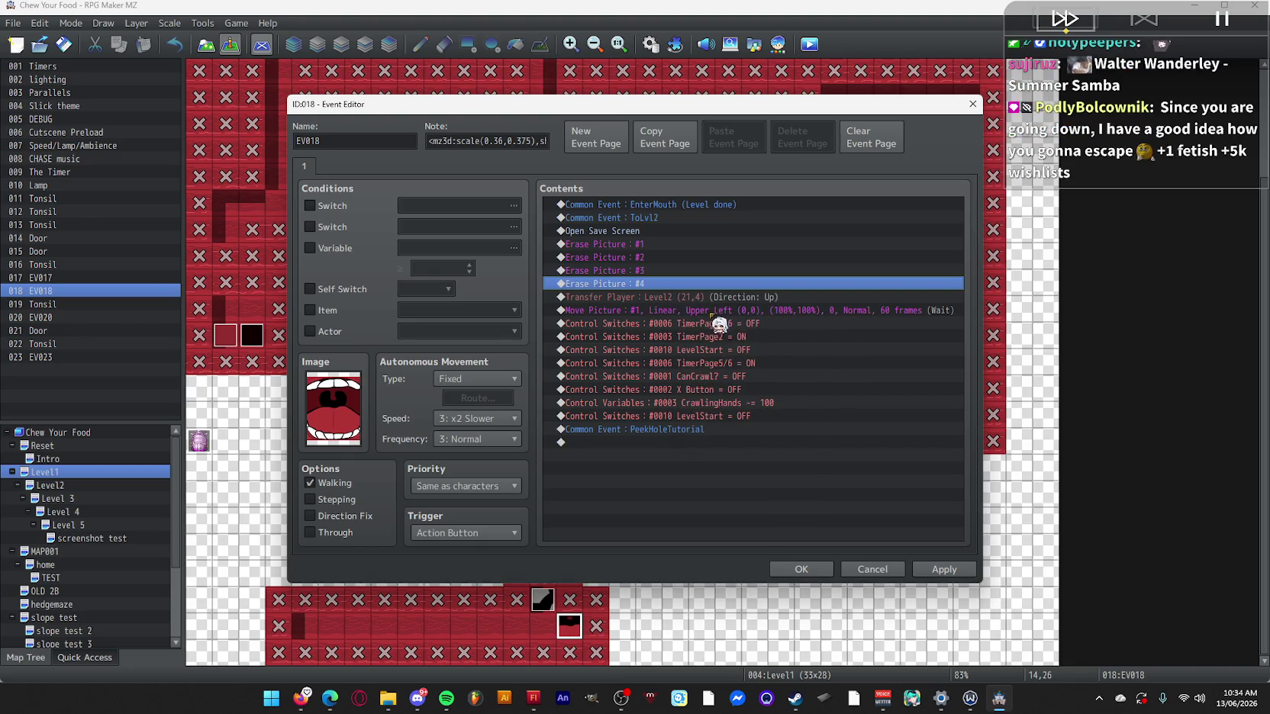
# Move Transfer Player right after ToLvl2, reorder Open Save Screen, and save EV018.
pyautogui.click(678, 298)
pyautogui.keyDown('ctrl'); pyautogui.click(658, 230); pyautogui.keyUp('ctrl')
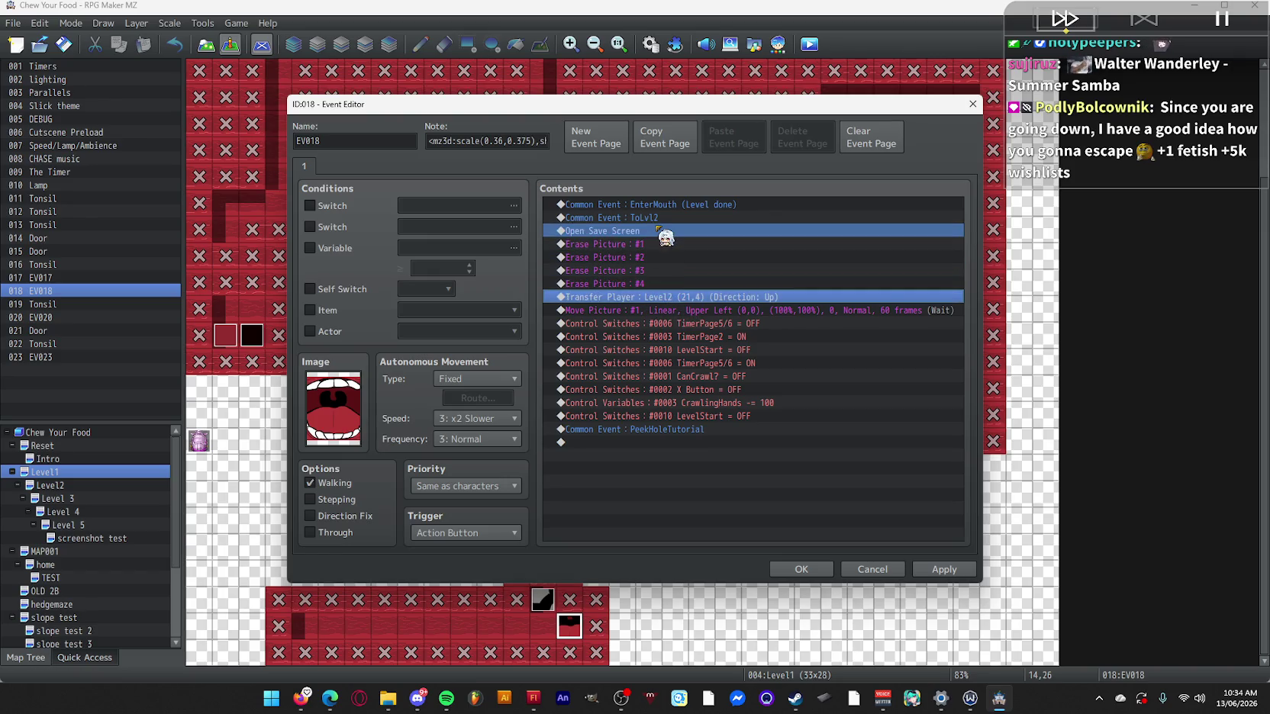
pyautogui.moveTo(658, 230)
pyautogui.mouseDown()
pyautogui.moveTo(638, 250)
pyautogui.moveTo(653, 316)
pyautogui.mouseUp()
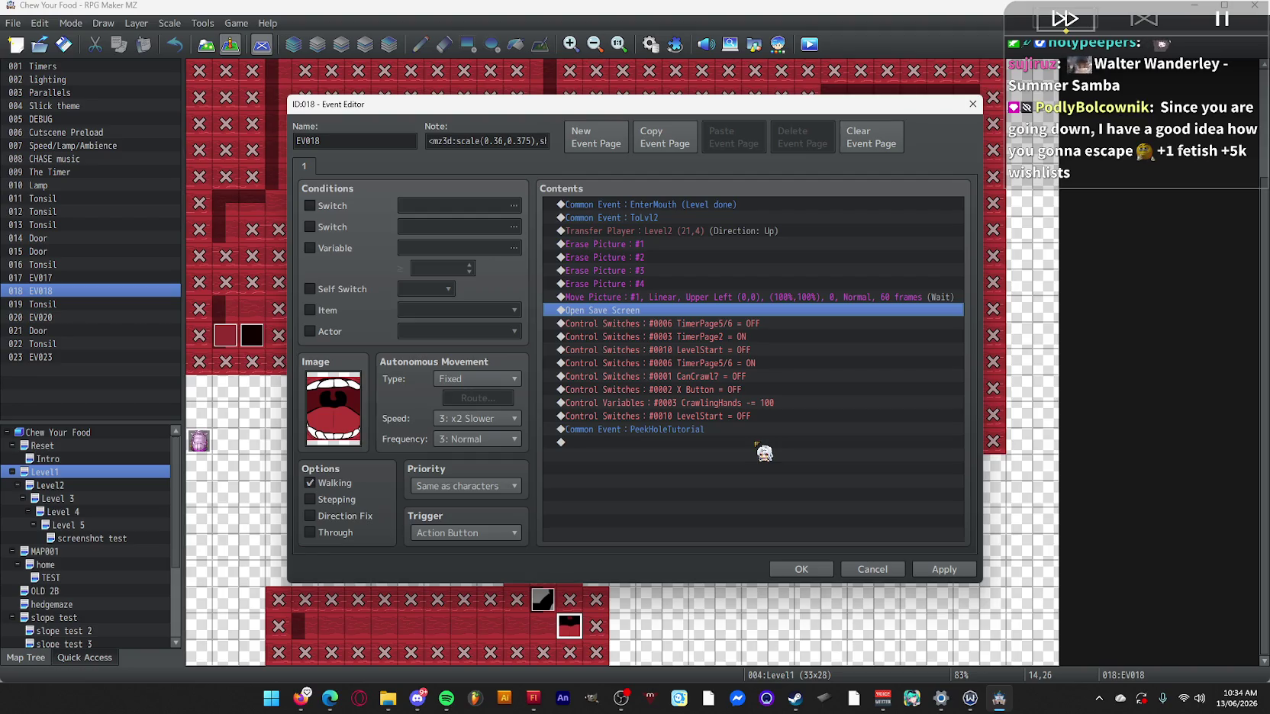
pyautogui.click(794, 569)
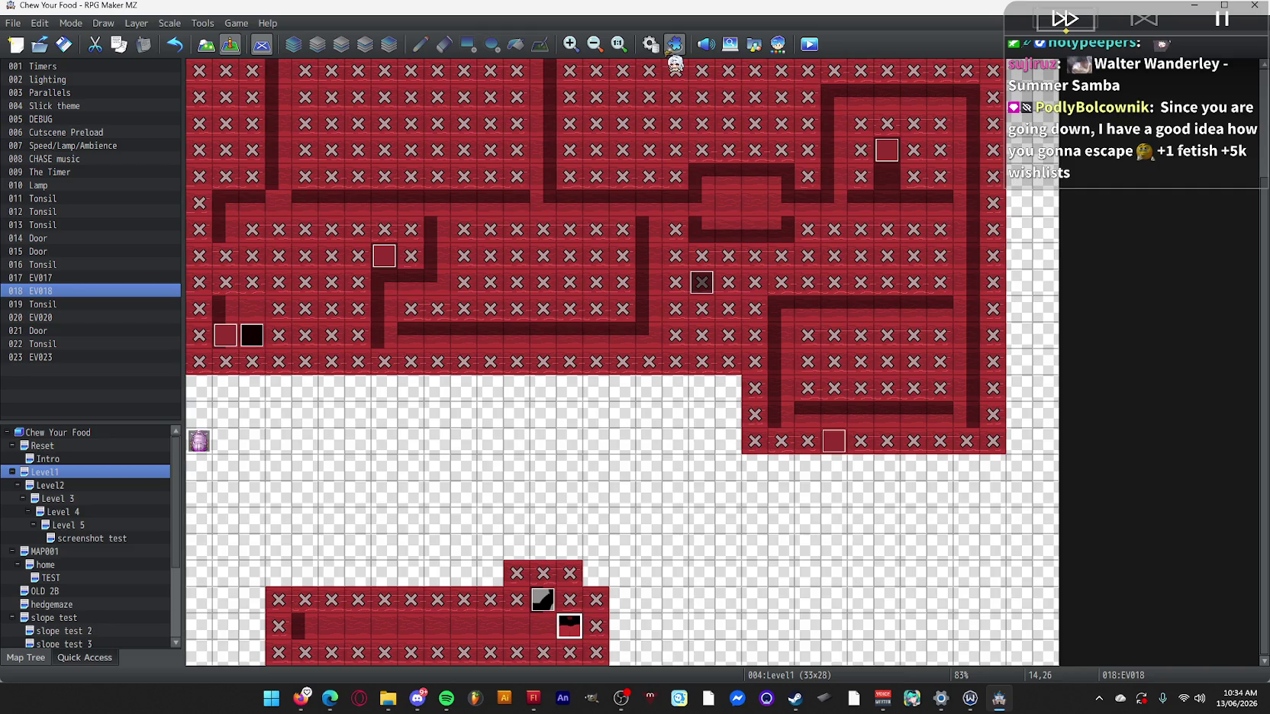
# Select the 0045 ToLvl1 common event, playtest it, and confirm its Show Picture settings.
pyautogui.click(651, 47)
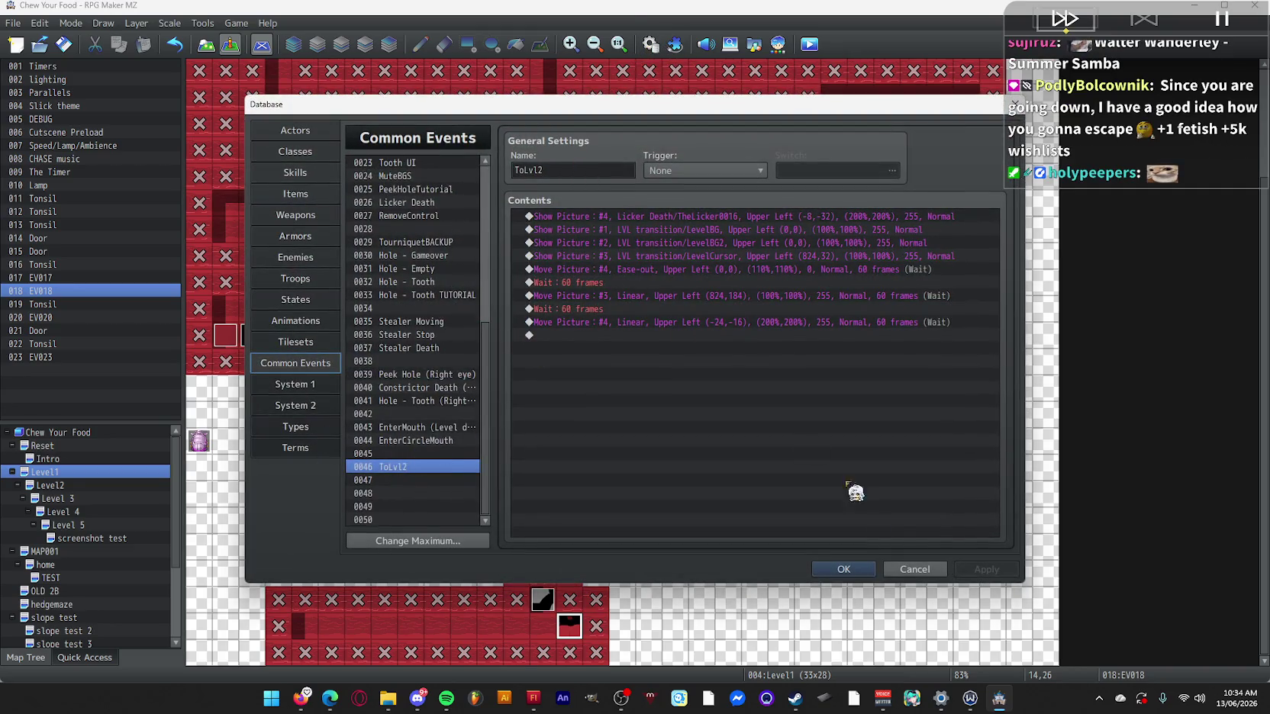
pyautogui.click(841, 570)
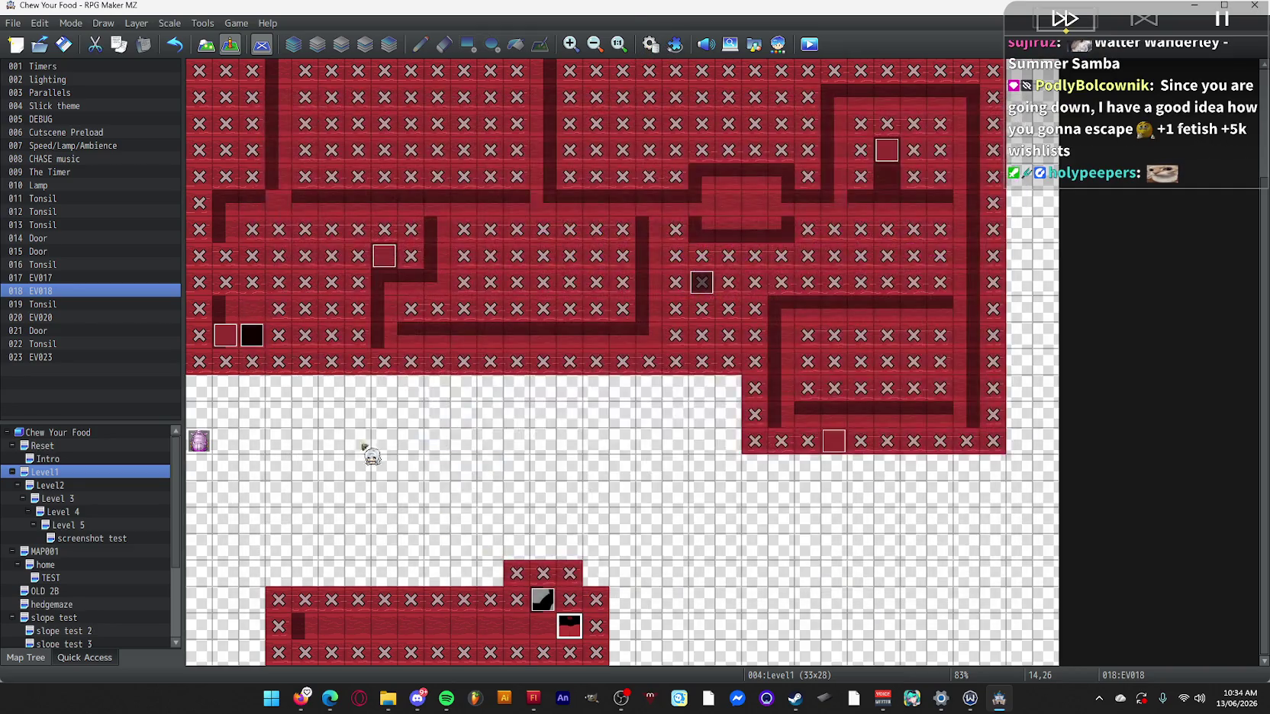
pyautogui.click(651, 44)
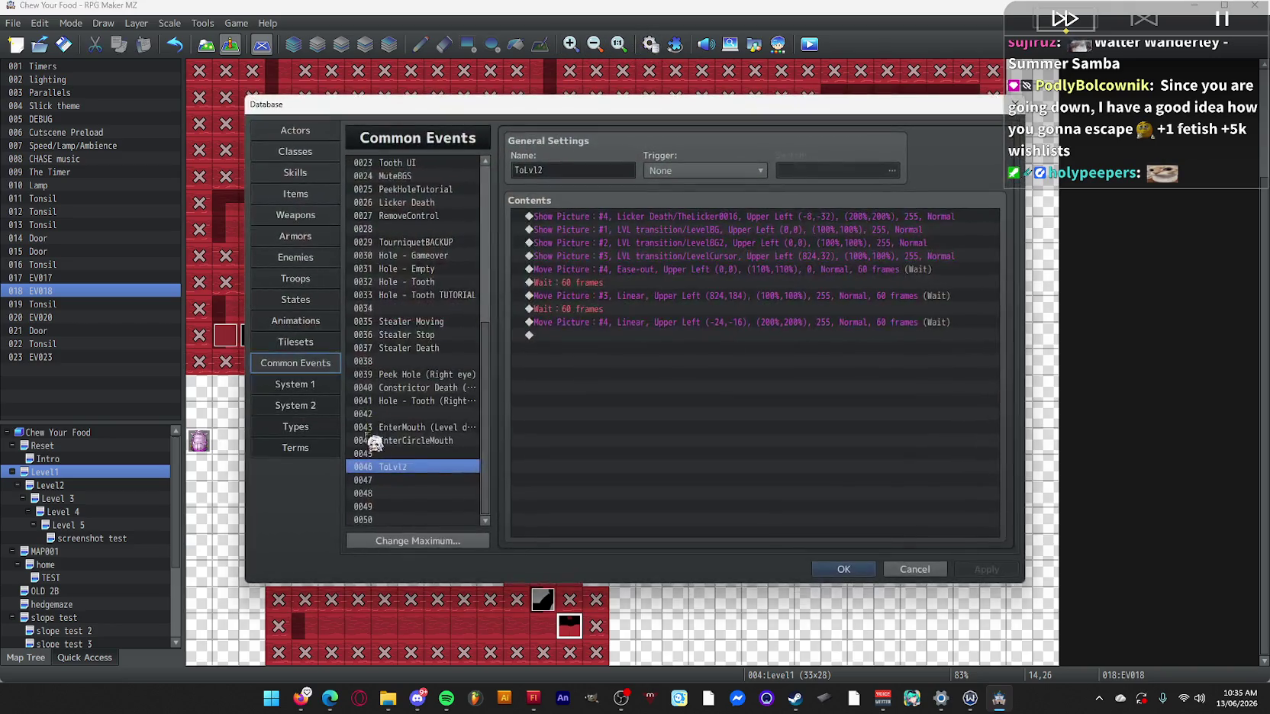
pyautogui.click(416, 455)
pyautogui.click(411, 467)
pyautogui.click(416, 455)
pyautogui.hotkey('alt', 'Tab')
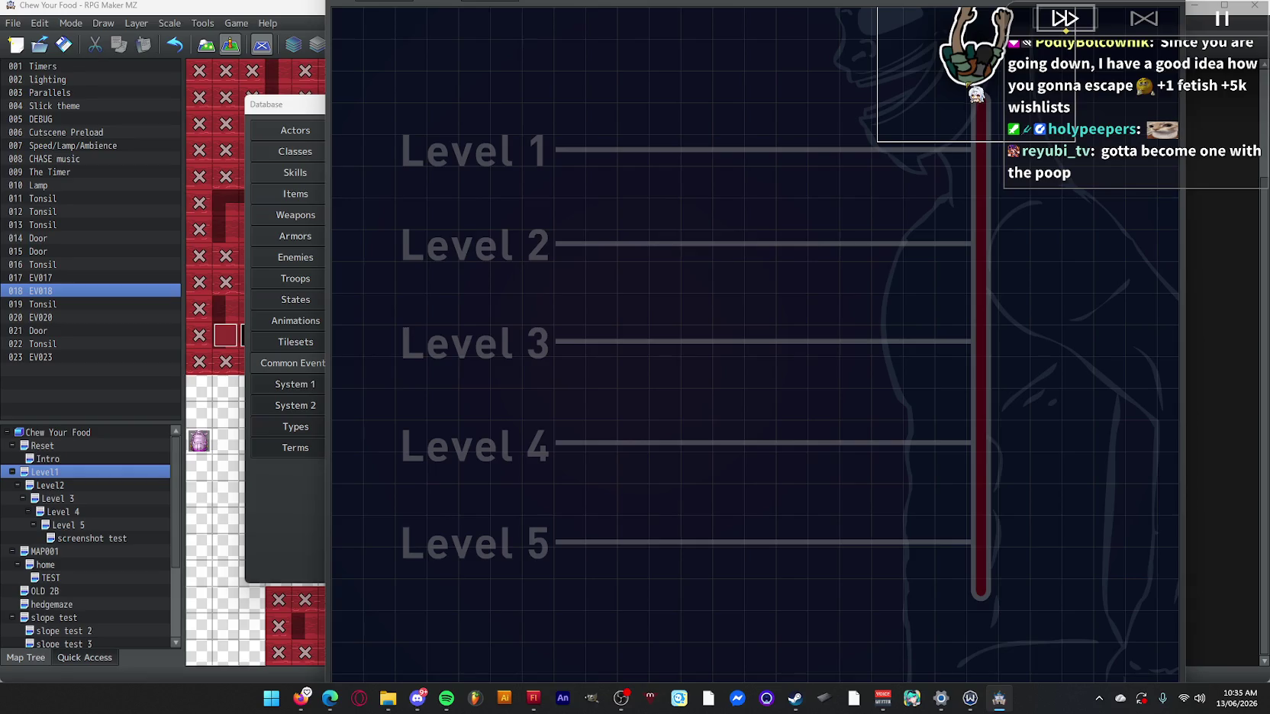
pyautogui.hotkey('alt', 'F4')
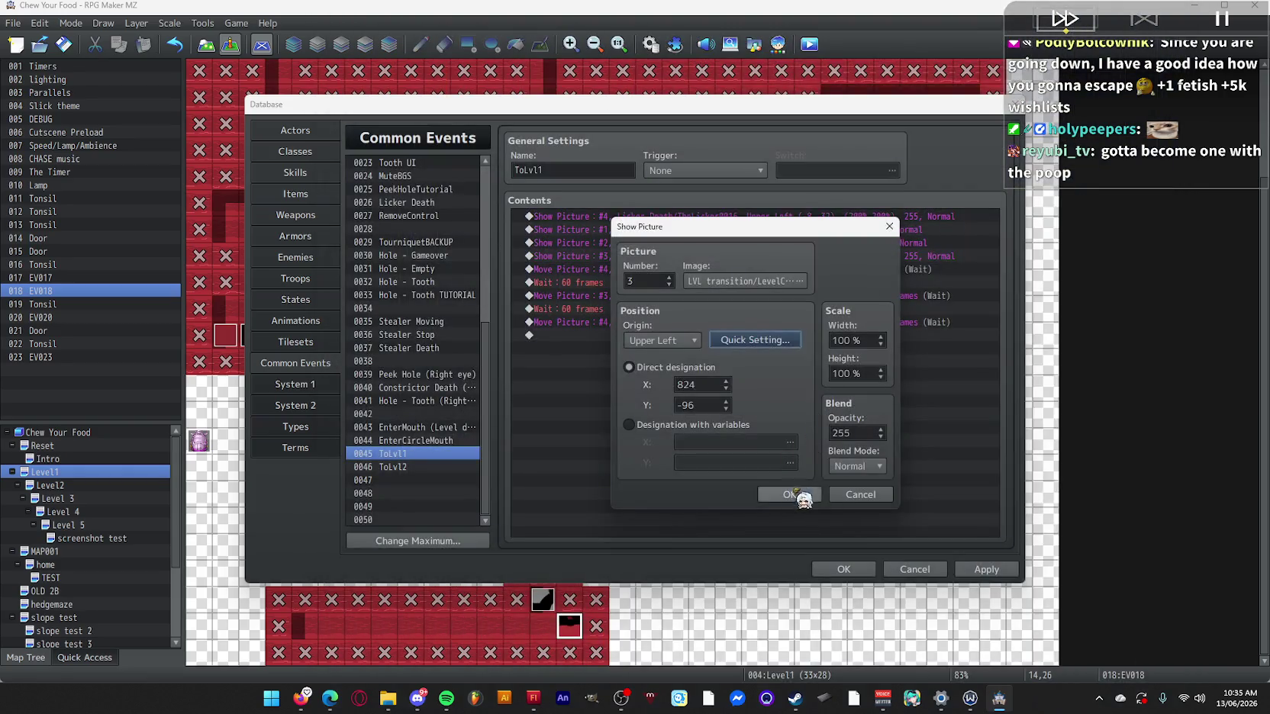
pyautogui.click(795, 498)
# Move picture #3 to (824,24) in ToLvl1, retest, then apply and save the database.
pyautogui.click(725, 297)
pyautogui.doubleClick(728, 296)
pyautogui.hotkey('ctrl', 'r')
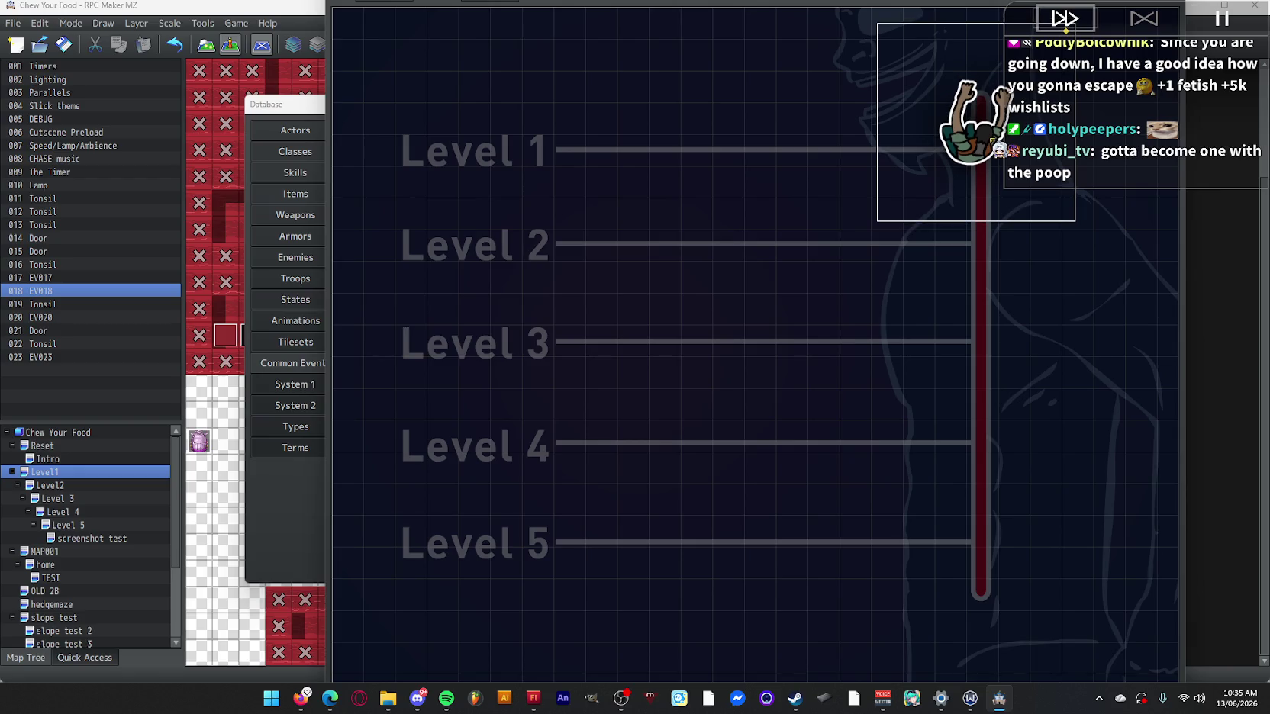
pyautogui.hotkey('alt', 'F4')
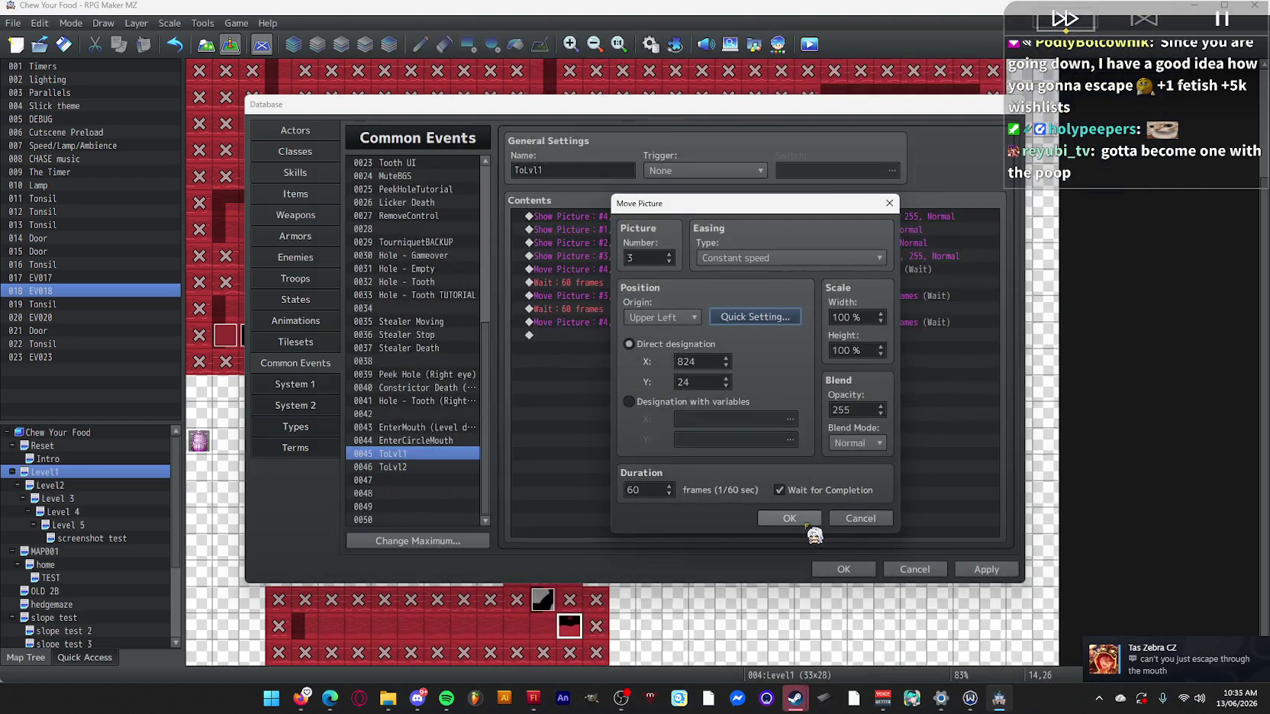
pyautogui.click(791, 522)
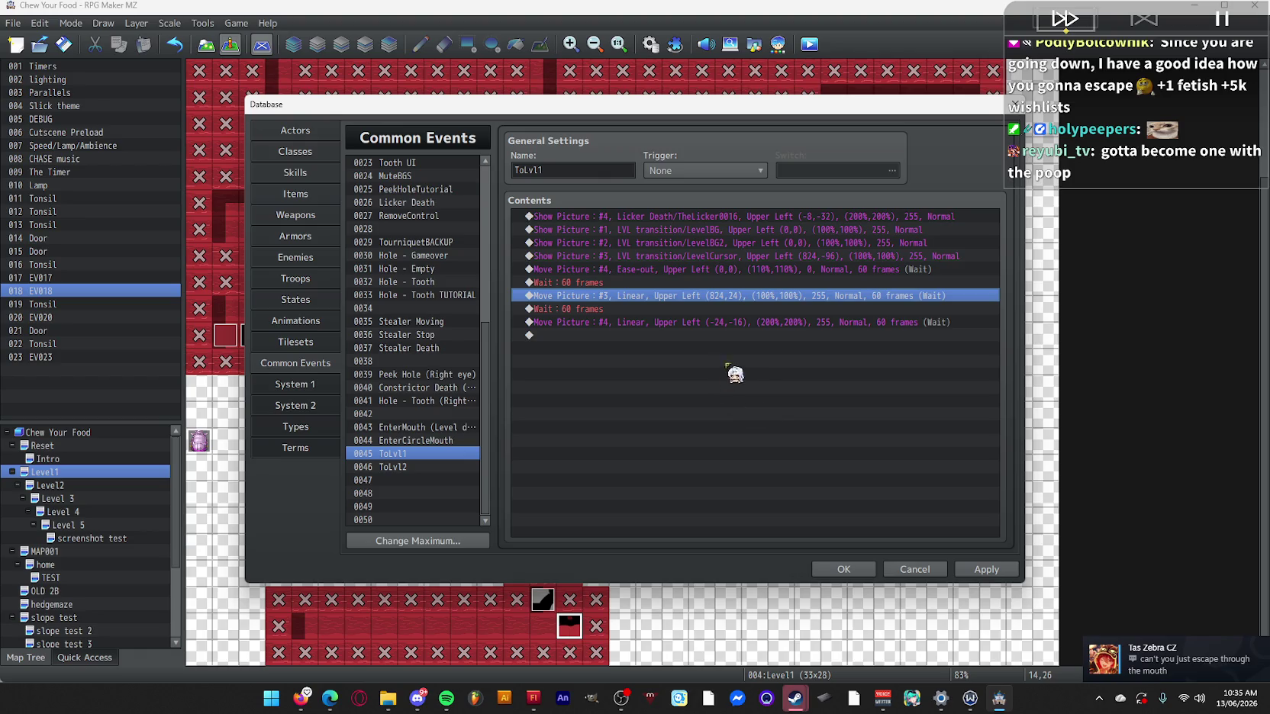
pyautogui.click(986, 569)
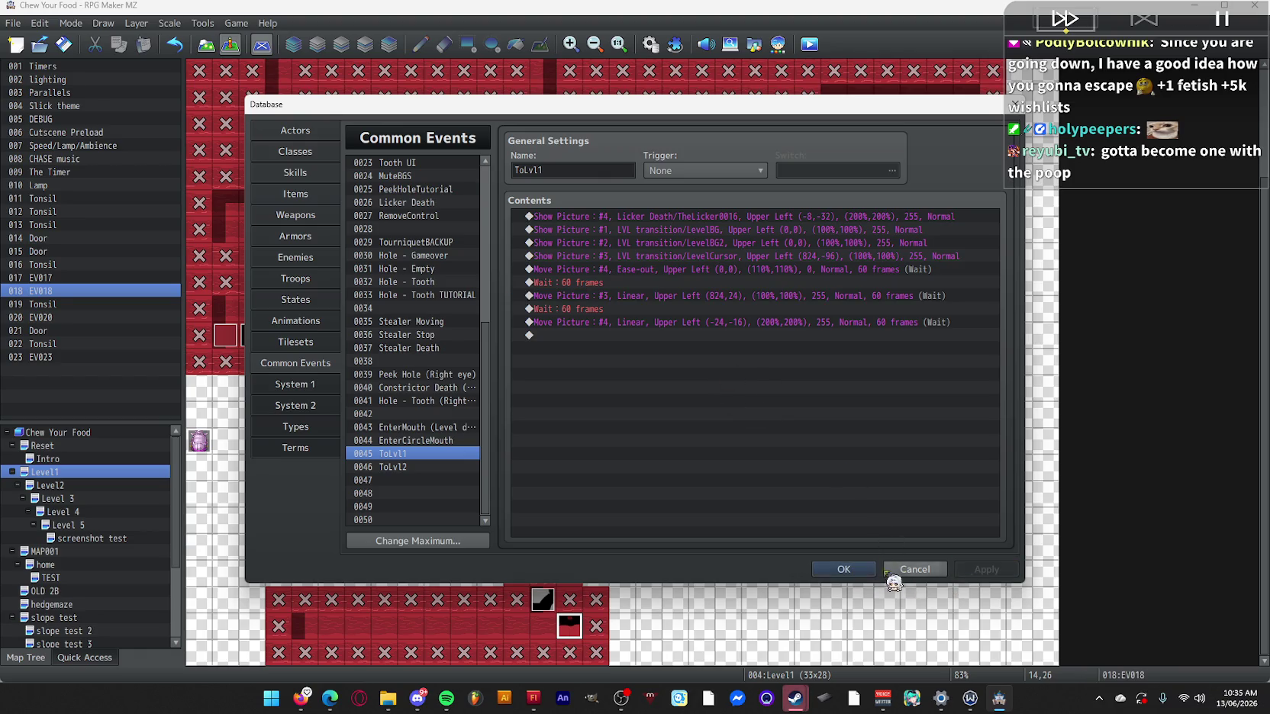
pyautogui.click(844, 569)
pyautogui.moveTo(796, 706)
pyautogui.click(830, 653)
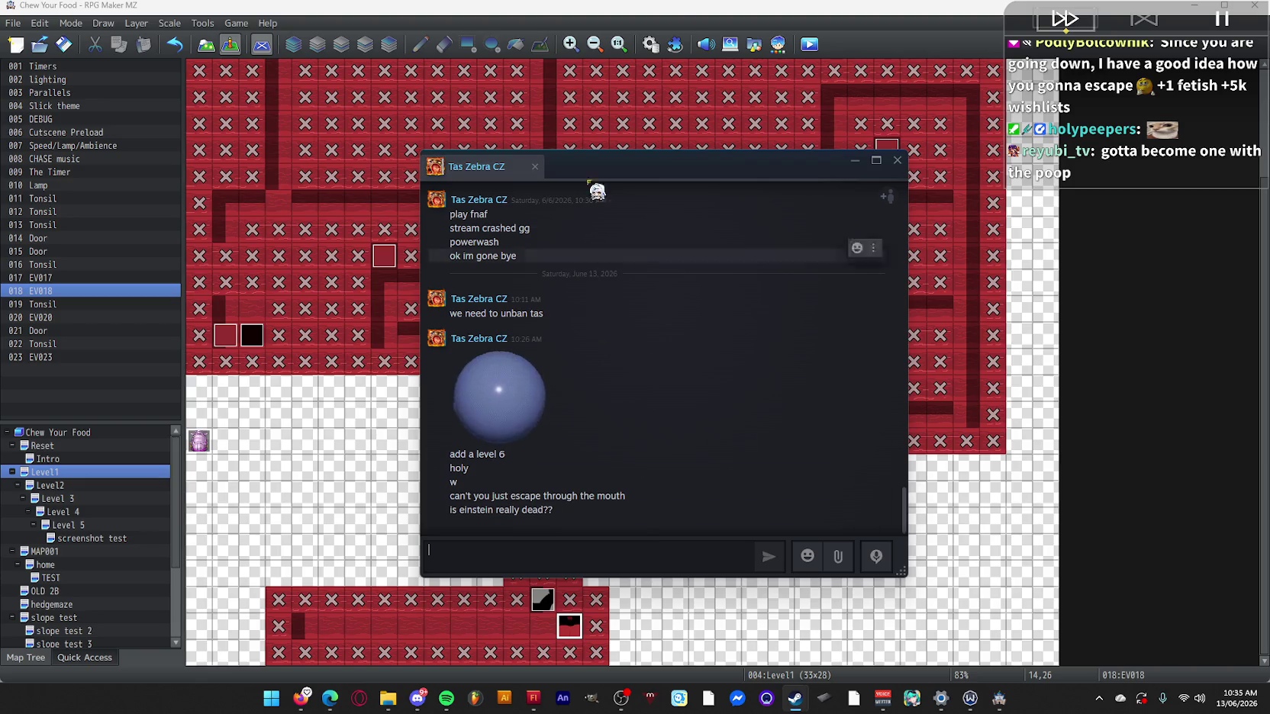
# Close the Steam chat, scroll up the Level1 map, and switch to Firefox.
pyautogui.click(898, 161)
pyautogui.scroll(3, 1085, 308)
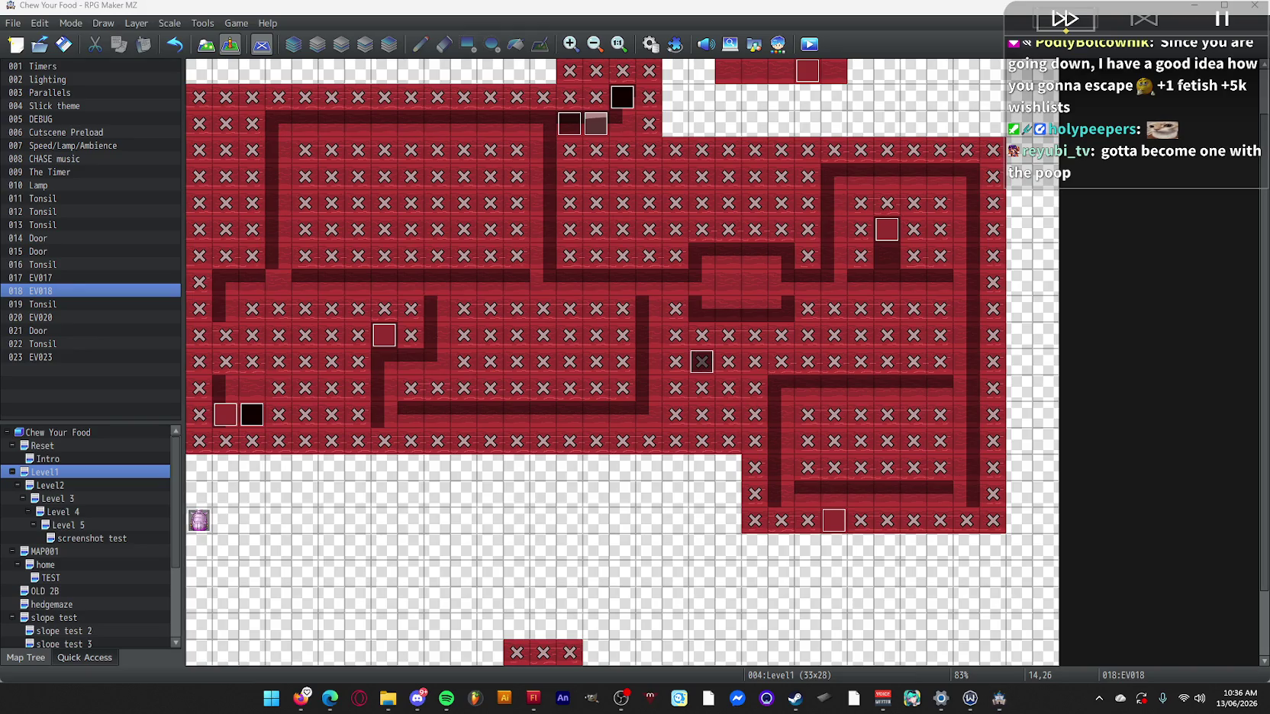
pyautogui.hotkey('alt', 'Tab')
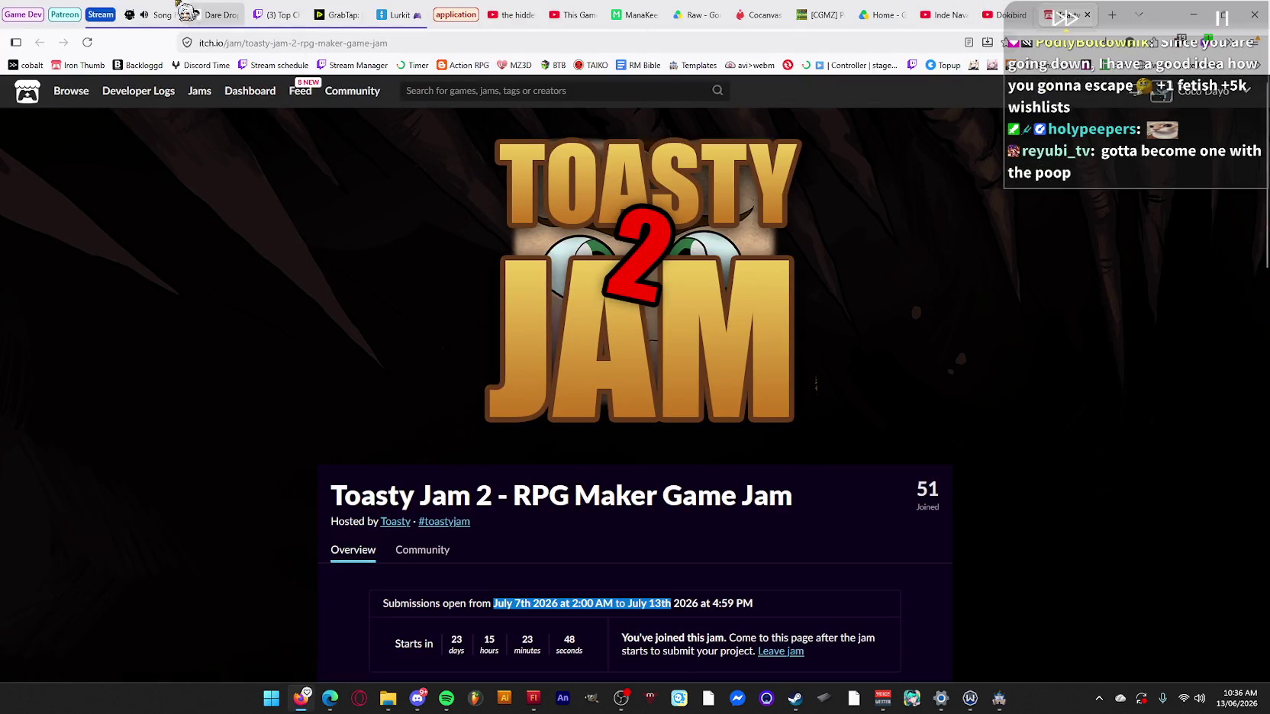
# Skip the Nightbot song request queue ahead to Summer Samba.
pyautogui.click(156, 14)
pyautogui.moveTo(645, 317)
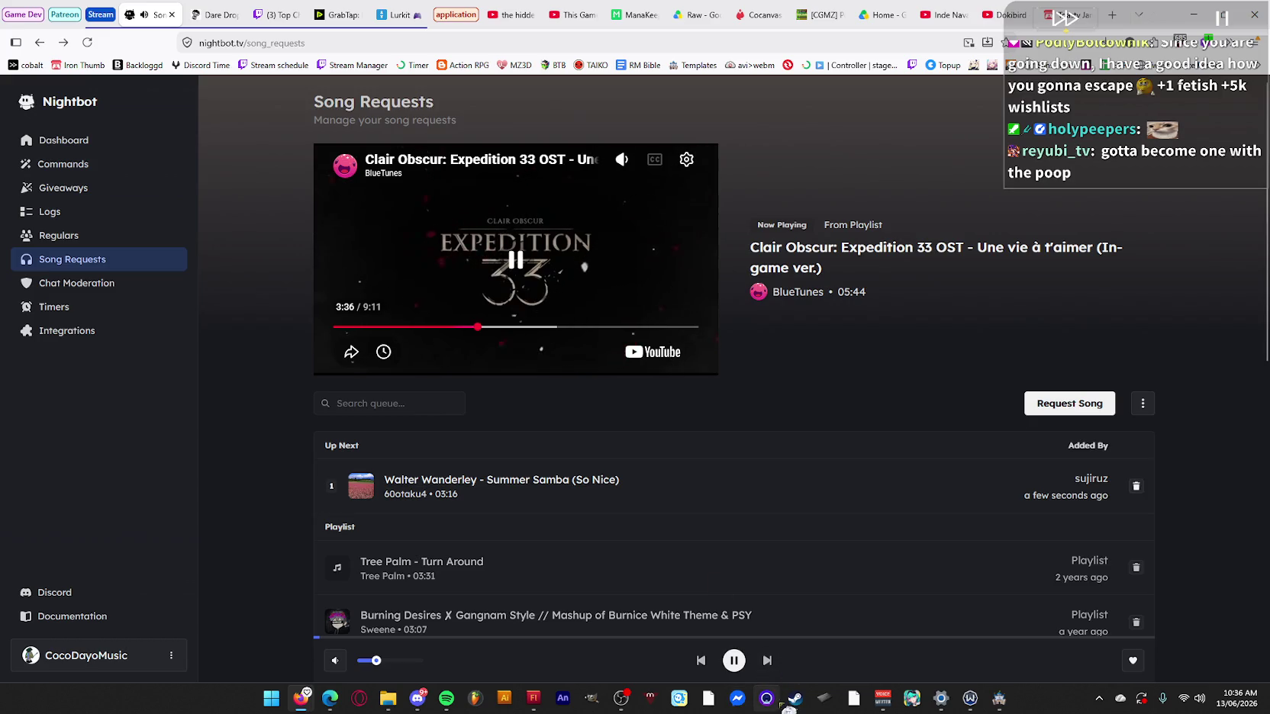
pyautogui.click(767, 661)
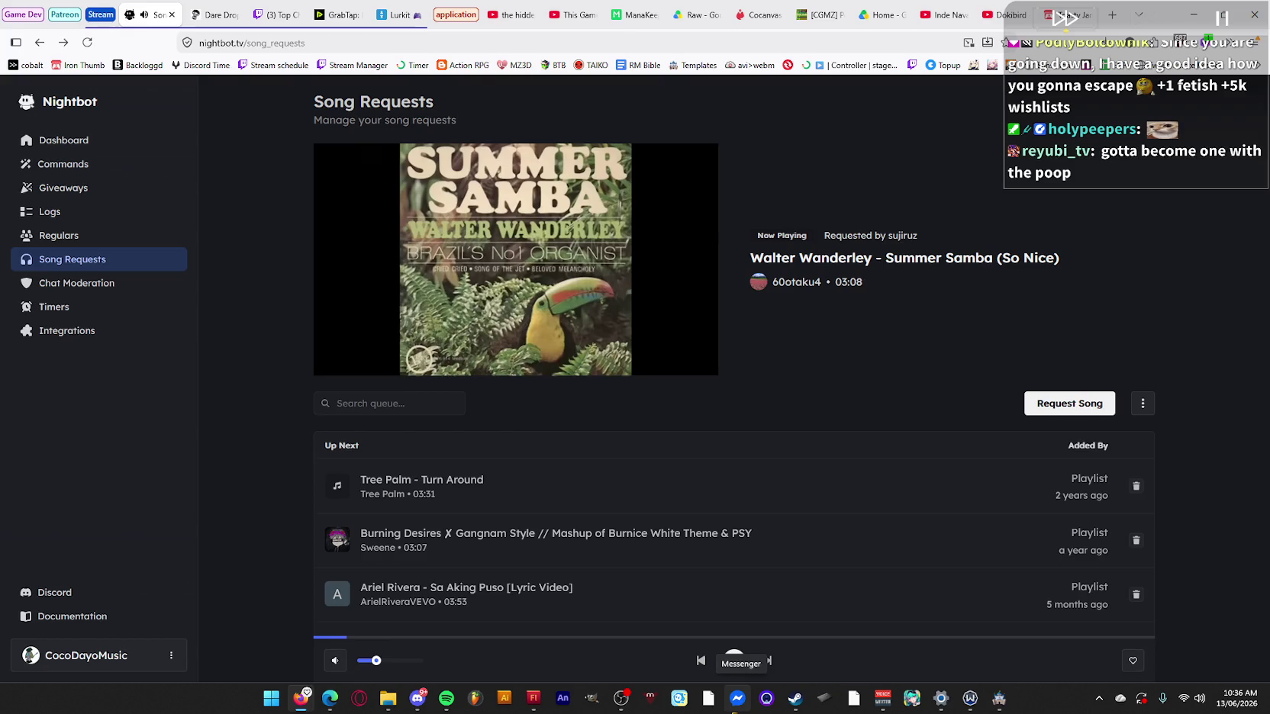
# Minimize Firefox and bring up the File Explorer window.
pyautogui.click(1193, 13)
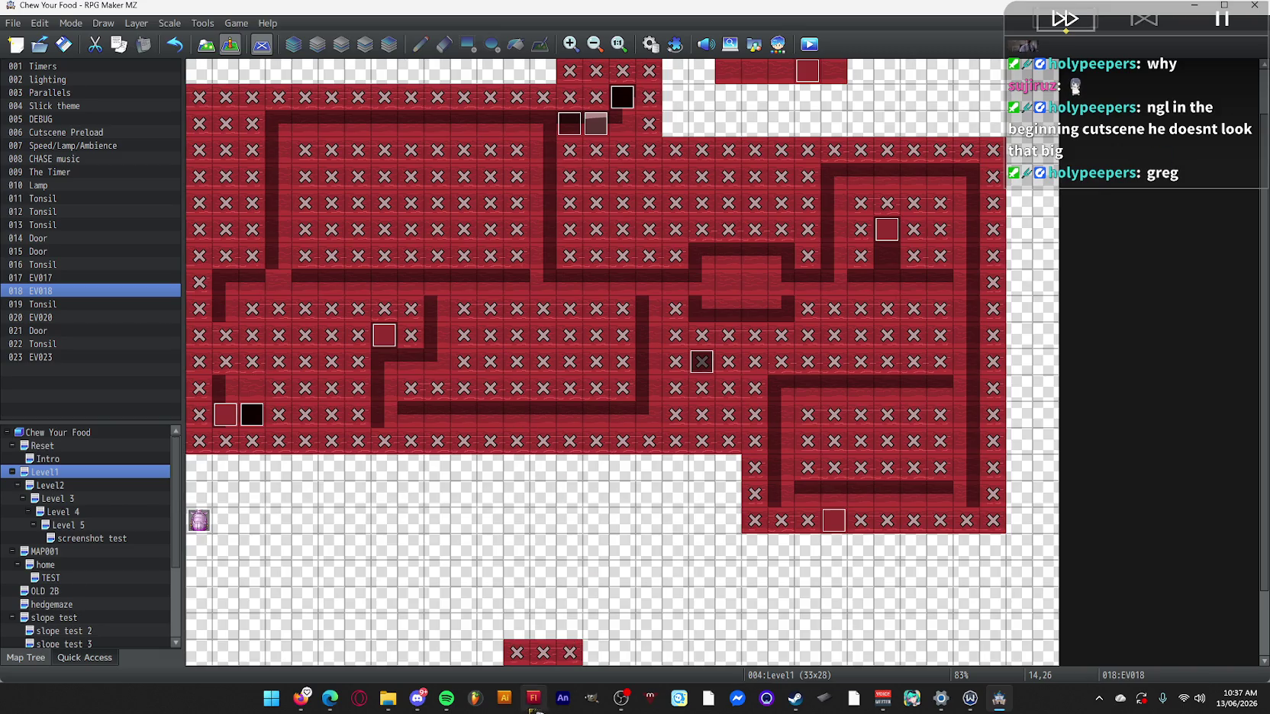
pyautogui.click(532, 698)
pyautogui.click(387, 699)
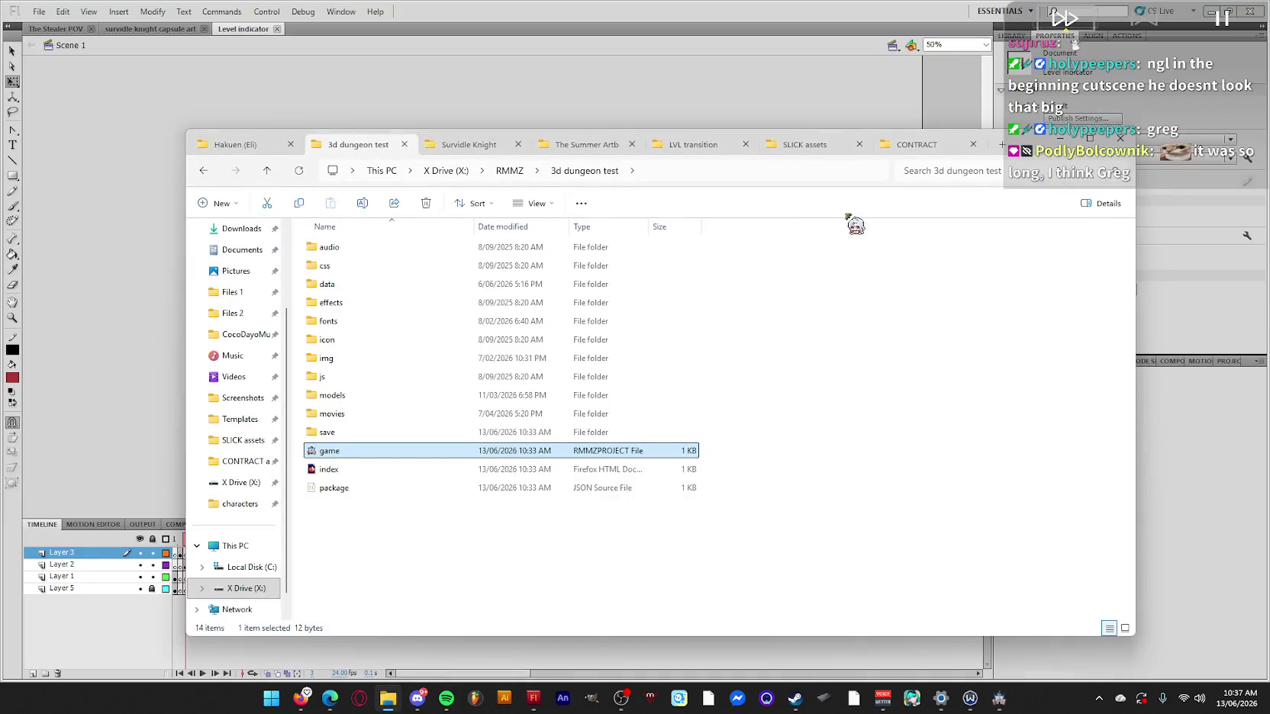
# Switch to the SLICK assets folder and select the CYF steam trailer .fla file.
pyautogui.click(816, 149)
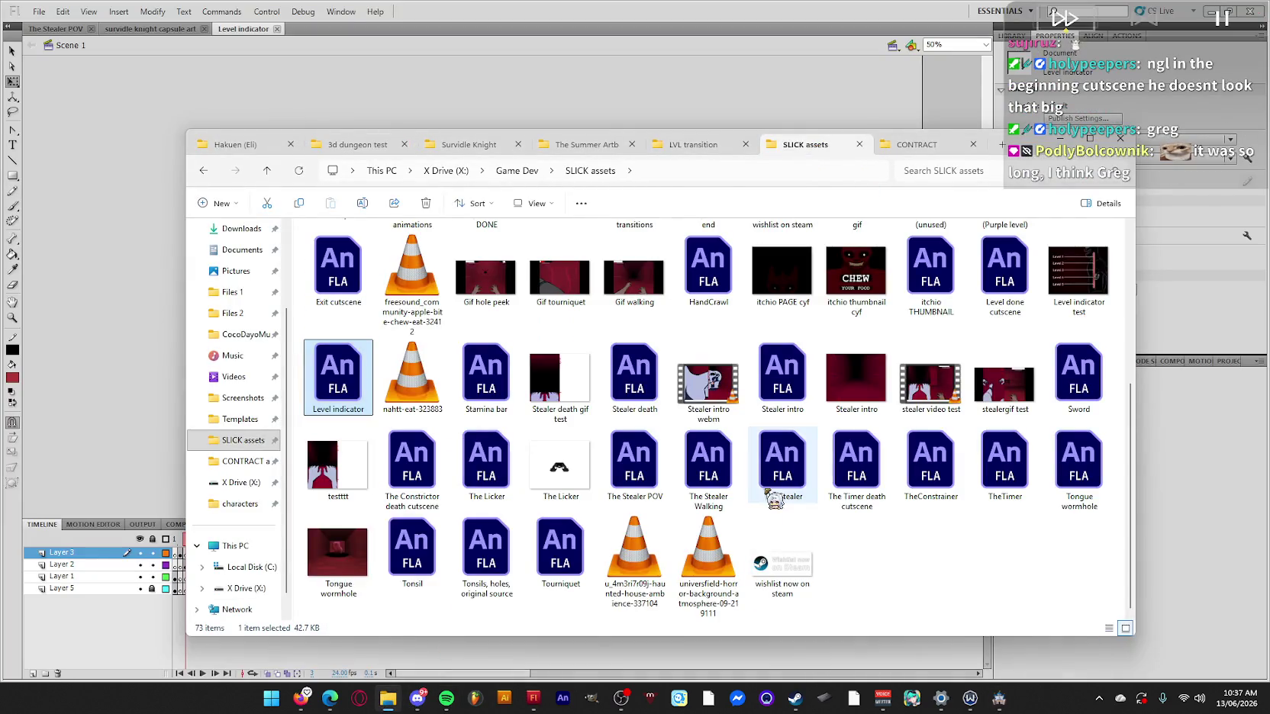
pyautogui.scroll(3, 940, 475)
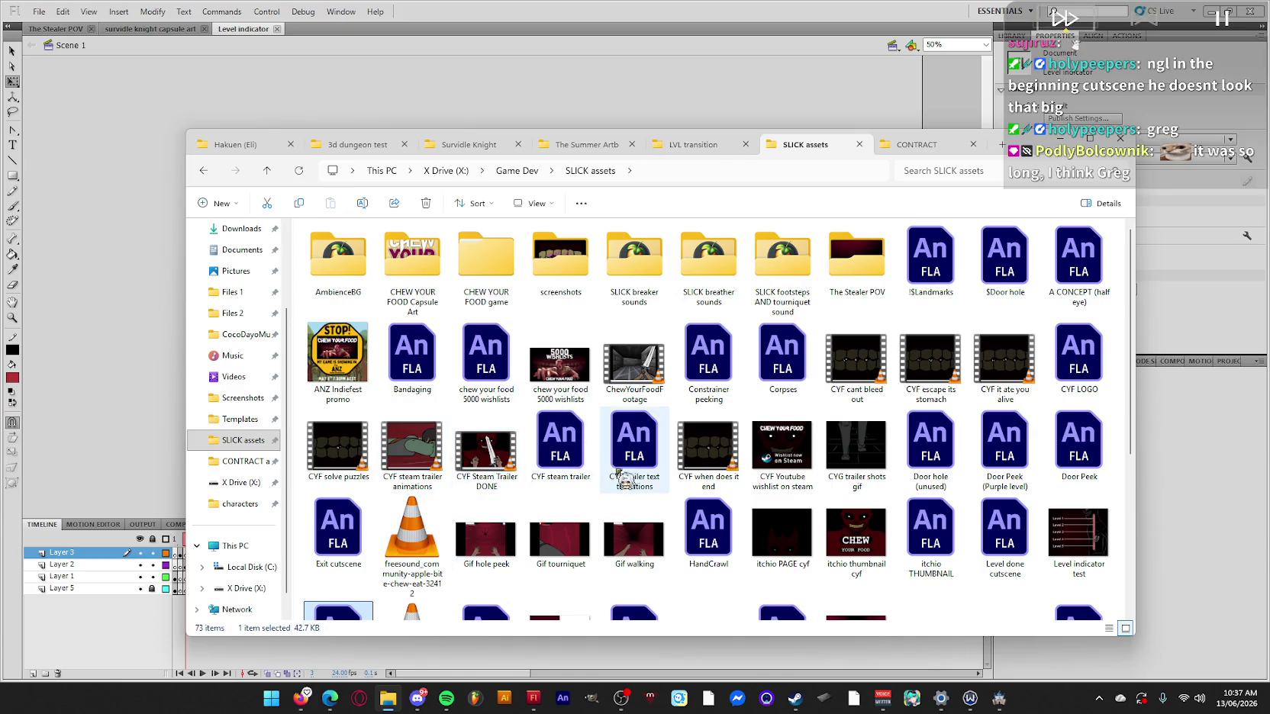
pyautogui.click(565, 446)
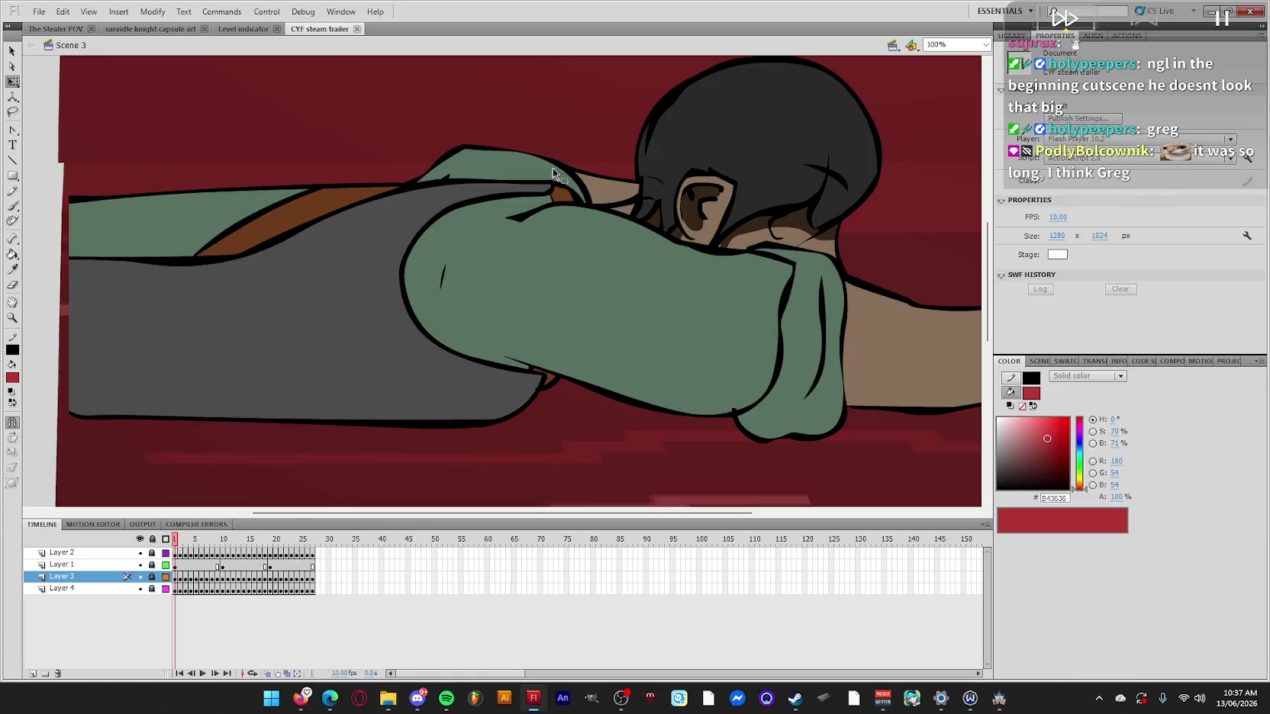
# View Scene 2 of the CYF steam trailer at frame 20, zoomed out to 50%.
pyautogui.moveTo(259, 540); pyautogui.dragTo(313, 539)
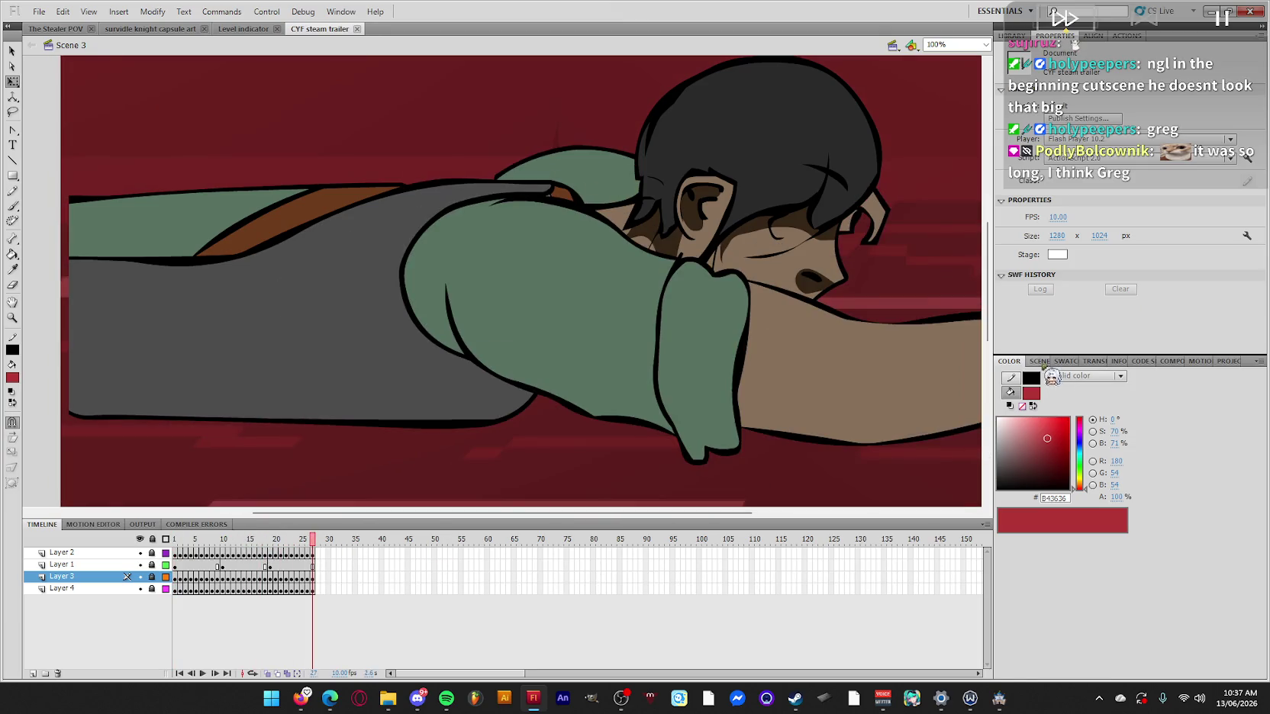
pyautogui.click(1035, 361)
pyautogui.click(1026, 385)
pyautogui.click(275, 539)
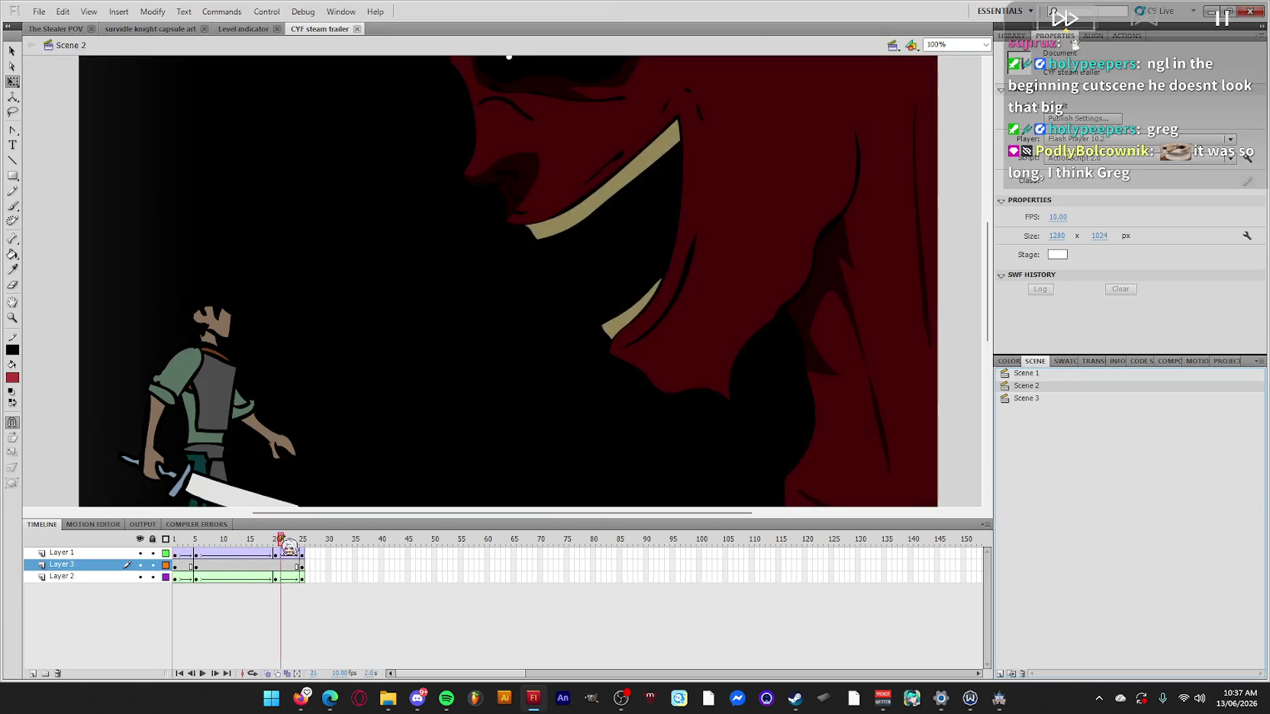
pyautogui.hotkey('ctrl', '-')
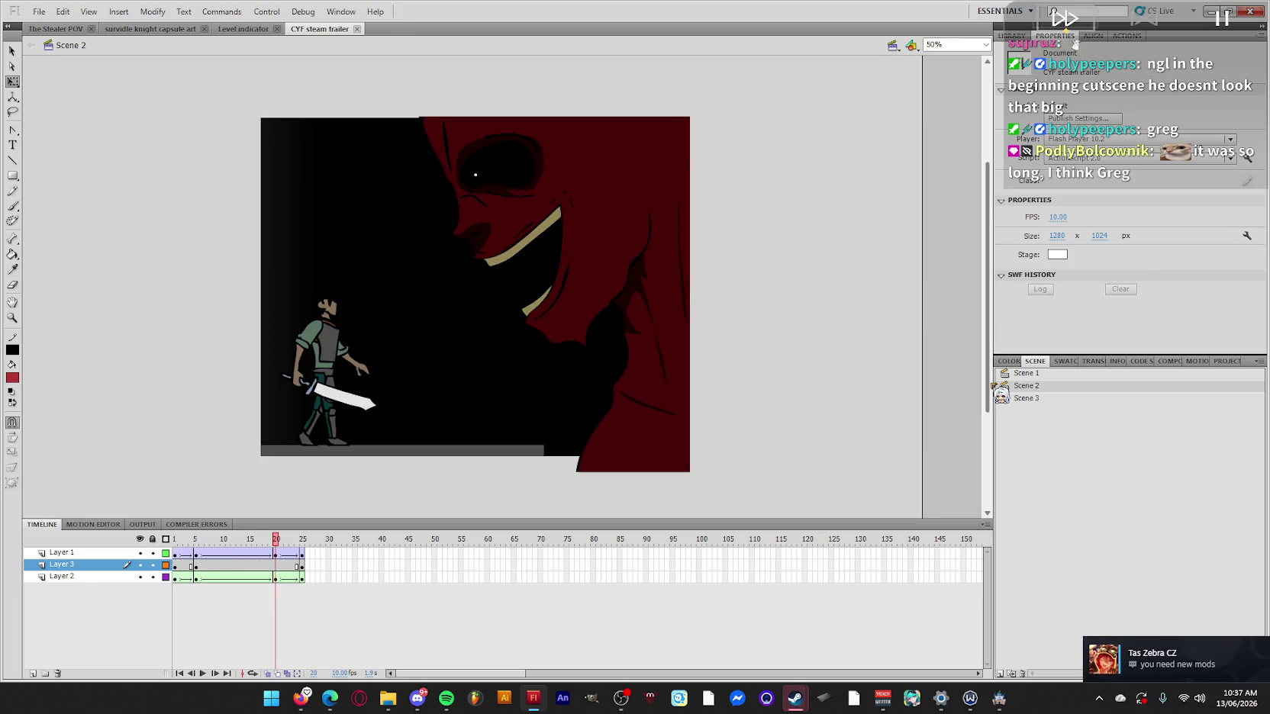
# Check and close the incoming Steam chat, minimize Animate, and bring up the Steam library.
pyautogui.click(1165, 664)
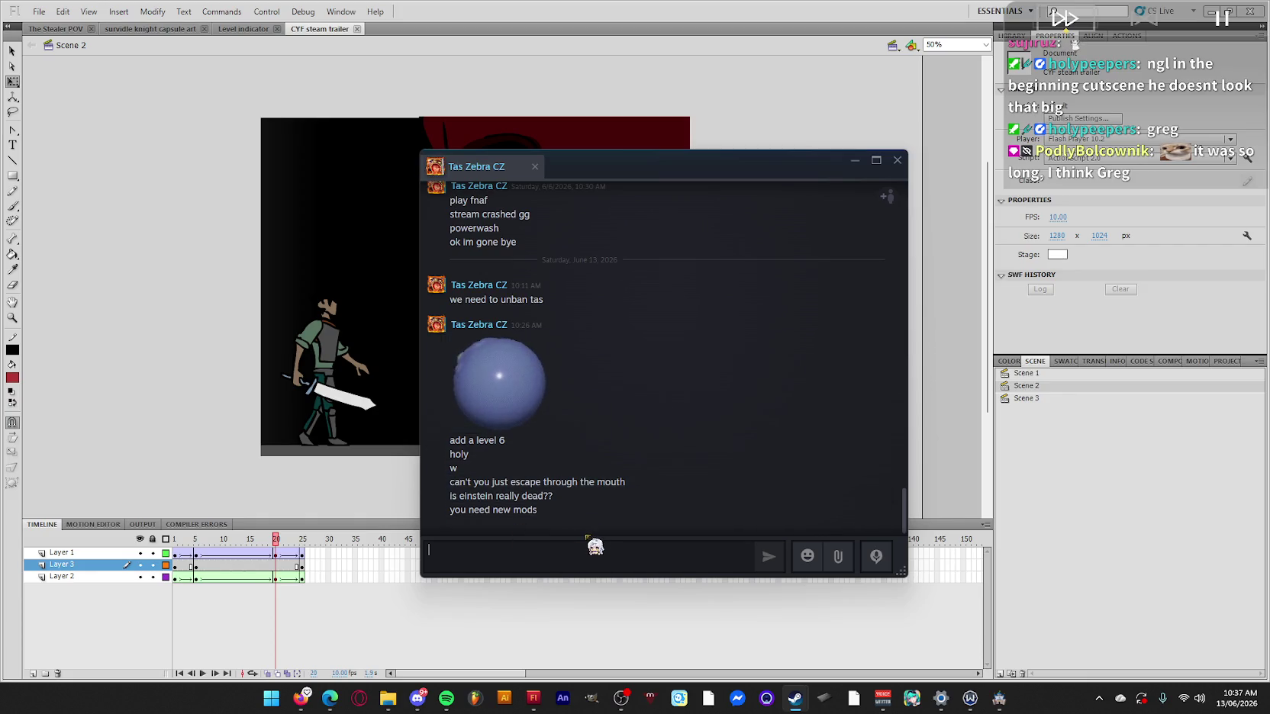
pyautogui.click(807, 557)
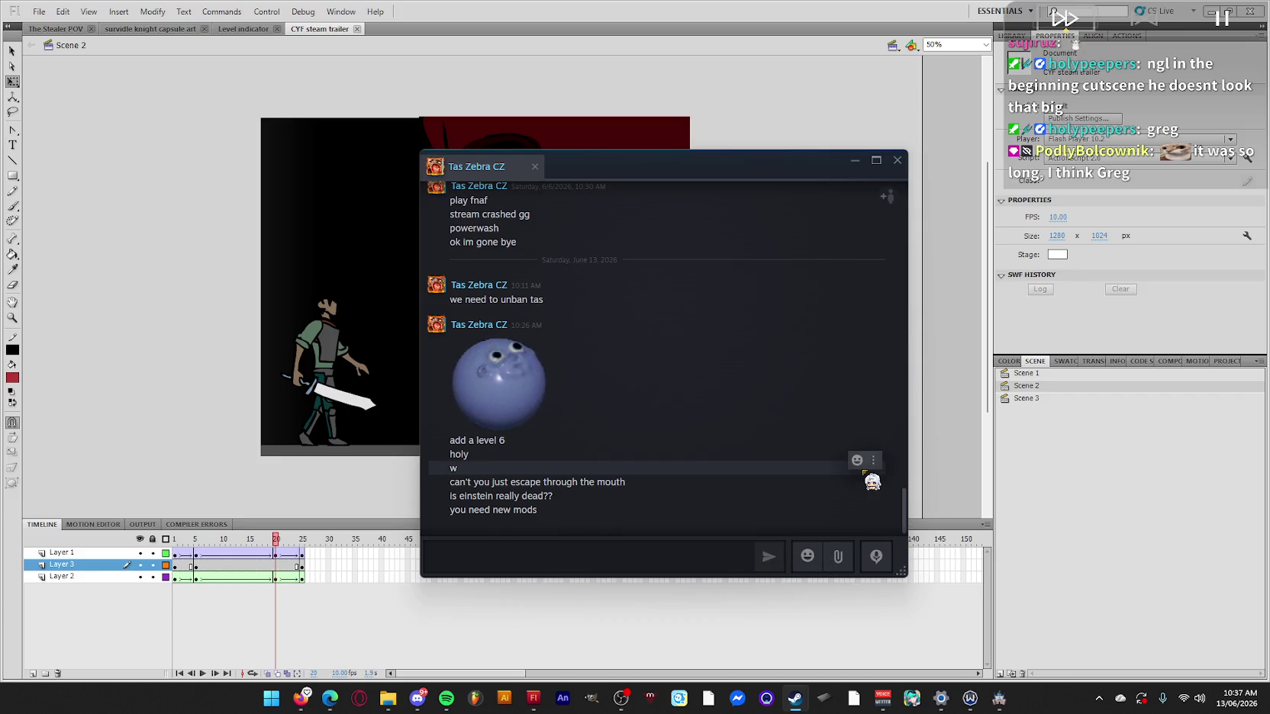
pyautogui.click(900, 163)
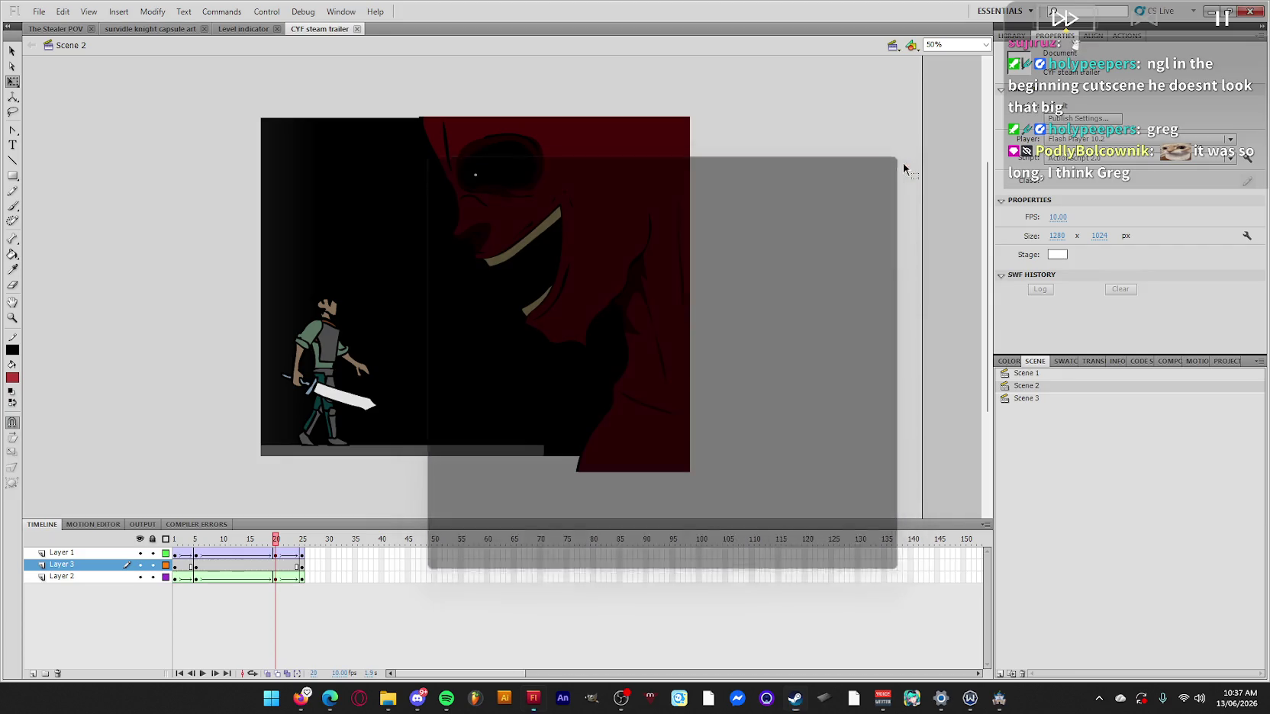
pyautogui.click(1212, 11)
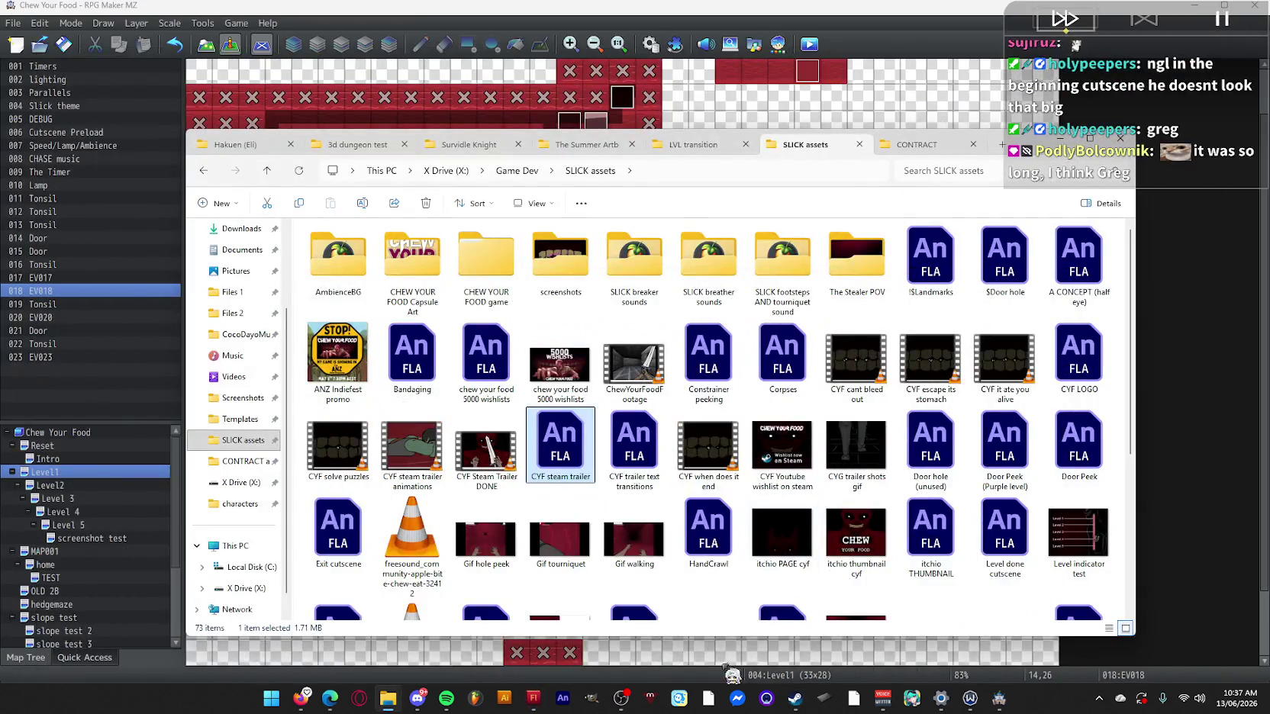
pyautogui.click(794, 699)
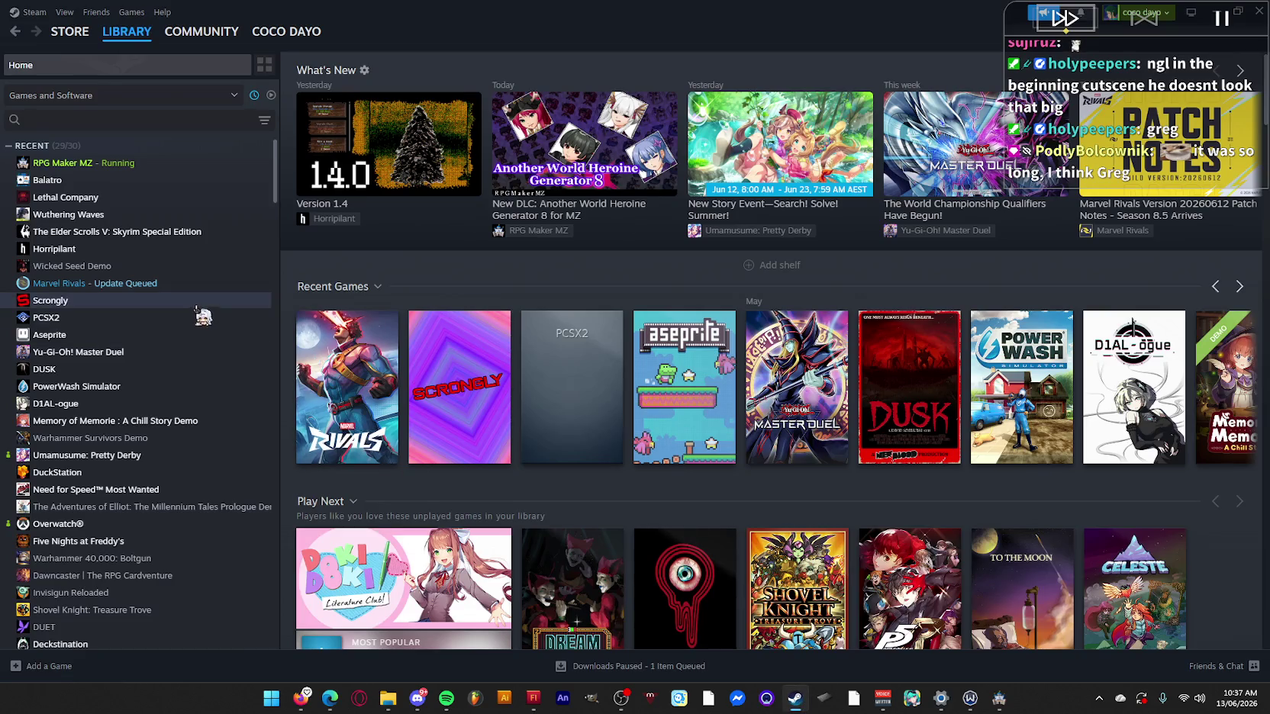
# Browse Balatro's and PowerWash Simulator's library pages, then open the Steam wishlist.
pyautogui.click(76, 180)
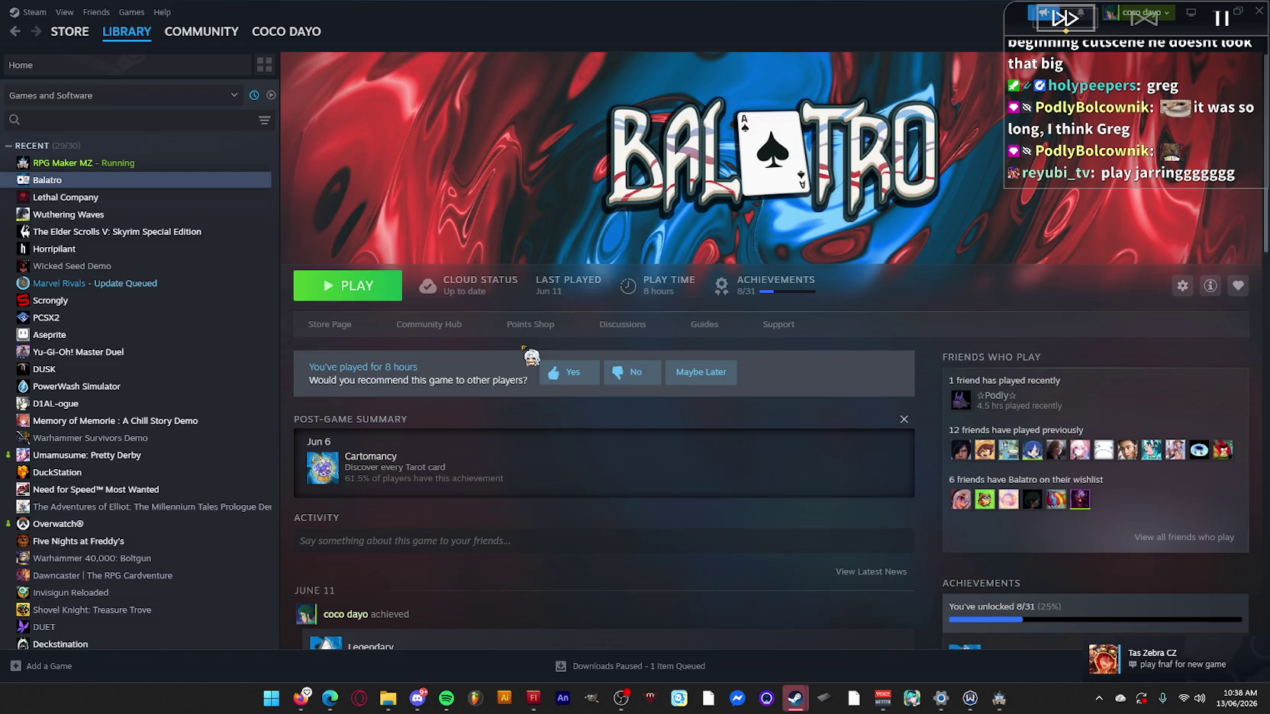
pyautogui.click(148, 387)
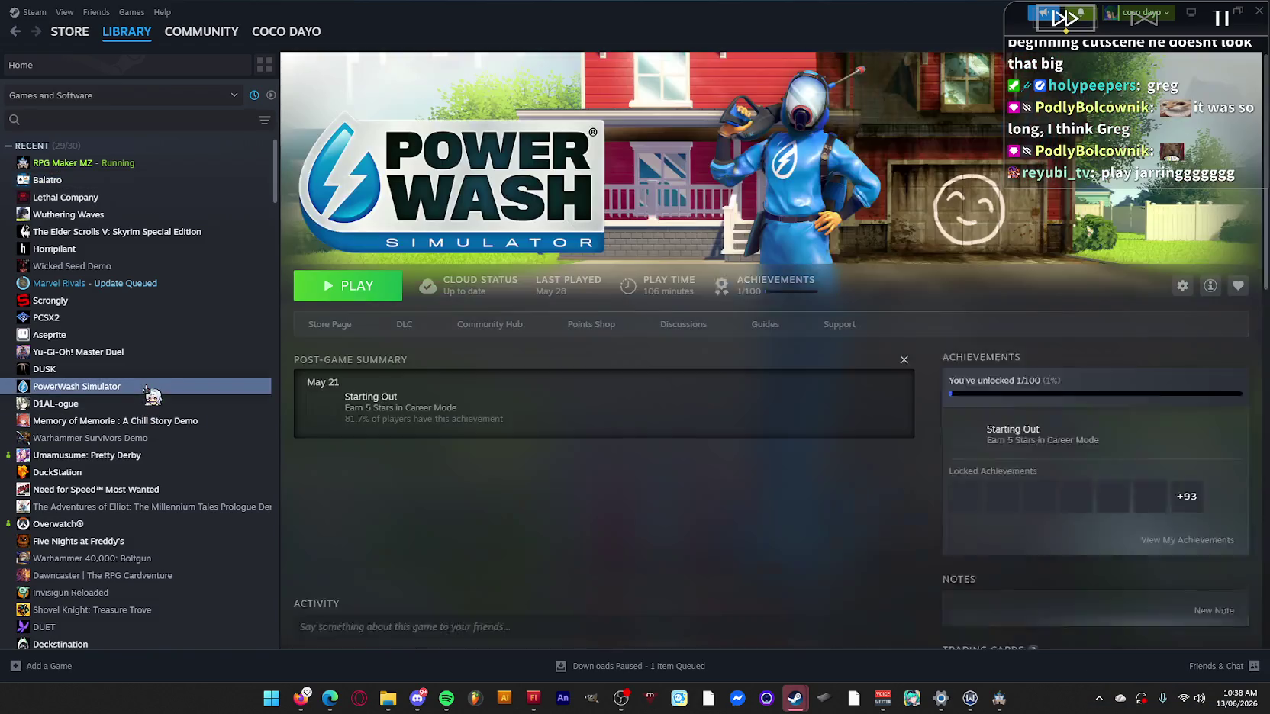
pyautogui.click(99, 183)
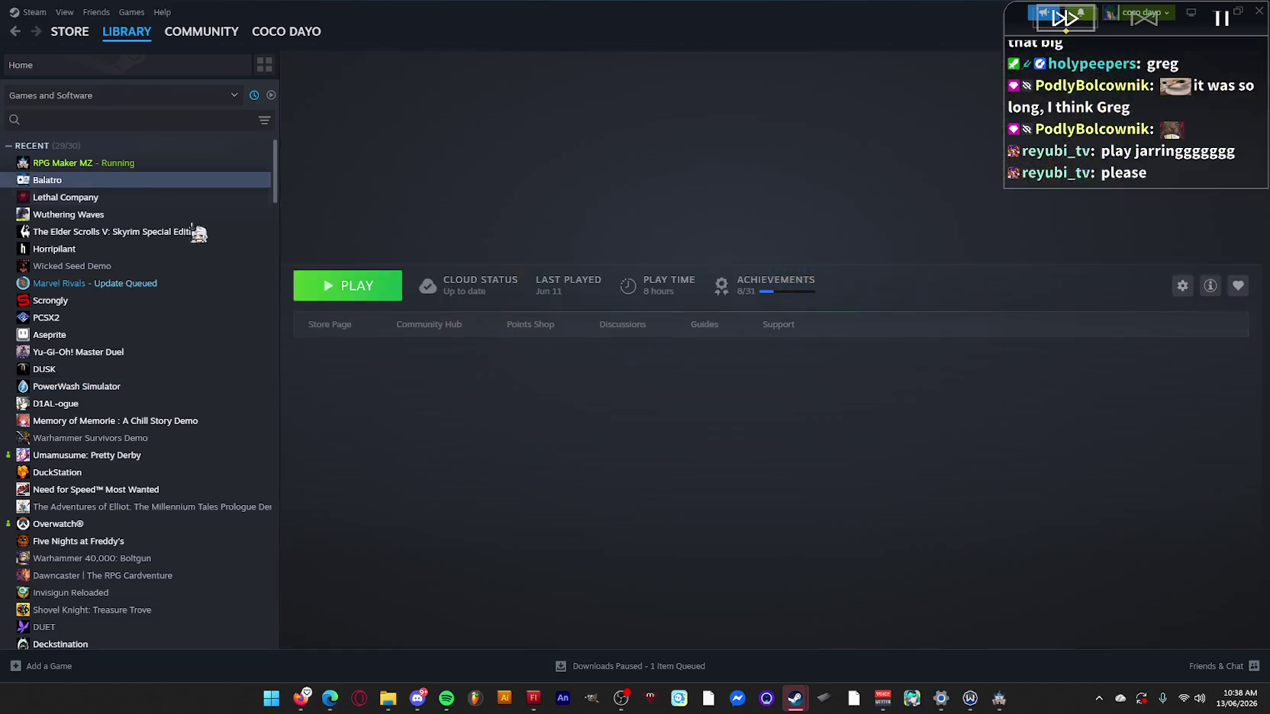
pyautogui.click(1082, 16)
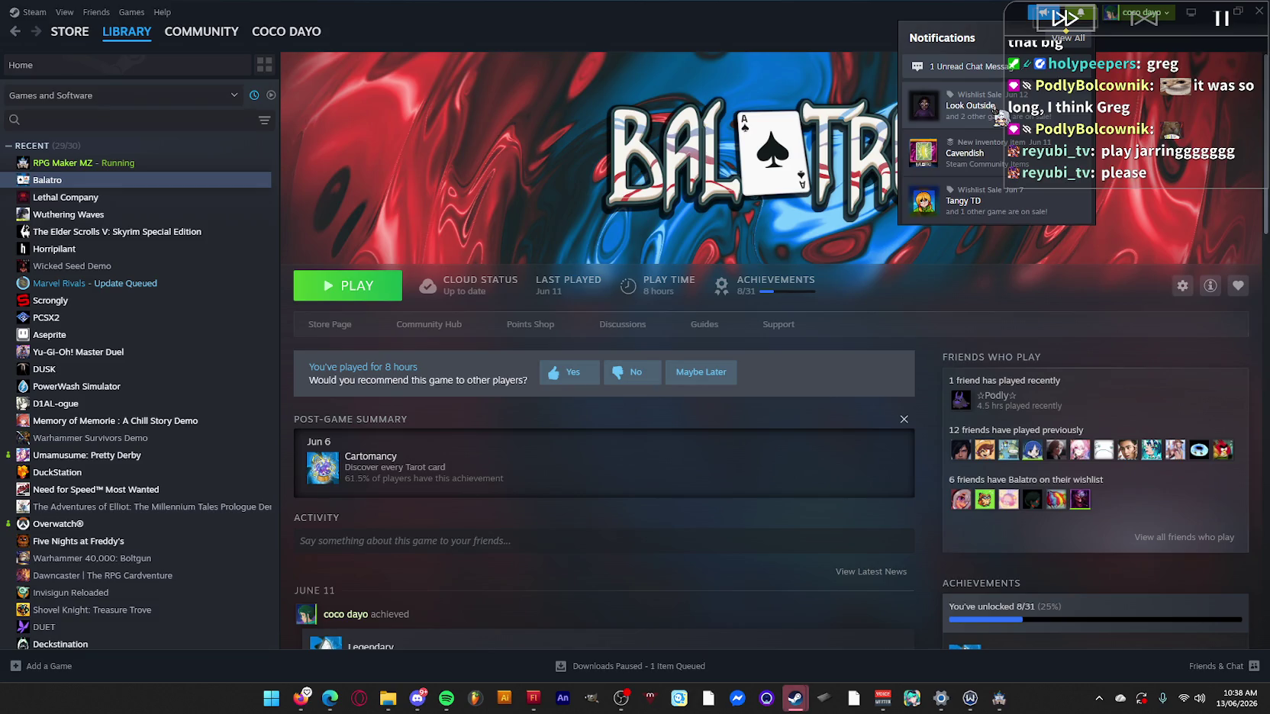
pyautogui.moveTo(70, 31)
pyautogui.click(85, 101)
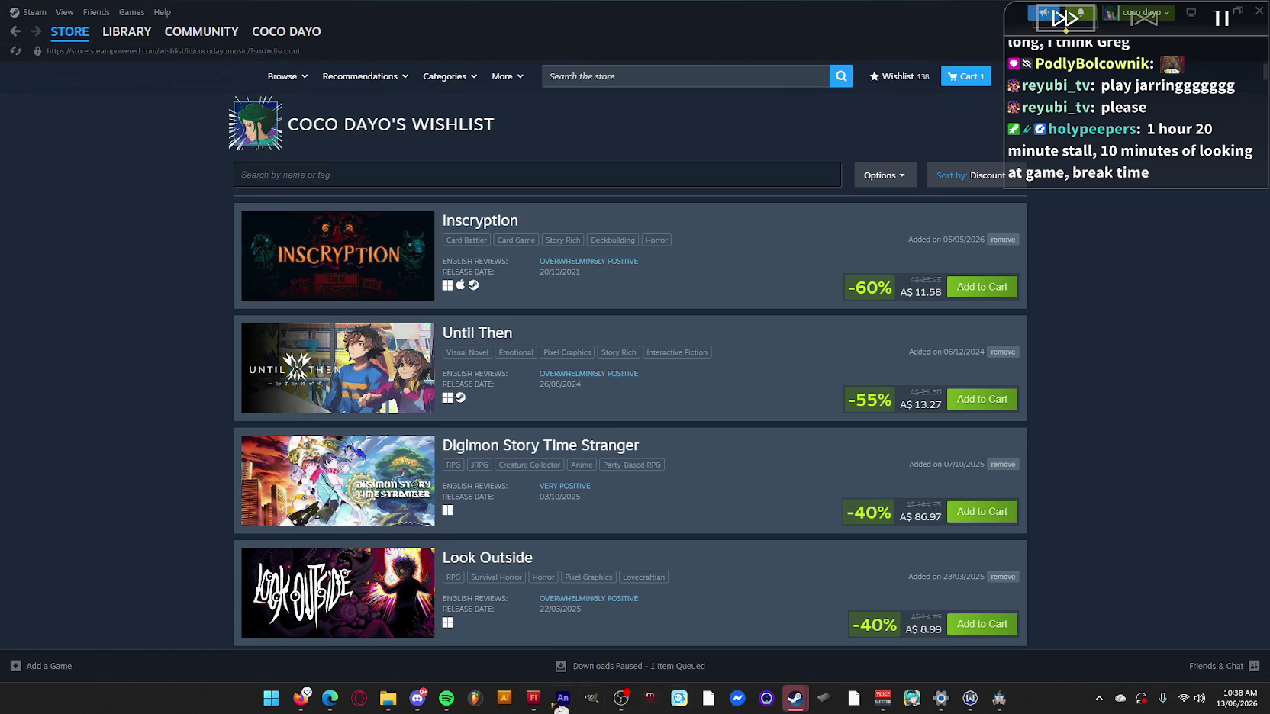
# Close the friend chat and open The Red Lantern's store page from the store search.
pyautogui.moveTo(793, 706)
pyautogui.click(840, 633)
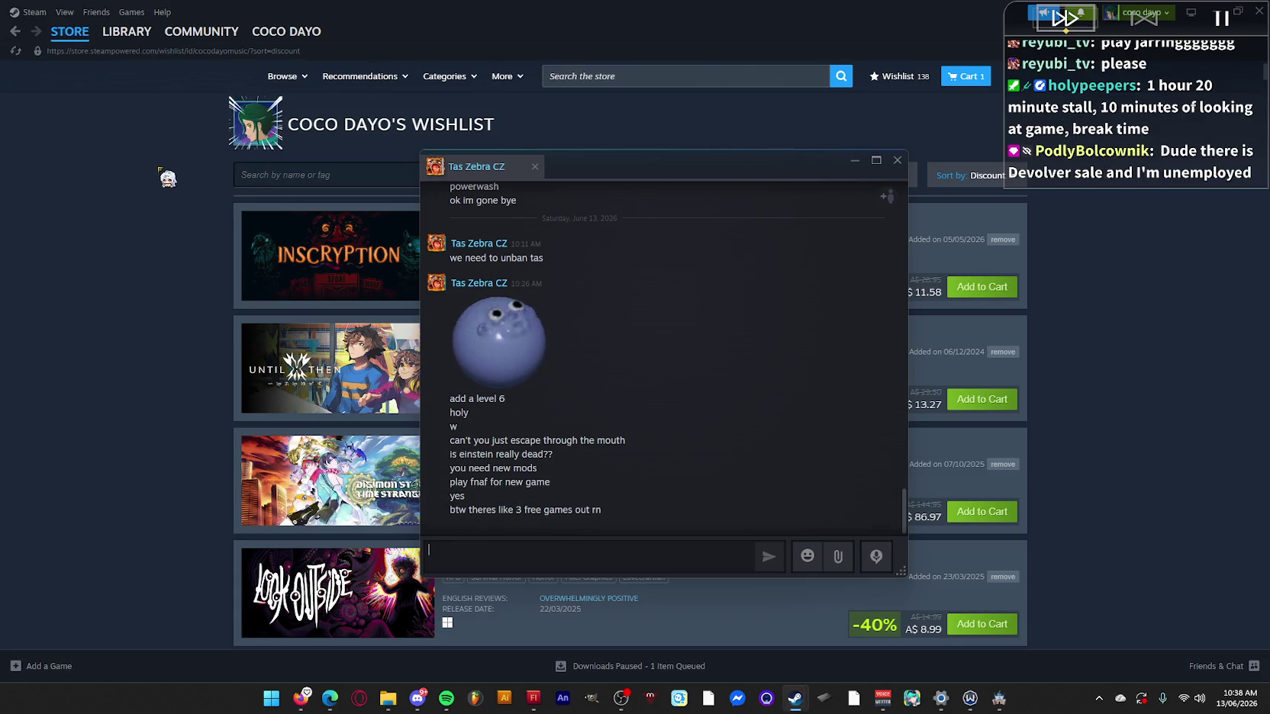
pyautogui.click(72, 45)
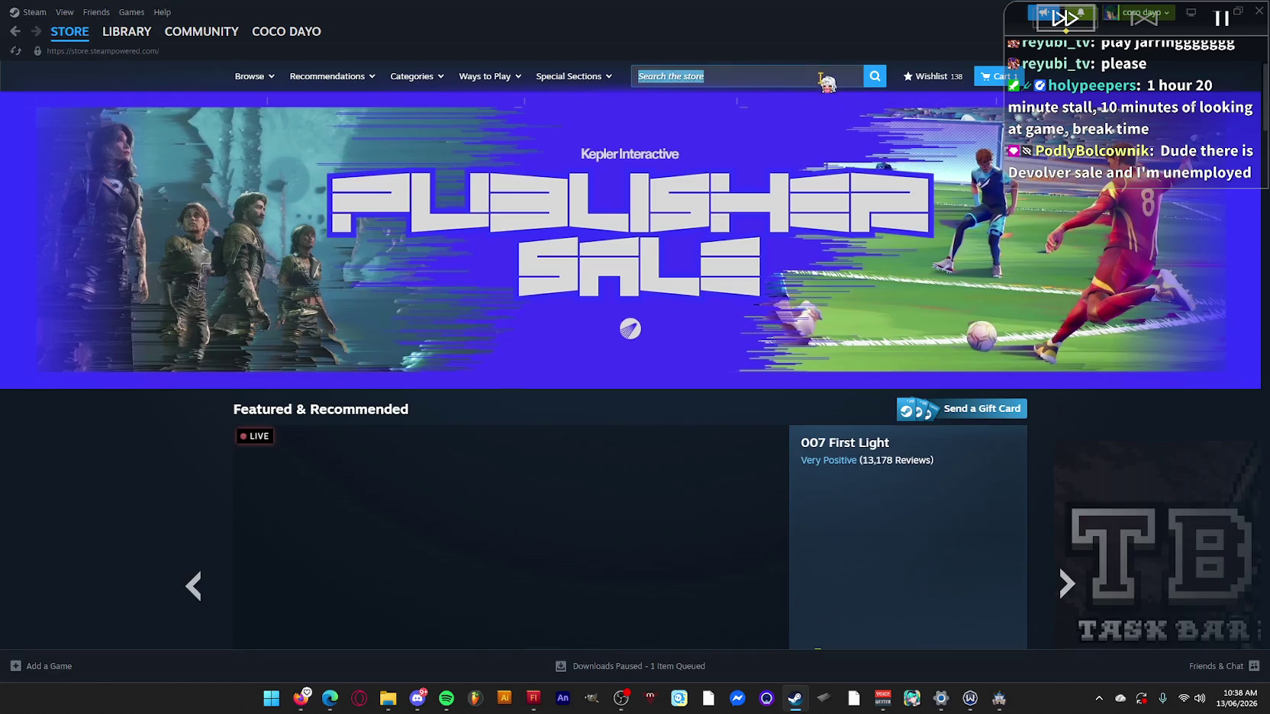
pyautogui.click(821, 77)
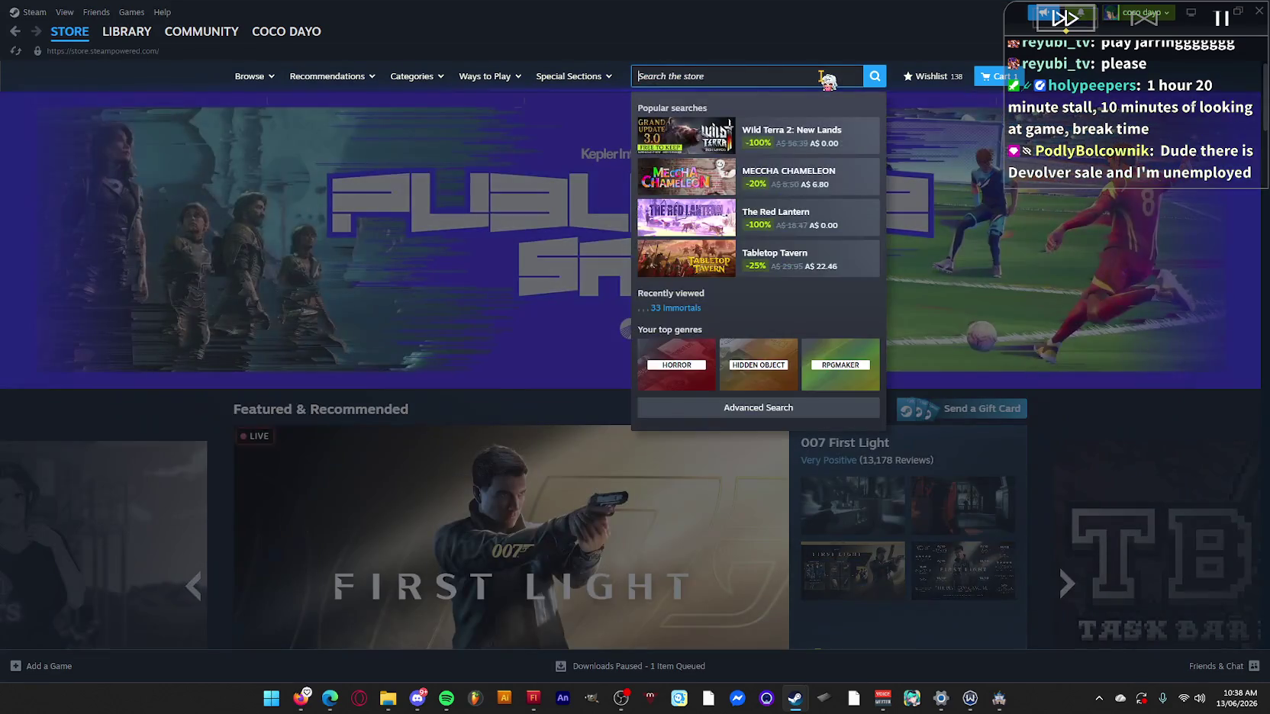
pyautogui.click(817, 232)
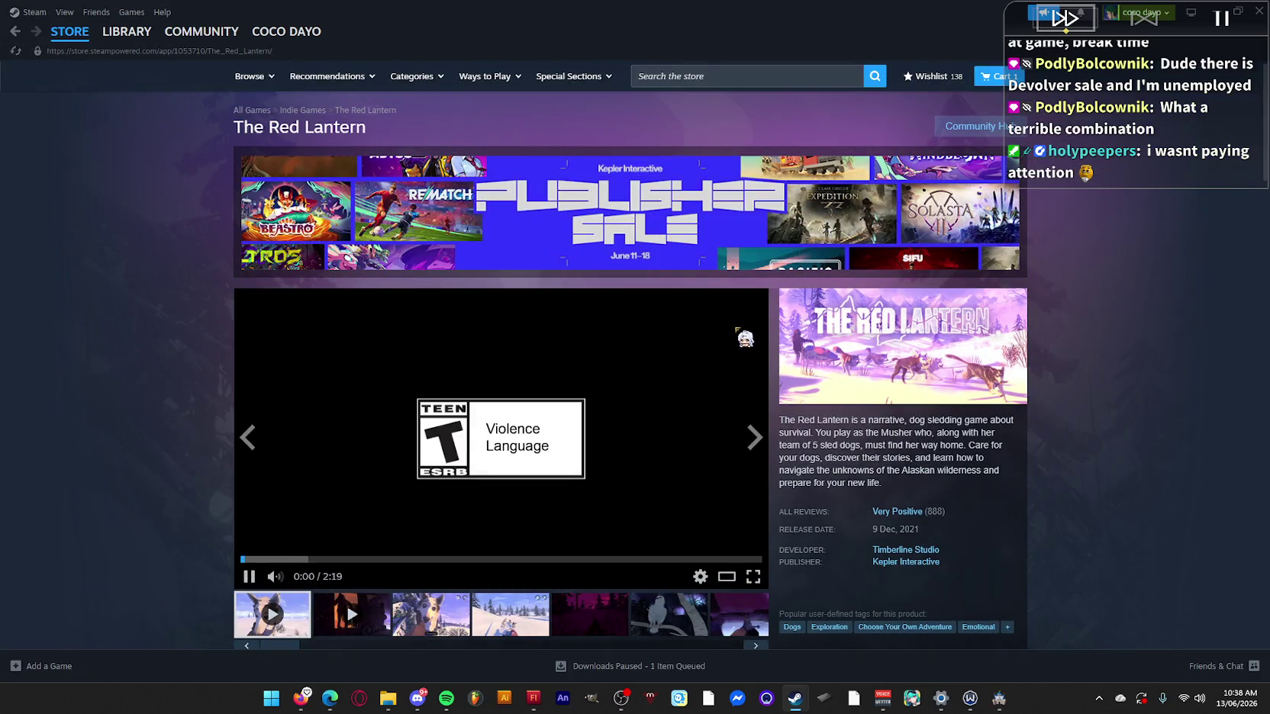
# Add The Red Lantern to the account for free and skip ahead in its trailer.
pyautogui.scroll(-1, 686, 416)
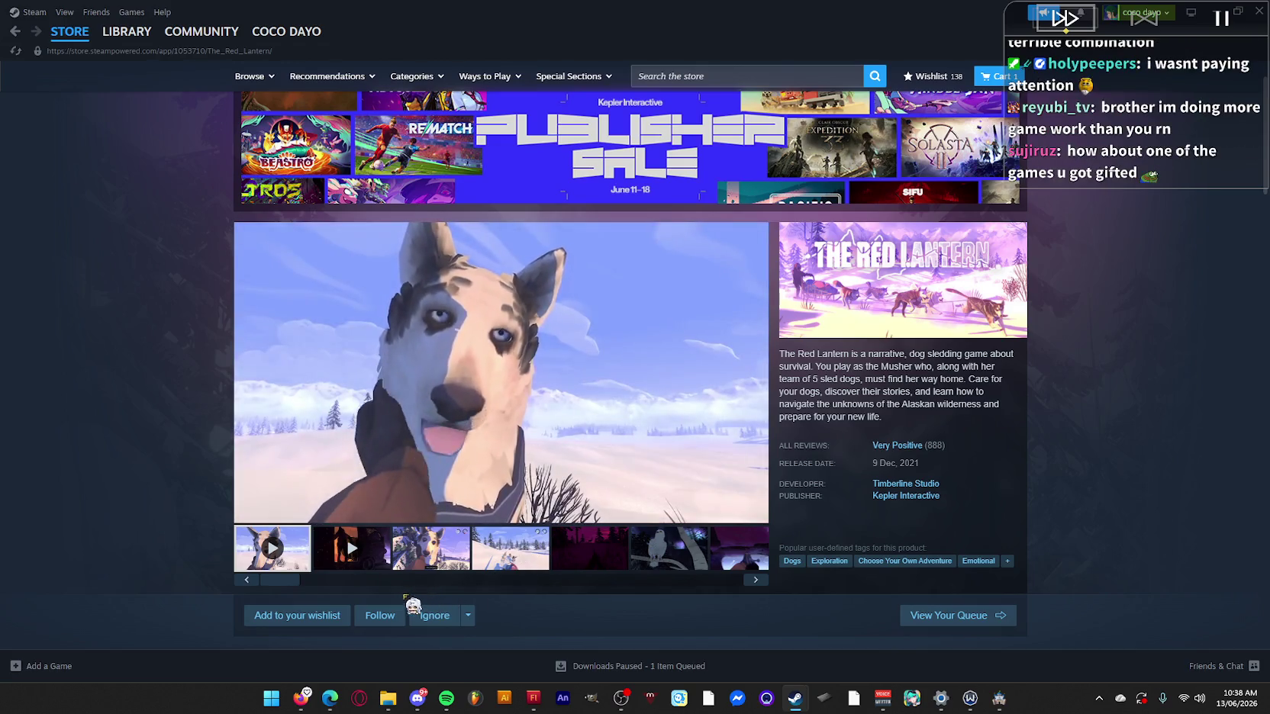
pyautogui.scroll(-3, 297, 563)
pyautogui.click(709, 523)
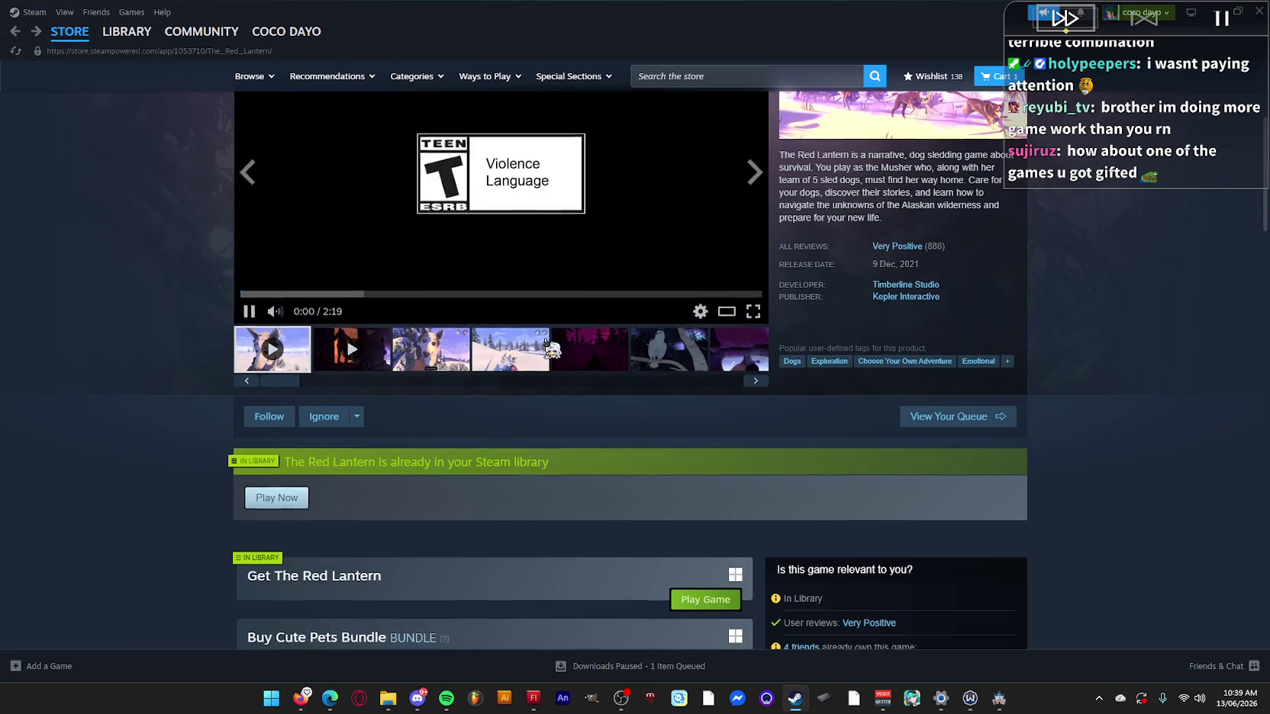
pyautogui.scroll(-5, 366, 366)
pyautogui.scroll(7, 321, 428)
pyautogui.click(338, 427)
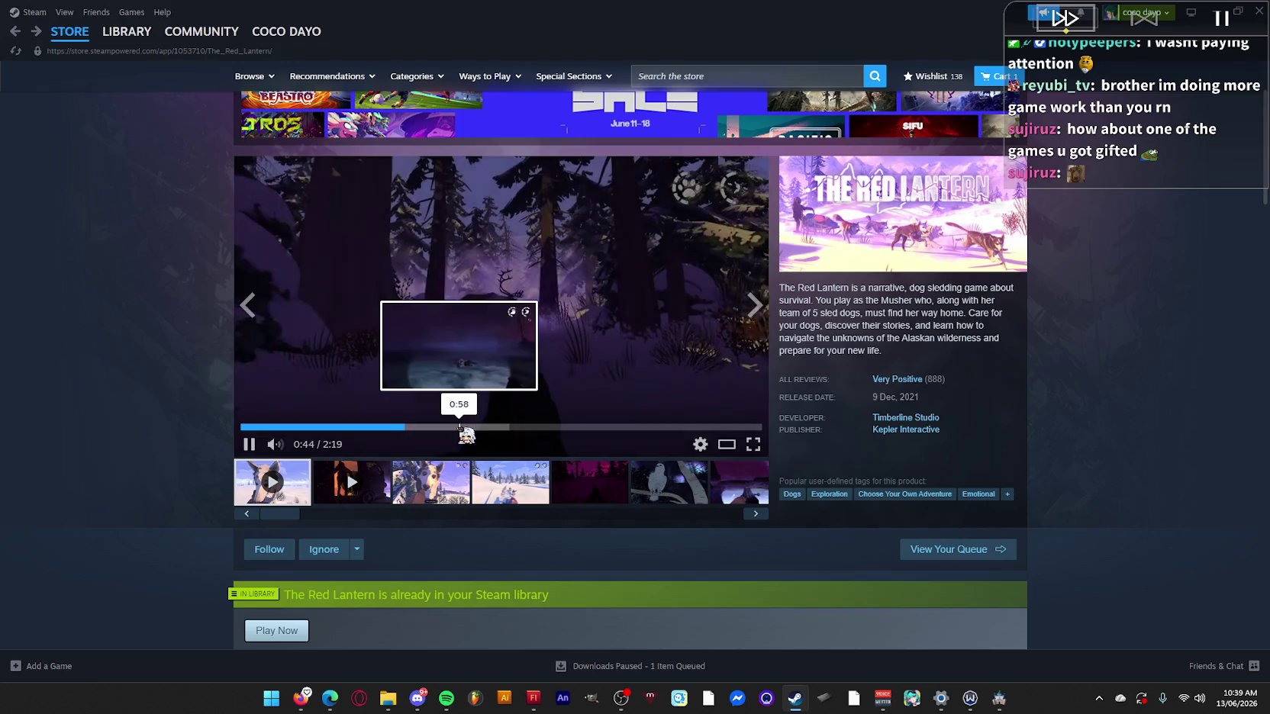
# Seek The Red Lantern's trailer further forward and pause it at 1:21.
pyautogui.click(461, 428)
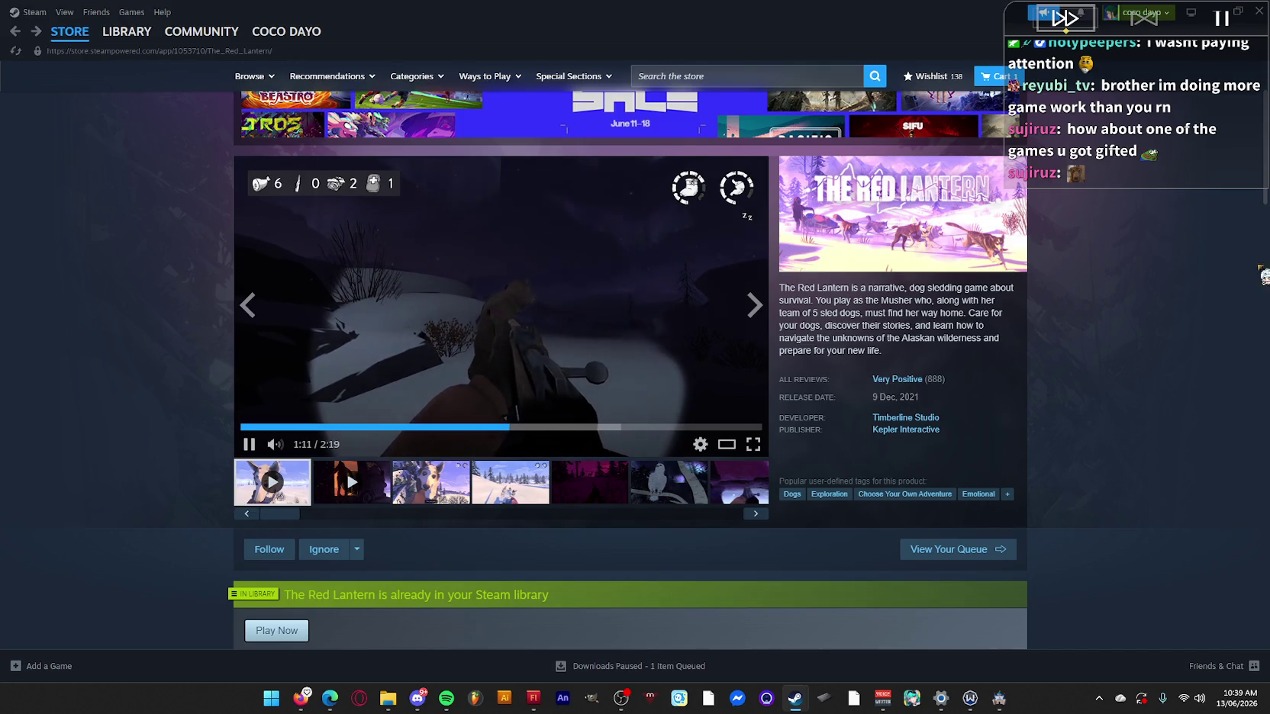
pyautogui.scroll(1, 1208, 384)
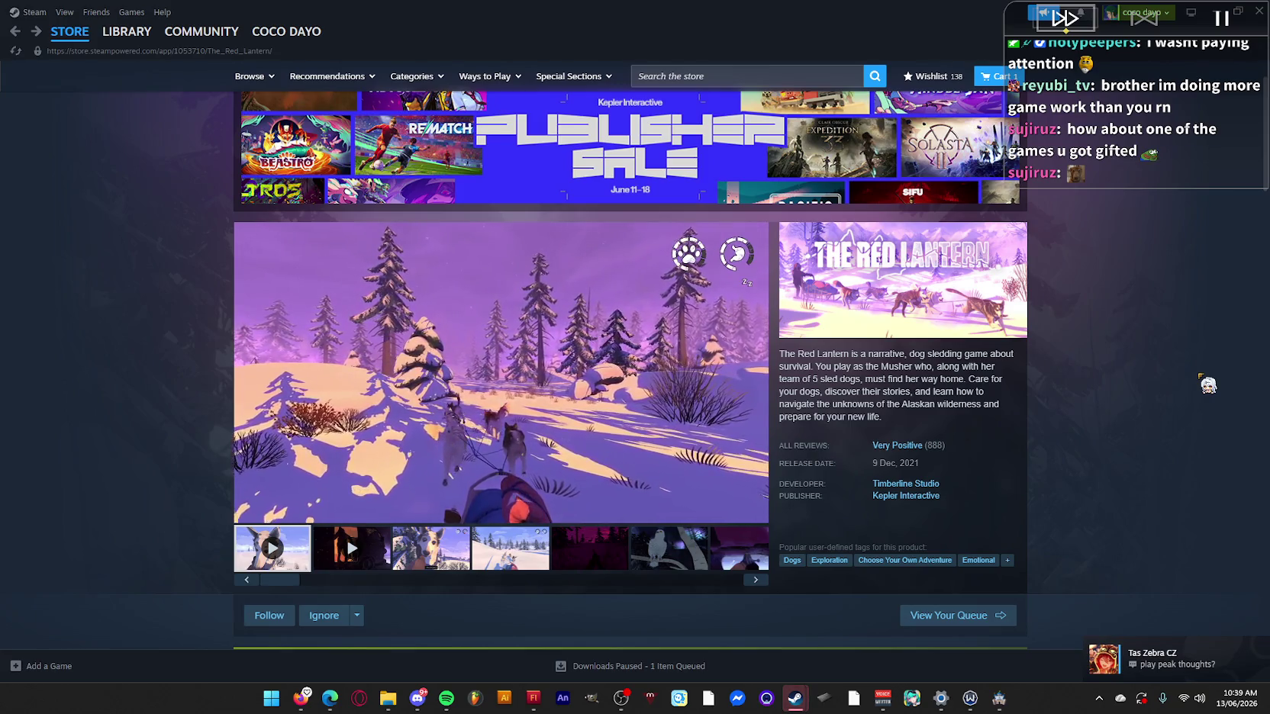
pyautogui.click(538, 378)
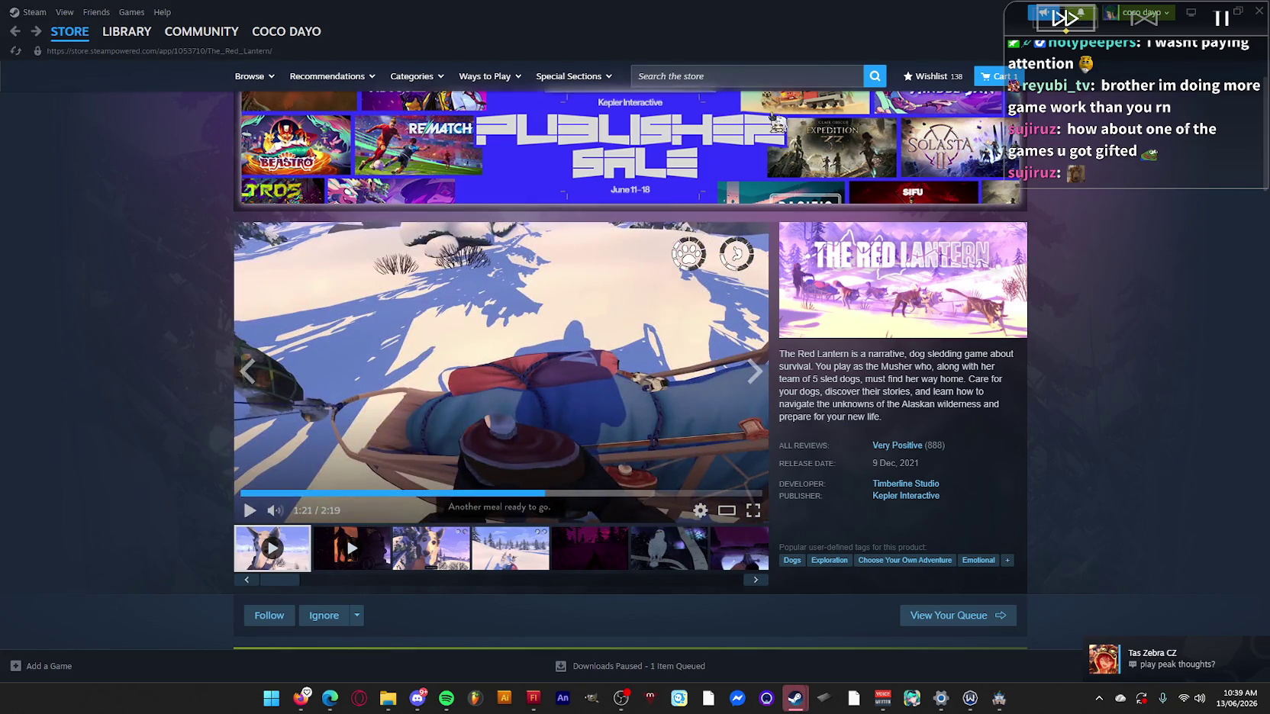
pyautogui.click(825, 77)
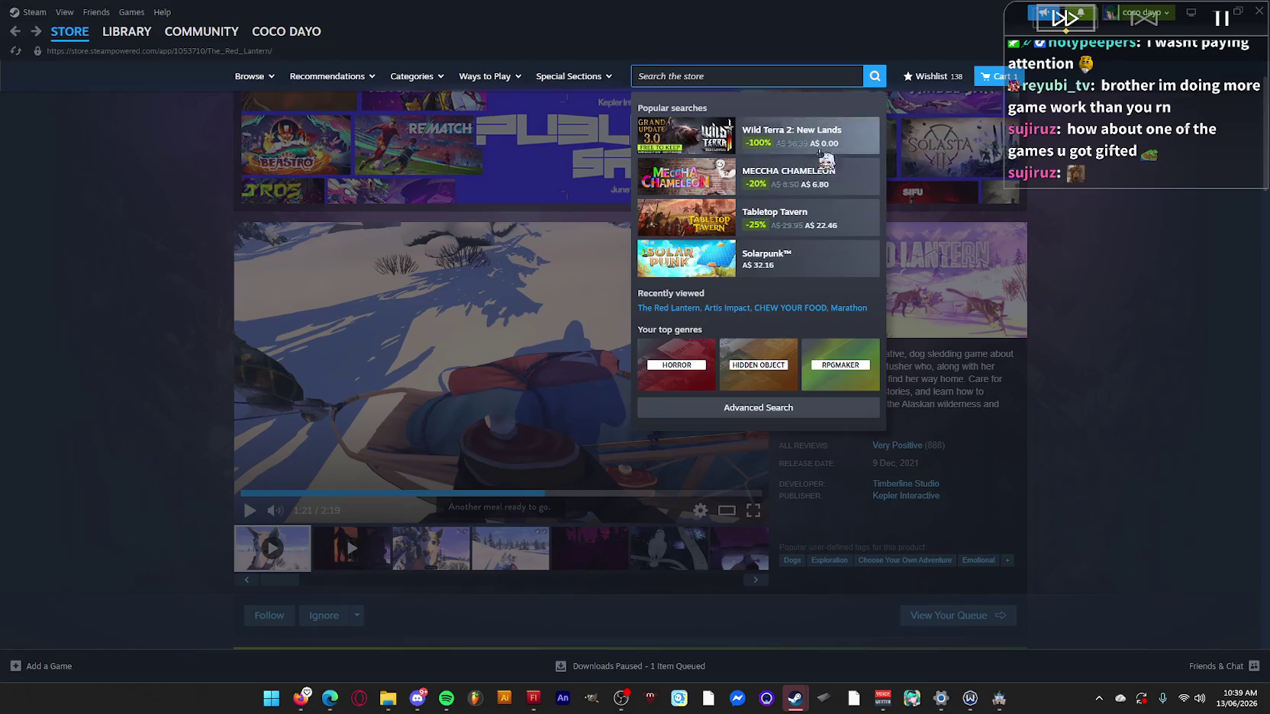
# Browse the Wild Terra 2: New Lands store page and trailer, then return to the wishlist.
pyautogui.click(860, 150)
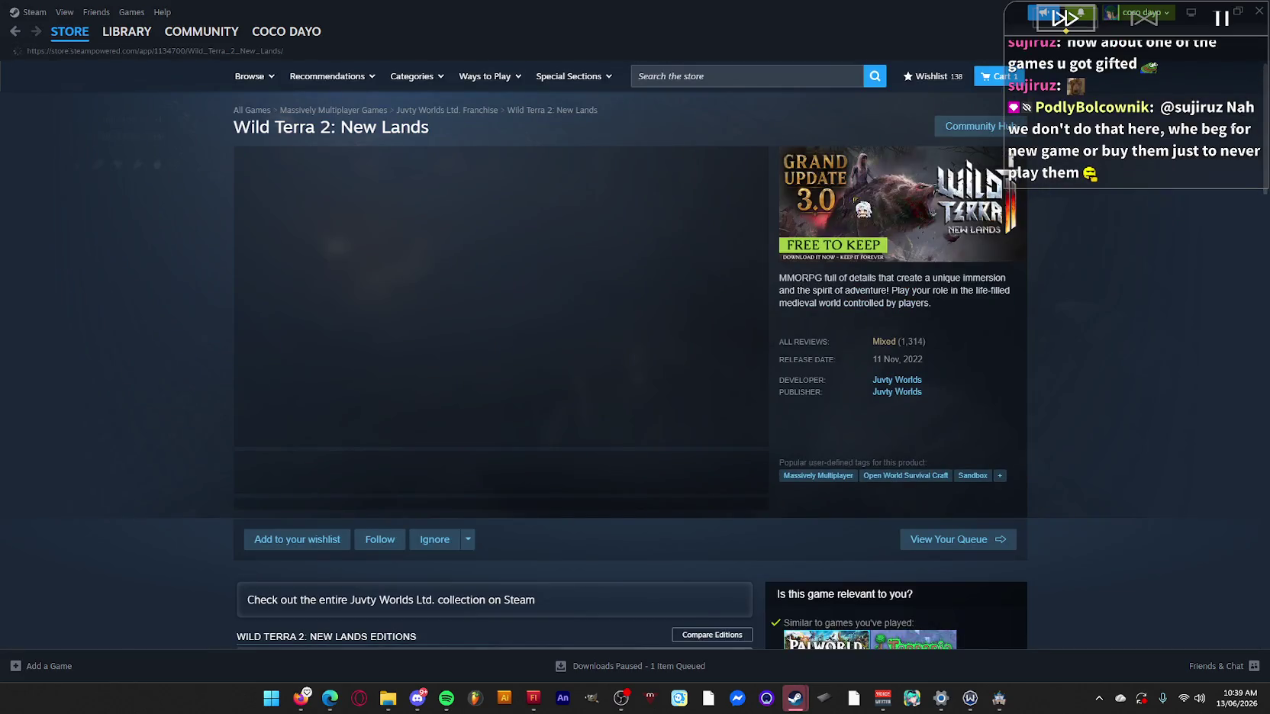
pyautogui.scroll(-3, 748, 473)
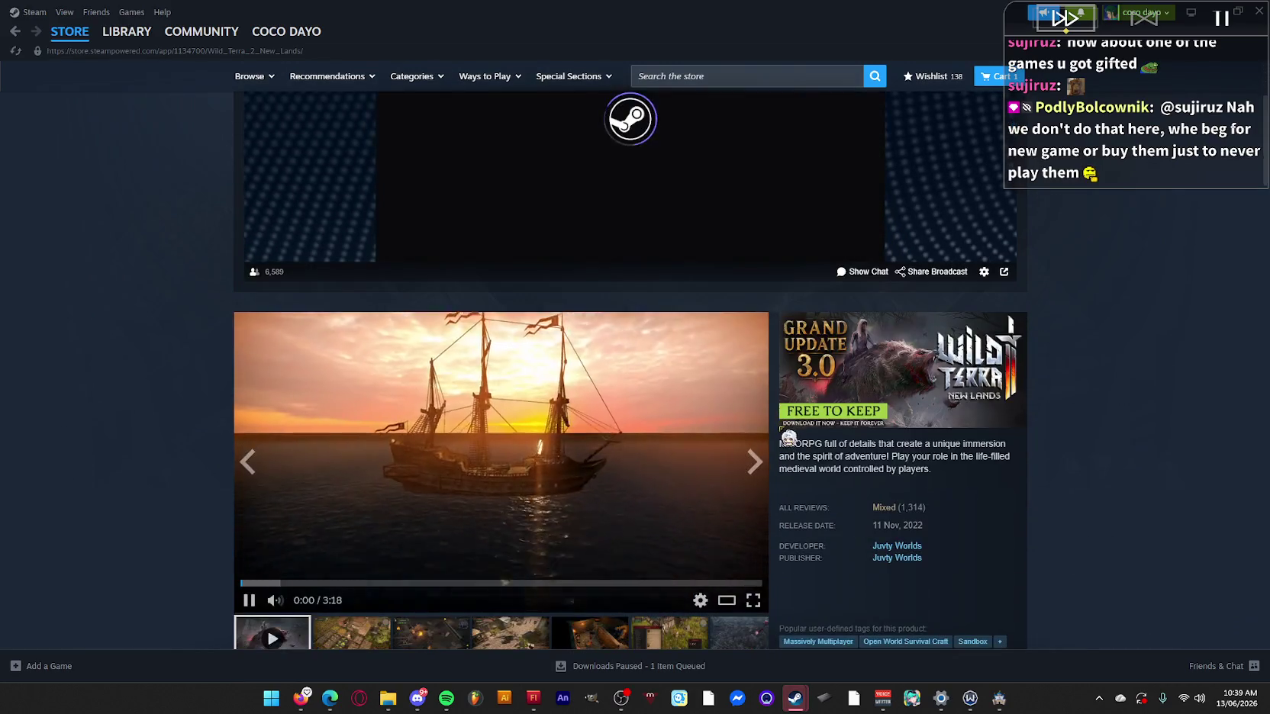
pyautogui.scroll(-2, 754, 486)
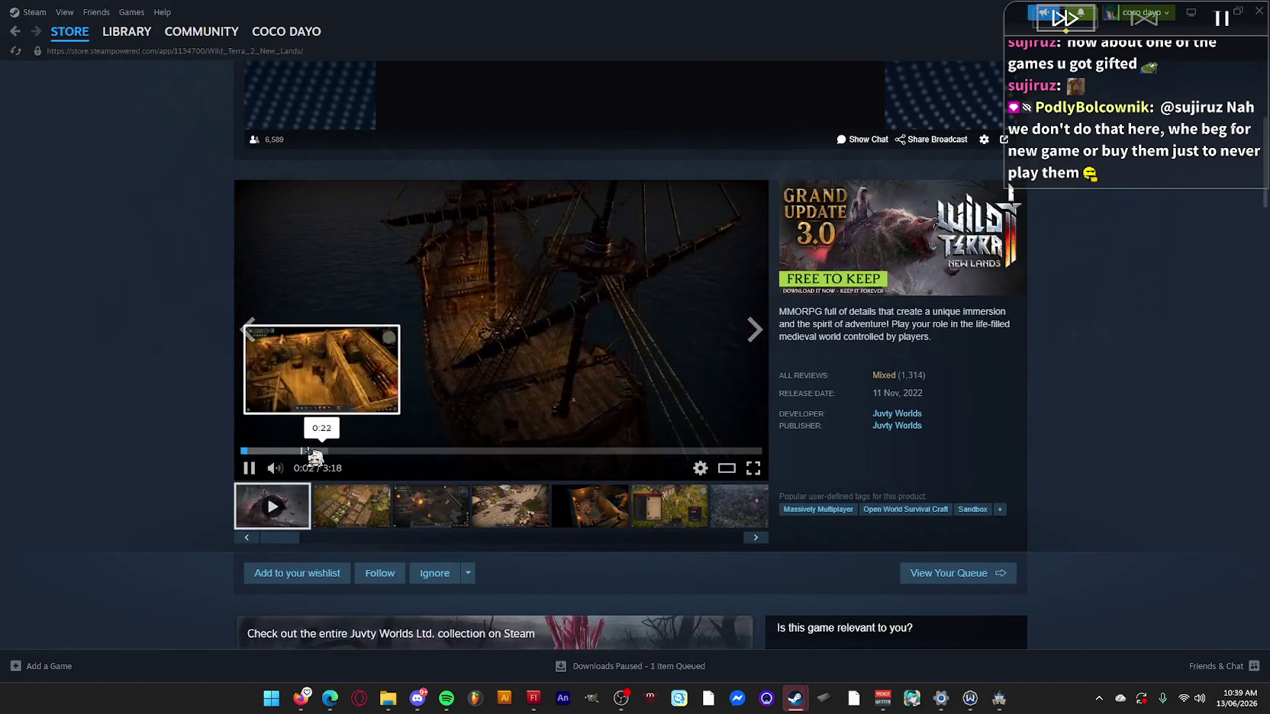
pyautogui.click(316, 451)
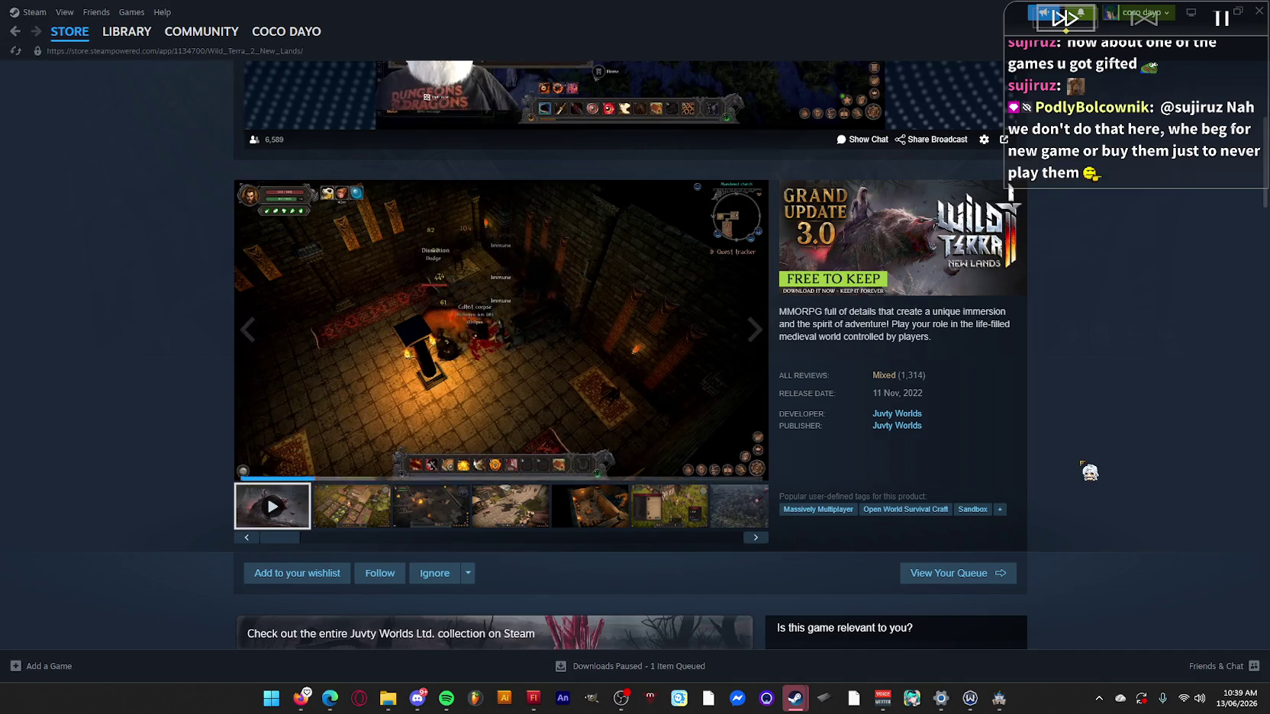
pyautogui.scroll(-15, 1090, 489)
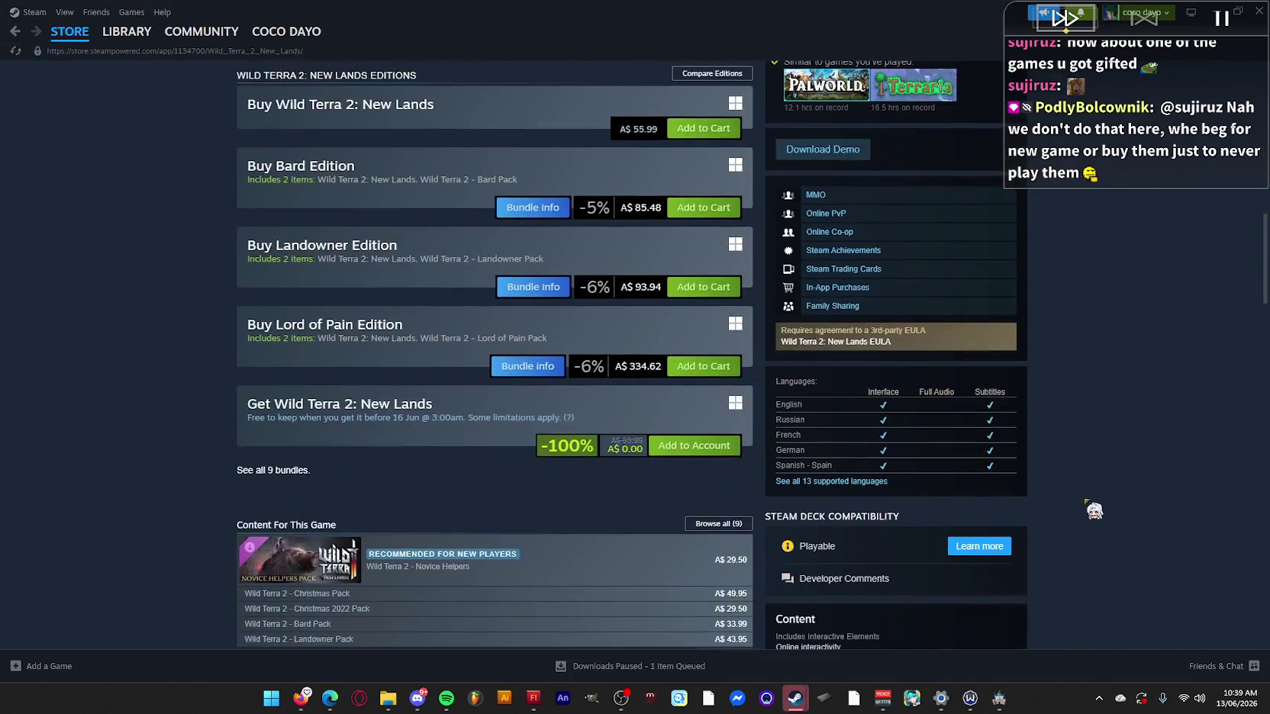
pyautogui.scroll(15, 1061, 432)
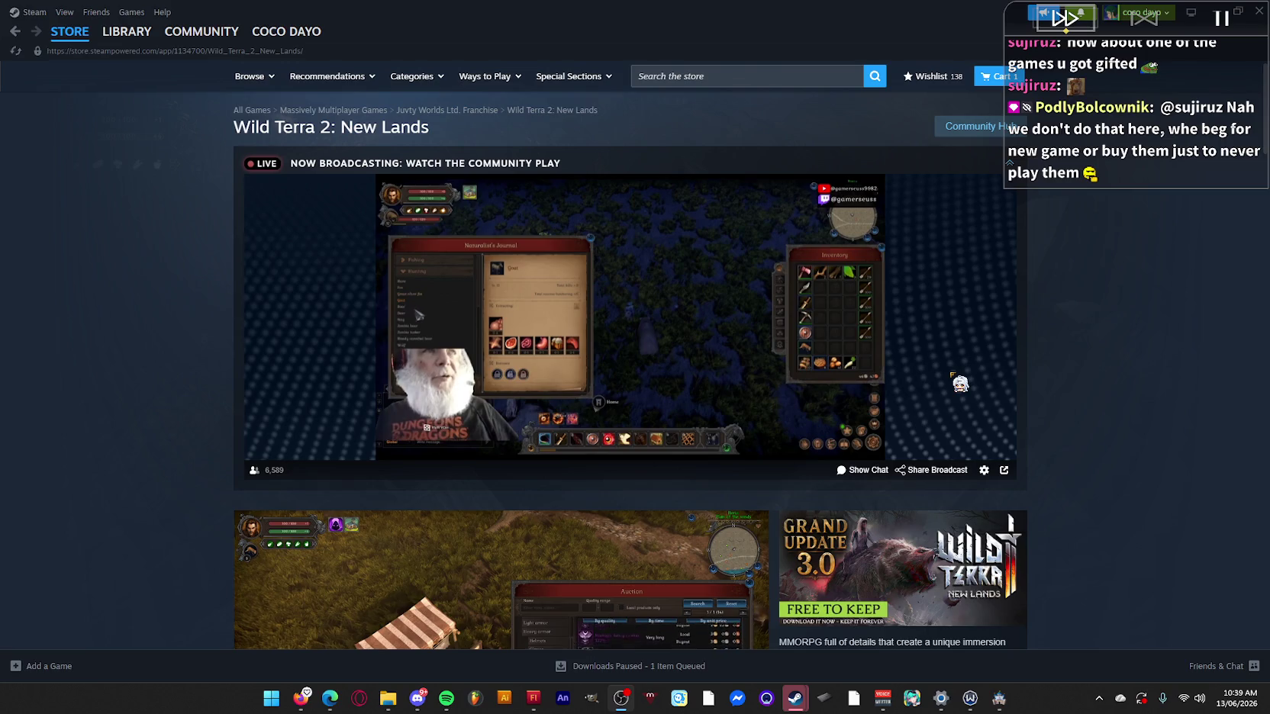
pyautogui.scroll(-15, 589, 297)
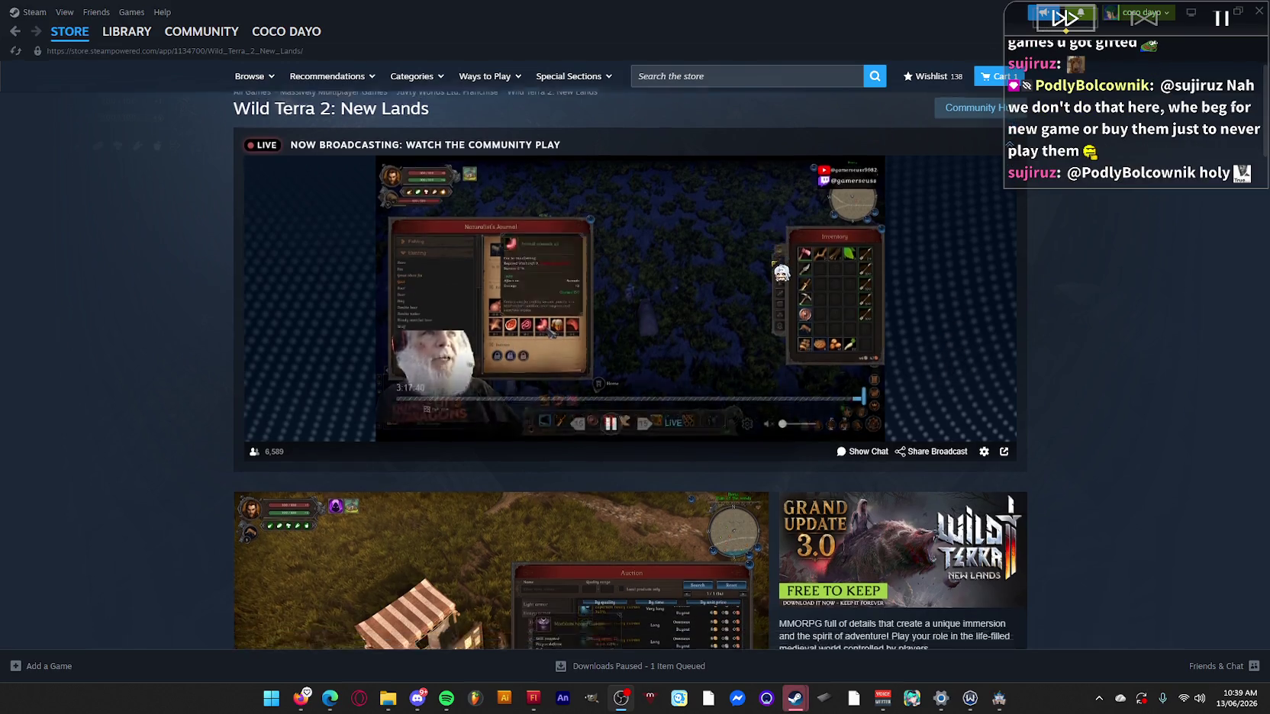
pyautogui.scroll(-10, 589, 296)
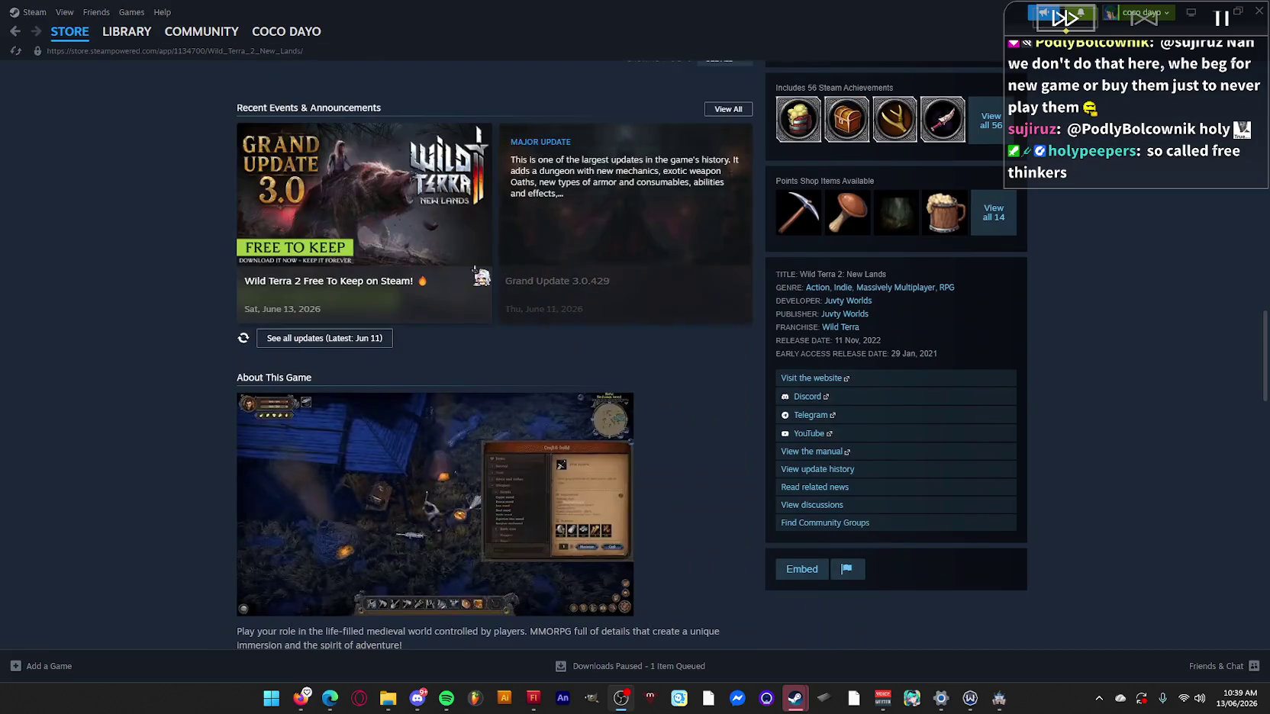
pyautogui.moveTo(69, 32)
pyautogui.click(93, 105)
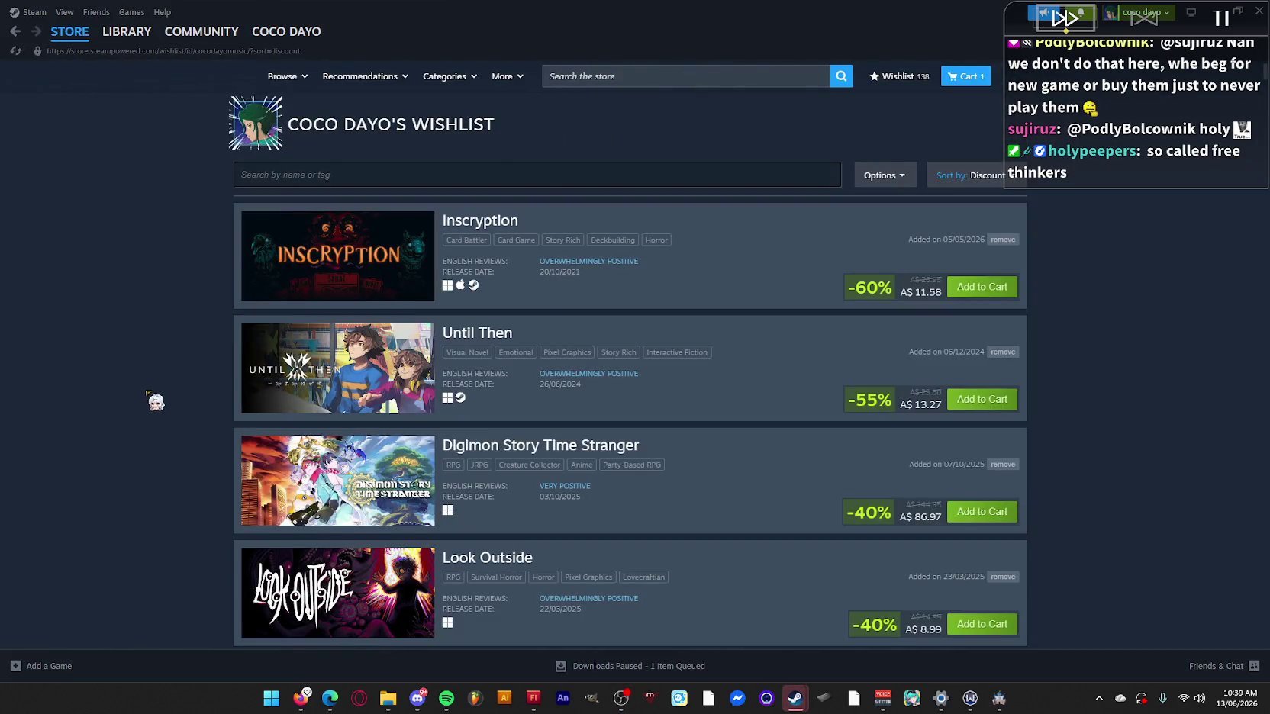
# Scroll down through the discount-sorted wishlist past Forza Horizon 6 and the Persona titles.
pyautogui.scroll(-4, 157, 401)
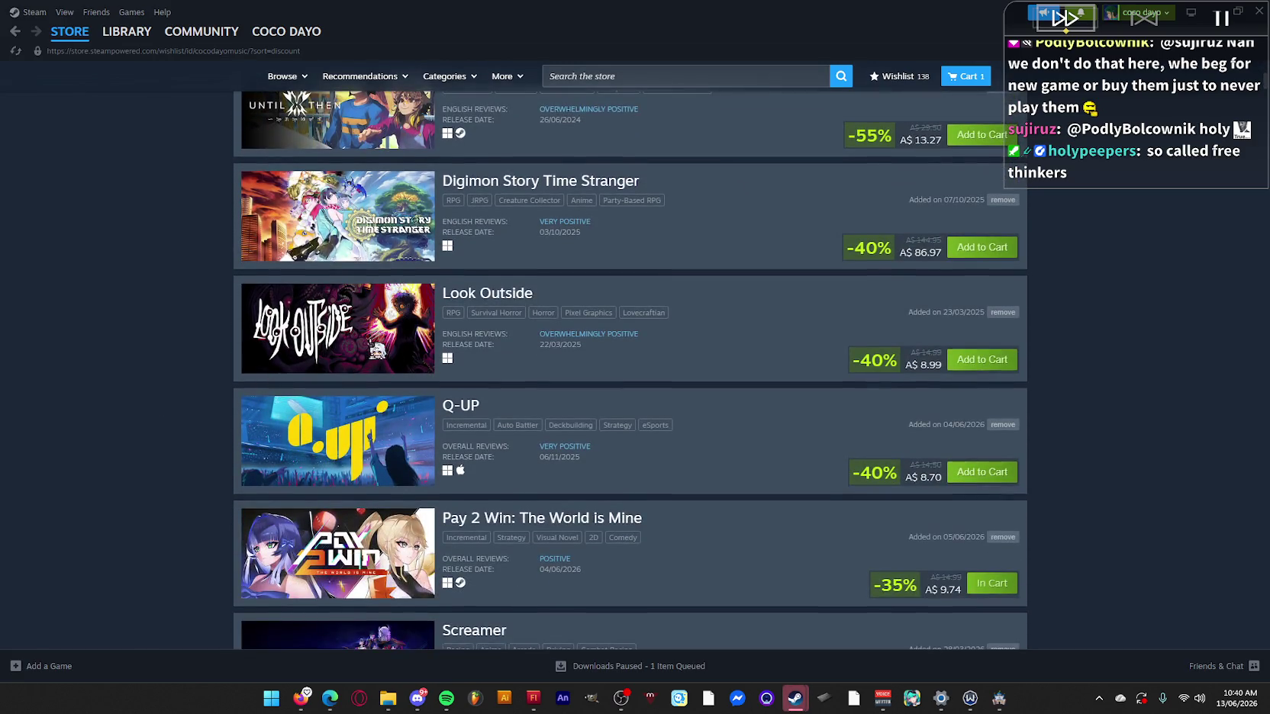
pyautogui.scroll(-4, 992, 396)
pyautogui.scroll(-3, 1067, 437)
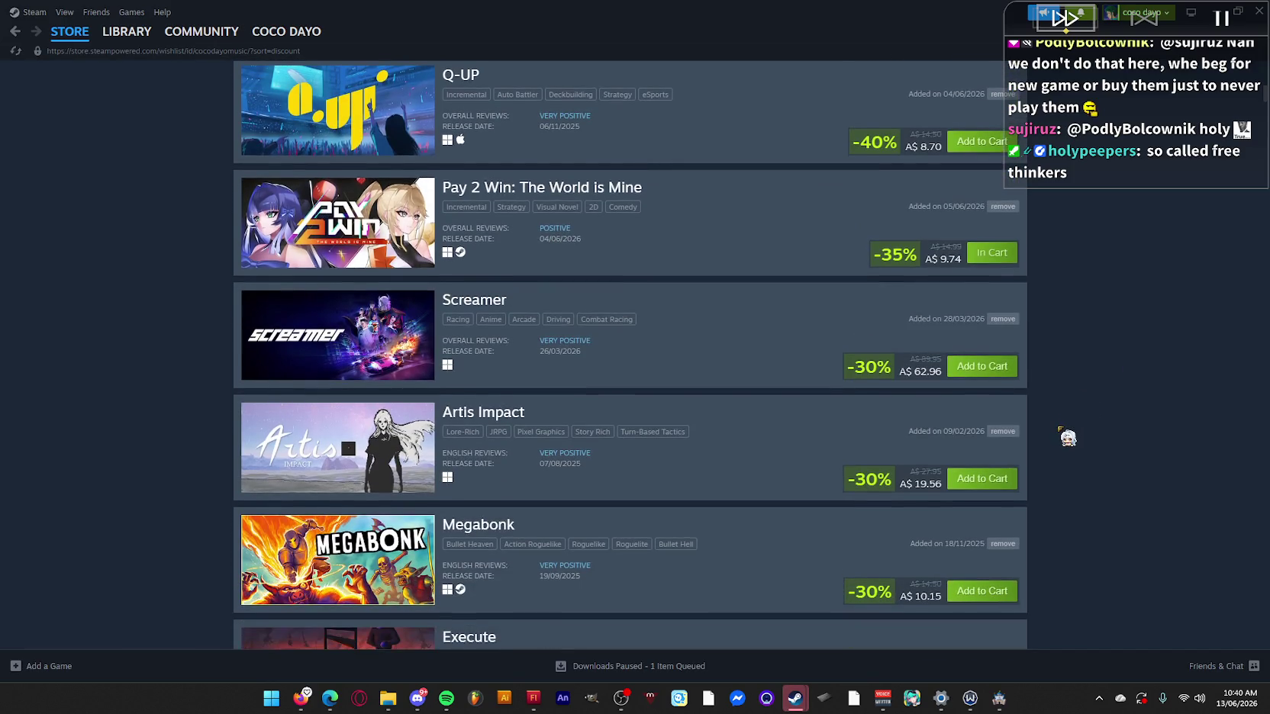
pyautogui.scroll(-1, 733, 365)
pyautogui.scroll(-5, 732, 364)
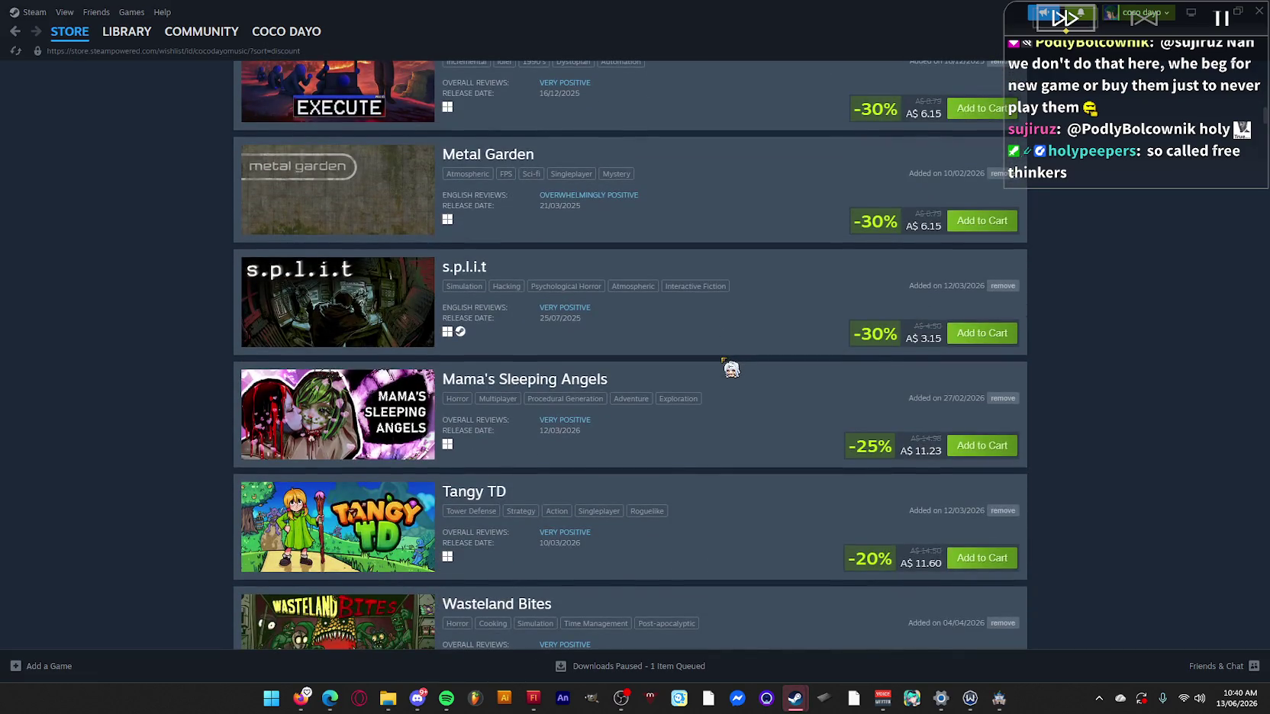
pyautogui.scroll(-4, 731, 368)
pyautogui.scroll(-2, 731, 369)
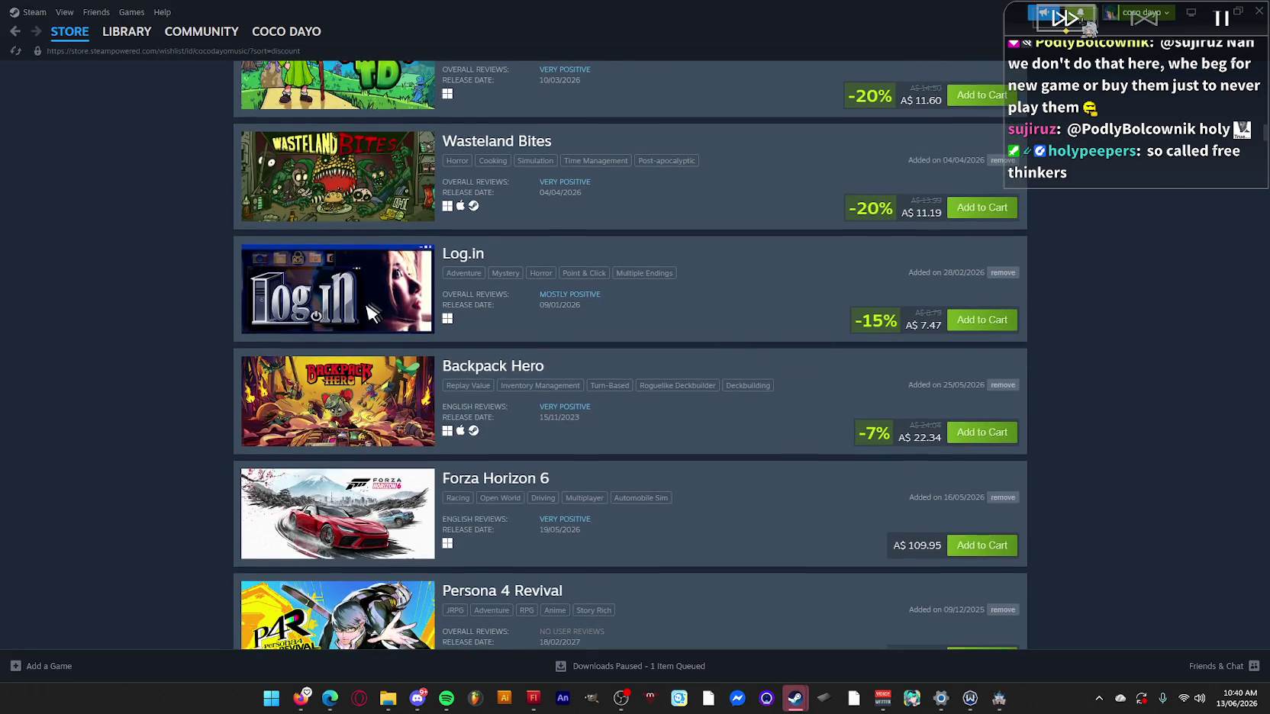
# Check the recent notifications, then go to the library Home page.
pyautogui.click(1080, 13)
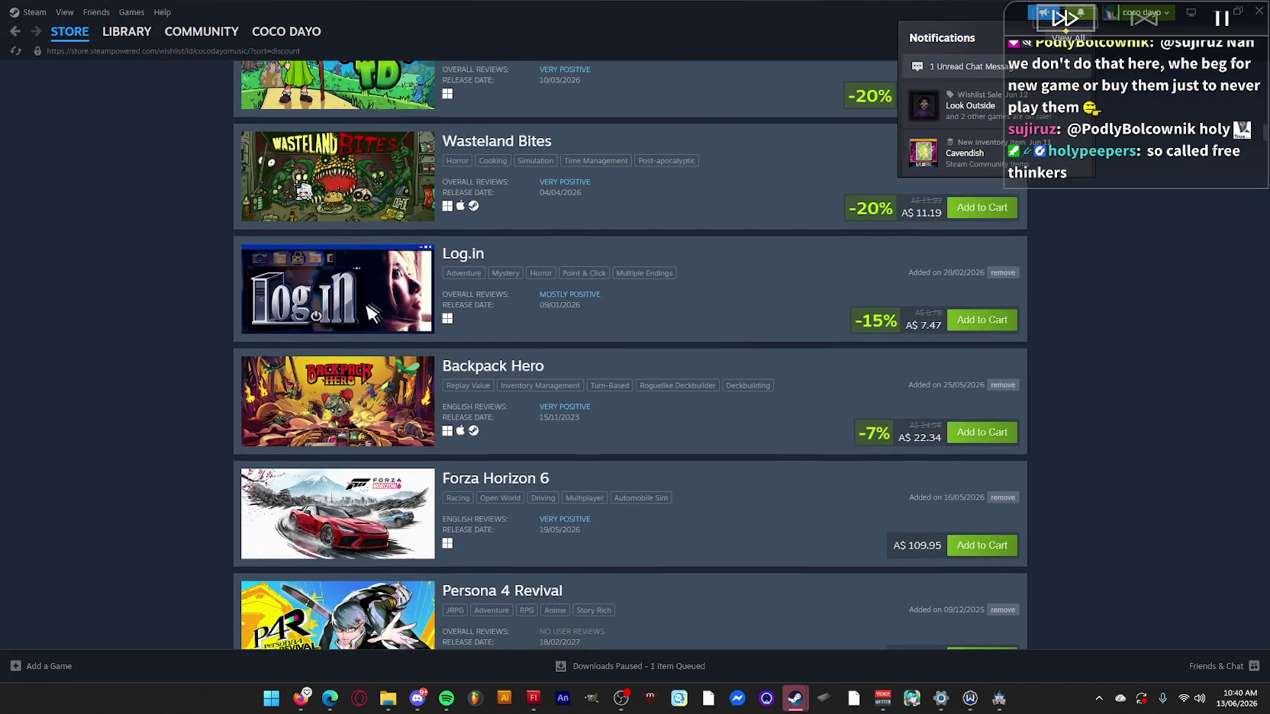
pyautogui.click(37, 394)
pyautogui.scroll(-4, 233, 396)
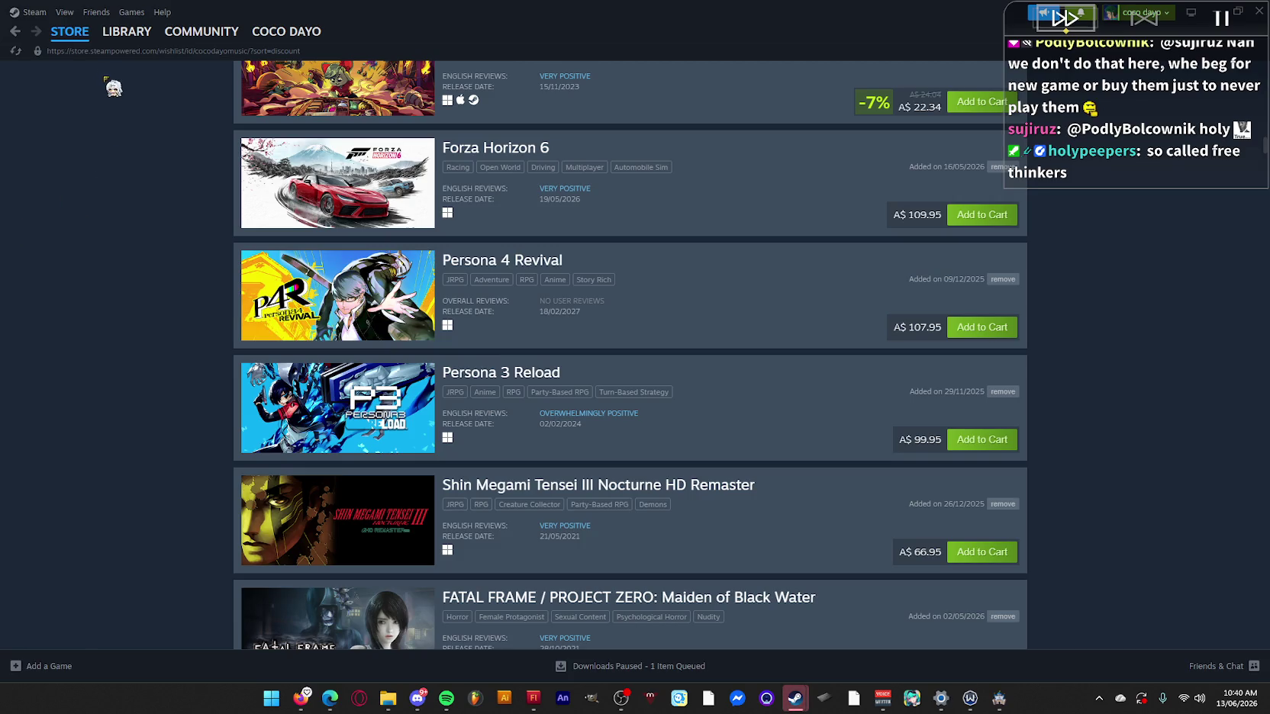
pyautogui.moveTo(127, 34)
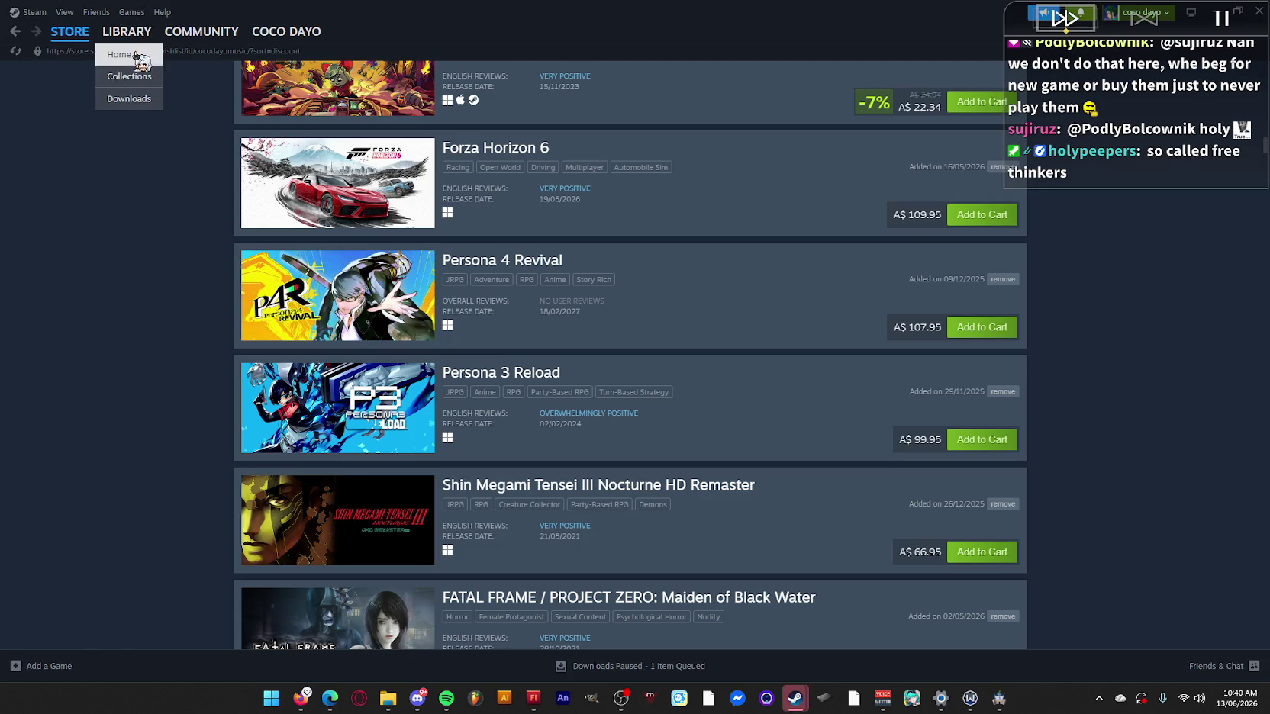
pyautogui.click(119, 54)
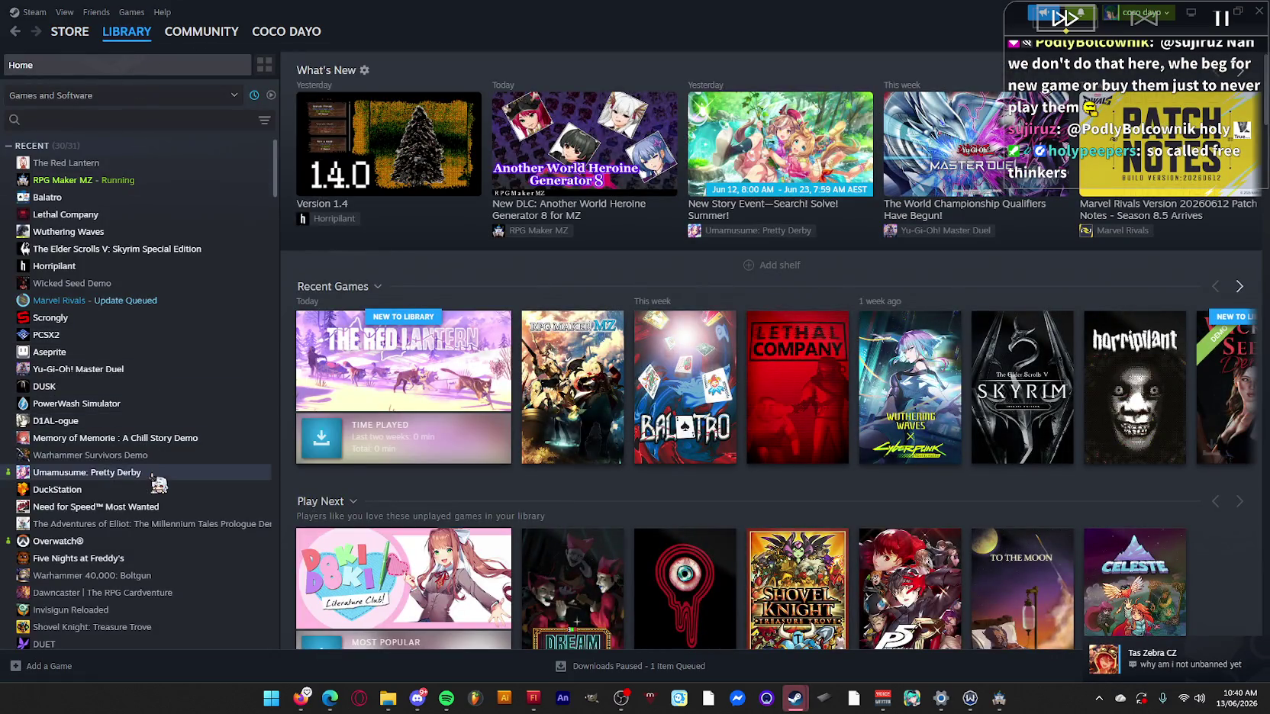
# View the library pages for Five Nights at Freddy's, Invisigun Reloaded, Dawncaster, Boltgun, Deckstination, Banyu Lintar Angin and FIGHT KNIGHT.
pyautogui.scroll(-1, 162, 473)
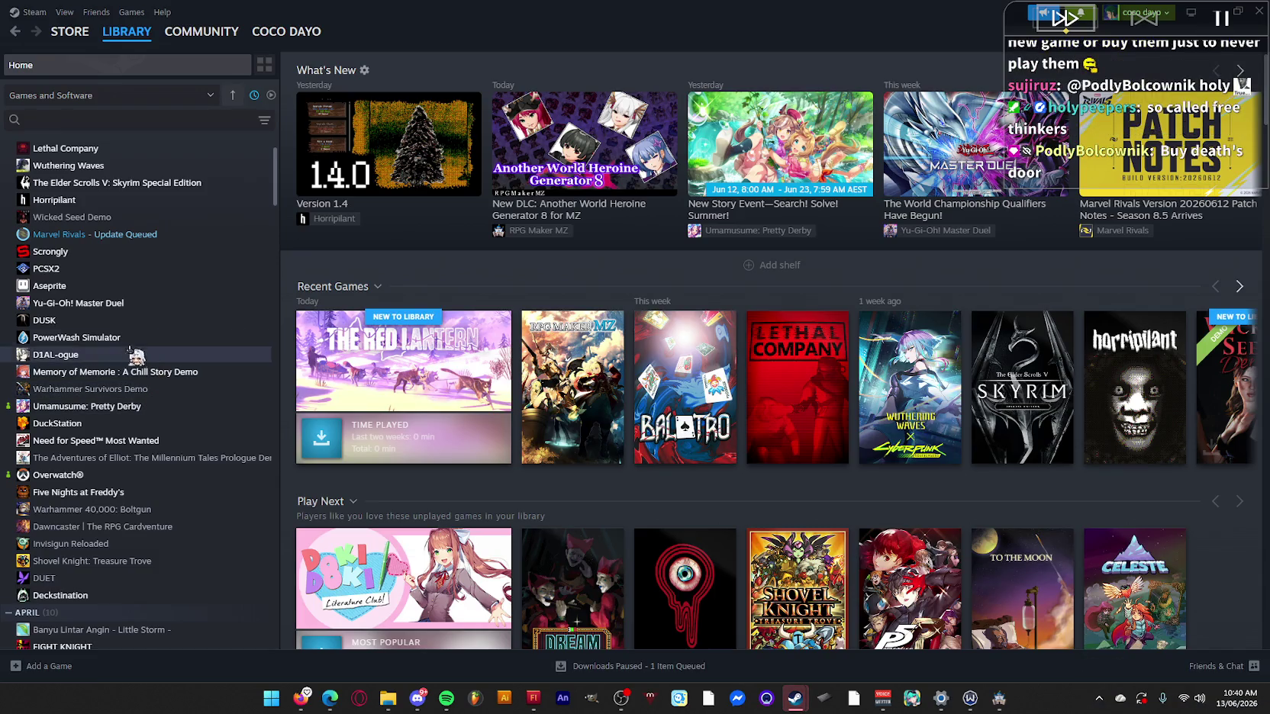
pyautogui.click(134, 492)
pyautogui.click(128, 545)
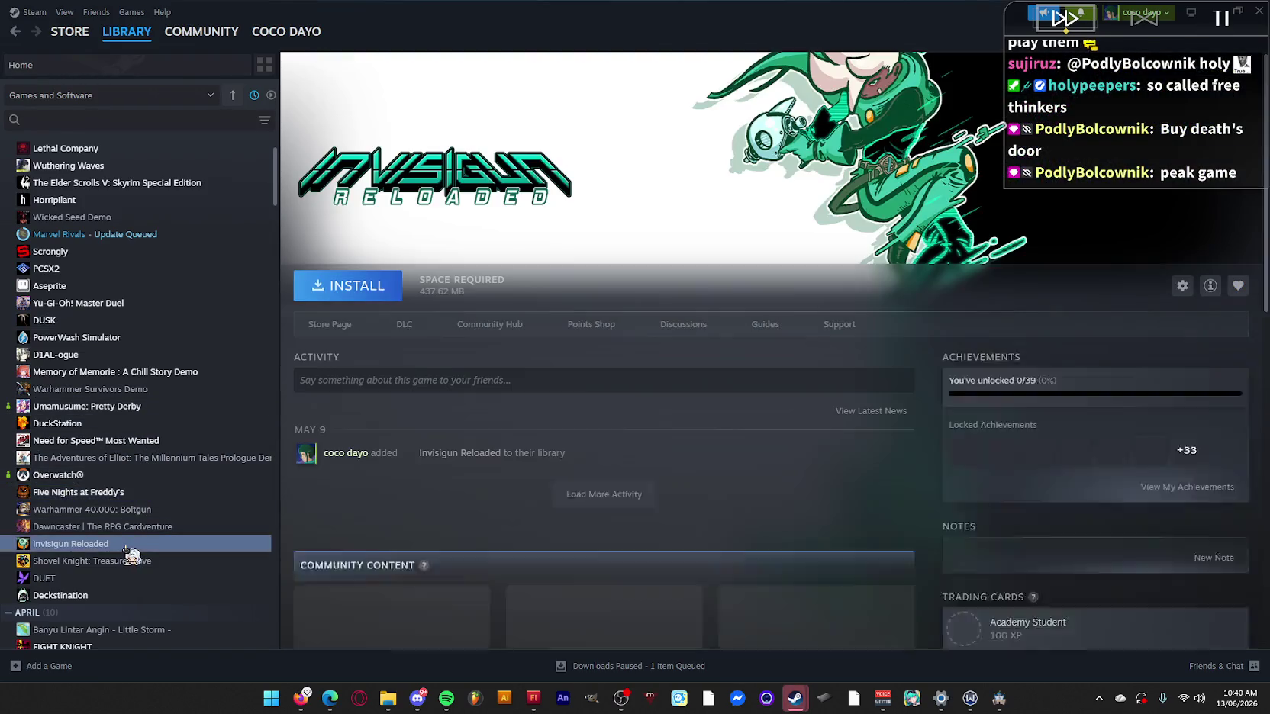
pyautogui.click(154, 526)
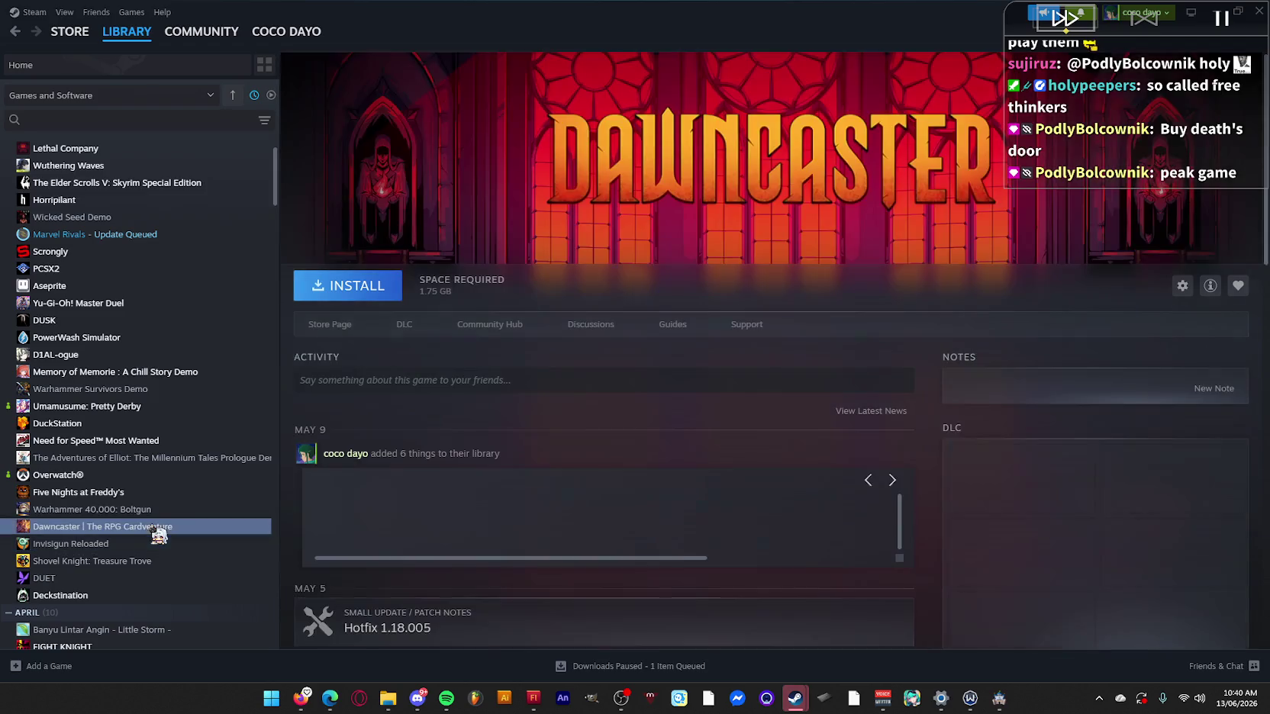
pyautogui.click(162, 510)
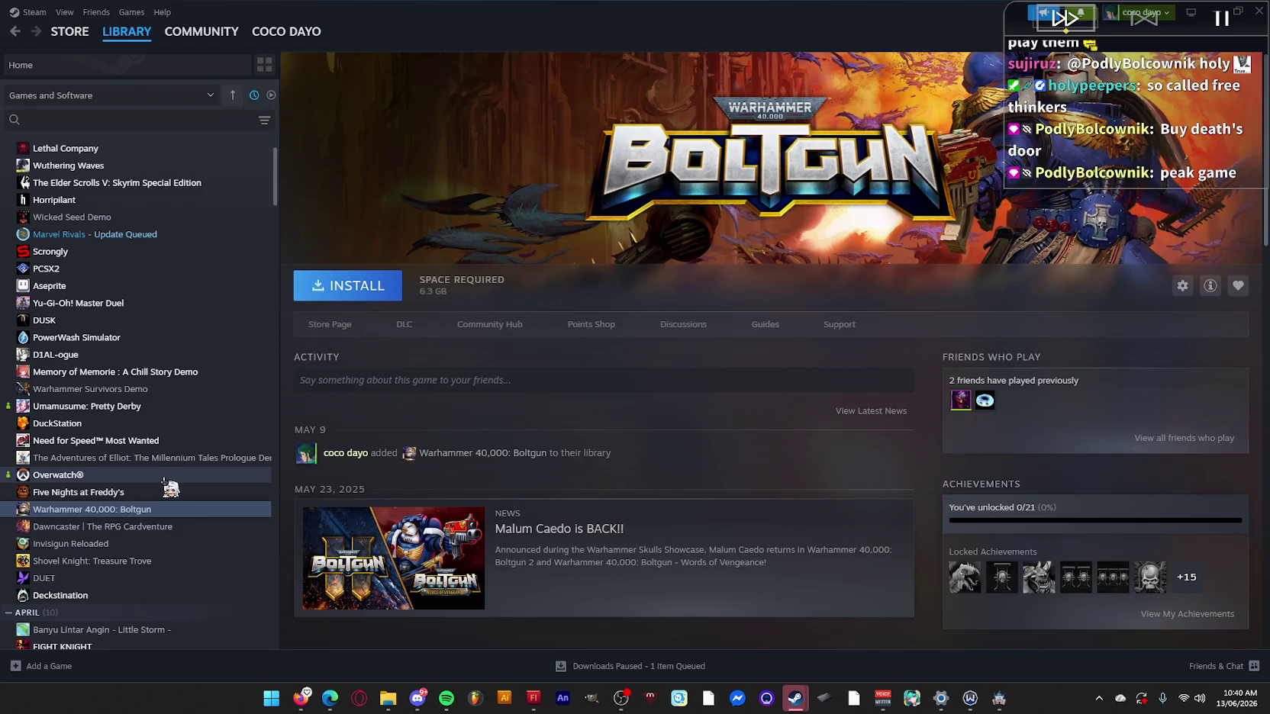
pyautogui.scroll(-3, 164, 489)
pyautogui.click(141, 463)
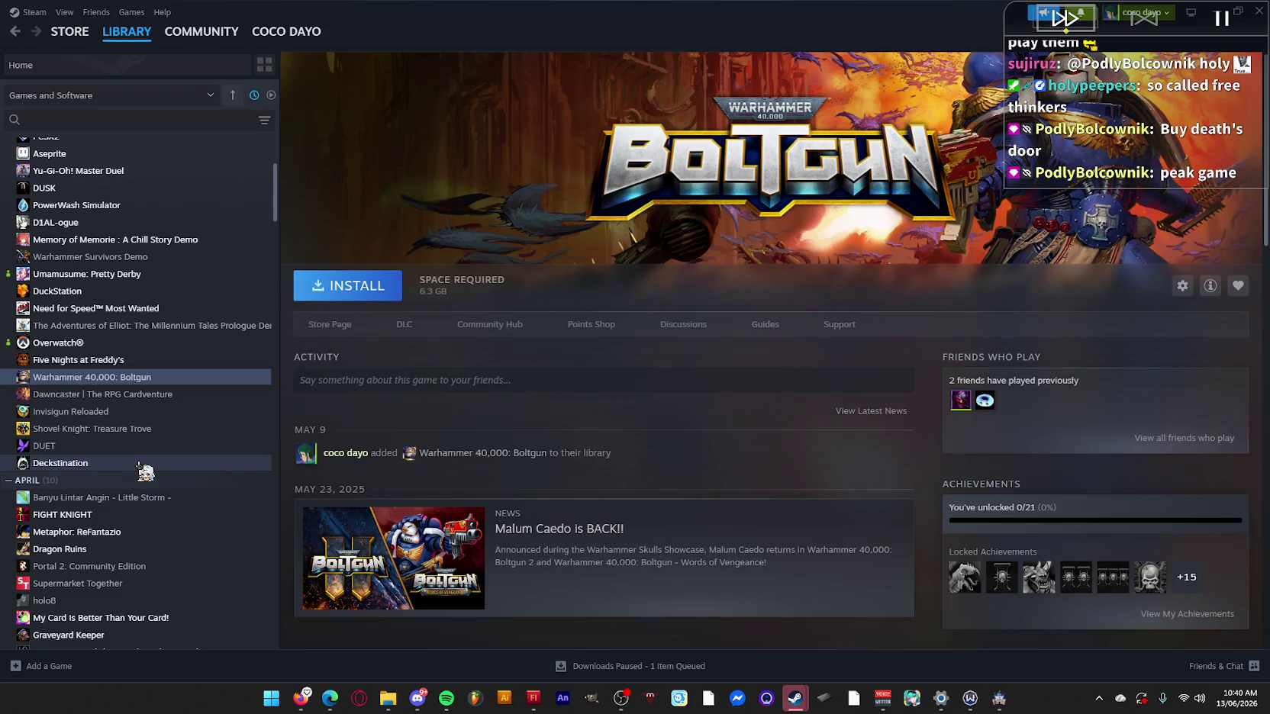
pyautogui.click(139, 498)
pyautogui.click(139, 516)
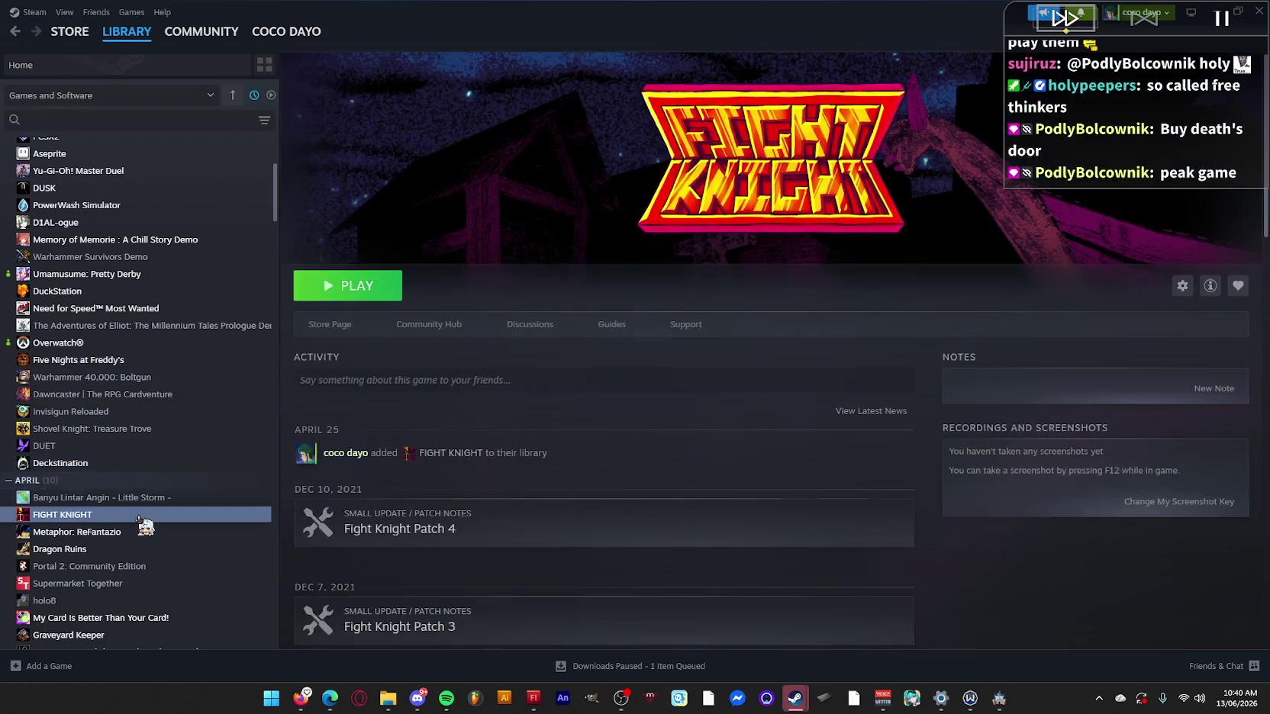
# View the pages for My Card Is Better Than Your Card!, holo8, Graveyard Keeper and Lang Ops: Greek.
pyautogui.scroll(-2, 141, 519)
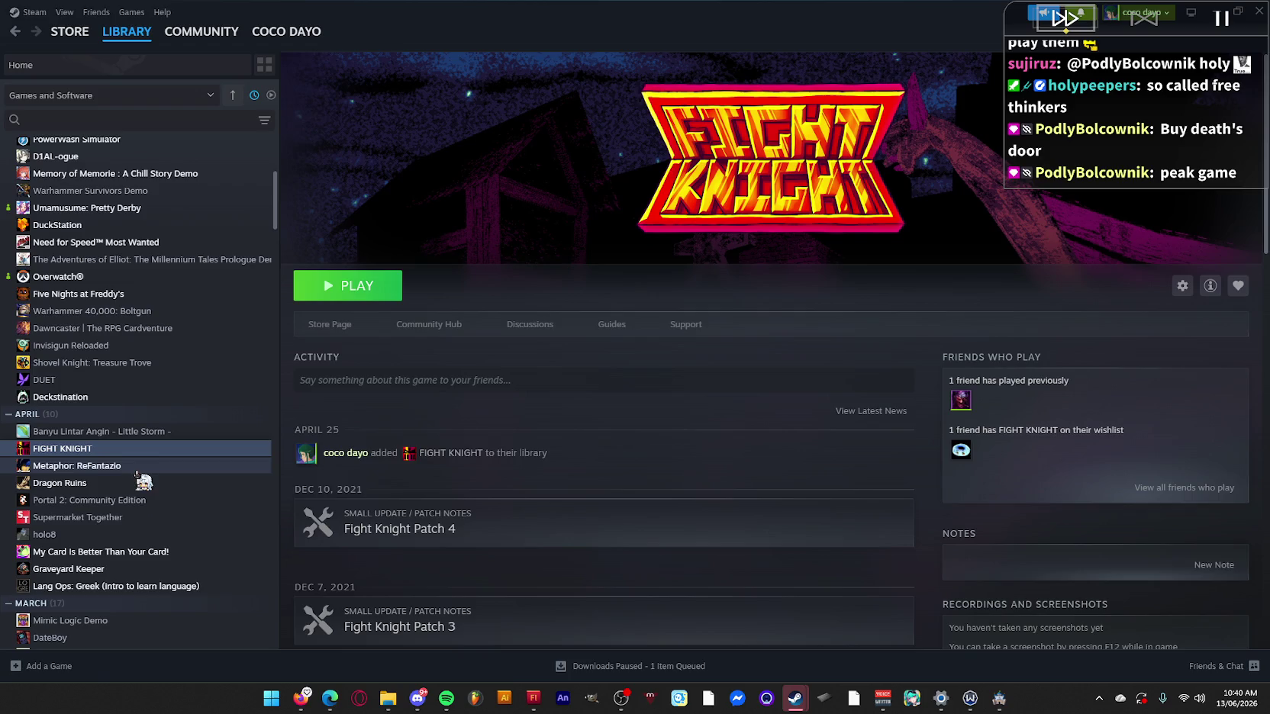
pyautogui.scroll(-2, 193, 504)
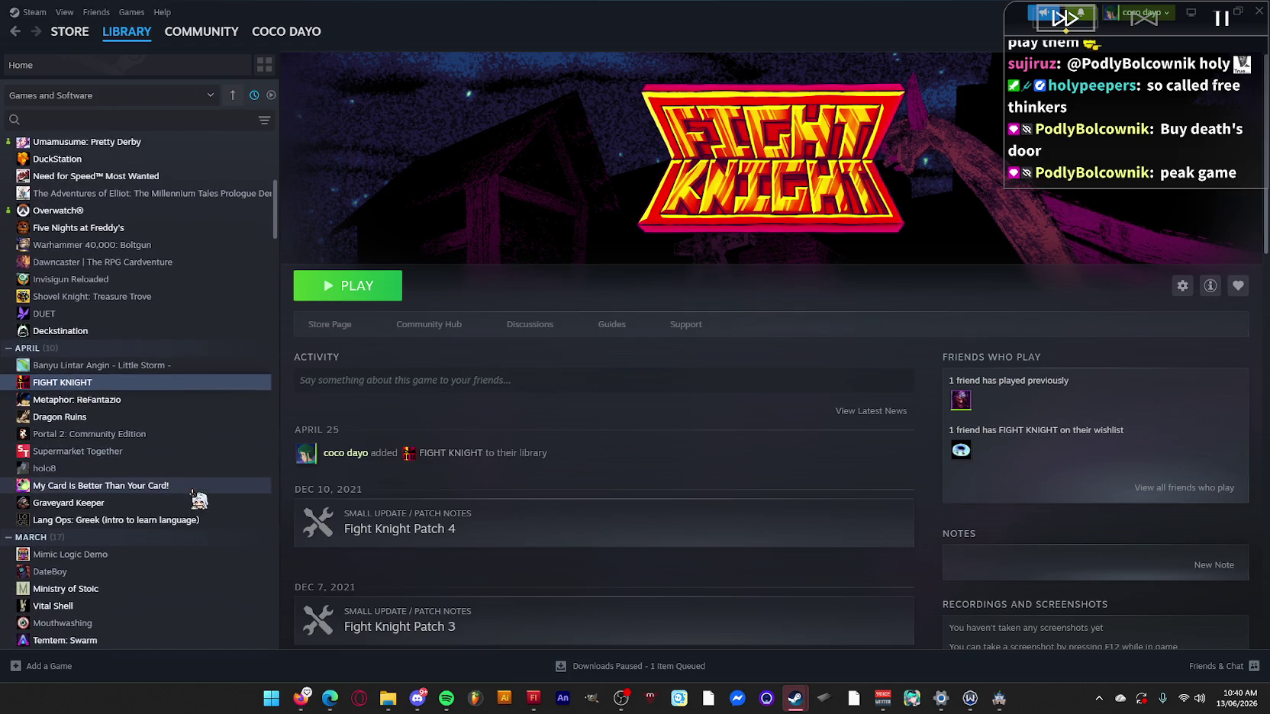
pyautogui.click(192, 488)
pyautogui.click(177, 473)
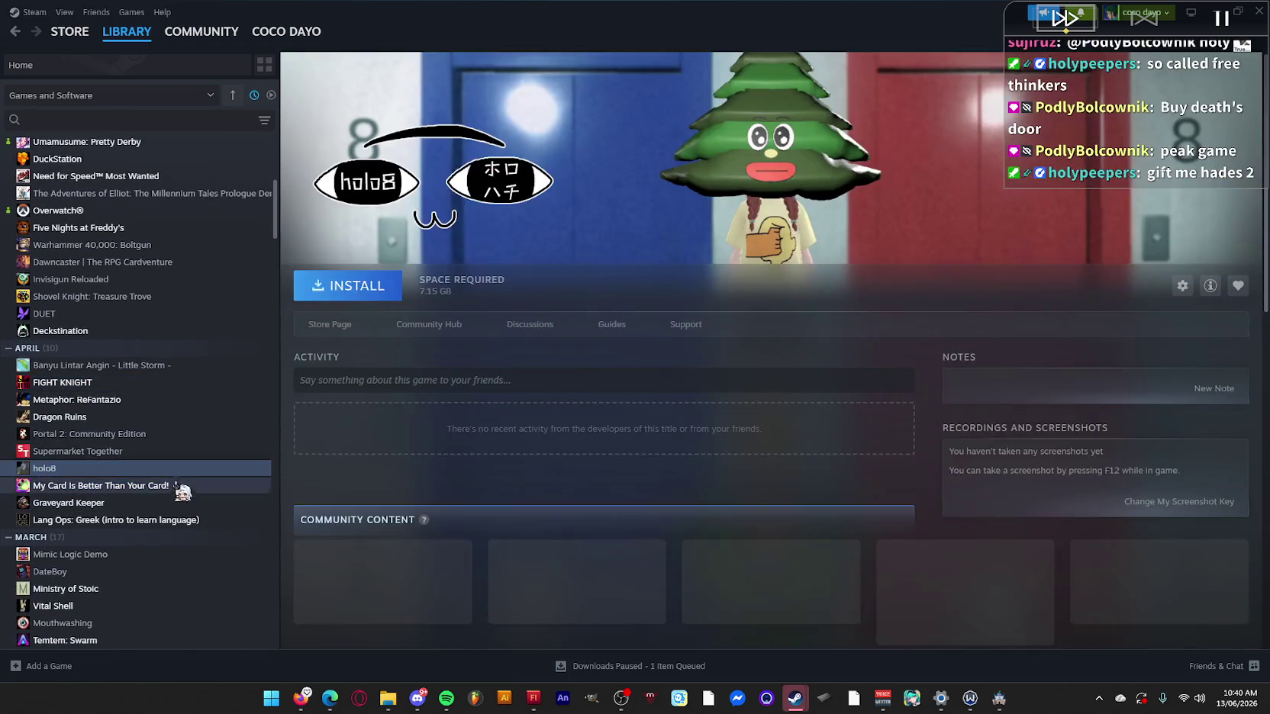
pyautogui.click(177, 503)
pyautogui.click(174, 520)
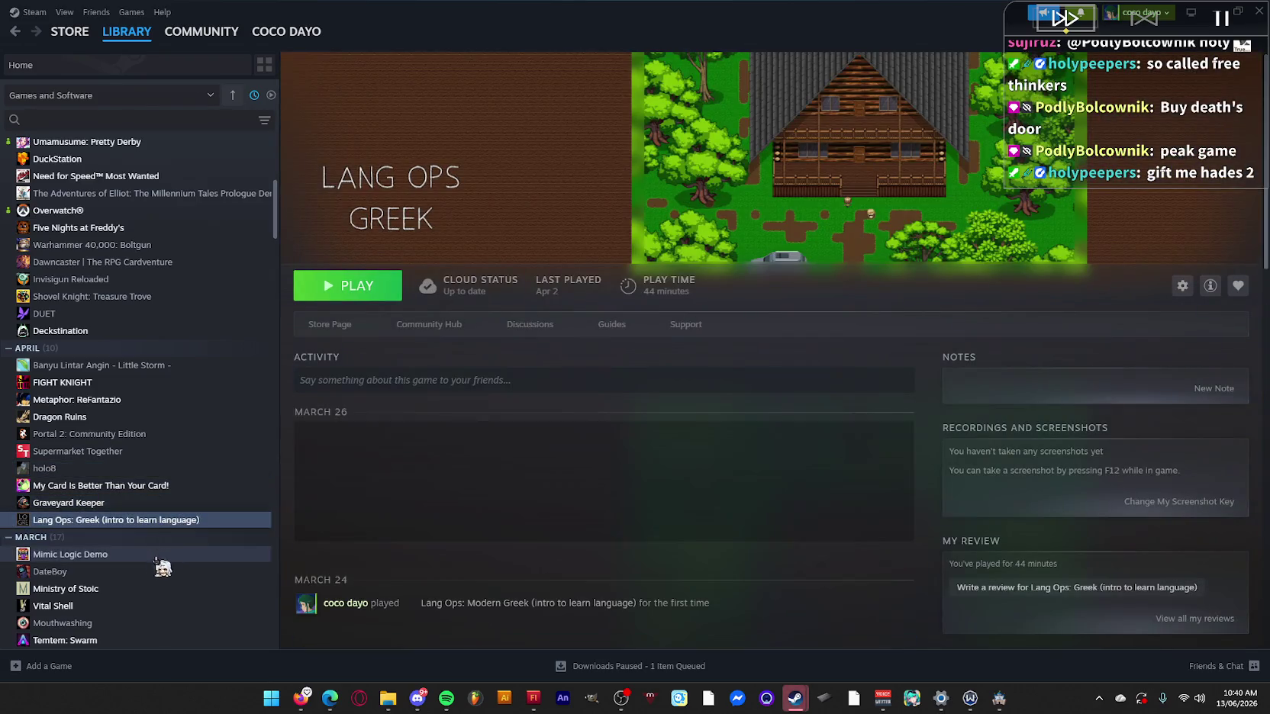
# View Ministry of Stoic, Temtem: Swarm, Mouthwashing, Persona 5 Royal and The Elephant Collection pages.
pyautogui.scroll(-4, 155, 556)
pyautogui.click(111, 457)
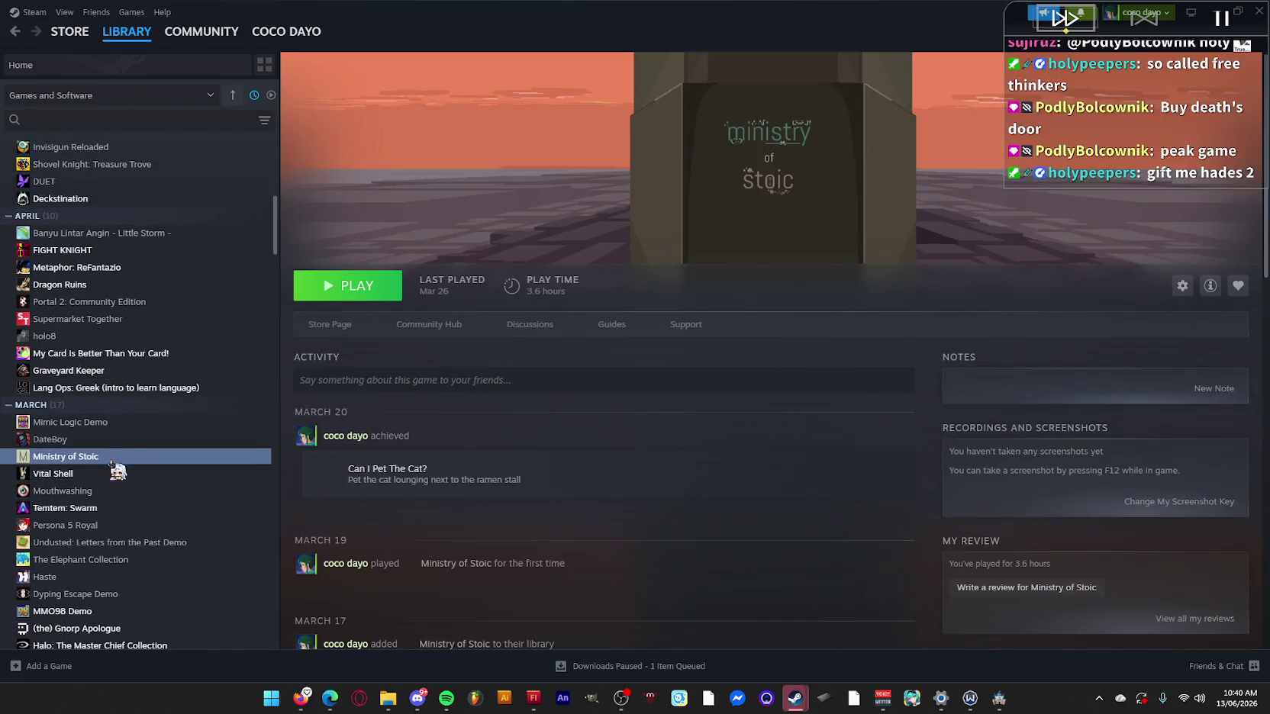
pyautogui.click(121, 505)
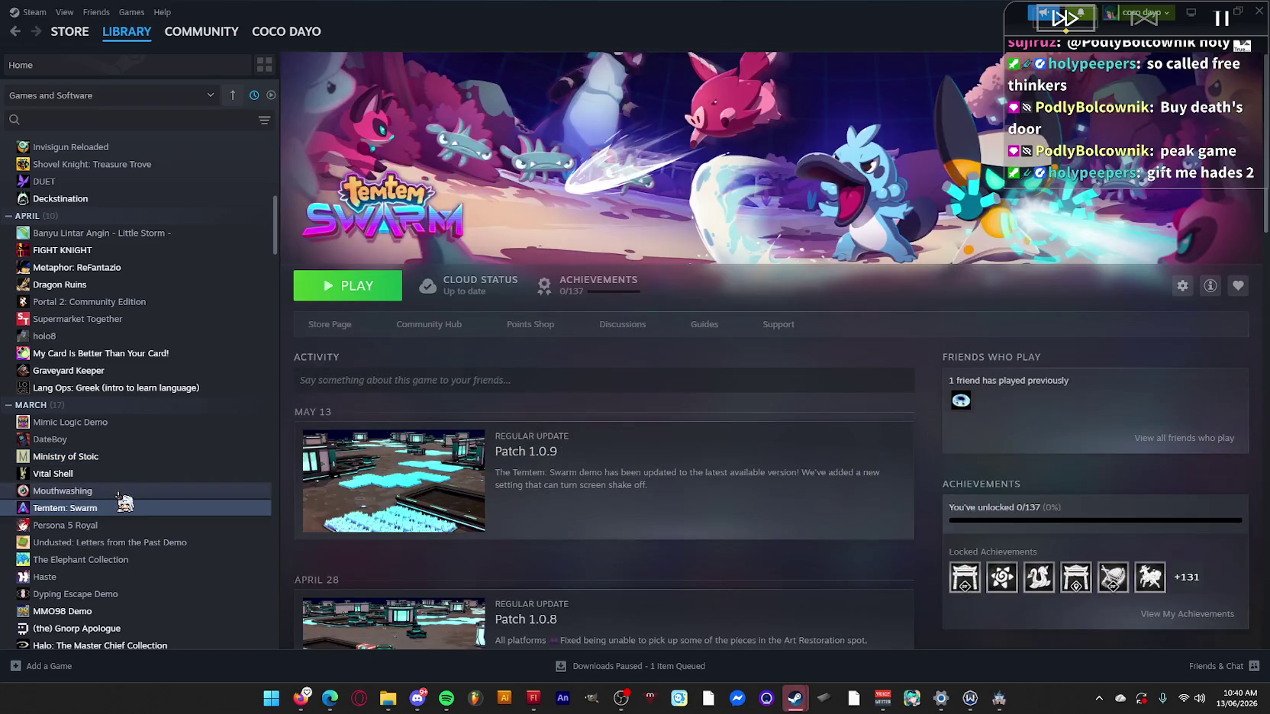
pyautogui.click(118, 492)
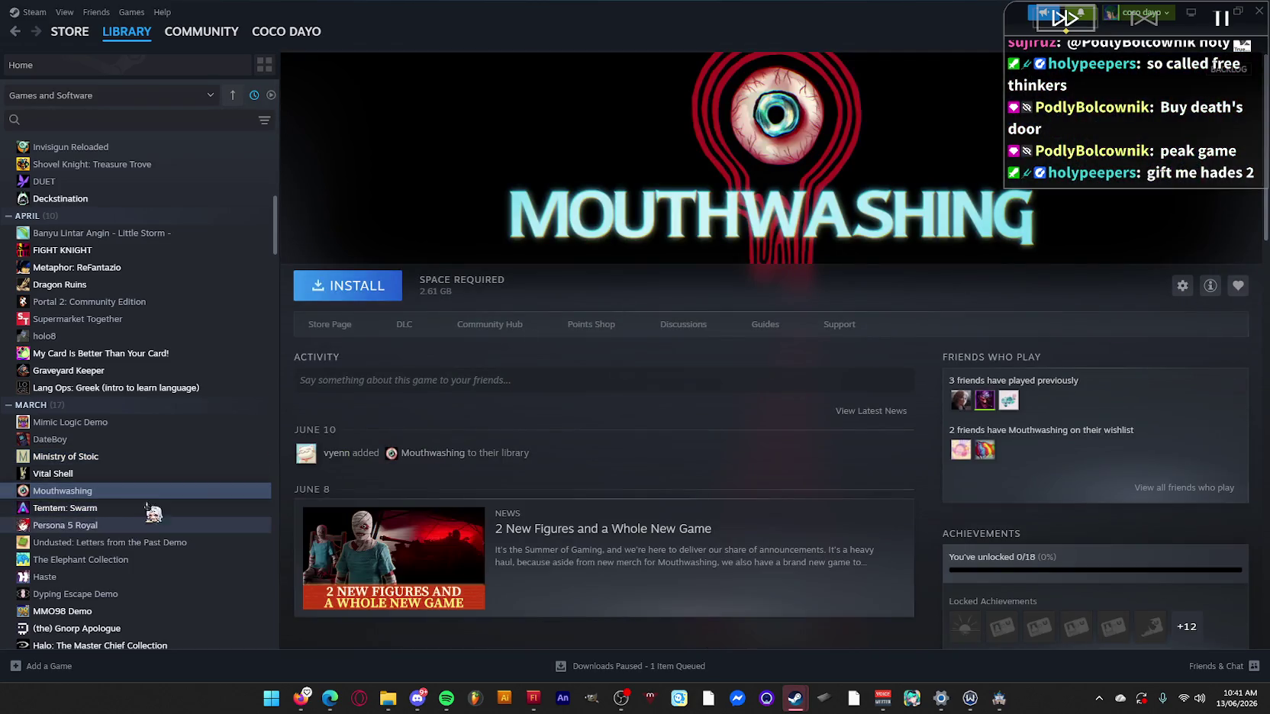
pyautogui.click(105, 525)
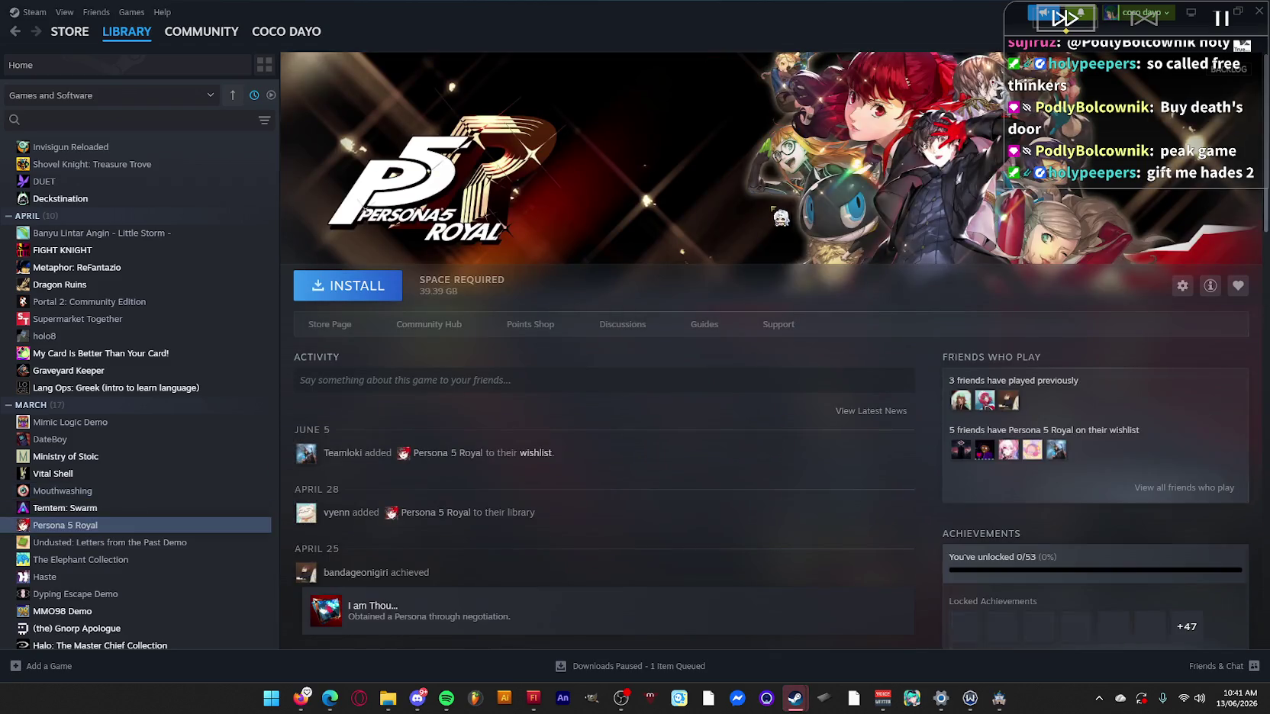
pyautogui.click(162, 563)
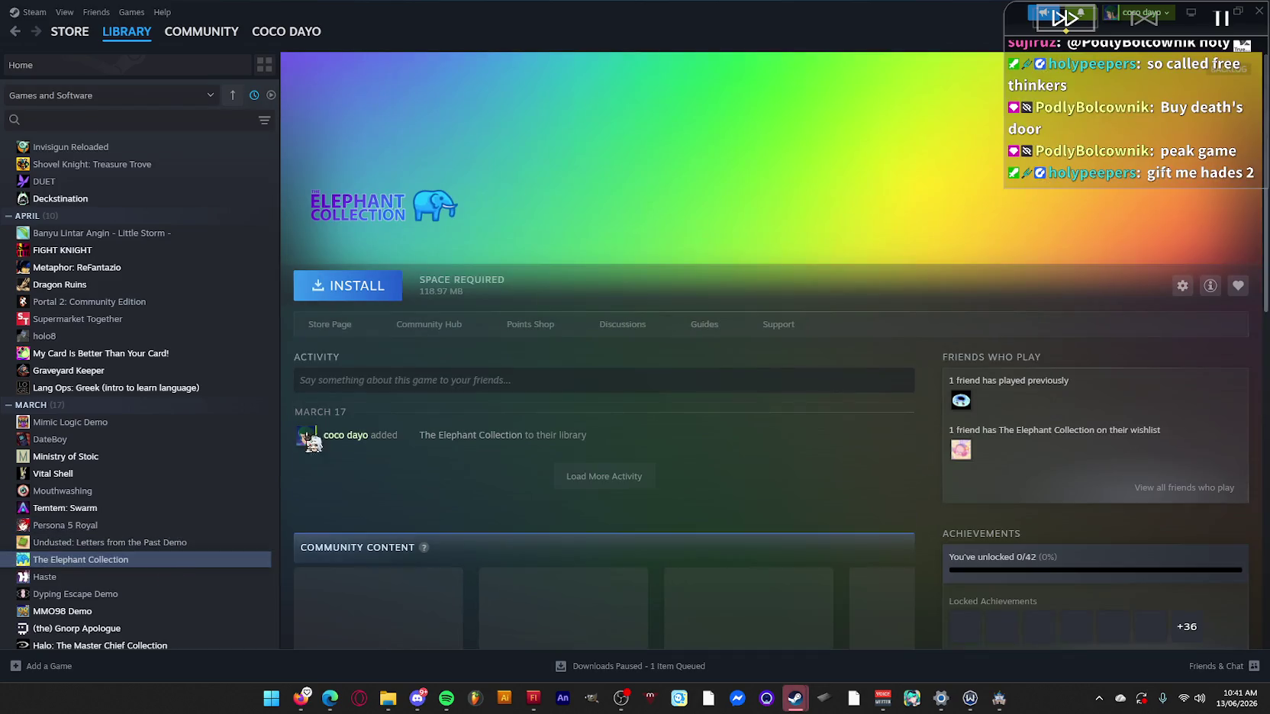
# View the Haste, Halo: The Master Chief Collection and Hollow Knight library pages.
pyautogui.scroll(-1, 118, 516)
pyautogui.click(118, 512)
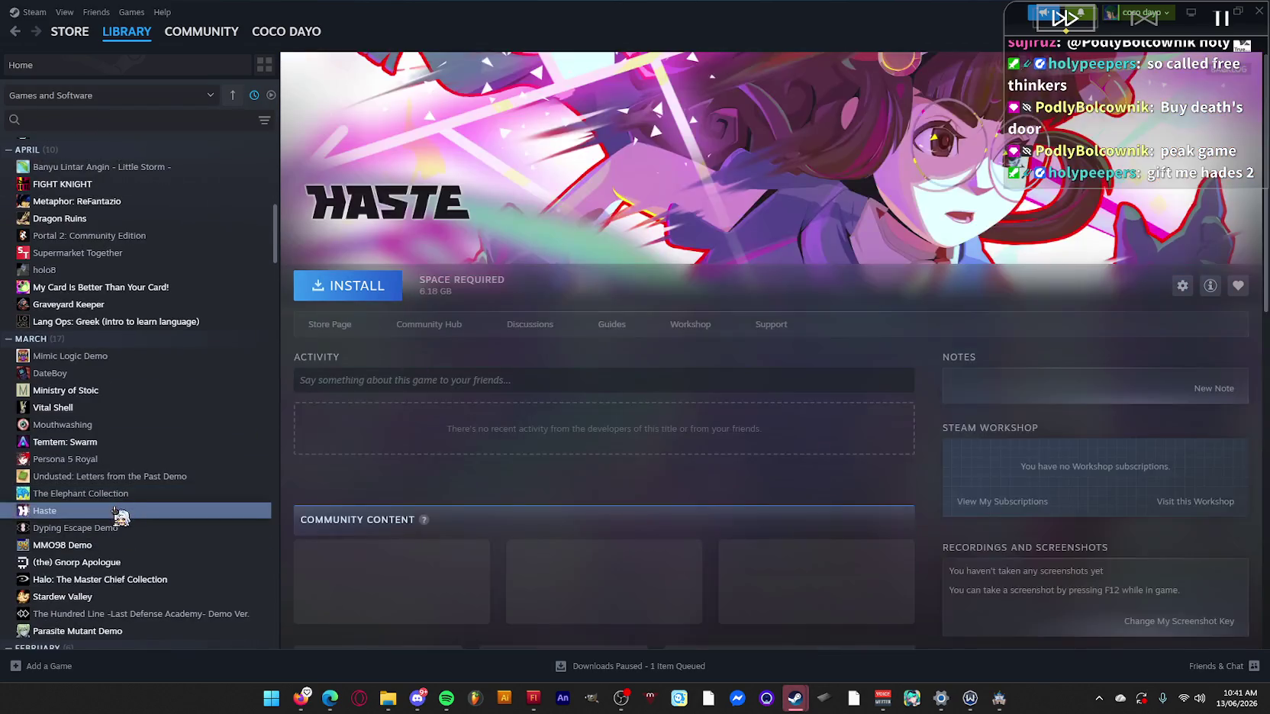
pyautogui.scroll(-1, 122, 515)
pyautogui.click(148, 516)
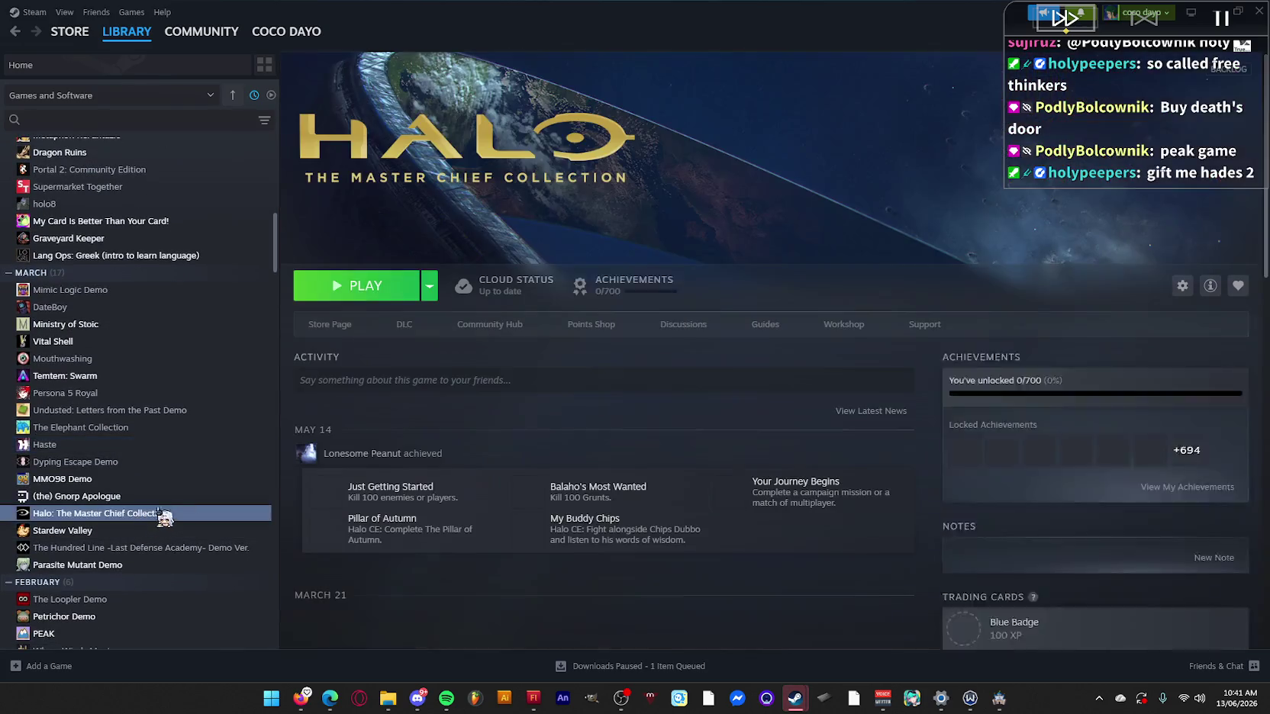
pyautogui.scroll(-1, 161, 519)
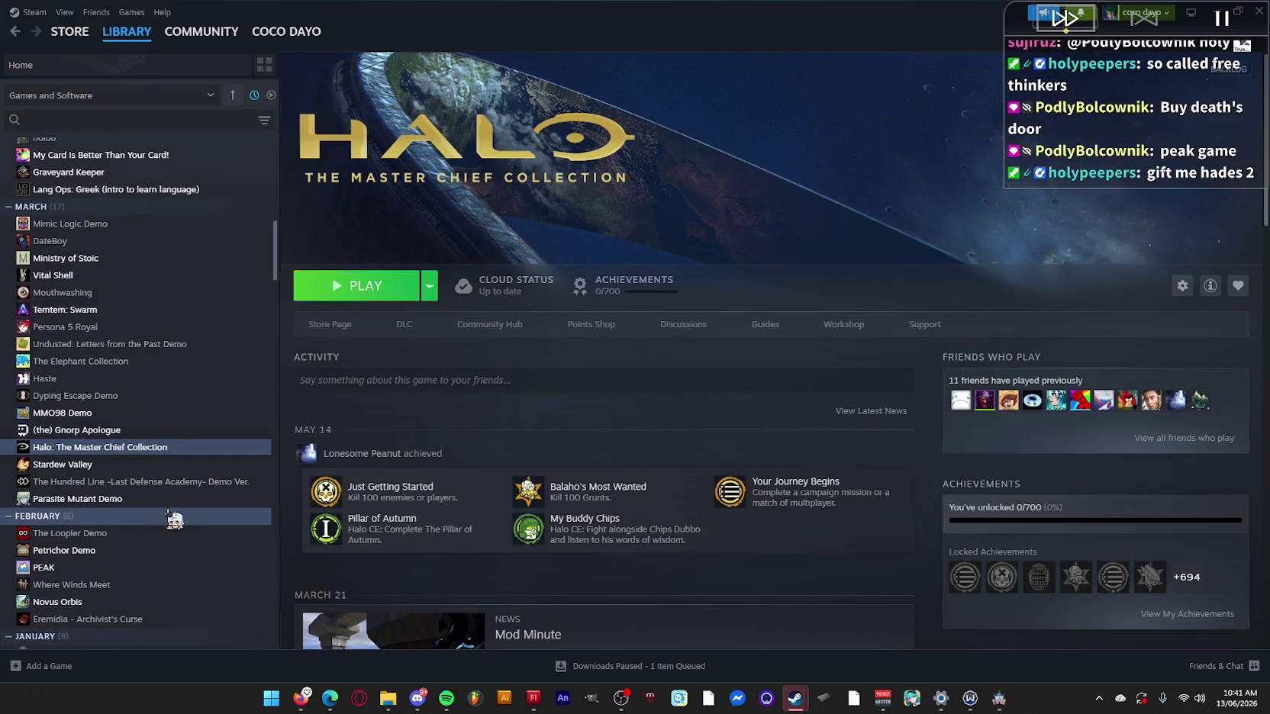
pyautogui.scroll(-2, 183, 534)
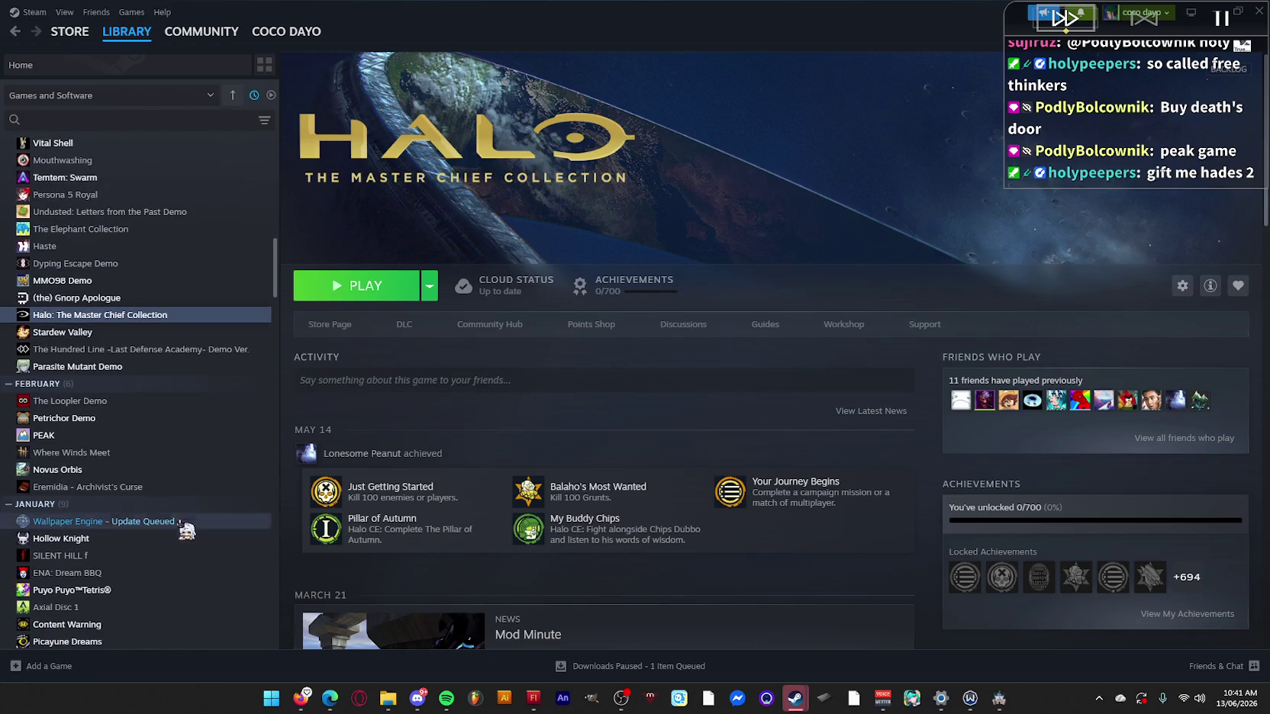
pyautogui.click(135, 540)
# View the Resident Evil 4, NieR:Automata, Voidigo and 7 Days library pages.
pyautogui.scroll(-3, 137, 534)
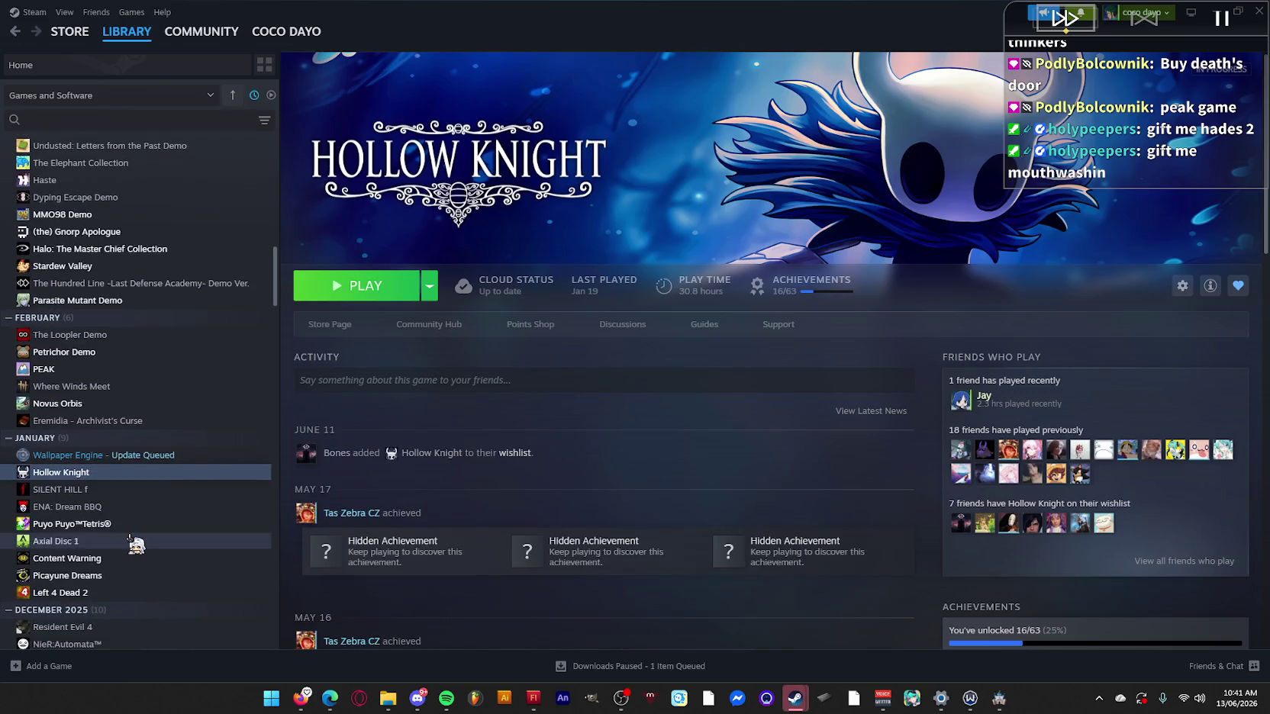
pyautogui.click(139, 502)
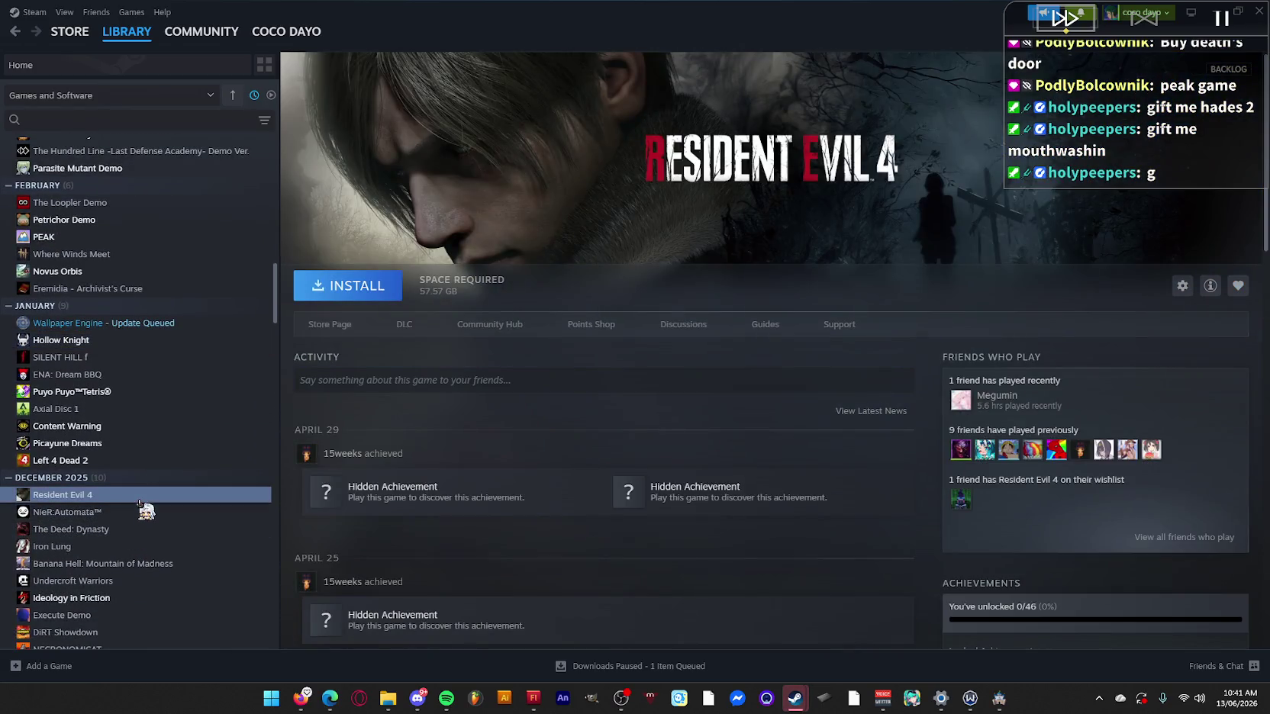
pyautogui.click(139, 516)
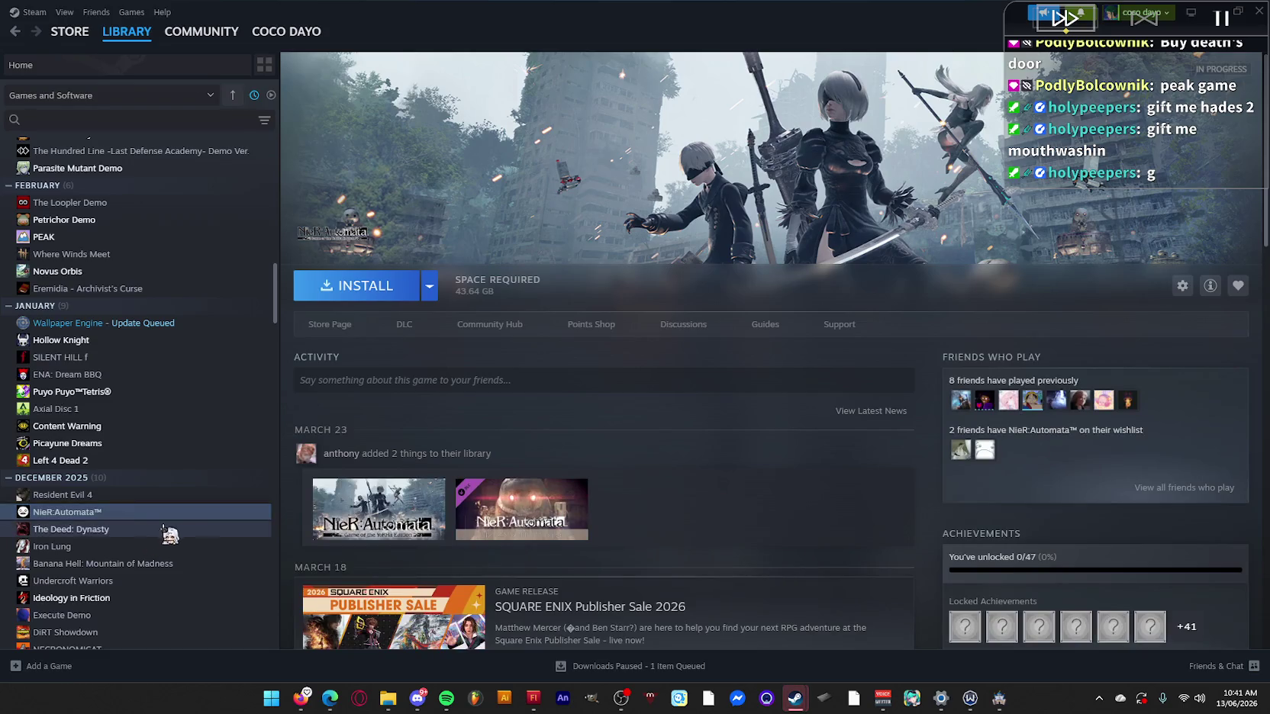
pyautogui.scroll(-1, 191, 527)
pyautogui.scroll(-3, 191, 535)
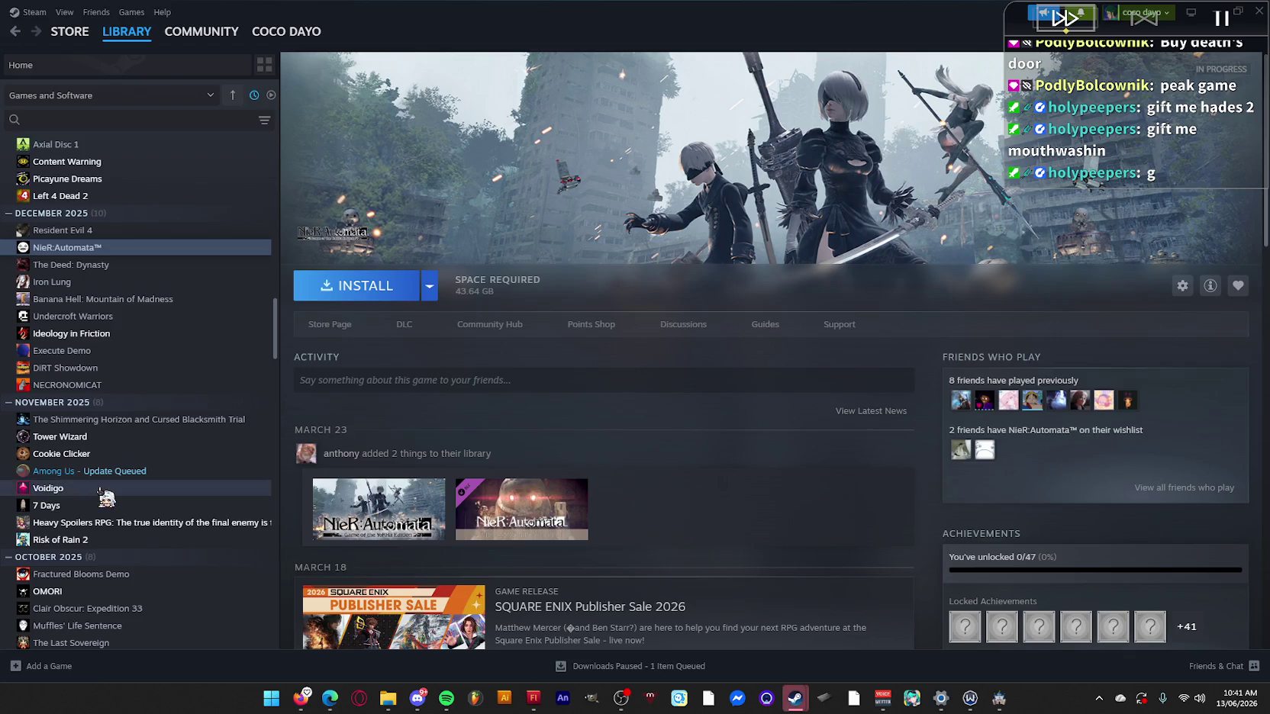
pyautogui.click(100, 493)
pyautogui.click(99, 505)
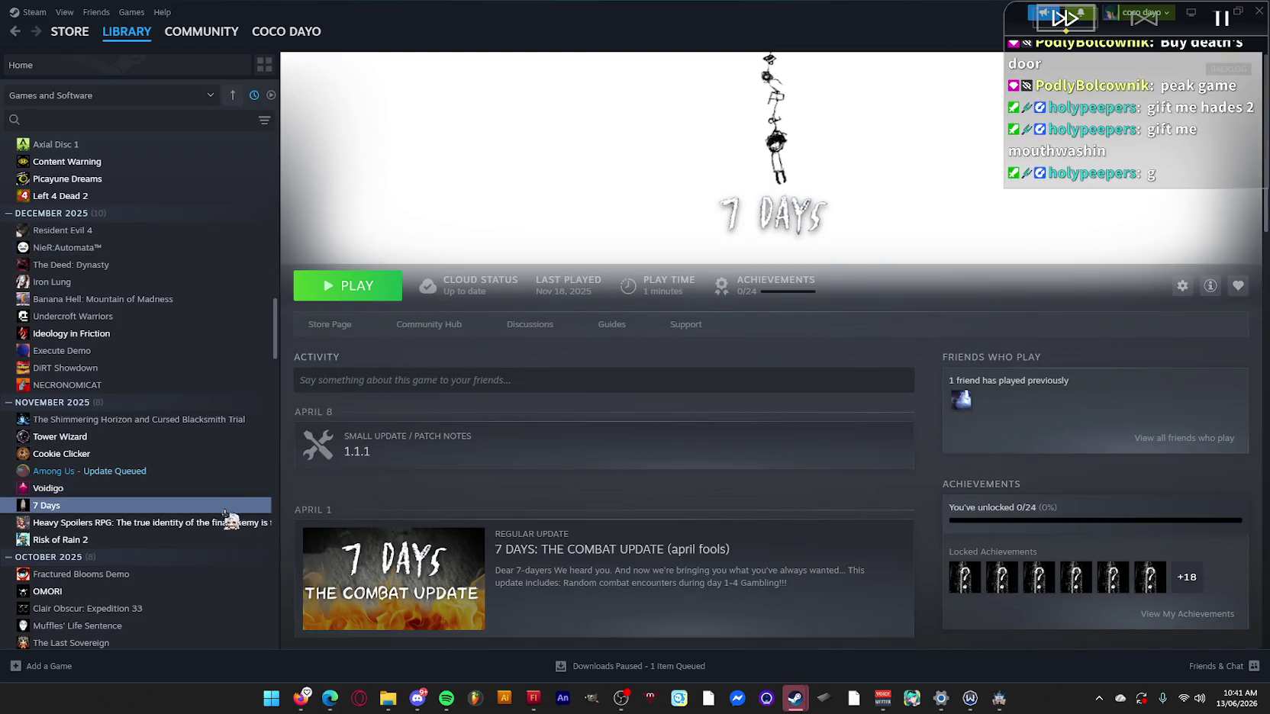
# Glance at the incoming friend chat, close it, and open Balatro's library page.
pyautogui.scroll(-1, 229, 519)
pyautogui.scroll(15, 190, 503)
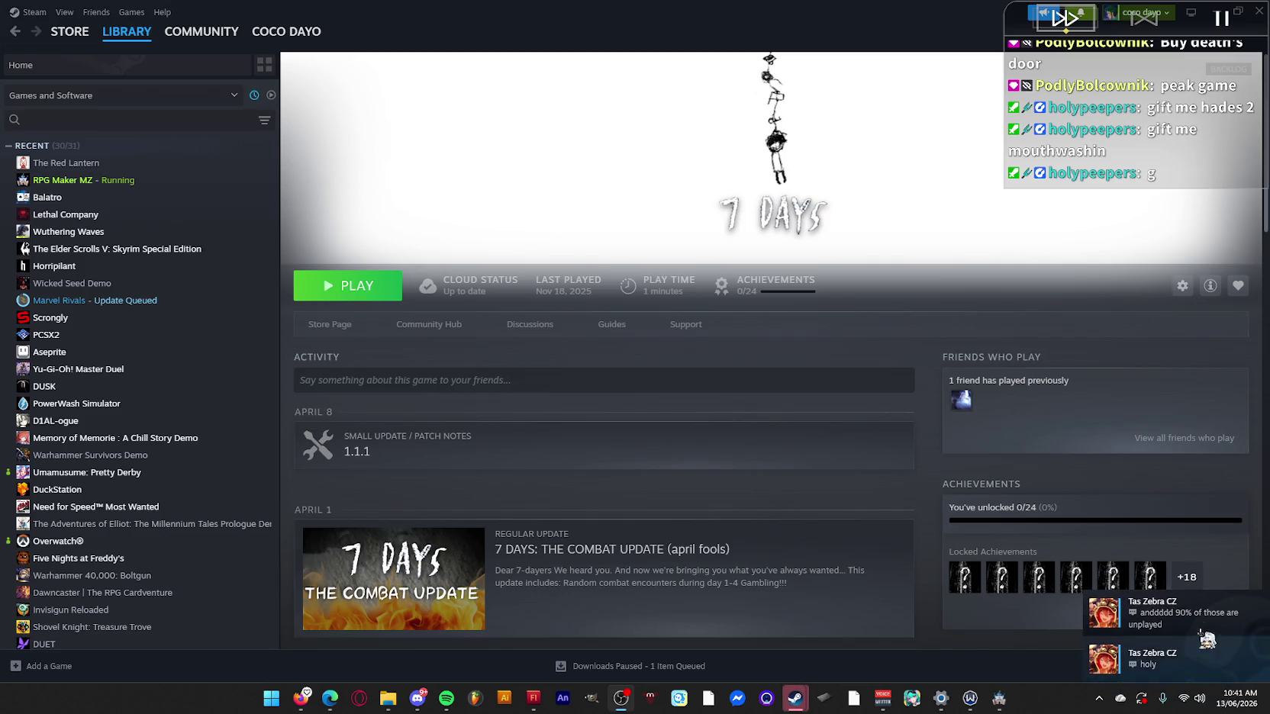
pyautogui.click(1212, 627)
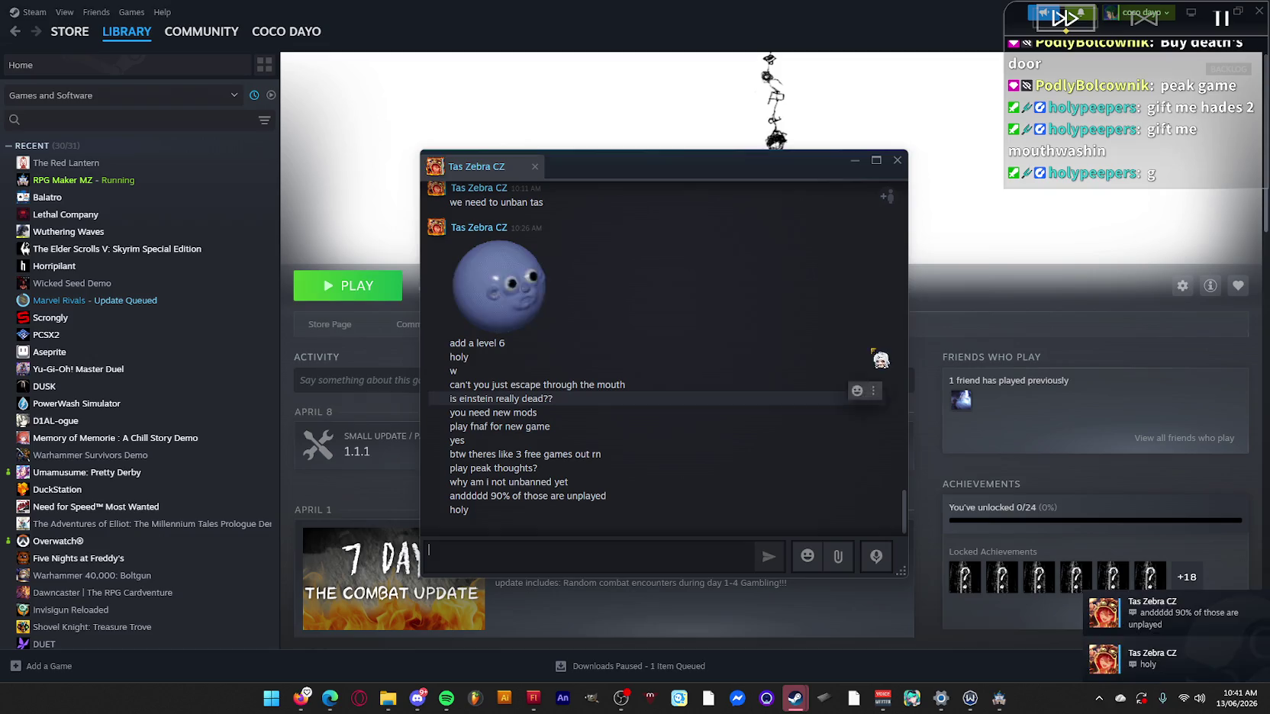
pyautogui.click(897, 161)
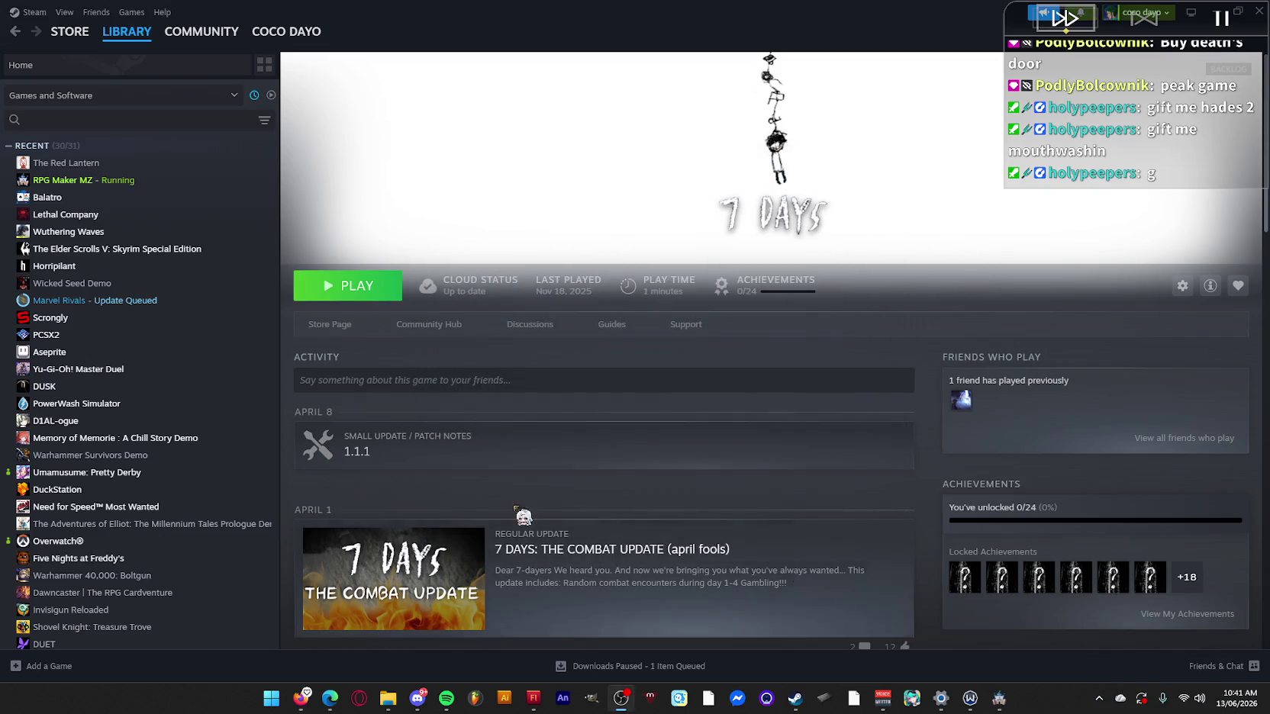
pyautogui.click(47, 197)
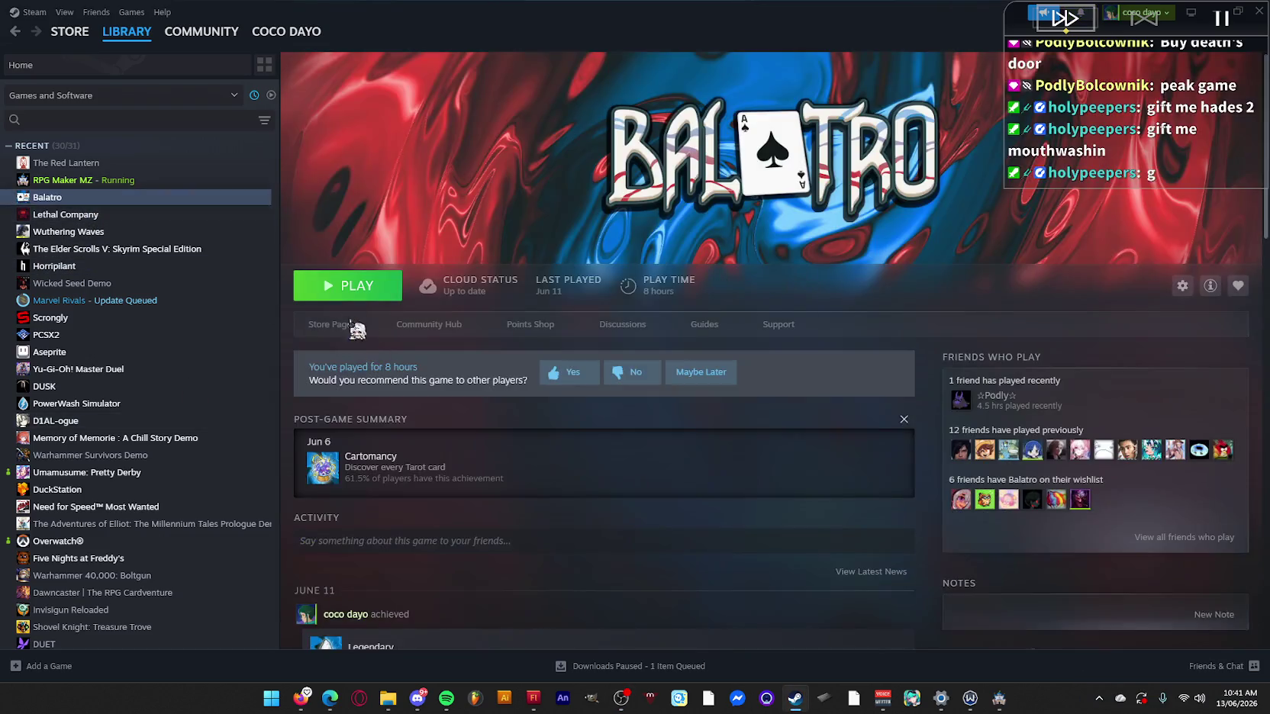
# Launch Balatro and set Music Volume to 0 in the audio settings.
pyautogui.click(335, 286)
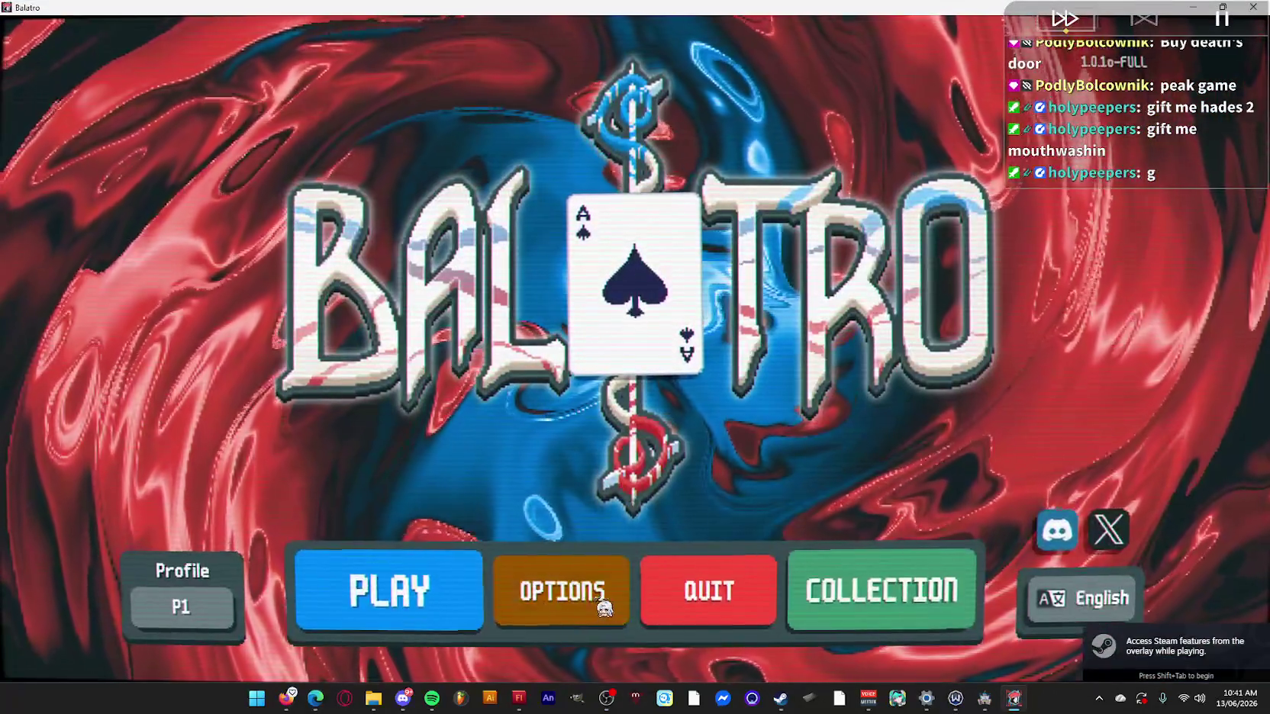
pyautogui.click(600, 525)
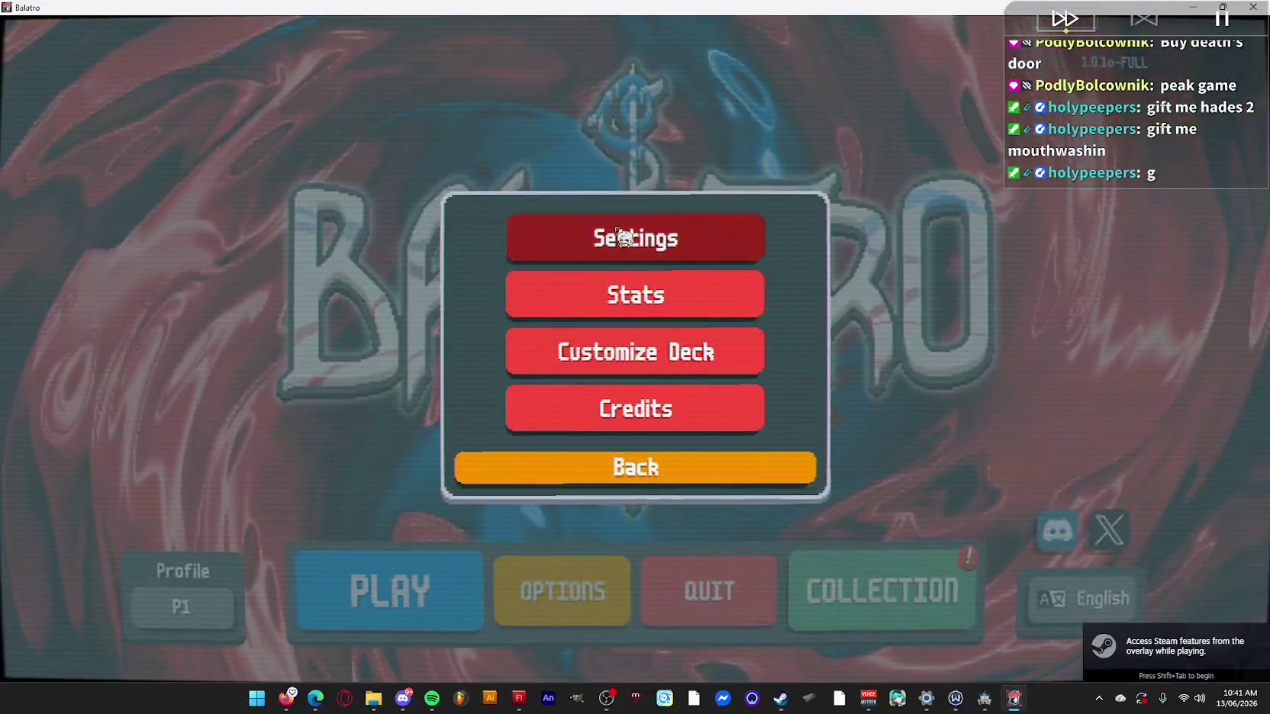
pyautogui.click(665, 239)
pyautogui.click(839, 139)
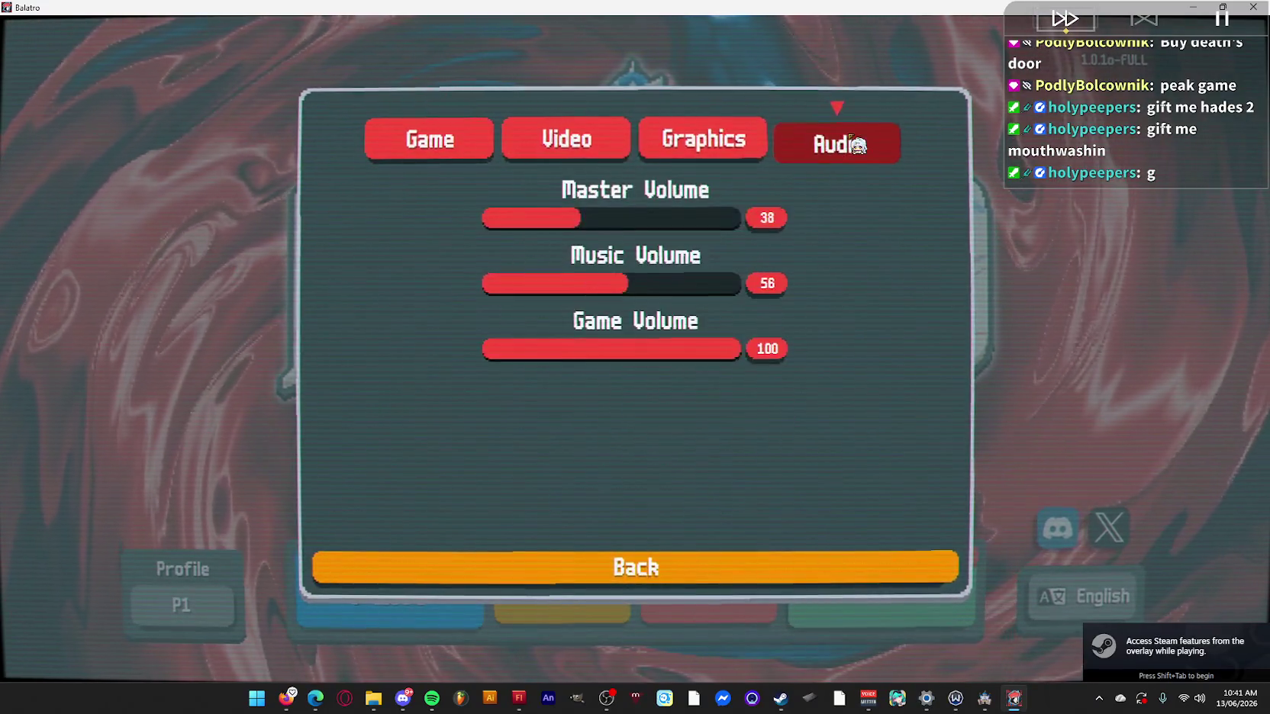
pyautogui.moveTo(457, 301); pyautogui.dragTo(447, 302)
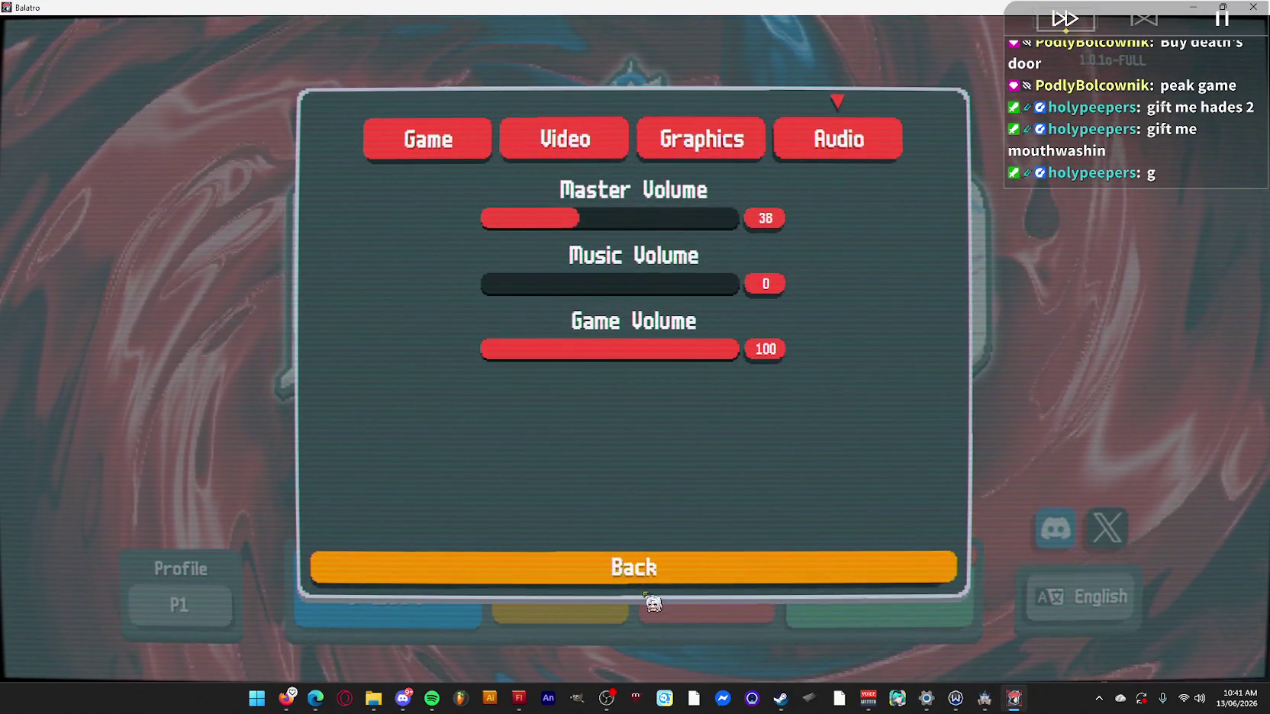
pyautogui.click(661, 578)
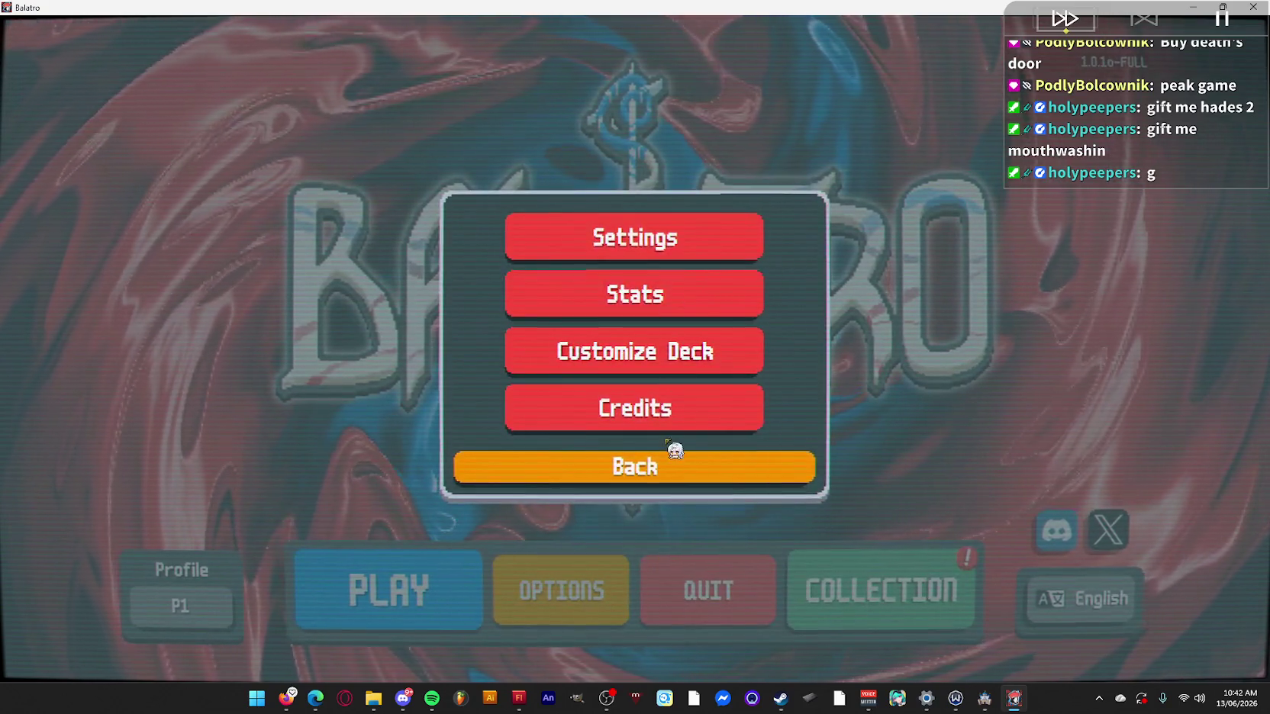
pyautogui.click(674, 380)
# Continue the saved Zodiac Deck run from the run selection panel.
pyautogui.click(416, 615)
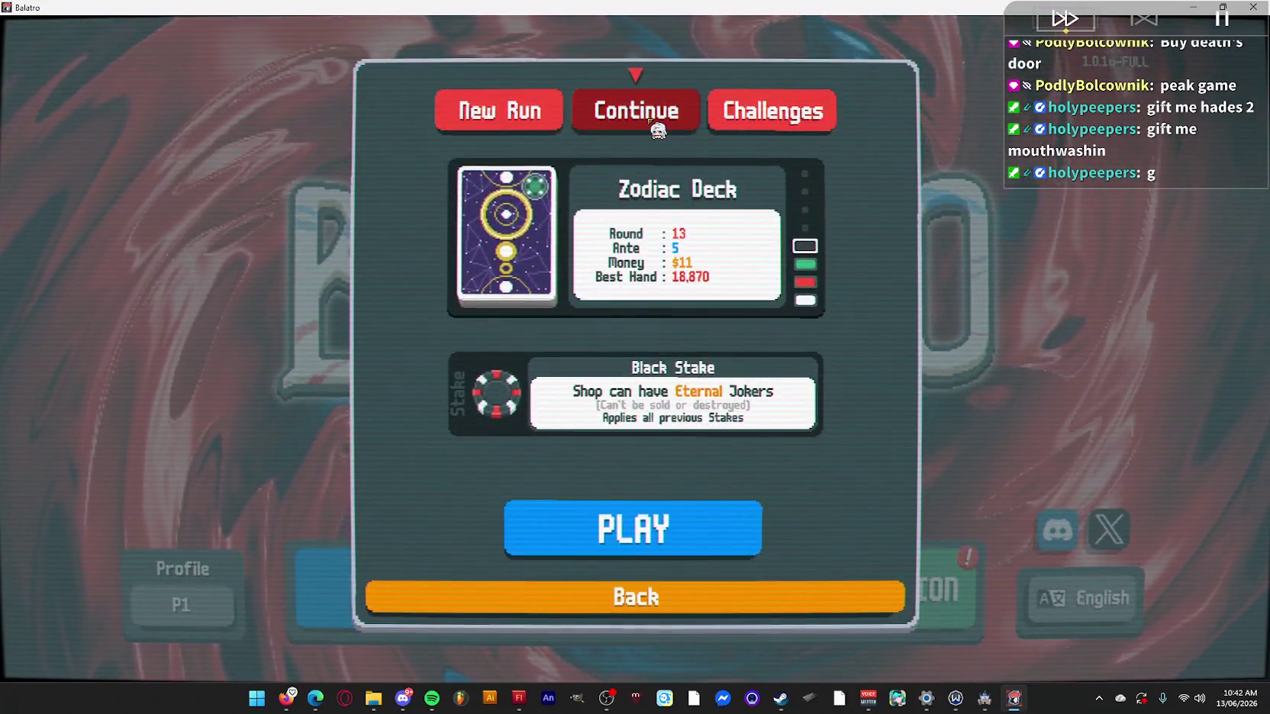
pyautogui.click(646, 121)
pyautogui.click(682, 537)
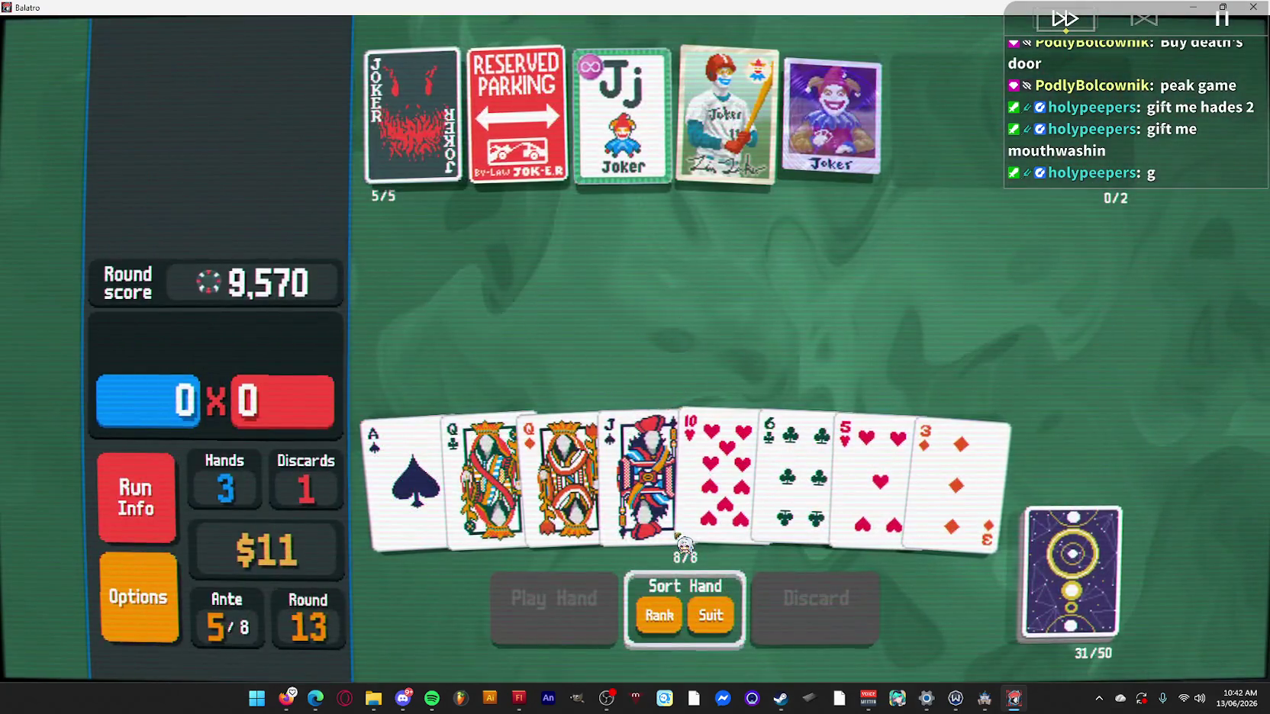
# Select the 5 of Hearts, 3 of Diamonds, 6 of Clubs and 10 of Hearts to discard.
pyautogui.click(958, 473)
pyautogui.click(878, 469)
pyautogui.click(818, 474)
pyautogui.click(721, 458)
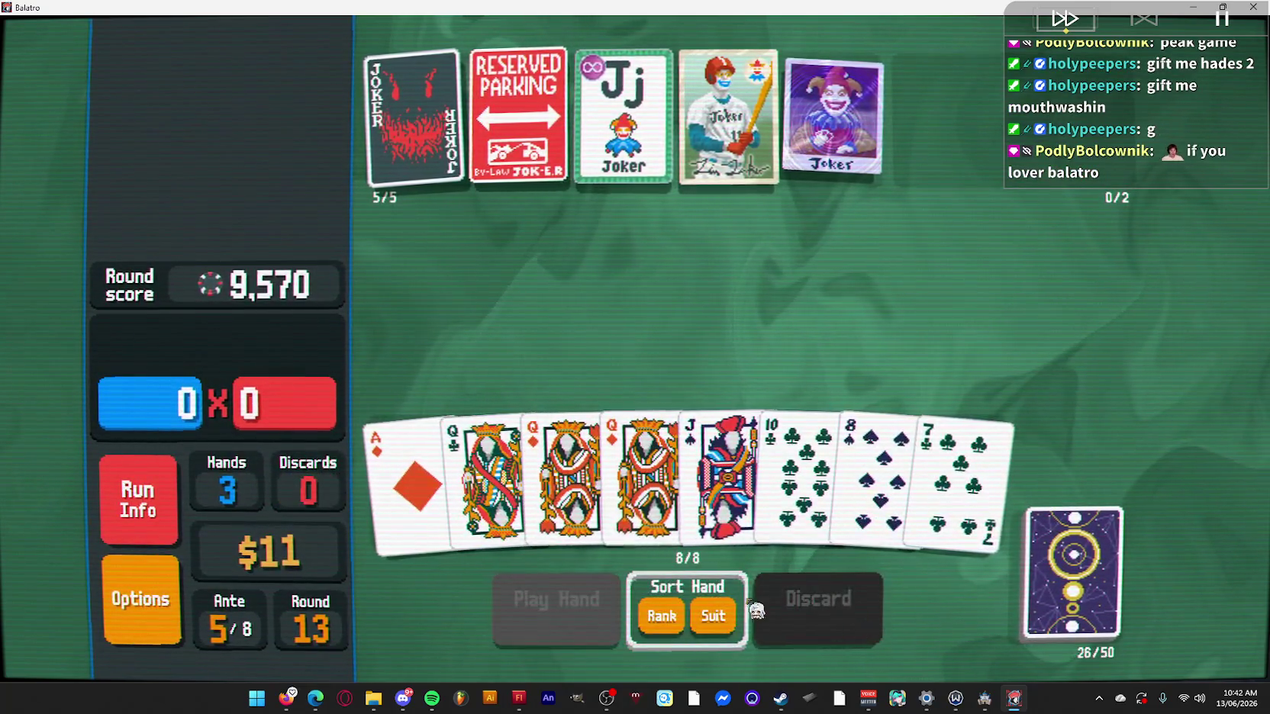
# Select 7♣, 8♠, 10♣, A♦ and Q♣ and play the hand as a Full House.
pyautogui.click(954, 469)
pyautogui.click(876, 486)
pyautogui.click(798, 488)
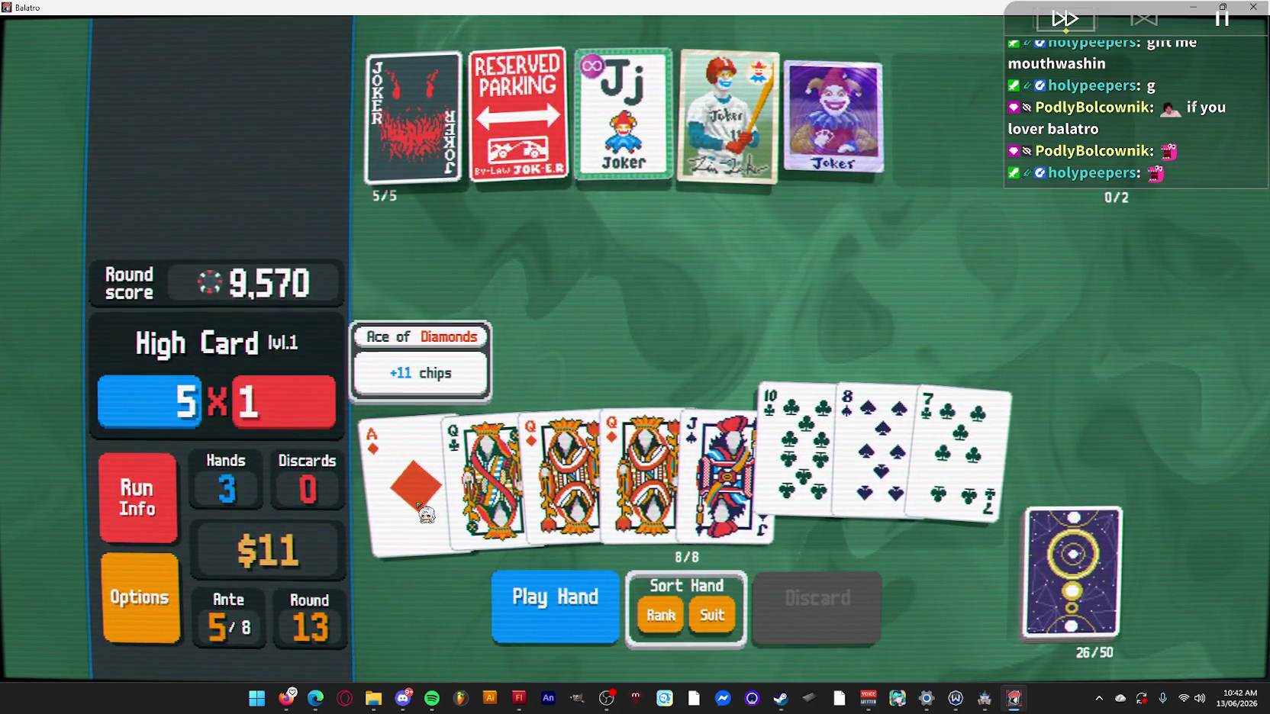
pyautogui.moveTo(1080, 610)
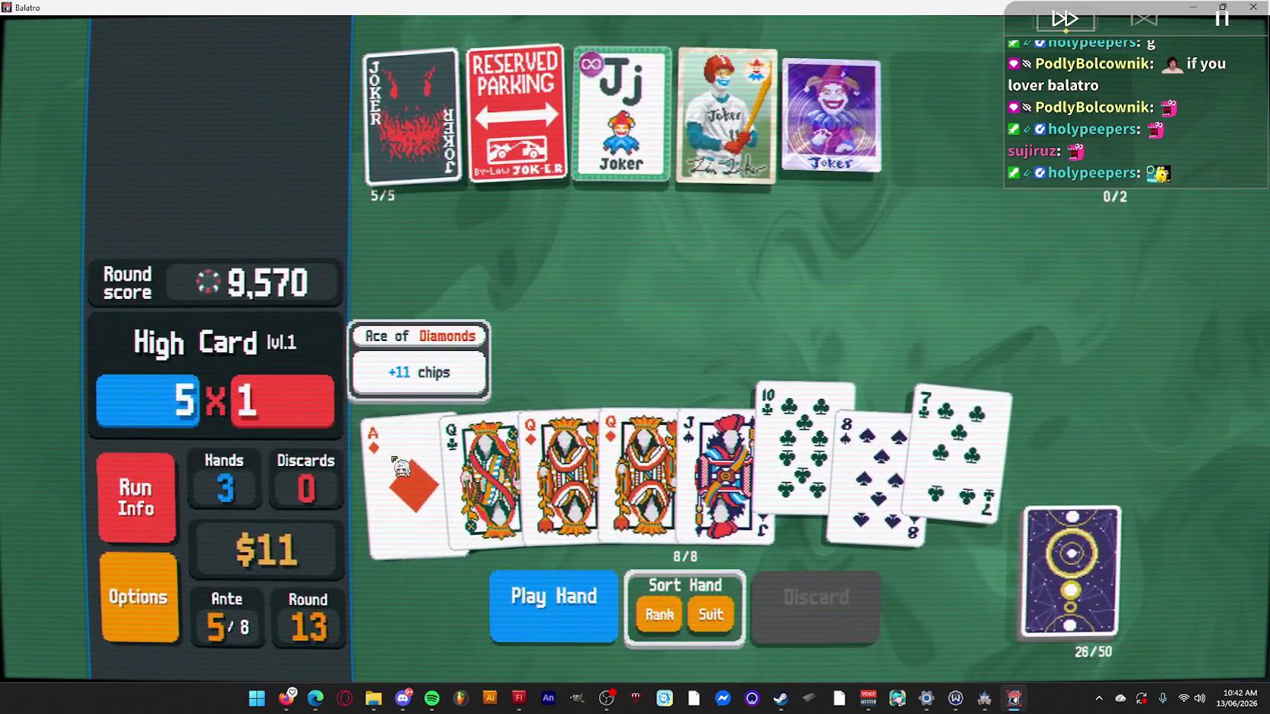
pyautogui.click(393, 468)
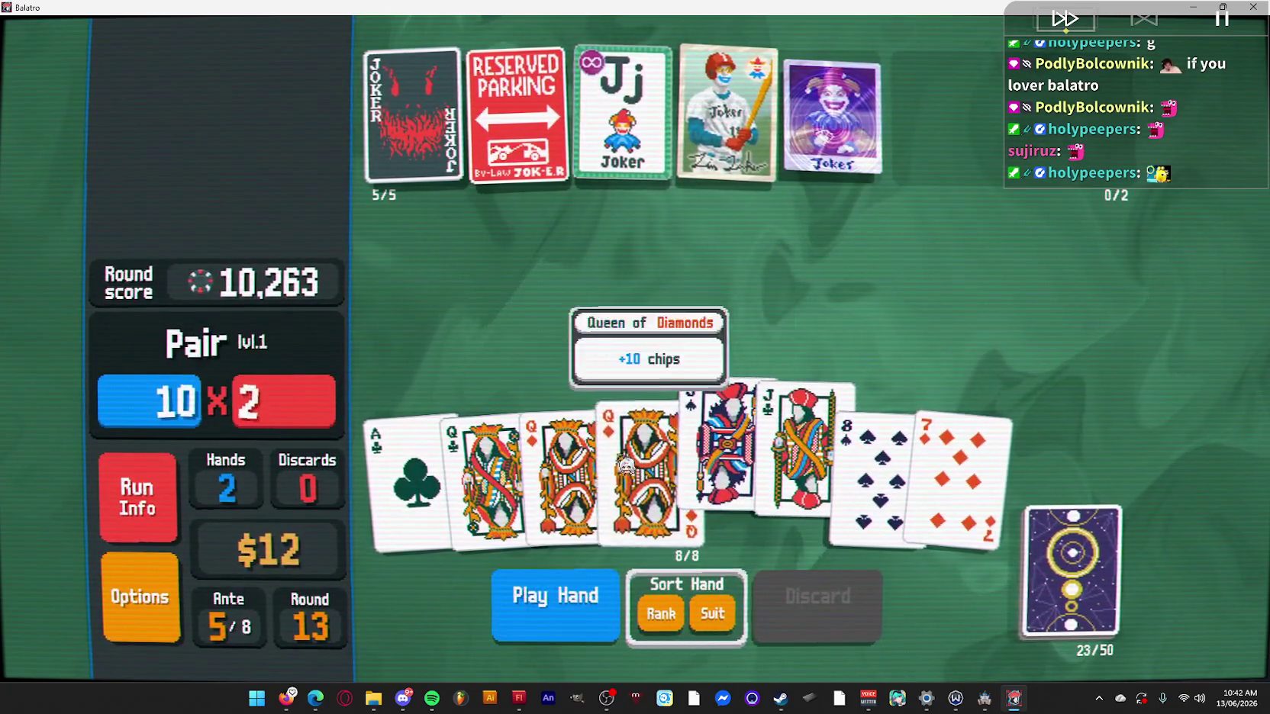
pyautogui.click(536, 530)
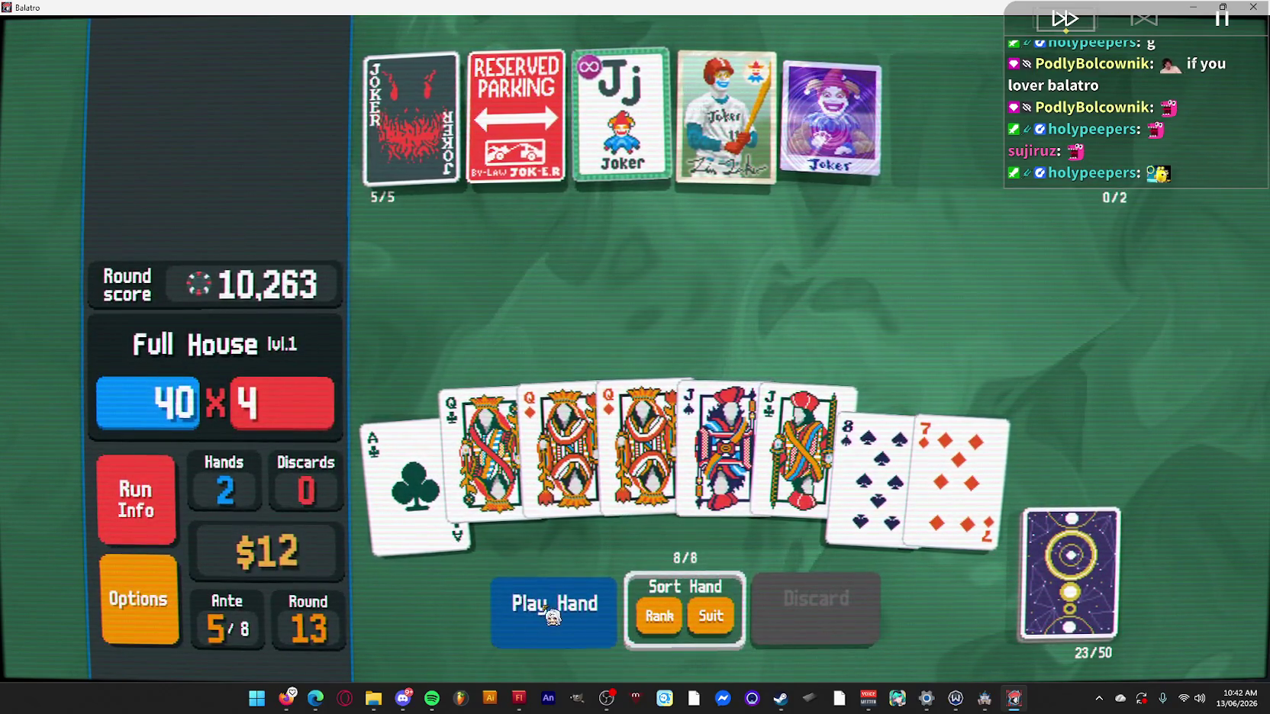
pyautogui.click(552, 616)
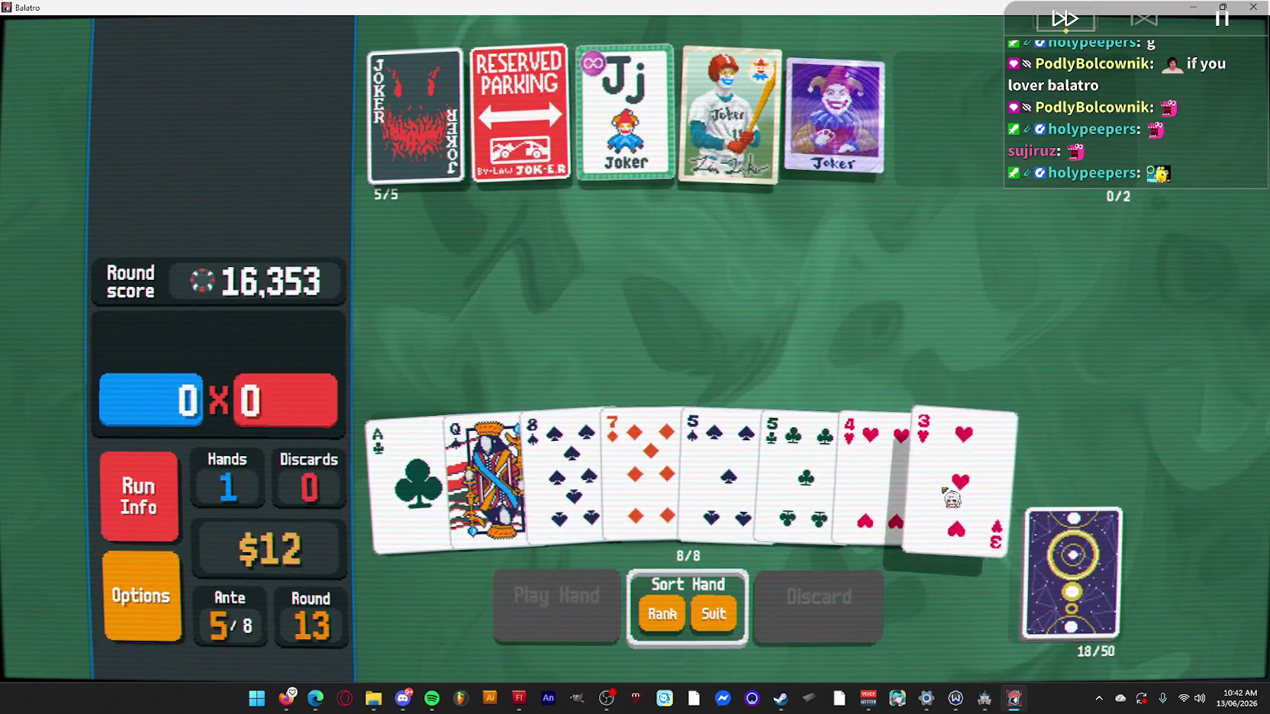
# Play the Queen of Spades as the final hand, ending in Game Over.
pyautogui.click(487, 481)
pyautogui.click(487, 481)
pyautogui.click(487, 481)
pyautogui.click(587, 592)
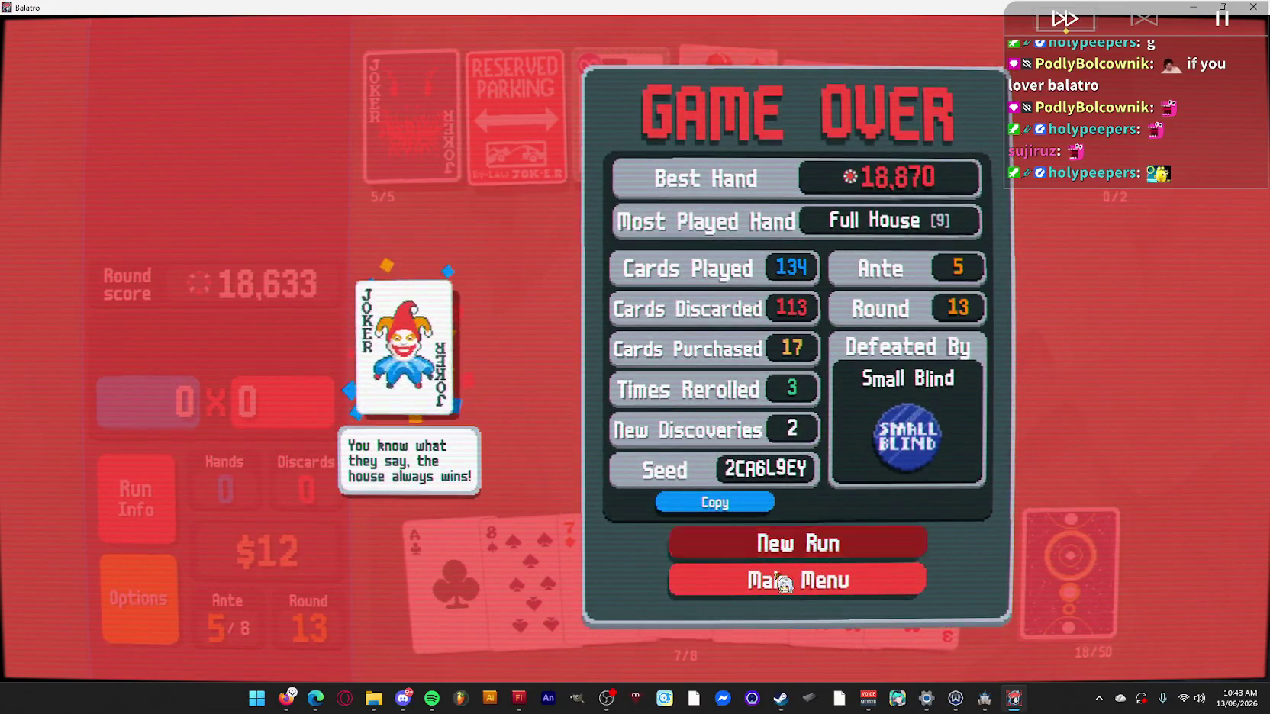
# Start a new run and take on the Ante 1 Small Blind.
pyautogui.click(853, 551)
pyautogui.click(688, 555)
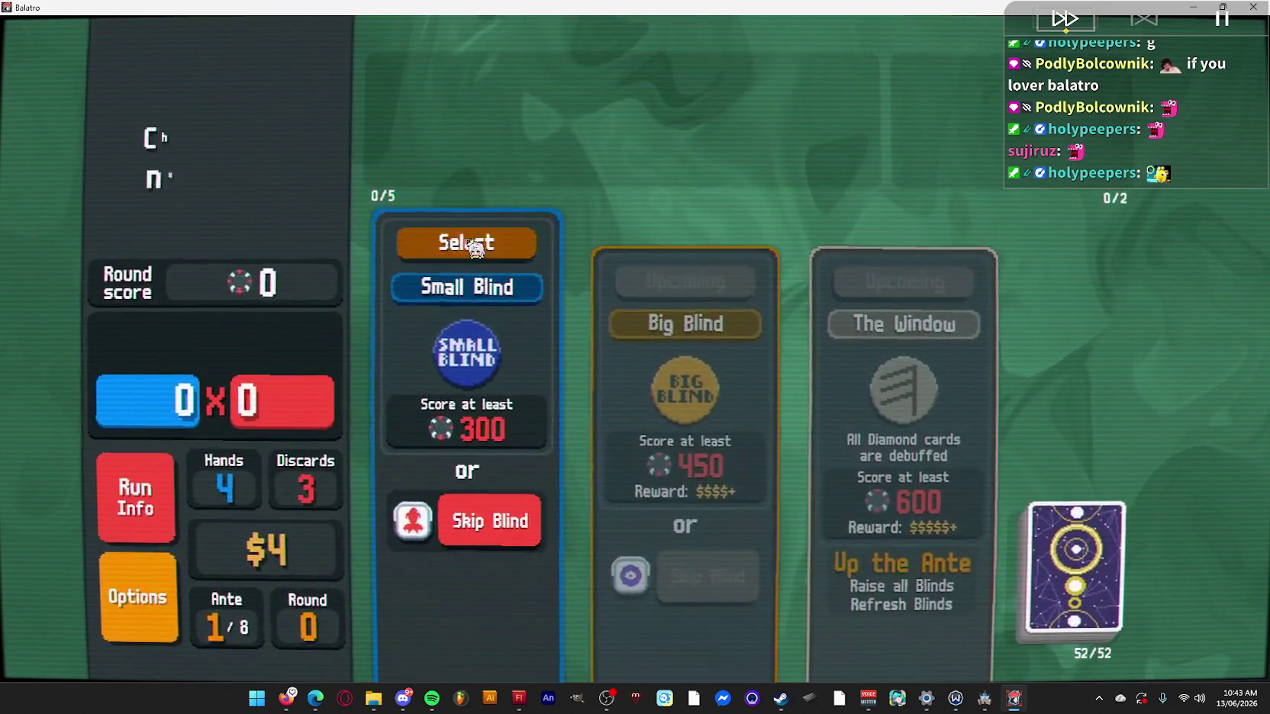
pyautogui.click(469, 244)
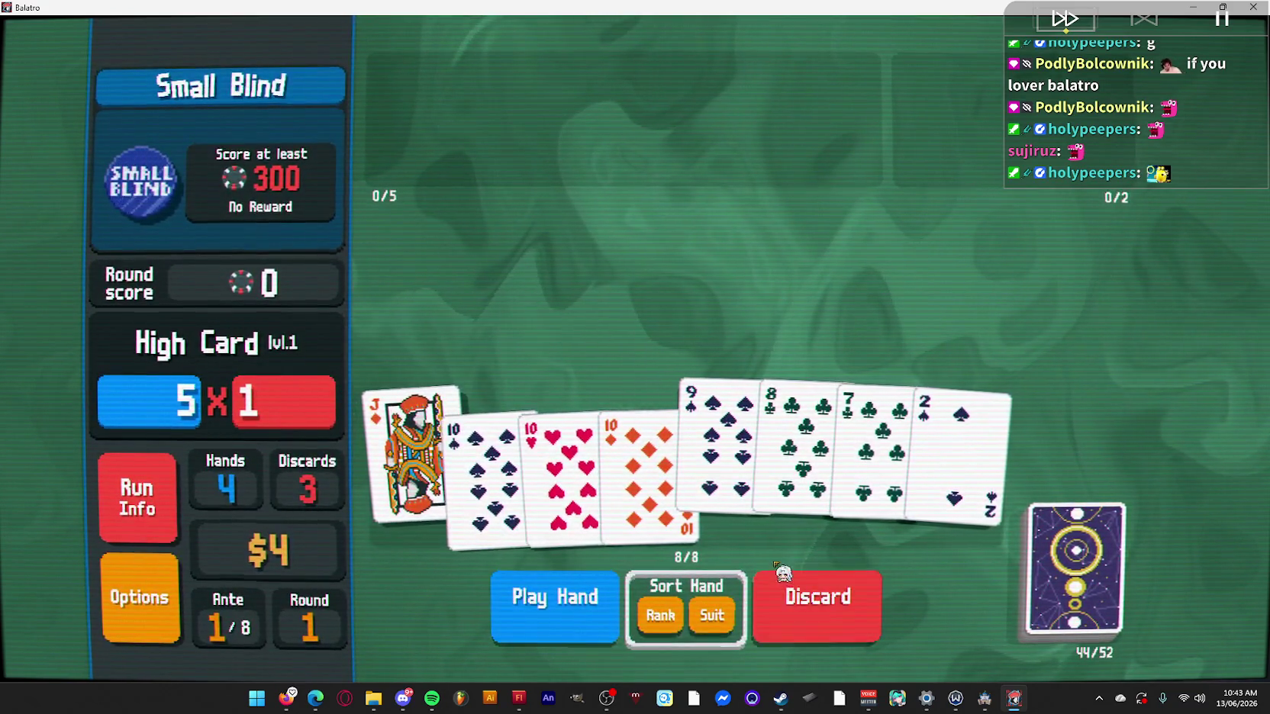
# Discard the 9, 8, 7 and 2, then play a Full House of aces and tens for 368.
pyautogui.click(833, 623)
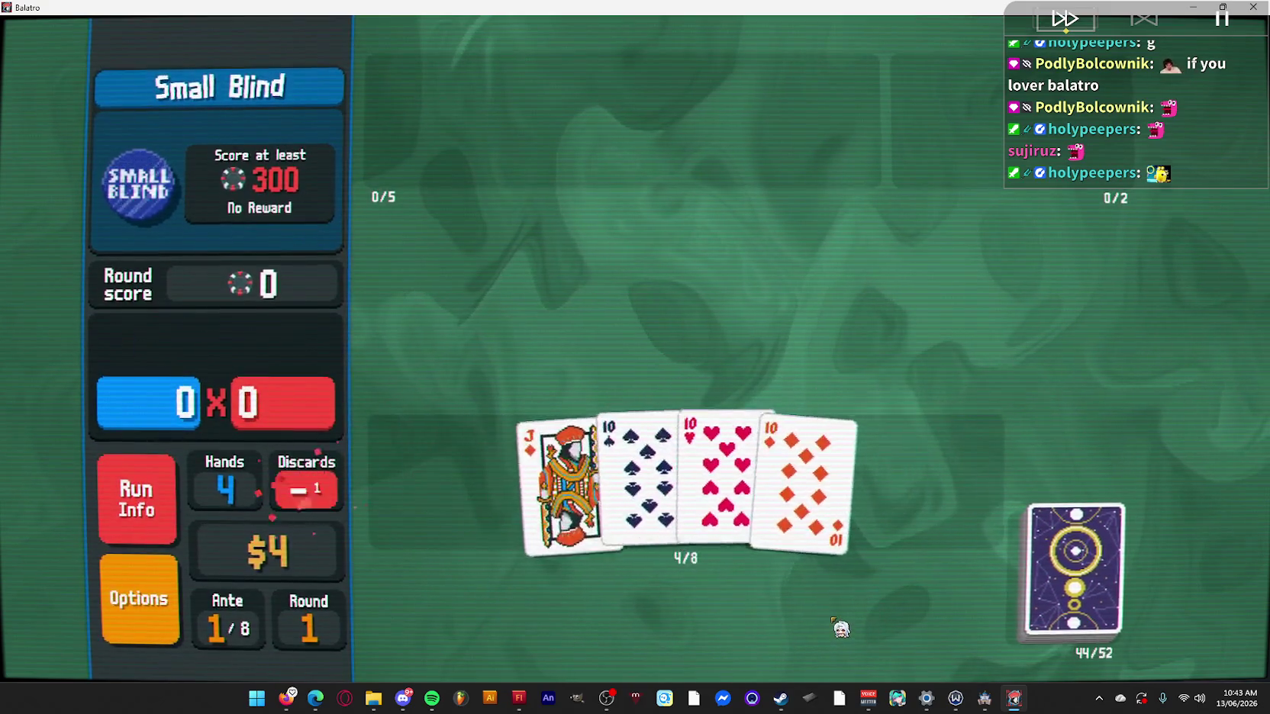
pyautogui.click(819, 489)
pyautogui.click(722, 480)
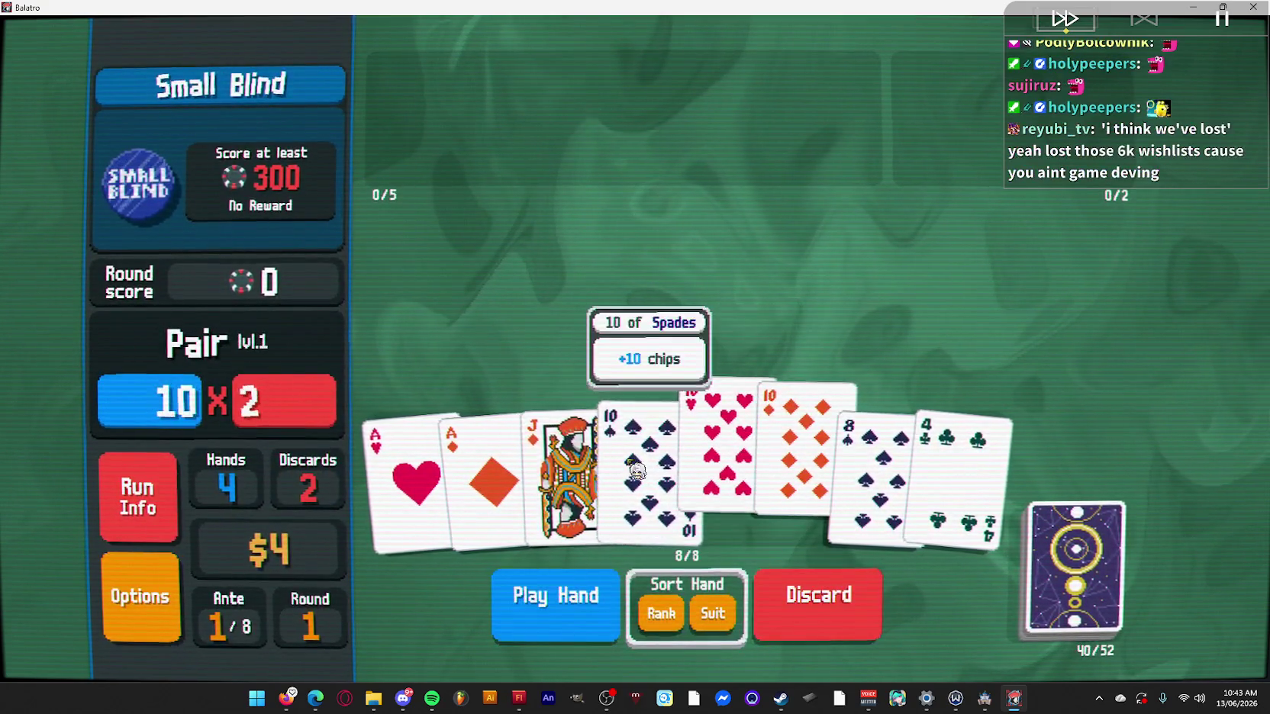
pyautogui.click(538, 603)
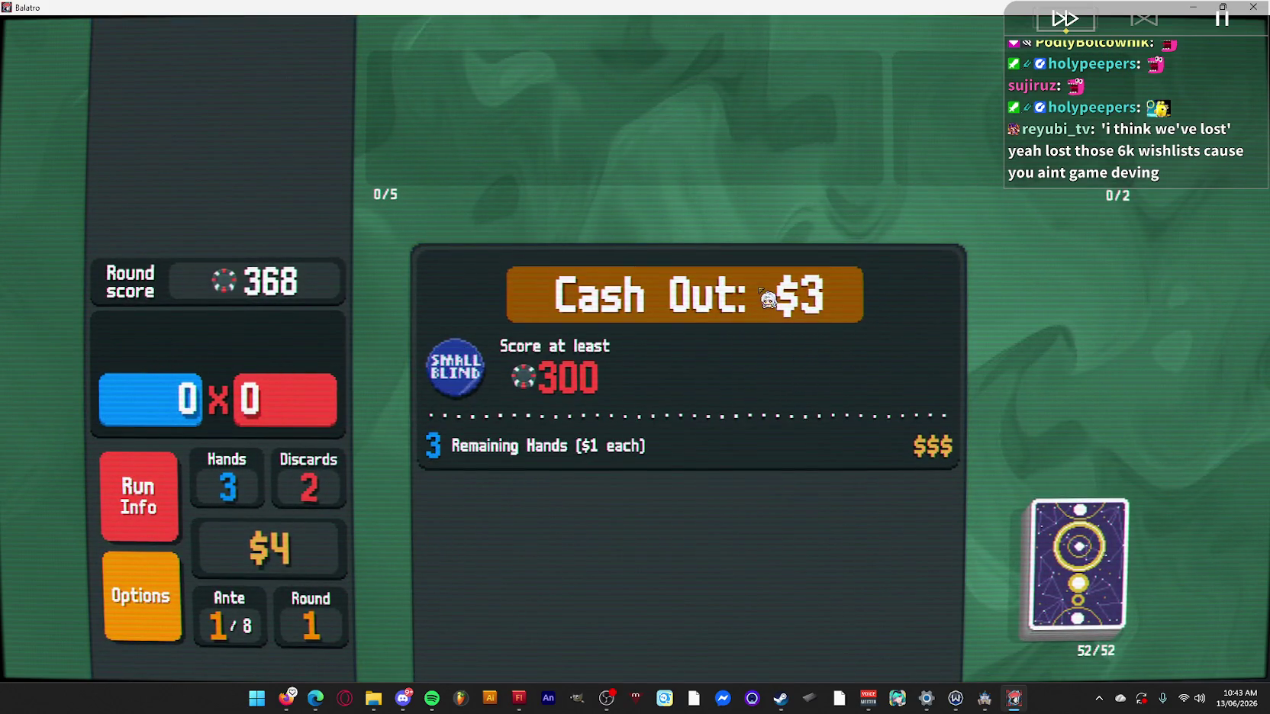
# Cash out, buy the Buffoon Pack and add the Hologram joker to the lineup.
pyautogui.click(767, 300)
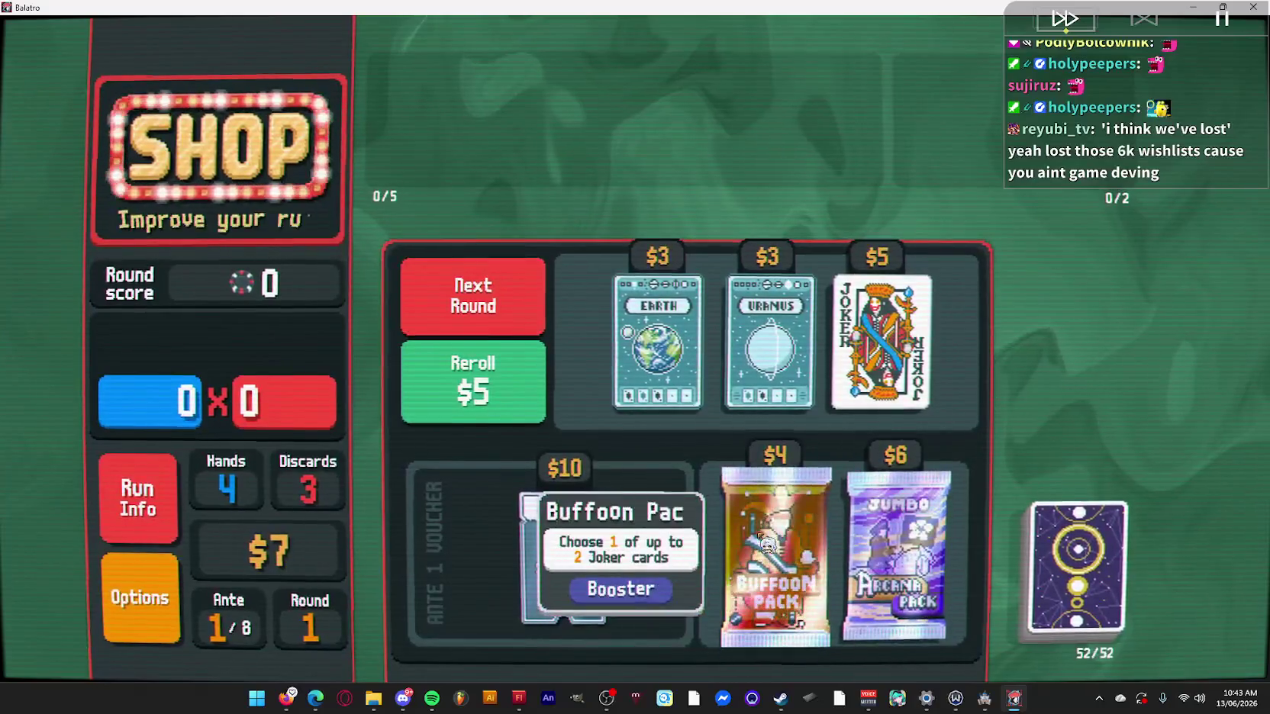
pyautogui.click(767, 544)
pyautogui.click(772, 631)
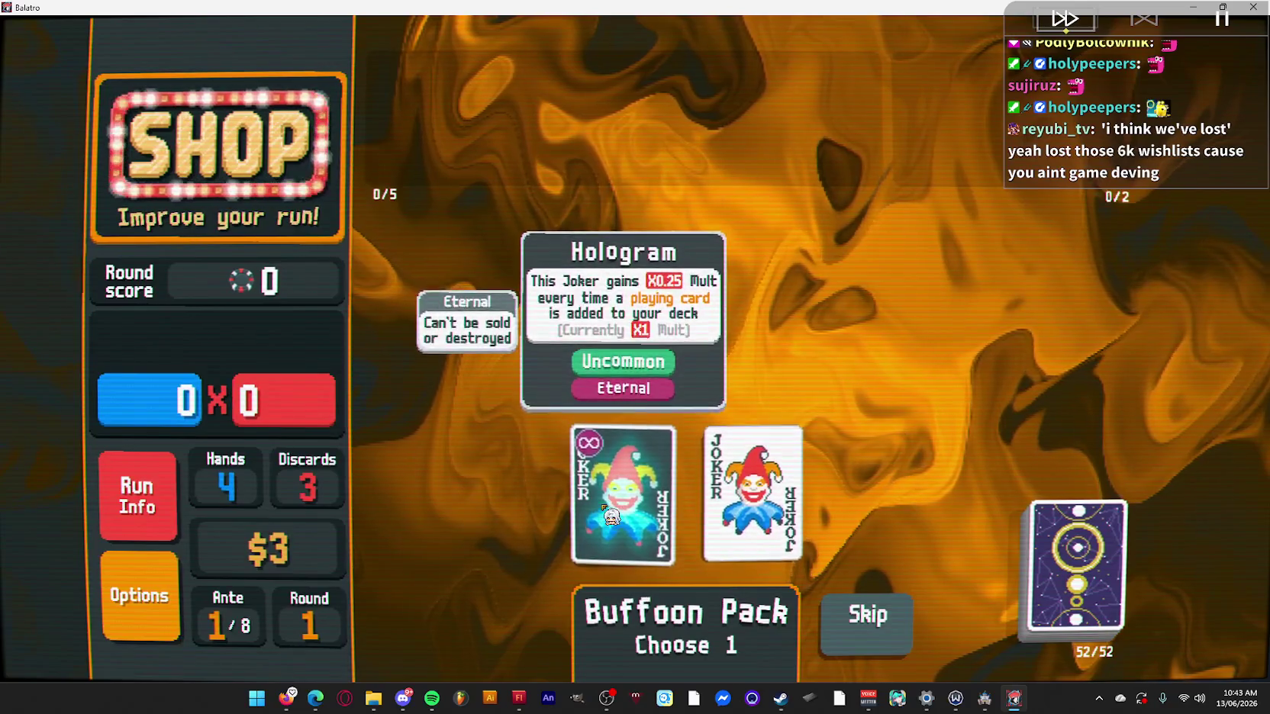
pyautogui.click(611, 517)
pyautogui.click(622, 548)
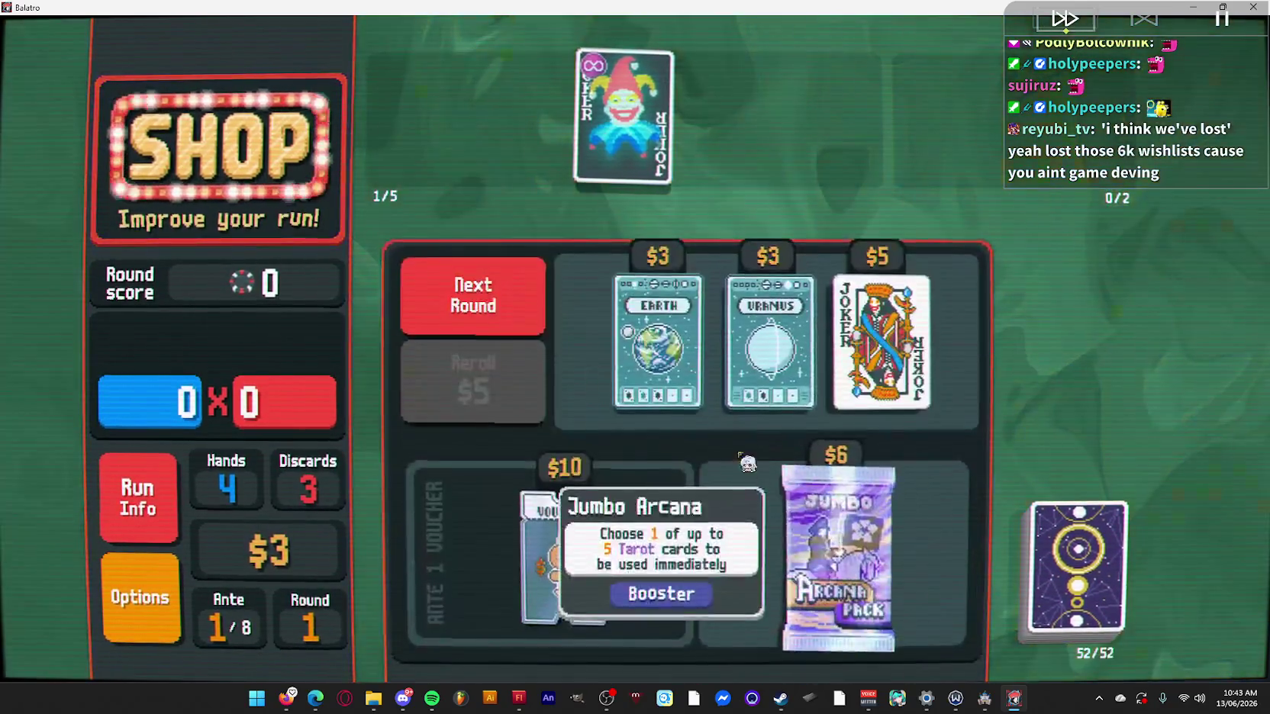
# Move to the Big Blind and discard the 9 of Spades.
pyautogui.click(490, 297)
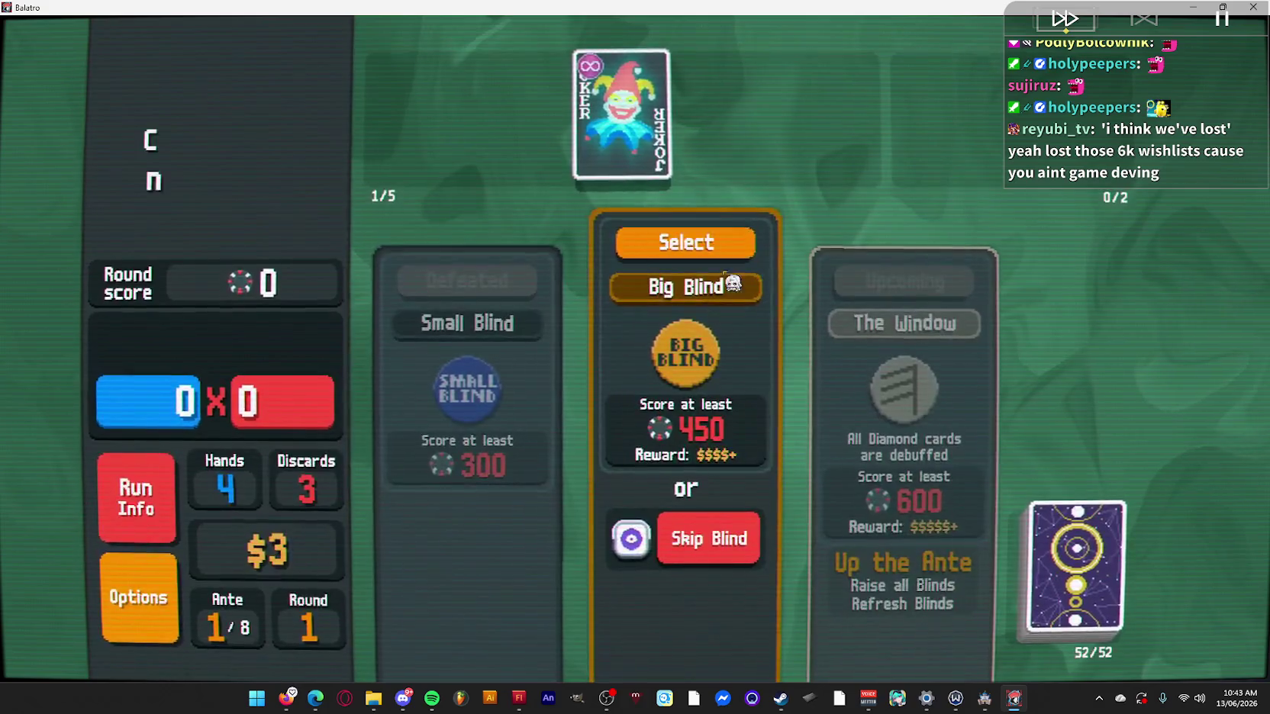
pyautogui.click(751, 250)
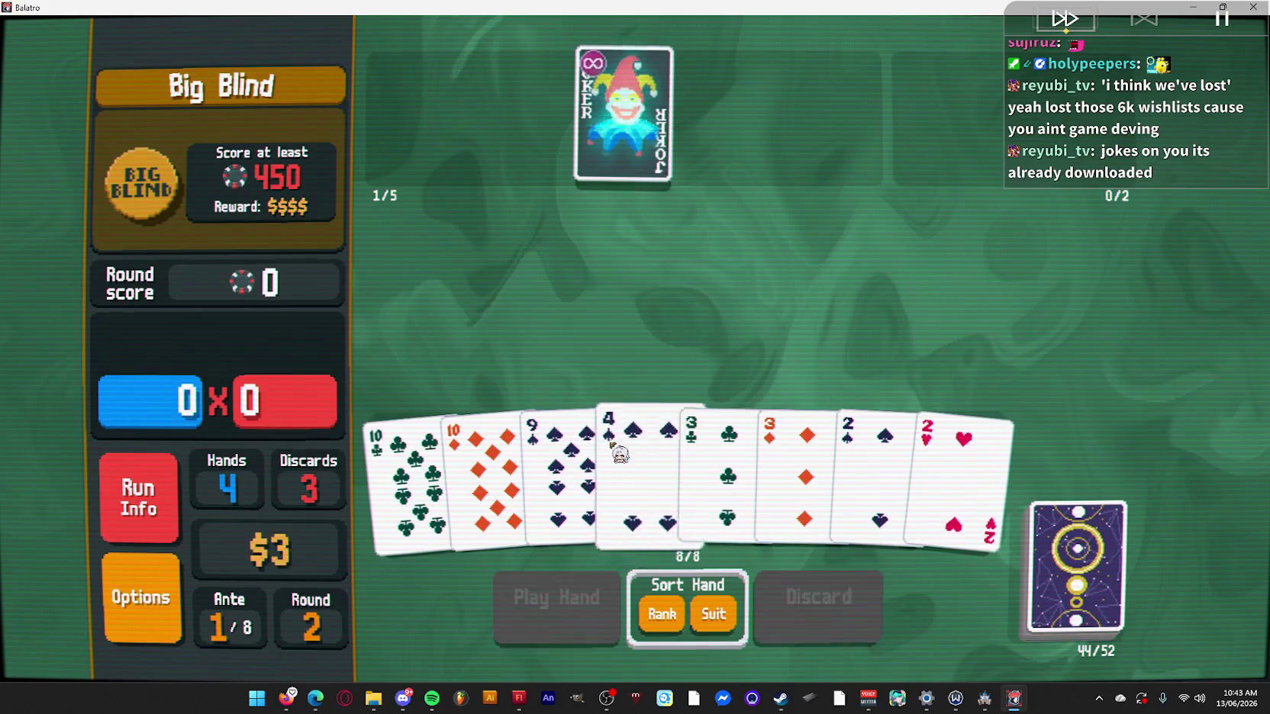
pyautogui.click(591, 439)
pyautogui.click(903, 478)
pyautogui.click(954, 473)
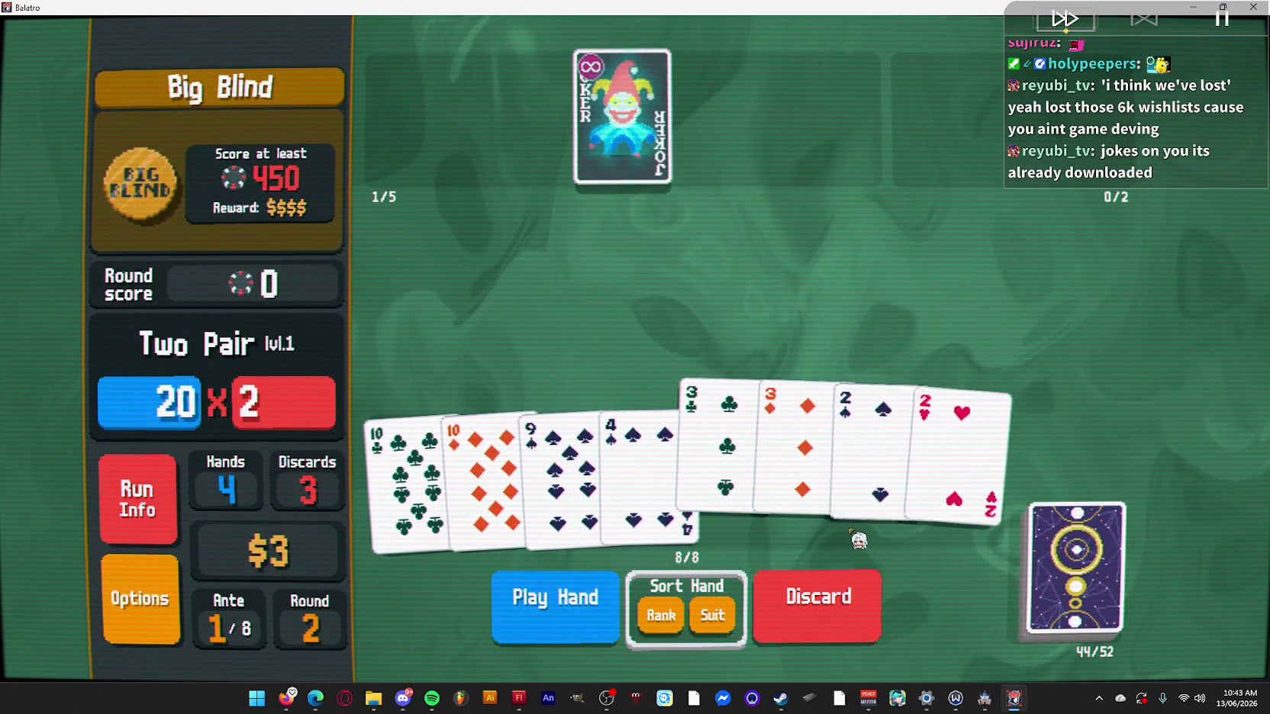
pyautogui.click(711, 457)
pyautogui.rightClick(954, 473)
pyautogui.click(574, 470)
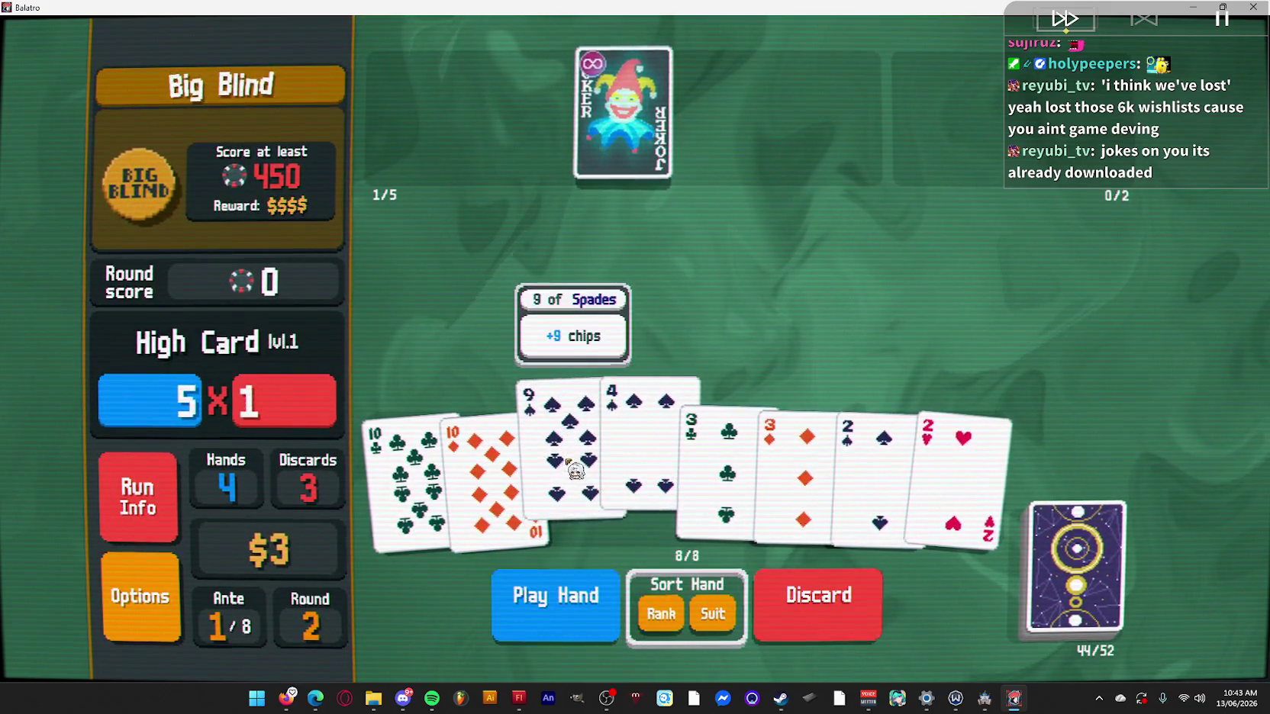
pyautogui.click(805, 605)
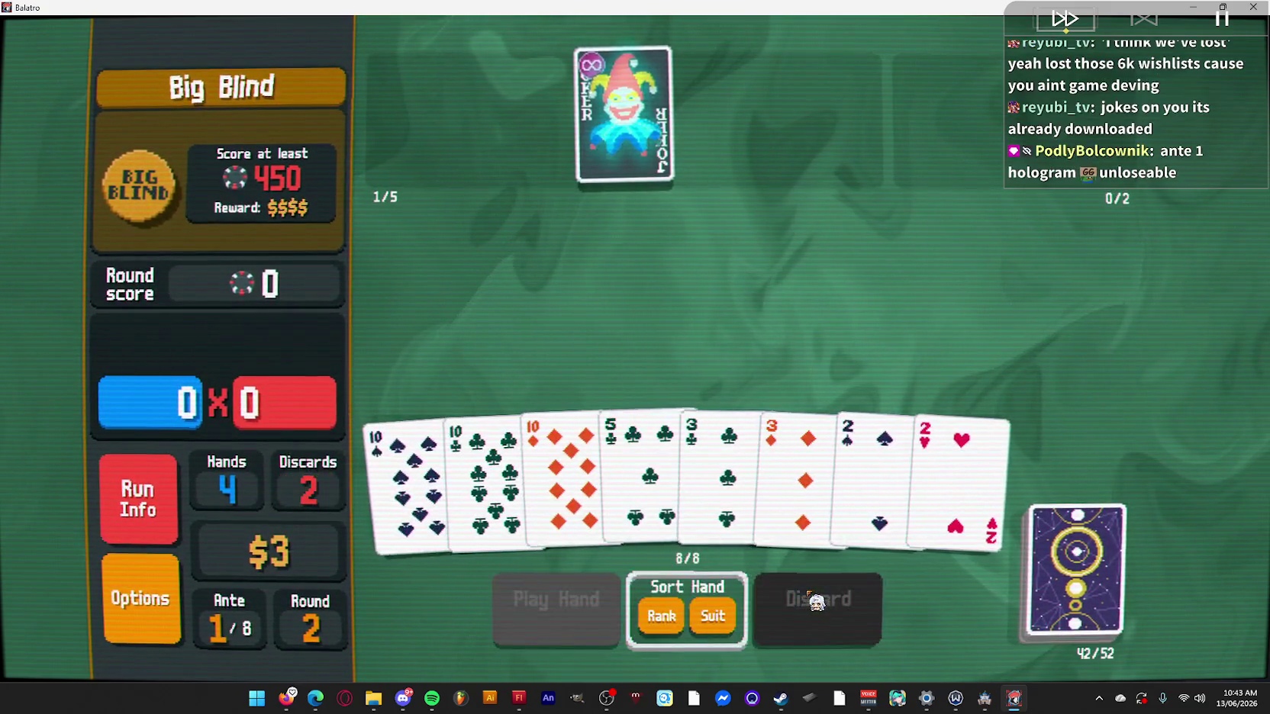
# Play a Full House of tens and threes for 616 and collect the Big Blind winnings.
pyautogui.click(513, 481)
pyautogui.click(405, 477)
pyautogui.click(722, 454)
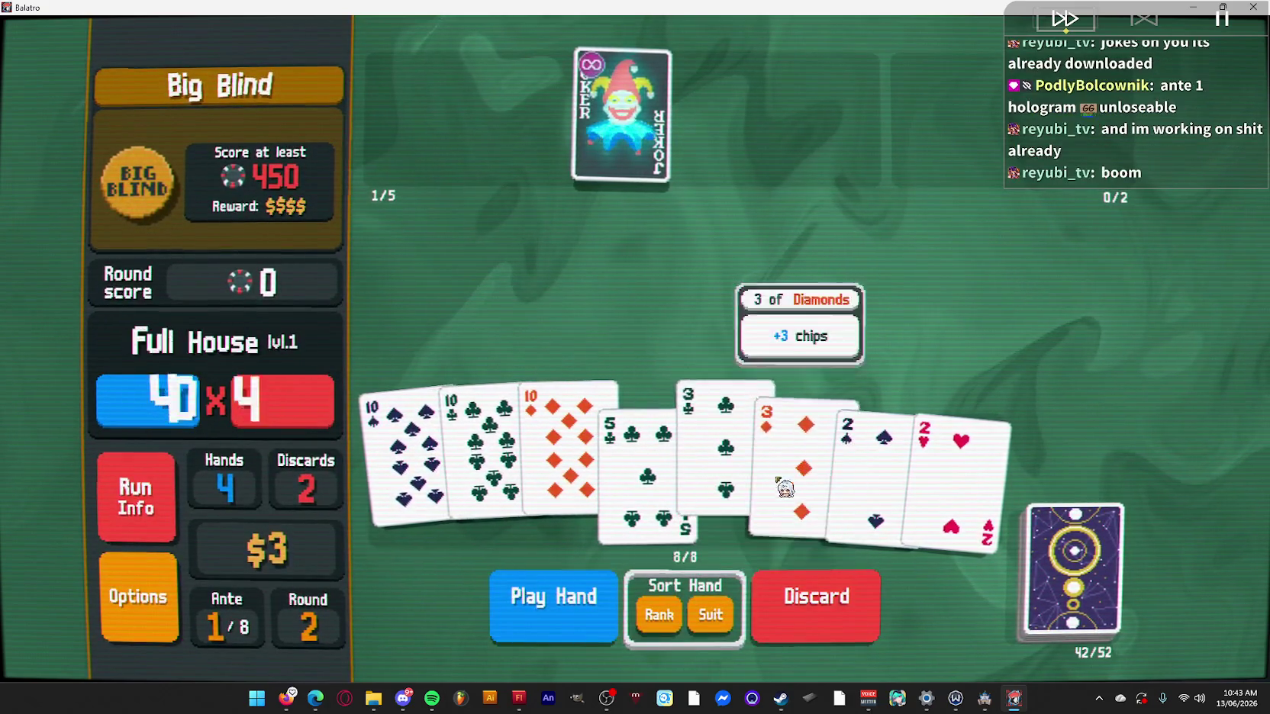
pyautogui.click(576, 601)
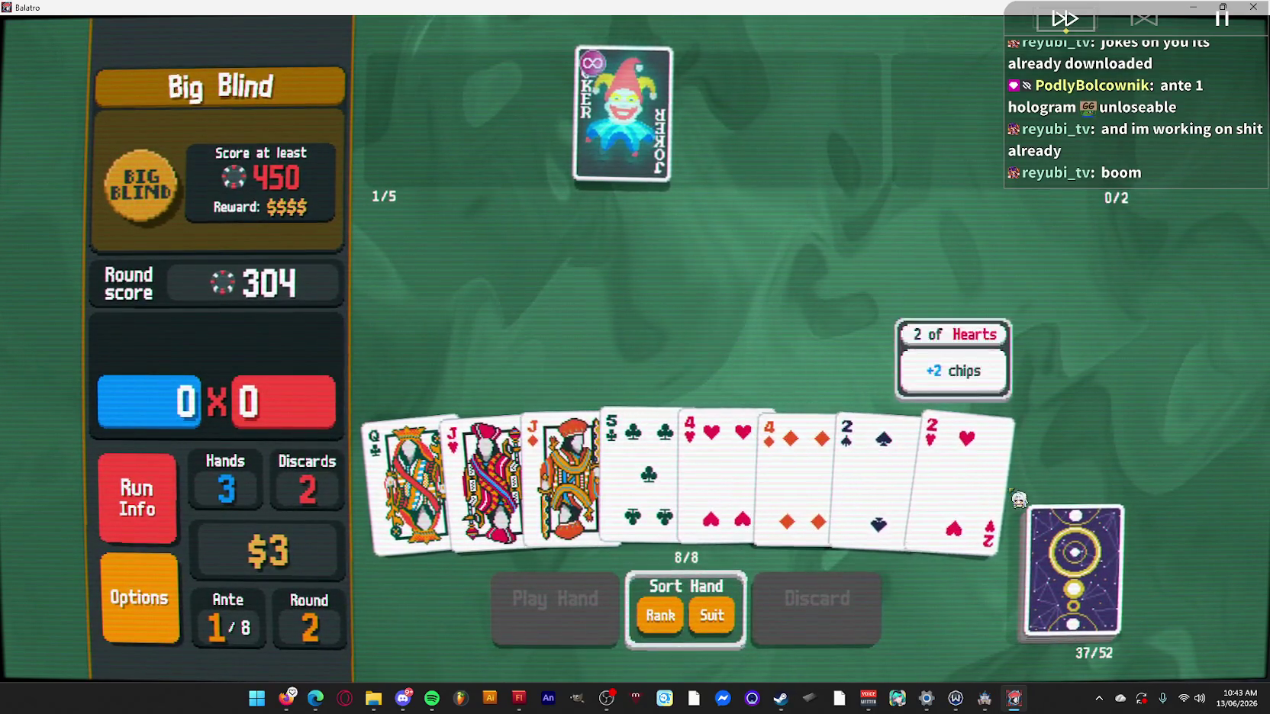
pyautogui.click(633, 477)
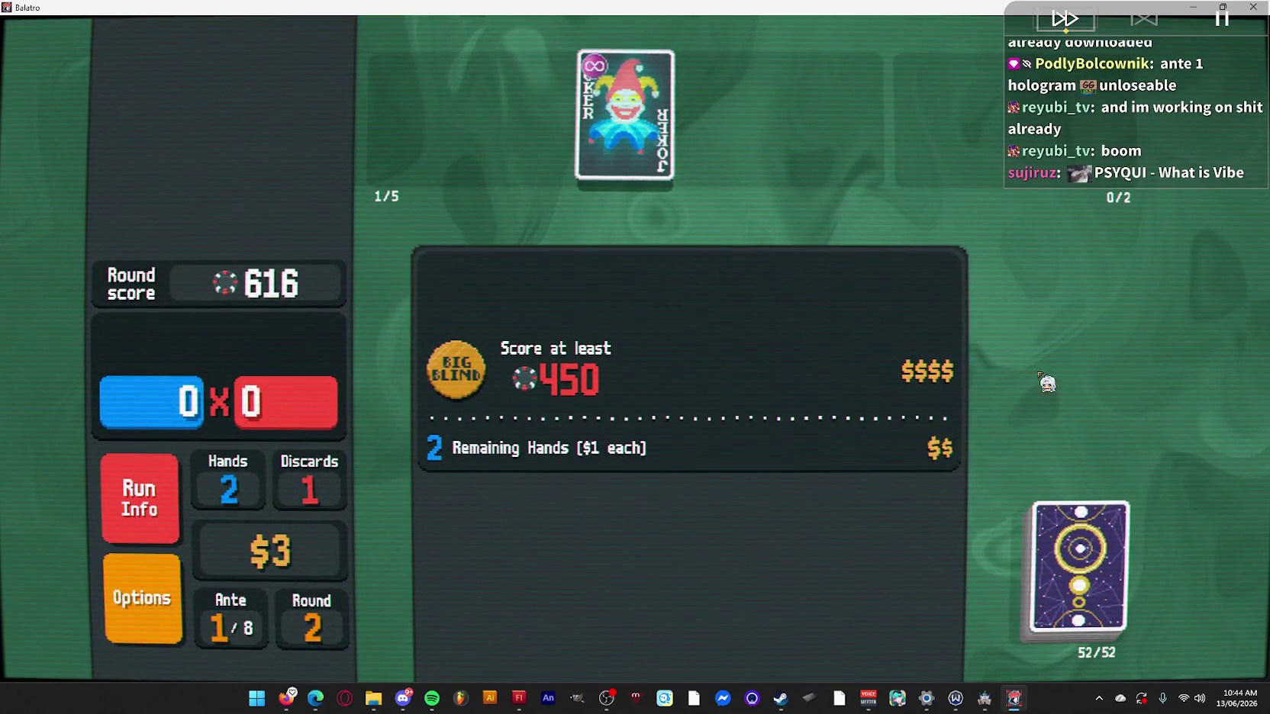
pyautogui.click(763, 309)
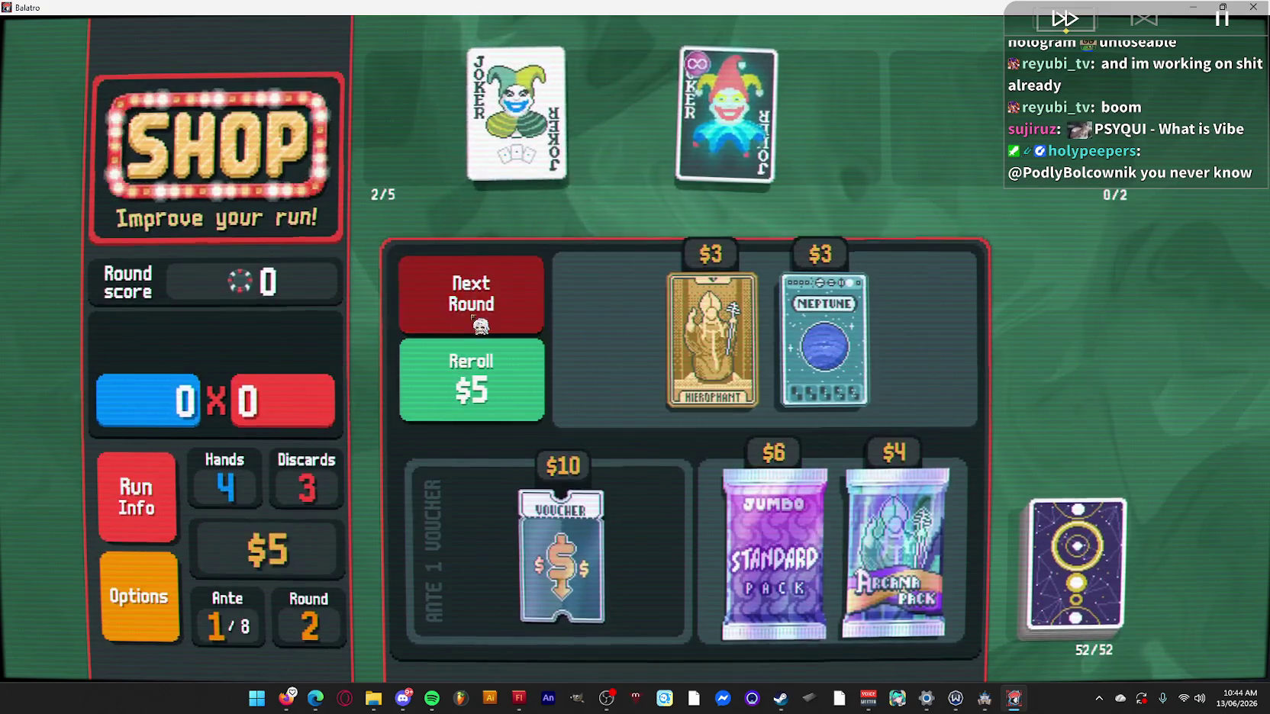
# Start The Window boss blind and discard the 2, 5, 6 and 9 for replacements.
pyautogui.click(474, 329)
pyautogui.click(948, 252)
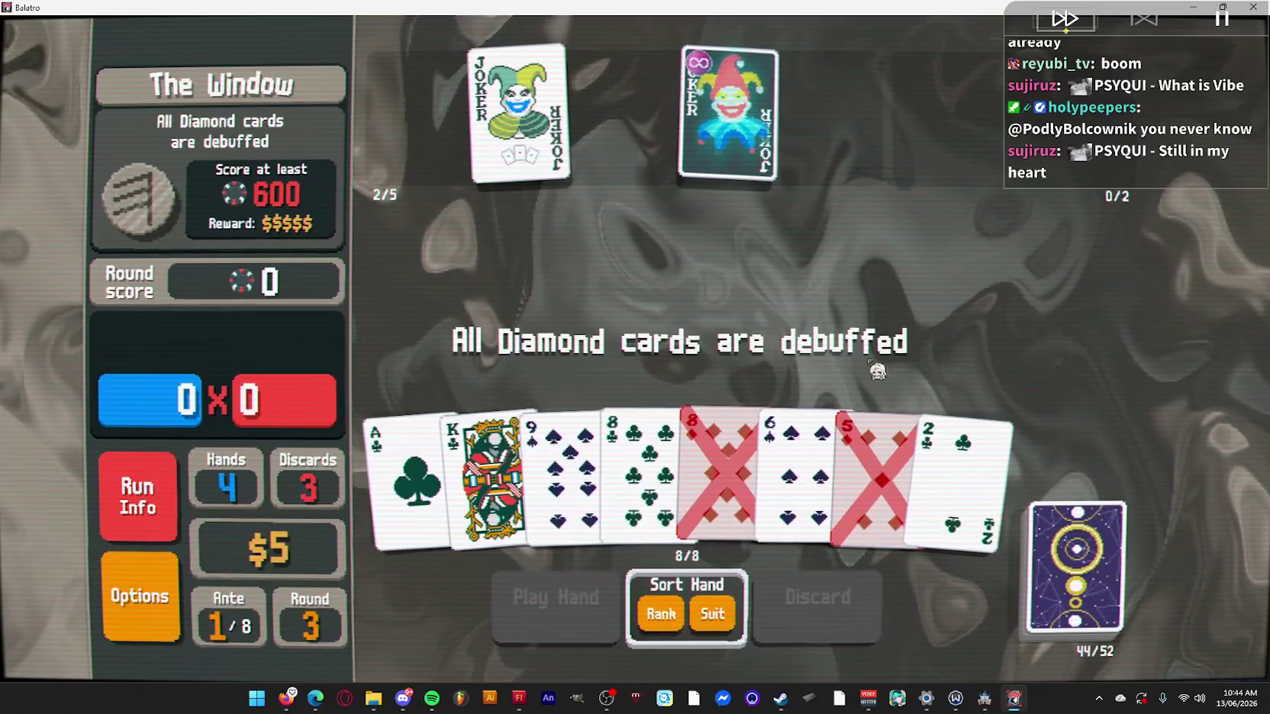
pyautogui.click(958, 465)
pyautogui.click(873, 465)
pyautogui.click(801, 457)
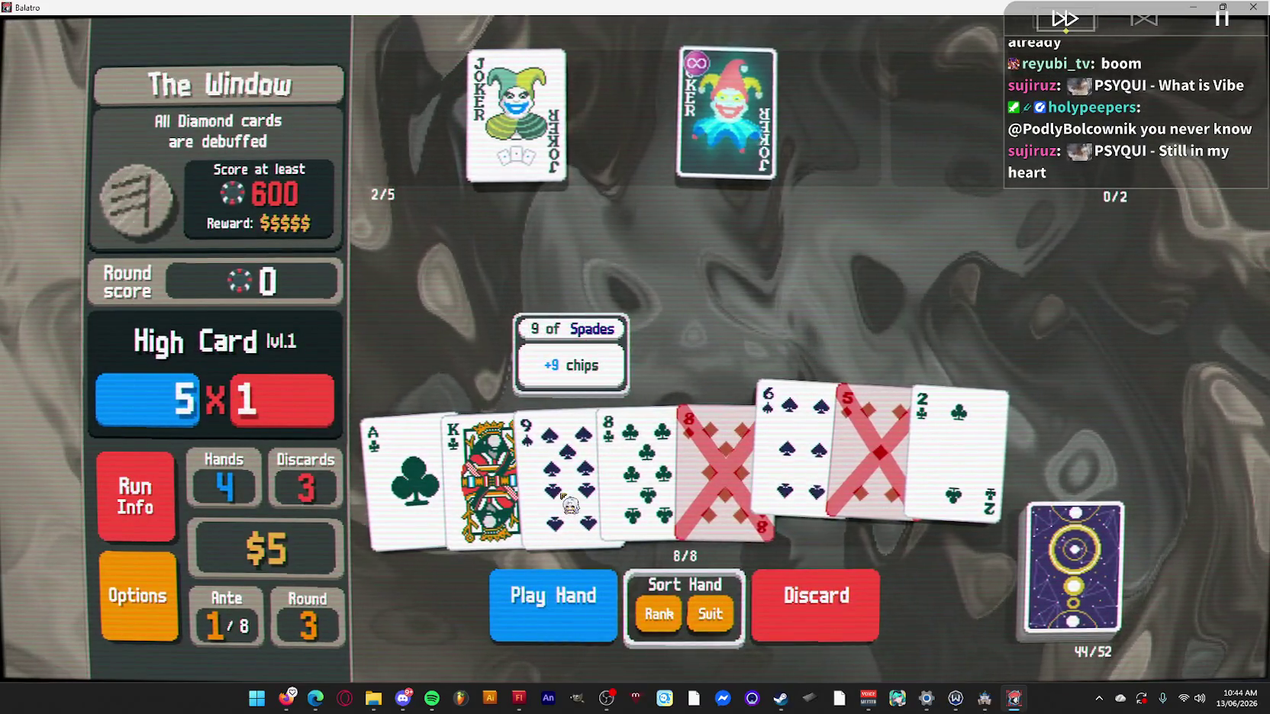
pyautogui.click(556, 516)
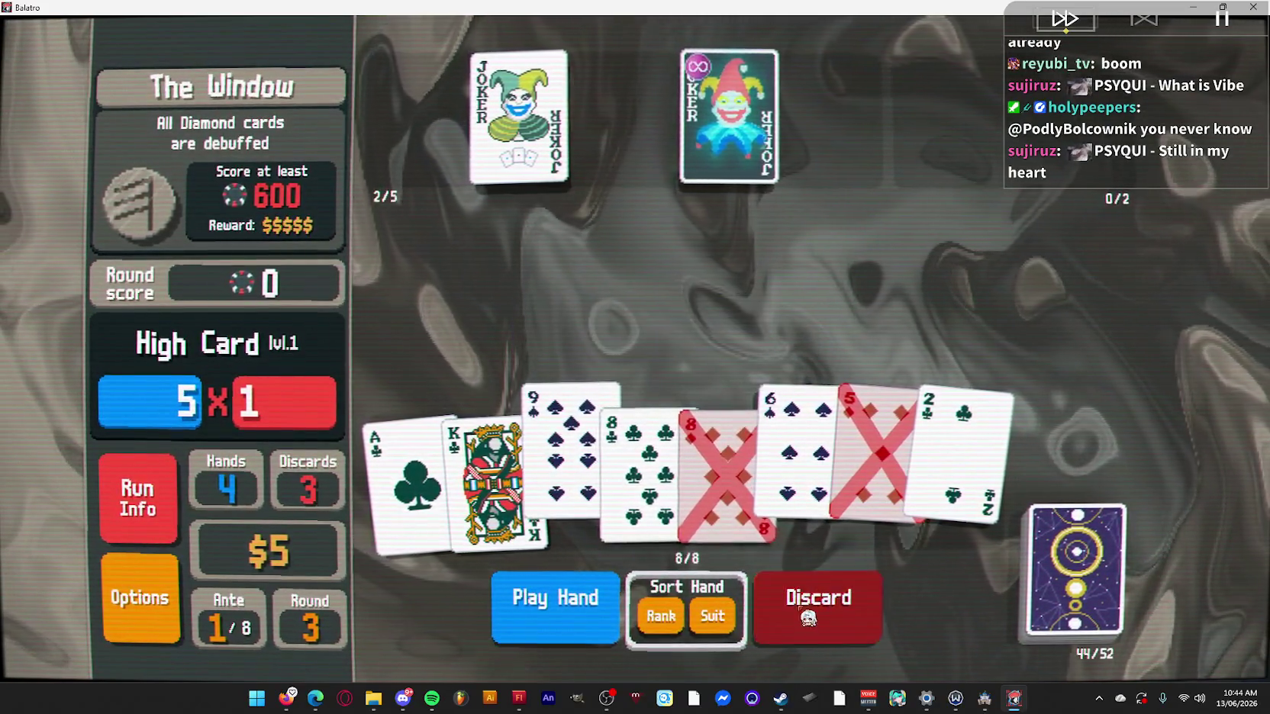
pyautogui.click(772, 592)
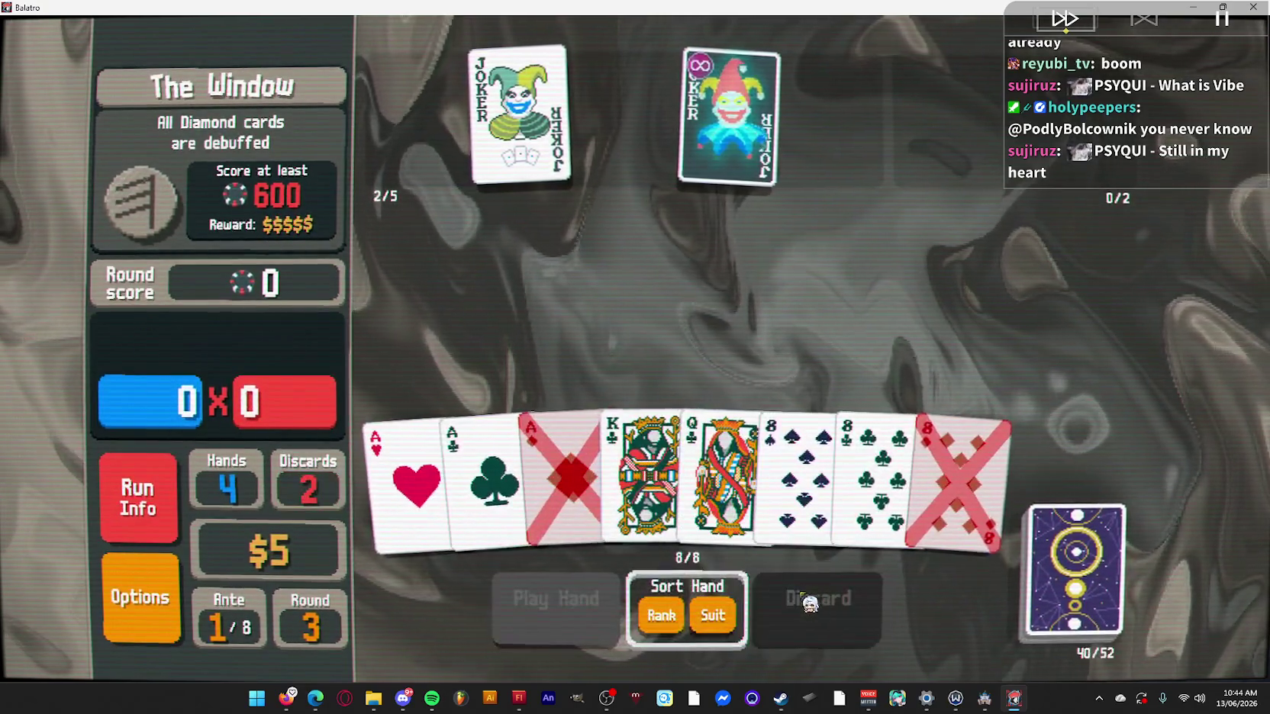
# Play a full house of the two 8s and three Aces.
pyautogui.click(878, 458)
pyautogui.click(797, 457)
pyautogui.click(561, 474)
pyautogui.click(484, 473)
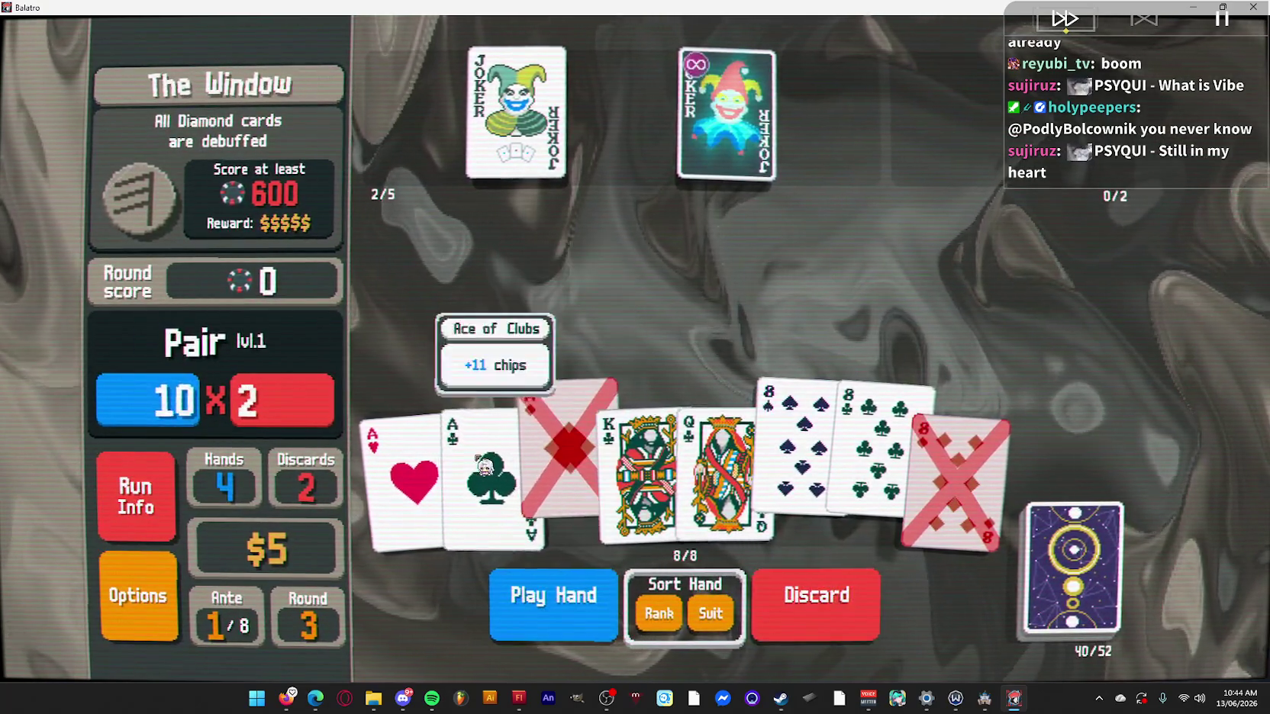
pyautogui.click(405, 474)
pyautogui.click(569, 610)
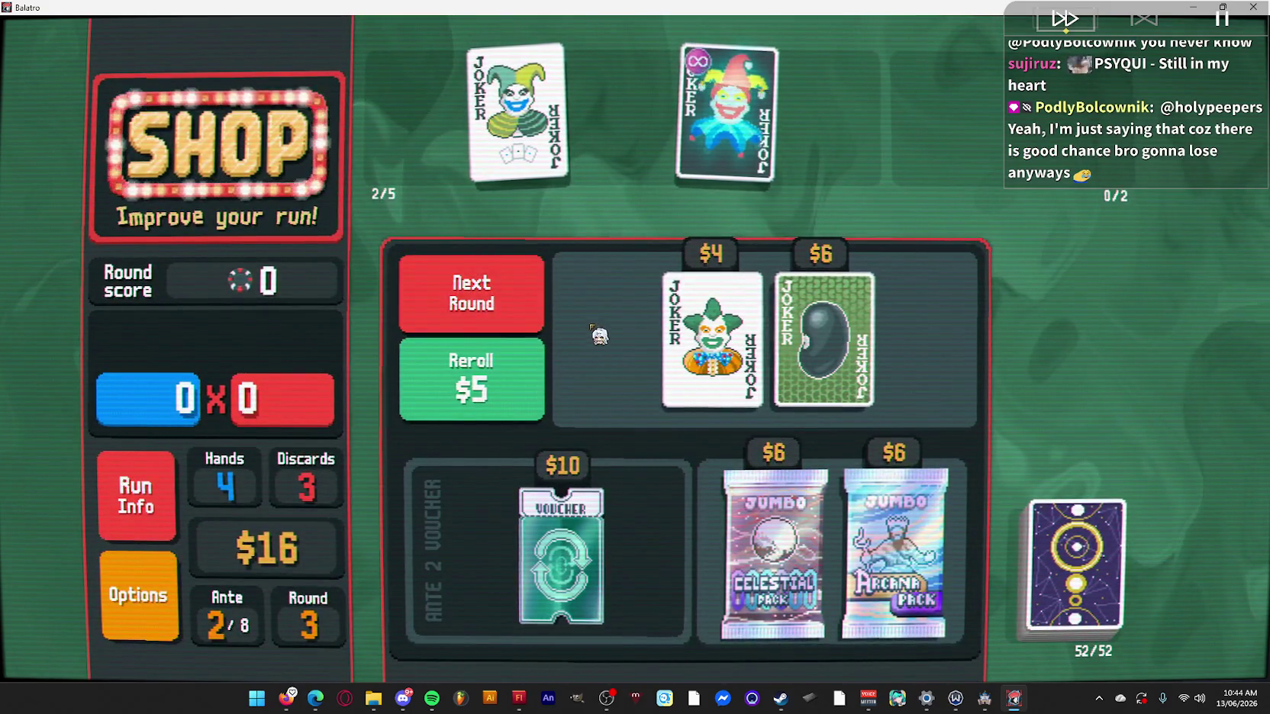
# Start the Ante 2 Small Blind and discard the 10, 9 and 2.
pyautogui.click(521, 309)
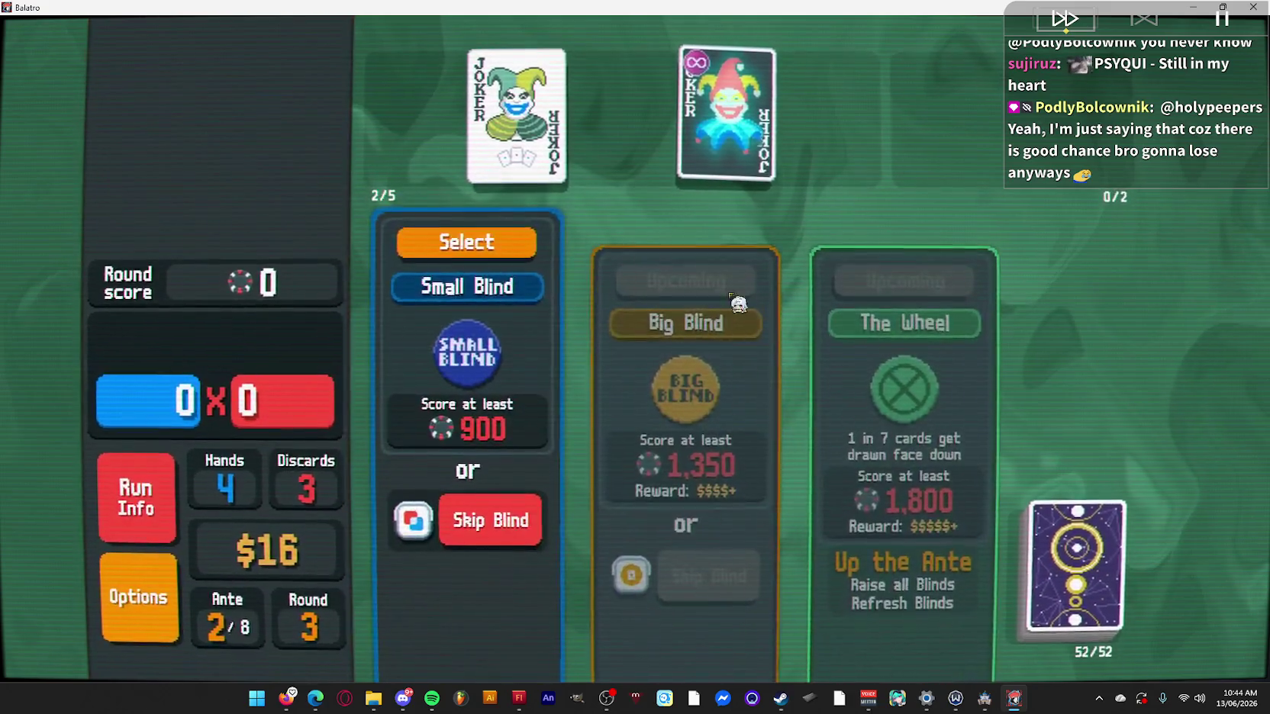
pyautogui.click(519, 253)
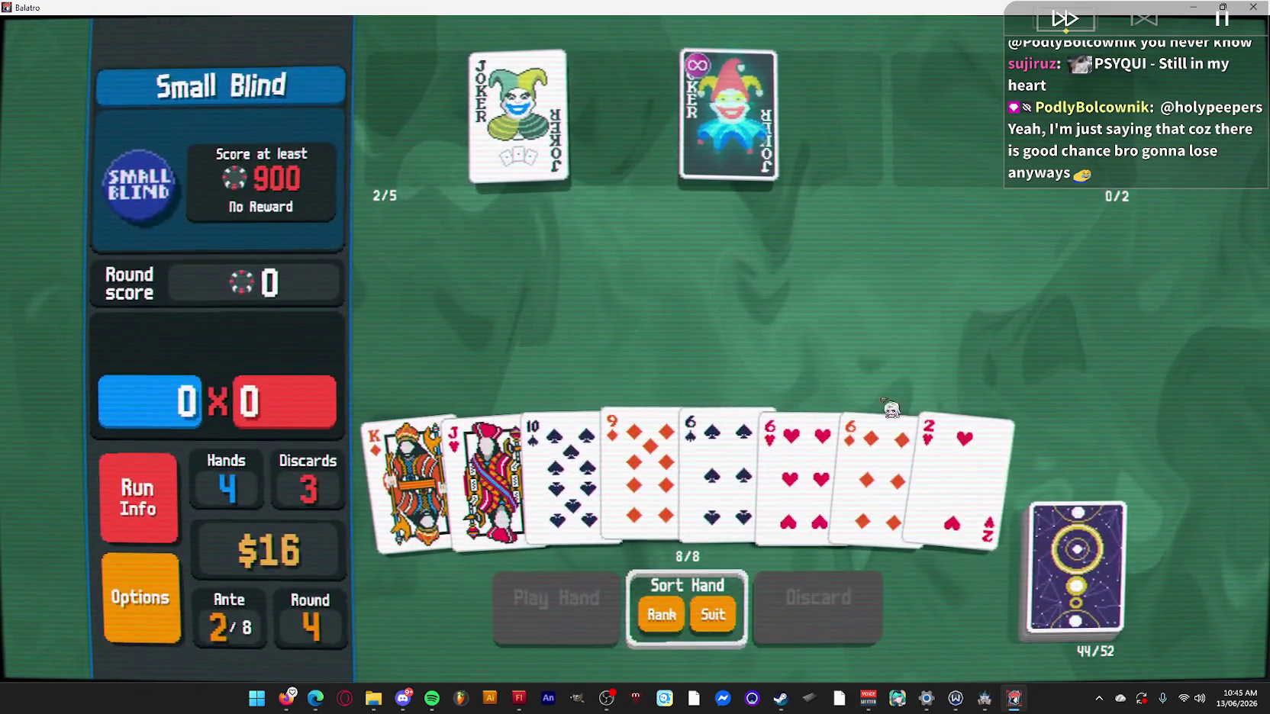
pyautogui.click(644, 473)
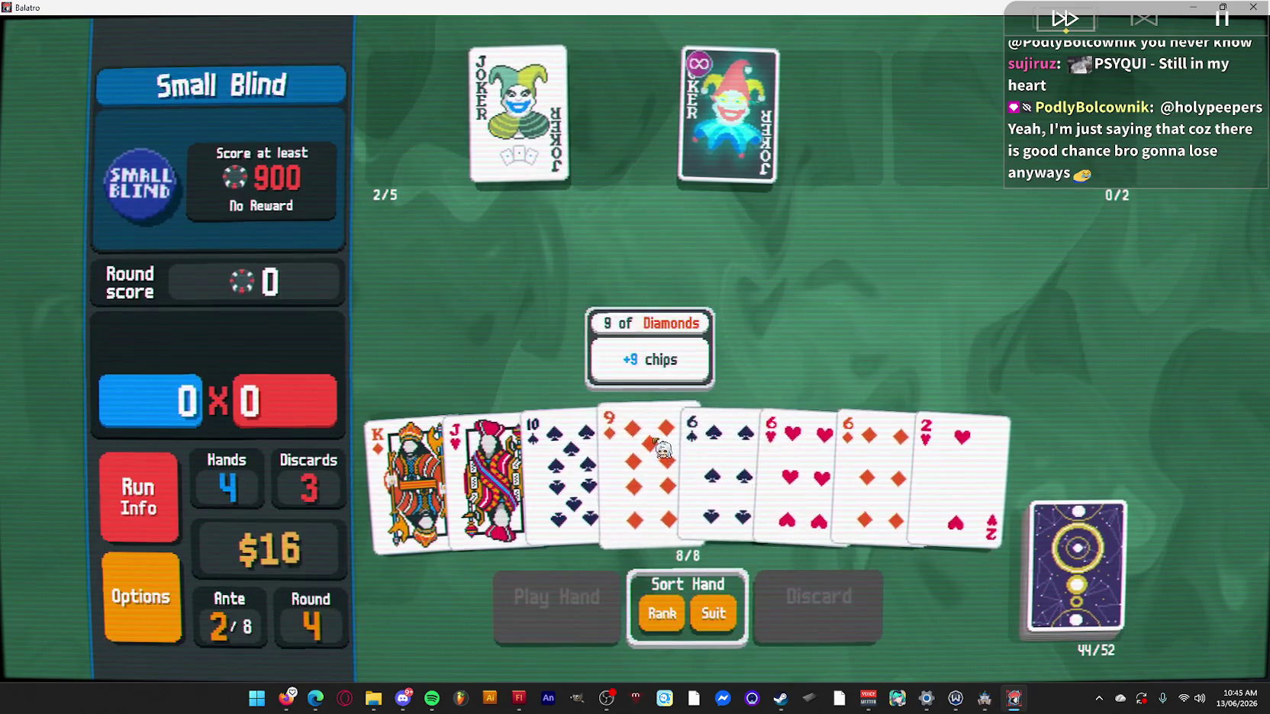
pyautogui.click(568, 448)
pyautogui.click(818, 601)
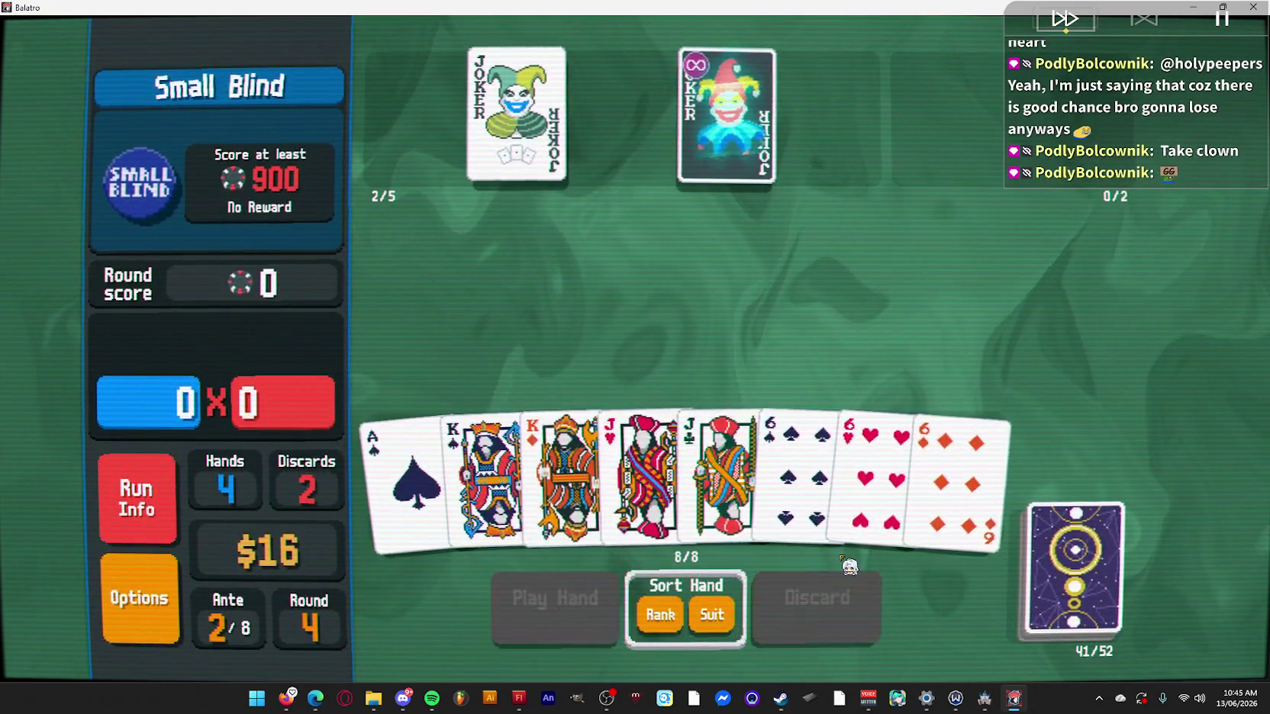
# Select the Kings and play the full house.
pyautogui.click(565, 473)
pyautogui.click(553, 467)
pyautogui.click(557, 462)
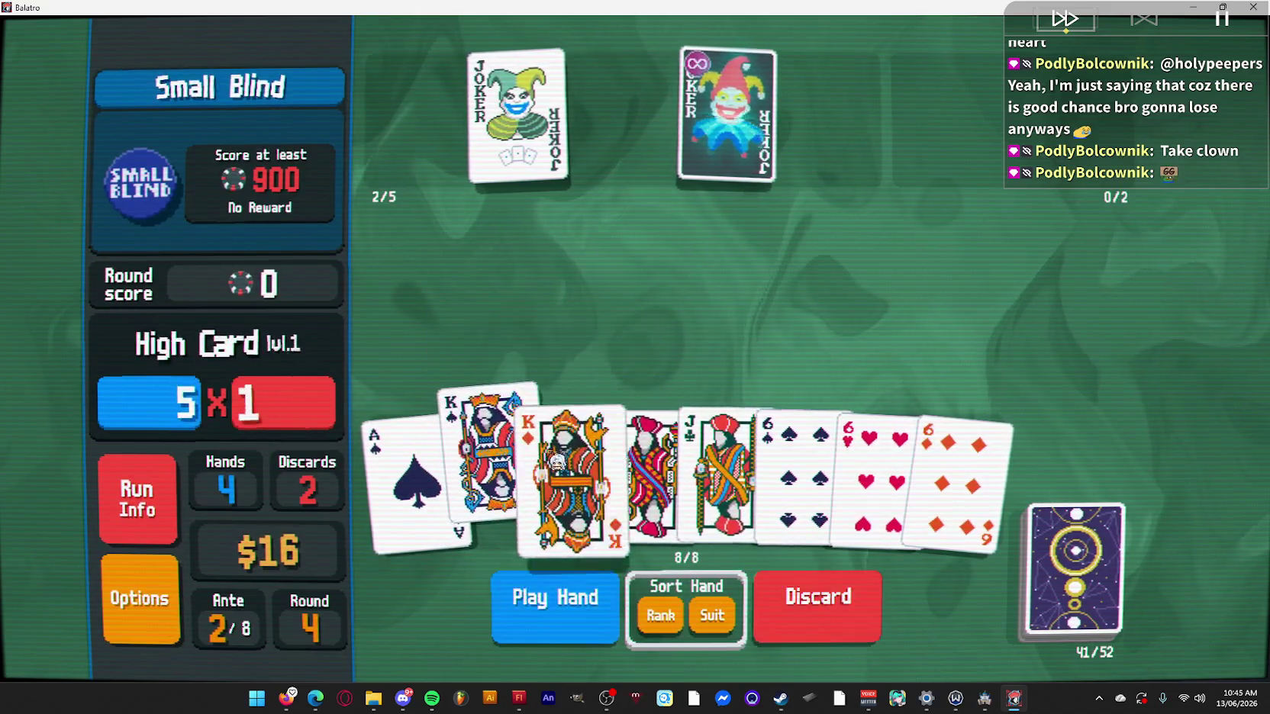
pyautogui.click(557, 462)
pyautogui.click(559, 630)
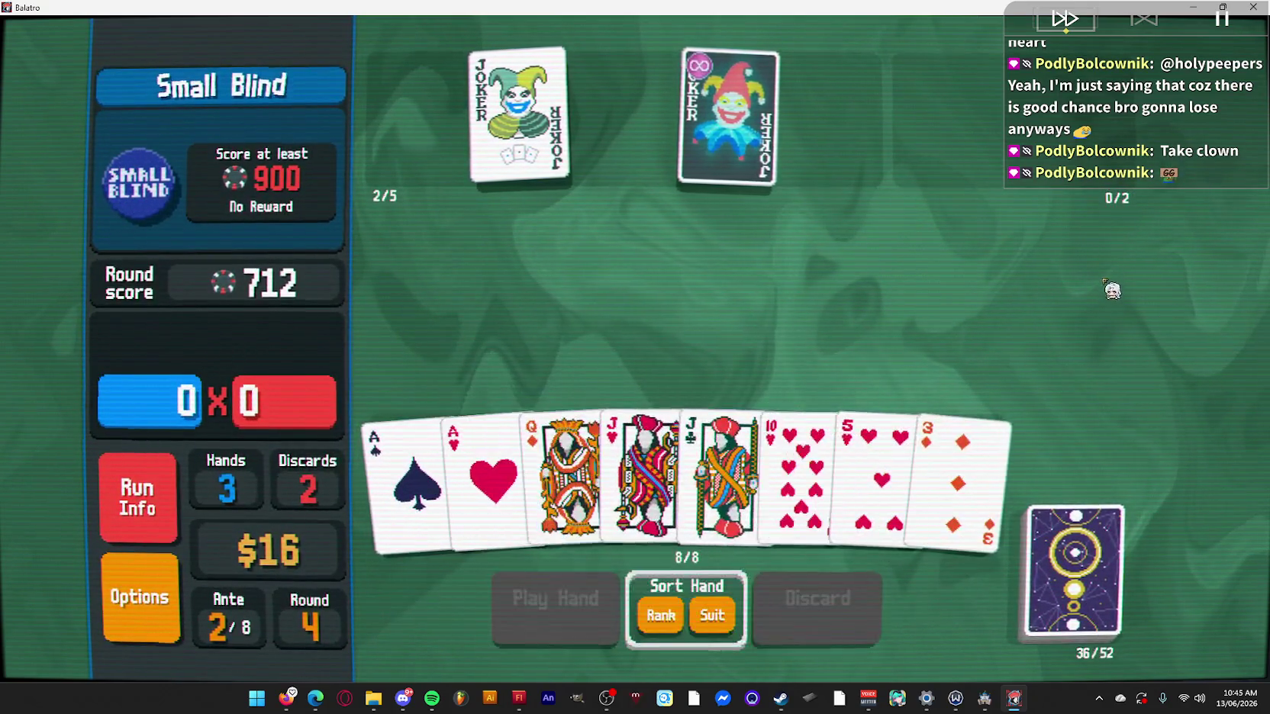
# Discard the 10♥, 5♥, 3♦ and Q♦, then discard again including the 2♦.
pyautogui.click(954, 466)
pyautogui.click(878, 465)
pyautogui.click(798, 466)
pyautogui.click(582, 467)
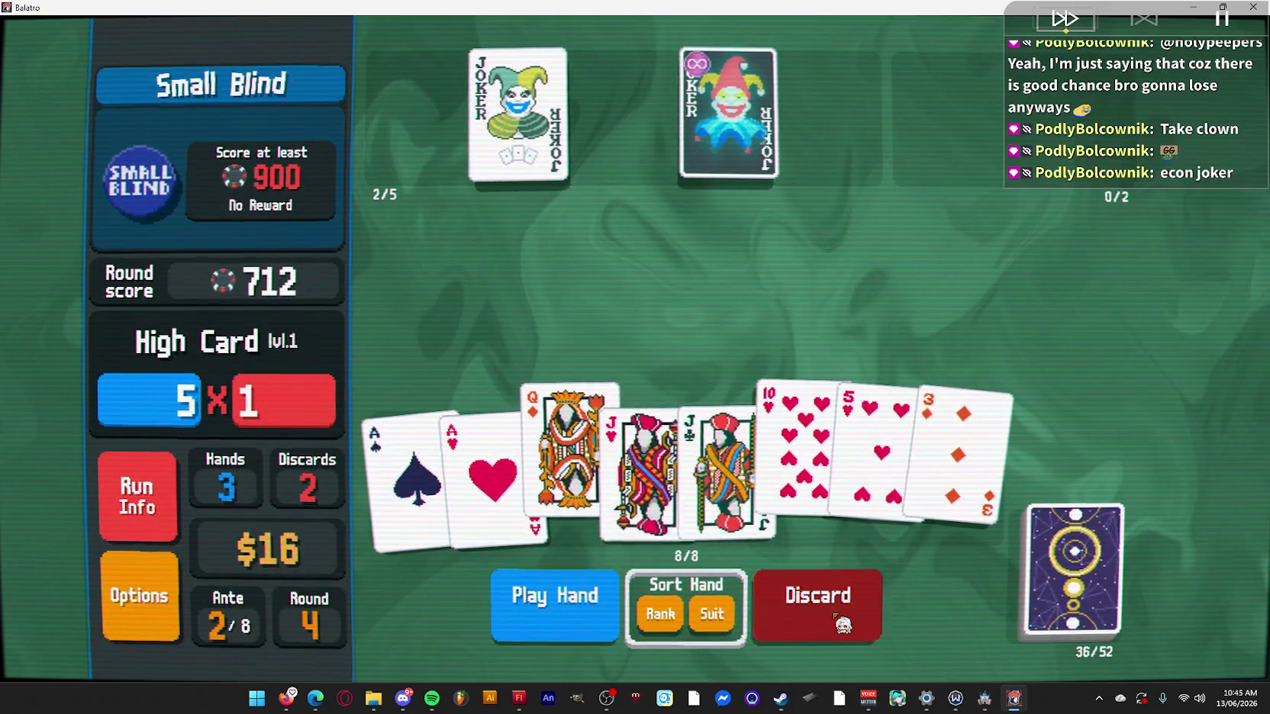
pyautogui.click(847, 611)
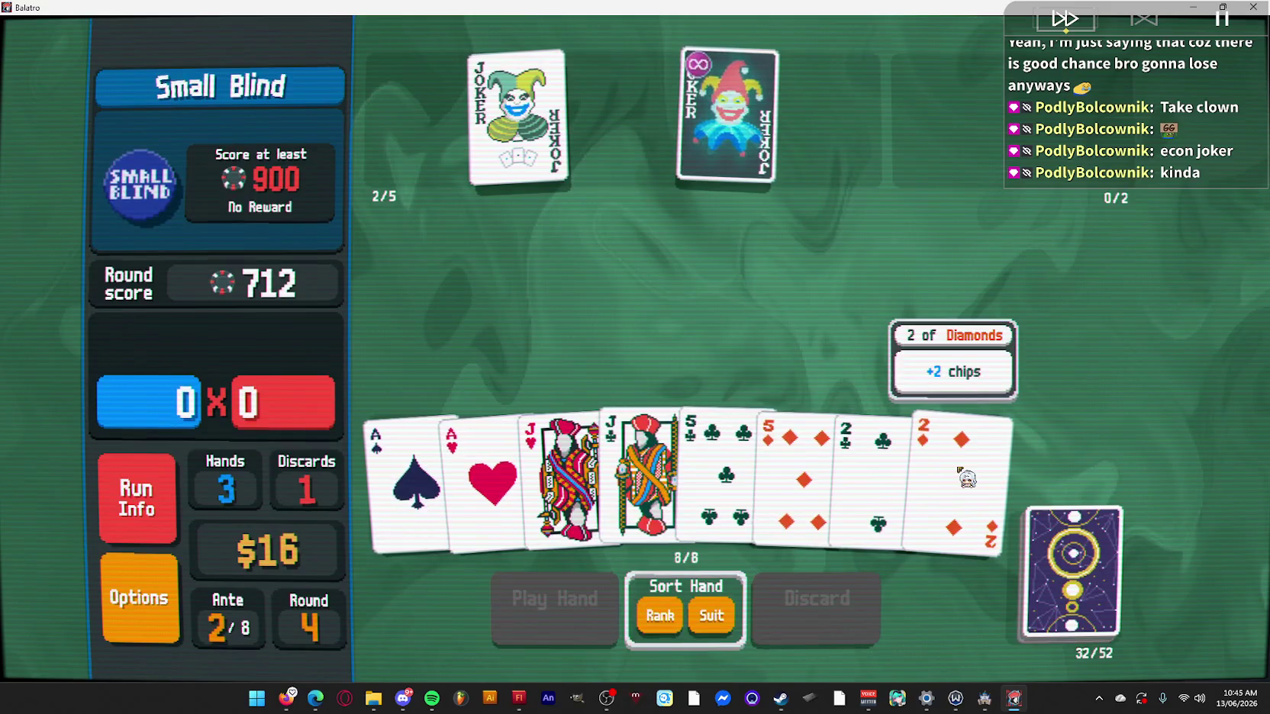
pyautogui.click(961, 474)
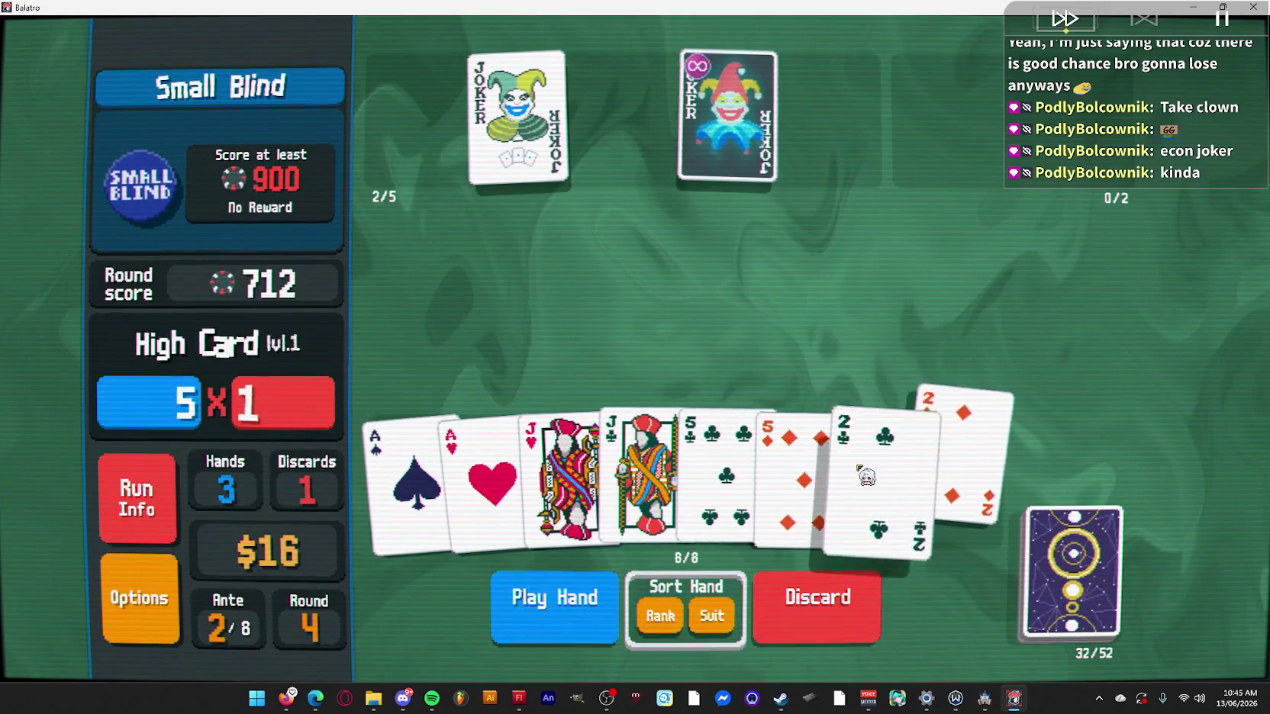
pyautogui.click(828, 610)
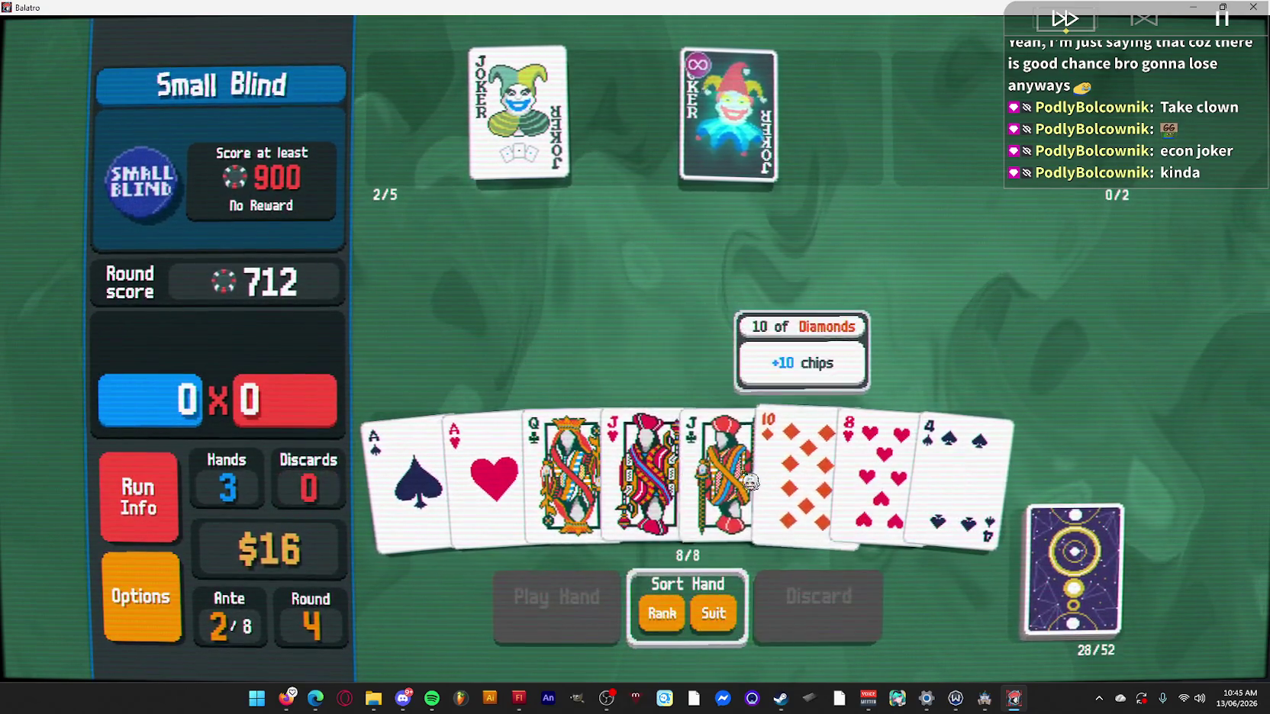
# Play a two pair of Jacks and Aces.
pyautogui.click(731, 477)
pyautogui.click(649, 473)
pyautogui.click(492, 480)
pyautogui.click(412, 489)
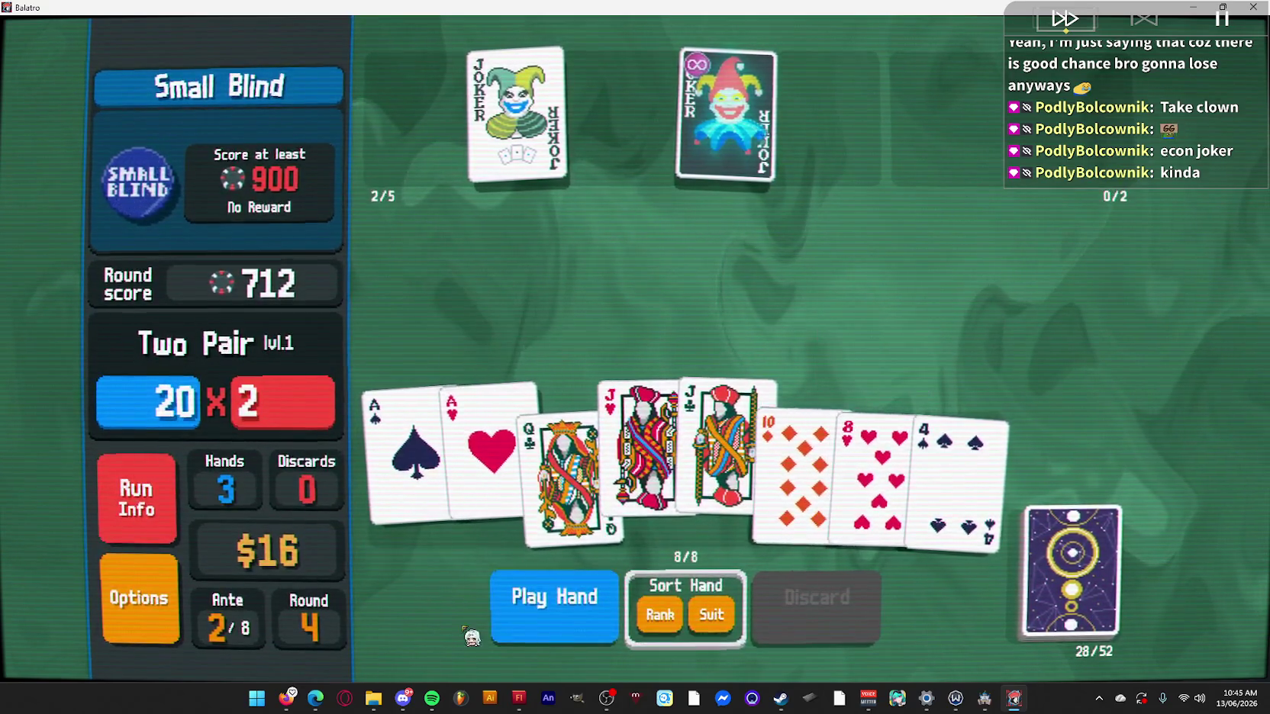
pyautogui.click(553, 607)
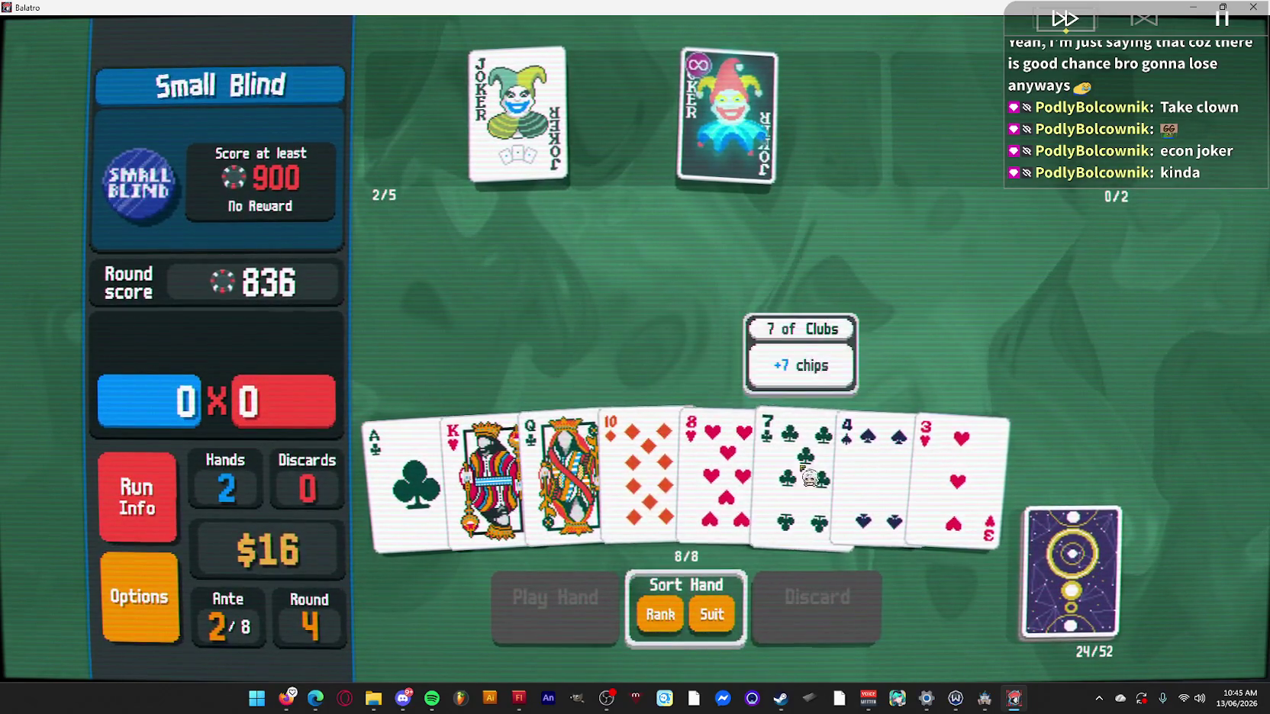
# Play an Ace-high hand with the 3 and 4, play the last hand, then start a new run.
pyautogui.click(410, 485)
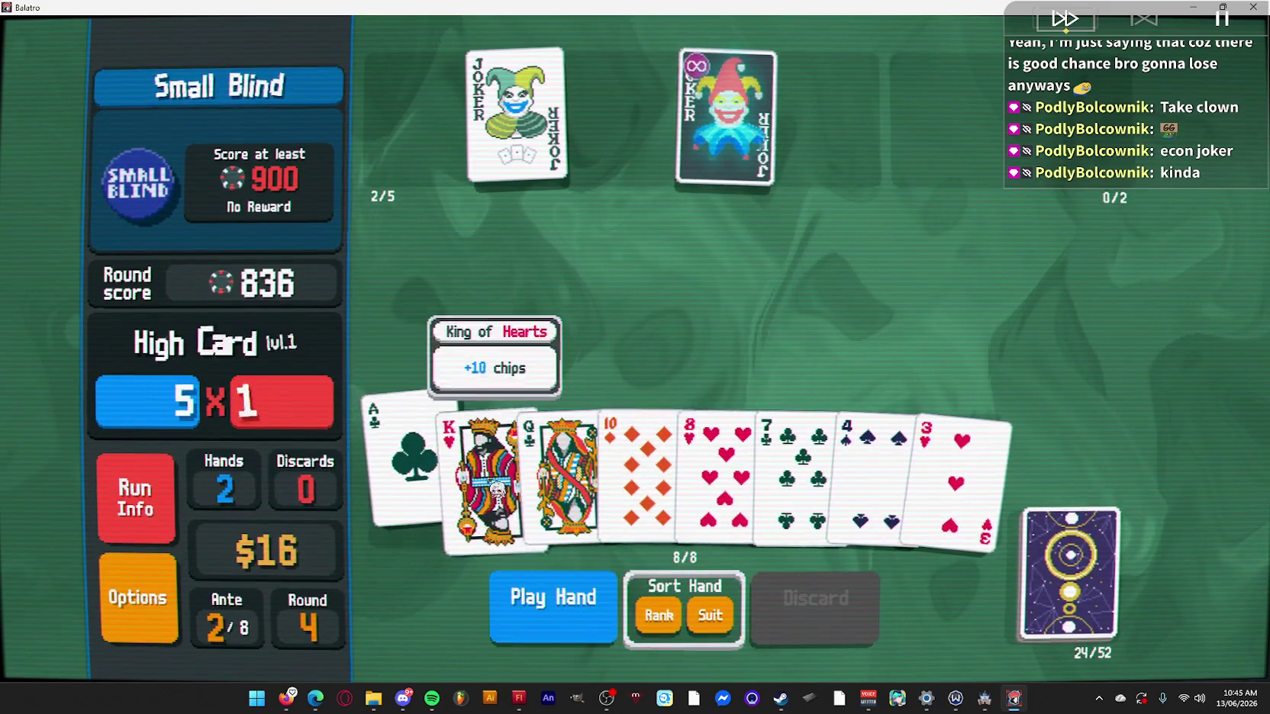
pyautogui.click(979, 501)
pyautogui.click(874, 496)
pyautogui.click(599, 610)
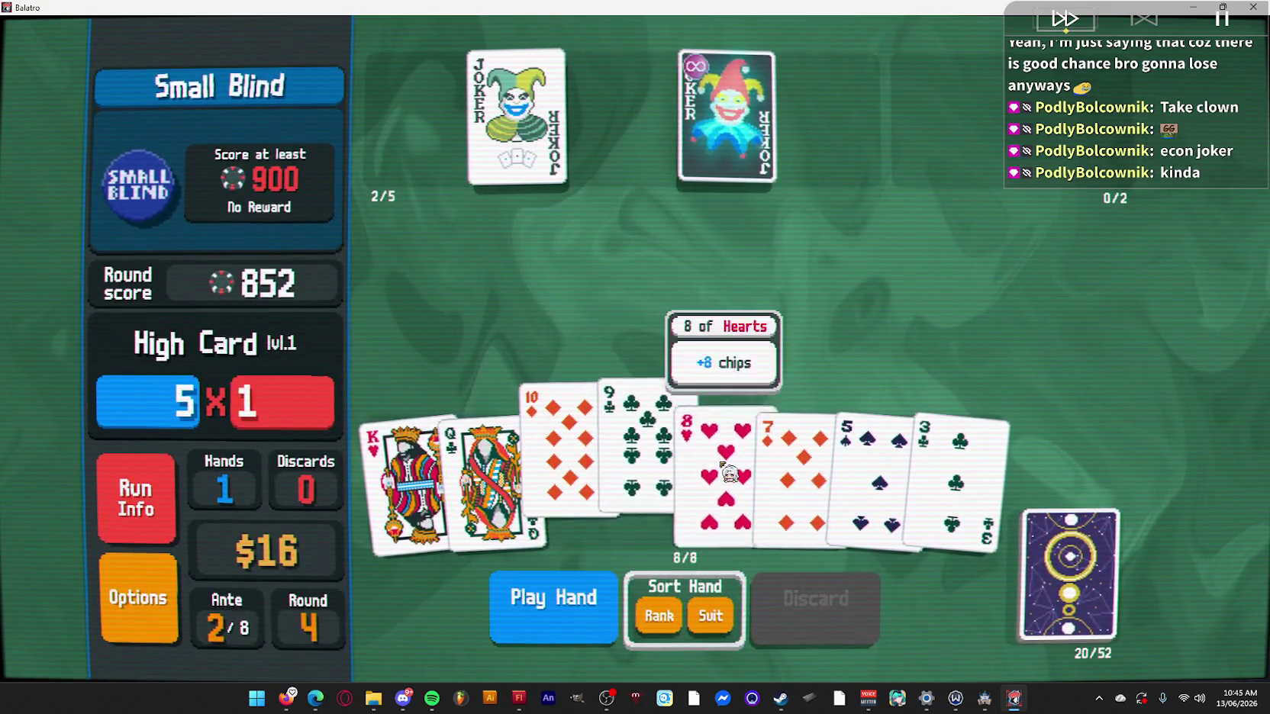
pyautogui.click(586, 633)
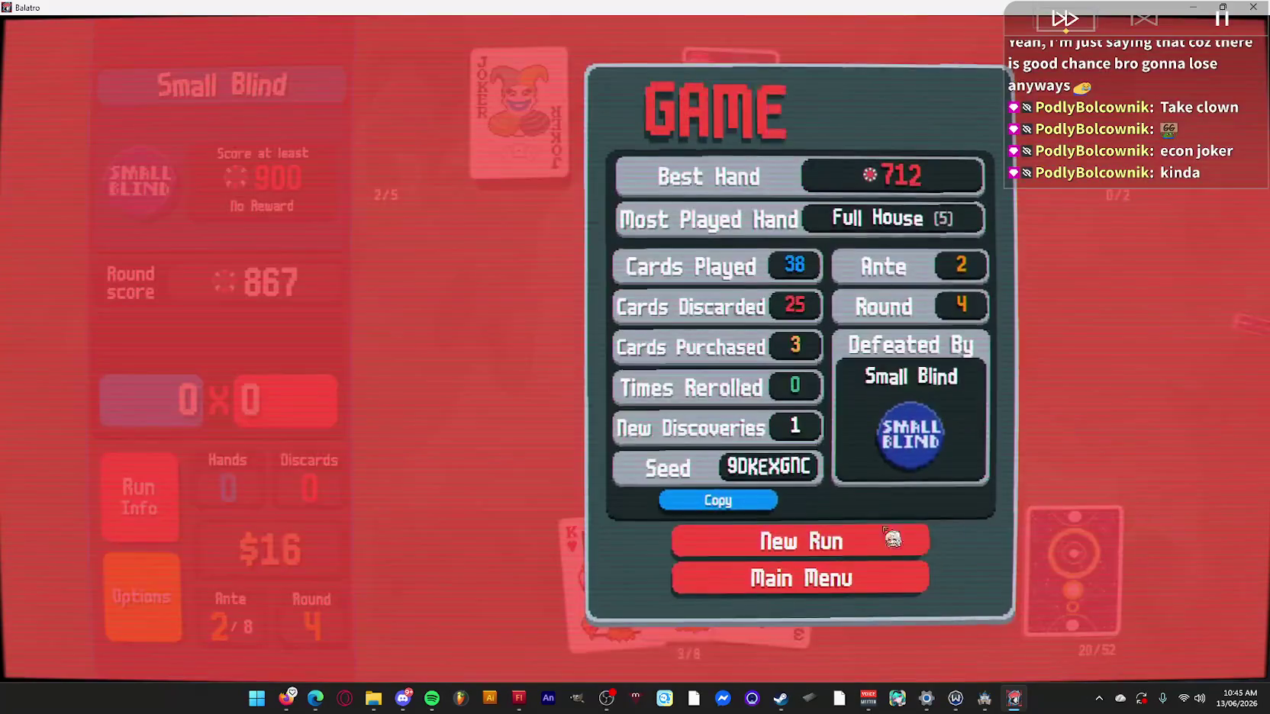
pyautogui.click(870, 534)
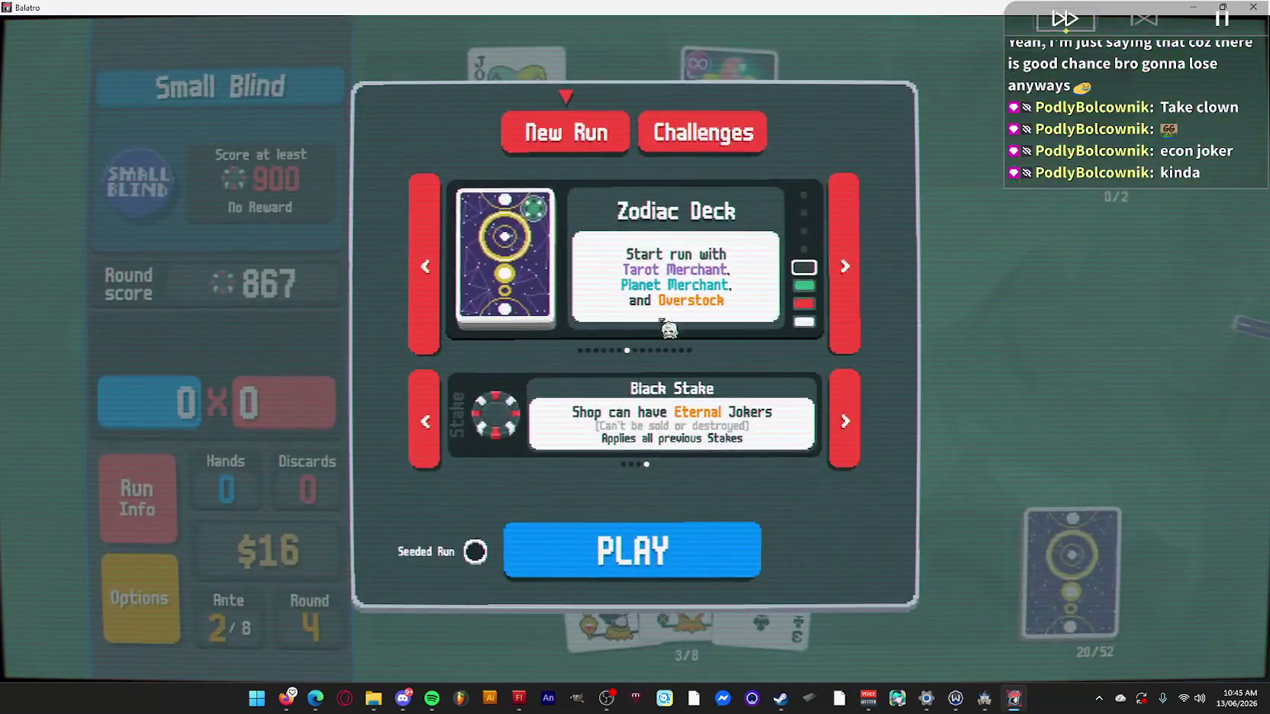
# Begin the Zodiac Deck run, take the first Small Blind and discard a first batch.
pyautogui.click(689, 570)
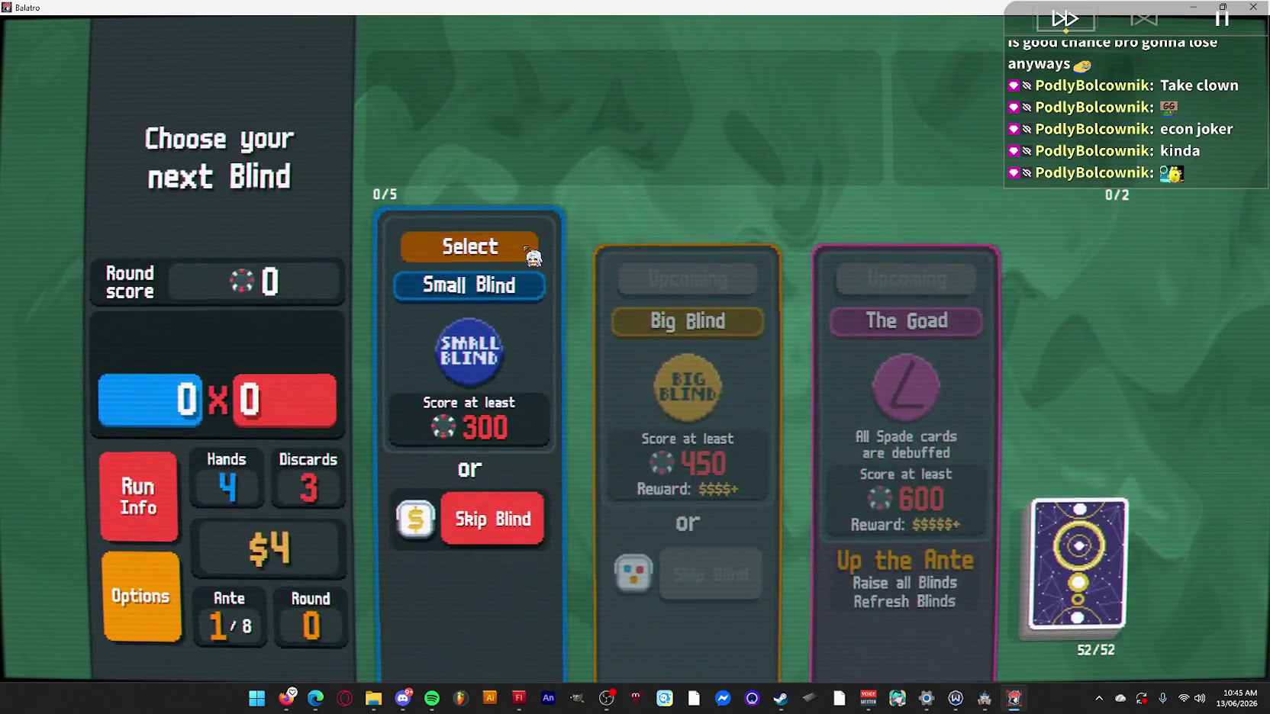
pyautogui.click(448, 241)
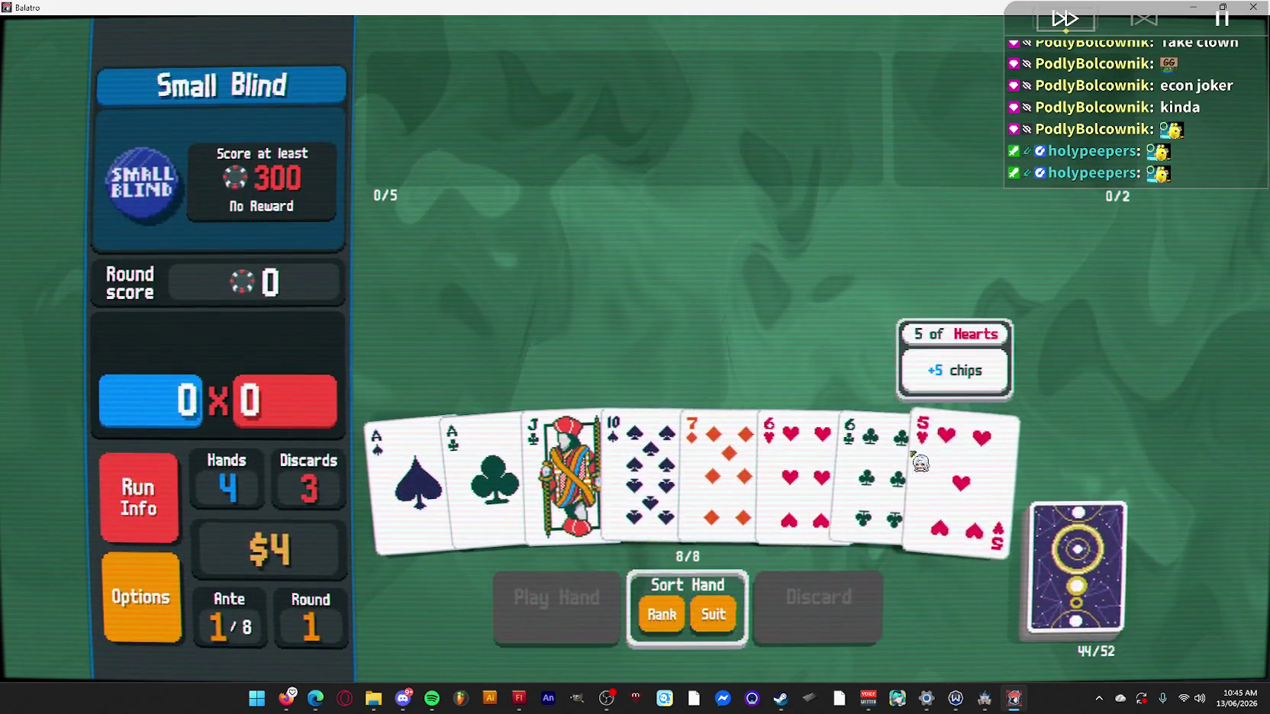
pyautogui.click(916, 450)
pyautogui.click(874, 457)
pyautogui.click(798, 458)
pyautogui.click(833, 627)
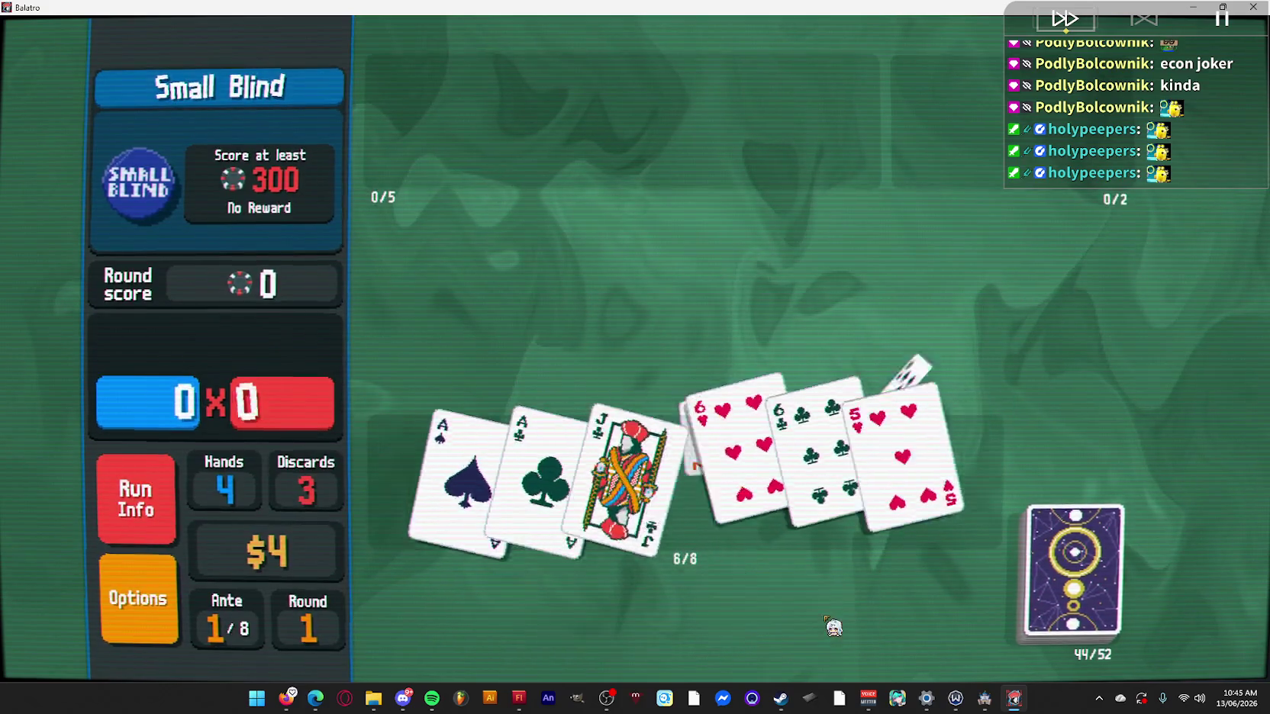
# Discard non-spades: the 4♥ and 2♠ batch, then King of Hearts, Ace and 3 of Clubs.
pyautogui.click(921, 482)
pyautogui.click(878, 473)
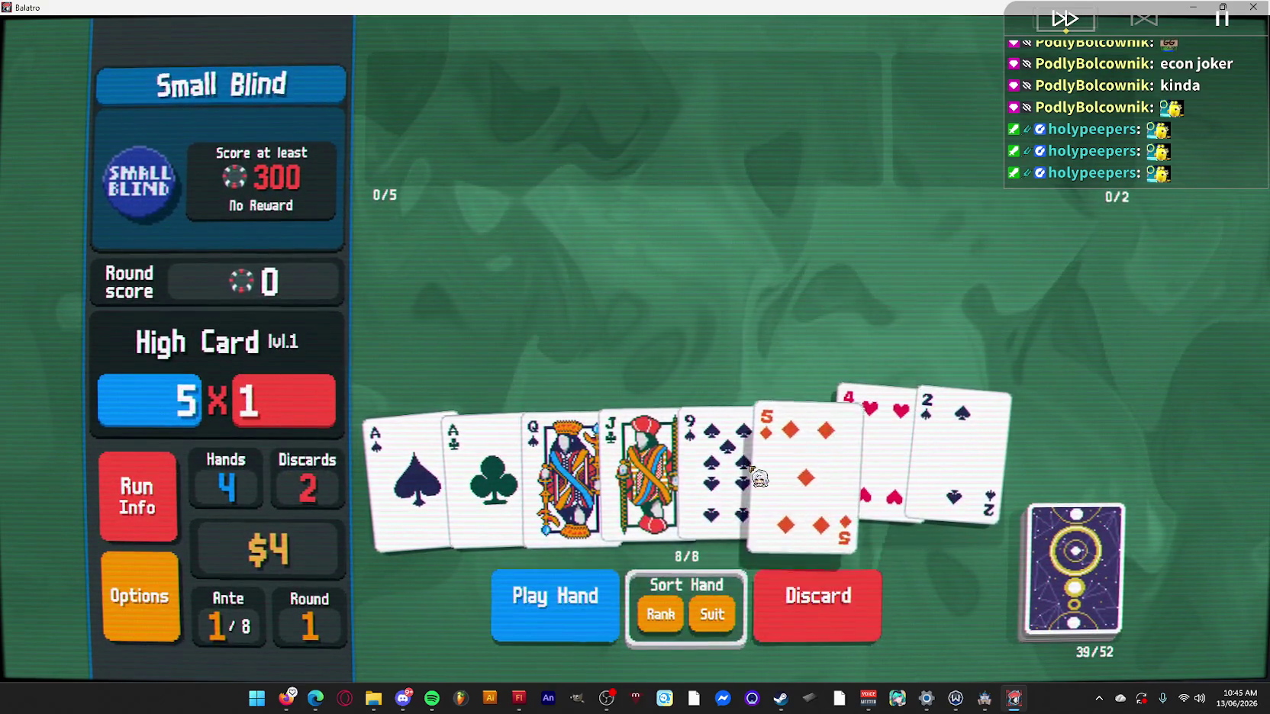
pyautogui.click(797, 607)
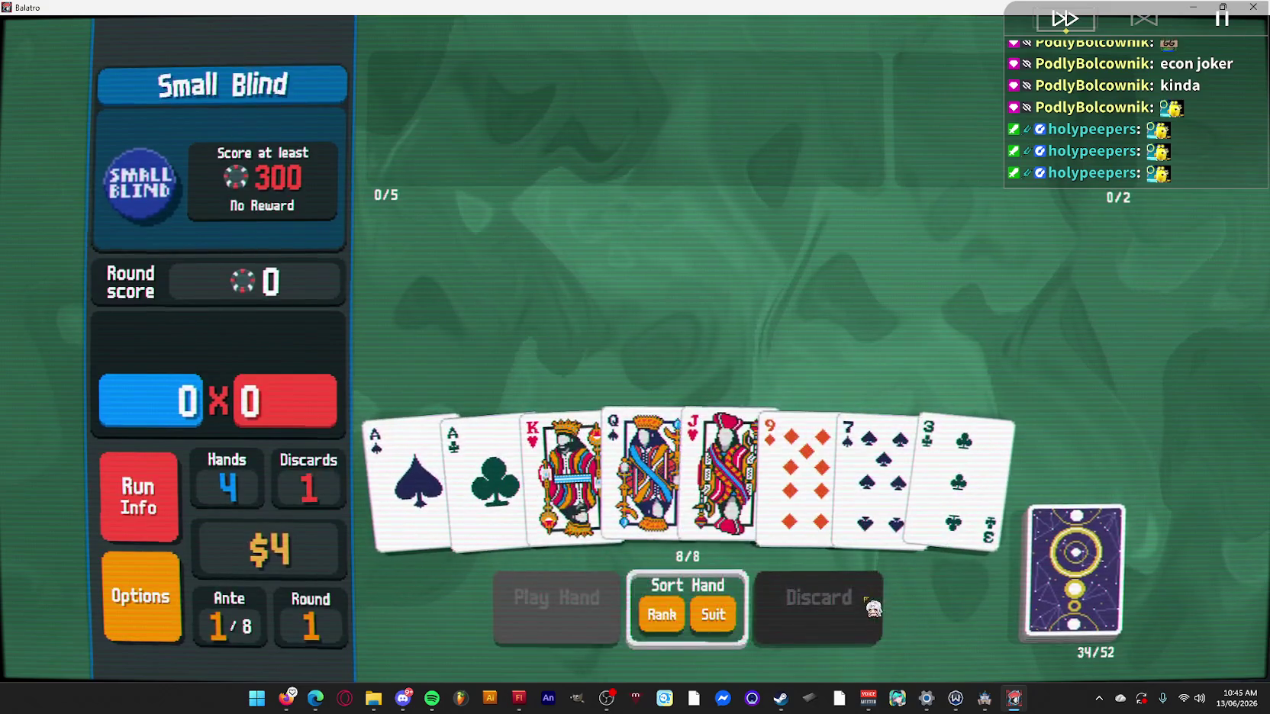
pyautogui.click(645, 488)
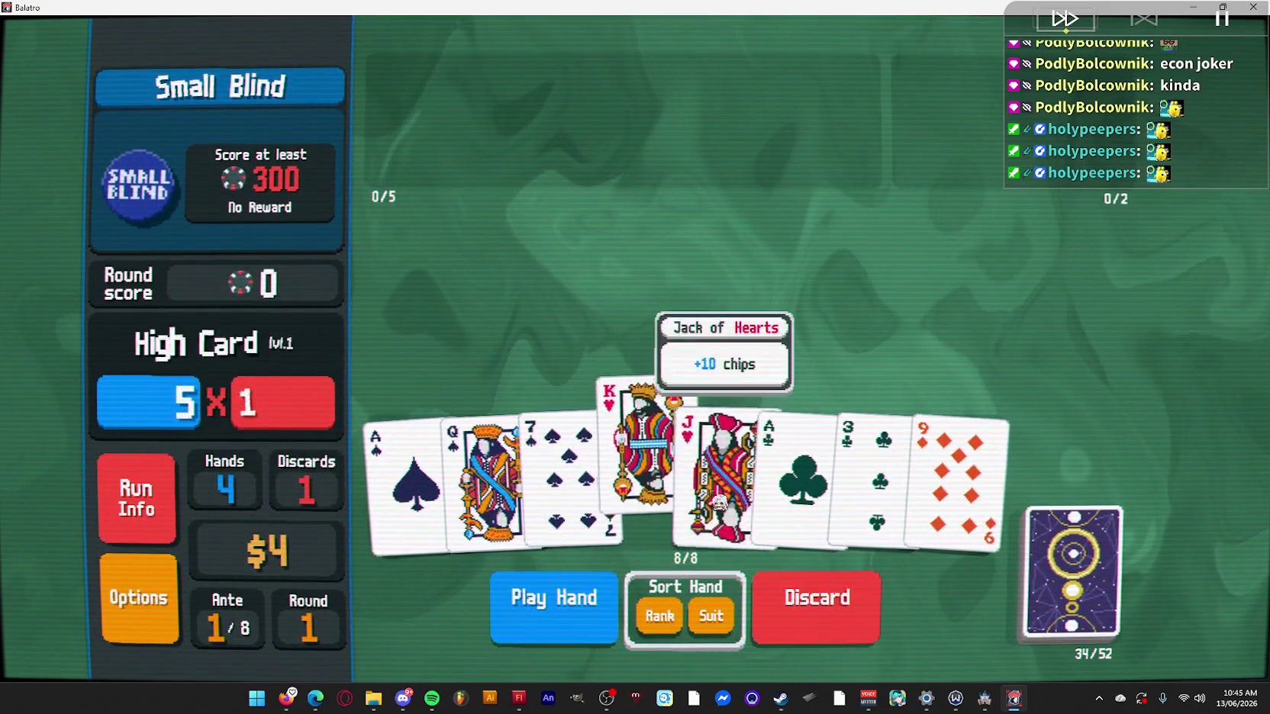
pyautogui.click(815, 500)
pyautogui.click(877, 476)
pyautogui.click(921, 500)
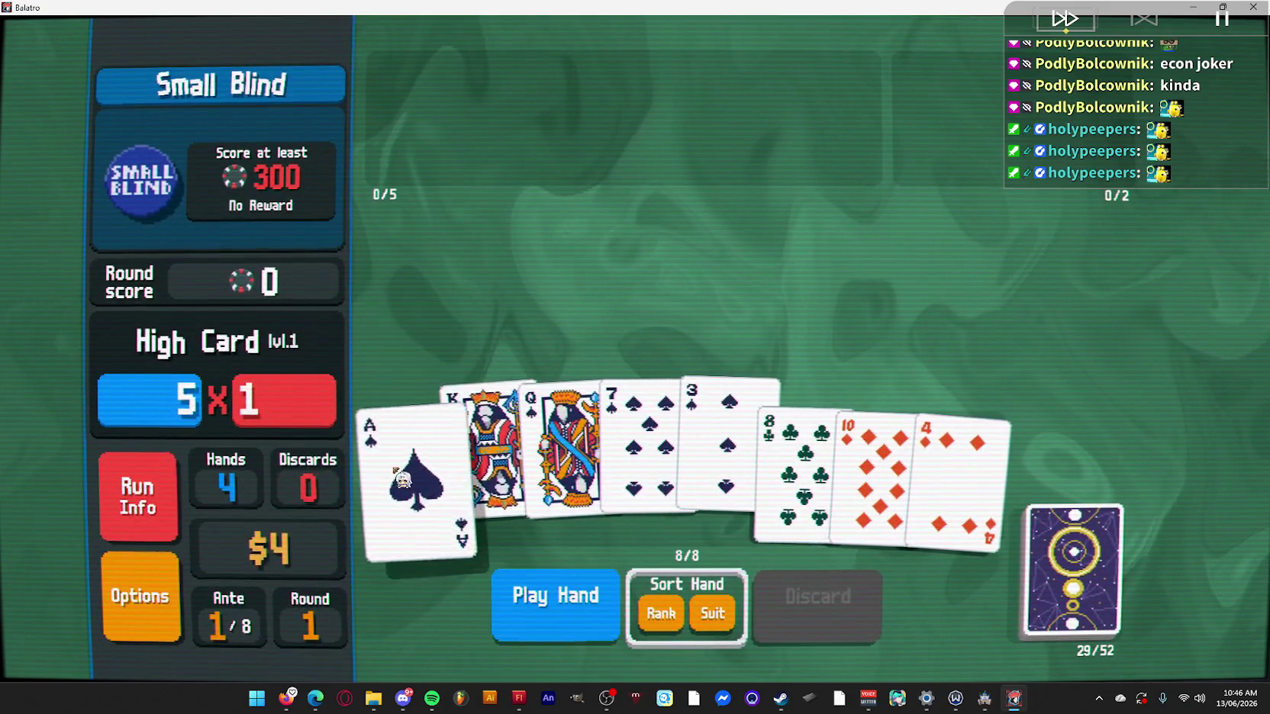
# Play a spade flush with the Ace of Spades for 304 and cash out.
pyautogui.click(402, 479)
pyautogui.click(555, 603)
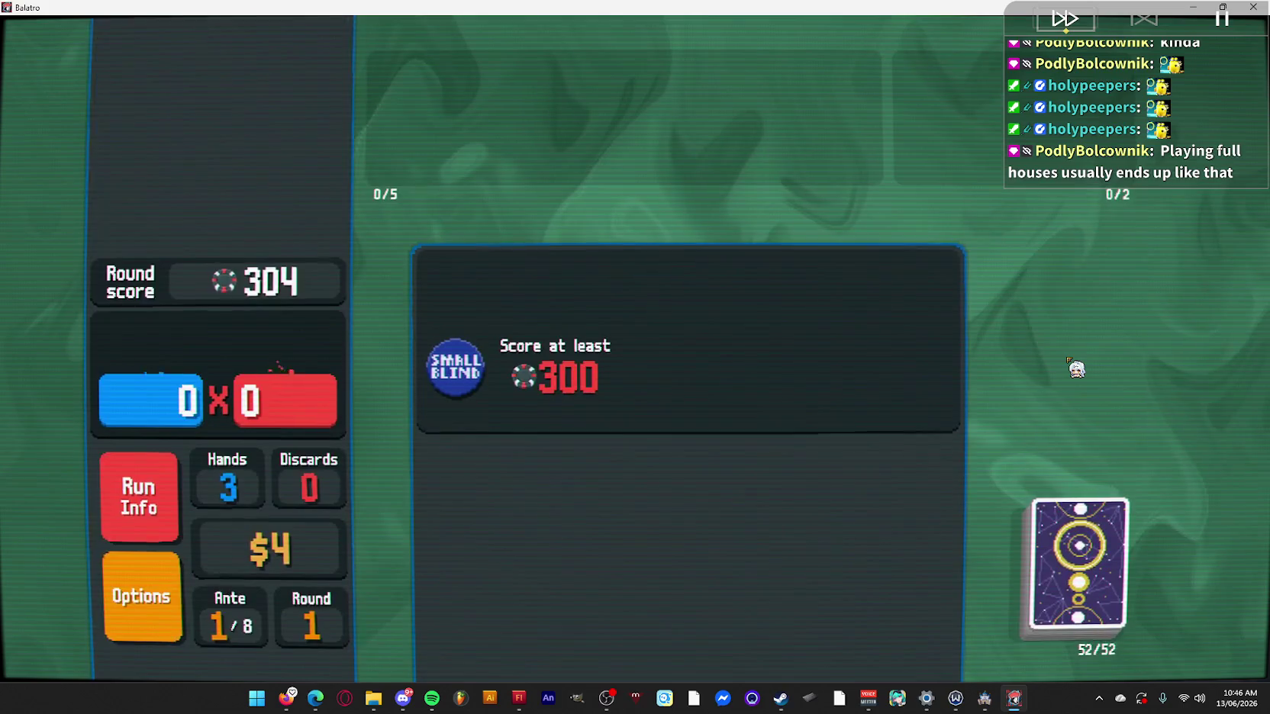
pyautogui.click(731, 292)
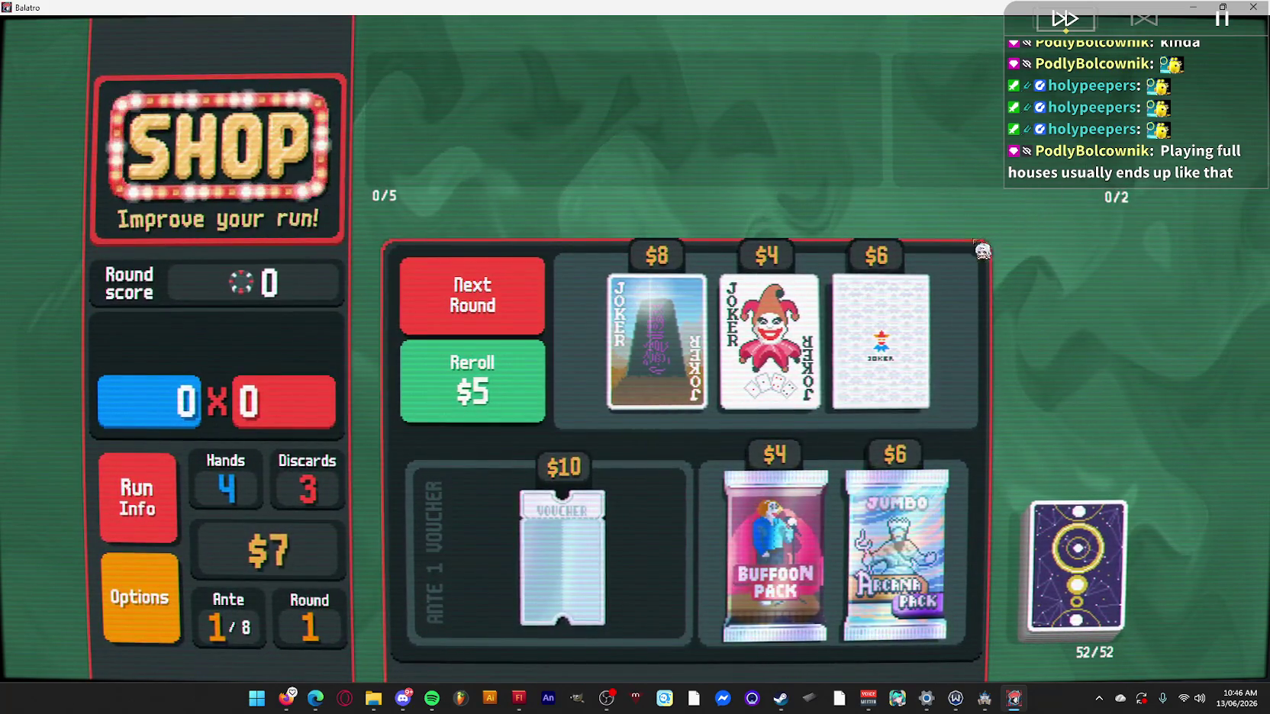
# Buy the Buffoon Pack and add Gros Michel to the jokers.
pyautogui.moveTo(696, 379)
pyautogui.click(773, 549)
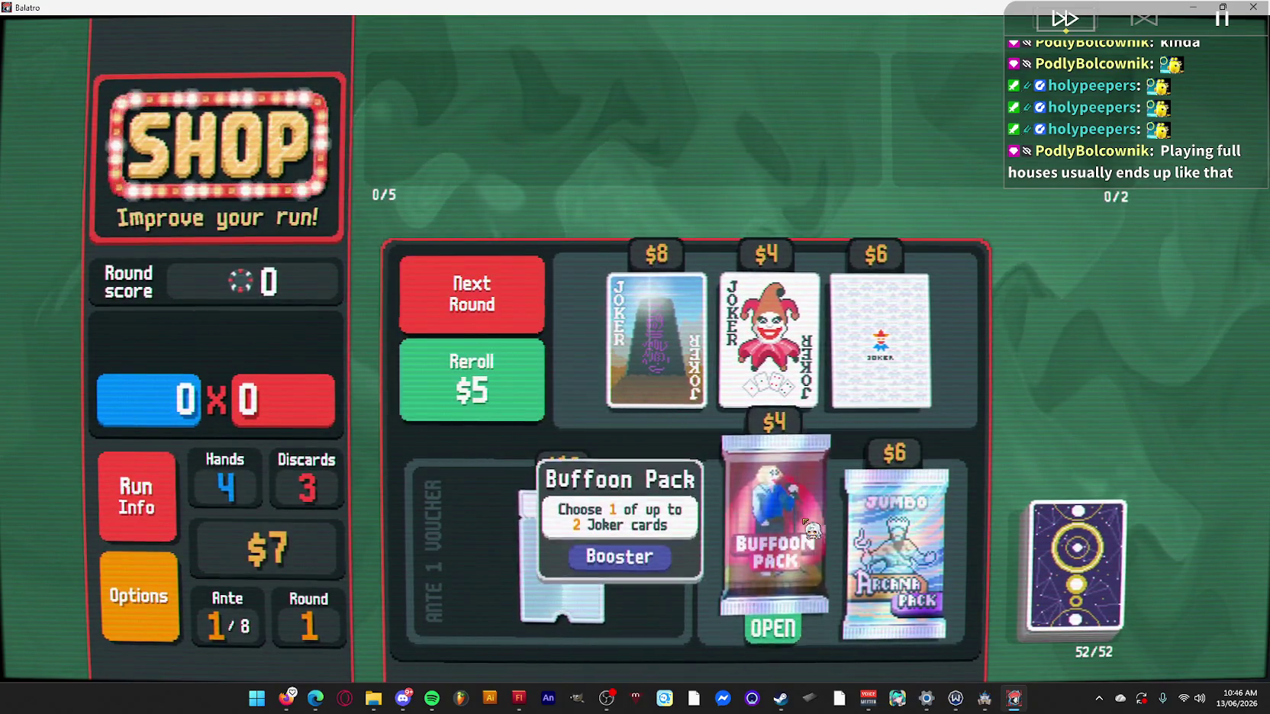
pyautogui.click(793, 633)
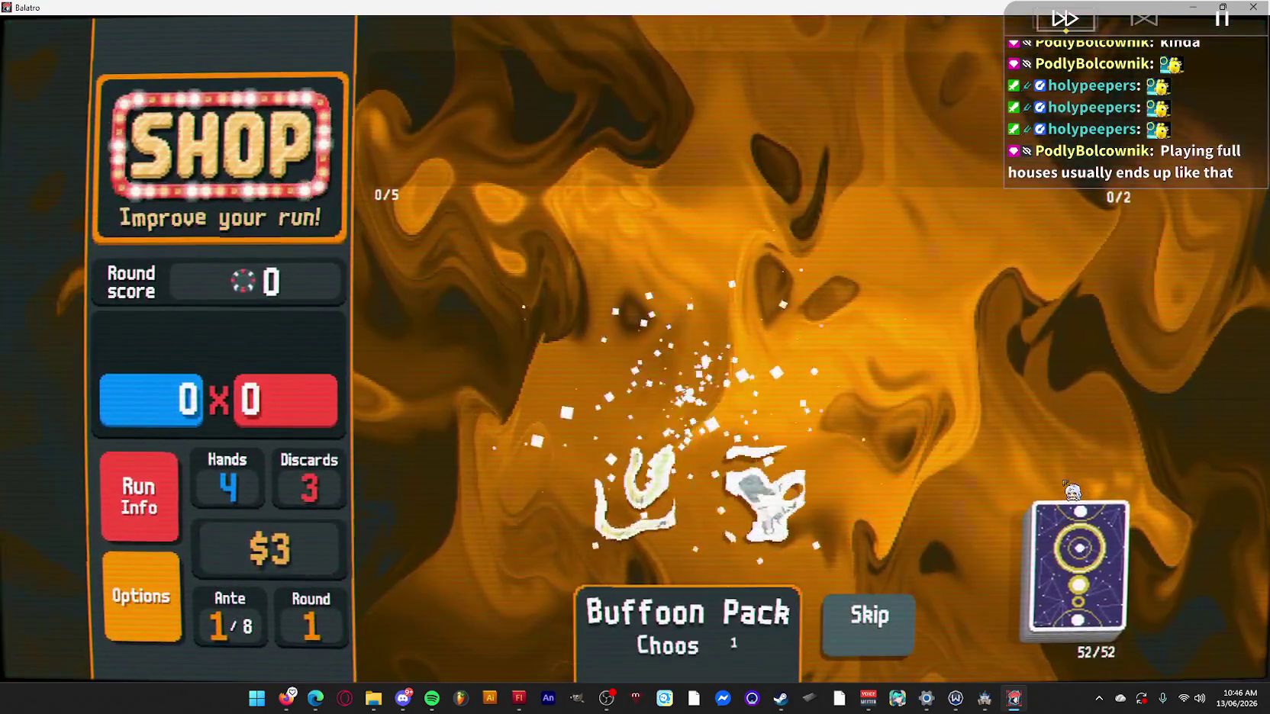
pyautogui.click(671, 533)
pyautogui.click(671, 544)
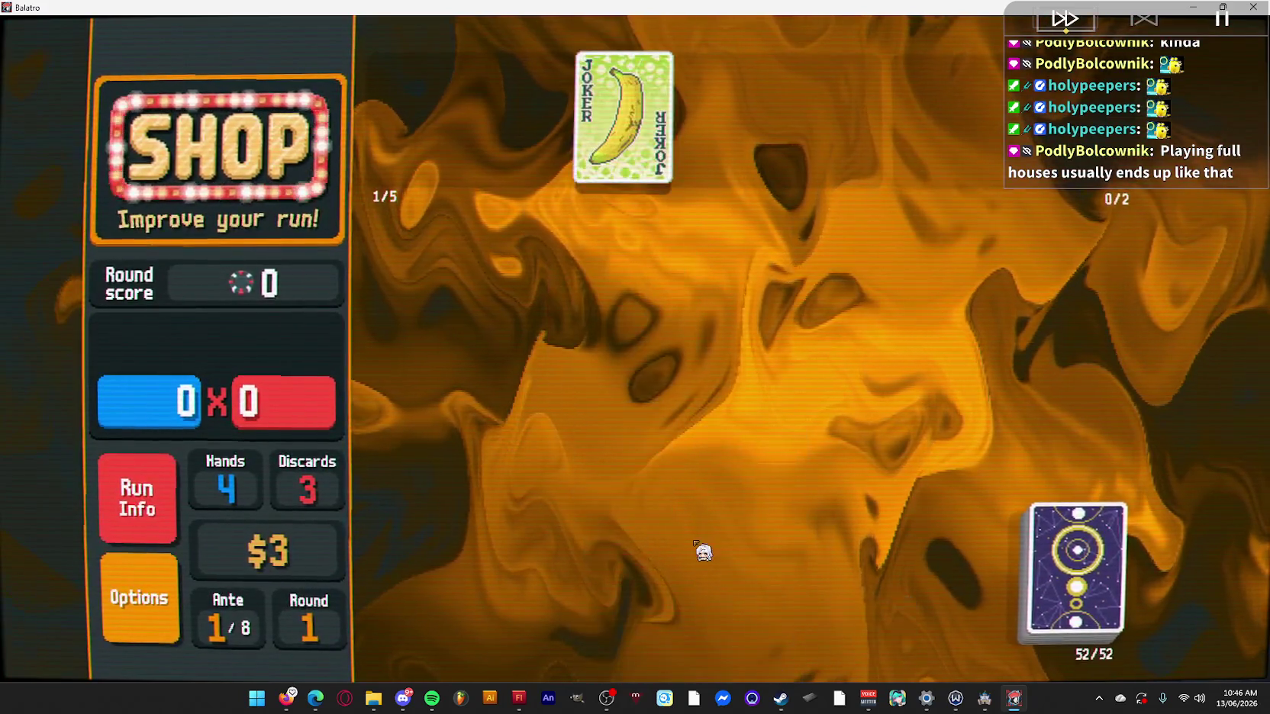
# Start the Big Blind, discard four cards then A♠, 8♠ and 4♣, and play a diamond Flush.
pyautogui.click(453, 293)
pyautogui.click(673, 255)
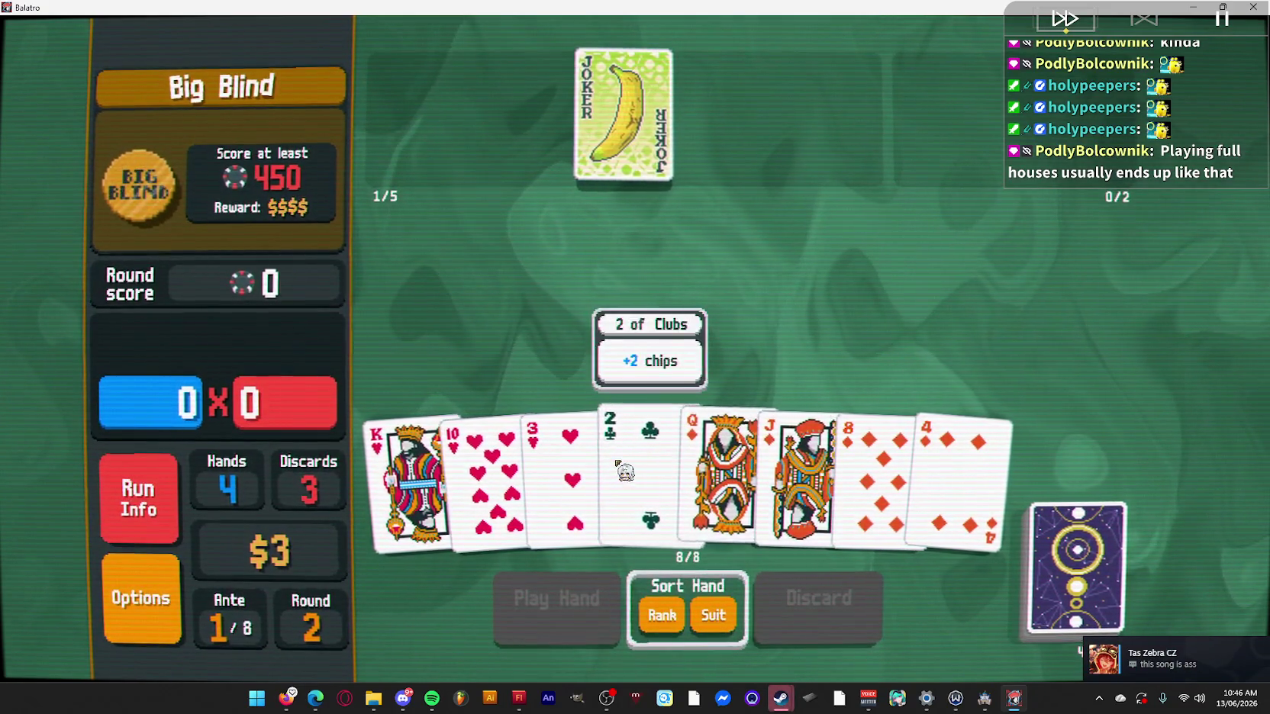
pyautogui.click(818, 642)
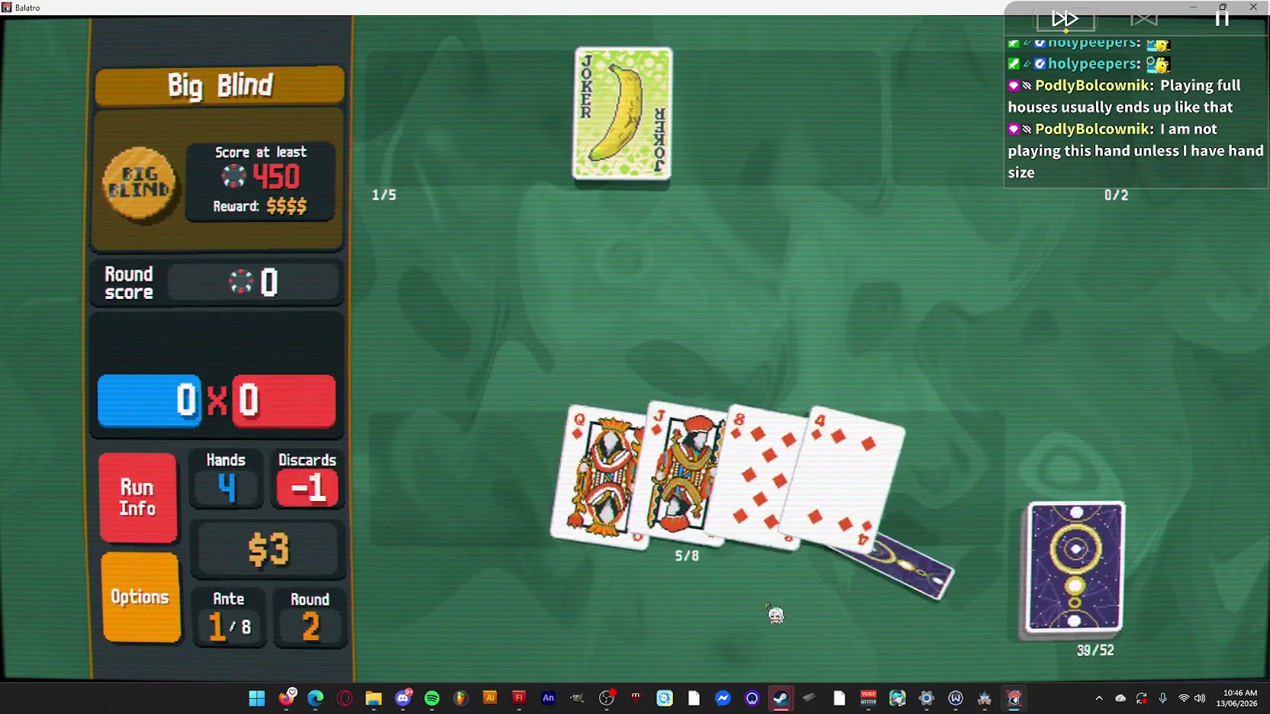
pyautogui.click(562, 486)
pyautogui.click(484, 481)
pyautogui.click(412, 481)
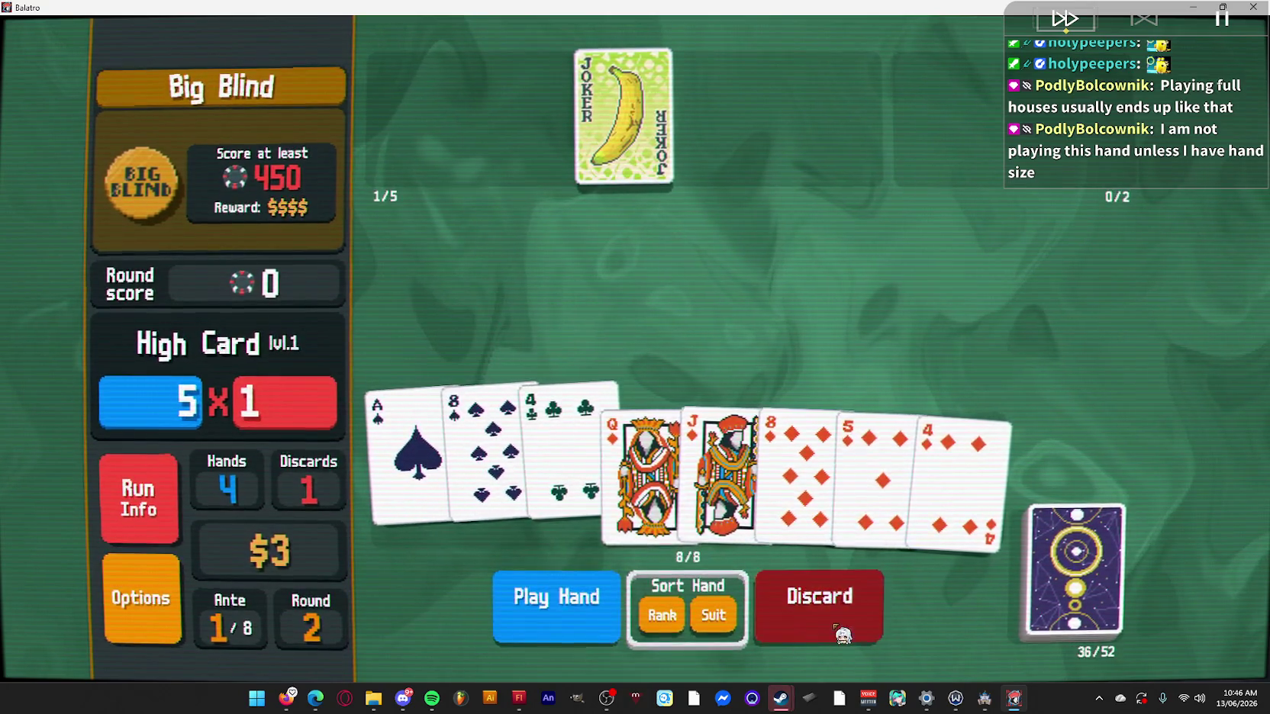
pyautogui.click(831, 629)
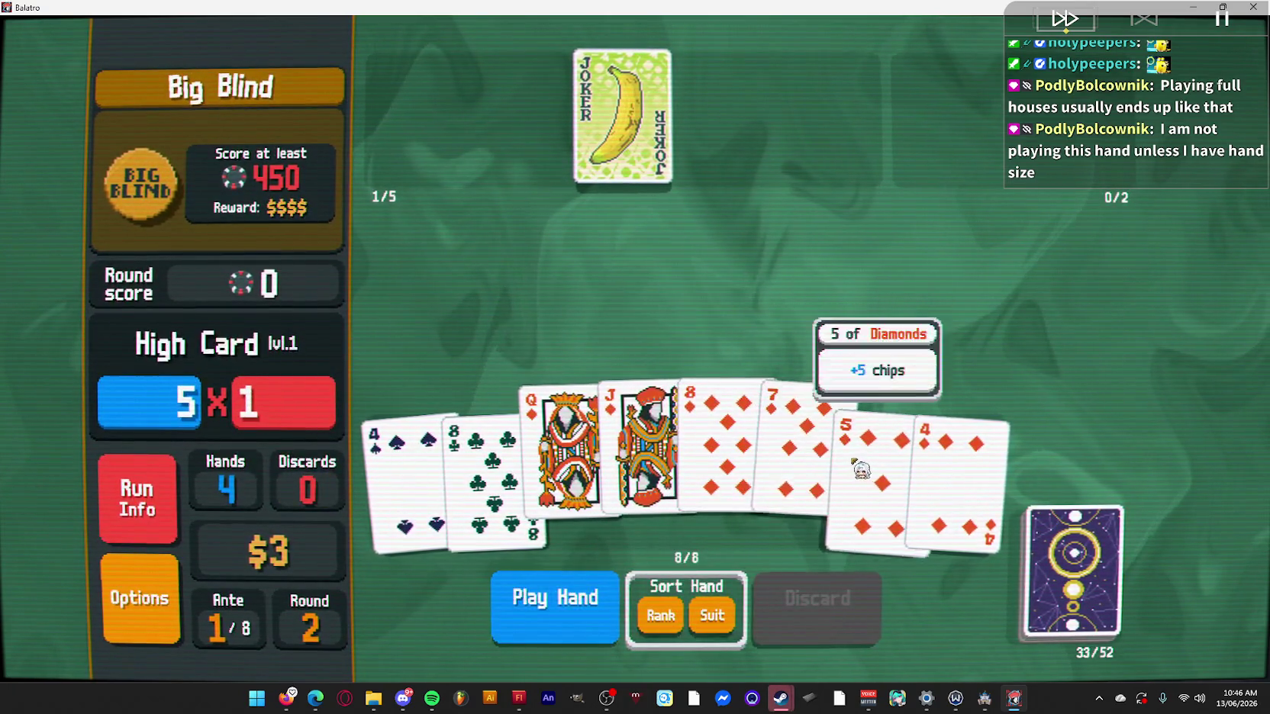
pyautogui.click(603, 607)
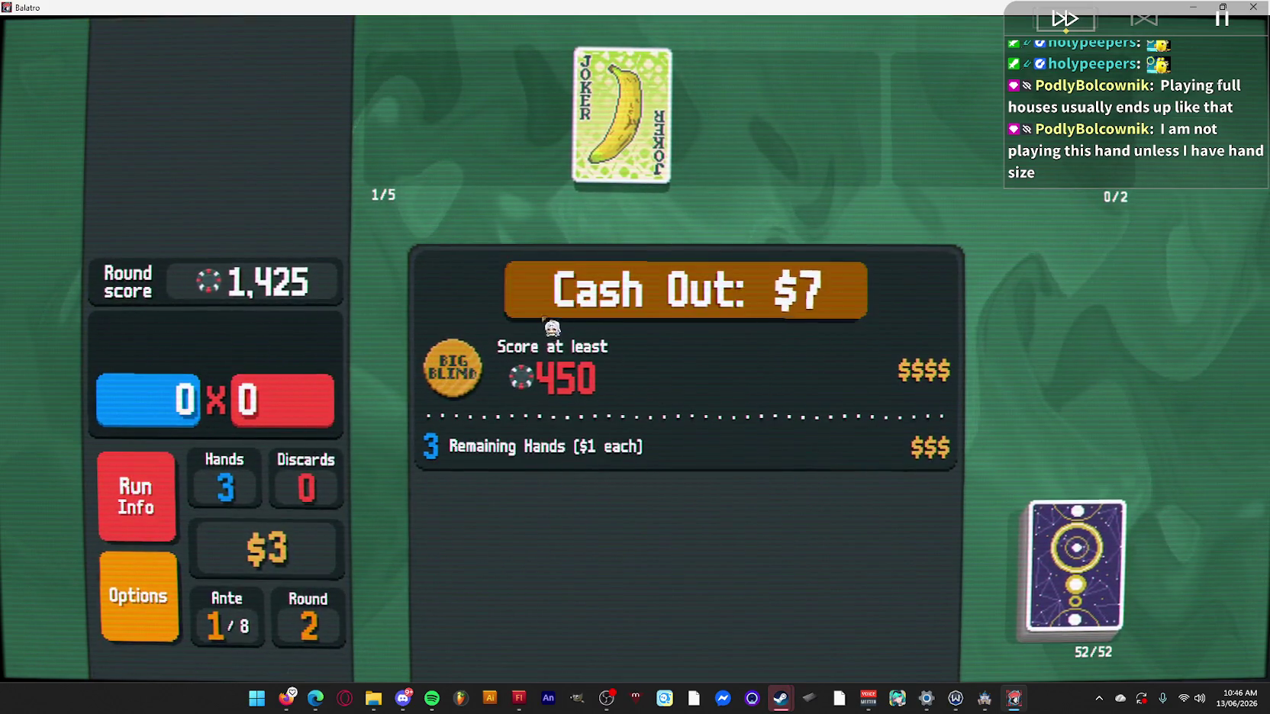
# Cash out, open the Spectral Pack and target the 7 of Diamonds.
pyautogui.click(548, 315)
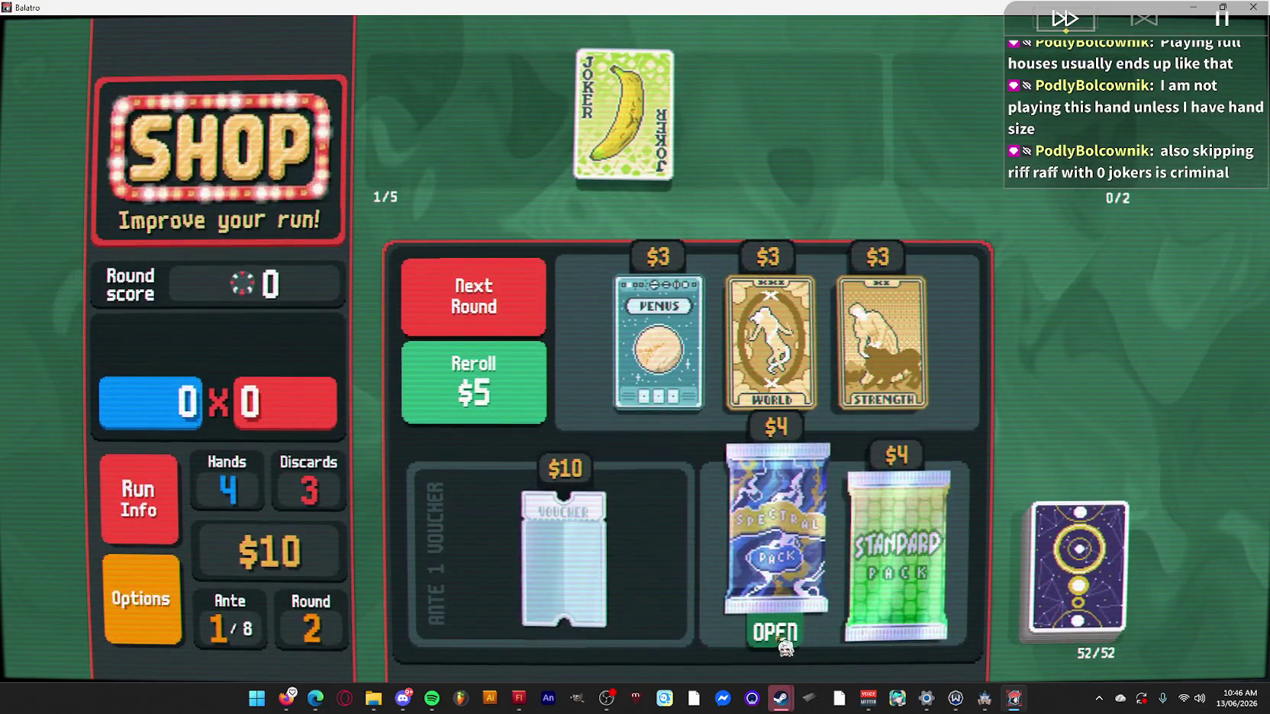
pyautogui.click(773, 638)
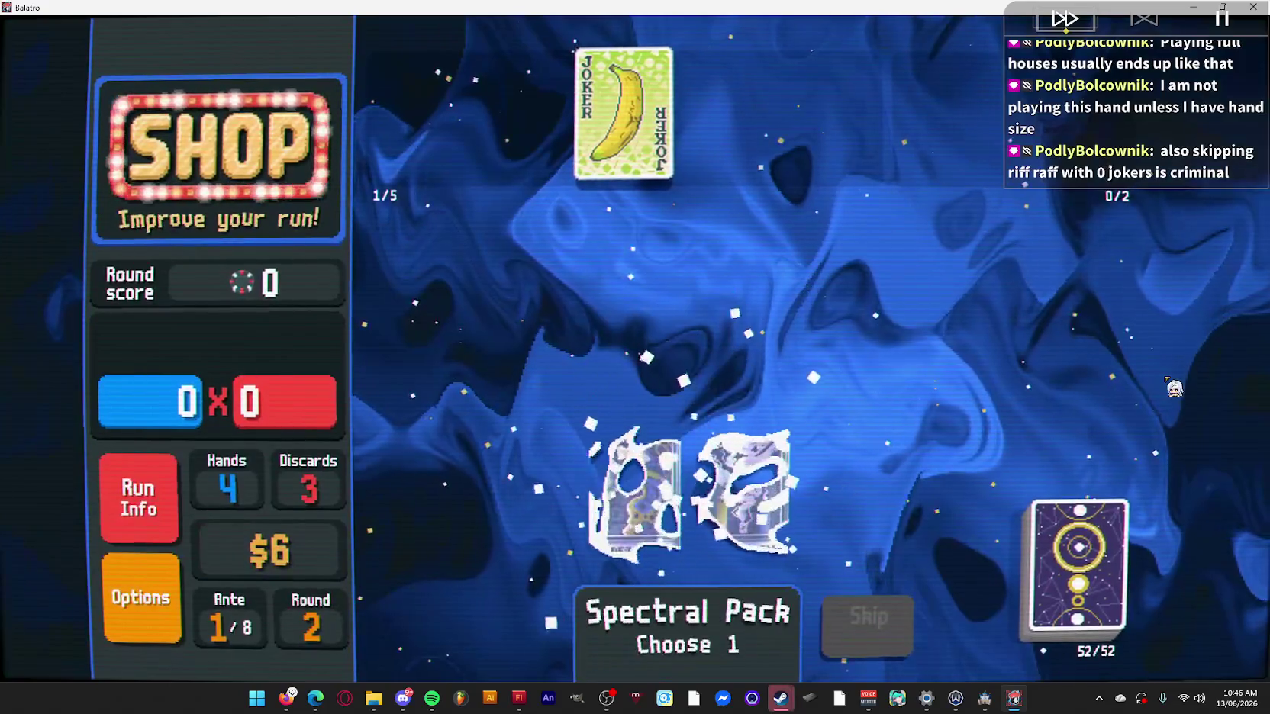
pyautogui.moveTo(755, 482)
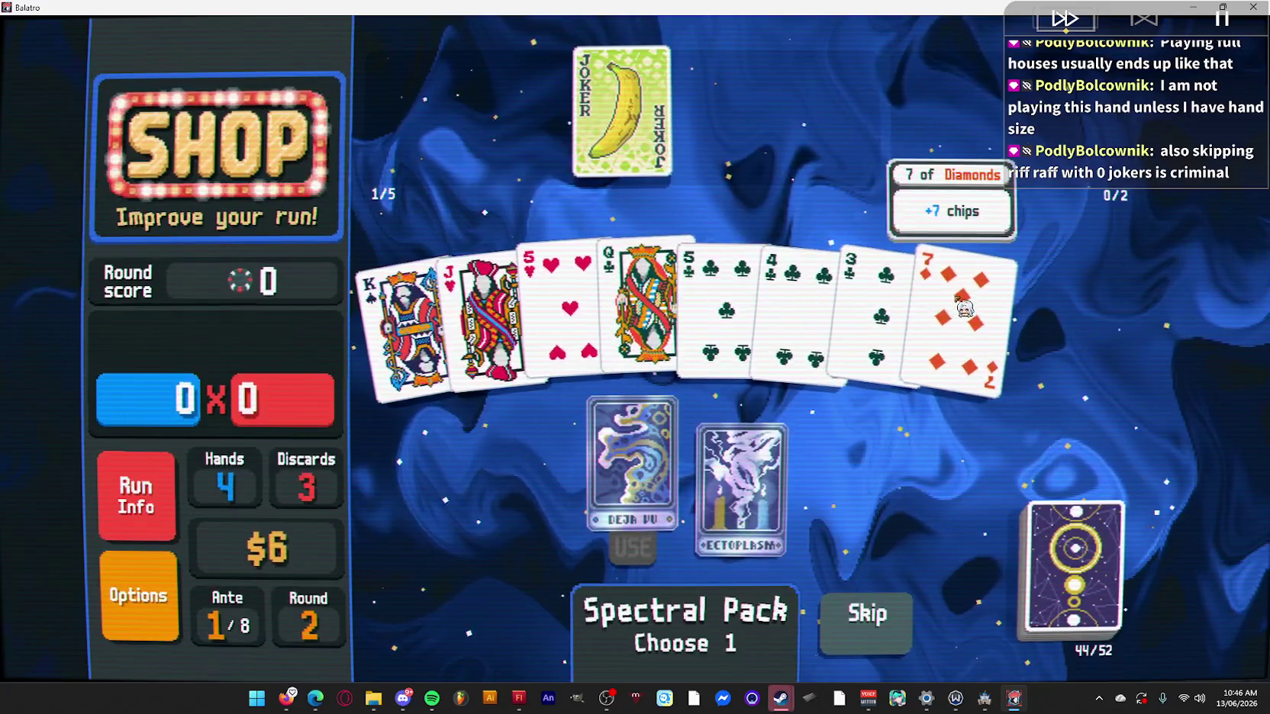
pyautogui.click(565, 283)
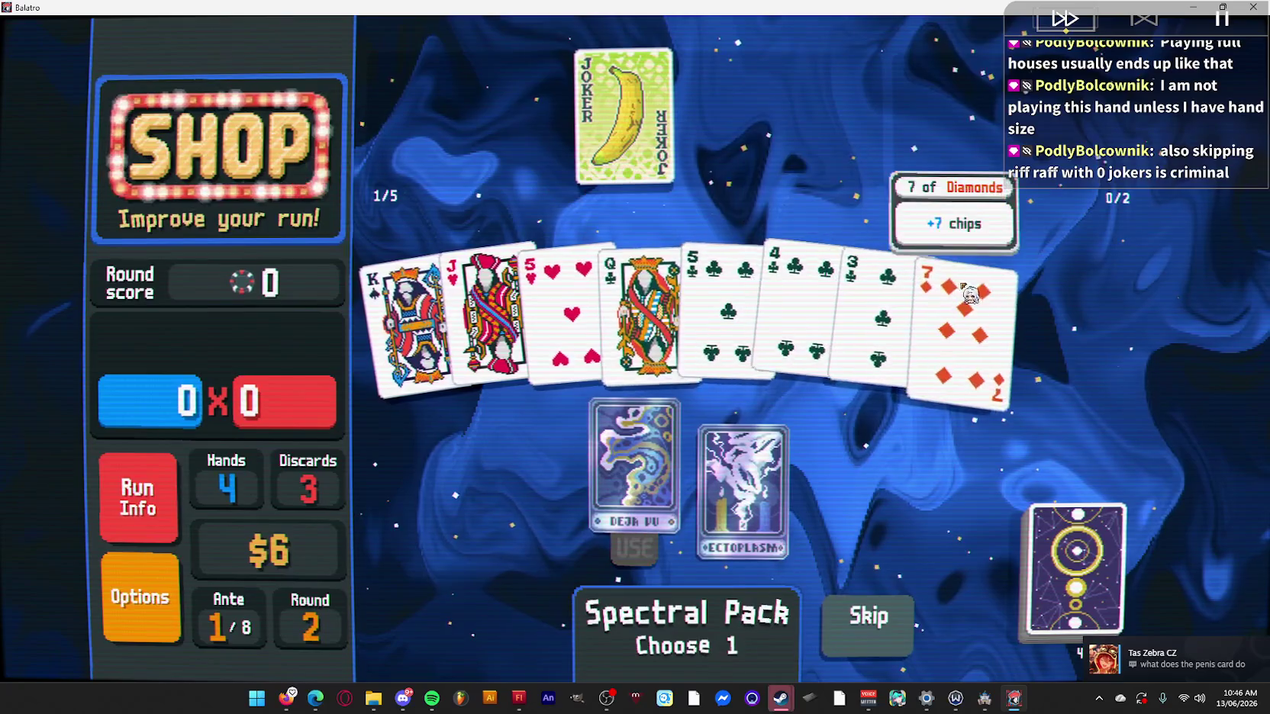
pyautogui.click(968, 292)
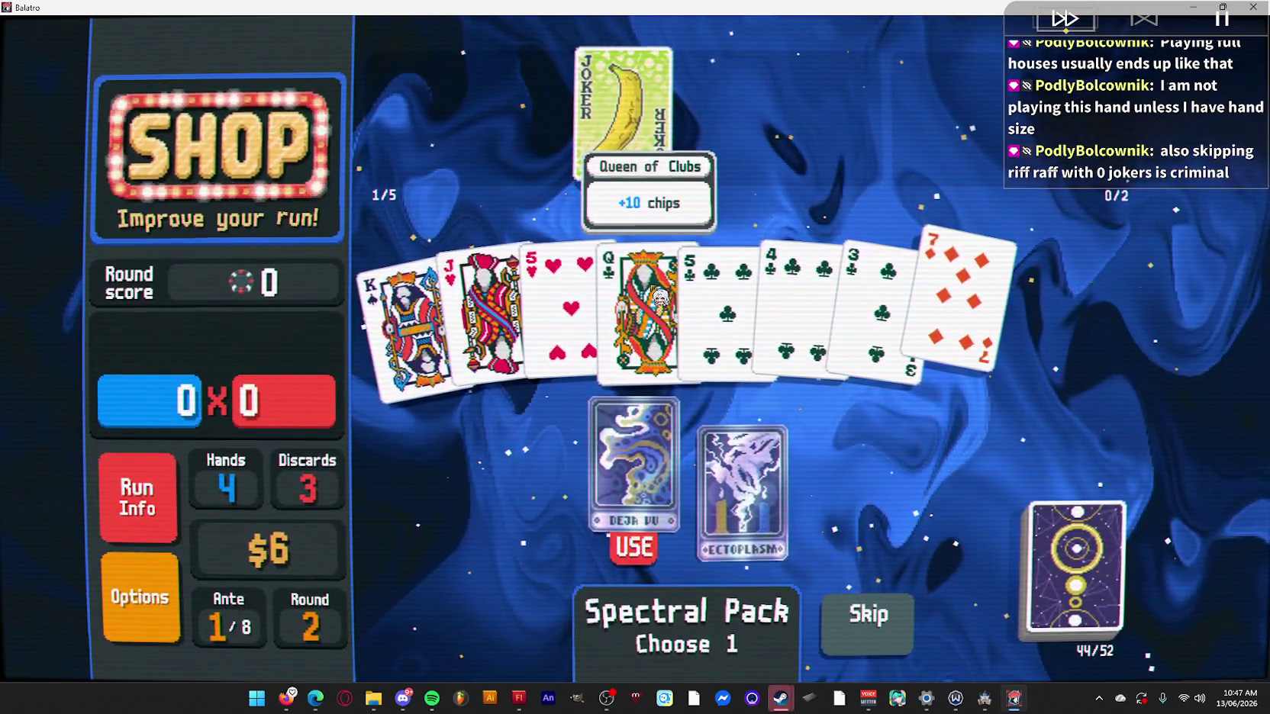
# Check the upcoming blinds, apply Deja Vu to the 7 of Diamonds, and buy Strength.
pyautogui.click(134, 500)
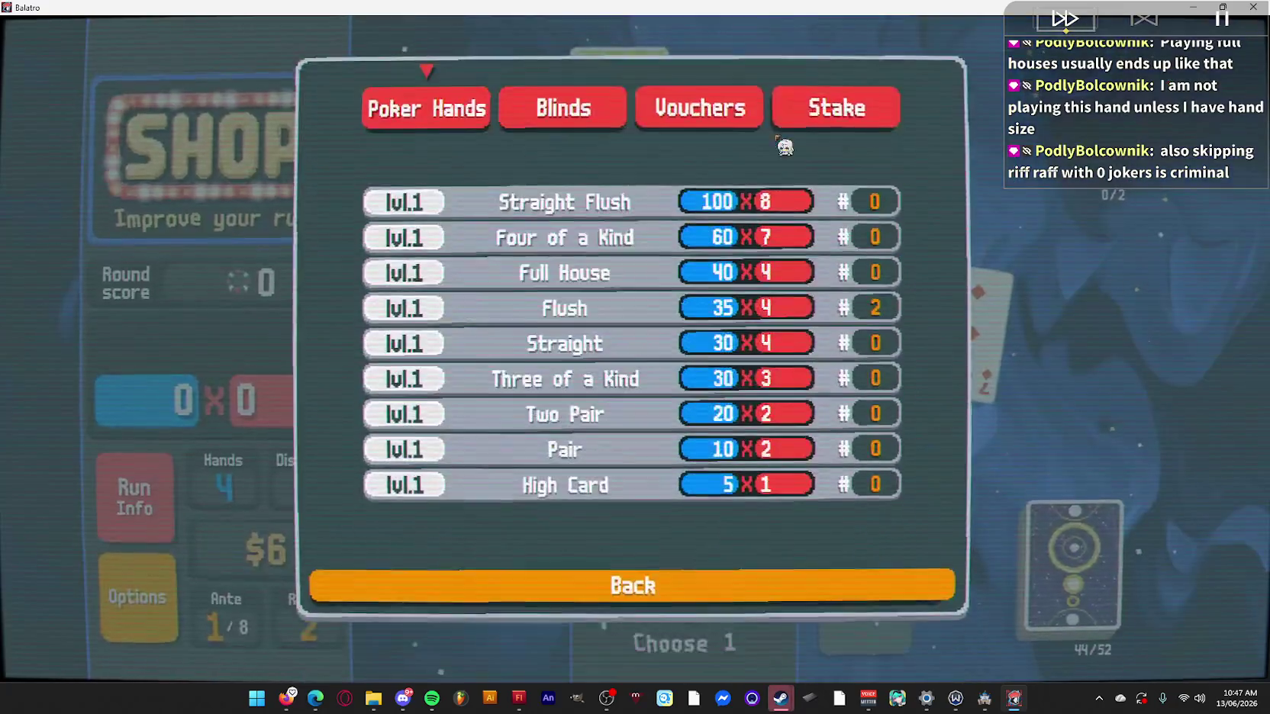
pyautogui.click(598, 134)
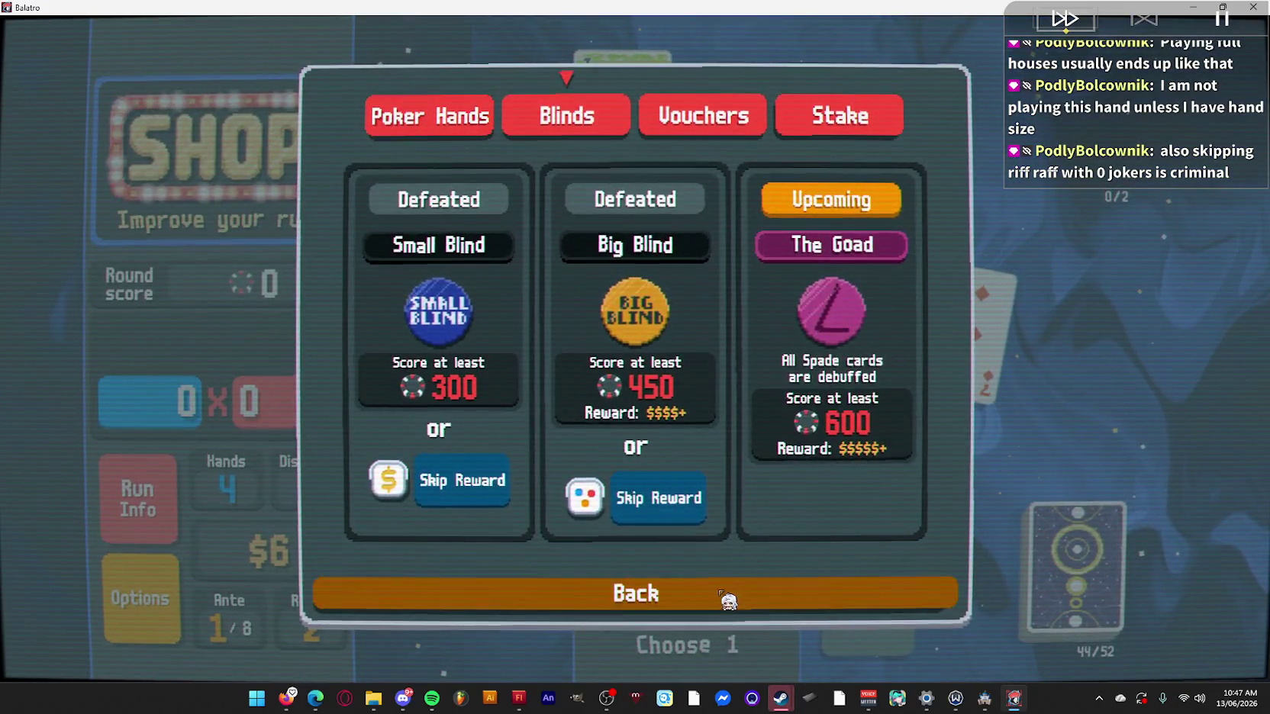
pyautogui.click(730, 599)
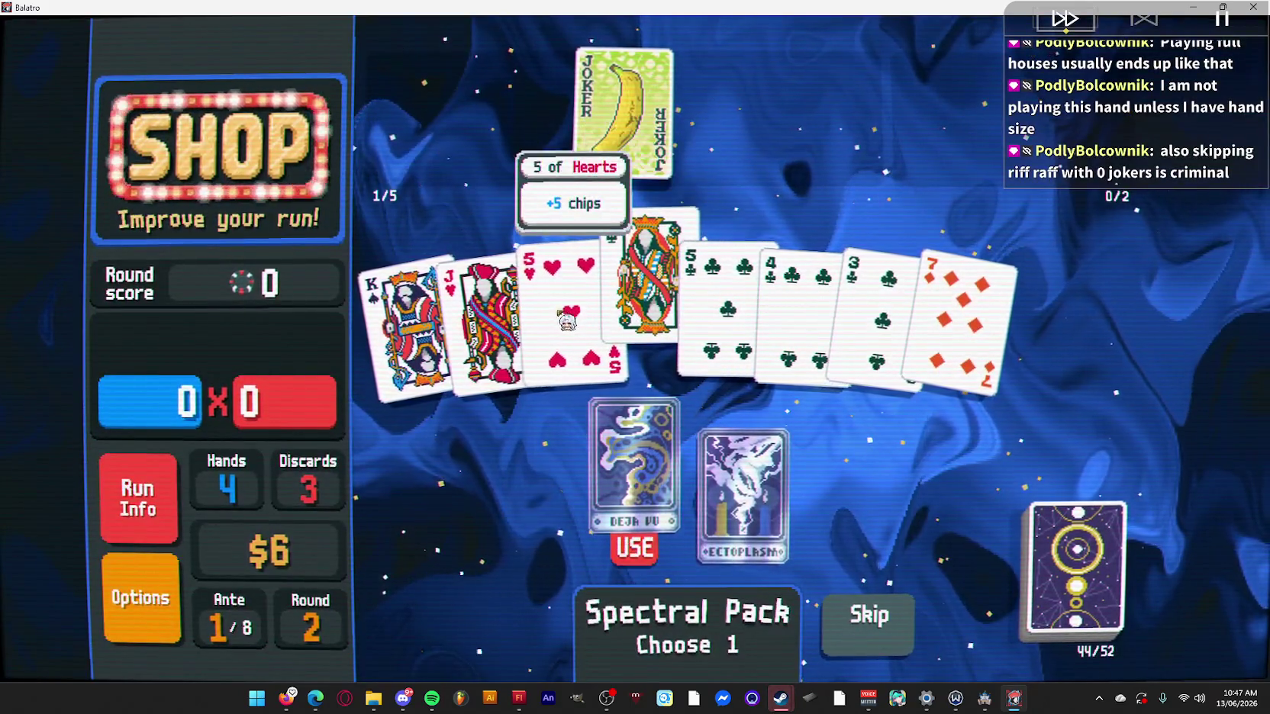
pyautogui.click(640, 553)
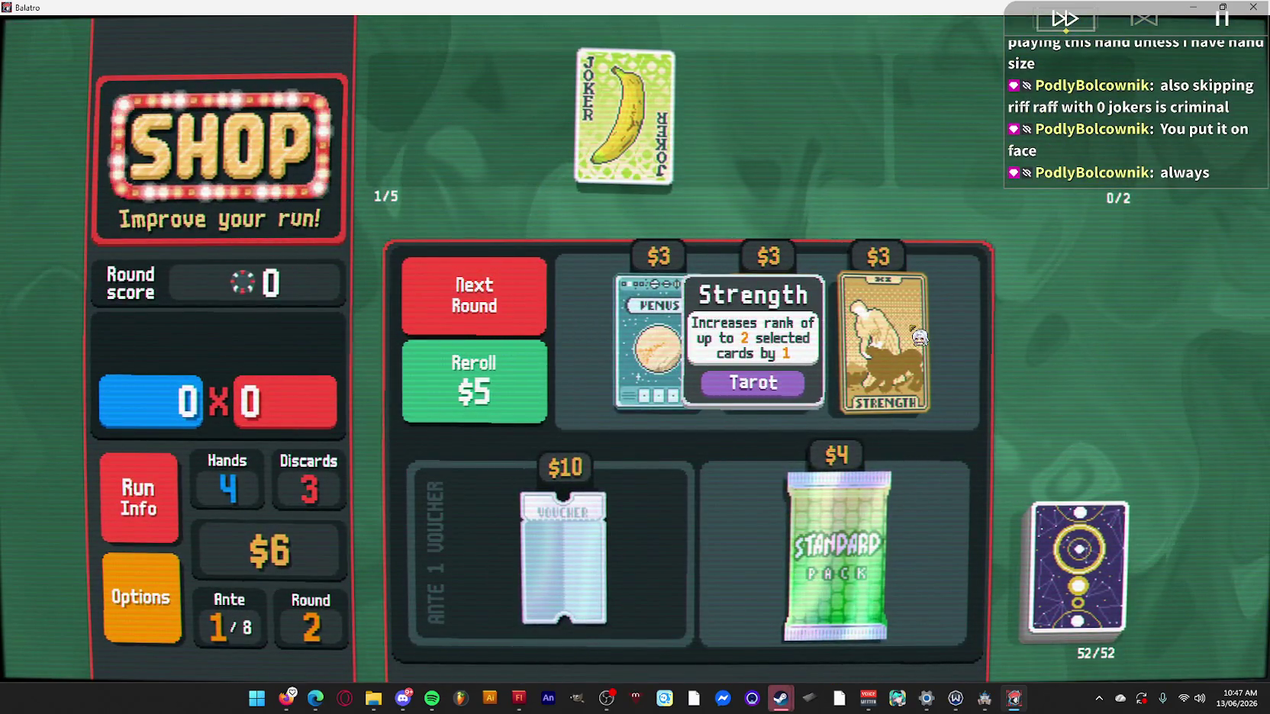
pyautogui.click(887, 416)
pyautogui.click(538, 310)
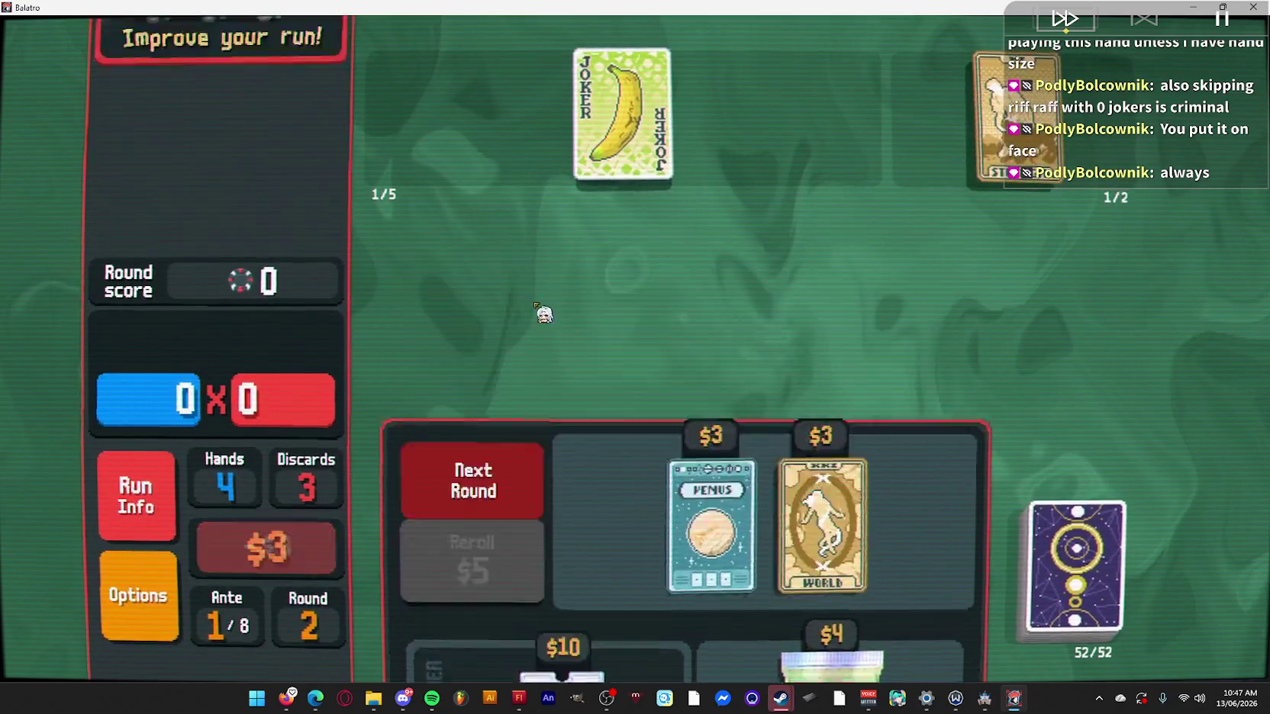
# Start The Goad and discard the 10♠, 9♠, 6♠, 5♦ and 6♥.
pyautogui.click(910, 280)
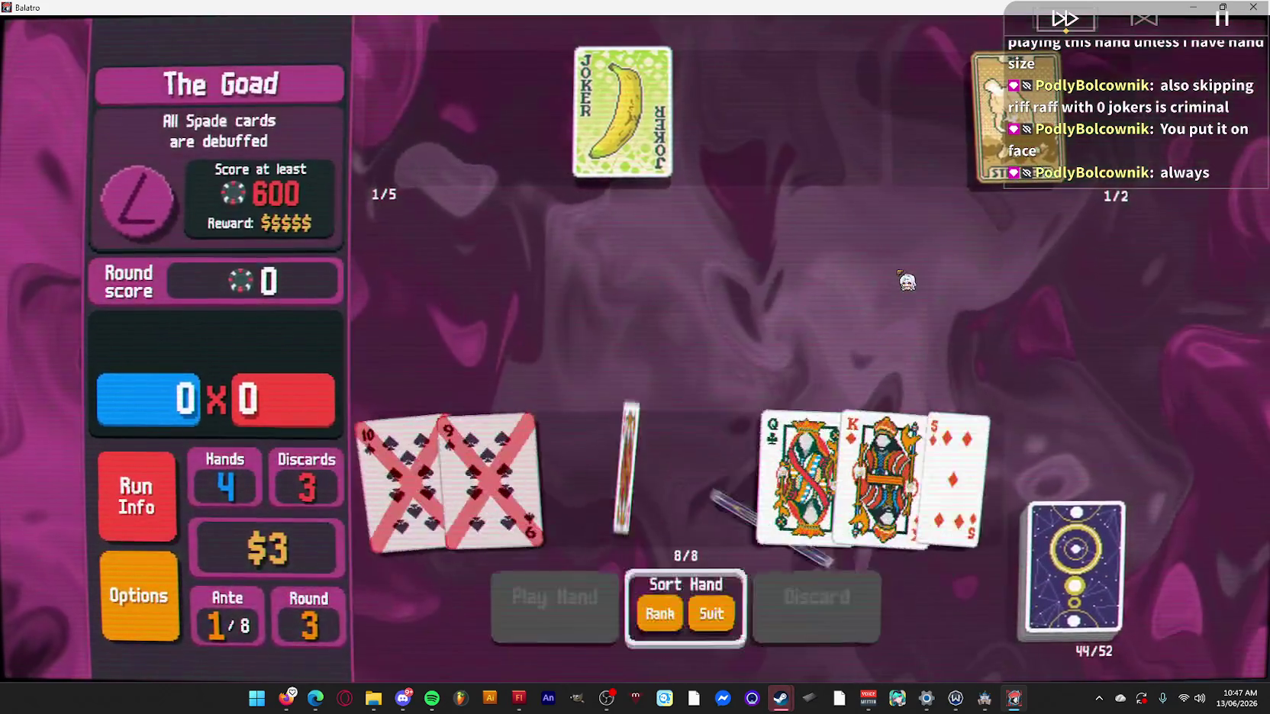
pyautogui.click(562, 456)
pyautogui.click(482, 480)
pyautogui.click(406, 488)
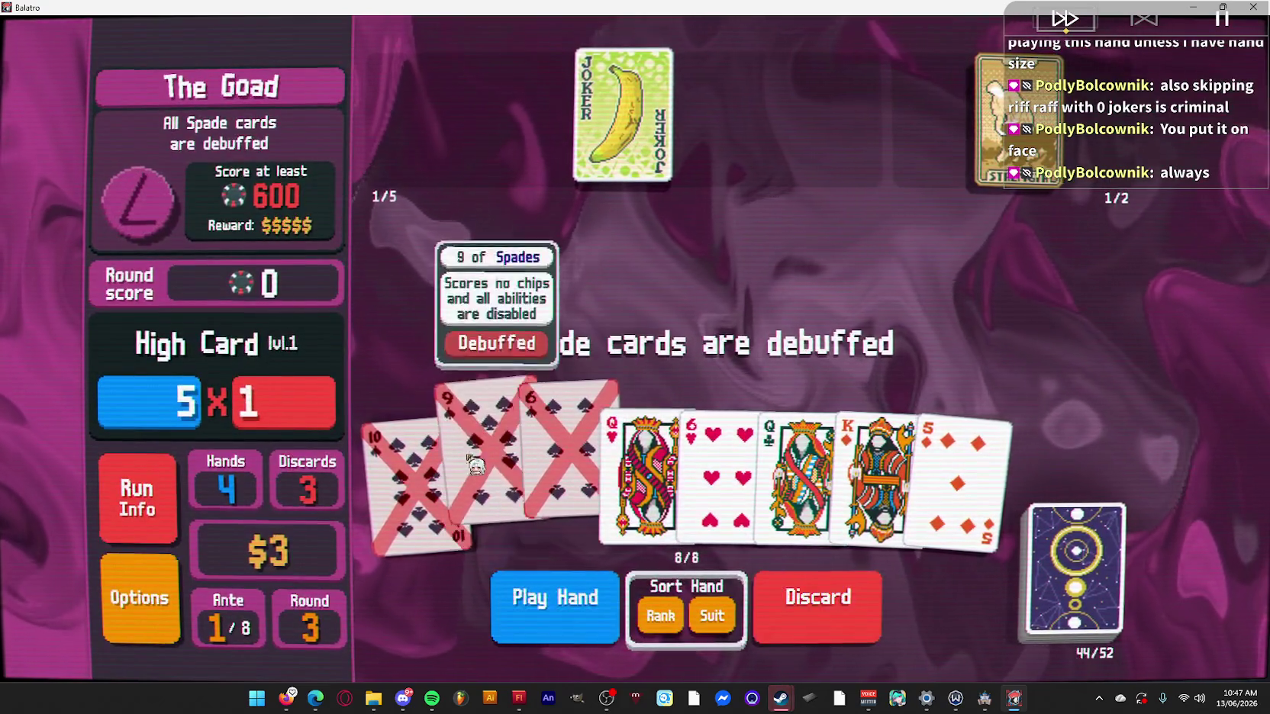
pyautogui.click(957, 465)
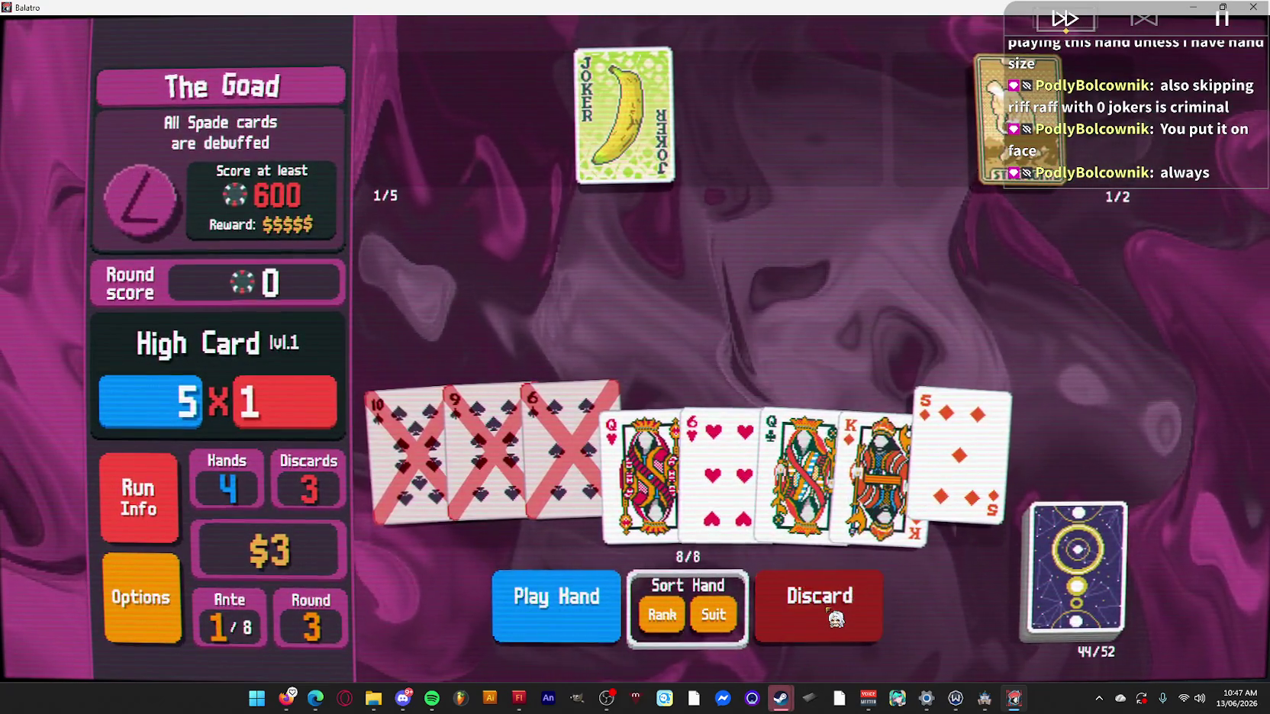
pyautogui.click(725, 458)
pyautogui.click(818, 603)
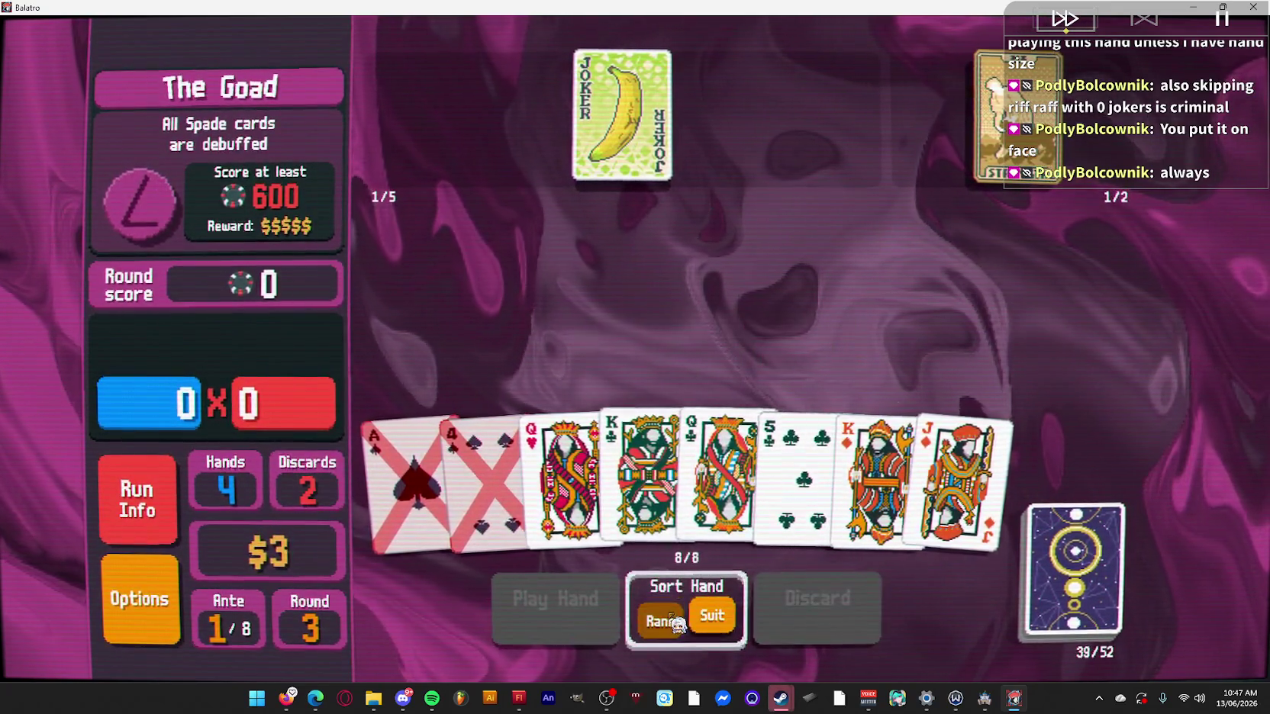
# Discard the Jack of Diamonds, 5 of Clubs and 4 of Spades.
pyautogui.click(960, 509)
pyautogui.click(877, 480)
pyautogui.click(802, 473)
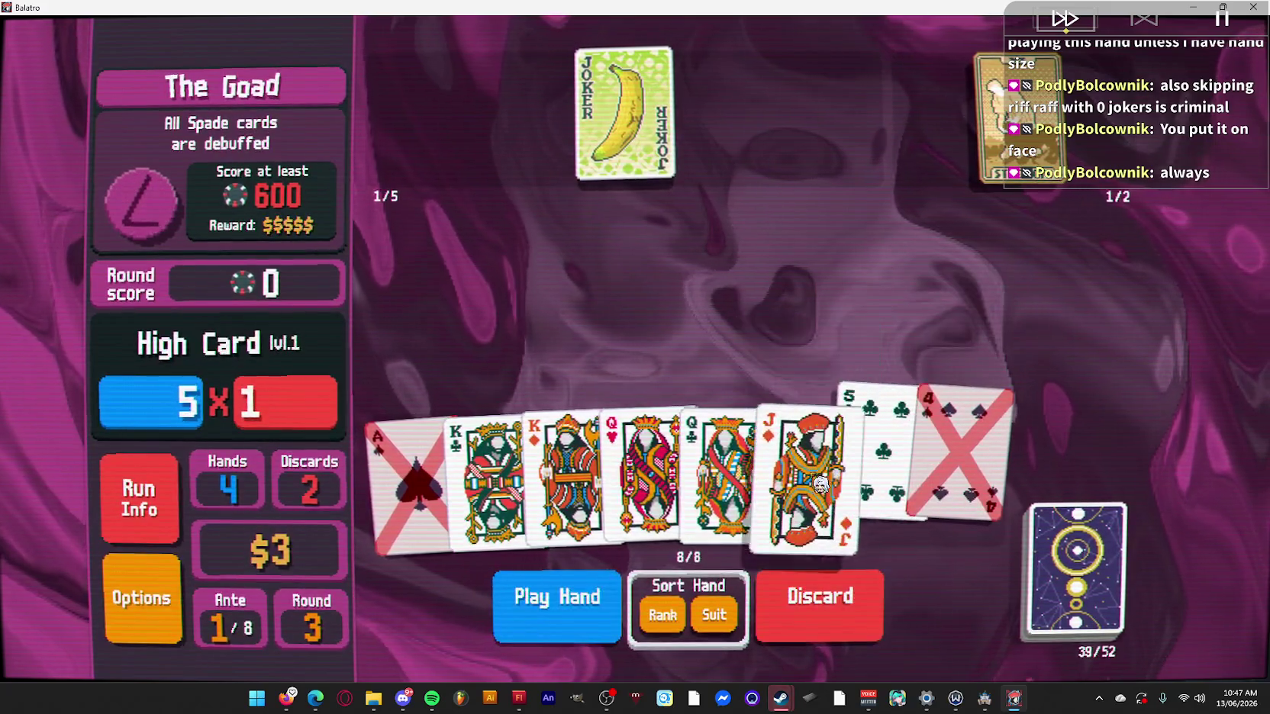
pyautogui.click(817, 611)
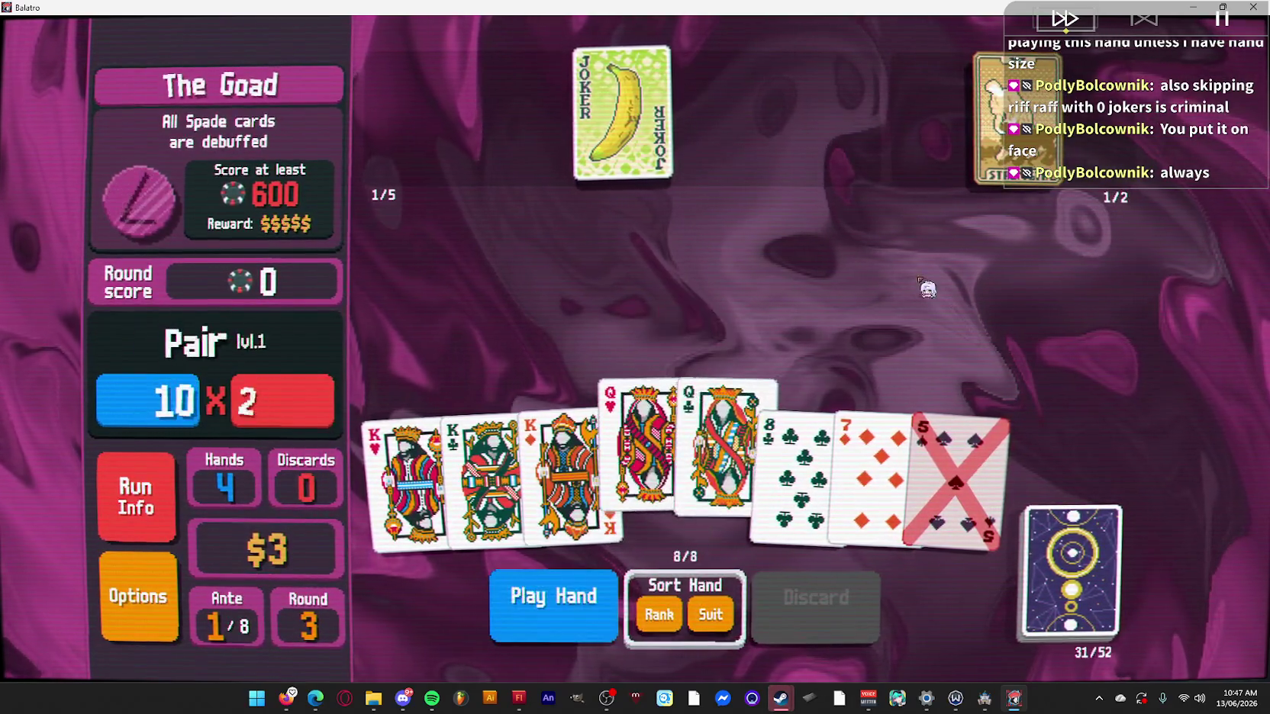
# Use Strength to turn both Queens into Kings, then play five Kings.
pyautogui.click(1104, 148)
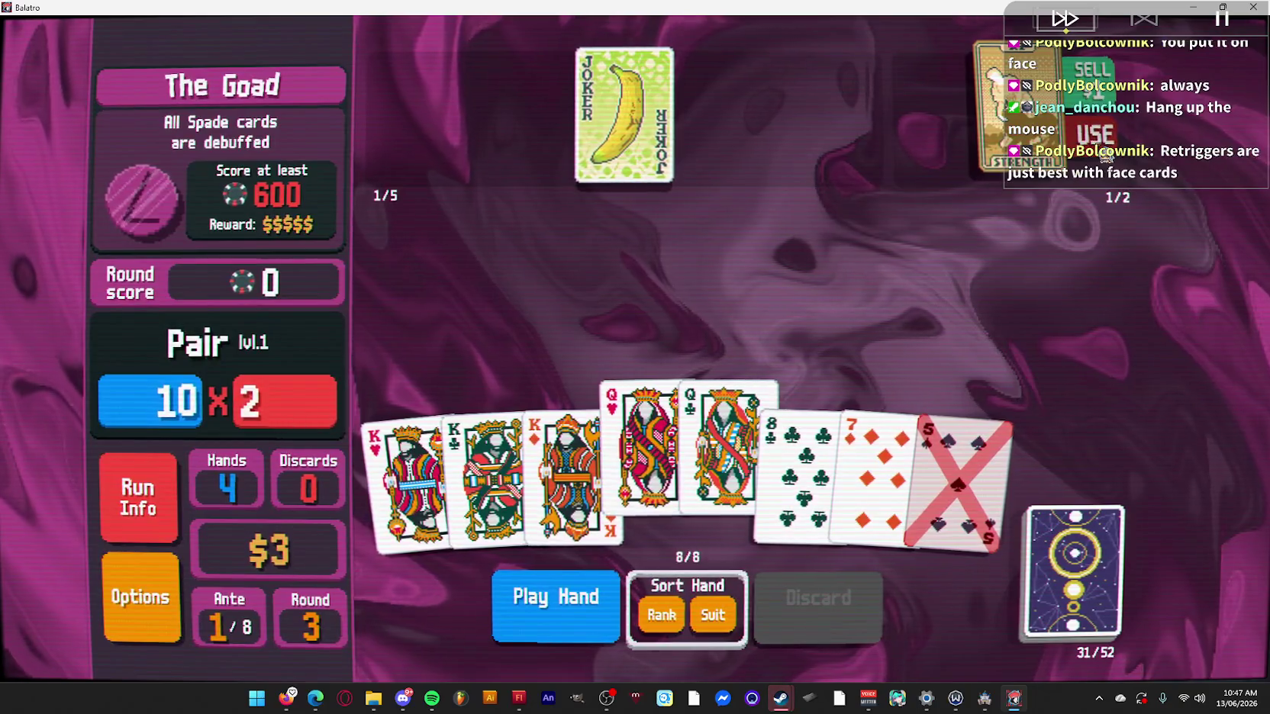
pyautogui.click(1099, 145)
pyautogui.click(432, 535)
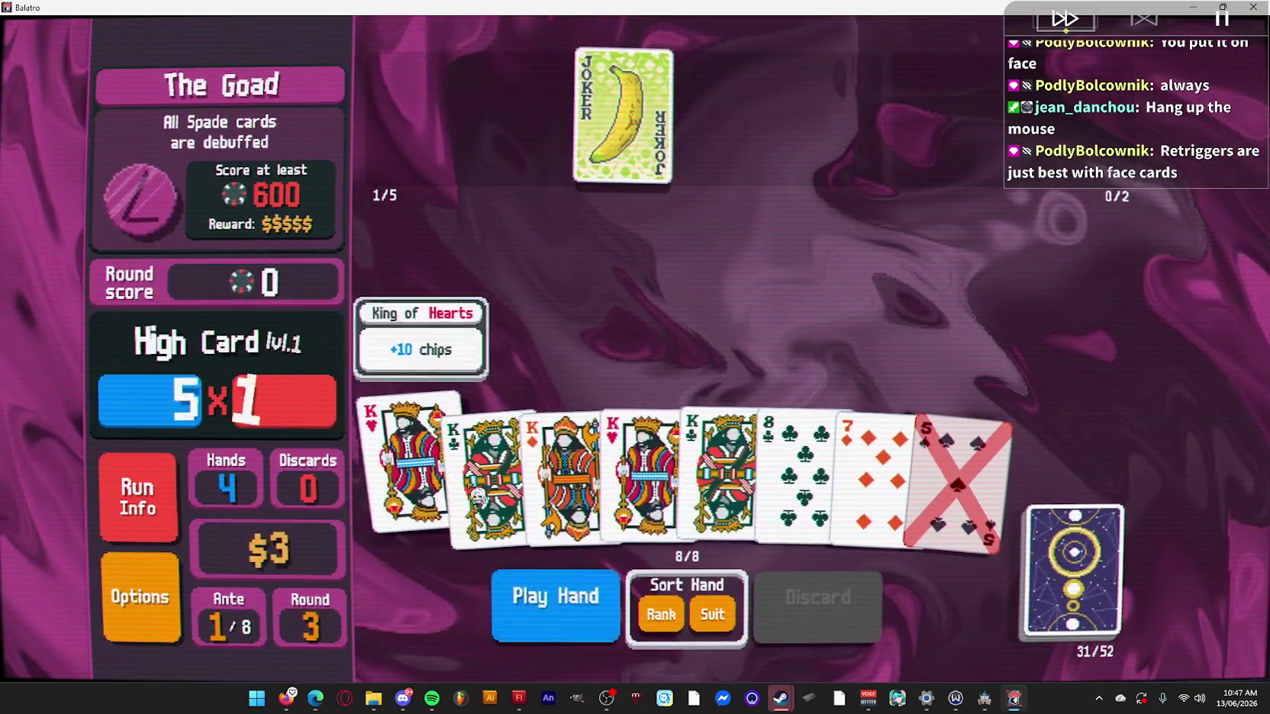
pyautogui.click(493, 466)
pyautogui.click(568, 458)
pyautogui.click(645, 454)
pyautogui.click(721, 450)
pyautogui.click(527, 621)
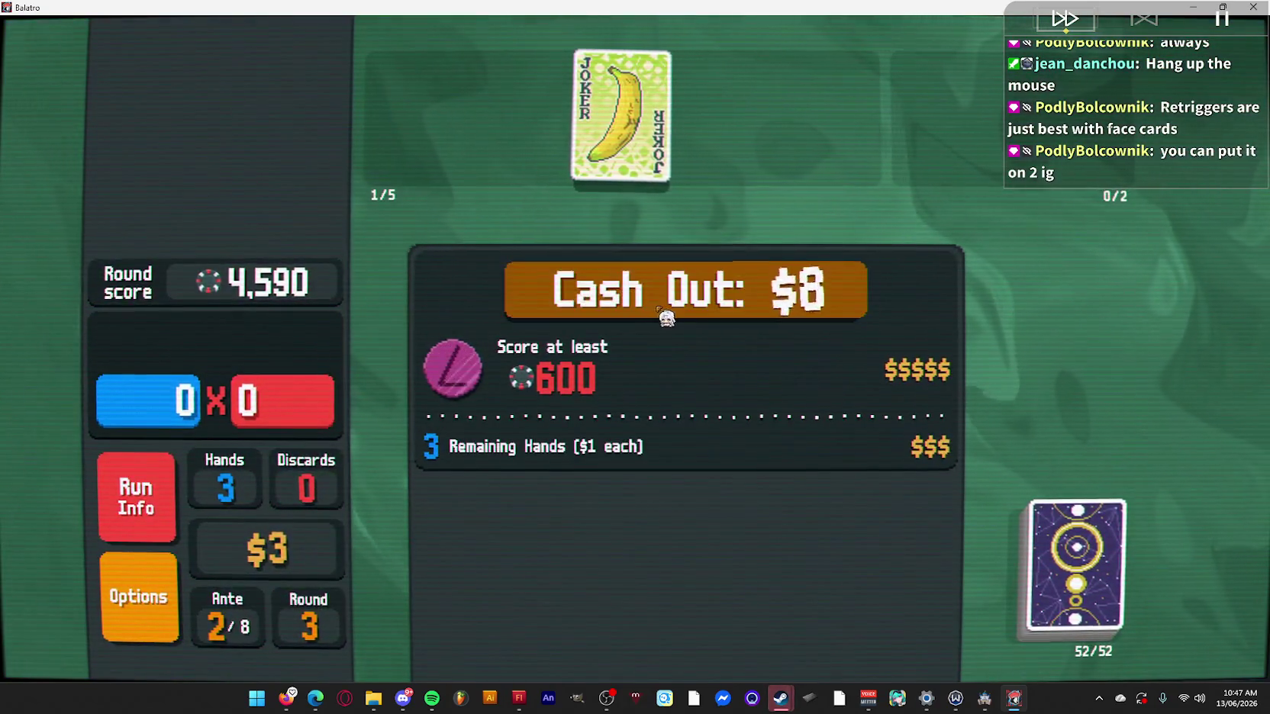
# Cash out, use Hermit and Judgement, put Splash left of Banana, and start the Small Blind.
pyautogui.click(661, 311)
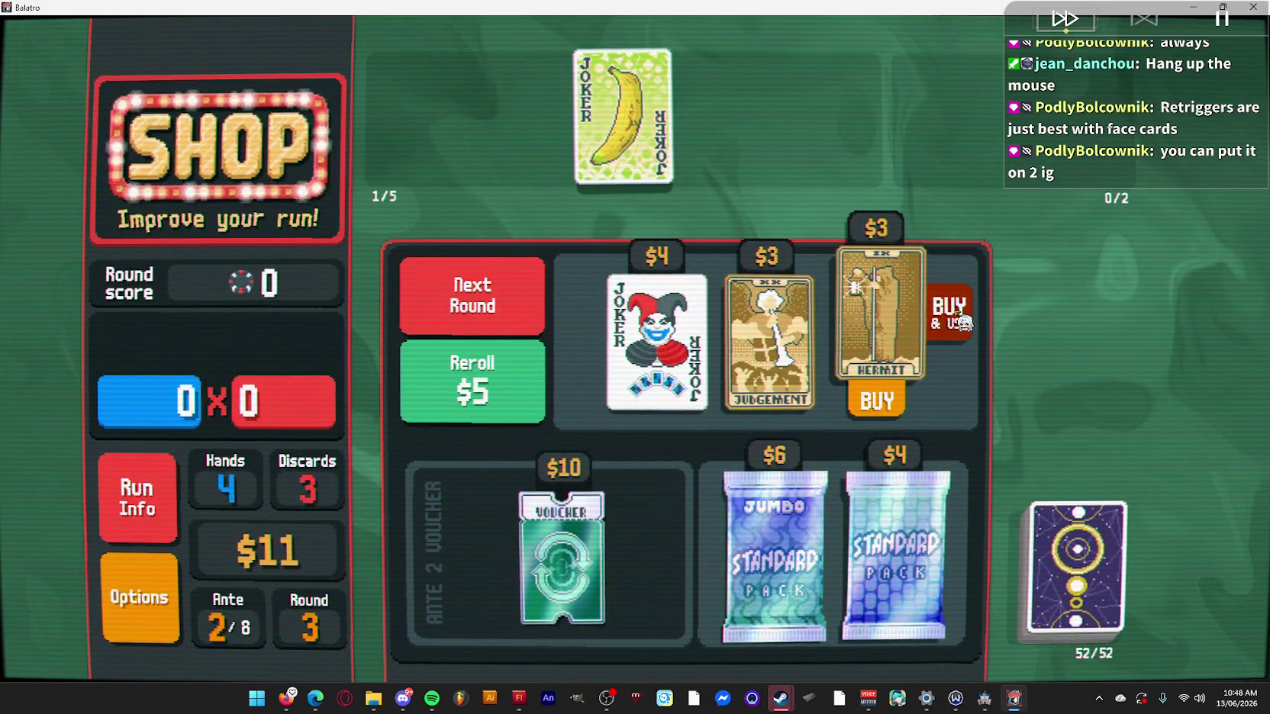
pyautogui.click(956, 322)
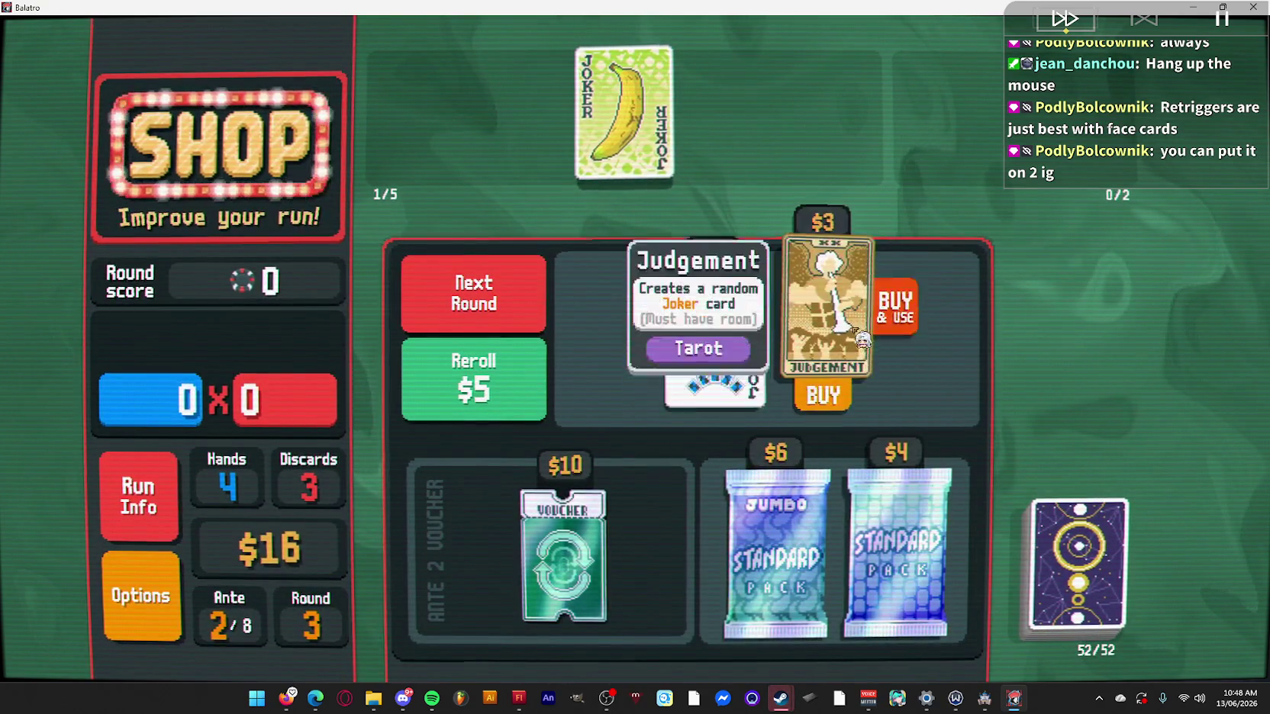
pyautogui.click(900, 320)
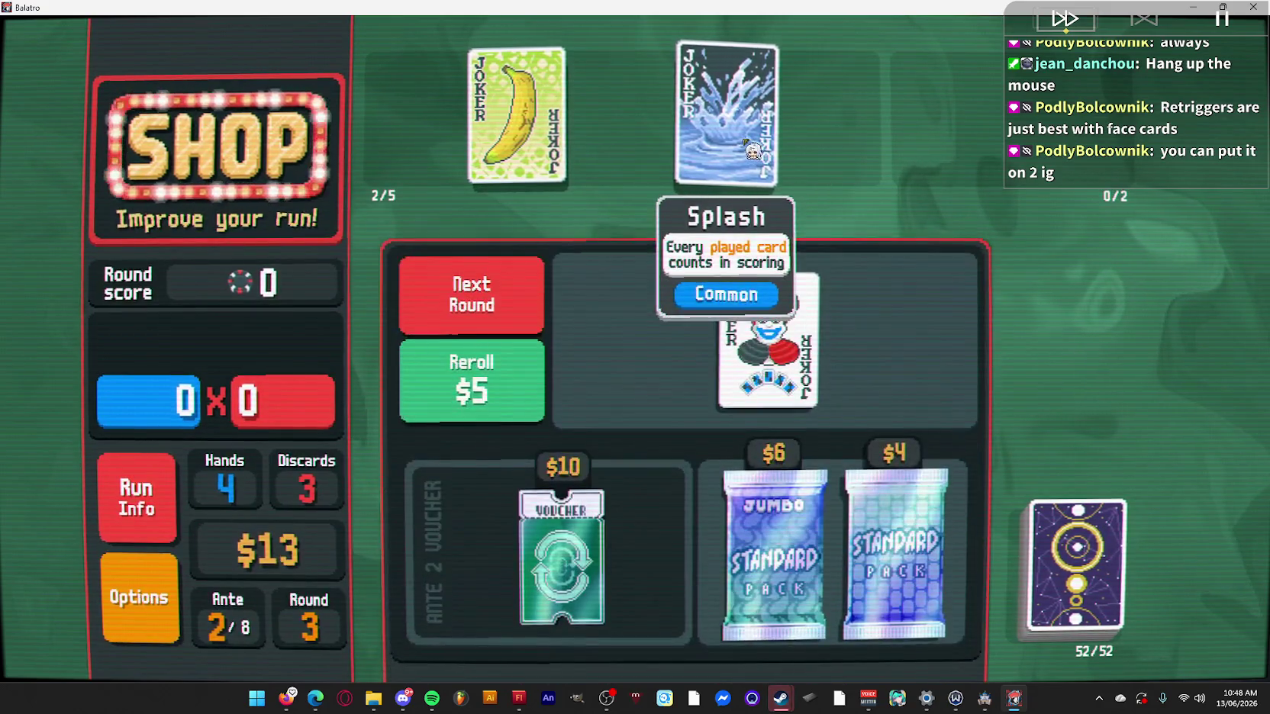
pyautogui.moveTo(753, 152); pyautogui.dragTo(488, 122)
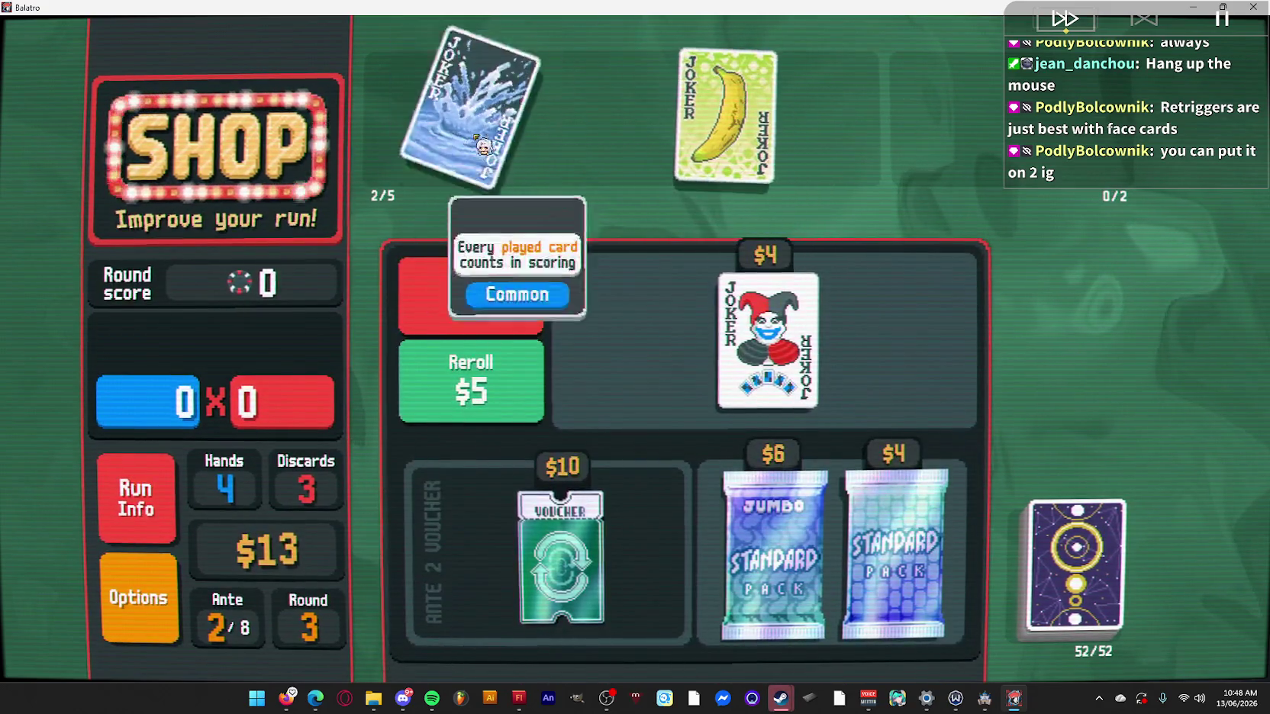
pyautogui.click(471, 294)
pyautogui.click(491, 246)
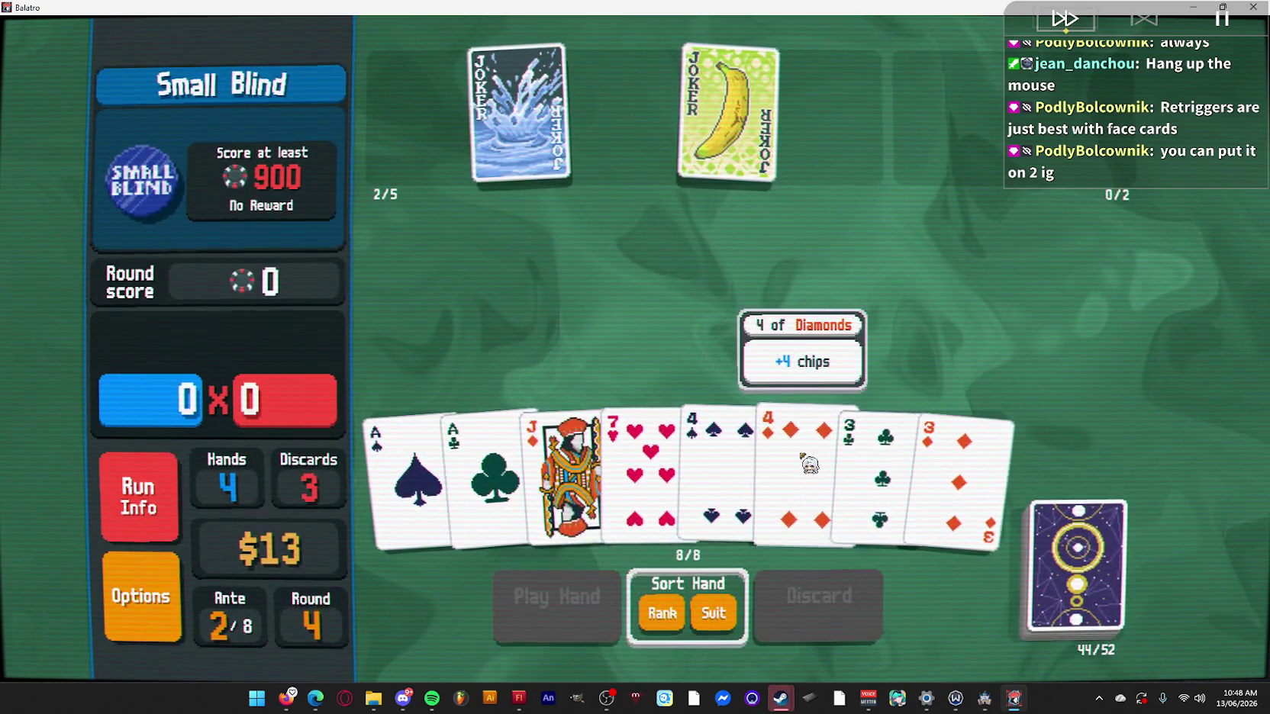
# Discard the 4♦, 4♠, 3♦ and 3♣, then discard again including the 2♣.
pyautogui.click(797, 465)
pyautogui.click(718, 466)
pyautogui.click(963, 473)
pyautogui.click(874, 466)
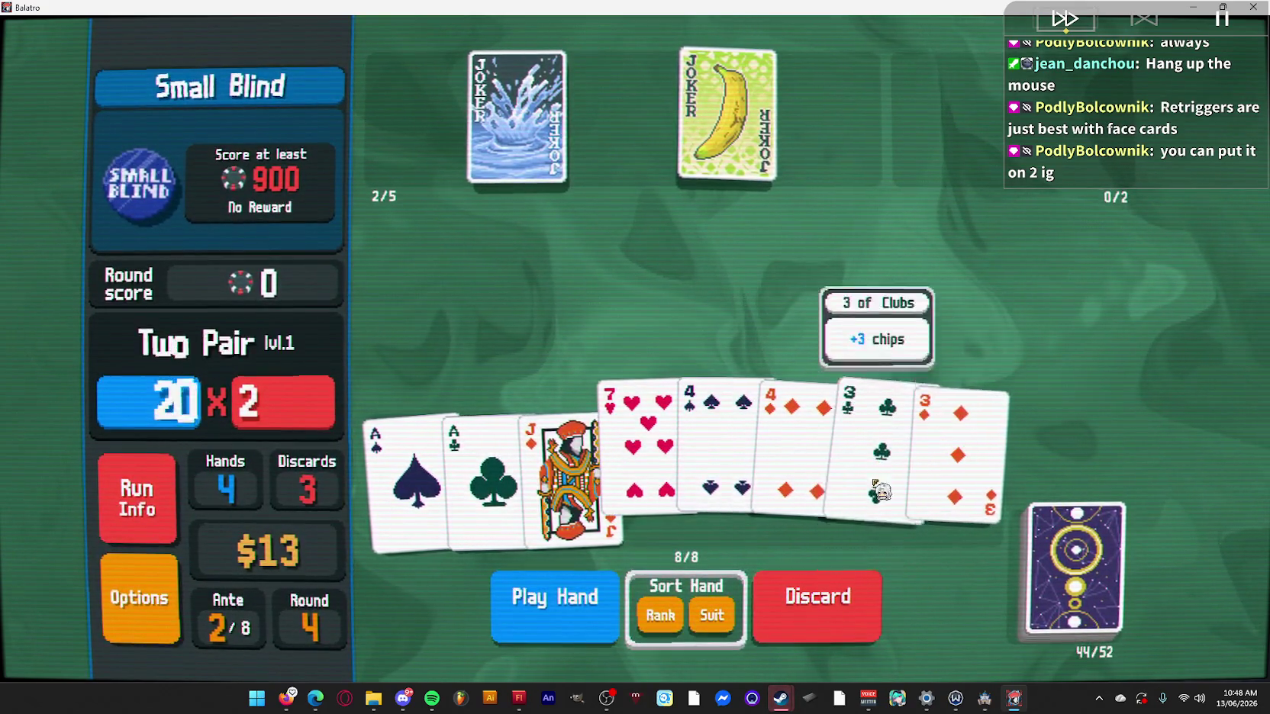
pyautogui.click(855, 602)
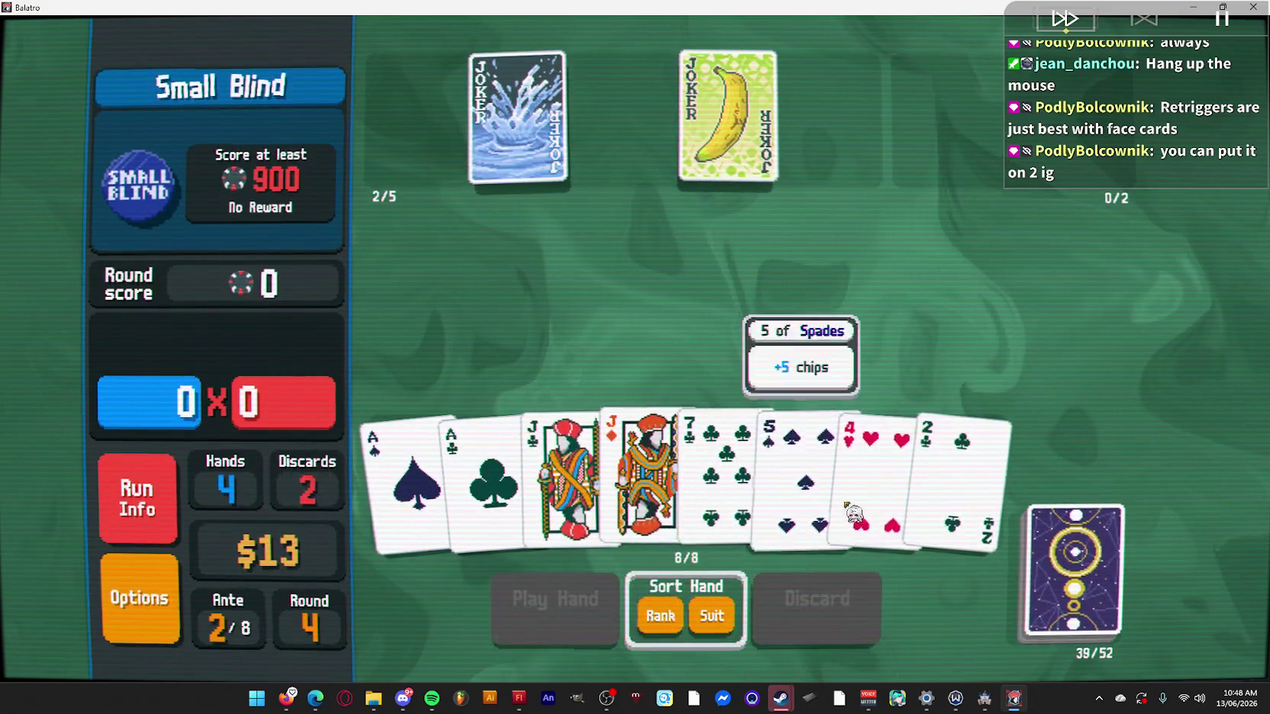
pyautogui.click(965, 450)
pyautogui.click(827, 622)
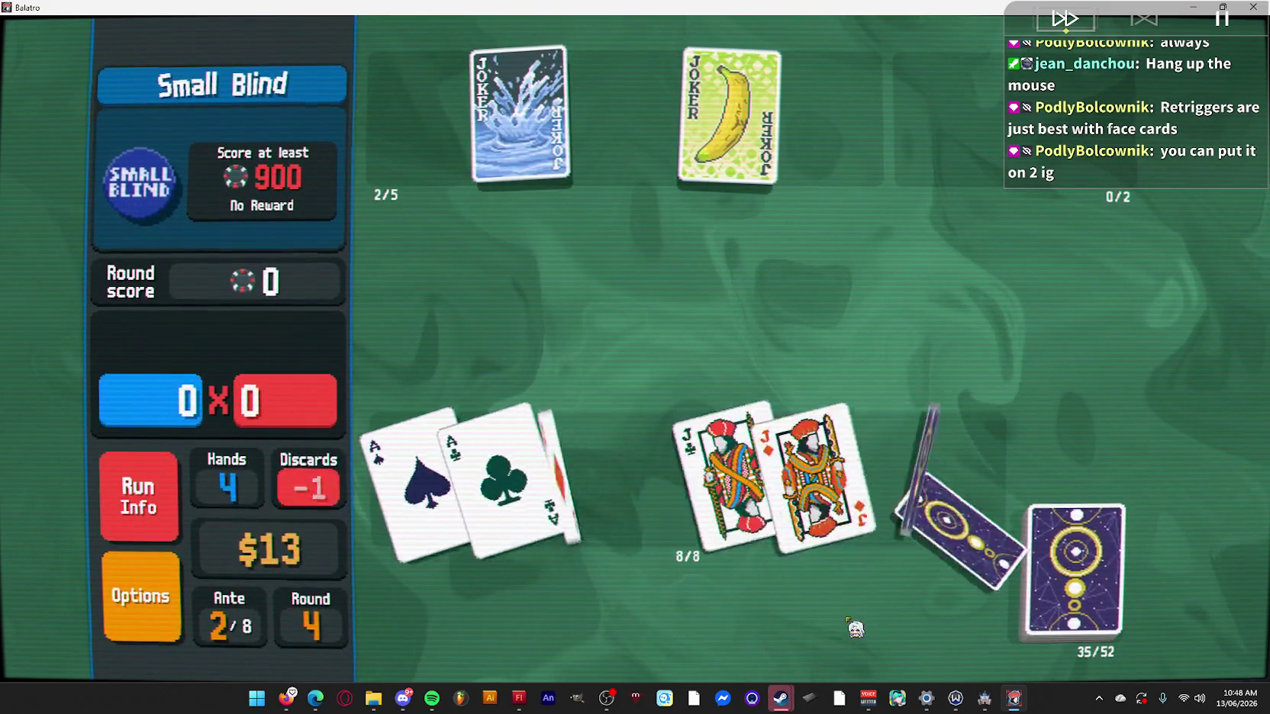
# Play a Full House of two Jacks and three Aces for 1,767 and cash out.
pyautogui.click(725, 481)
pyautogui.click(648, 481)
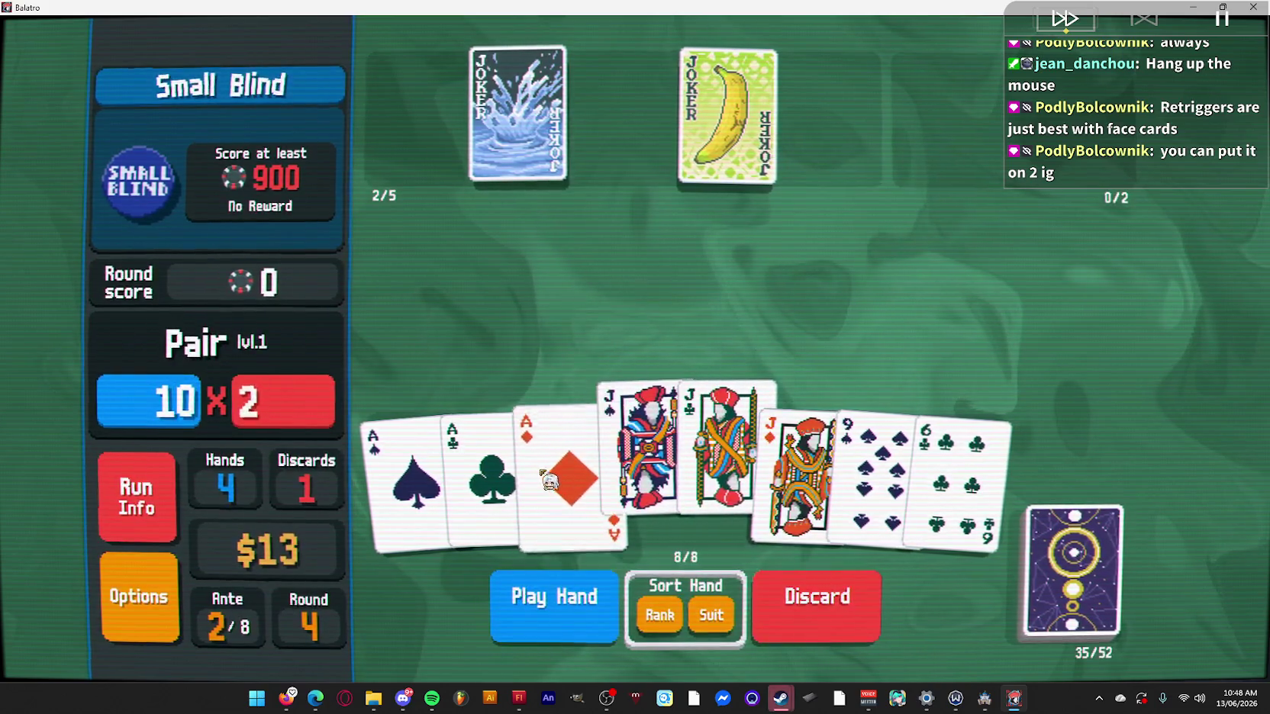
pyautogui.click(569, 473)
pyautogui.click(488, 473)
pyautogui.click(425, 487)
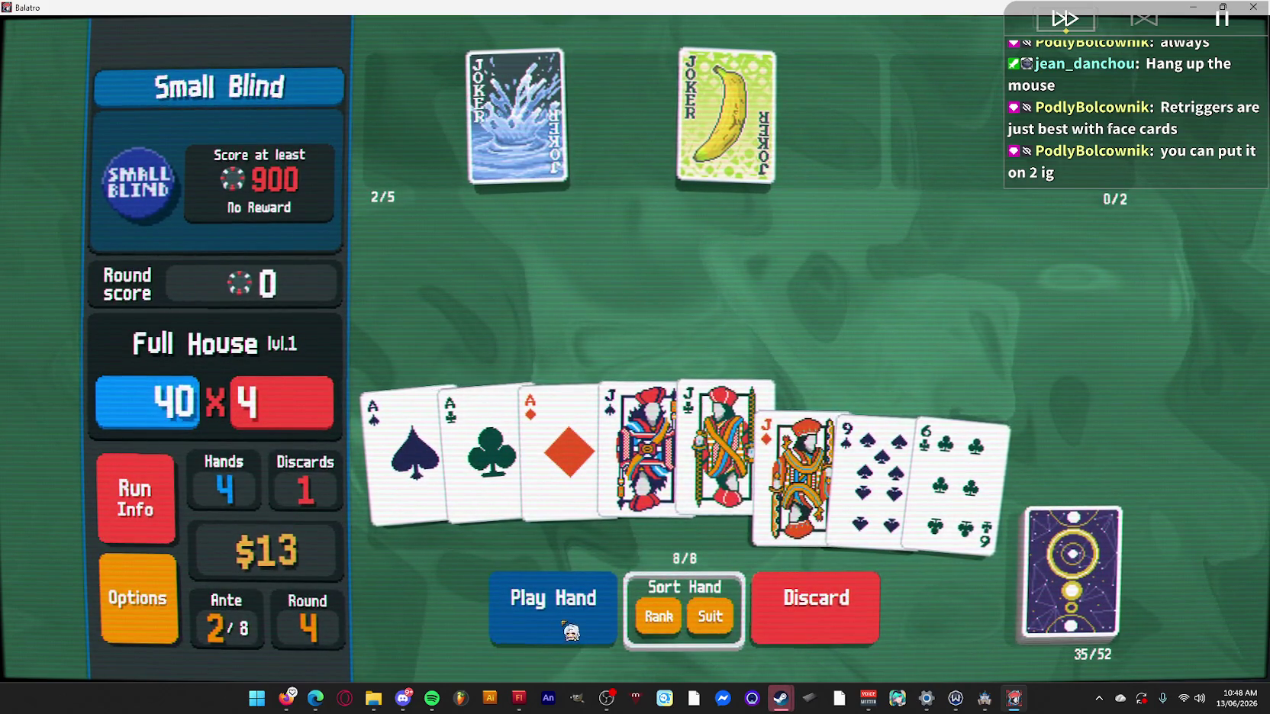
pyautogui.click(569, 632)
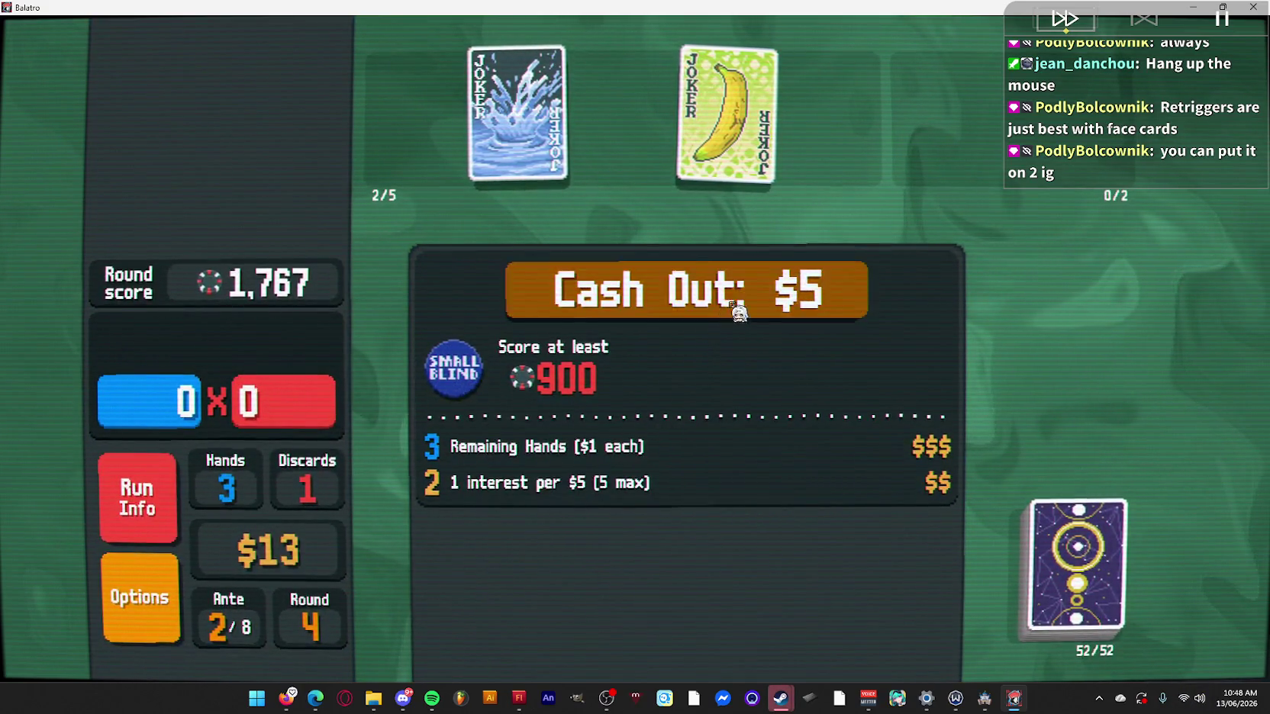
pyautogui.click(734, 316)
pyautogui.click(874, 360)
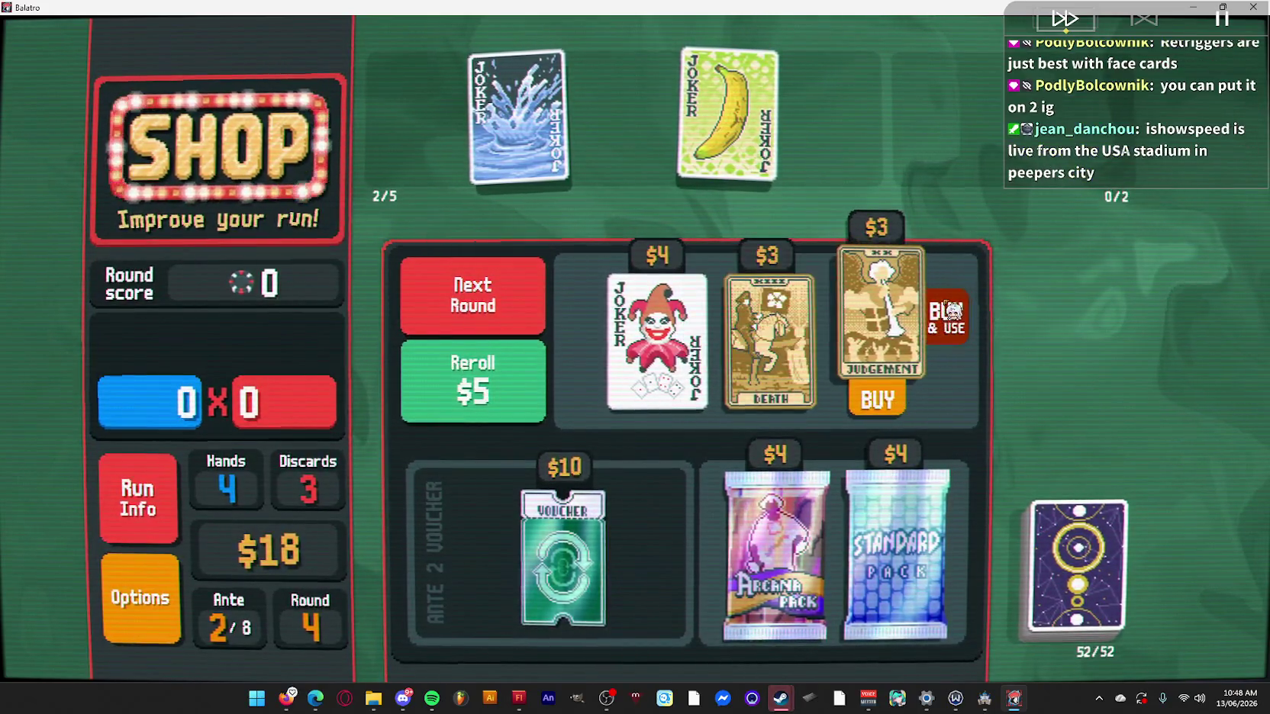
# Use Judgement for a new joker, move Certificate to the front, and buy Death.
pyautogui.click(948, 312)
pyautogui.moveTo(863, 133)
pyautogui.mouseDown()
pyautogui.moveTo(504, 118)
pyautogui.moveTo(400, 127)
pyautogui.mouseUp()
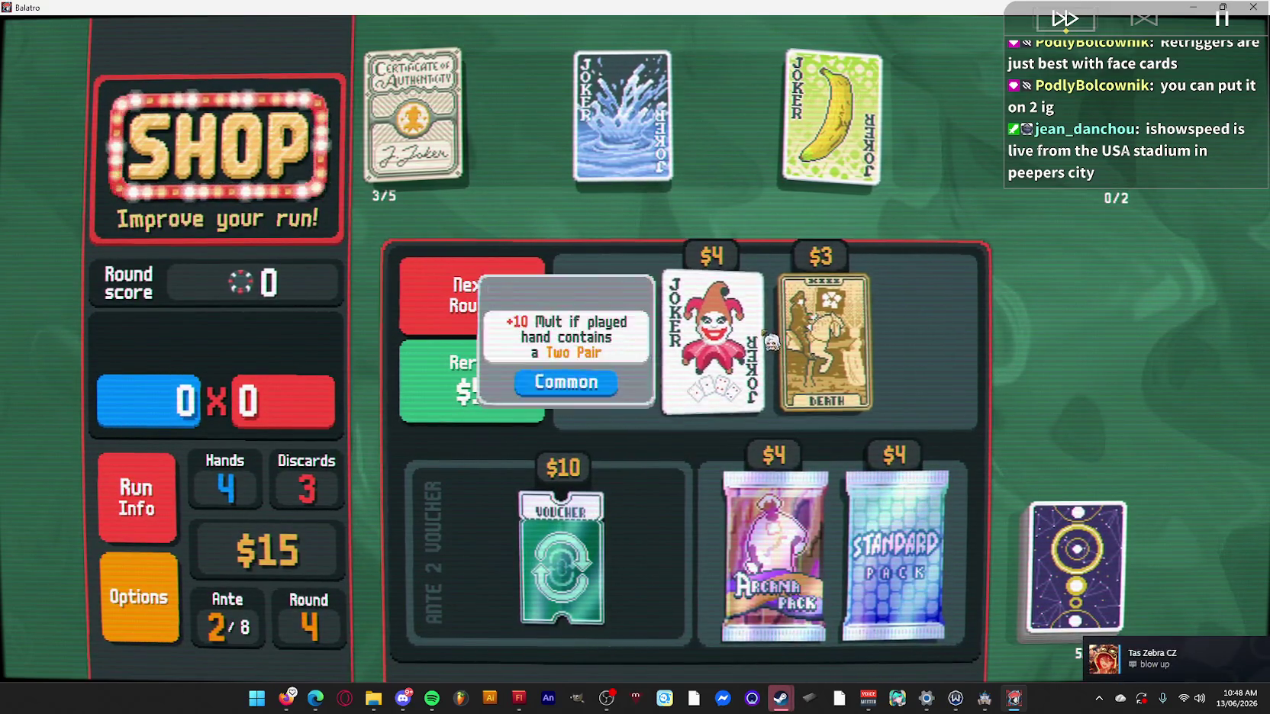
pyautogui.click(824, 336)
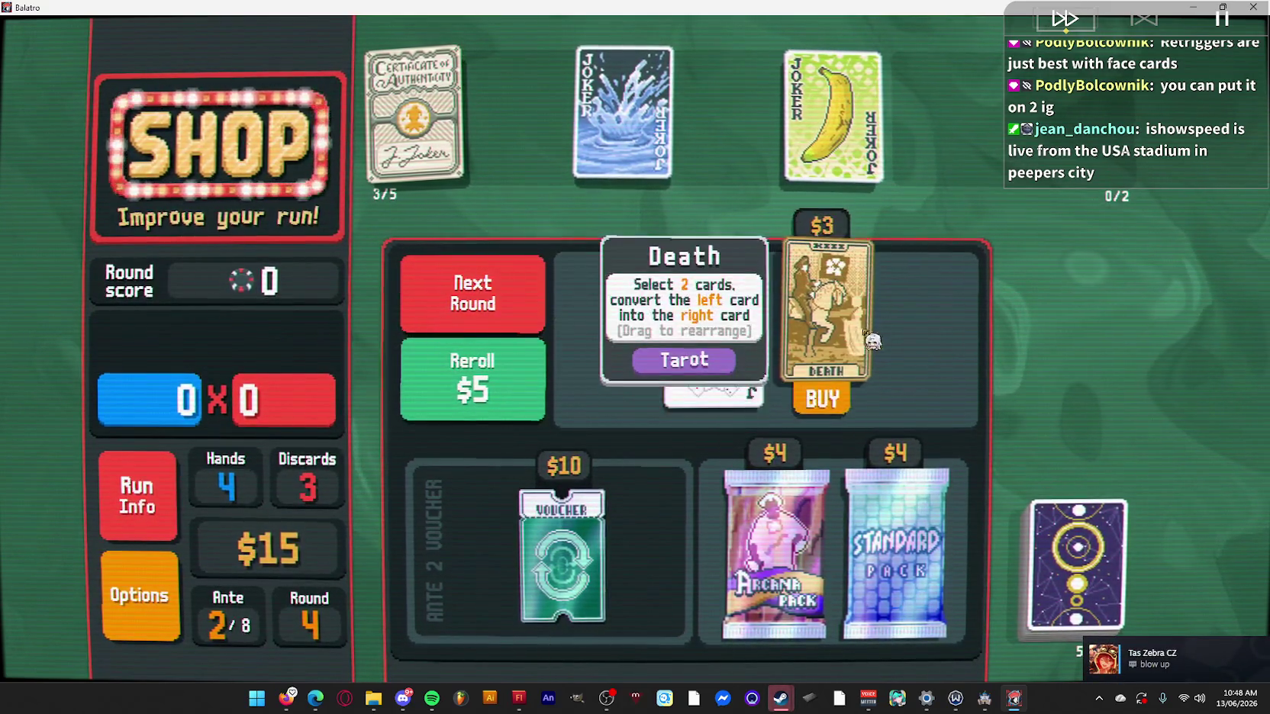
pyautogui.click(823, 431)
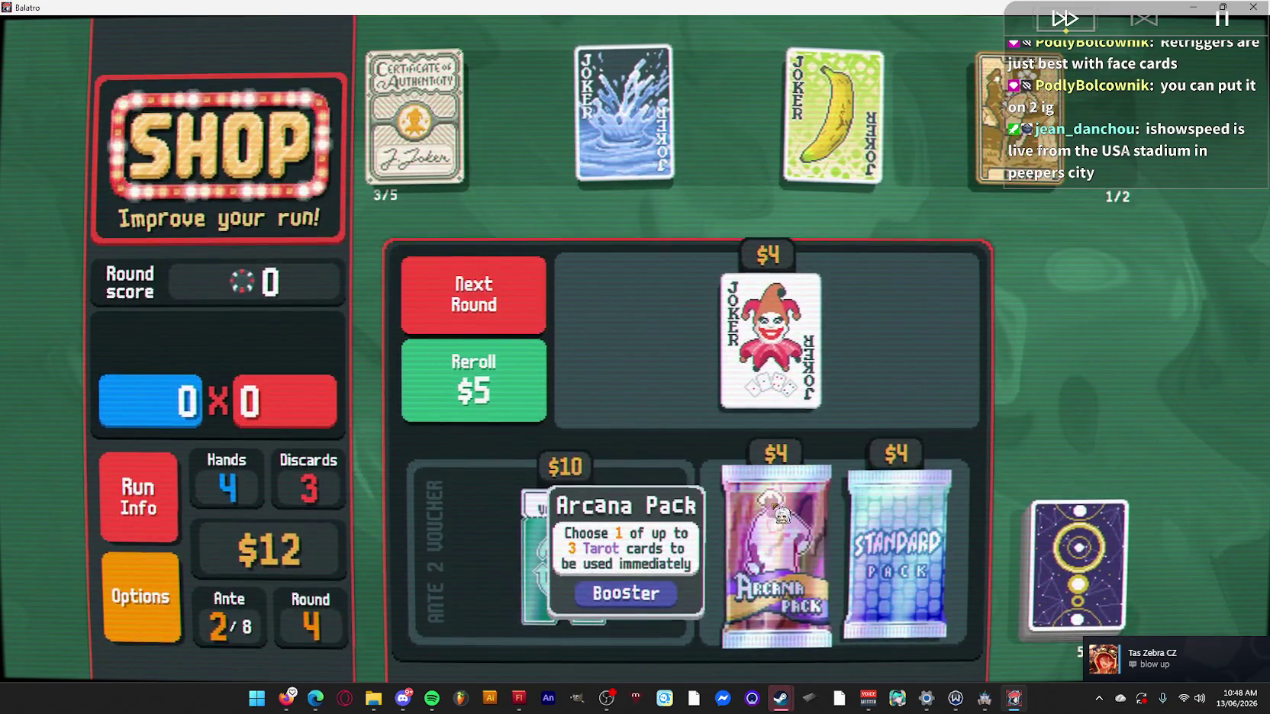
# Use Judgement from an Arcana Pack, place Supernova before Splash, and start the Big Blind.
pyautogui.click(774, 557)
pyautogui.click(769, 634)
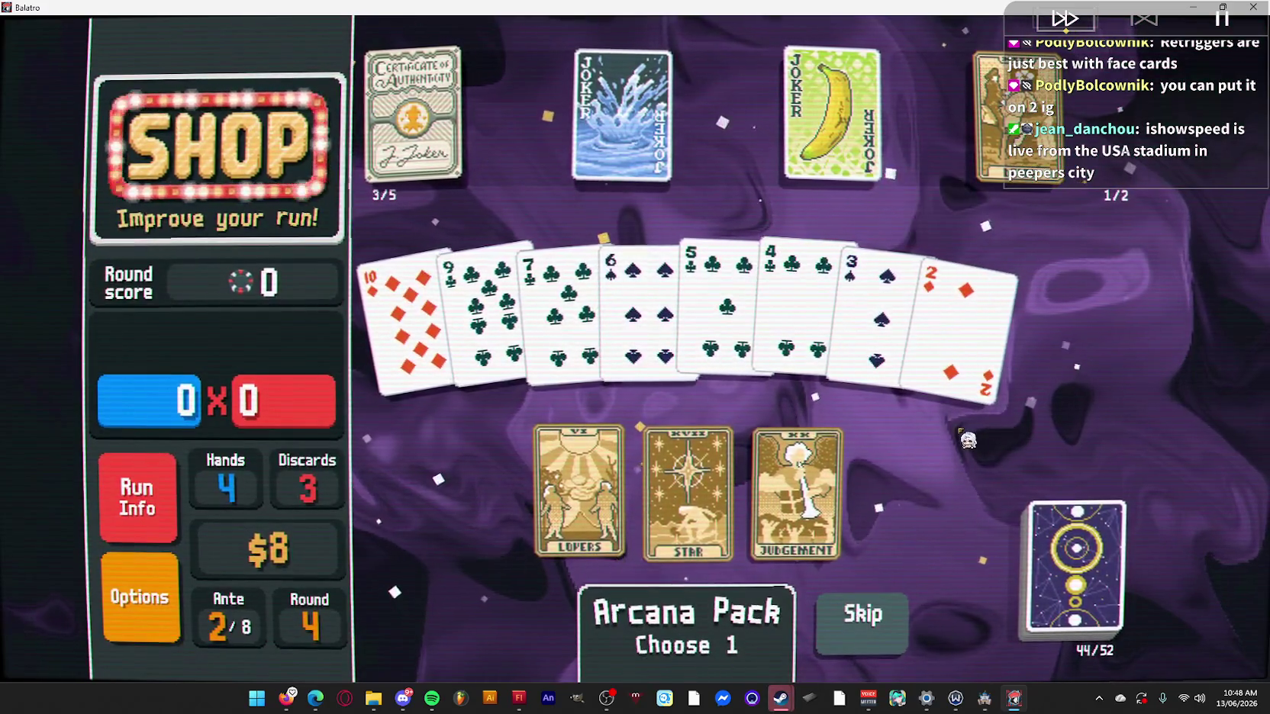
pyautogui.click(795, 489)
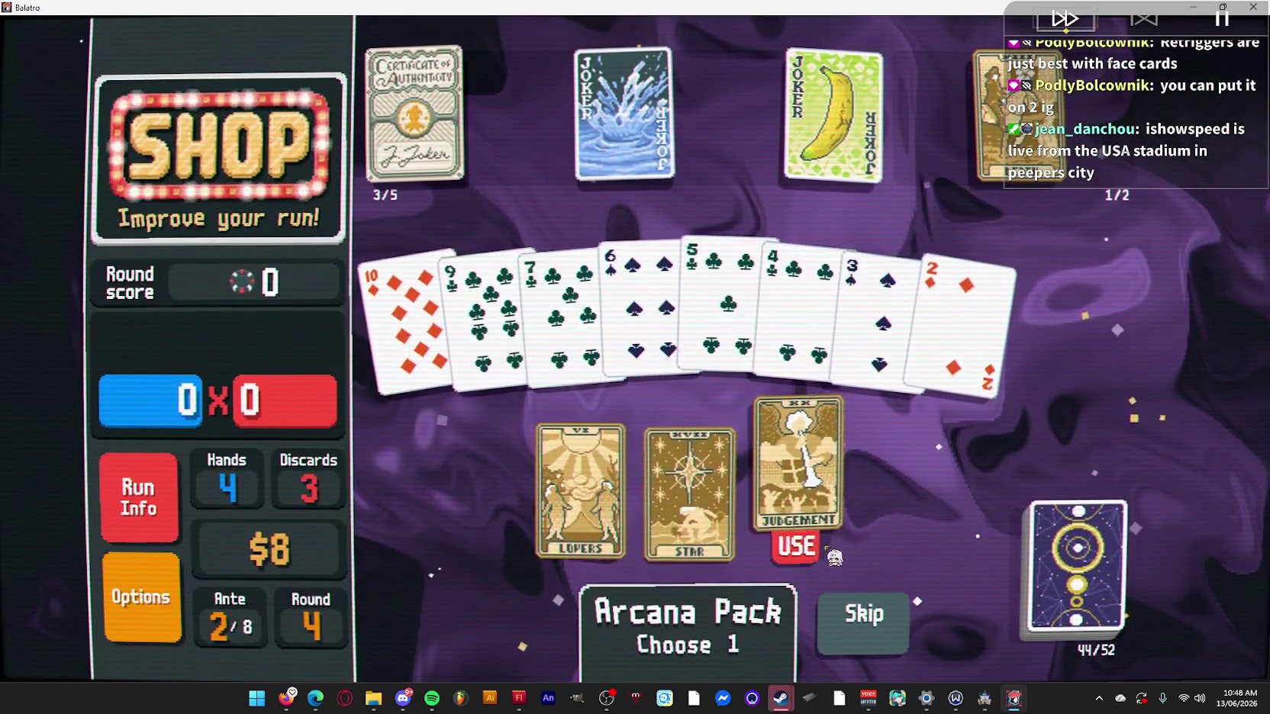
pyautogui.click(801, 548)
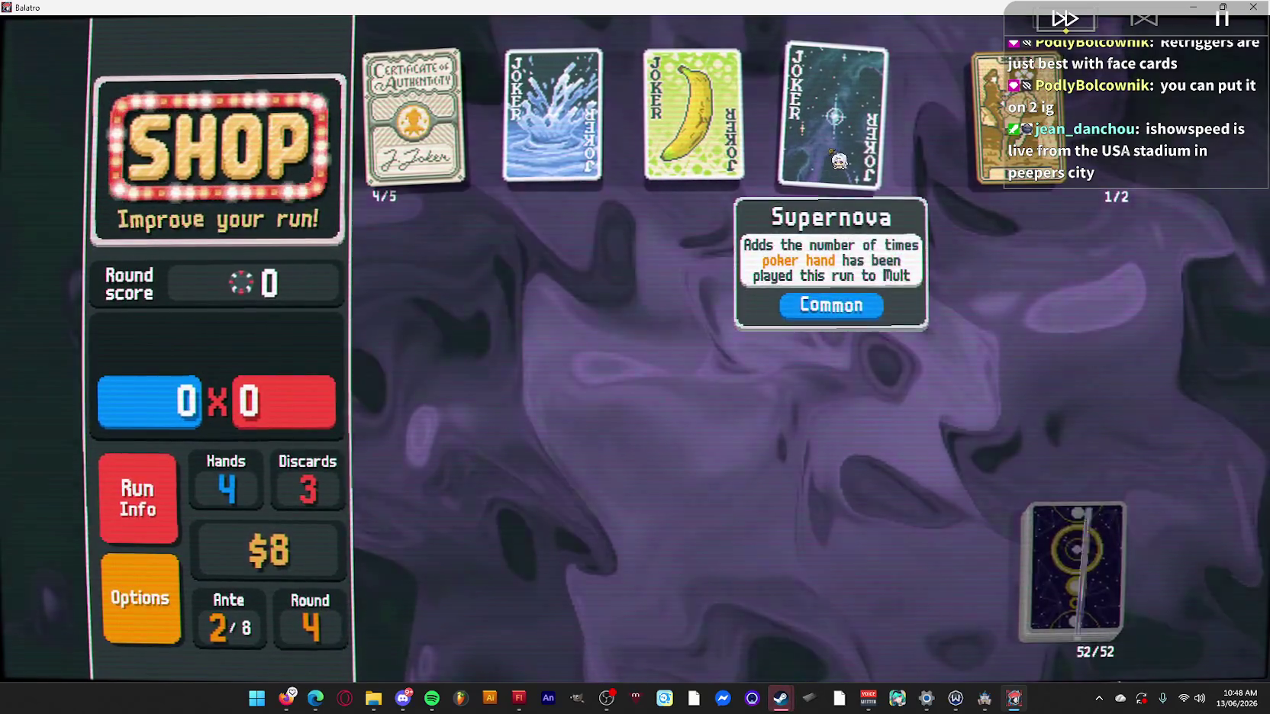
pyautogui.moveTo(833, 115); pyautogui.dragTo(600, 151)
pyautogui.moveTo(513, 158); pyautogui.dragTo(527, 153)
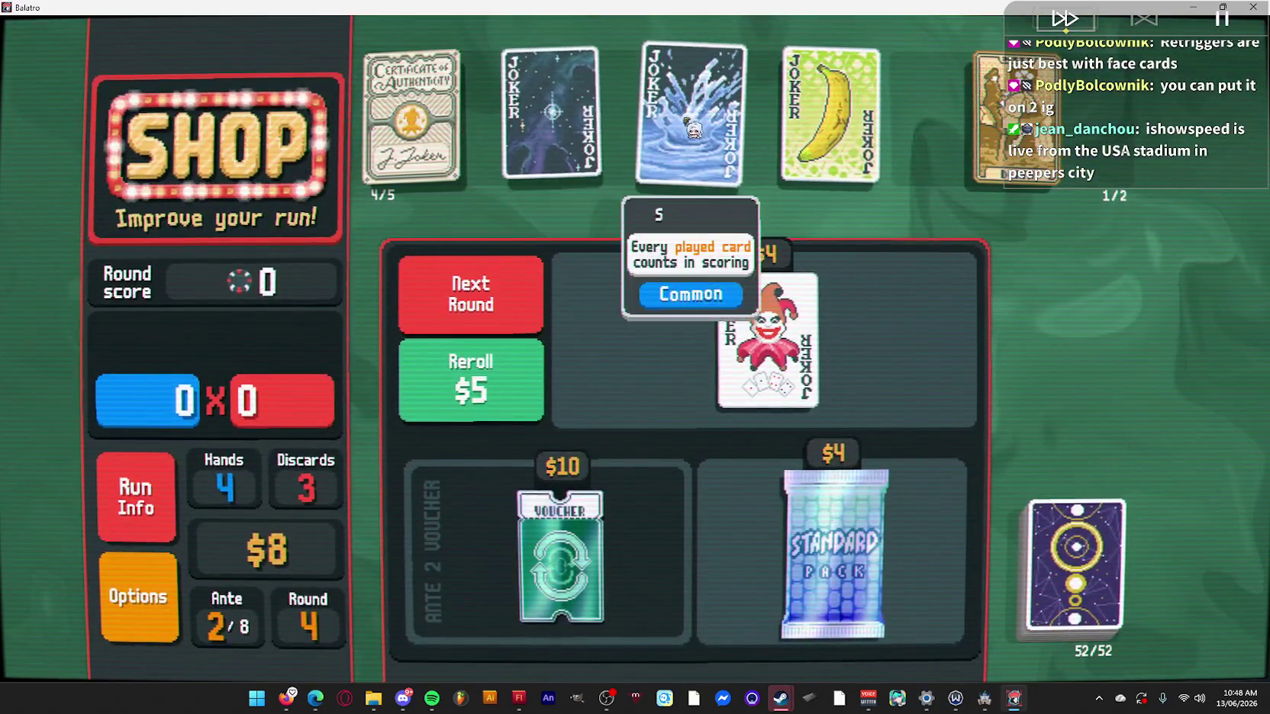
pyautogui.click(696, 125)
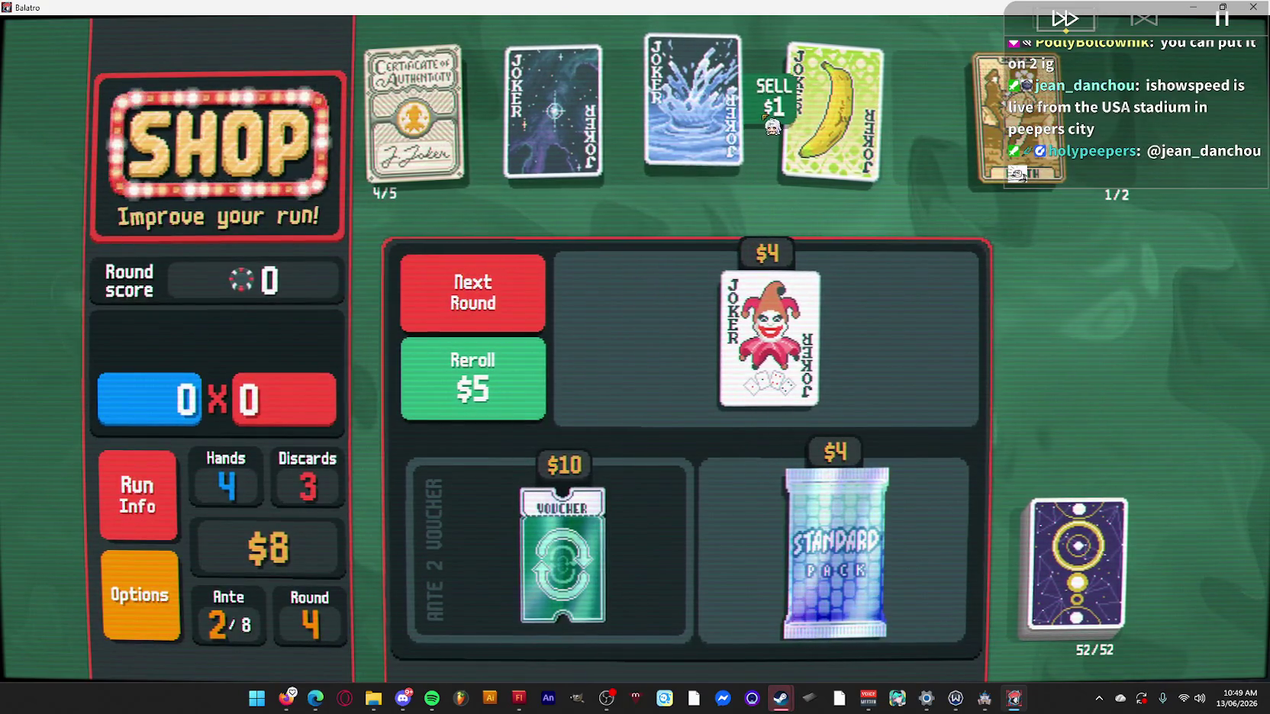
pyautogui.click(473, 294)
pyautogui.click(726, 243)
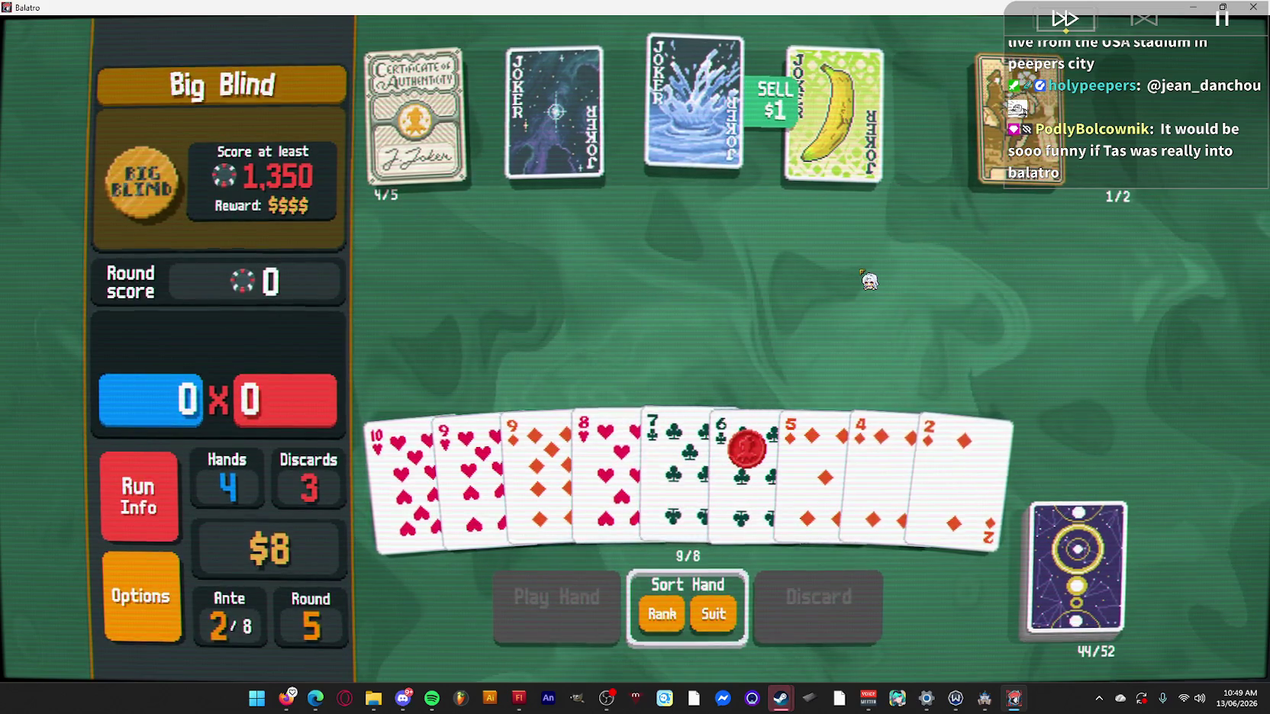
# Select 10♥ 9♥ 8♥ 7♣ 6♣ to form a Straight.
pyautogui.click(412, 458)
pyautogui.click(473, 458)
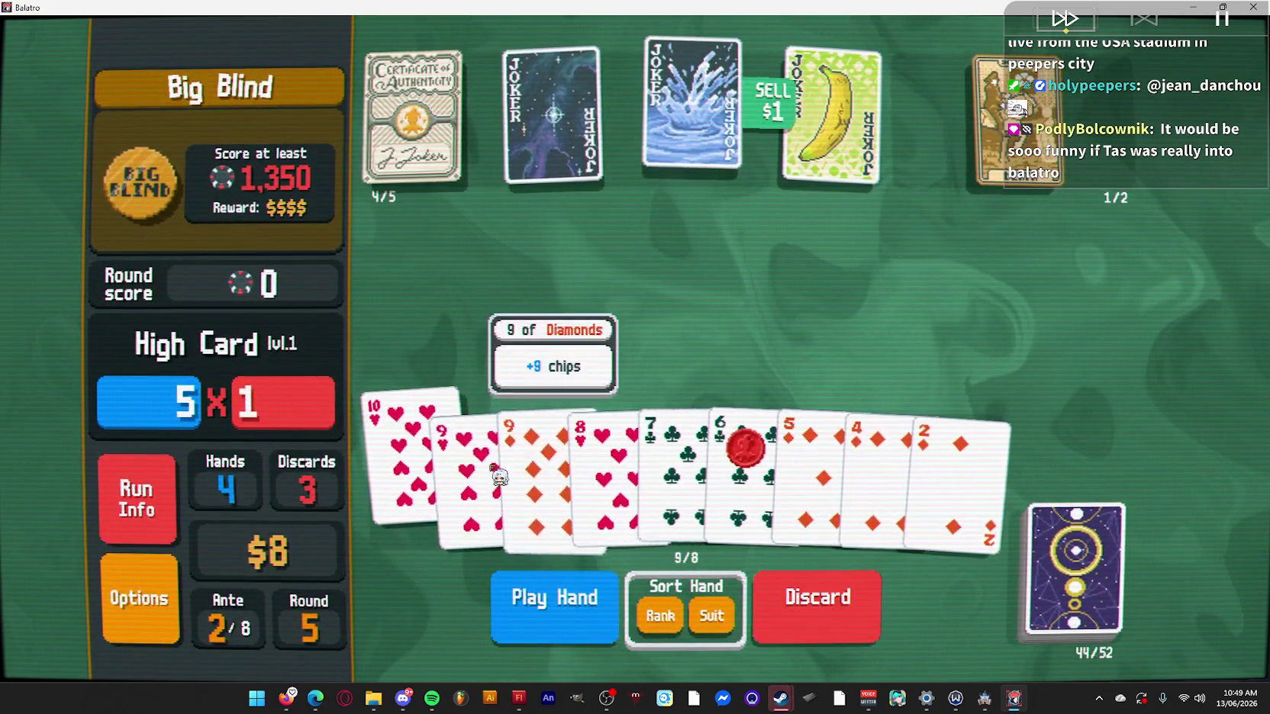
pyautogui.click(613, 475)
pyautogui.click(672, 458)
pyautogui.click(744, 458)
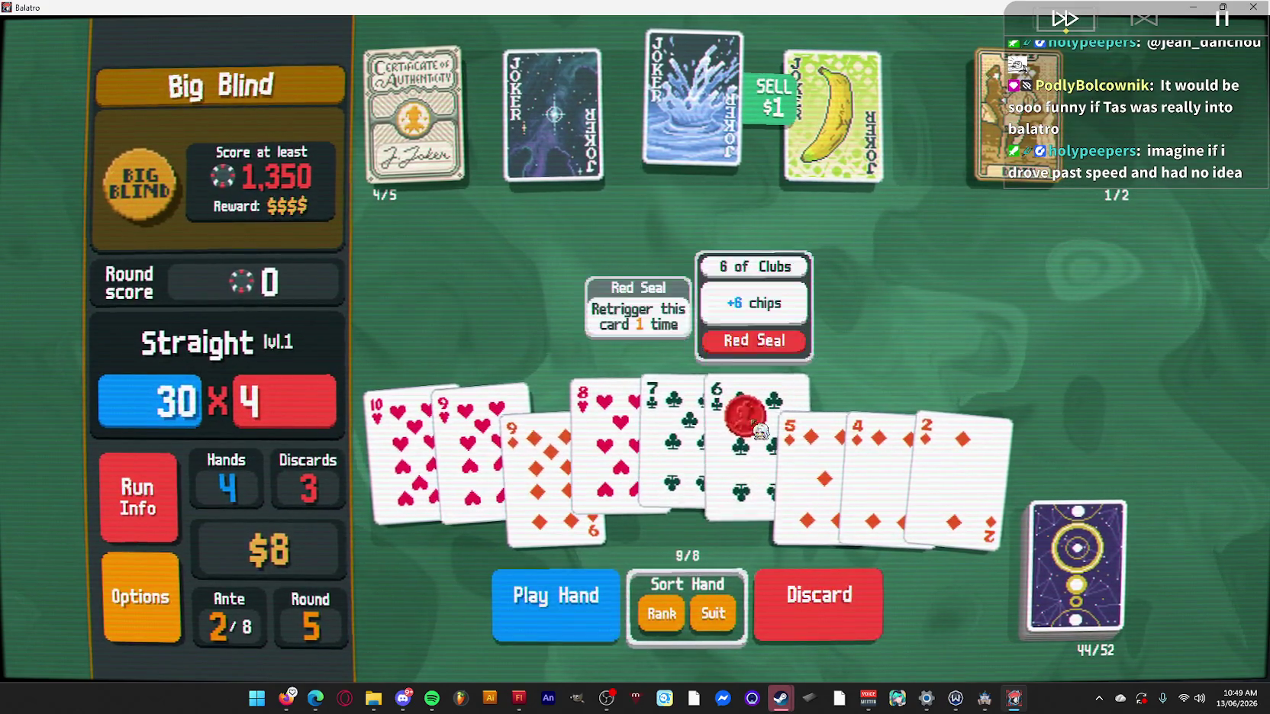
# Play the Straight to beat the Big Blind, cash out, and leave the shop.
pyautogui.moveTo(1029, 73)
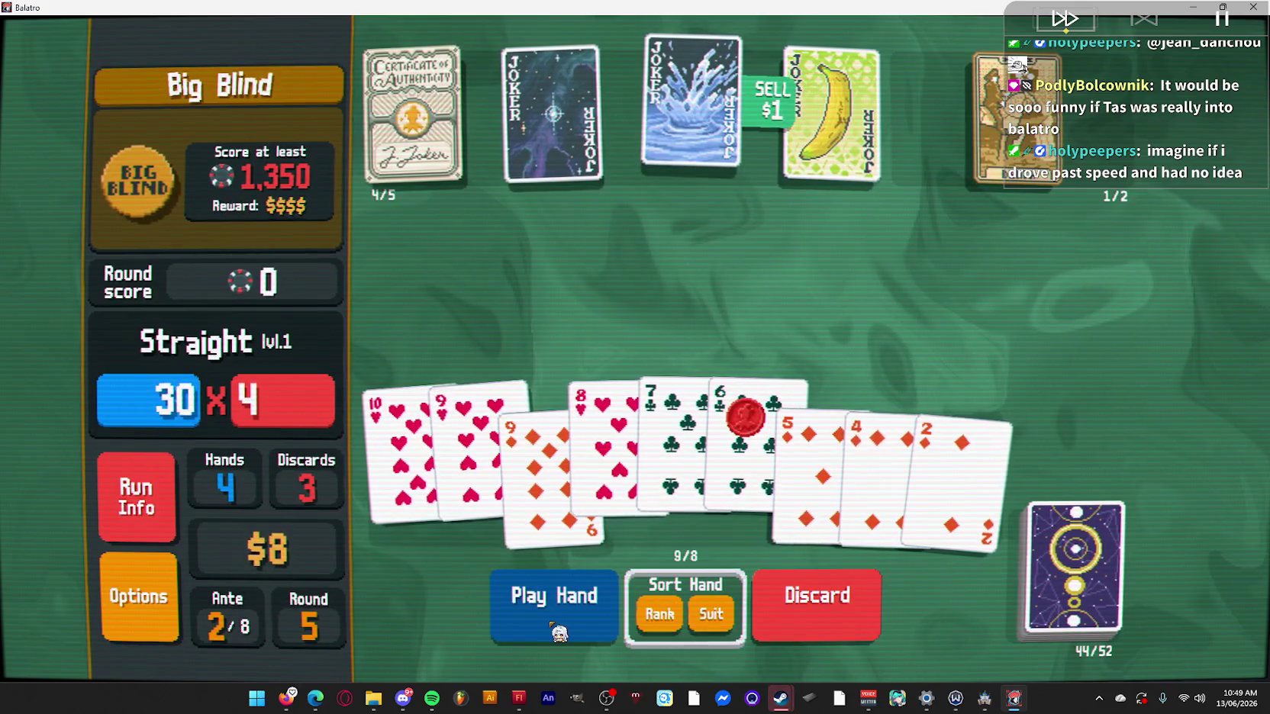
pyautogui.click(560, 632)
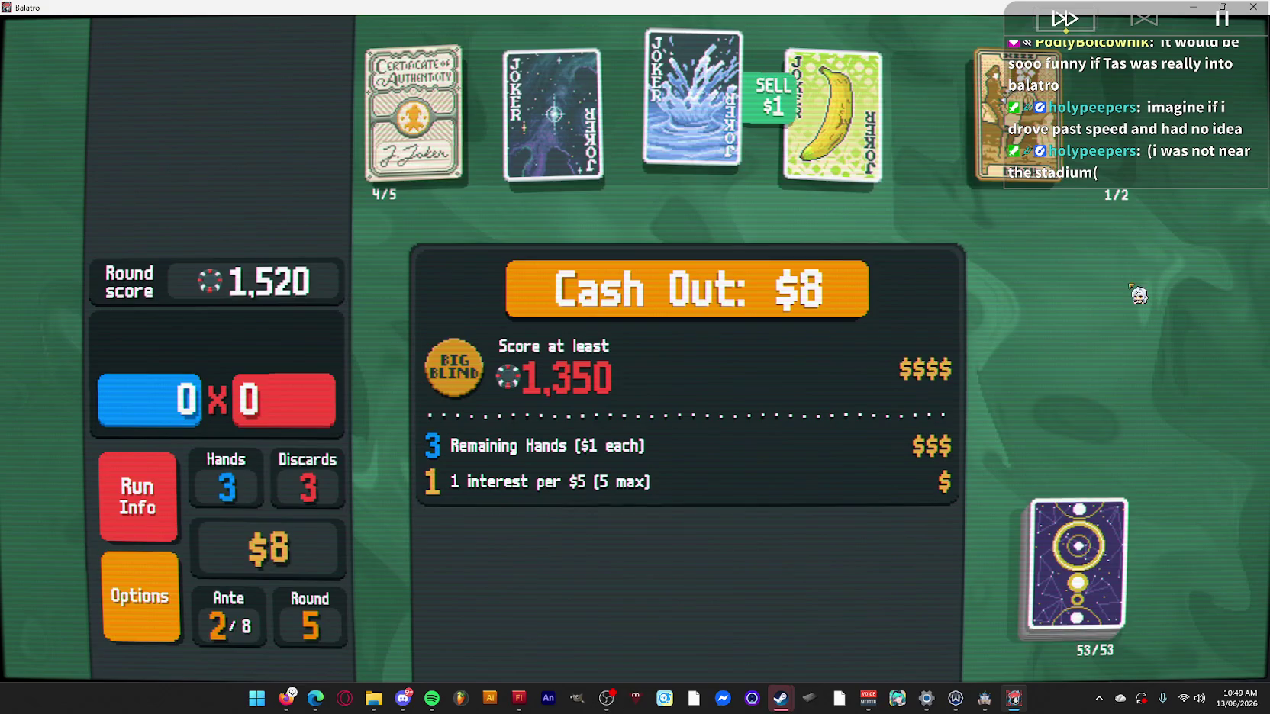
pyautogui.click(798, 287)
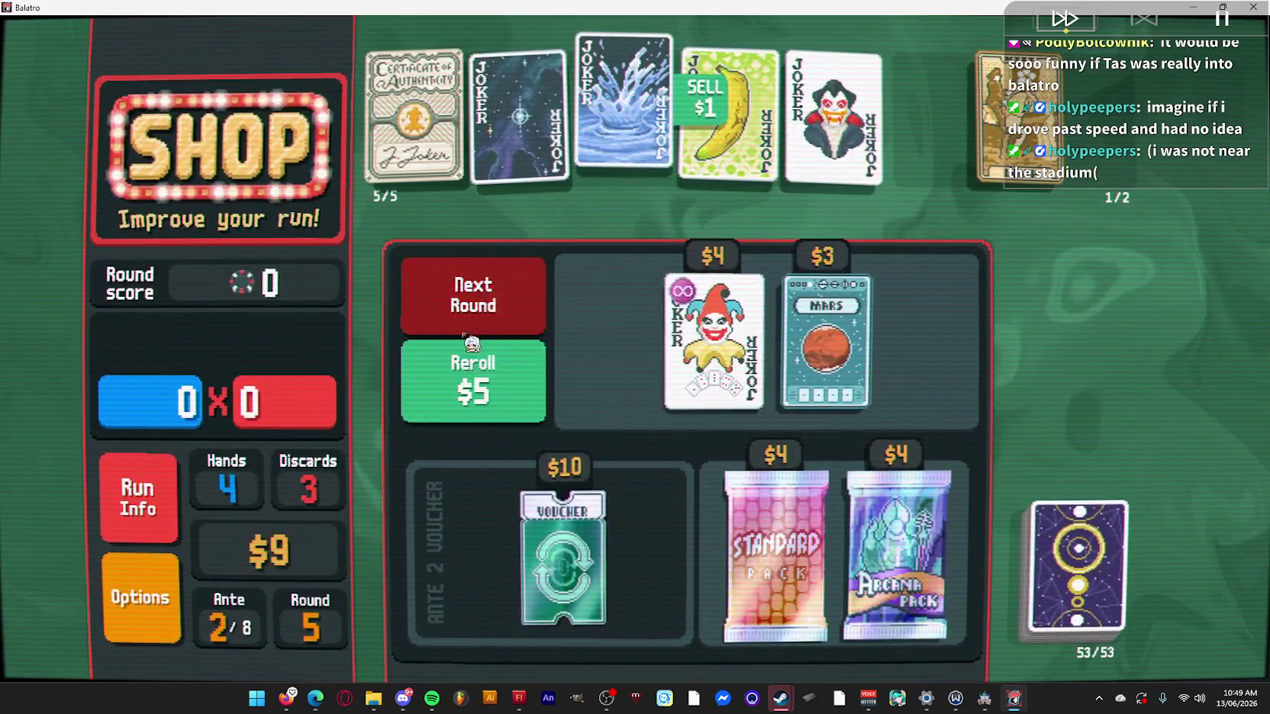
pyautogui.click(513, 304)
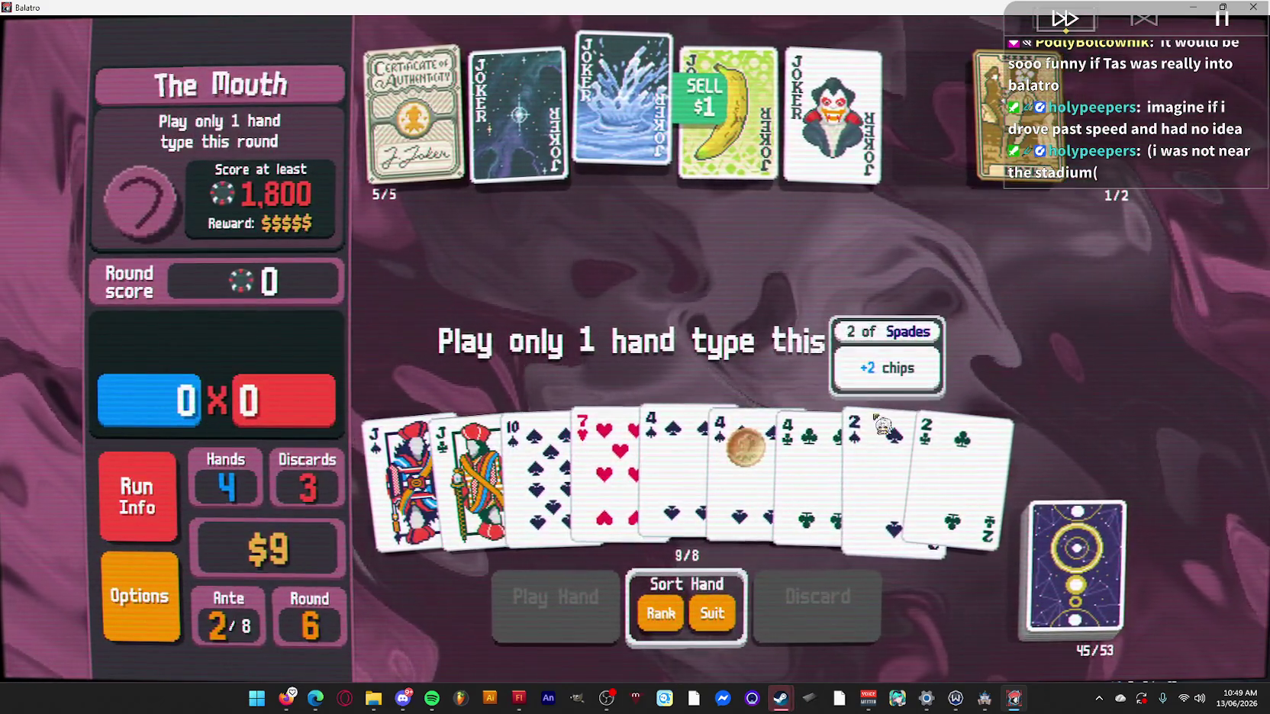
# Select a Full House of twos and fours: 2♣, 2♠, 4♣ and both 4♠.
pyautogui.click(951, 461)
pyautogui.click(951, 464)
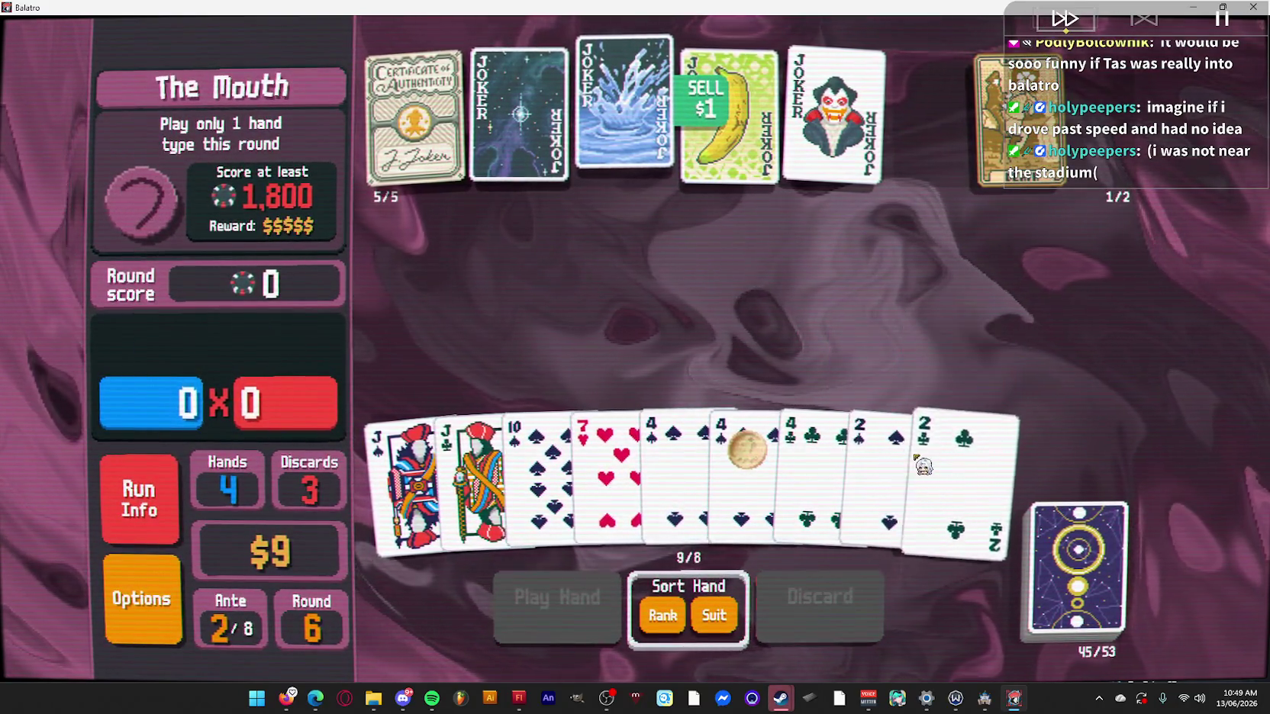
pyautogui.click(951, 462)
pyautogui.click(885, 466)
pyautogui.click(811, 465)
pyautogui.click(744, 466)
pyautogui.click(681, 462)
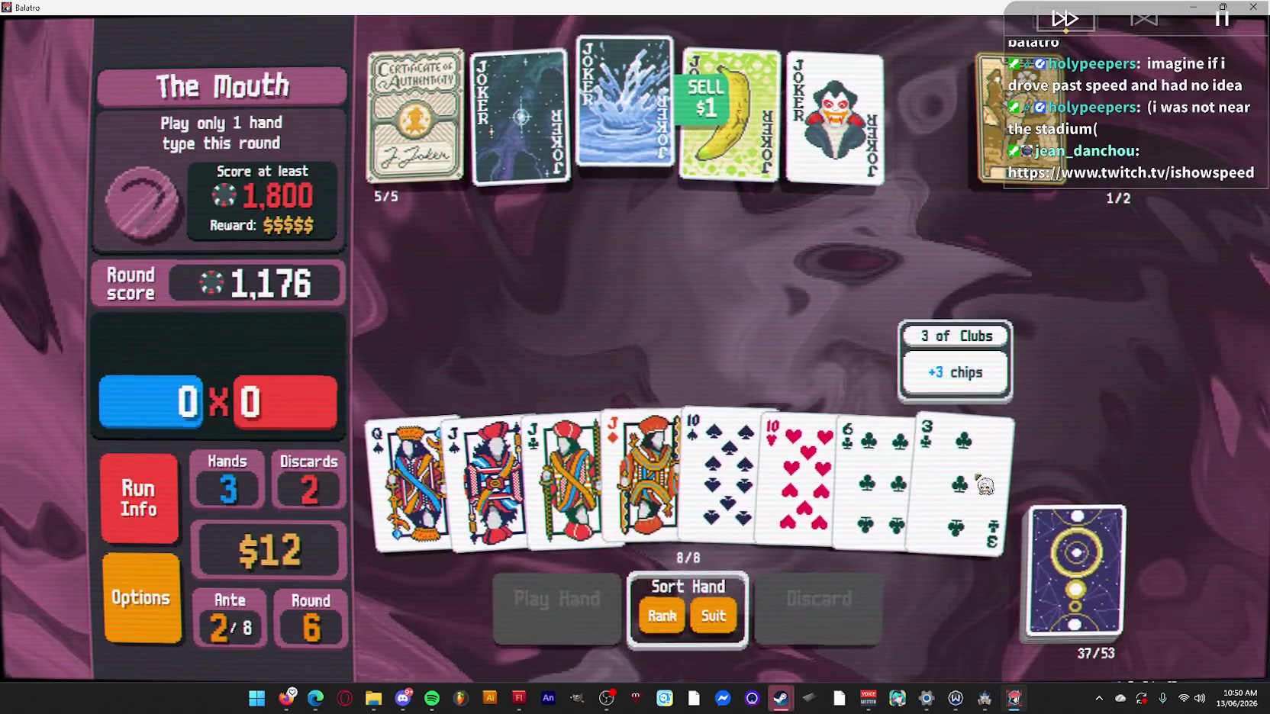
# Play a jacks-and-tens Full House, scoring 3,156 to beat The Mouth.
pyautogui.click(722, 469)
pyautogui.click(797, 469)
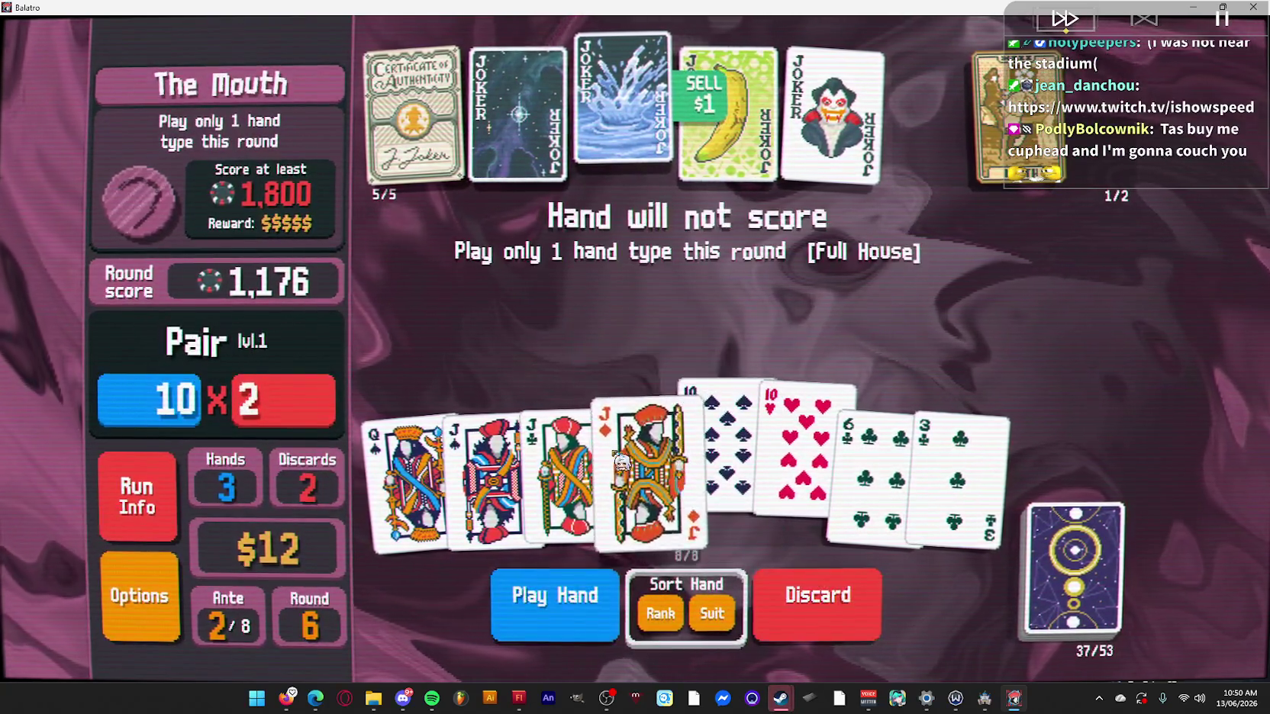
pyautogui.click(565, 473)
pyautogui.click(488, 473)
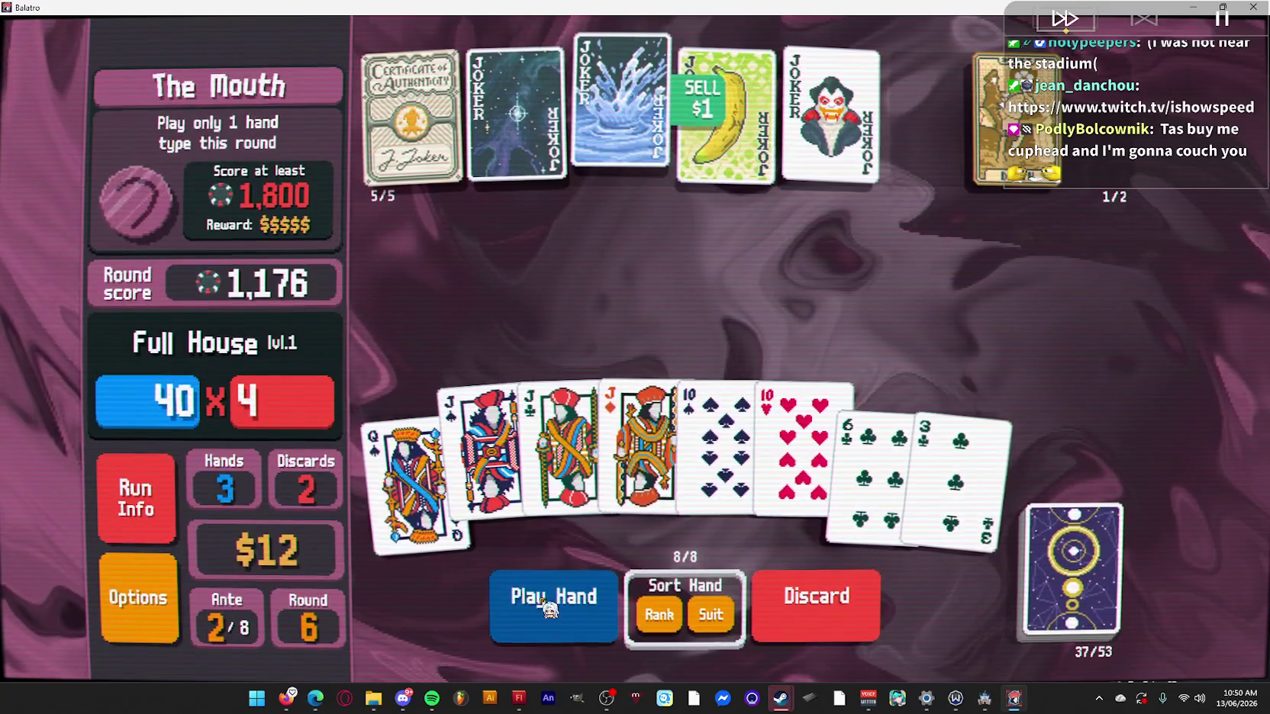
pyautogui.click(550, 609)
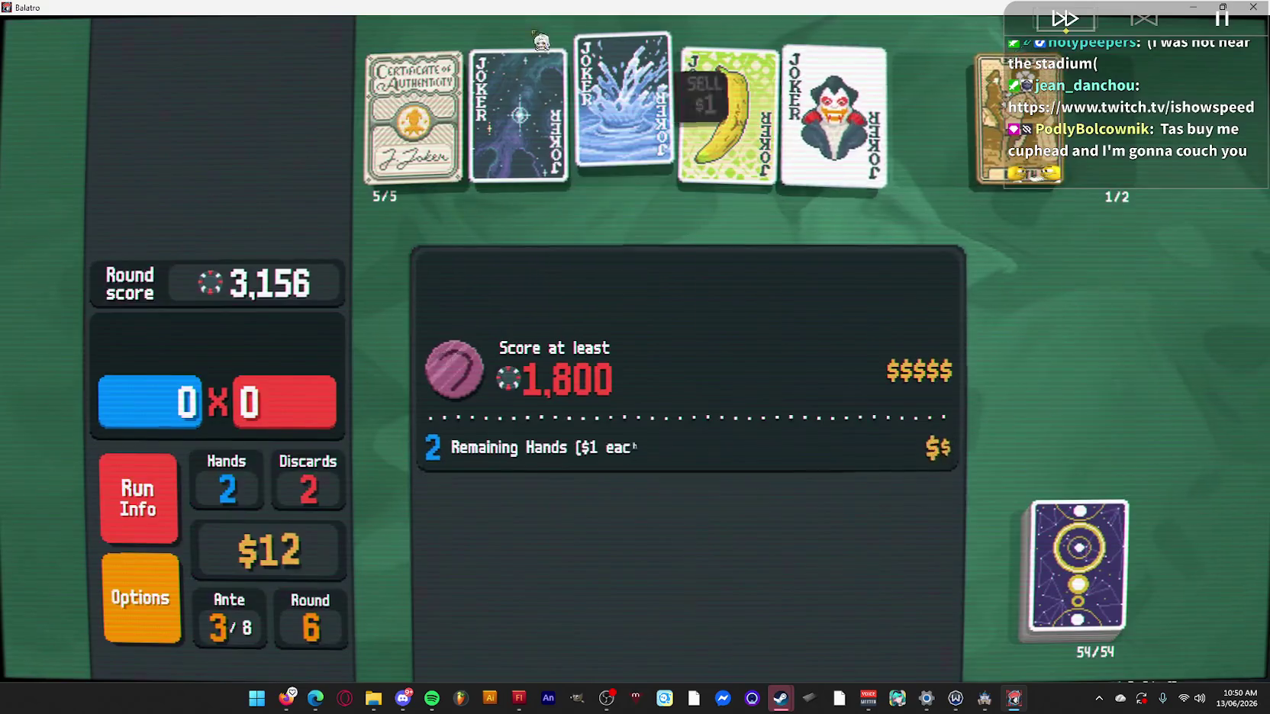
pyautogui.moveTo(576, 179)
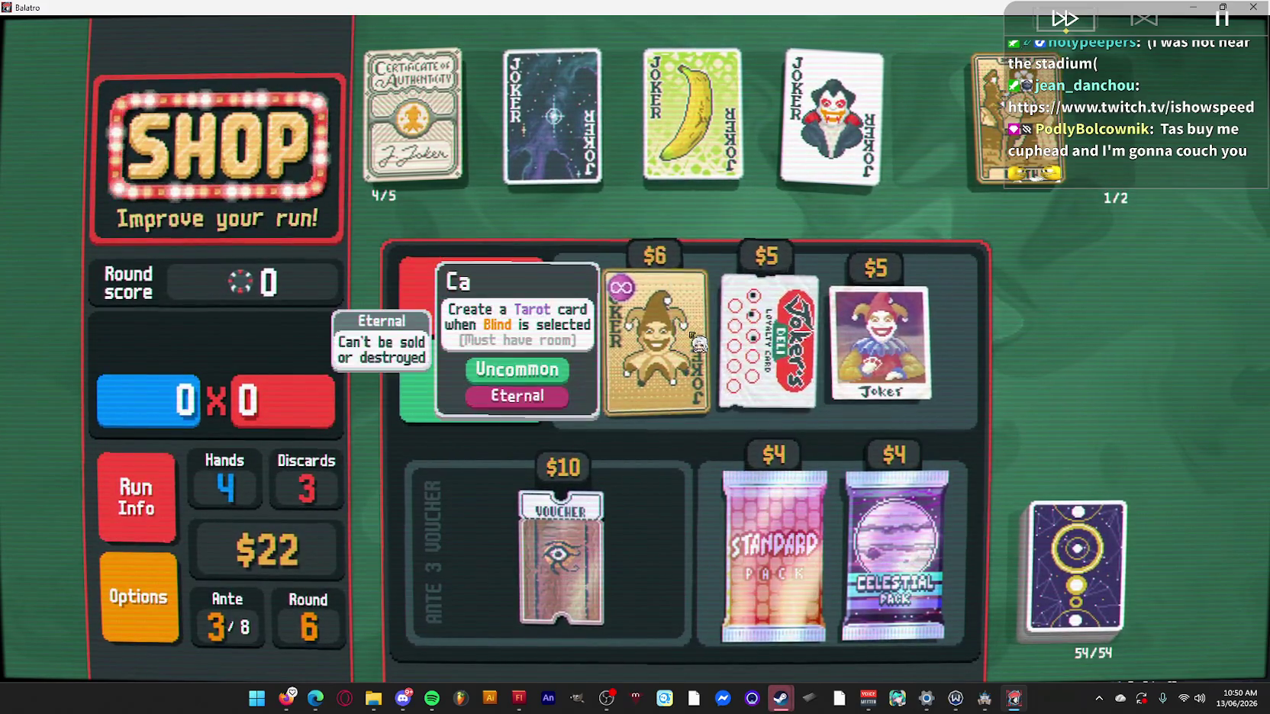
# Buy the plain Joker for $5 and start the 2,600-point Ante 3 Small Blind.
pyautogui.click(880, 340)
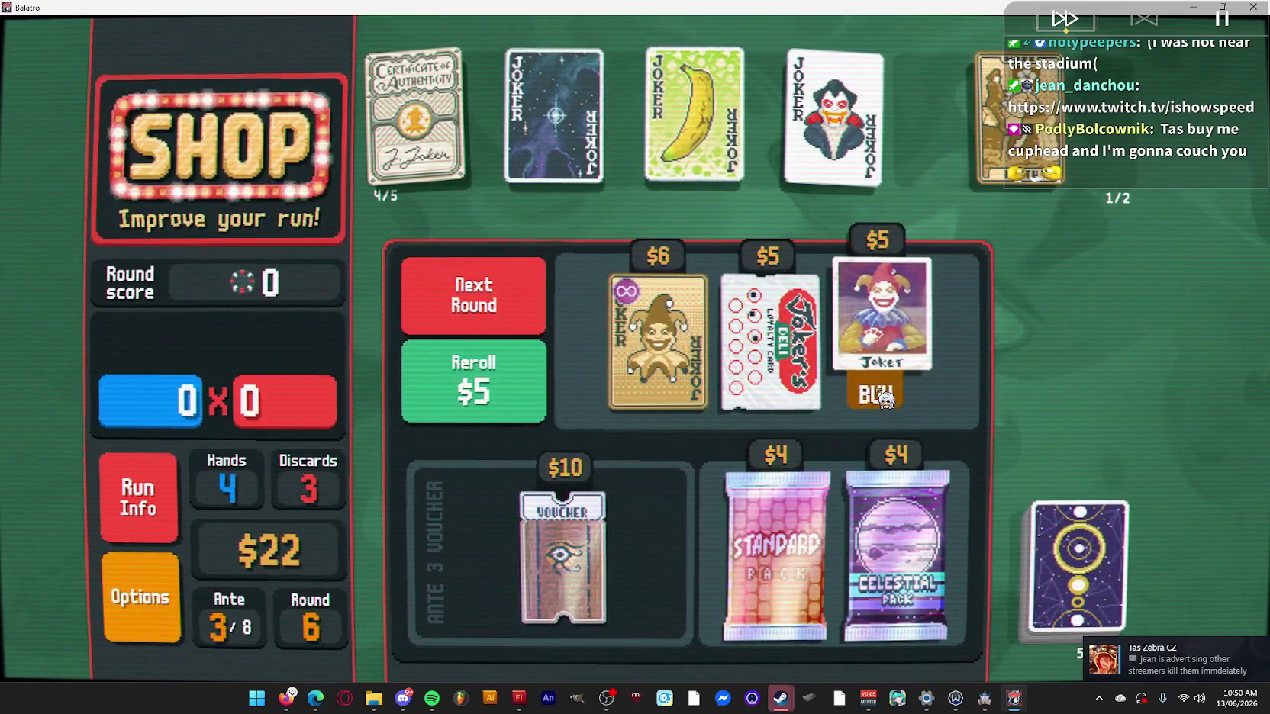
pyautogui.click(873, 388)
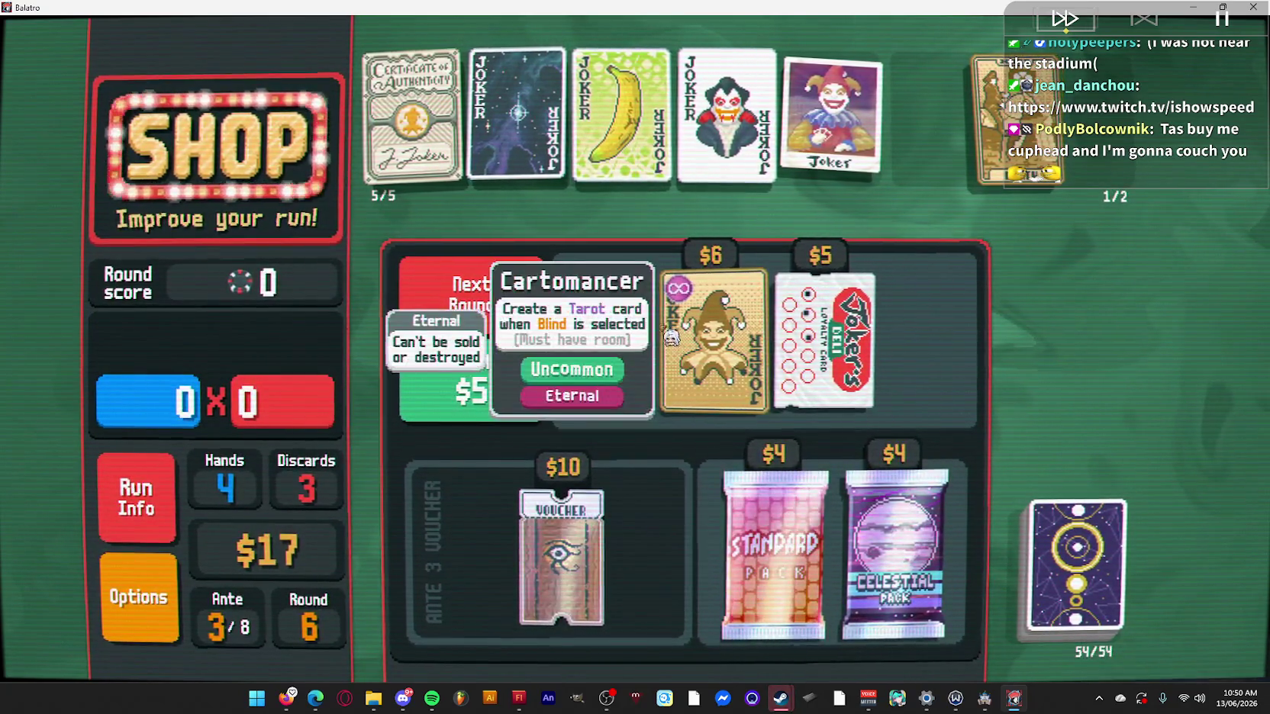
pyautogui.click(504, 294)
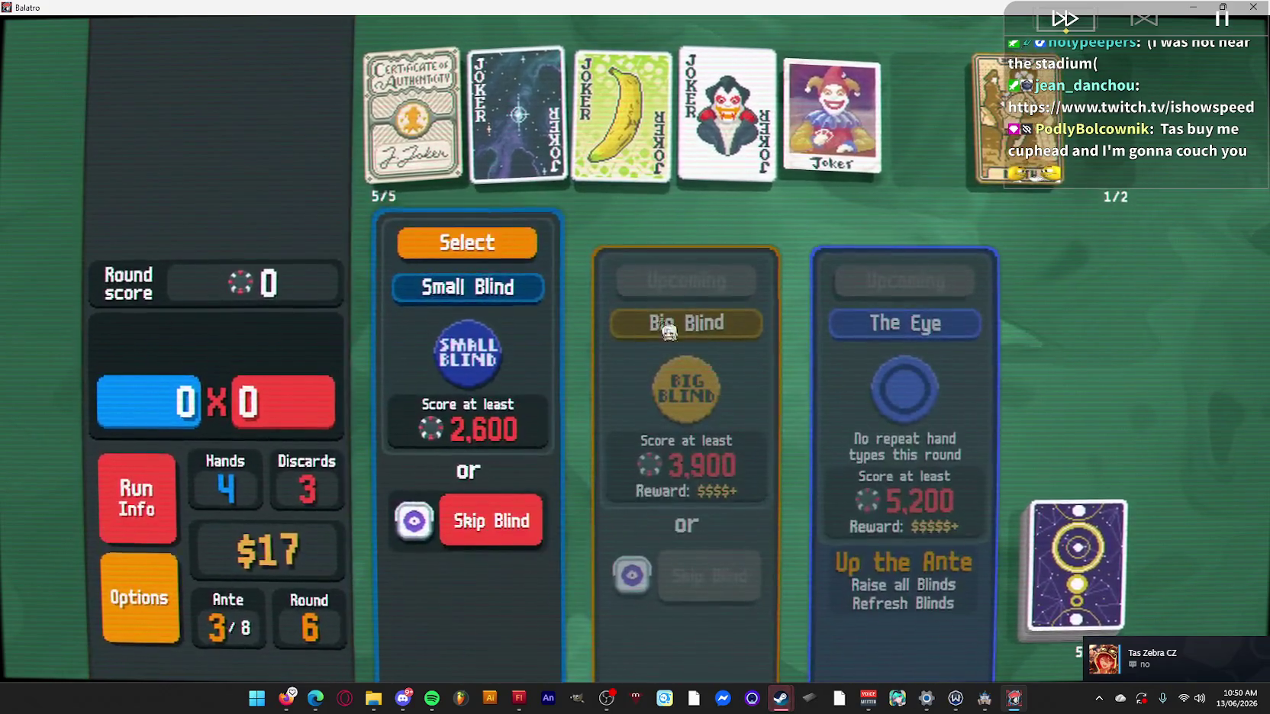
pyautogui.click(477, 242)
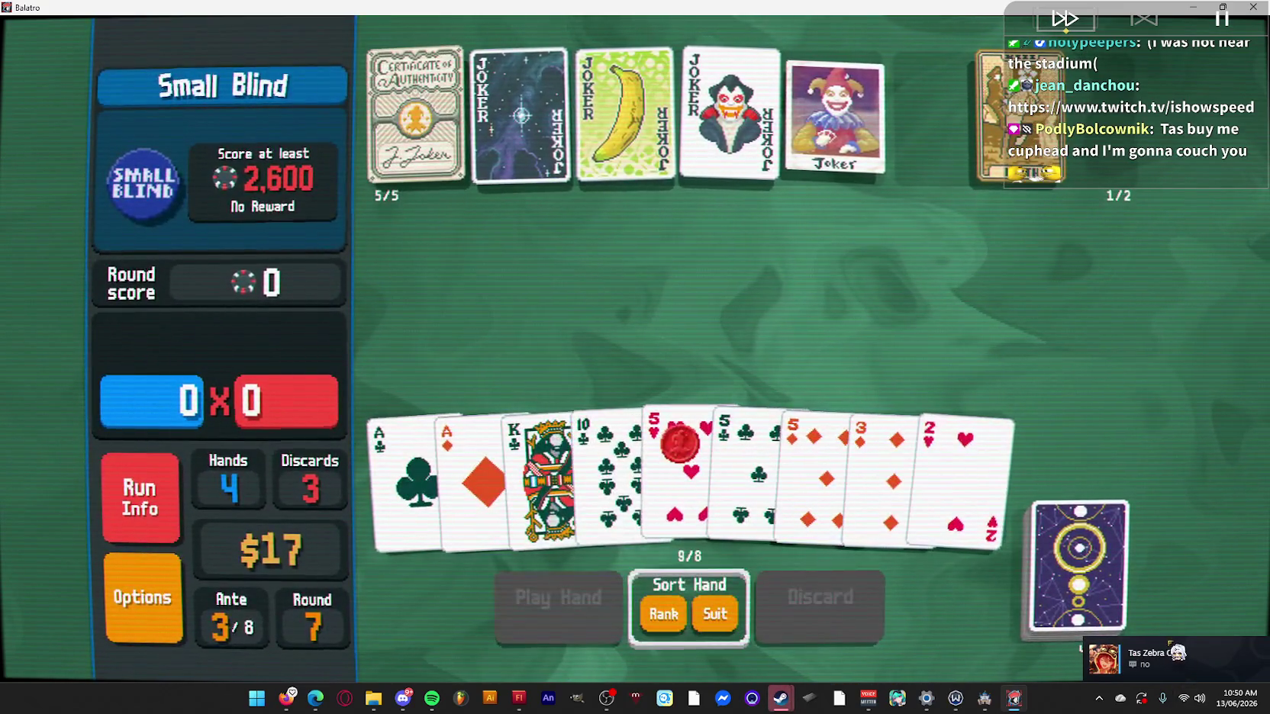
# Dismiss the Steam chat message and select A♣ A♦ 5♦ 5♣ 5♥.
pyautogui.click(1158, 654)
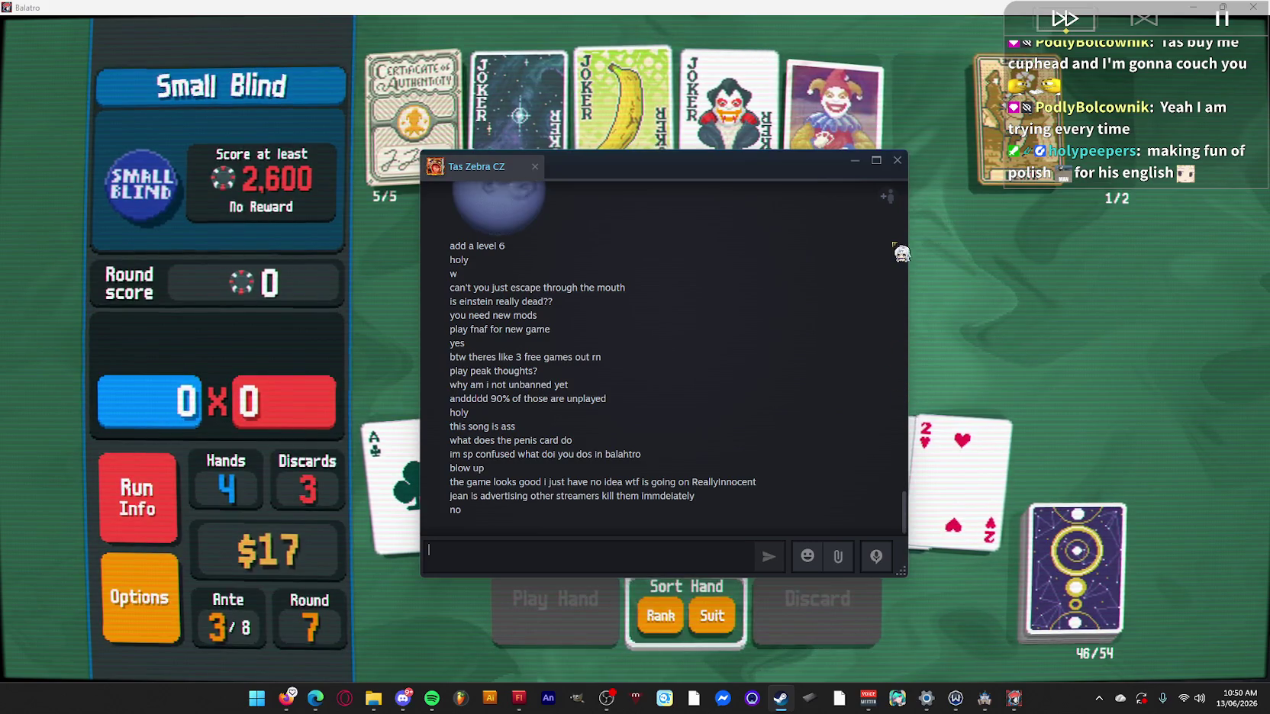
pyautogui.click(904, 168)
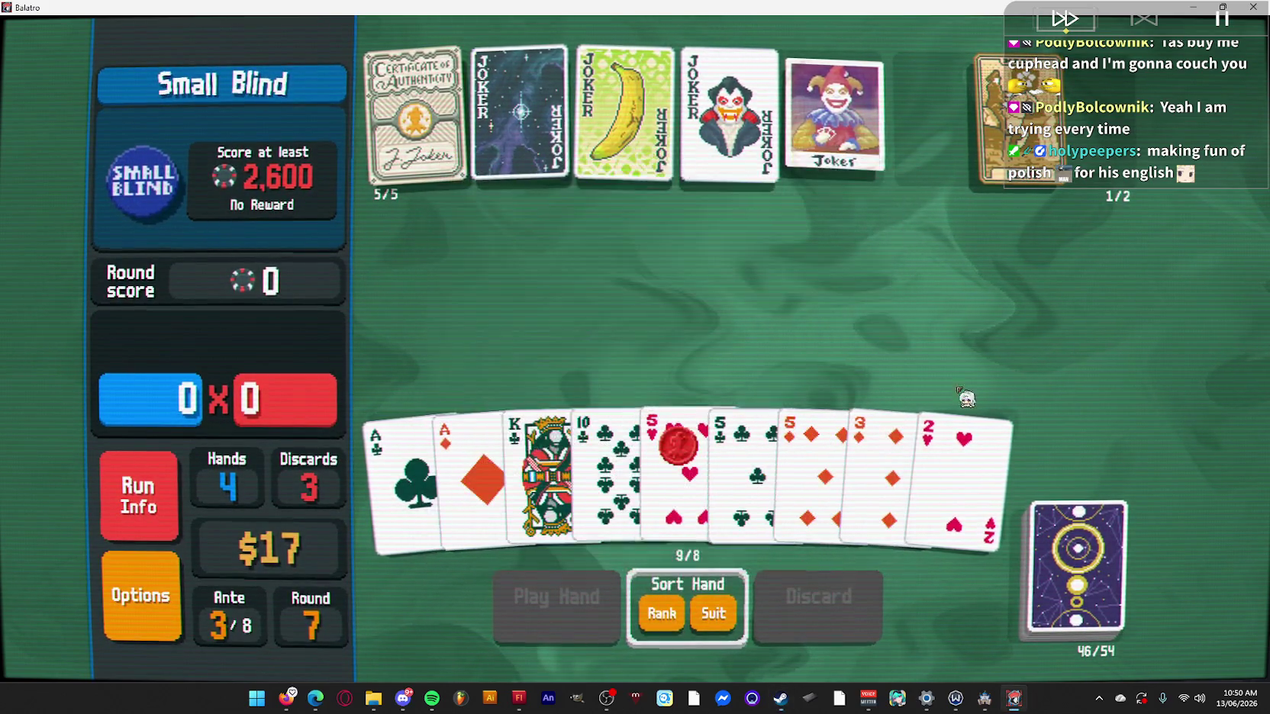
pyautogui.click(801, 458)
pyautogui.click(734, 462)
pyautogui.click(676, 474)
pyautogui.click(404, 481)
pyautogui.click(469, 481)
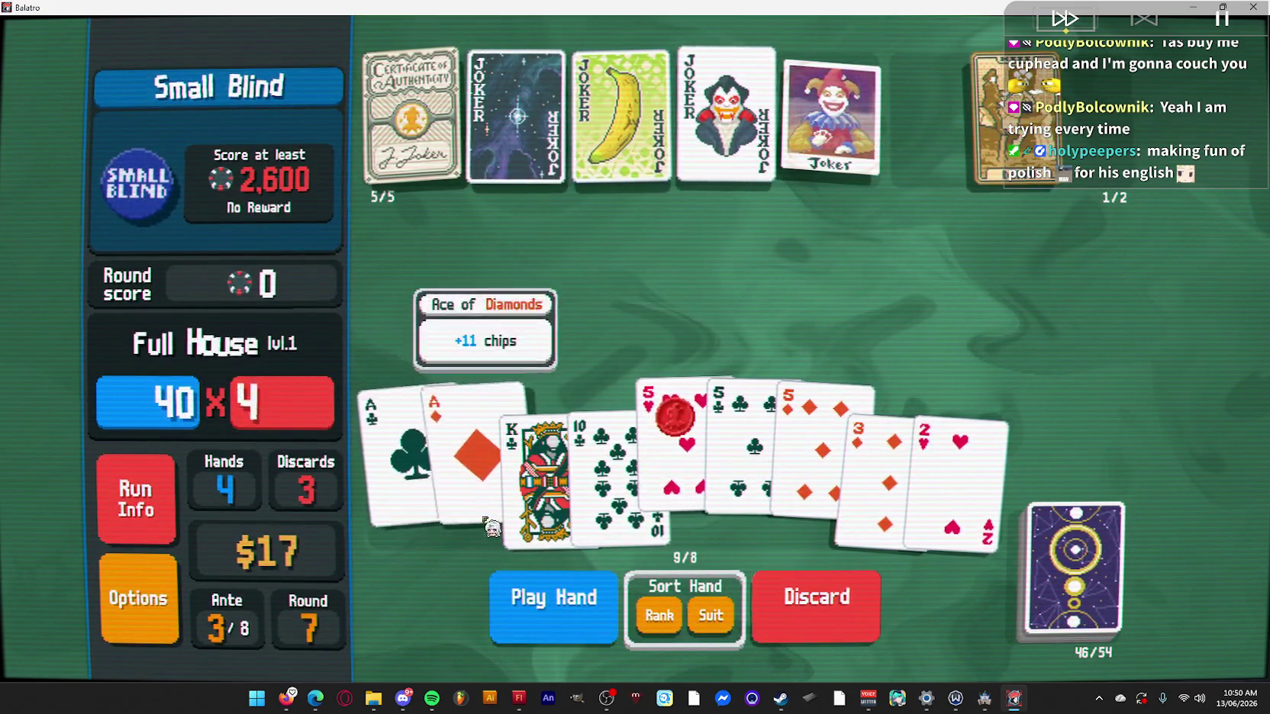
# Play the aces-and-fives Full House for 1,886, then select 2♥ 3♦ 4♥.
pyautogui.click(597, 618)
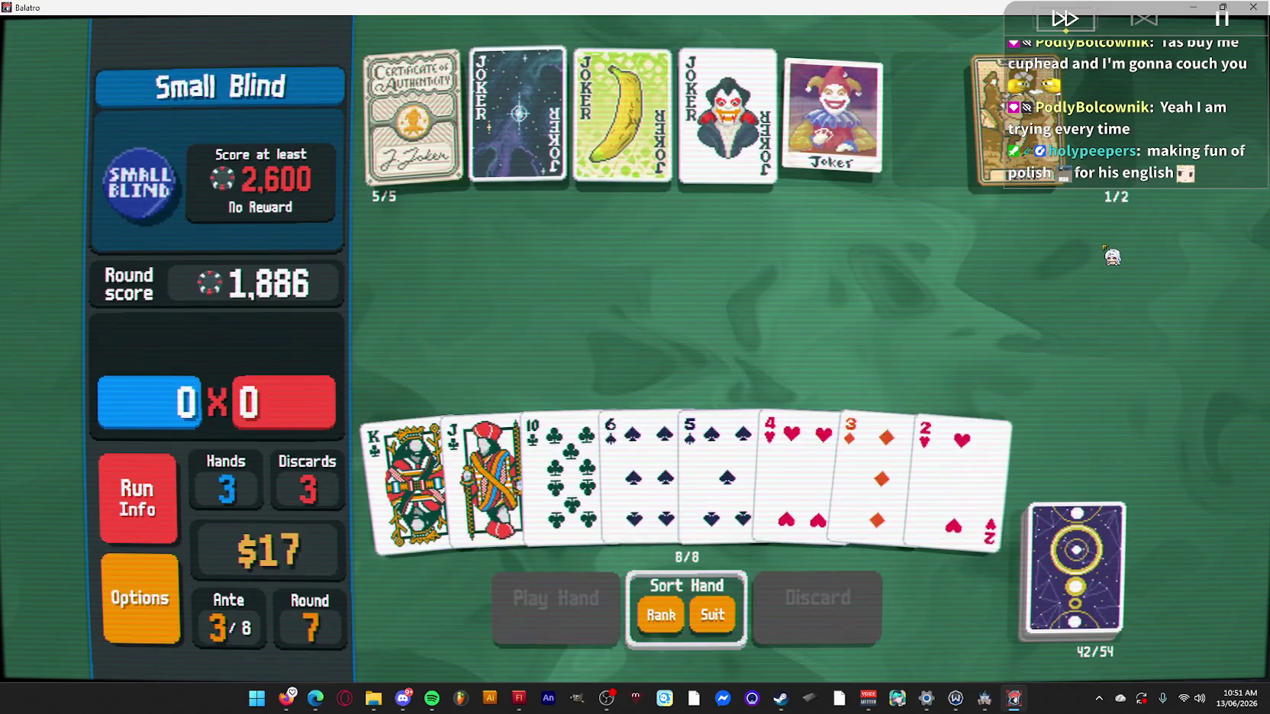
pyautogui.click(953, 431)
pyautogui.click(874, 443)
pyautogui.click(794, 452)
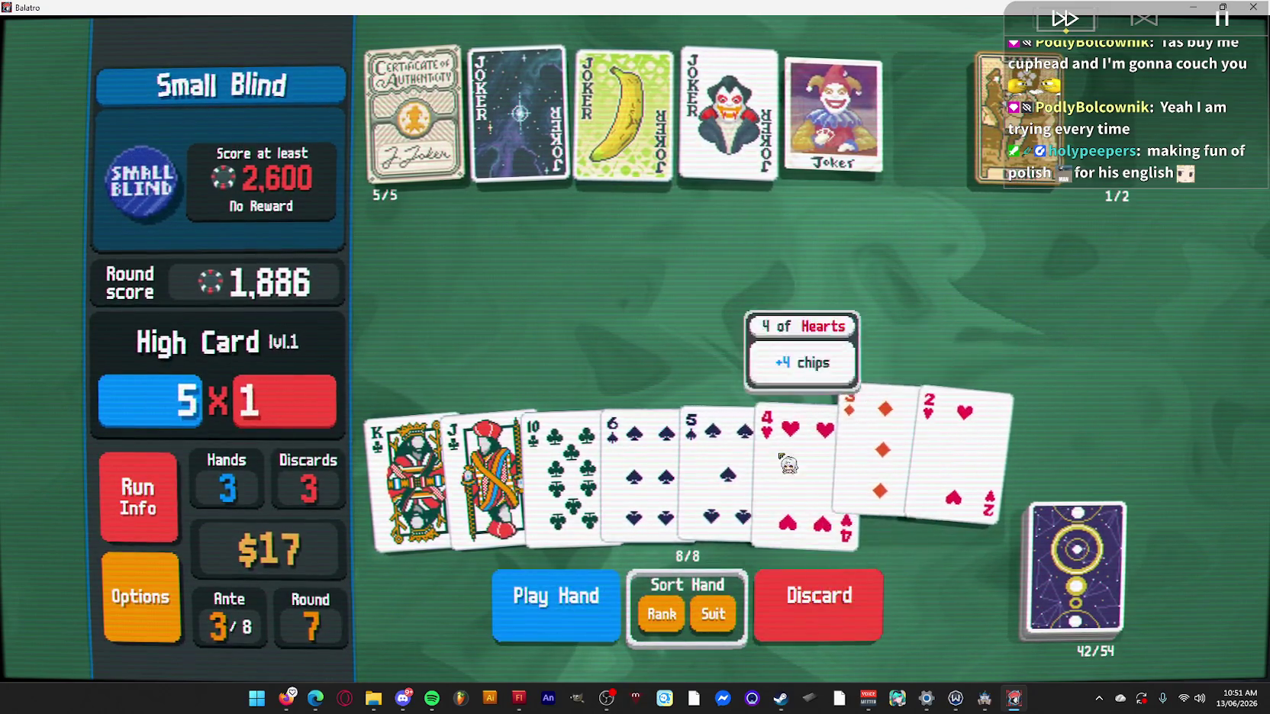